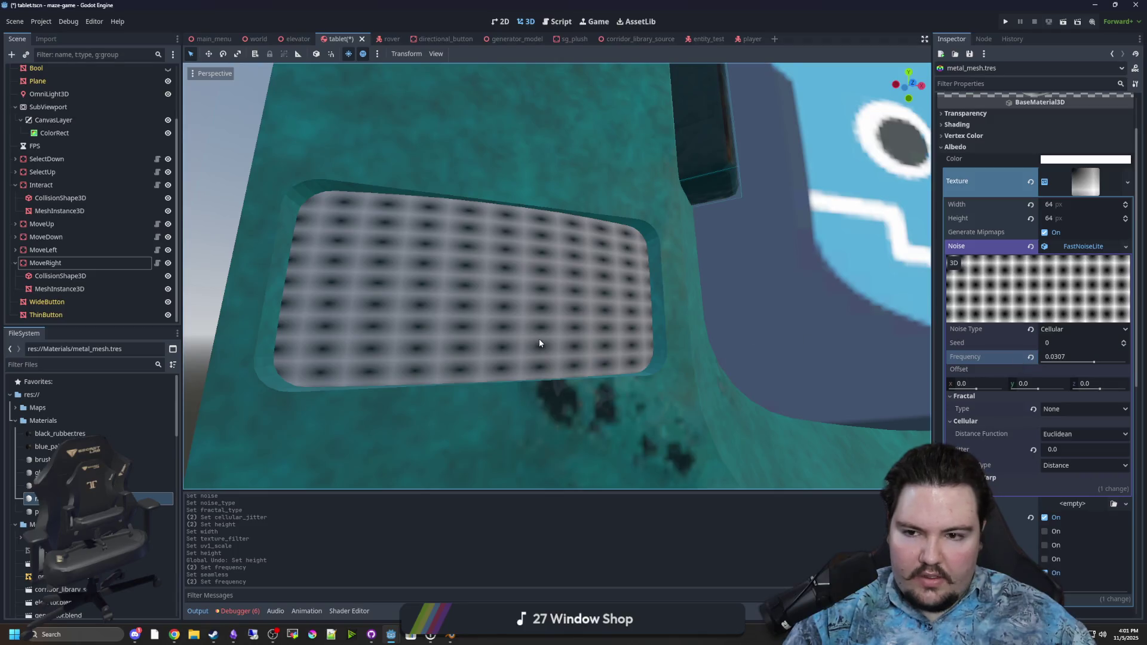
# Frame the tablet's grate in the viewport and look through the noise texture's FastNoiseLite settings
pyautogui.moveTo(572, 343); pyautogui.dragTo(848, 379)
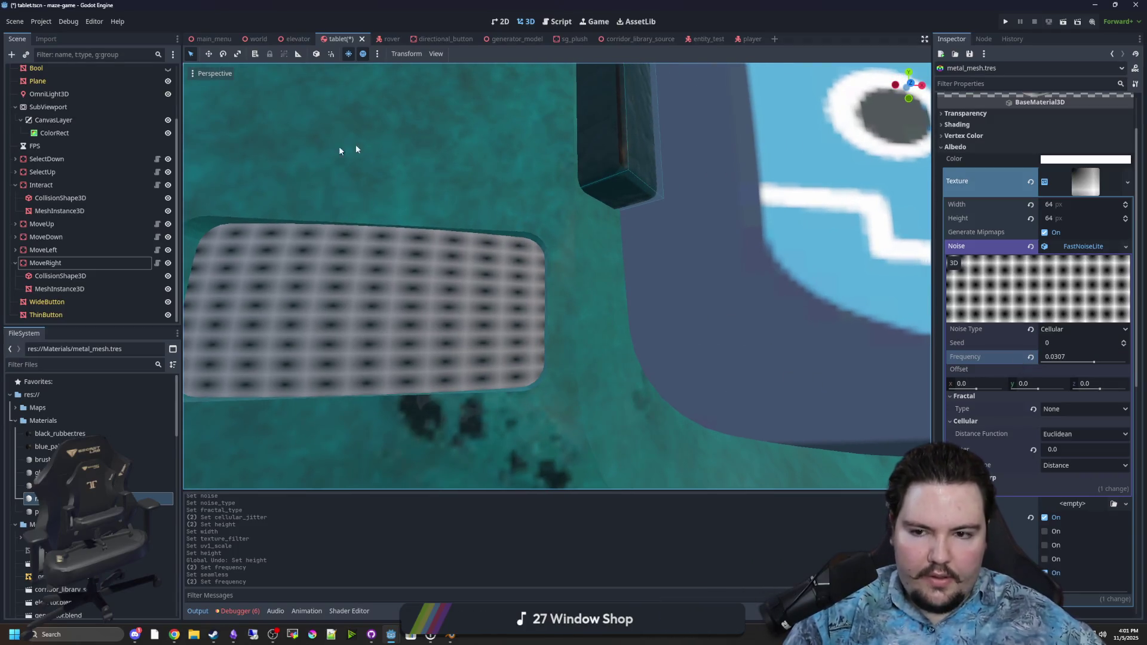
pyautogui.scroll(-10, 478, 181)
pyautogui.moveTo(478, 181)
pyautogui.mouseDown()
pyautogui.moveTo(521, 200)
pyautogui.moveTo(553, 239)
pyautogui.mouseUp()
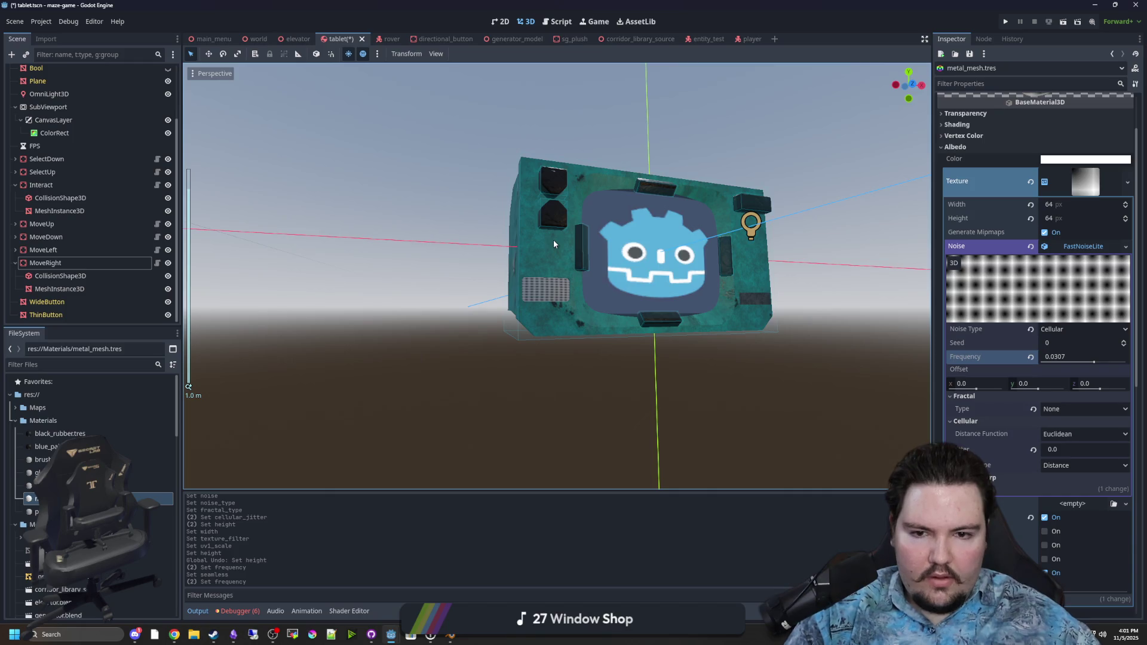
pyautogui.scroll(8, 553, 239)
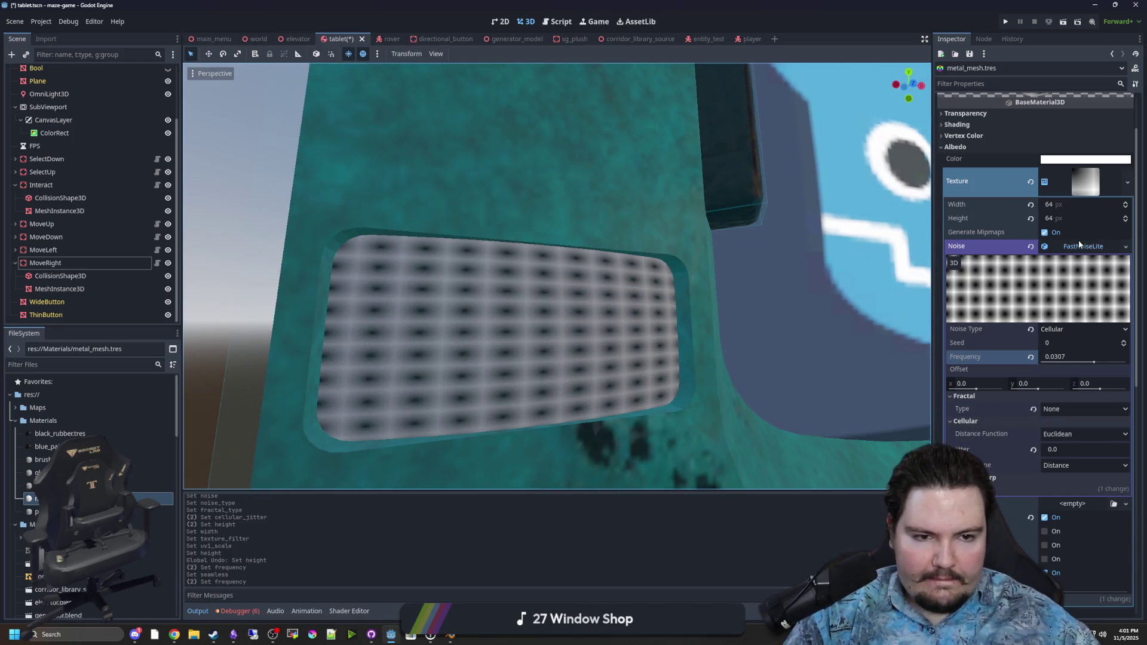
pyautogui.click(1079, 245)
pyautogui.scroll(3, 611, 344)
pyautogui.scroll(-3, 611, 347)
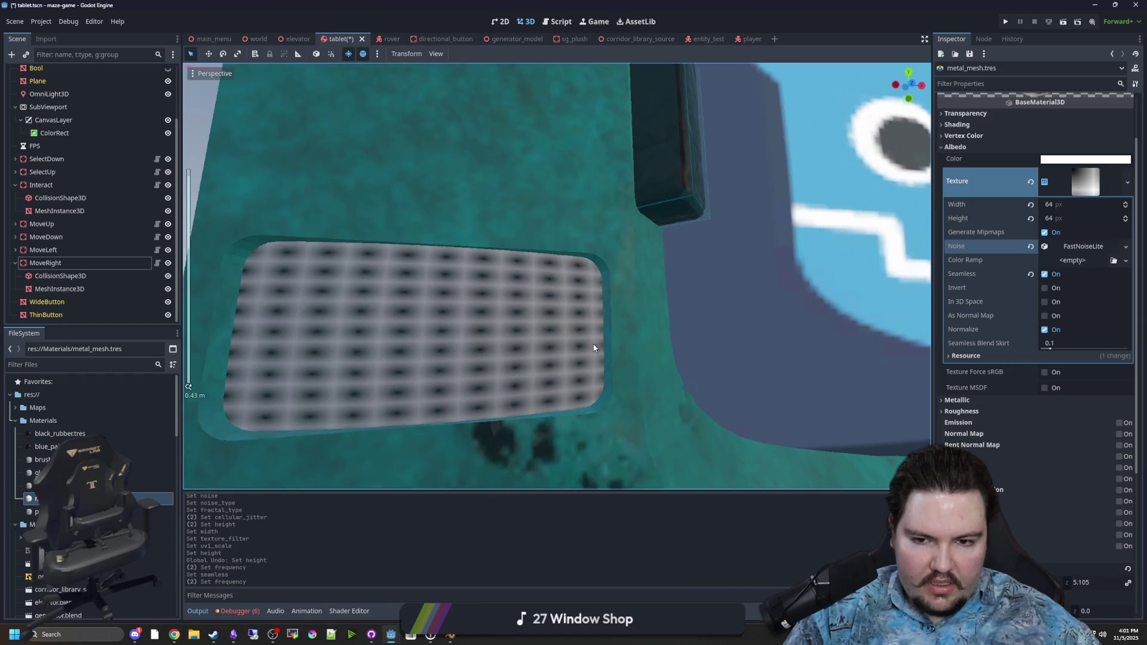
pyautogui.click(1087, 249)
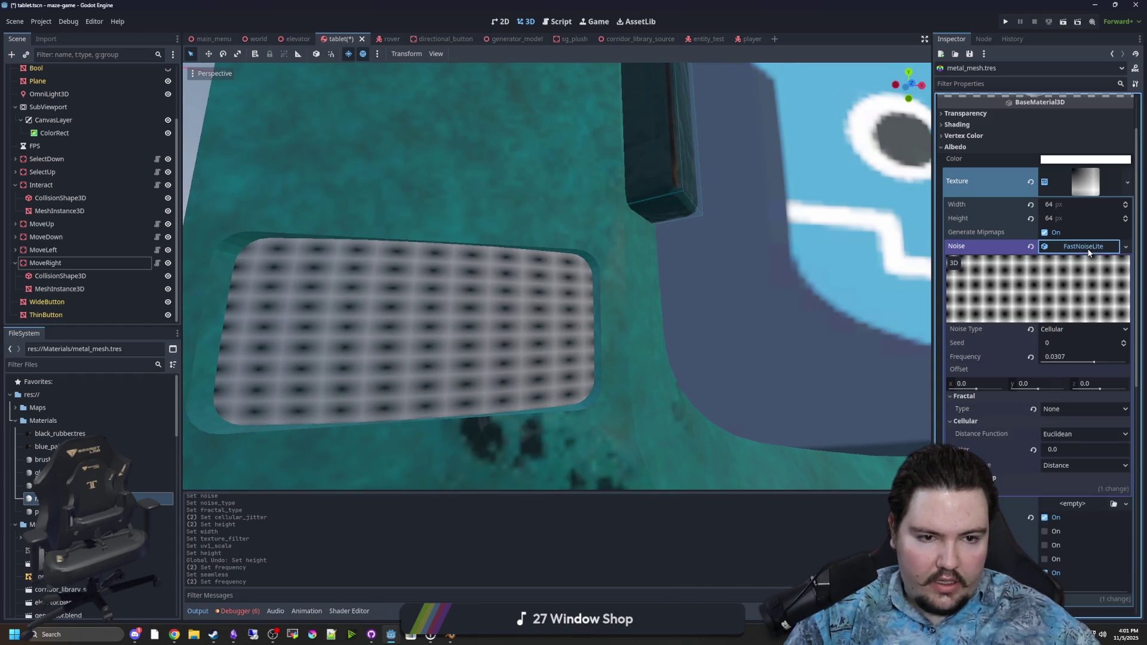
pyautogui.scroll(-3, 999, 418)
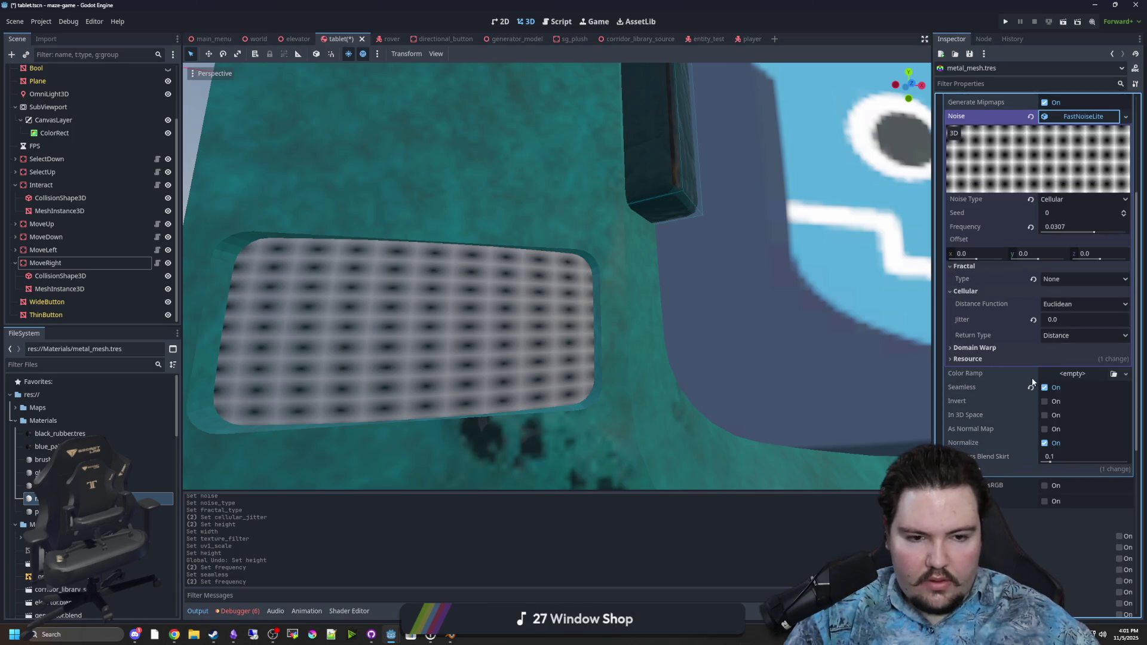
pyautogui.scroll(3, 1052, 311)
pyautogui.click(1079, 245)
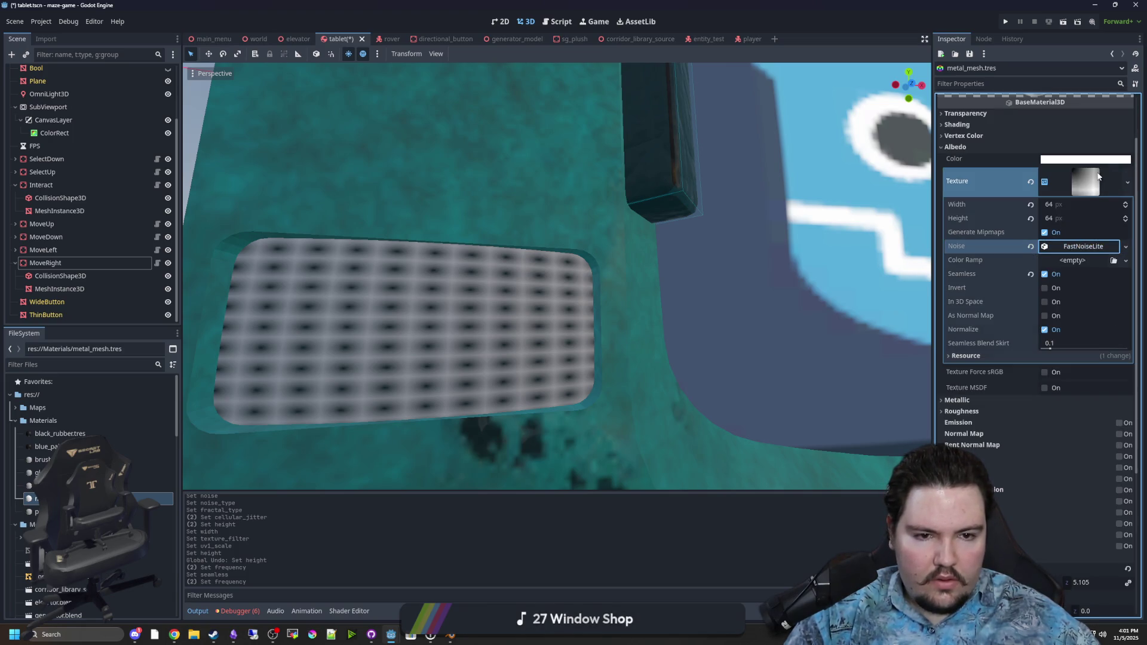
# Leave mipmaps enabled and set the noise texture's Width and Height to 16 pixels
pyautogui.click(1045, 232)
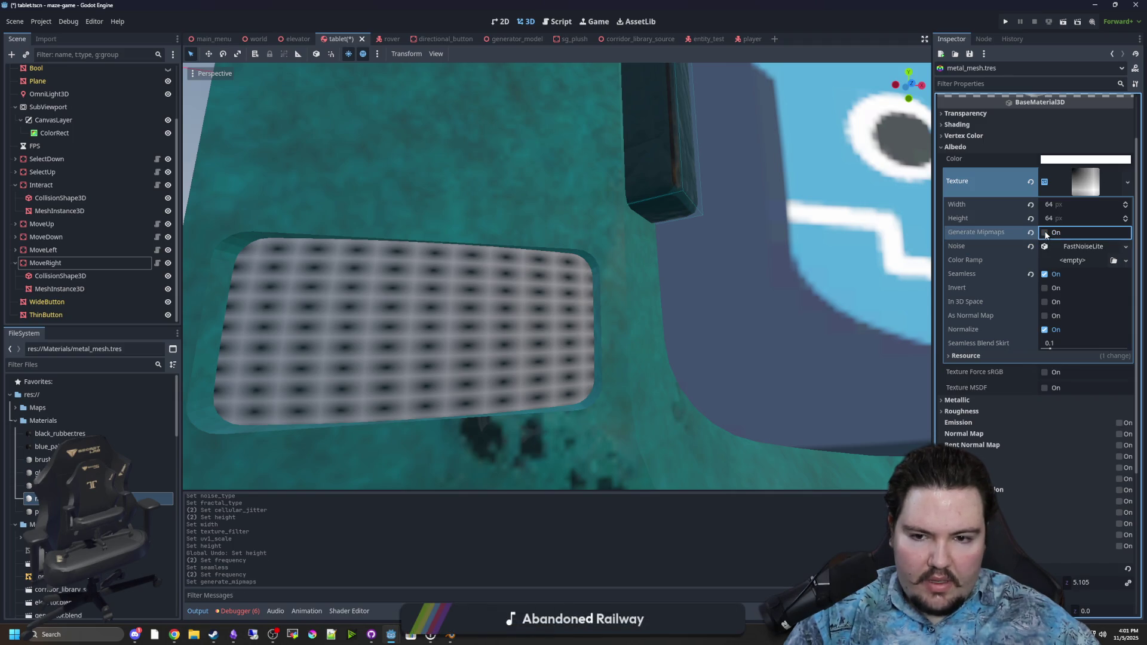
pyautogui.click(1045, 232)
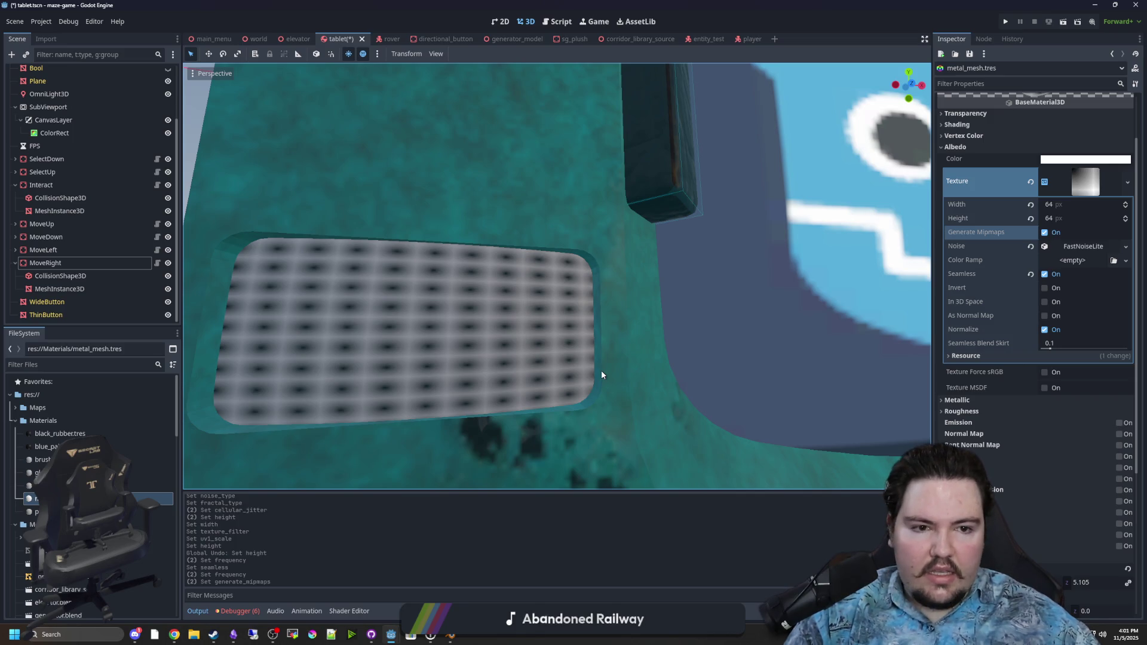
pyautogui.scroll(2, 1016, 266)
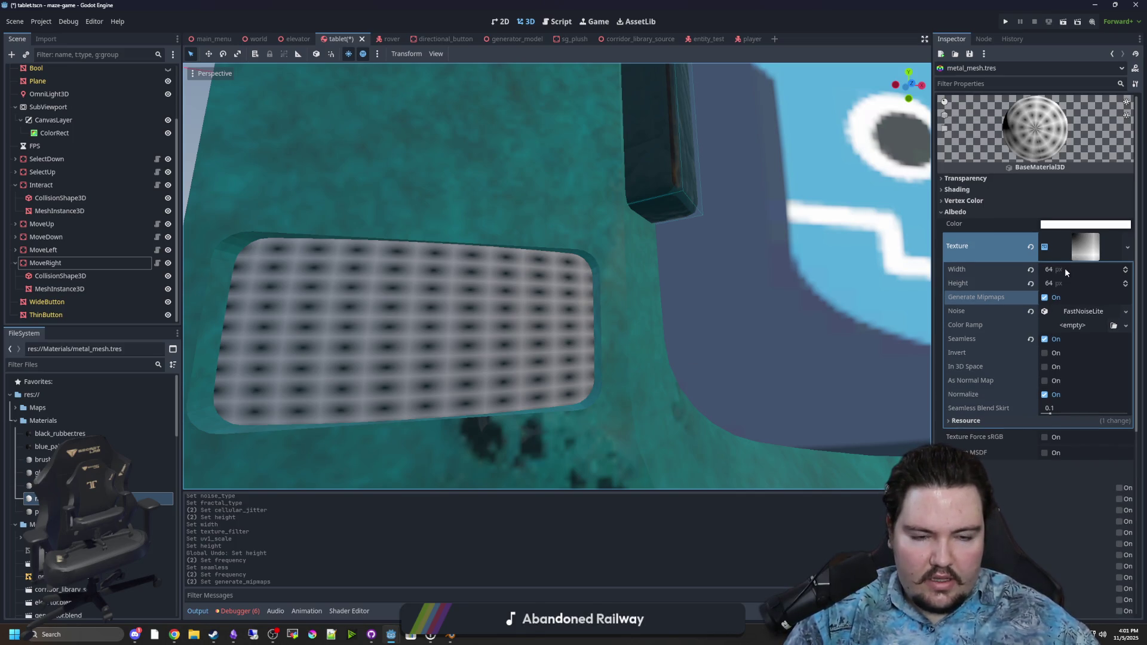
pyautogui.click(1066, 269)
pyautogui.write('16')
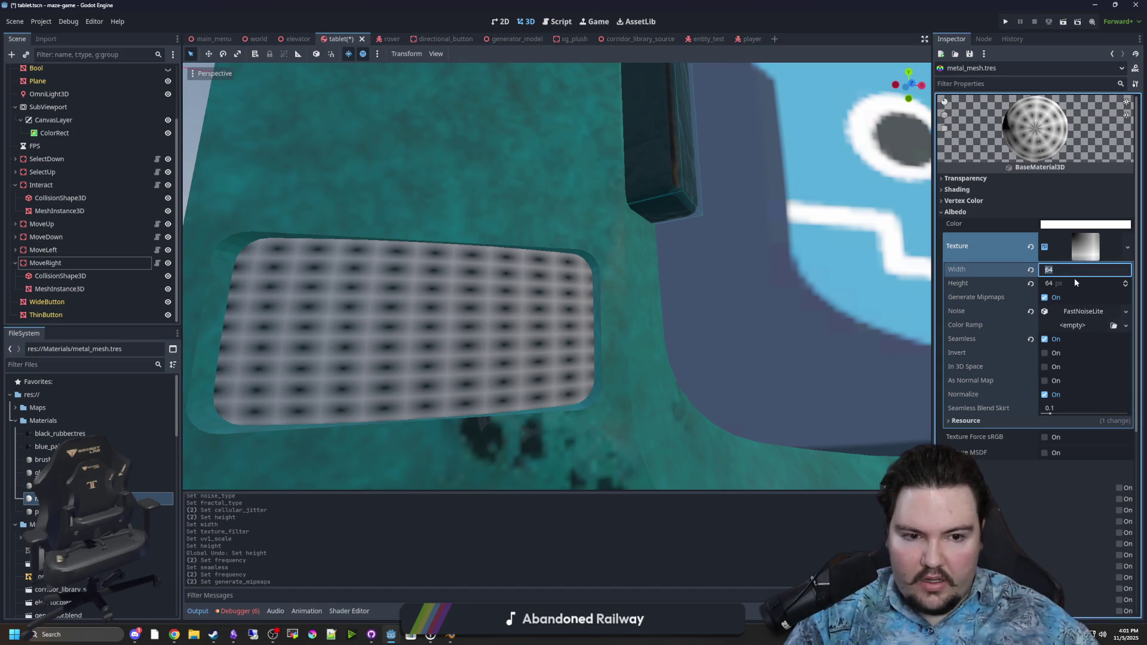
pyautogui.press('Tab')
pyautogui.write('16')
pyautogui.press('Return')
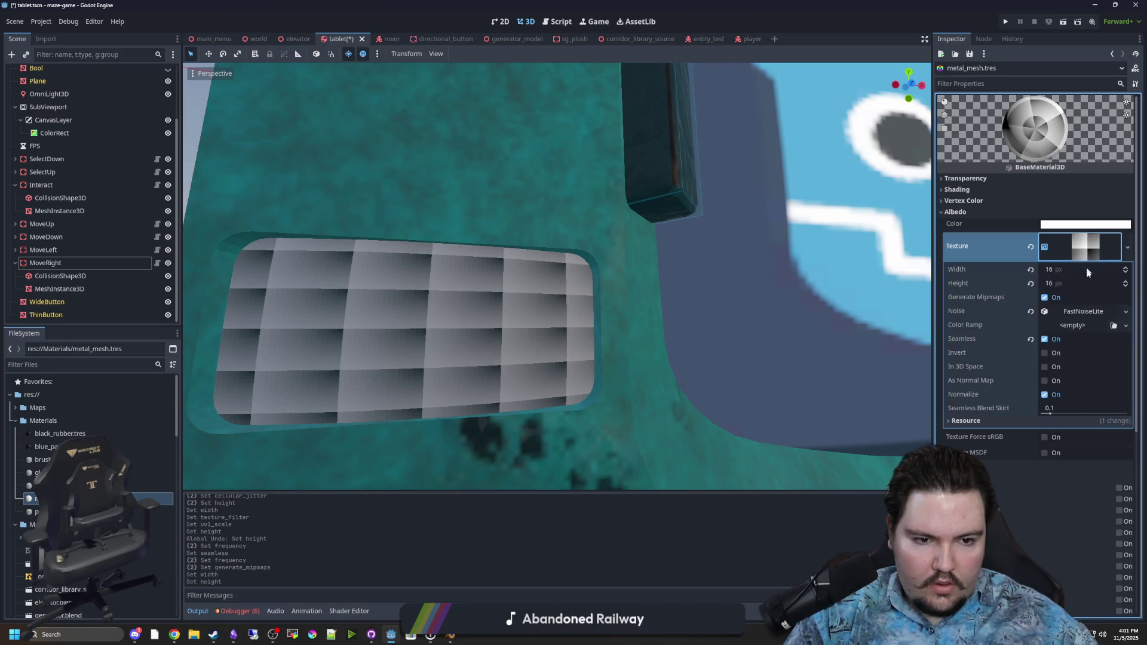
# Raise the FastNoiseLite Frequency to 0.2496 for a finer pattern
pyautogui.click(1080, 310)
pyautogui.moveTo(1094, 429); pyautogui.dragTo(1115, 431)
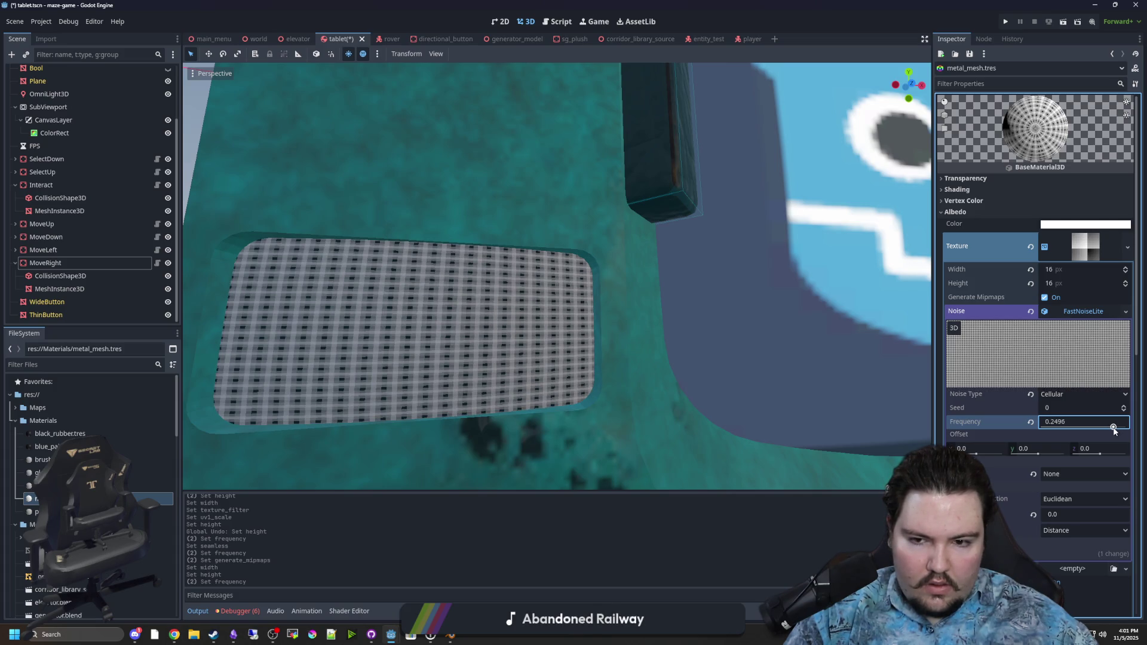
pyautogui.click(1085, 246)
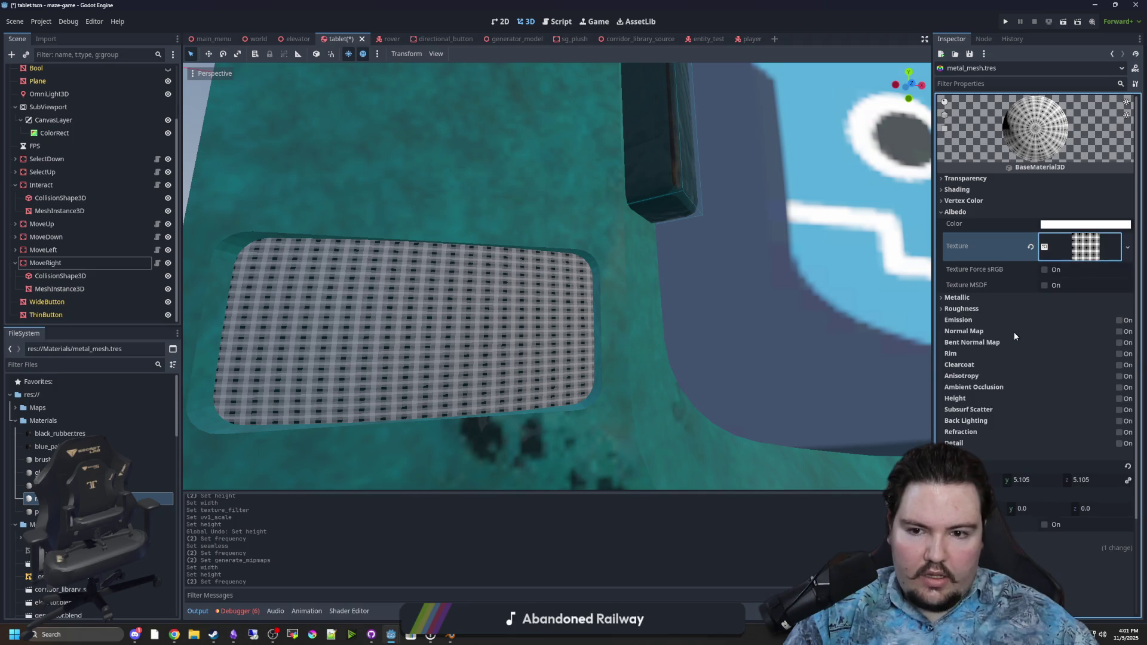
# Lower the material's UV1 Scale to 3, then to 2
pyautogui.scroll(-2, 992, 359)
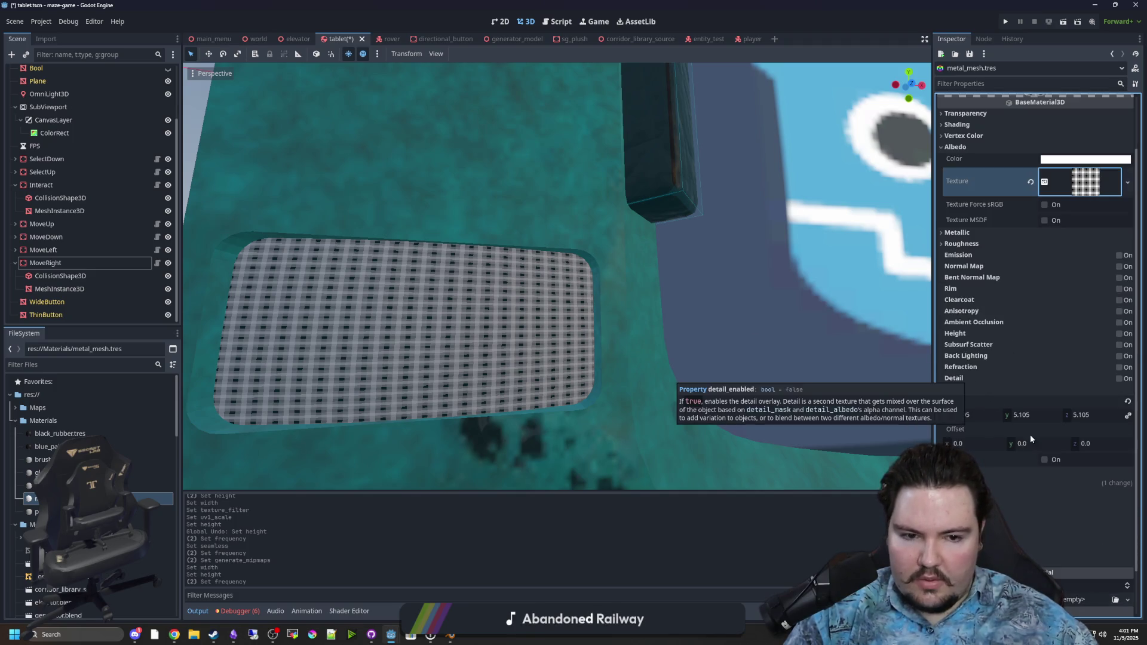
pyautogui.moveTo(979, 417); pyautogui.dragTo(941, 417)
pyautogui.write('3')
pyautogui.press('Return')
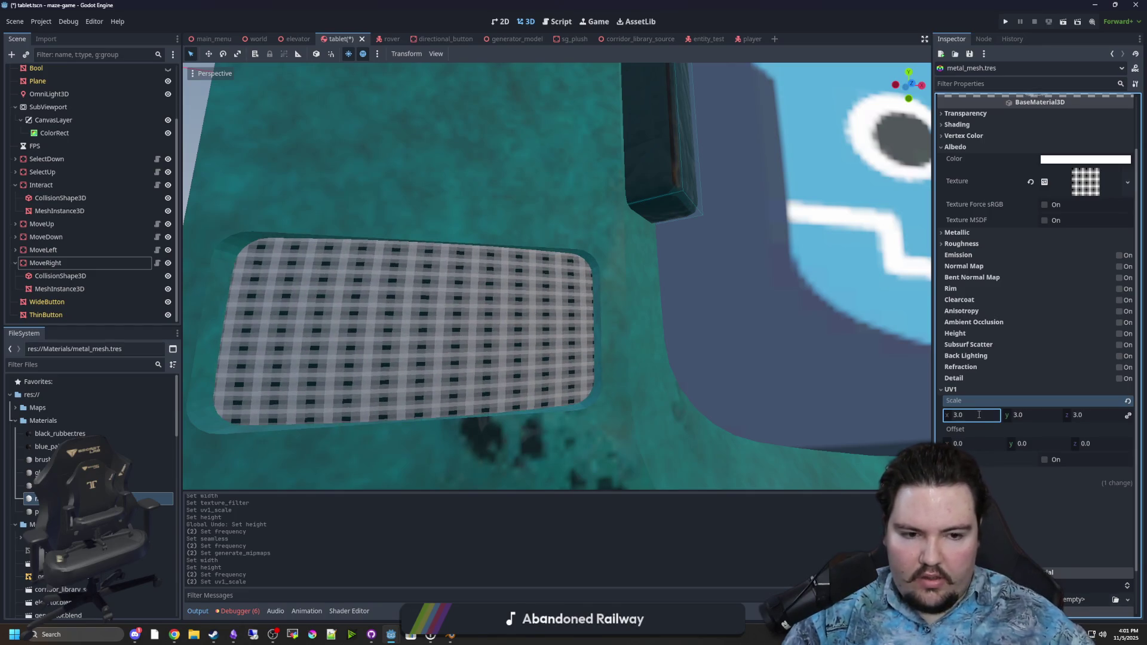
pyautogui.scroll(-5, 446, 359)
pyautogui.scroll(3, 447, 360)
pyautogui.click(983, 416)
pyautogui.write('2')
pyautogui.press('Return')
# Enable UV1 Triplanar mapping on the metal_mesh material
pyautogui.scroll(5, 611, 373)
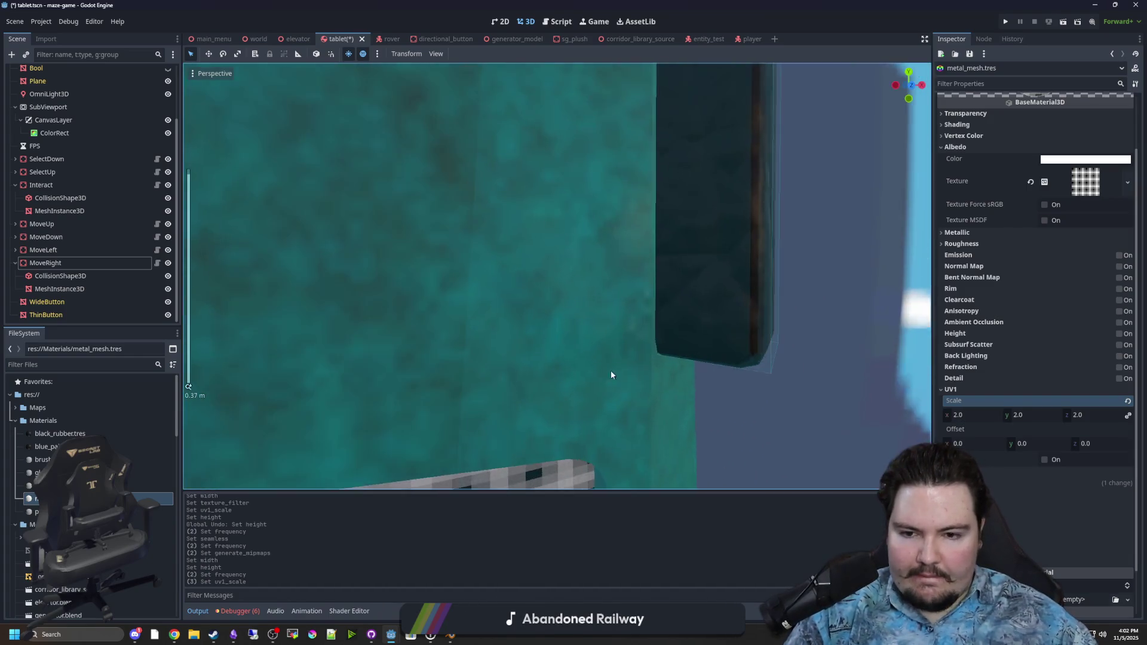
pyautogui.scroll(-2, 608, 349)
pyautogui.scroll(1, 615, 362)
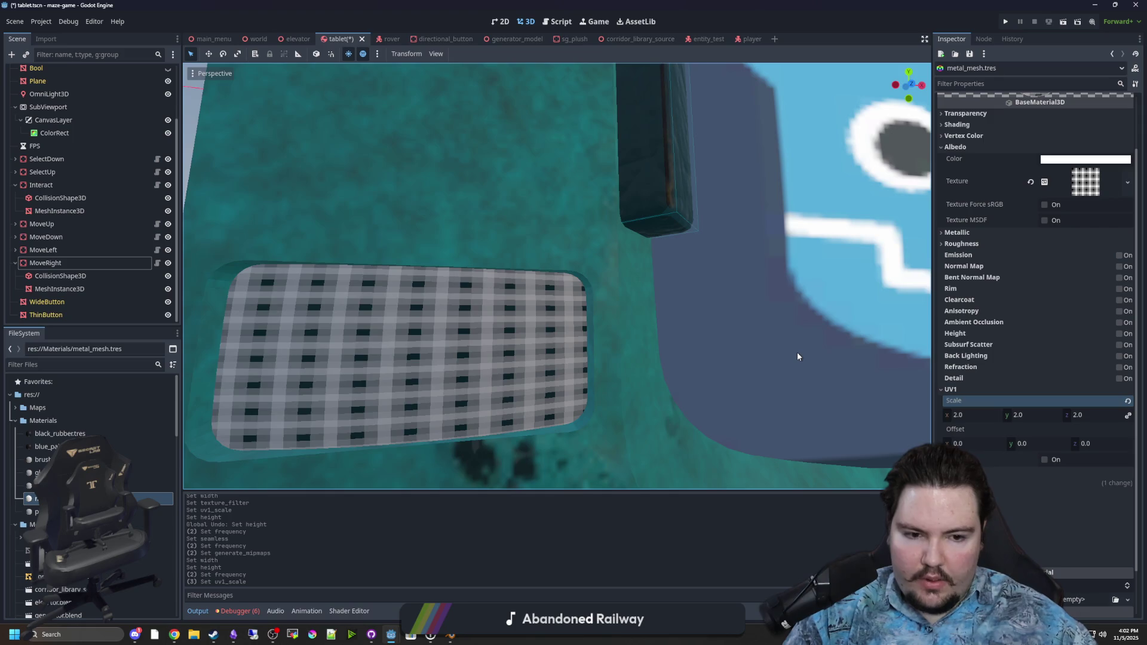
pyautogui.scroll(-1, 797, 353)
pyautogui.click(1044, 461)
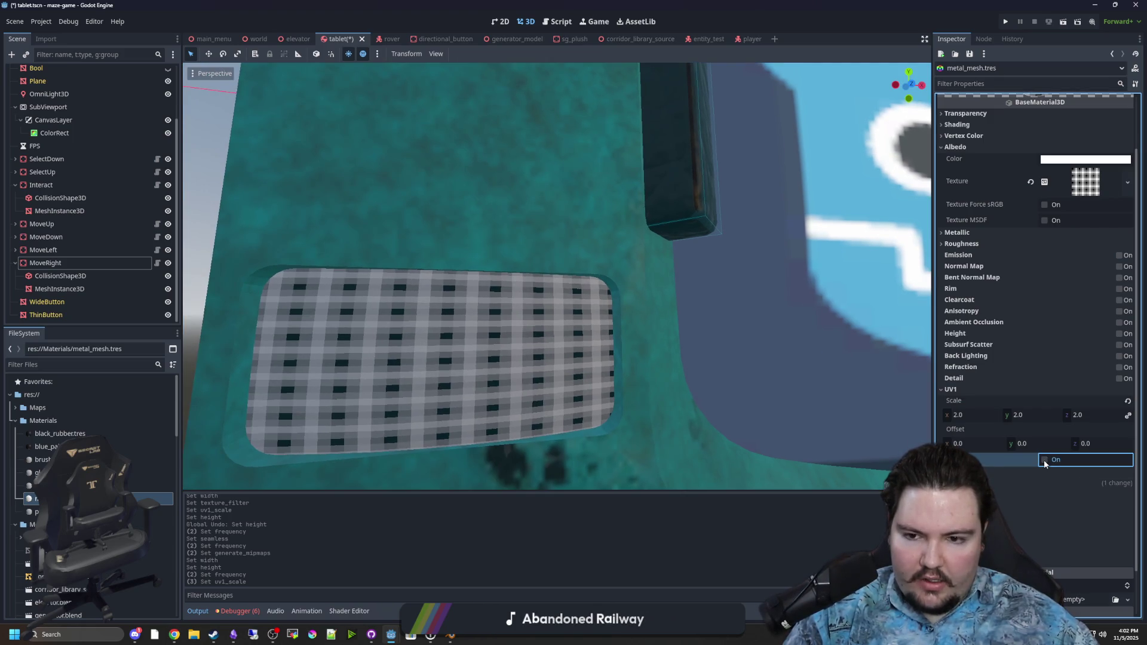
pyautogui.click(1045, 460)
# Raise the UV1 Scale, trying 16 before settling on 15
pyautogui.moveTo(979, 417); pyautogui.dragTo(1064, 417)
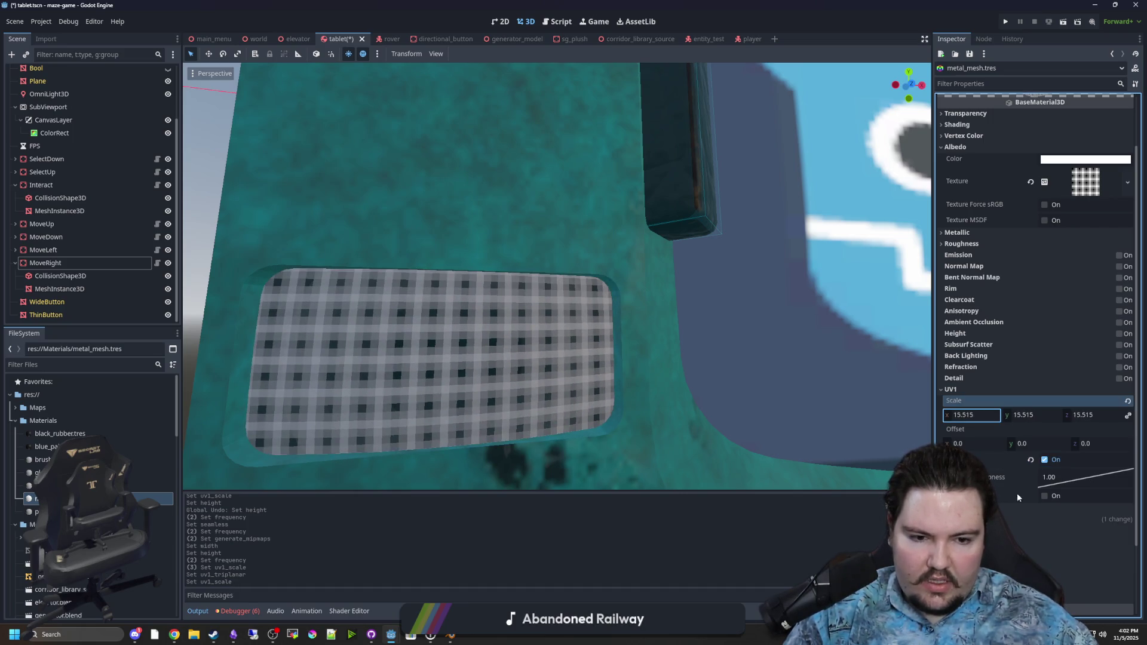
pyautogui.click(977, 416)
pyautogui.write('16')
pyautogui.press('Return')
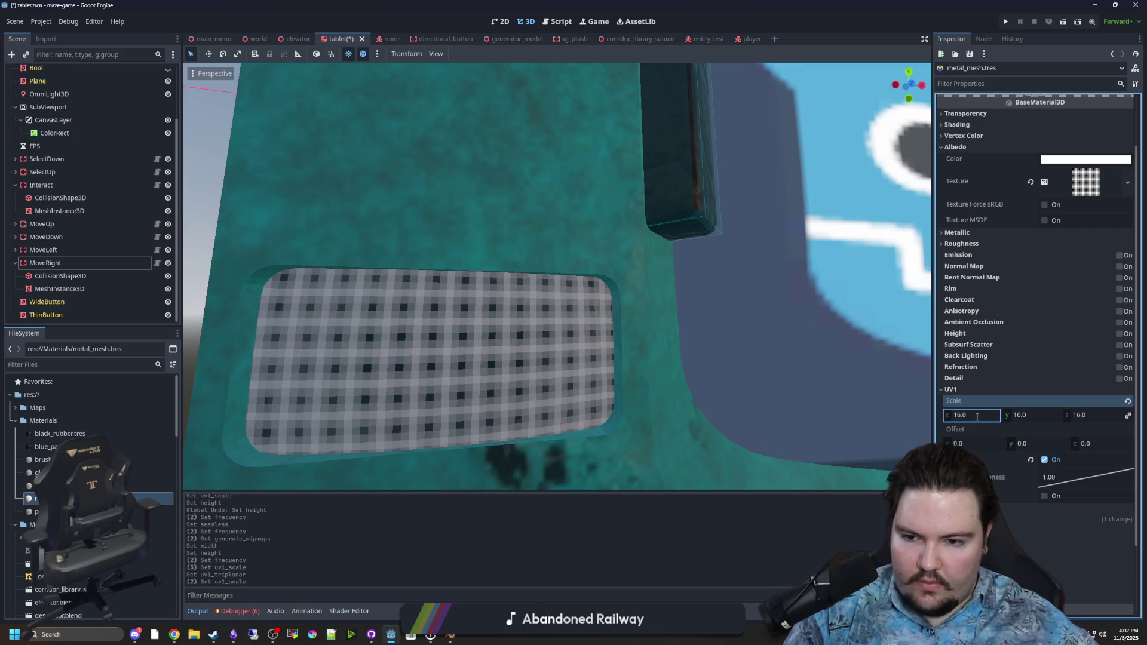
pyautogui.write('15')
pyautogui.press('Return')
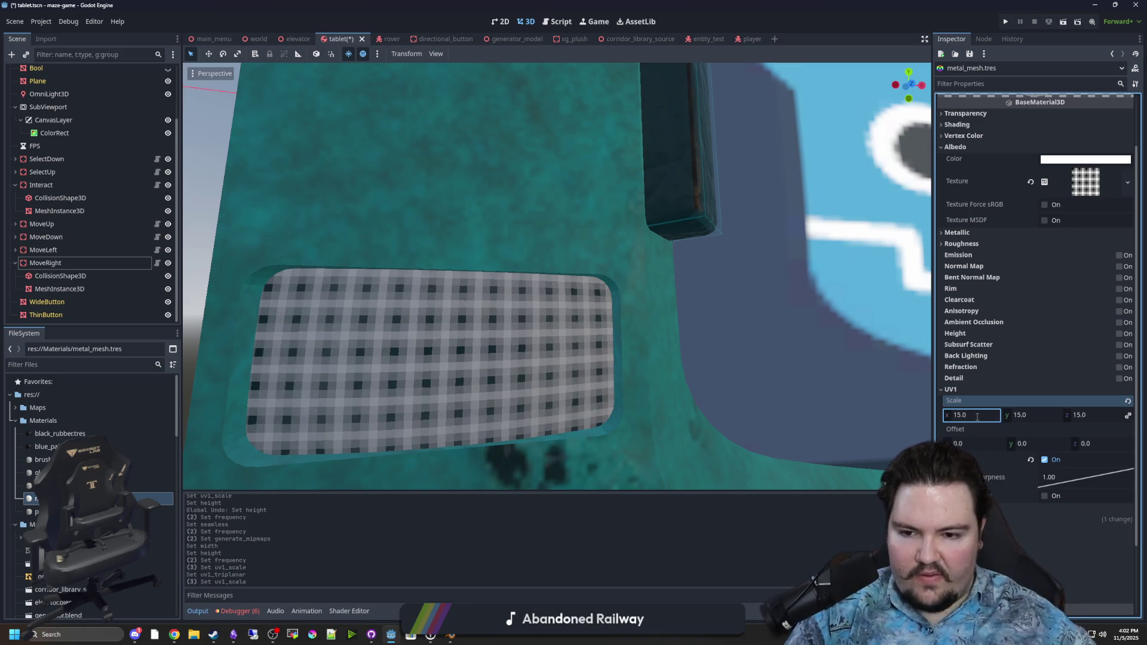
pyautogui.scroll(-5, 762, 310)
pyautogui.scroll(2, 1084, 251)
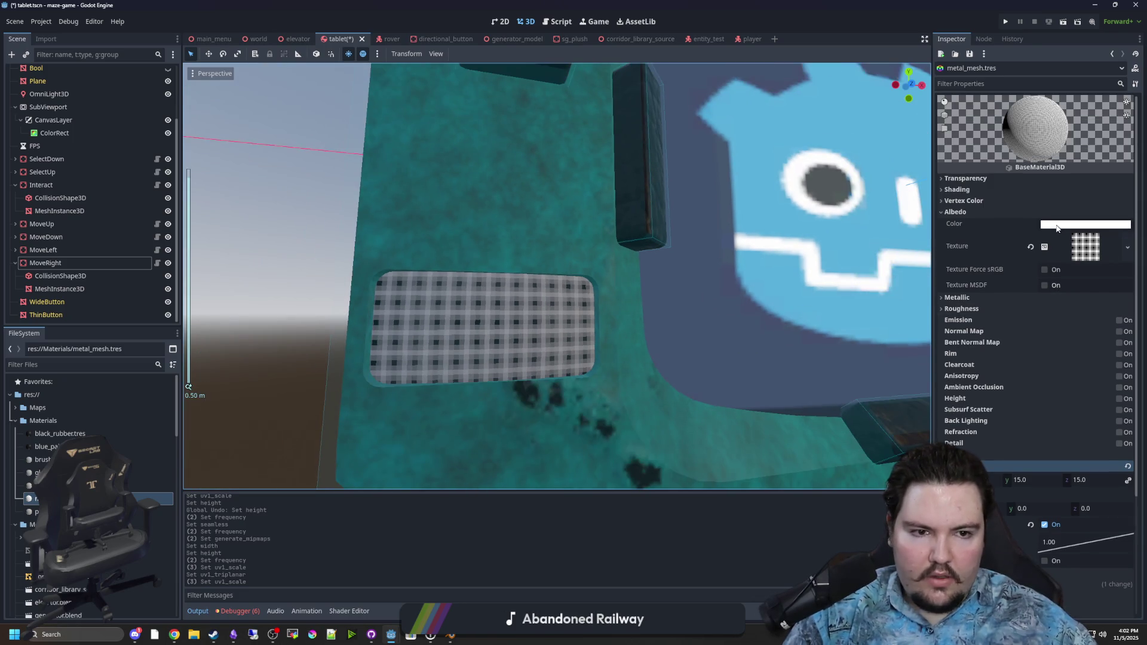
# Add a new Gradient color ramp to the albedo noise texture
pyautogui.click(1084, 251)
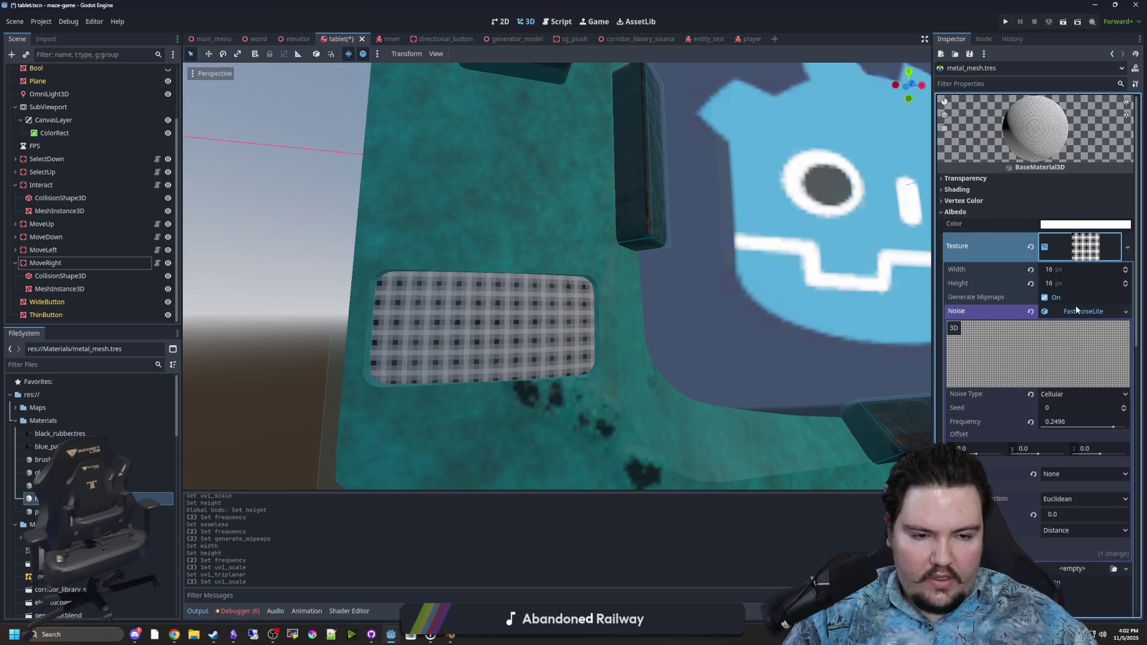
pyautogui.scroll(-2, 1047, 355)
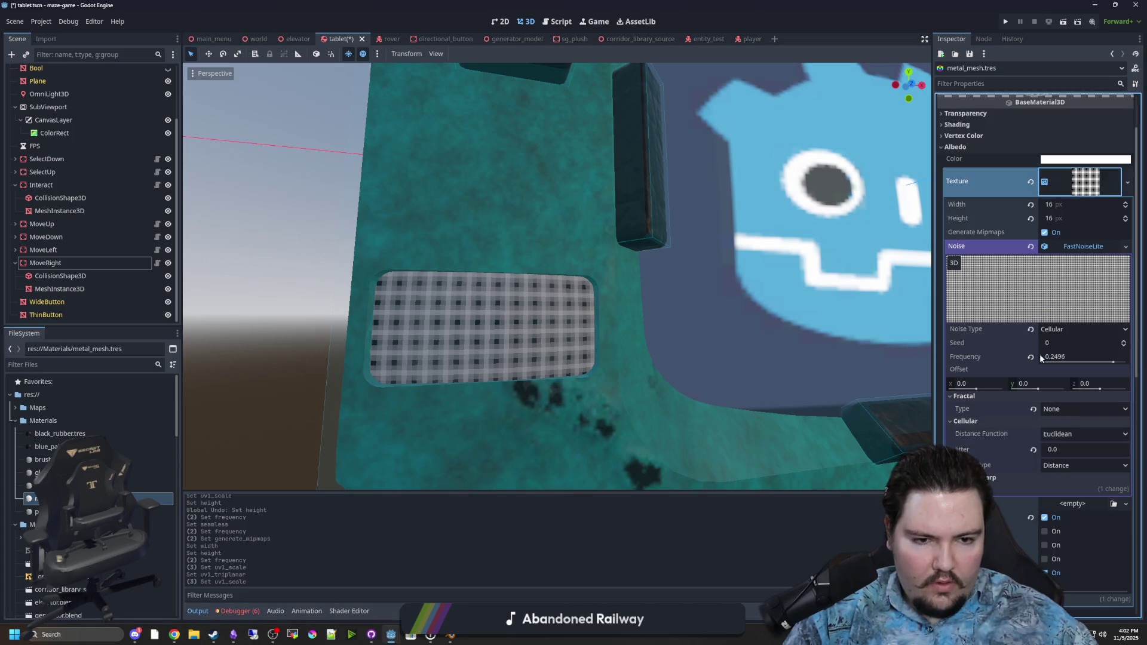
pyautogui.scroll(-2, 993, 371)
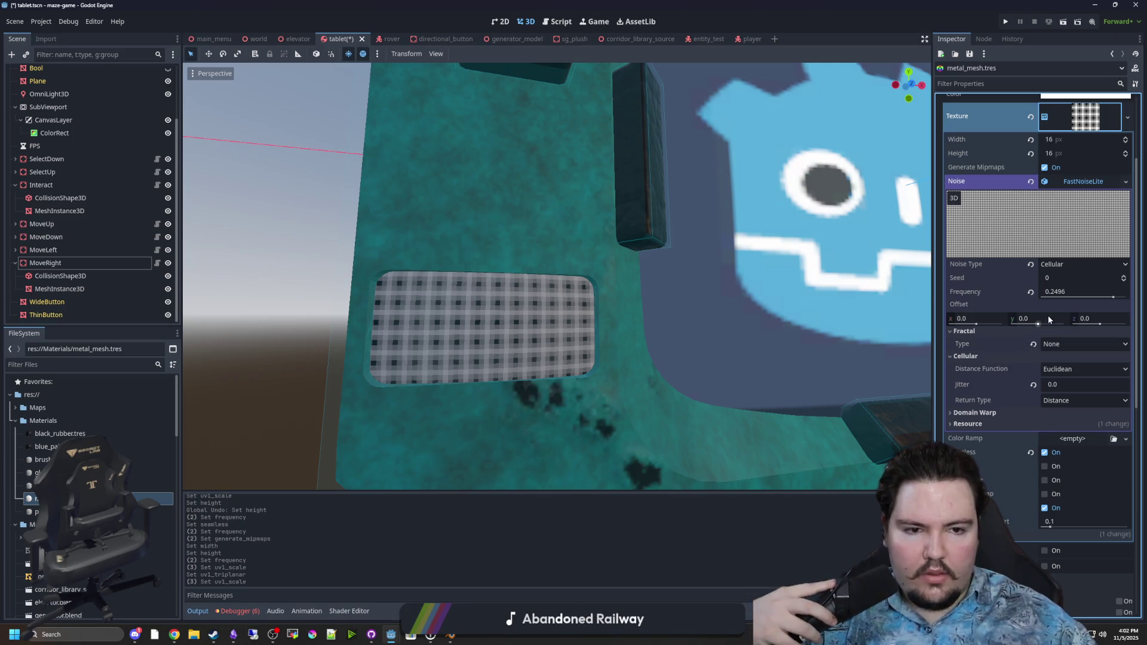
pyautogui.click(1055, 438)
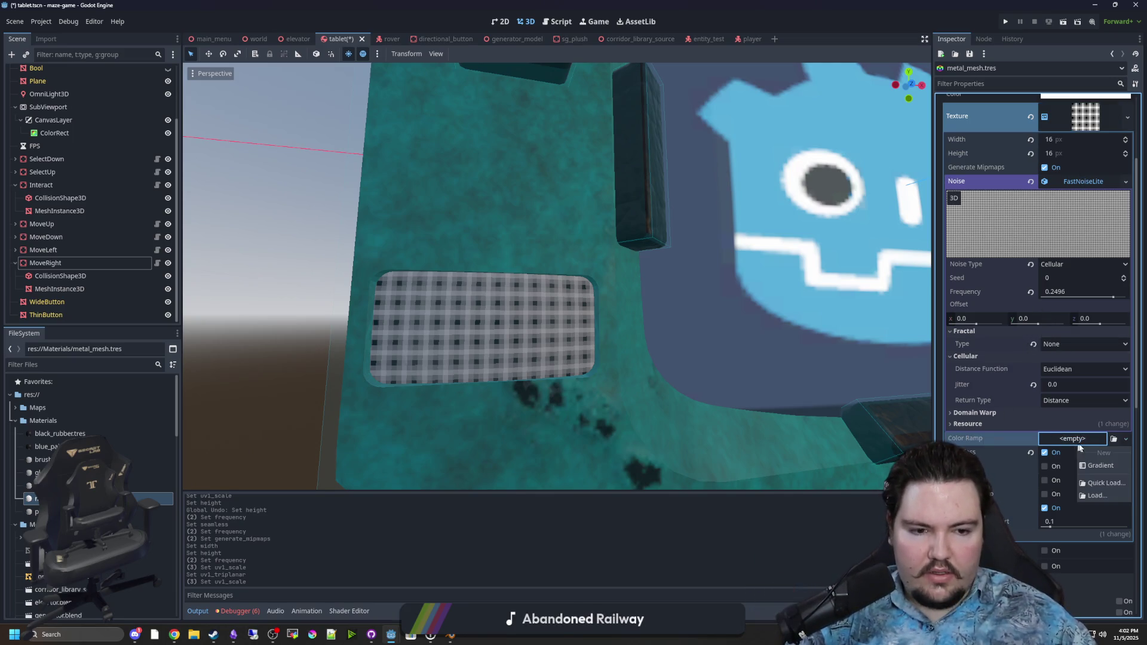
pyautogui.click(1110, 471)
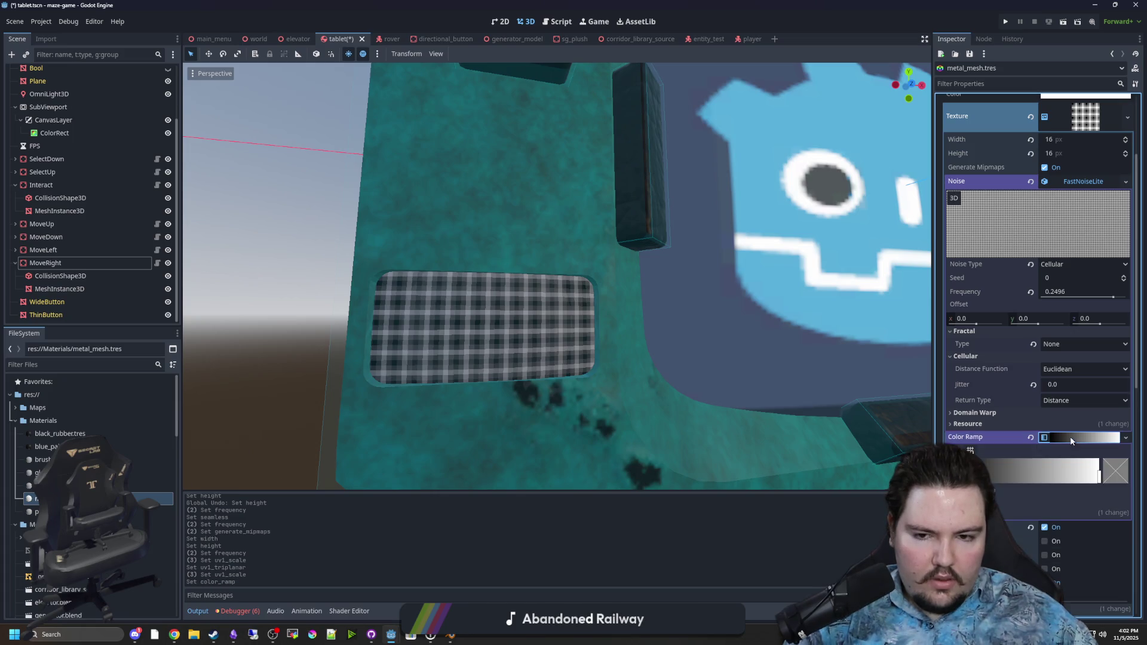
# Drag the gradient stops so the ramp runs from black to white
pyautogui.scroll(-2, 1023, 462)
pyautogui.moveTo(949, 411); pyautogui.dragTo(966, 412)
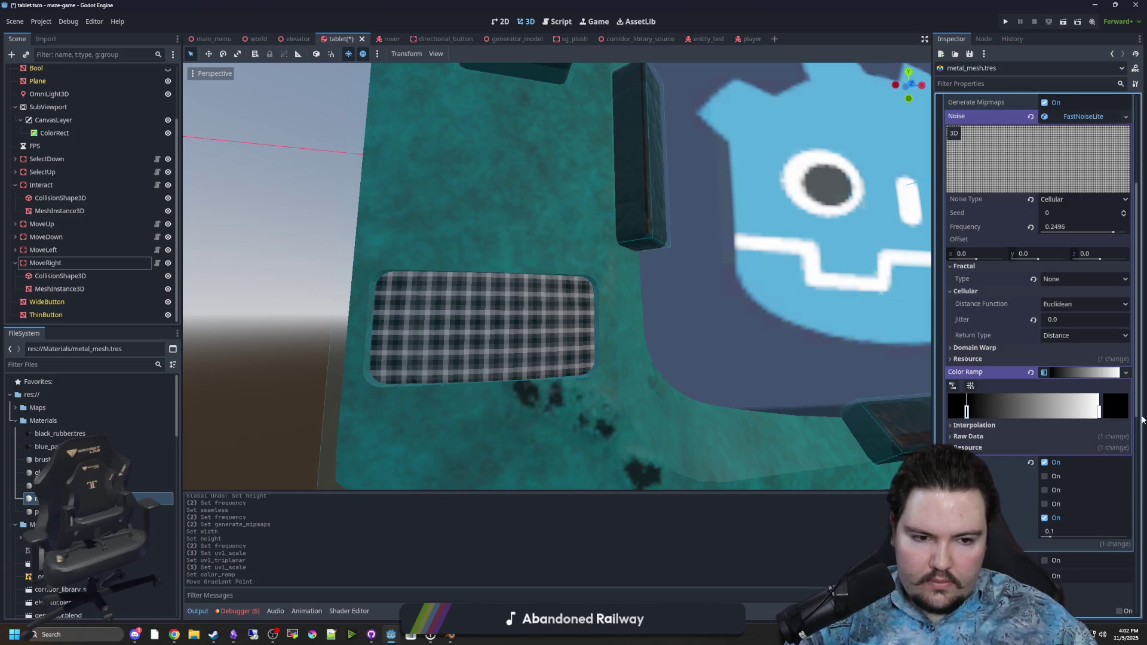
pyautogui.moveTo(1102, 410)
pyautogui.mouseDown()
pyautogui.moveTo(948, 410)
pyautogui.moveTo(1085, 412)
pyautogui.moveTo(1035, 413)
pyautogui.mouseUp()
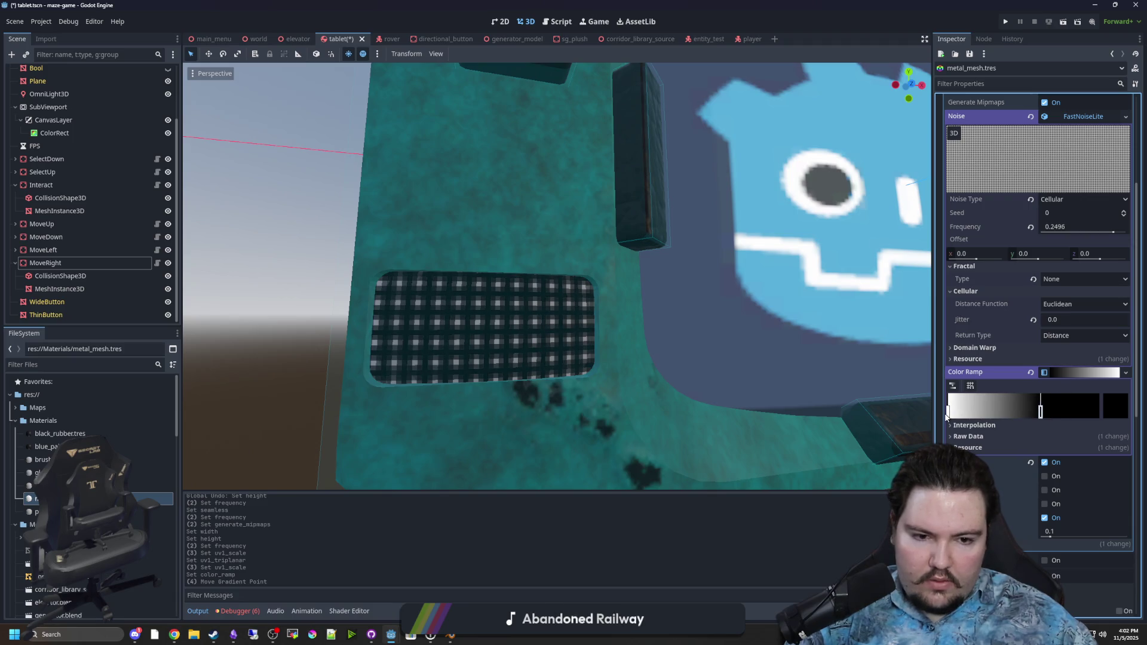
pyautogui.moveTo(949, 411)
pyautogui.mouseDown()
pyautogui.moveTo(1076, 411)
pyautogui.moveTo(949, 412)
pyautogui.mouseUp()
pyautogui.moveTo(1076, 412); pyautogui.dragTo(1103, 414)
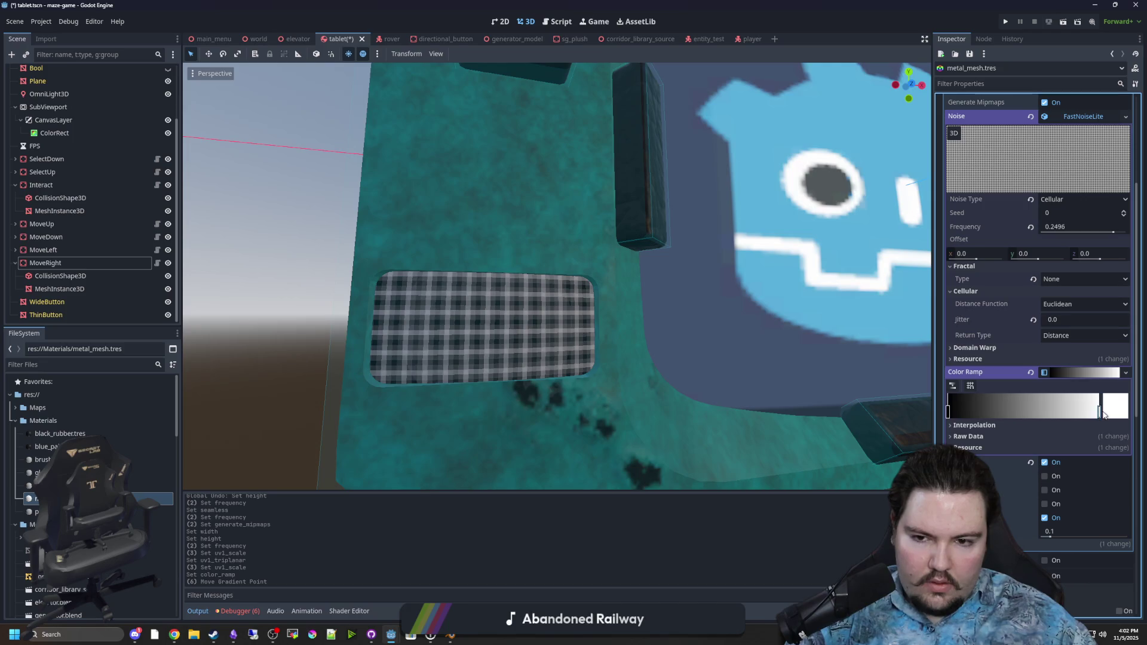
# Recolour the white stop to grey #ababab and pull both stops inward to sharpen the grate
pyautogui.click(1109, 414)
pyautogui.moveTo(1076, 126)
pyautogui.mouseDown()
pyautogui.moveTo(1076, 170)
pyautogui.moveTo(1076, 156)
pyautogui.mouseUp()
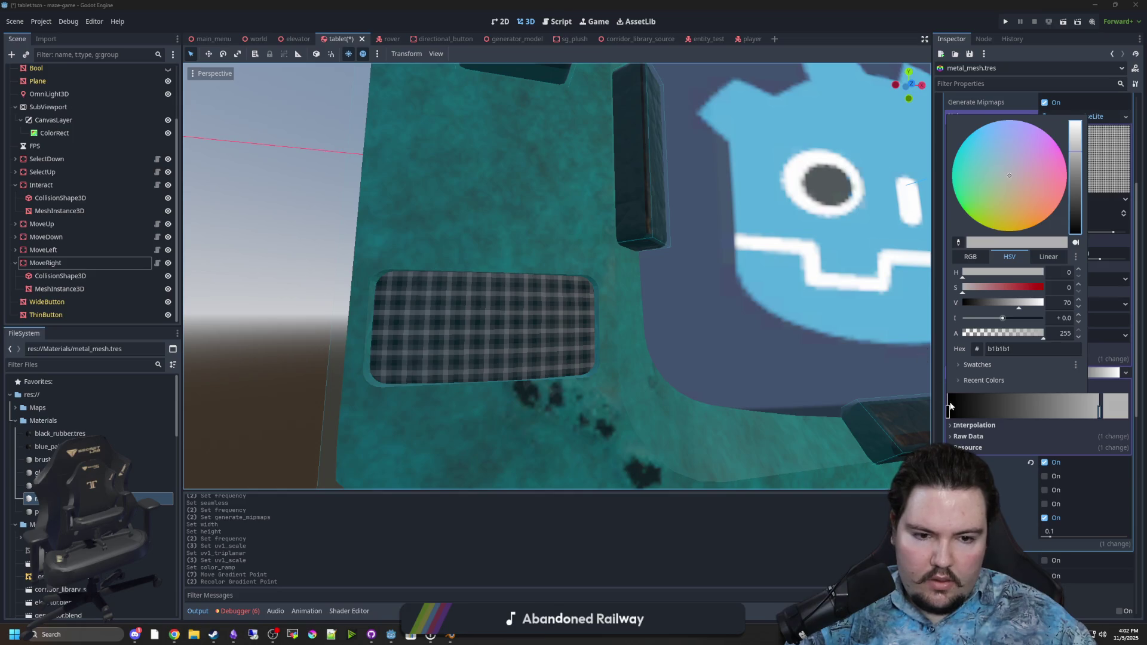
pyautogui.click(948, 413)
pyautogui.moveTo(948, 412); pyautogui.dragTo(1002, 412)
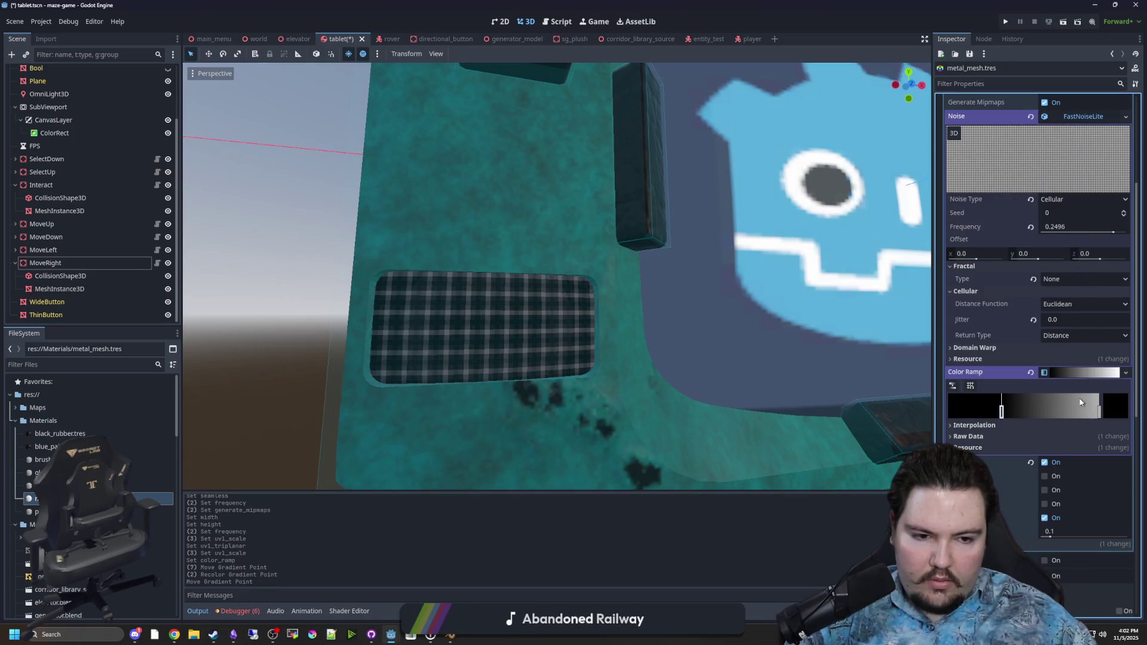
pyautogui.moveTo(1098, 415)
pyautogui.mouseDown()
pyautogui.moveTo(1047, 410)
pyautogui.moveTo(1079, 410)
pyautogui.mouseUp()
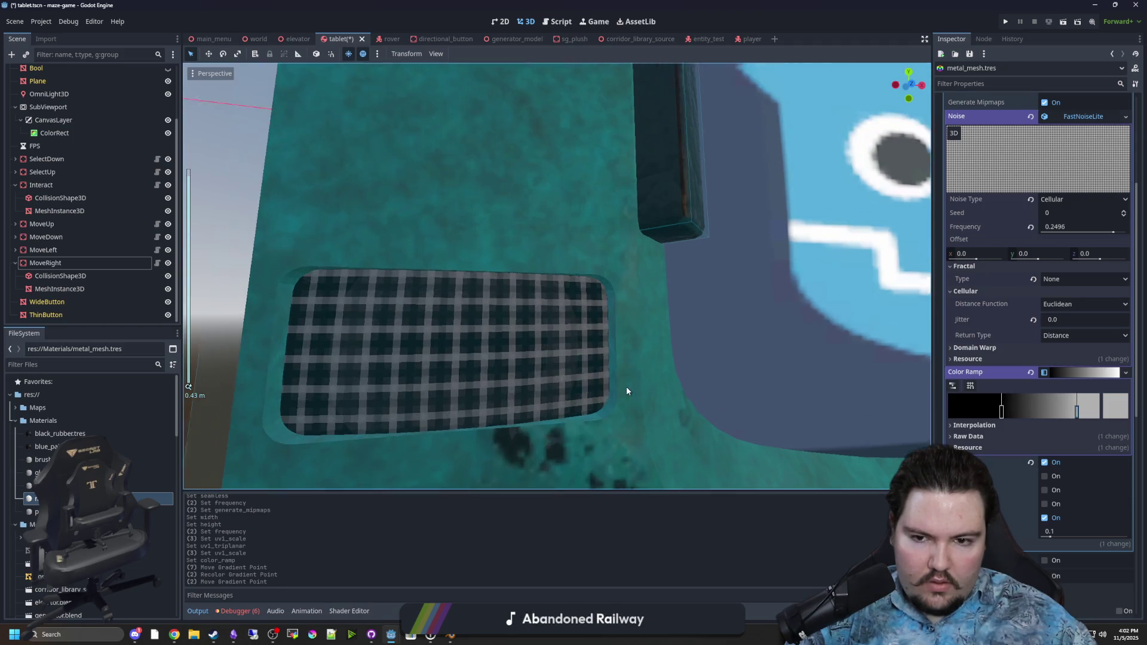
# Orbit around the tablet to inspect the darker, crisper grate
pyautogui.scroll(-6, 627, 386)
pyautogui.moveTo(547, 408); pyautogui.dragTo(594, 411)
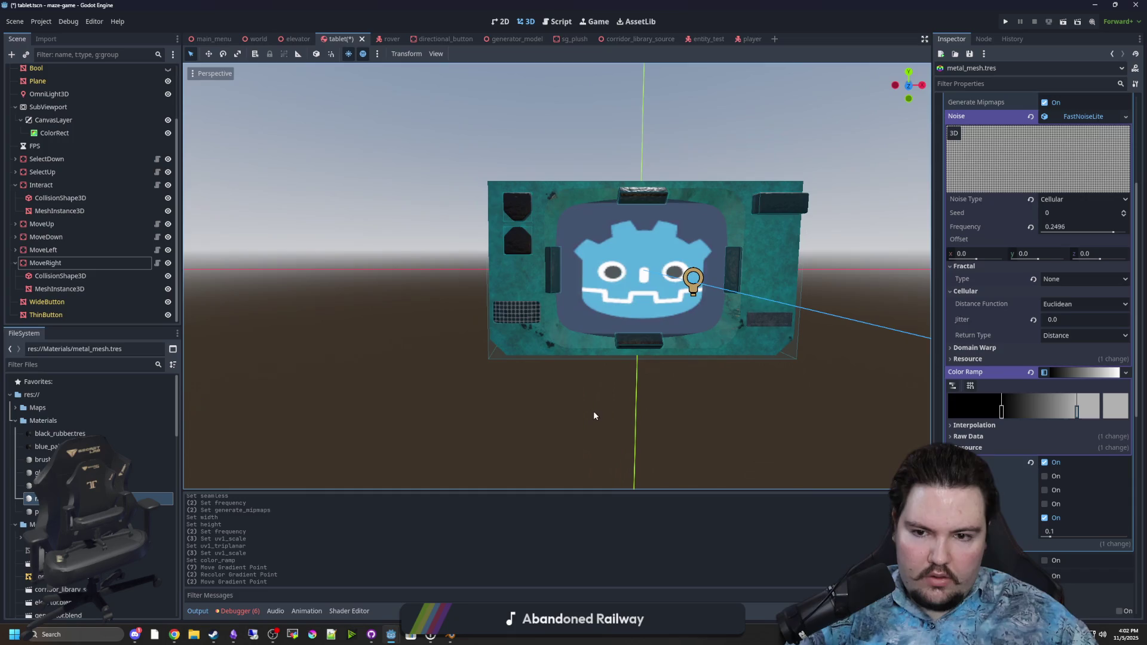
pyautogui.scroll(2, 536, 287)
pyautogui.moveTo(535, 287)
pyautogui.mouseDown()
pyautogui.moveTo(538, 329)
pyautogui.moveTo(668, 336)
pyautogui.moveTo(649, 358)
pyautogui.moveTo(619, 339)
pyautogui.moveTo(500, 410)
pyautogui.mouseUp()
# Save the tablet scene
pyautogui.hotkey('ctrl', 's')
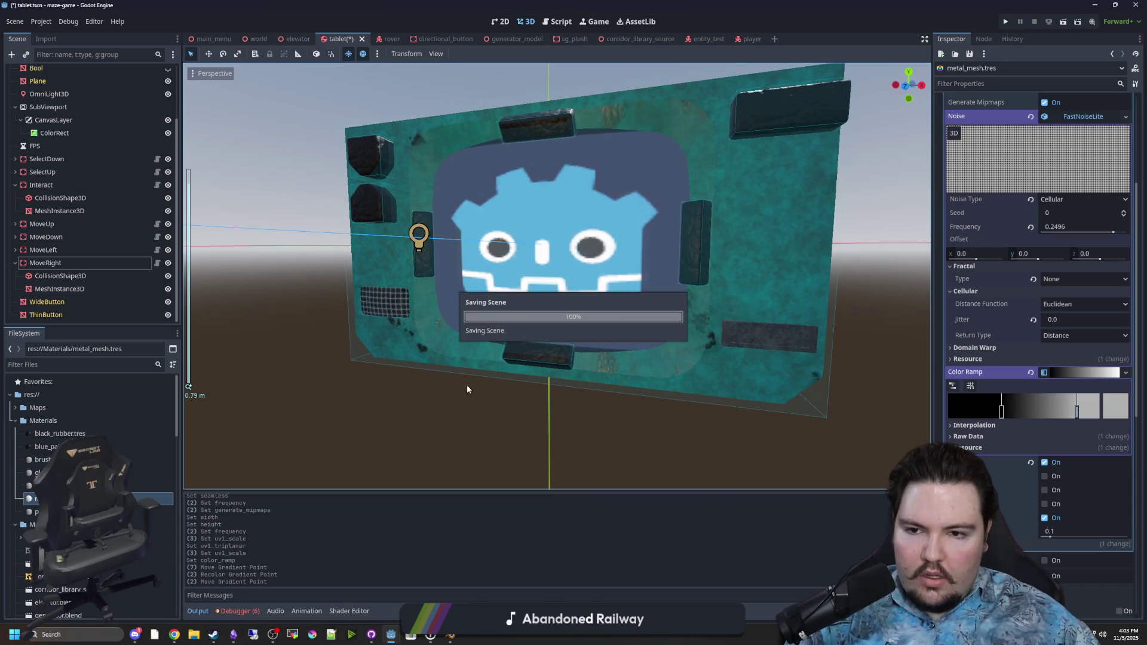
pyautogui.scroll(-3, 504, 315)
pyautogui.moveTo(503, 316); pyautogui.dragTo(554, 325)
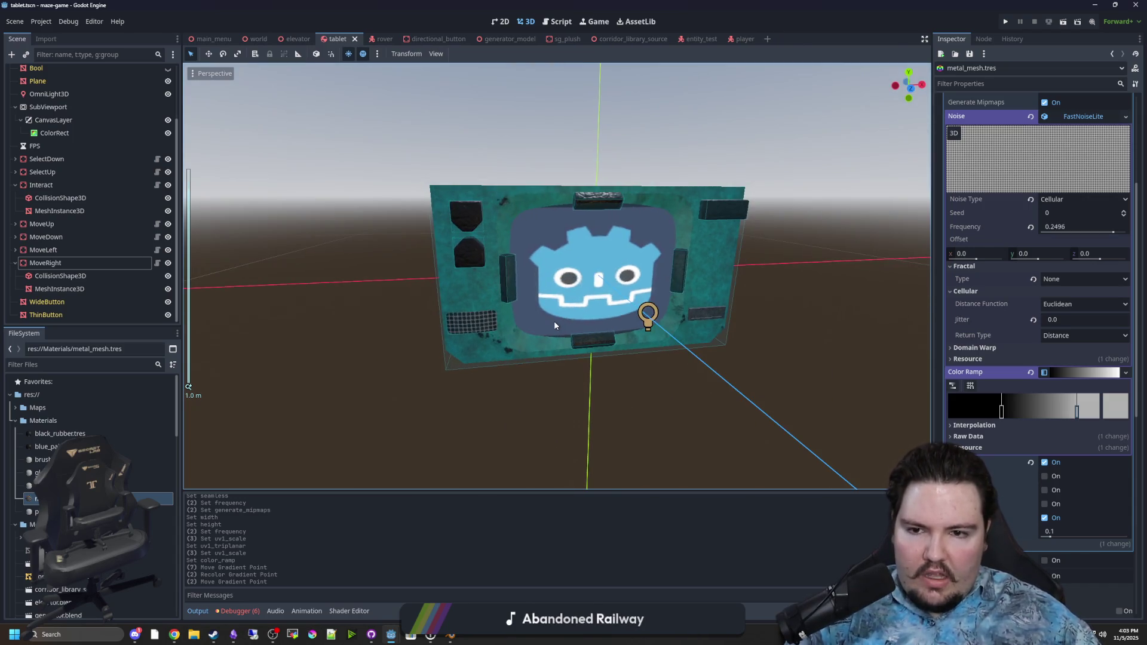
pyautogui.hotkey('ctrl', 's')
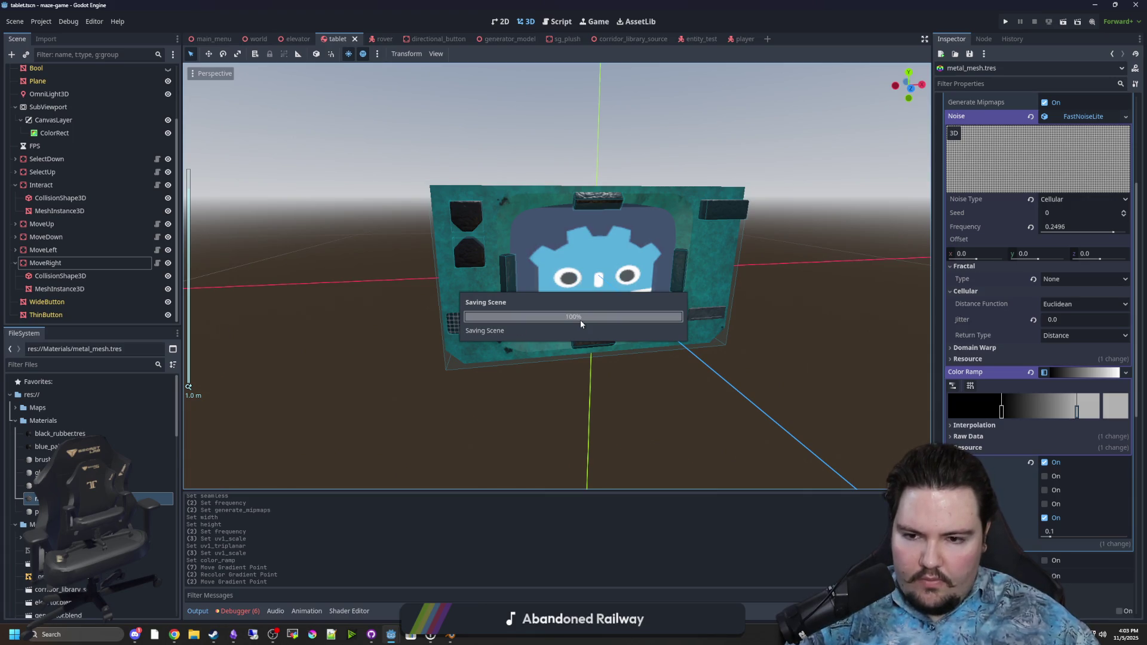
pyautogui.scroll(5, 580, 324)
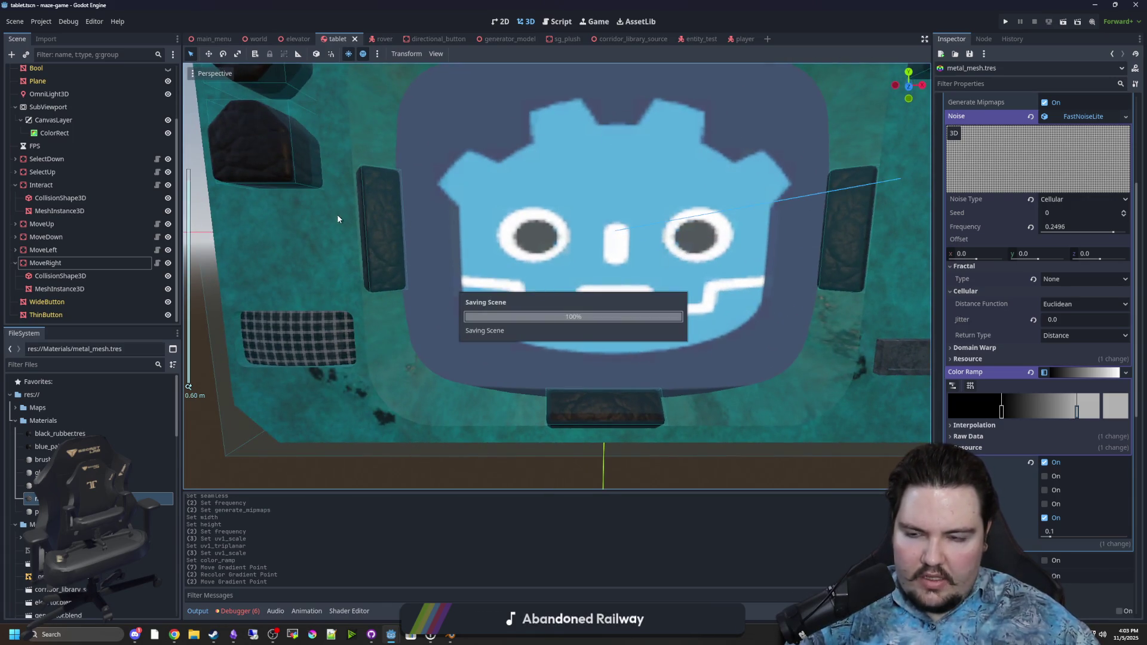
# Select the MoveLeft button node in the Scene tree
pyautogui.click(375, 203)
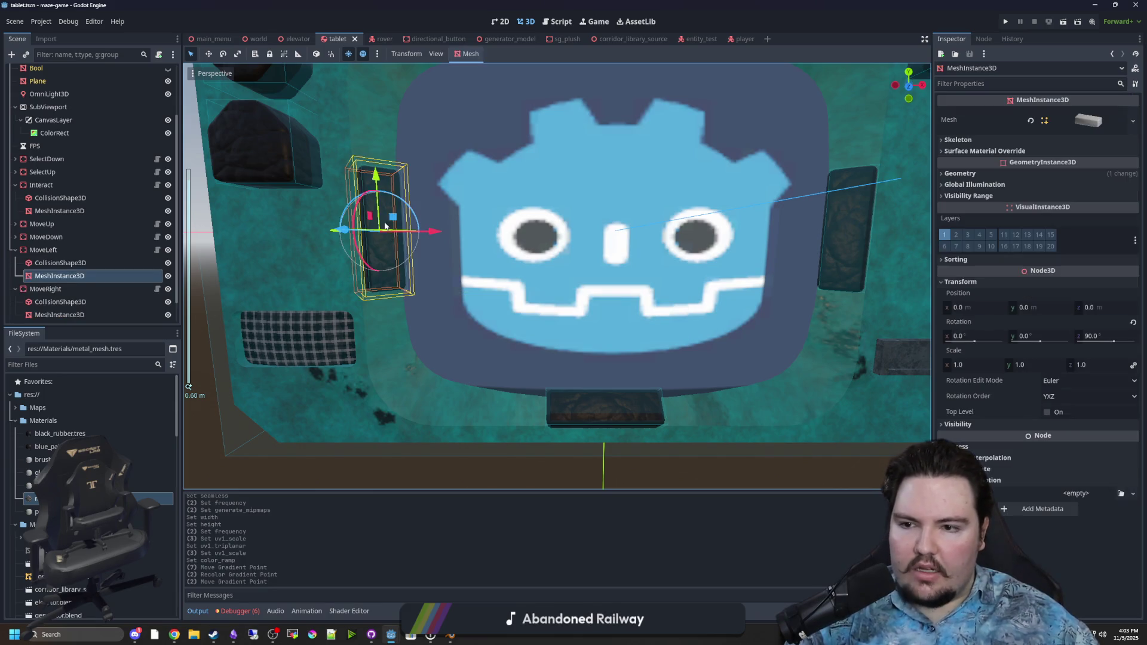
pyautogui.click(497, 224)
pyautogui.moveTo(493, 231)
pyautogui.mouseDown()
pyautogui.moveTo(213, 284)
pyautogui.moveTo(274, 280)
pyautogui.mouseUp()
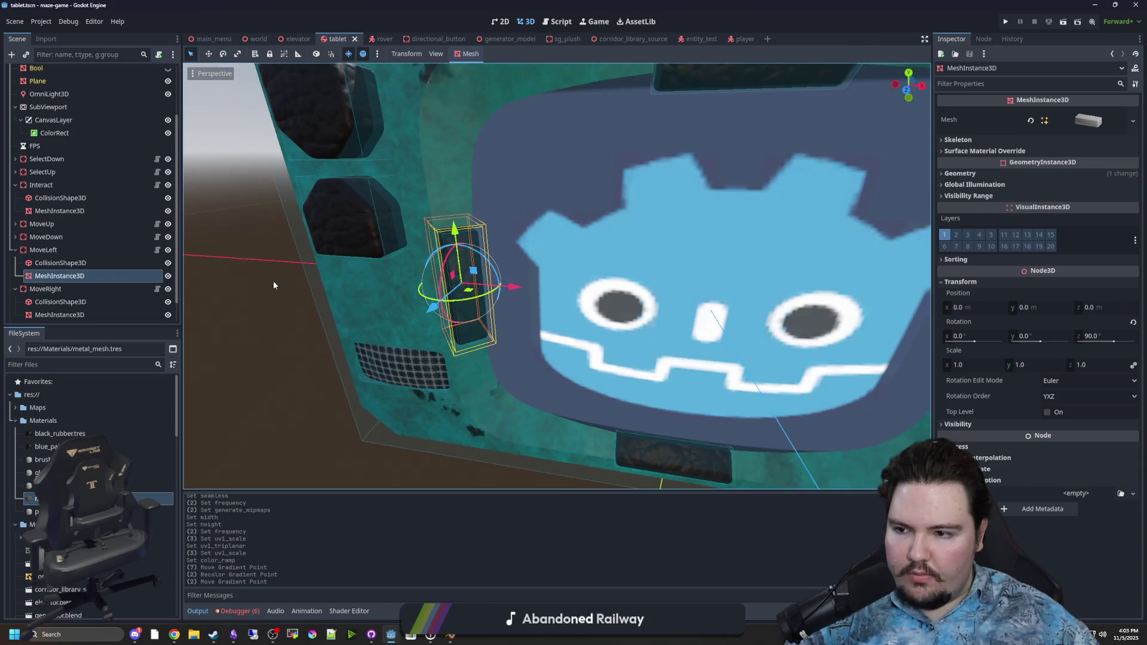
pyautogui.click(43, 250)
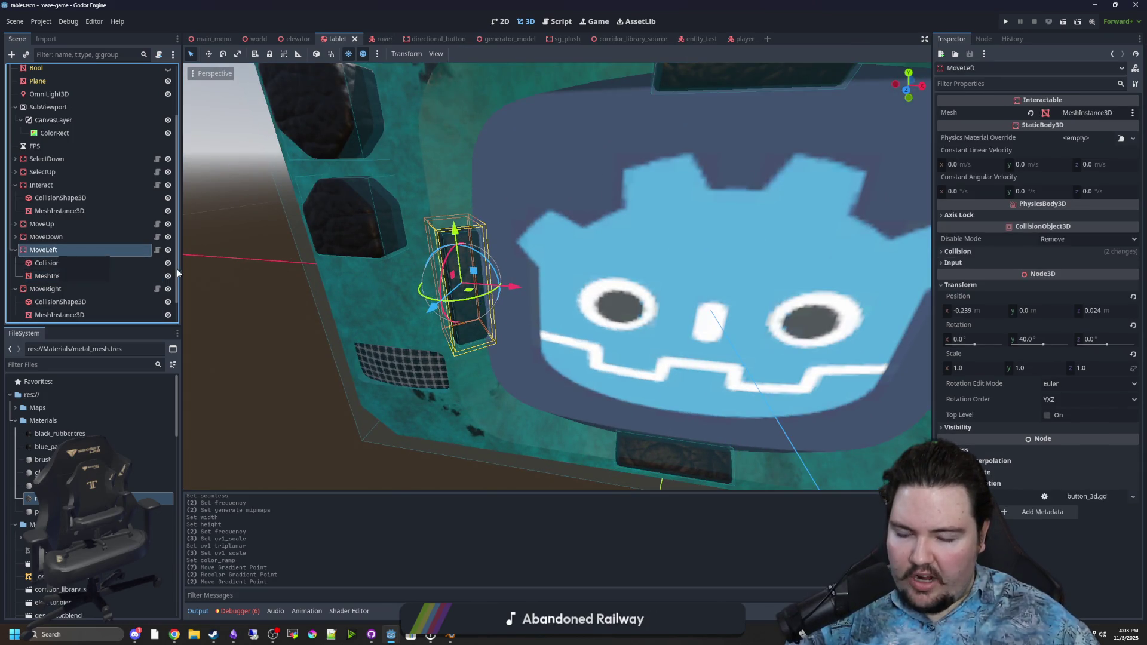
pyautogui.click(421, 288)
pyautogui.click(454, 281)
pyautogui.click(57, 253)
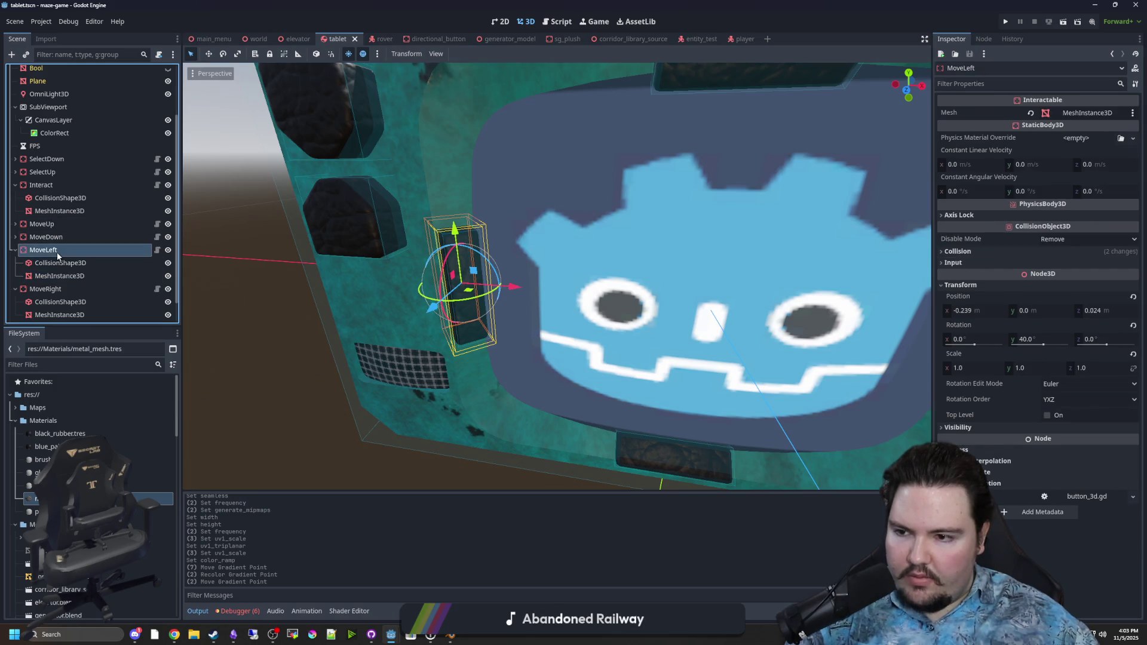
pyautogui.click(15, 251)
pyautogui.click(15, 250)
# Add a Sprite3D child node to MoveLeft via Add Child Node
pyautogui.rightClick(46, 250)
pyautogui.click(90, 259)
pyautogui.write('sprite3d')
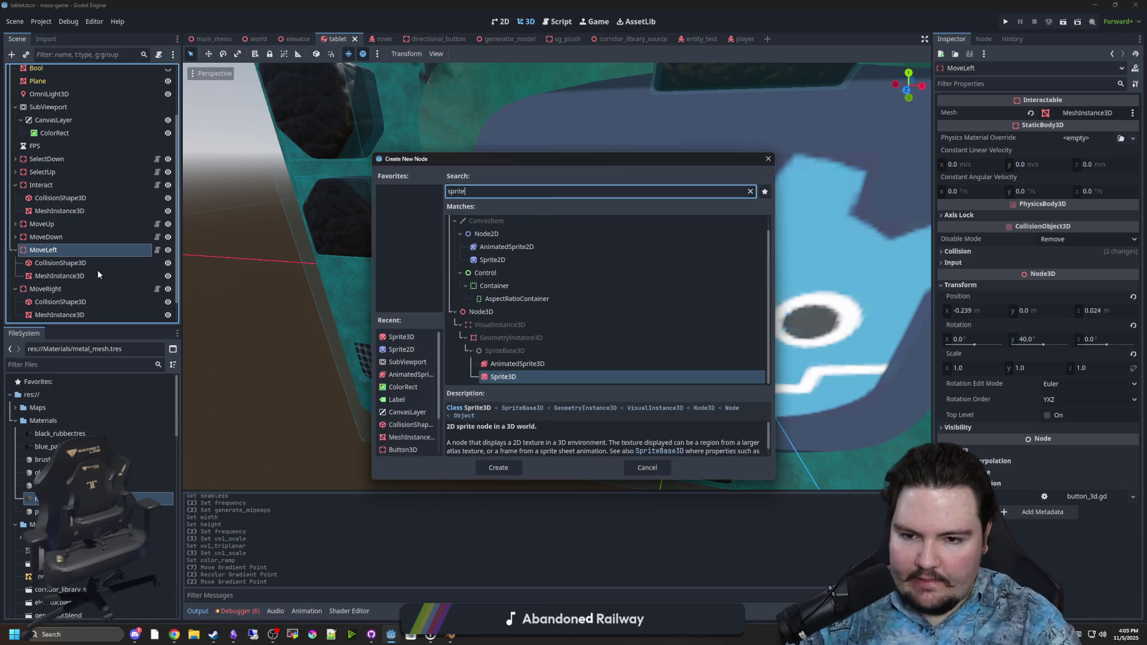
pyautogui.press('Return')
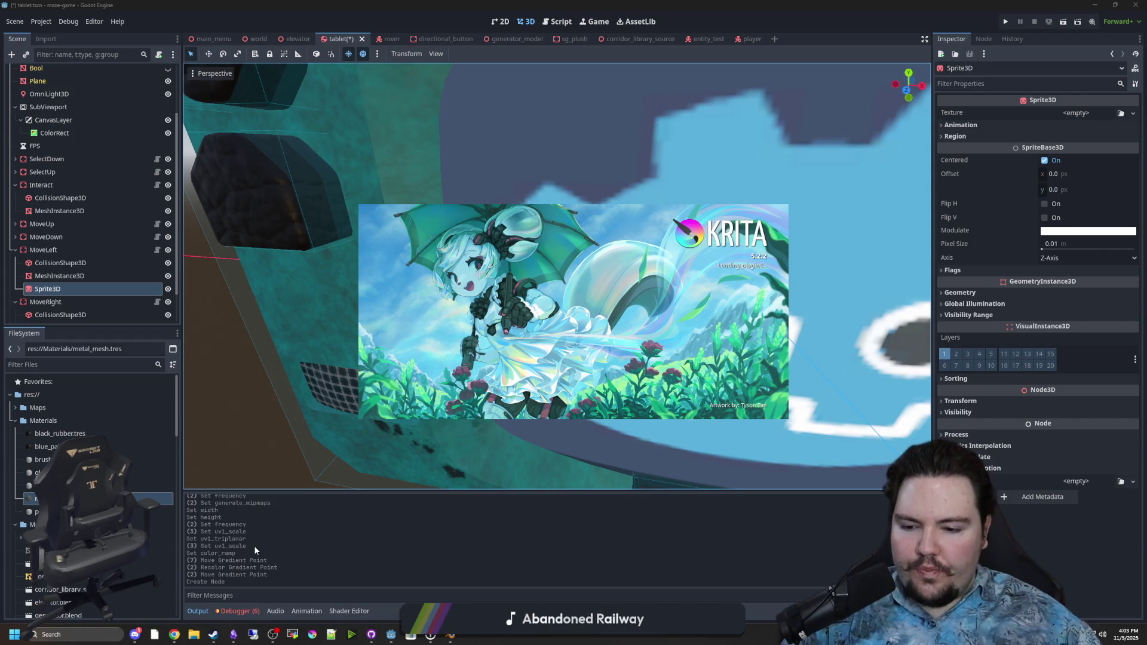
# Create a new blank Krita document 32 px wide and 64 px high
pyautogui.moveTo(142, 642)
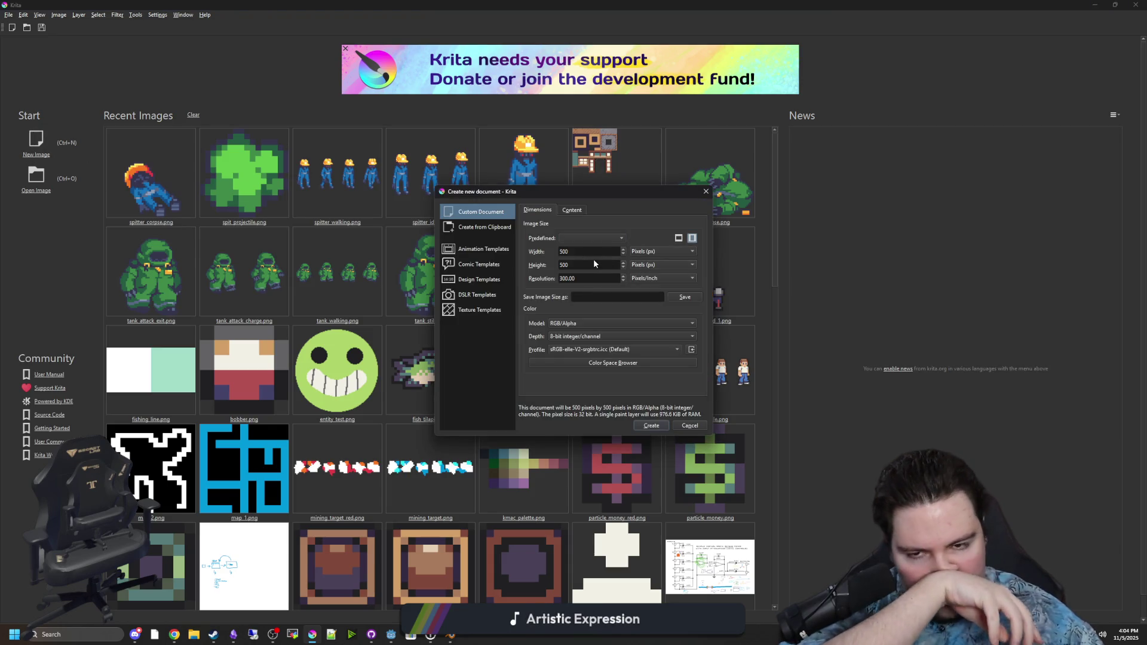
pyautogui.click(590, 253)
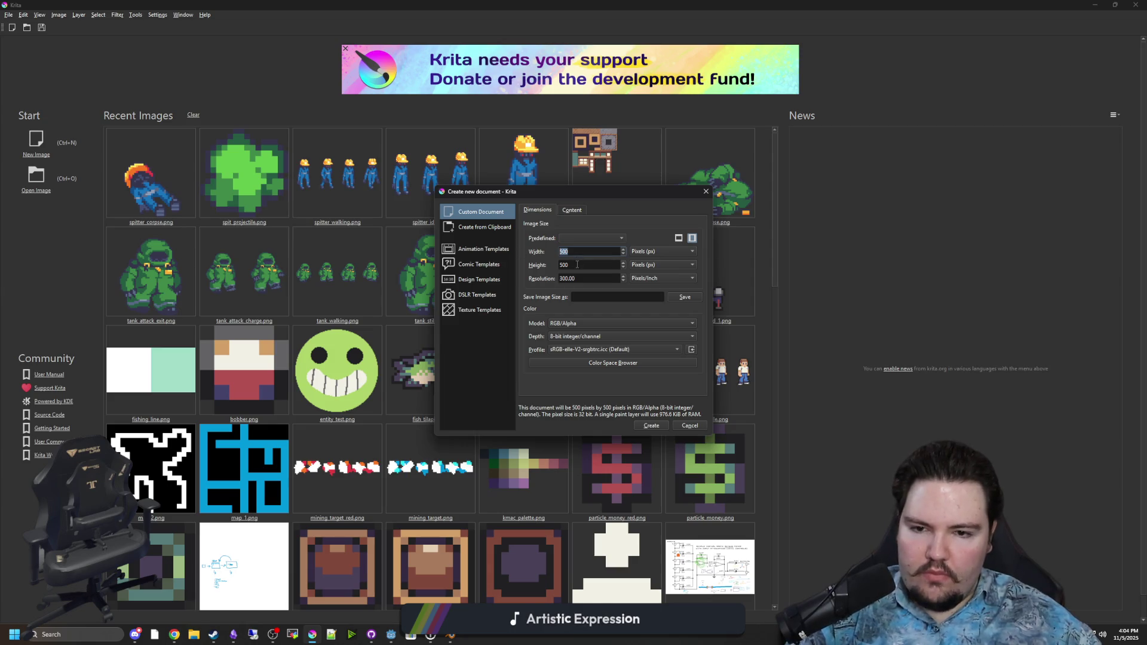
pyautogui.write('32')
pyautogui.press('Tab')
pyautogui.write('64')
pyautogui.click(648, 428)
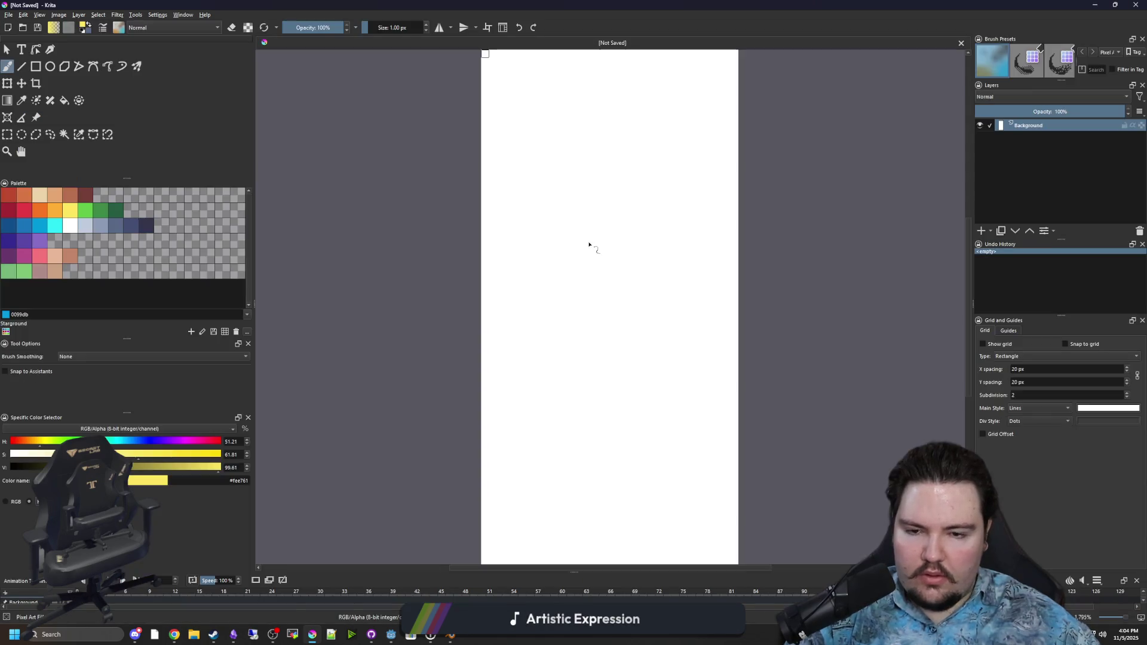
pyautogui.scroll(-1, 547, 241)
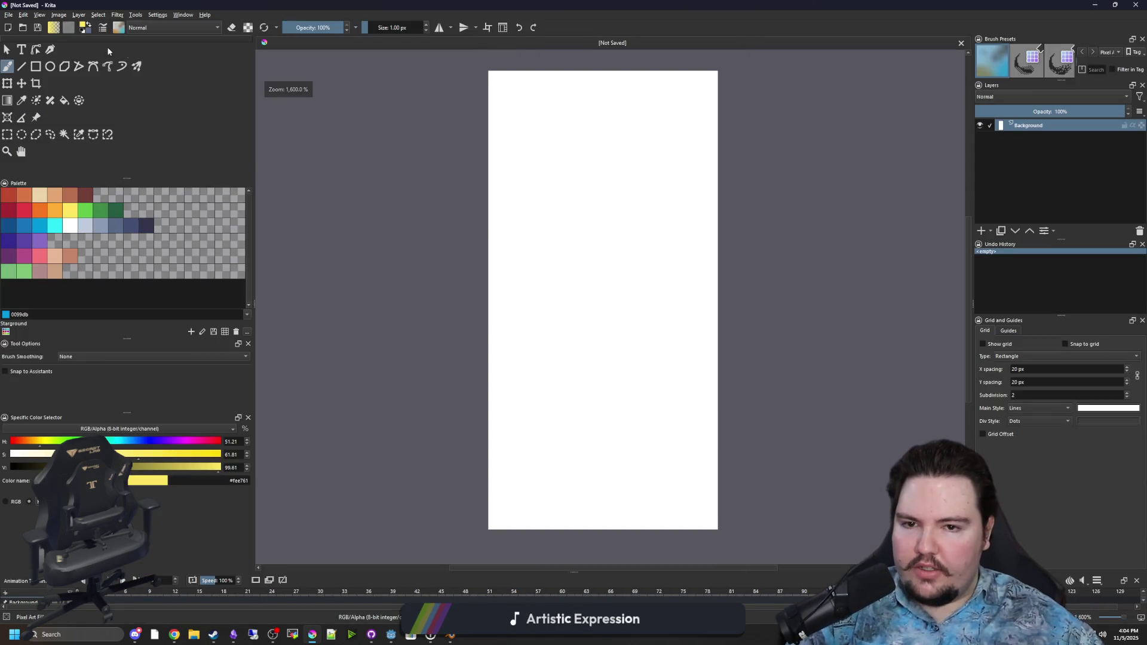
# Resize the canvas to a 32 × 32 pixel square
pyautogui.click(59, 15)
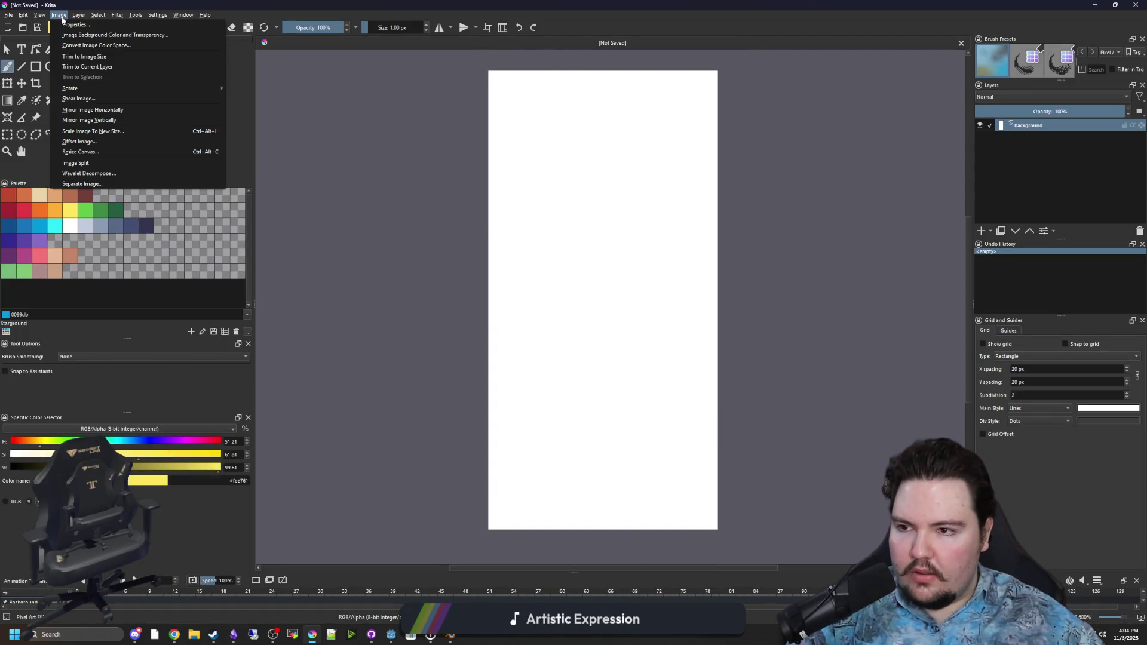
pyautogui.click(80, 152)
pyautogui.doubleClick(558, 267)
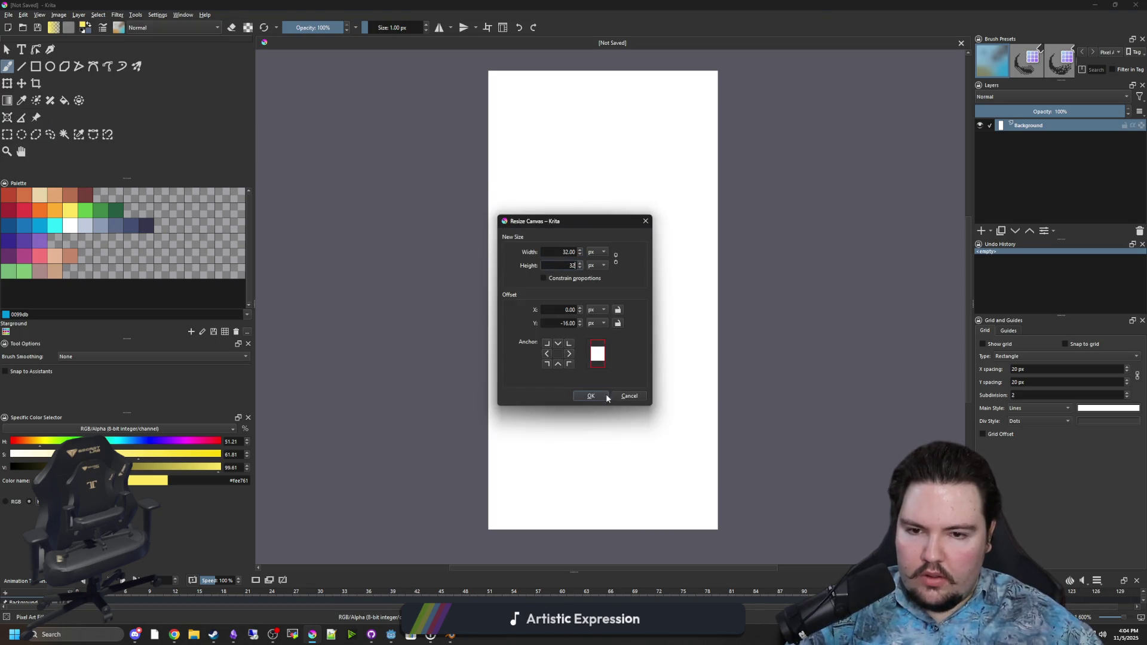
pyautogui.click(607, 396)
# Select the whole canvas, delete its contents to transparency, and deselect
pyautogui.click(7, 135)
pyautogui.moveTo(461, 159); pyautogui.dragTo(841, 389)
pyautogui.press('Delete')
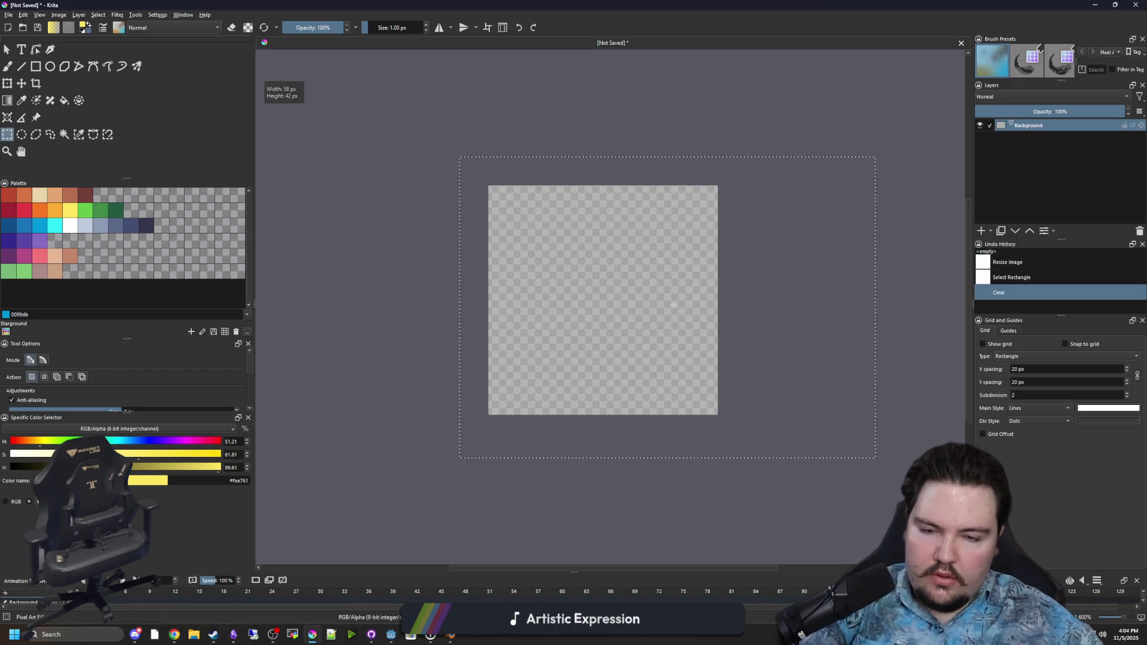
pyautogui.hotkey('ctrl', 'shift', 'a')
# Choose white as the paint colour with a 4 px freehand brush
pyautogui.click(35, 66)
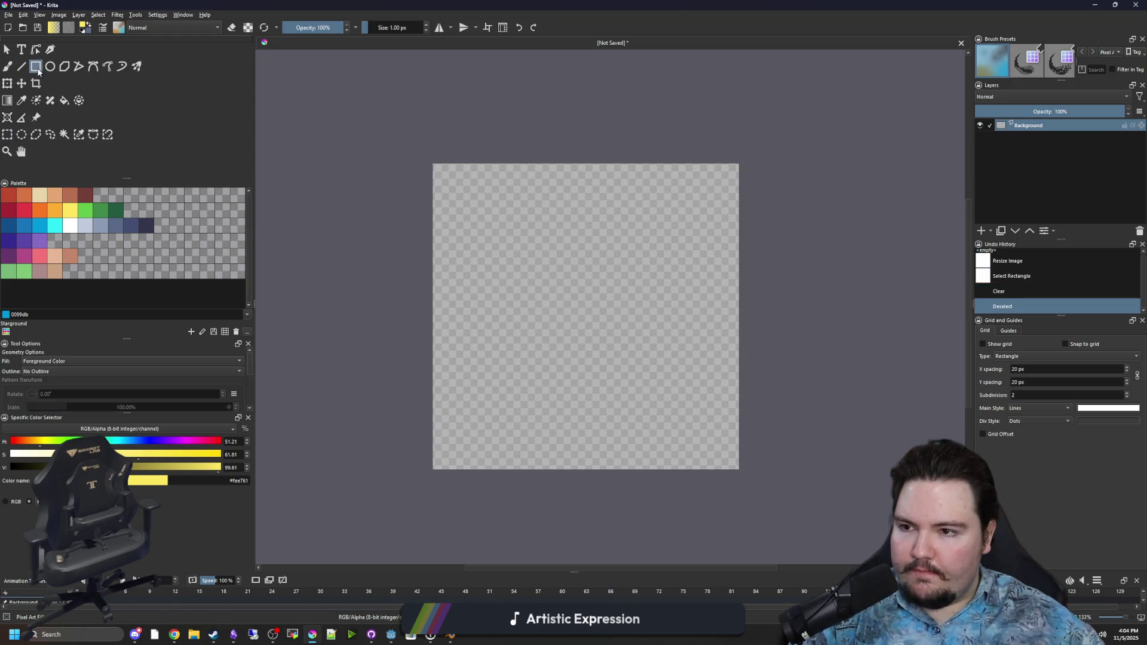
pyautogui.press('+')
pyautogui.click(60, 228)
pyautogui.click(64, 231)
pyautogui.press('-')
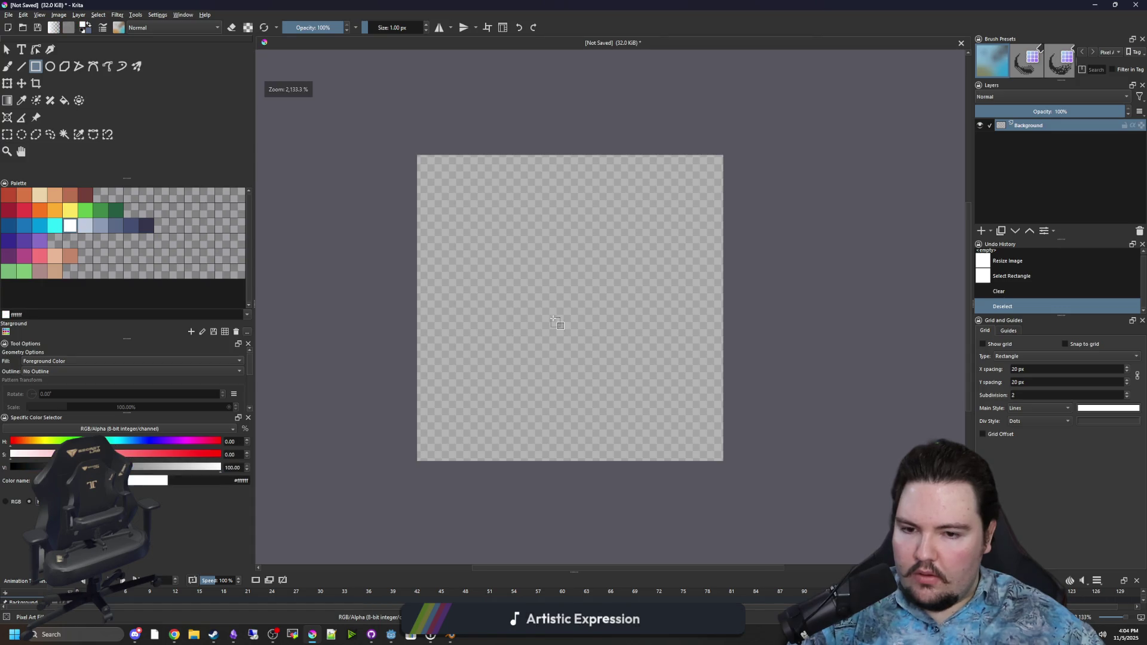
pyautogui.press('b')
pyautogui.press(']')
pyautogui.press(']')
pyautogui.press(']')
pyautogui.press('[')
# Paint two white test strokes and undo both, leaving the canvas blank
pyautogui.moveTo(523, 194)
pyautogui.mouseDown()
pyautogui.moveTo(636, 269)
pyautogui.moveTo(620, 328)
pyautogui.moveTo(499, 397)
pyautogui.moveTo(494, 412)
pyautogui.mouseUp()
pyautogui.hotkey('ctrl', 'z')
pyautogui.moveTo(562, 395)
pyautogui.mouseDown()
pyautogui.moveTo(669, 314)
pyautogui.moveTo(477, 189)
pyautogui.mouseUp()
pyautogui.hotkey('ctrl', 'z')
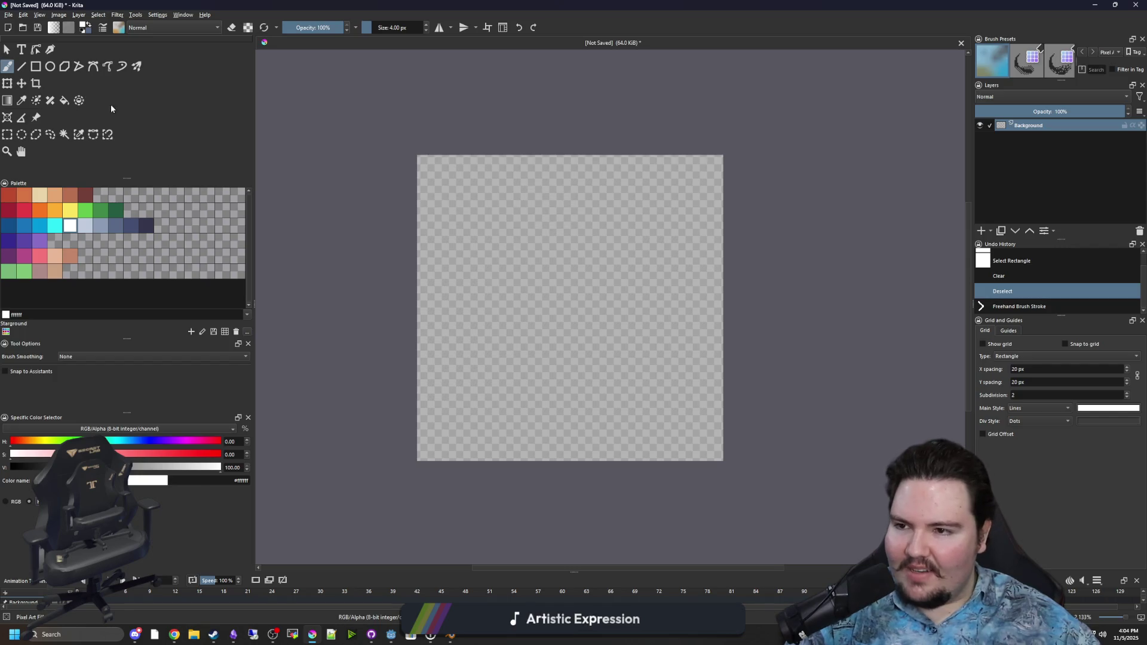
# Draw two thick white straight lines meeting at a point to form a V-shaped chevron
pyautogui.click(21, 66)
pyautogui.moveTo(436, 175); pyautogui.dragTo(706, 312)
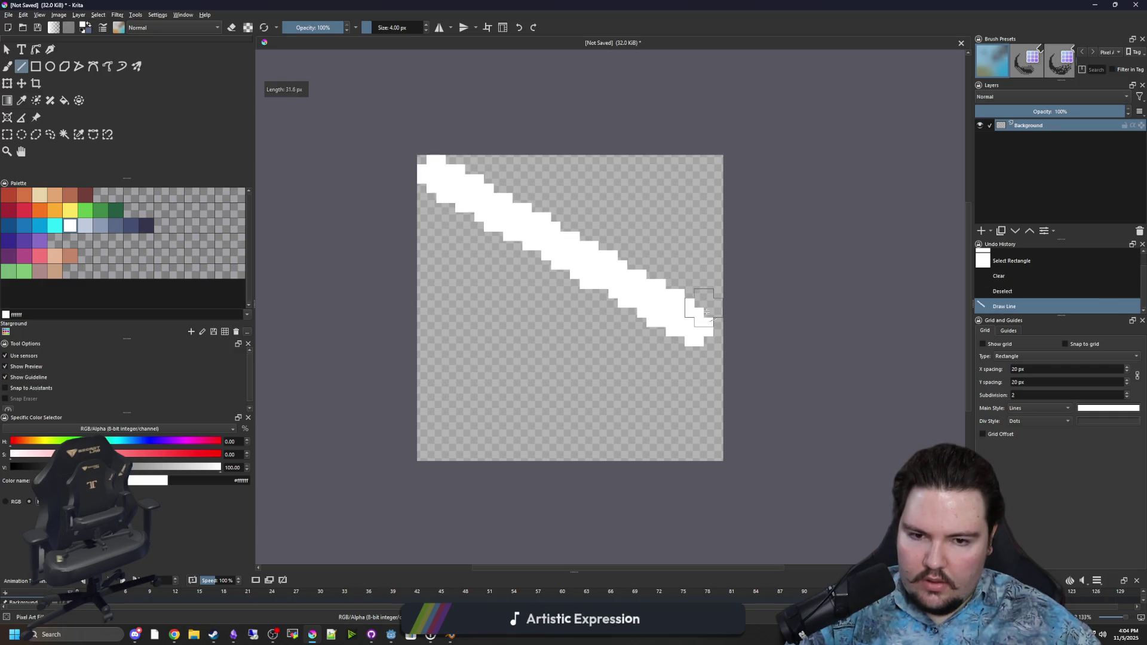
pyautogui.moveTo(439, 439); pyautogui.dragTo(647, 353)
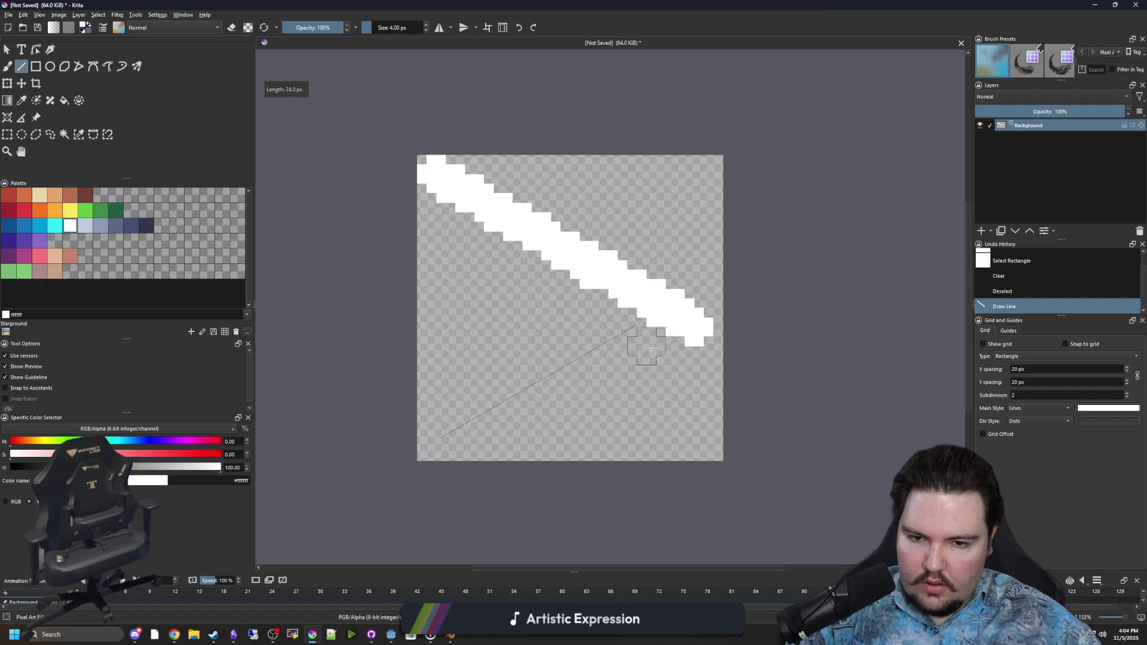
pyautogui.moveTo(705, 291); pyautogui.dragTo(705, 291)
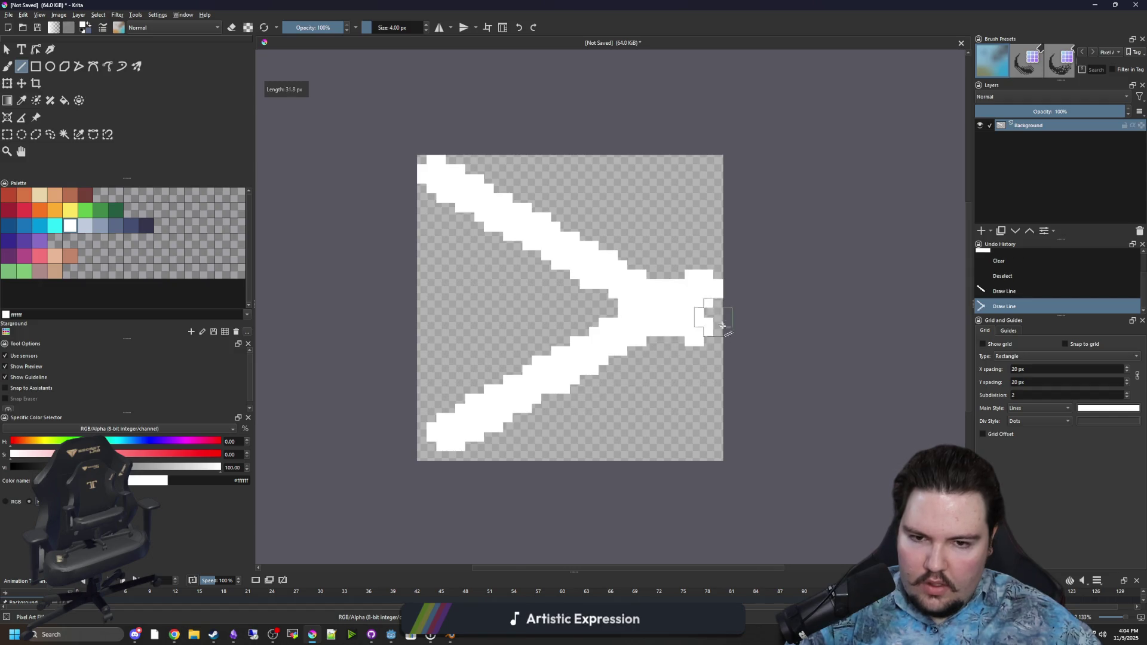
pyautogui.scroll(2, 688, 330)
# With a 1 px pixel brush, erase stray pixels along the arrow's right edge and tip
pyautogui.press('[')
pyautogui.press('[')
pyautogui.press('[')
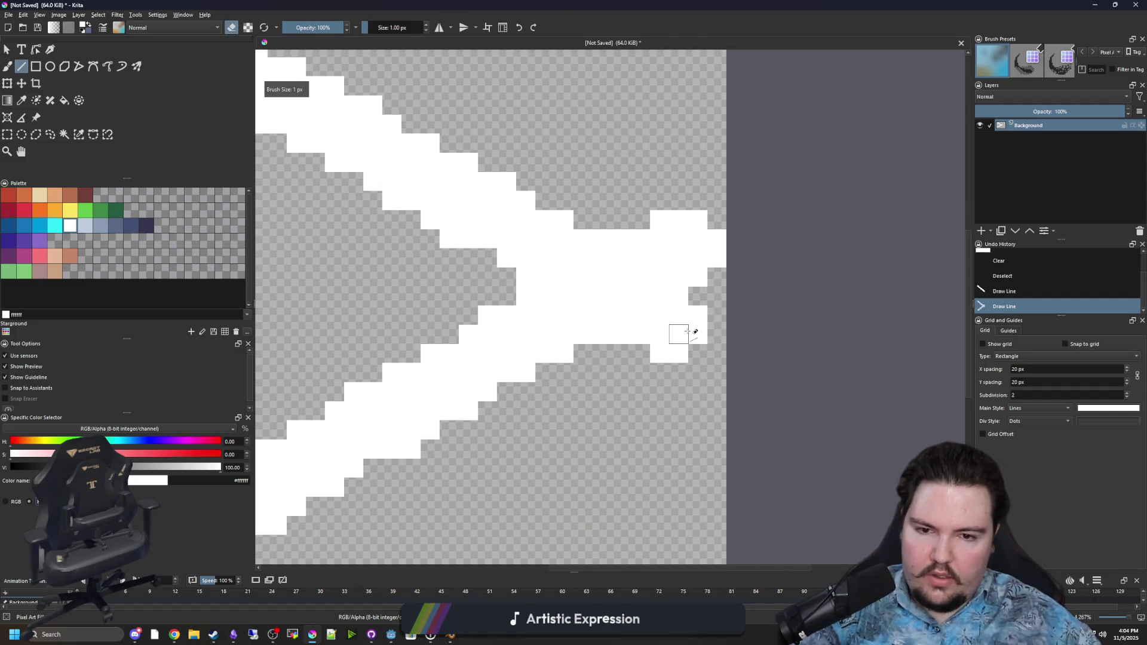
pyautogui.click(8, 67)
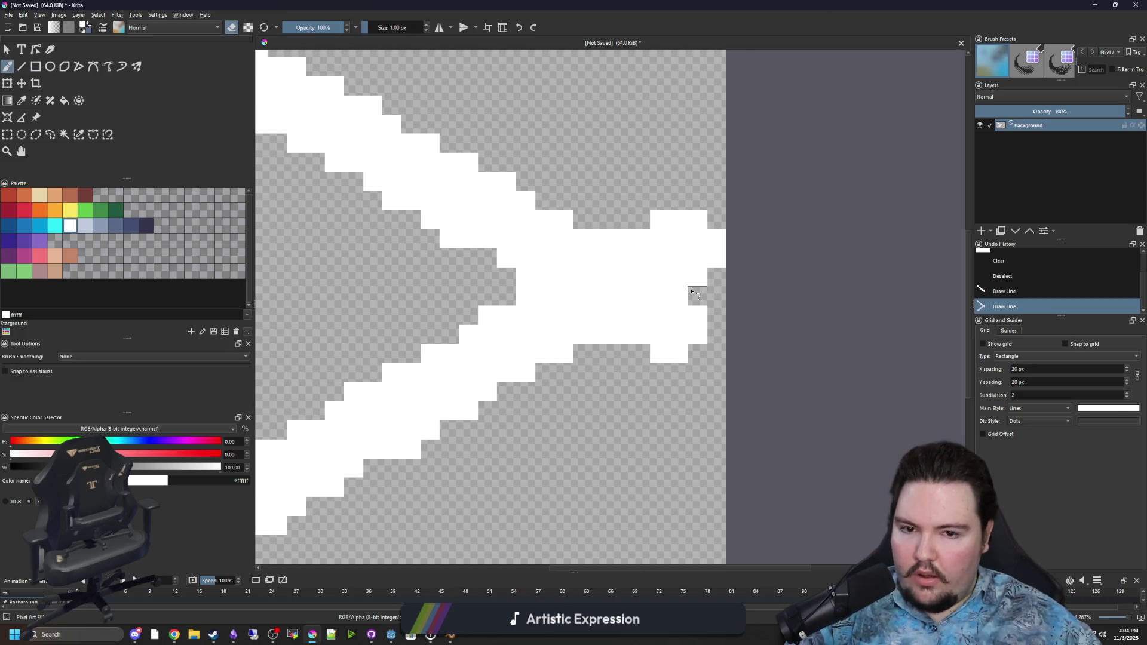
pyautogui.scroll(1, 676, 273)
pyautogui.moveTo(604, 356)
pyautogui.mouseDown()
pyautogui.moveTo(687, 348)
pyautogui.moveTo(672, 370)
pyautogui.mouseUp()
pyautogui.moveTo(632, 200); pyautogui.dragTo(736, 173)
pyautogui.moveTo(745, 233); pyautogui.dragTo(663, 230)
pyautogui.moveTo(704, 257); pyautogui.dragTo(708, 333)
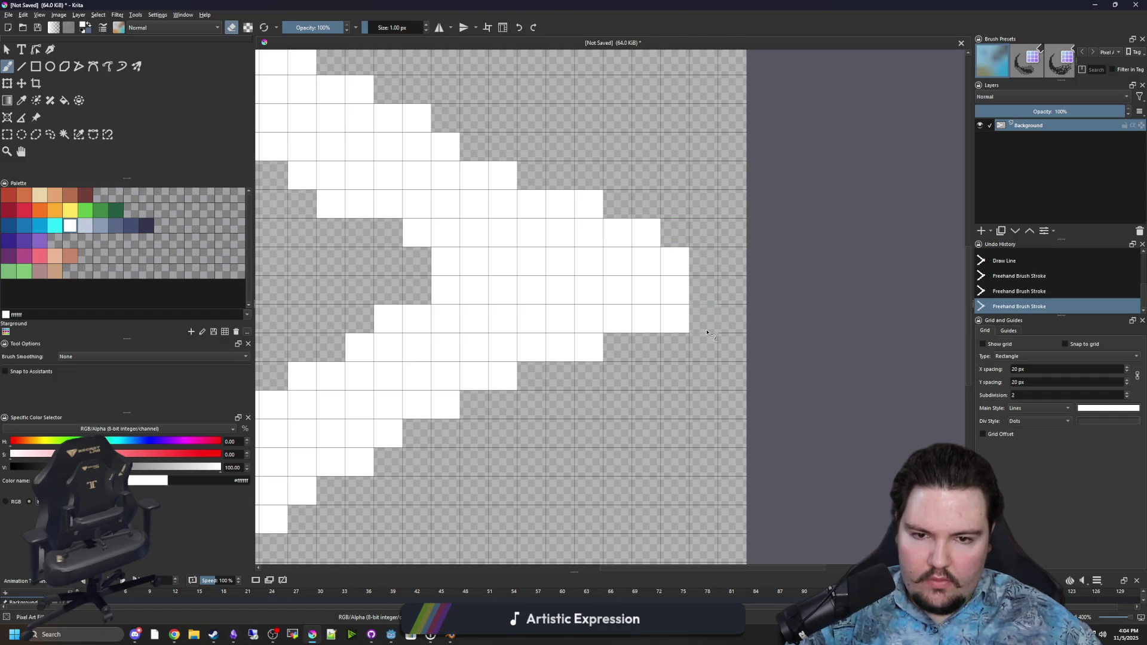
# Paint back missing pixels at the arrow's bottom-left end
pyautogui.scroll(-4, 523, 349)
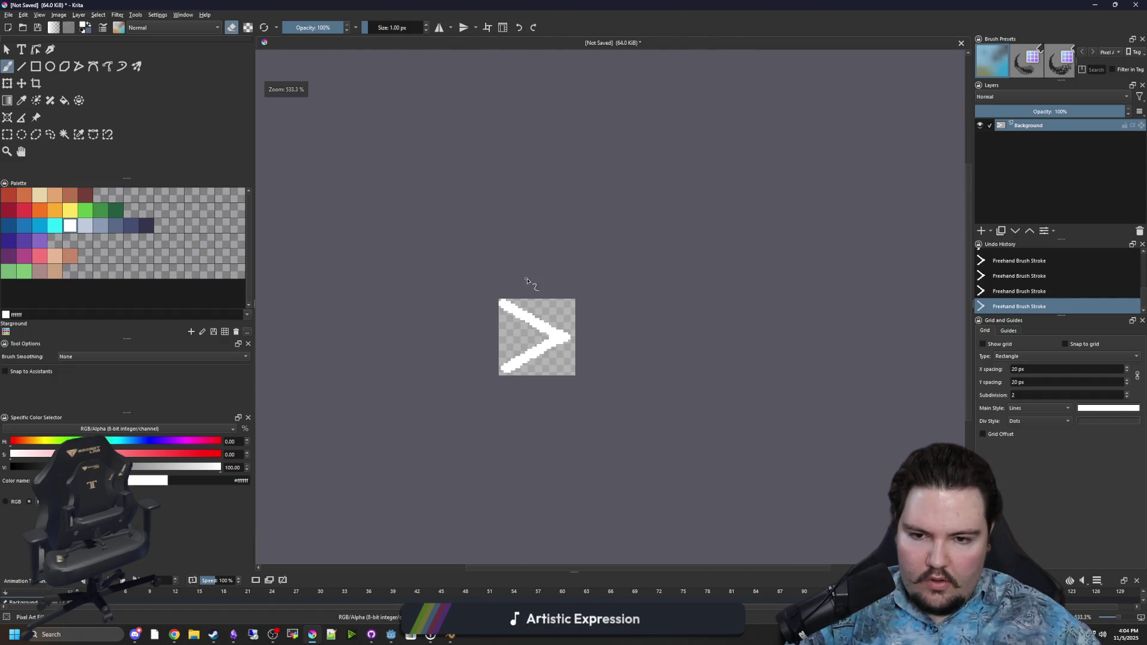
pyautogui.scroll(2, 542, 336)
pyautogui.scroll(1, 561, 372)
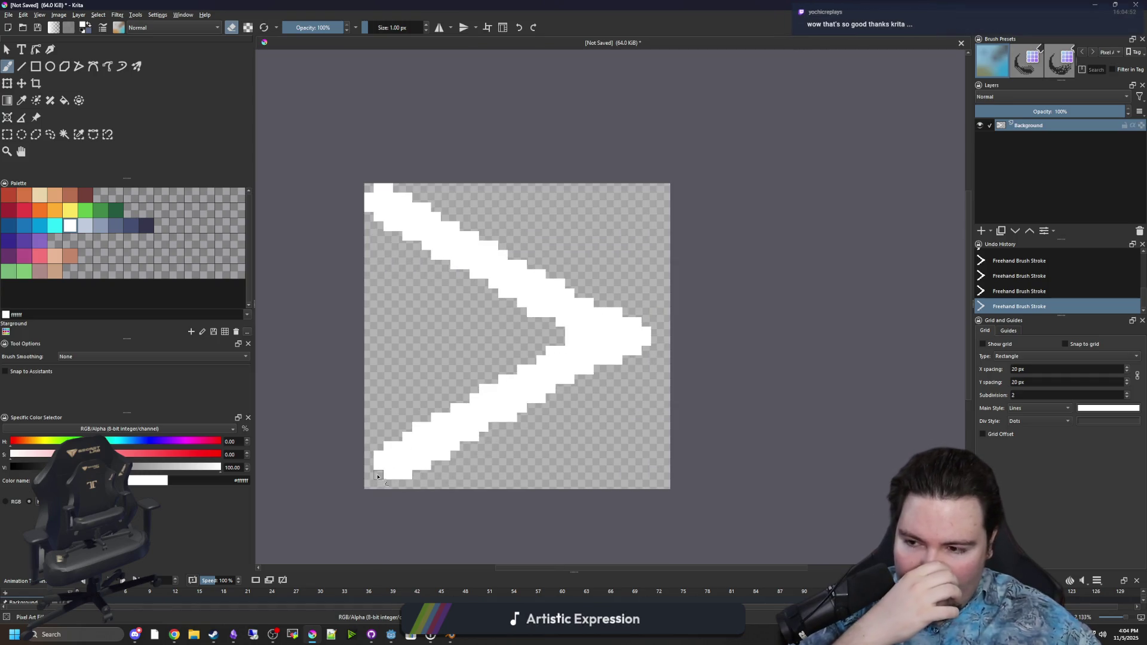
pyautogui.scroll(1, 359, 496)
pyautogui.scroll(-1, 358, 499)
pyautogui.scroll(2, 358, 497)
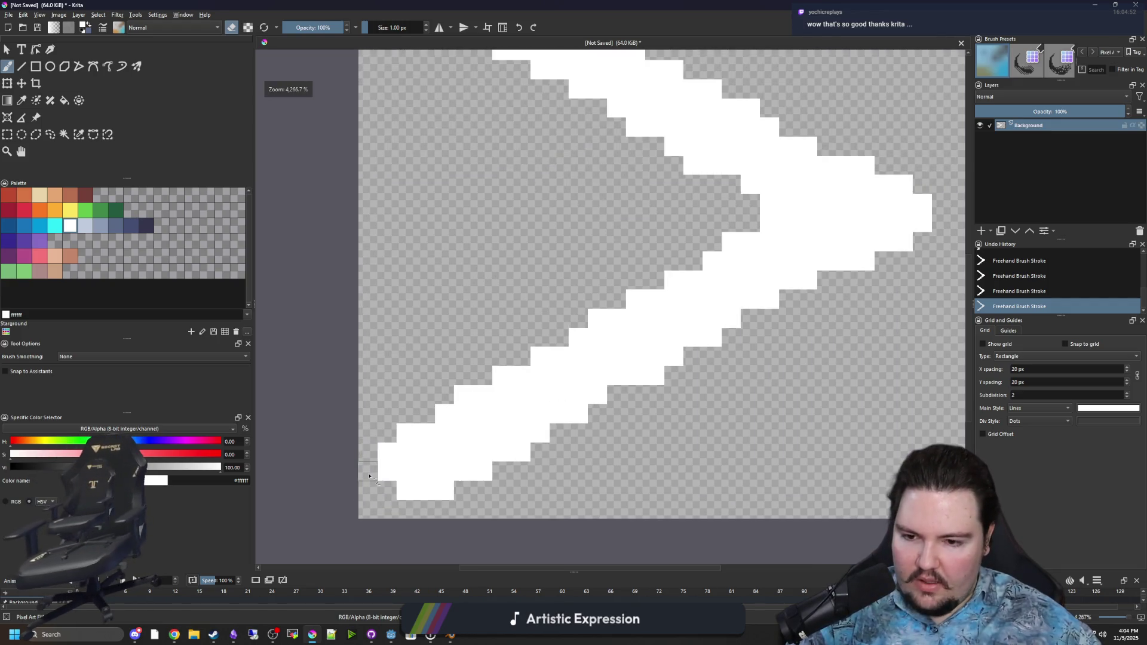
pyautogui.press('e')
pyautogui.click(368, 489)
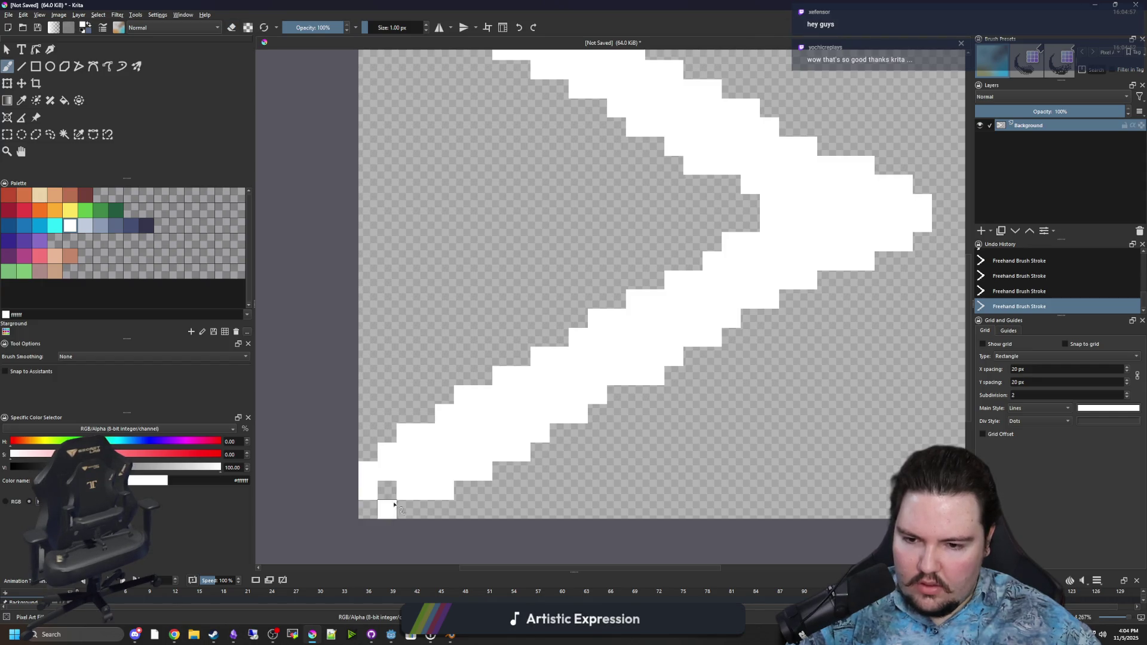
pyautogui.scroll(-3, 390, 499)
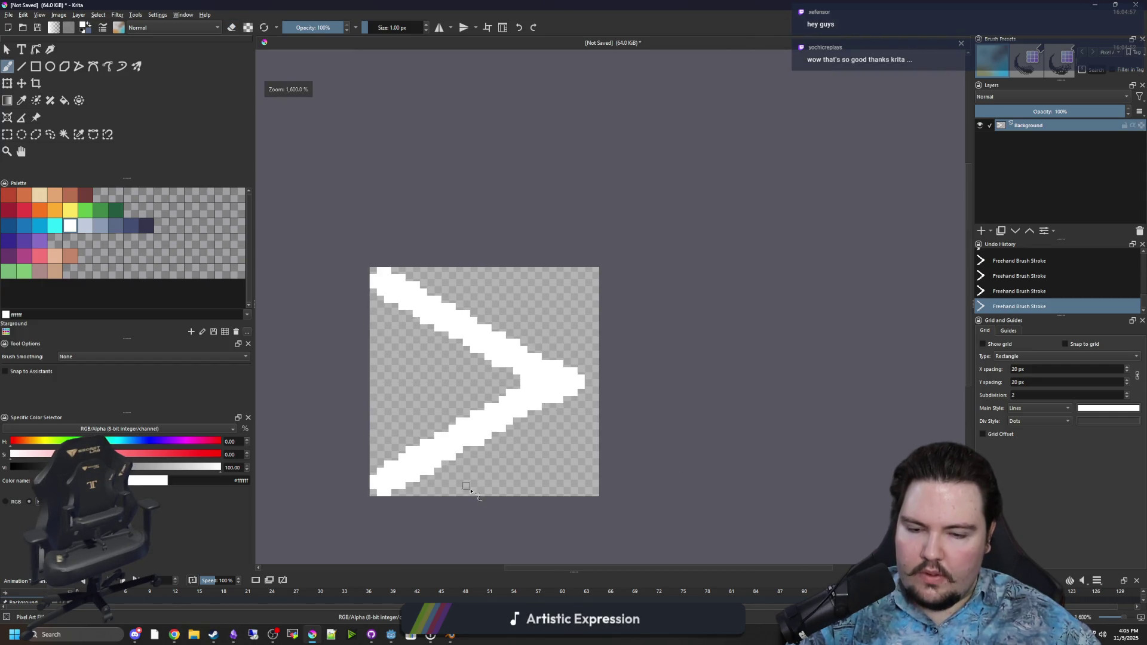
# Shift the arrow layer content slightly to the right
pyautogui.click(27, 84)
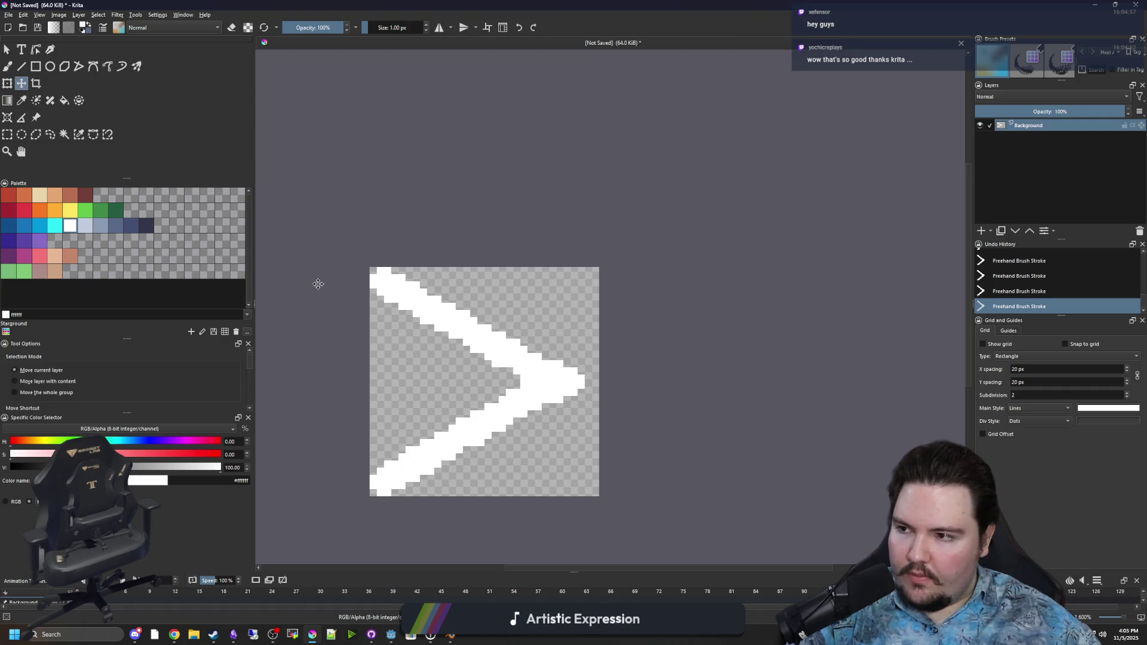
pyautogui.moveTo(485, 361); pyautogui.dragTo(492, 361)
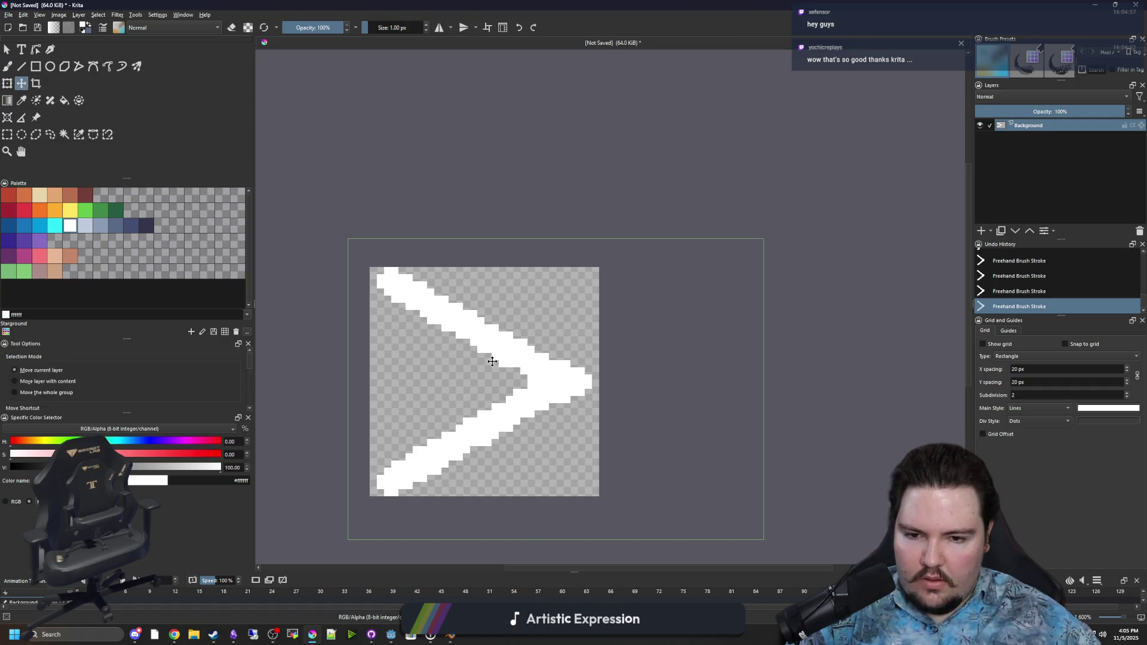
pyautogui.scroll(1, 466, 495)
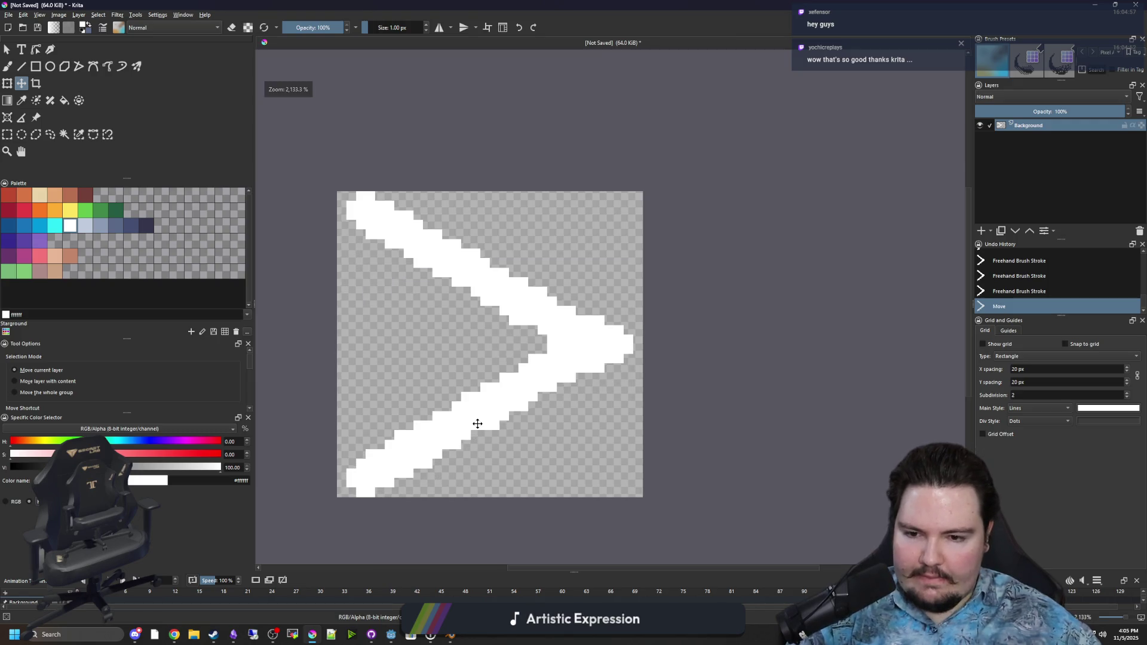
pyautogui.scroll(2, 478, 423)
# Paint 50% opacity pixels to soften the steps, then select the canvas's top half
pyautogui.press('b')
pyautogui.click(308, 29)
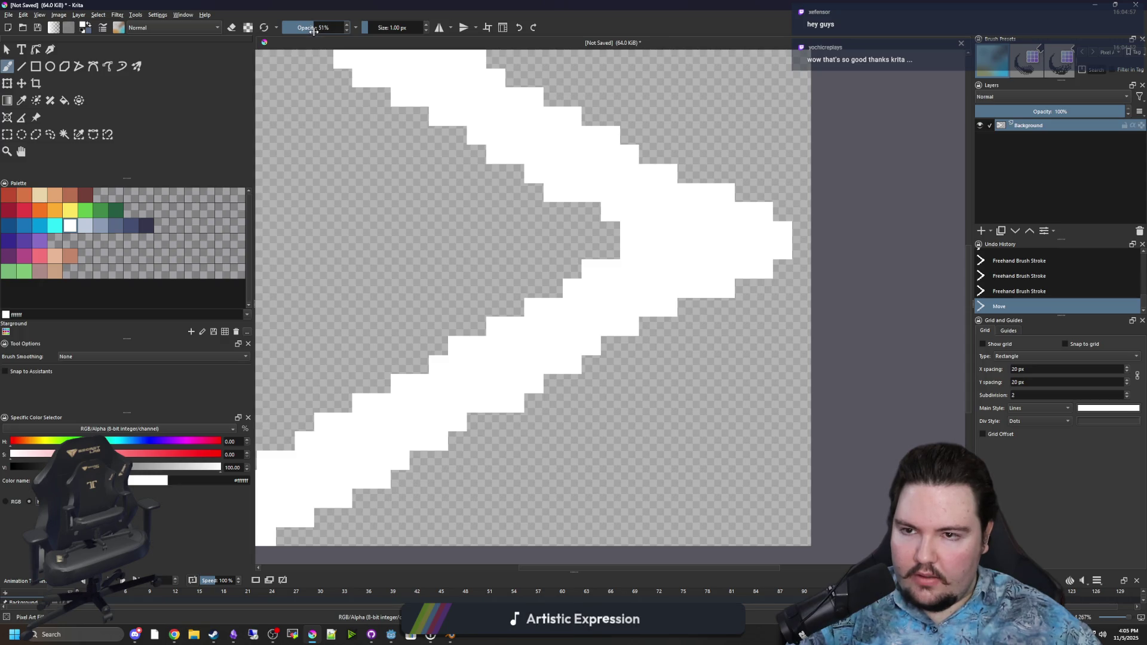
pyautogui.scroll(1, 481, 315)
pyautogui.click(448, 418)
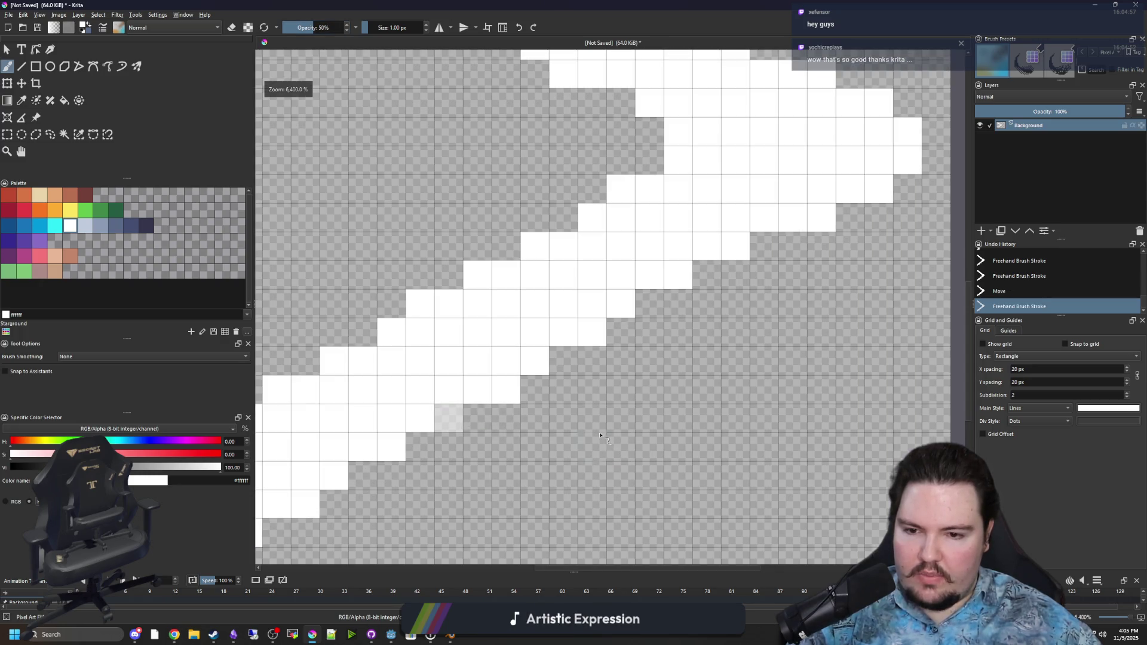
pyautogui.click(649, 303)
pyautogui.scroll(-2, 652, 310)
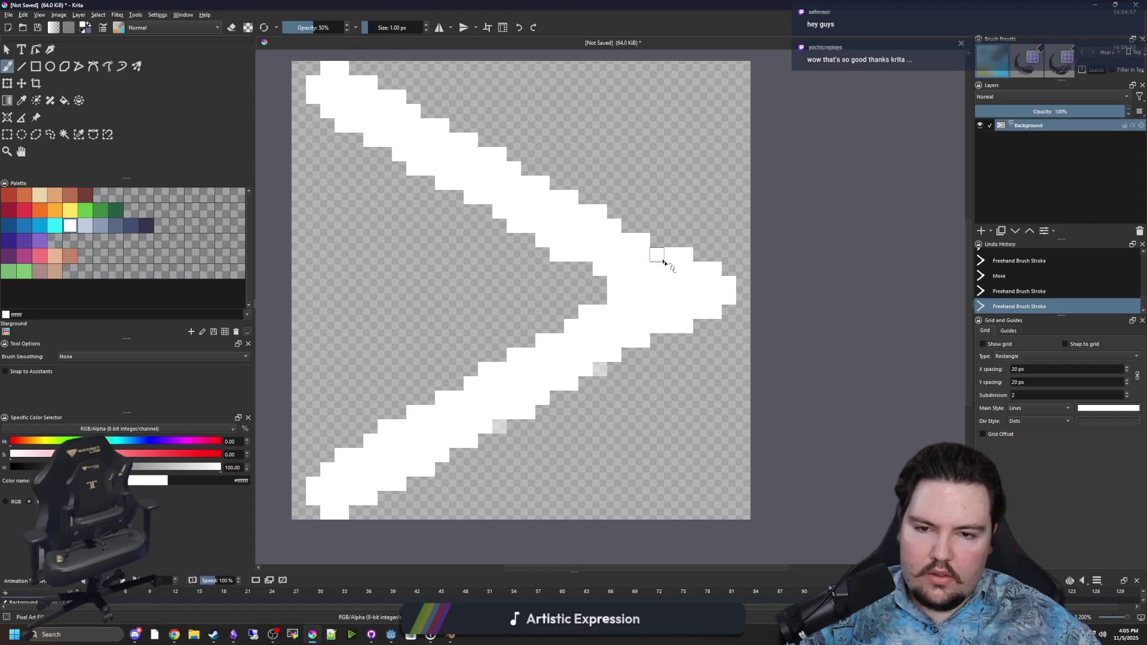
pyautogui.click(7, 134)
pyautogui.moveTo(292, 61)
pyautogui.mouseDown()
pyautogui.moveTo(776, 292)
pyautogui.moveTo(756, 292)
pyautogui.mouseUp()
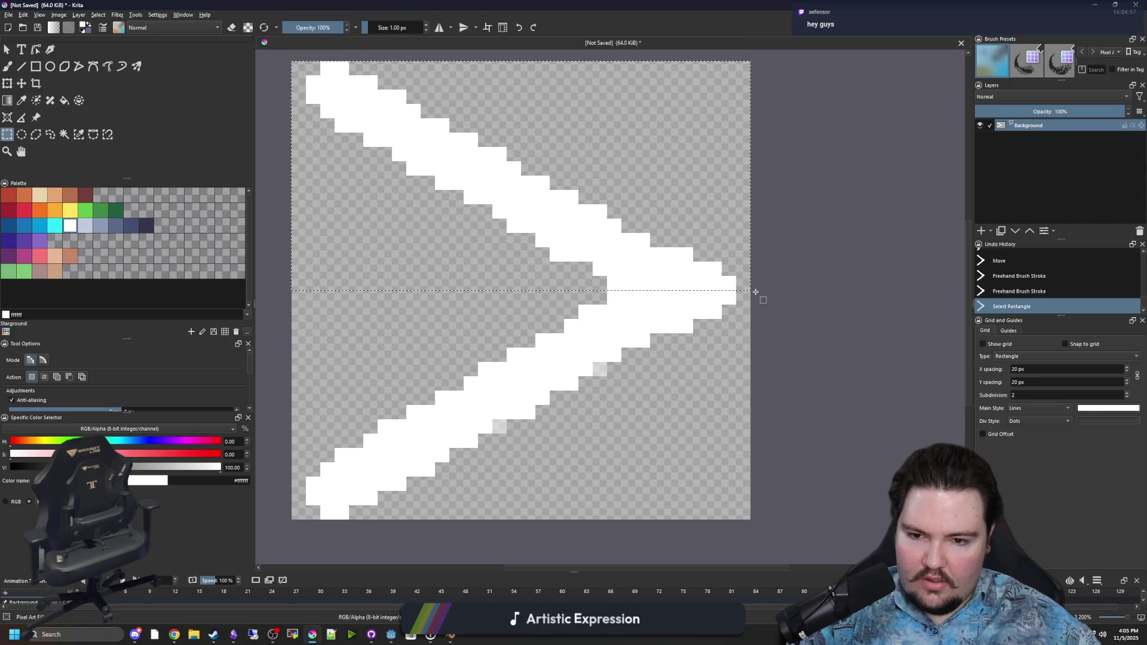
# Copy the upper arm, clear the bottom half, and paste it mirrored vertically as the lower arm
pyautogui.hotkey('ctrl', 'c')
pyautogui.click(752, 511)
pyautogui.moveTo(752, 511); pyautogui.dragTo(277, 291)
pyautogui.press('Delete')
pyautogui.hotkey('ctrl', 'shift', 'a')
pyautogui.hotkey('ctrl', 't')
pyautogui.moveTo(515, 251); pyautogui.dragTo(514, 441)
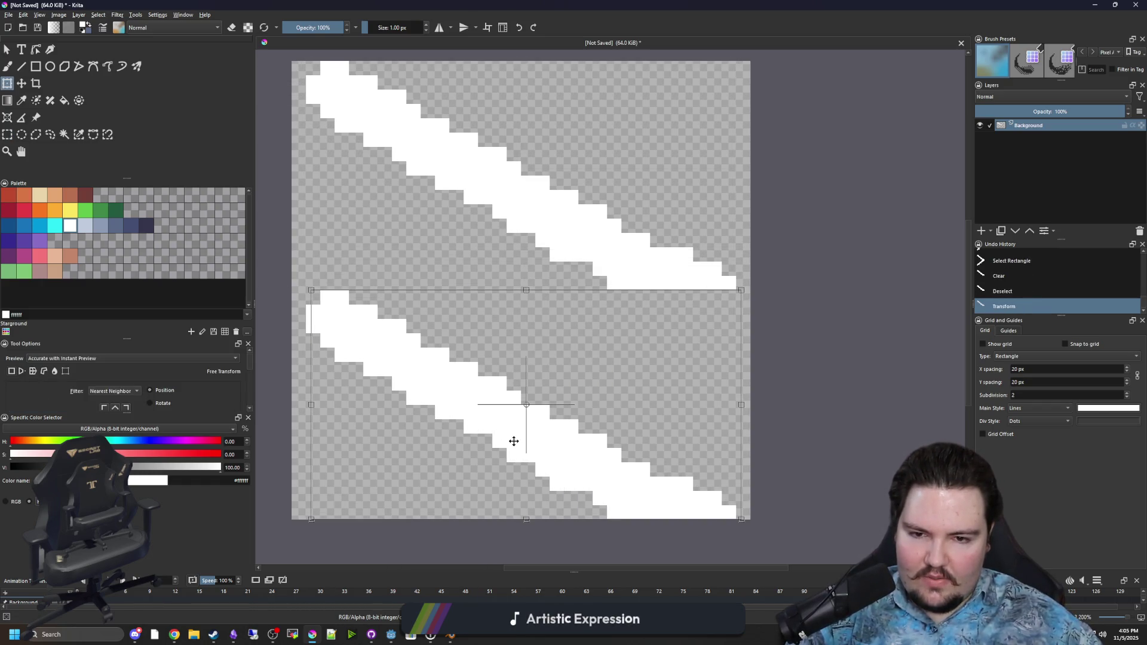
pyautogui.rightClick(514, 441)
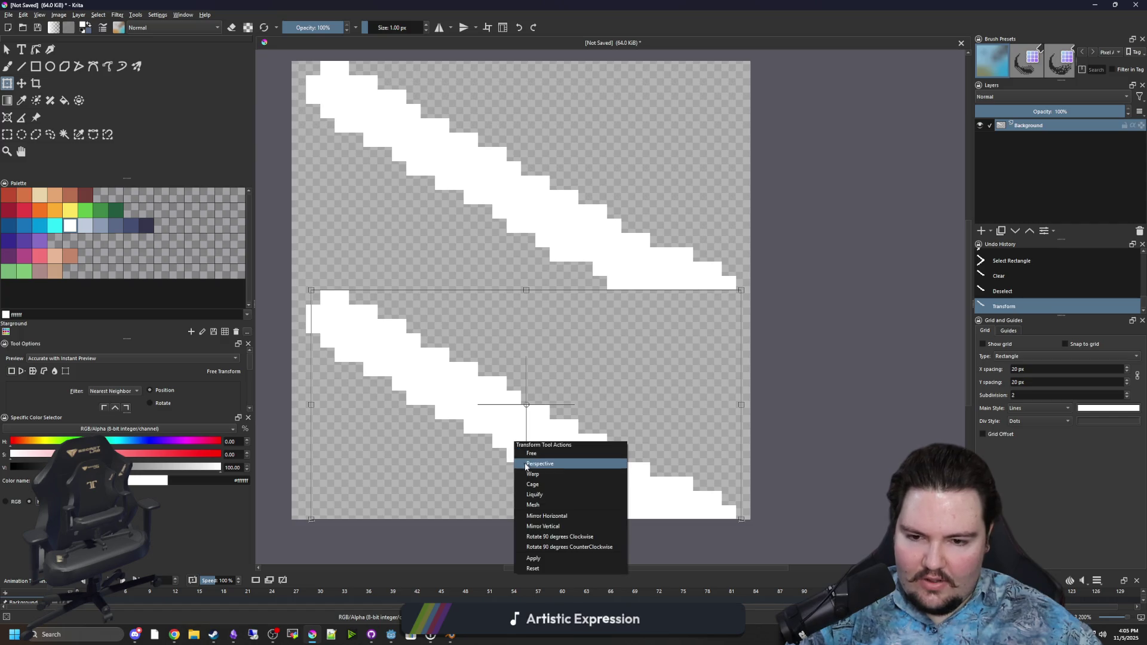
pyautogui.click(545, 524)
pyautogui.press('Return')
# Erase stray pixels near the chevron's inner corner
pyautogui.press('b')
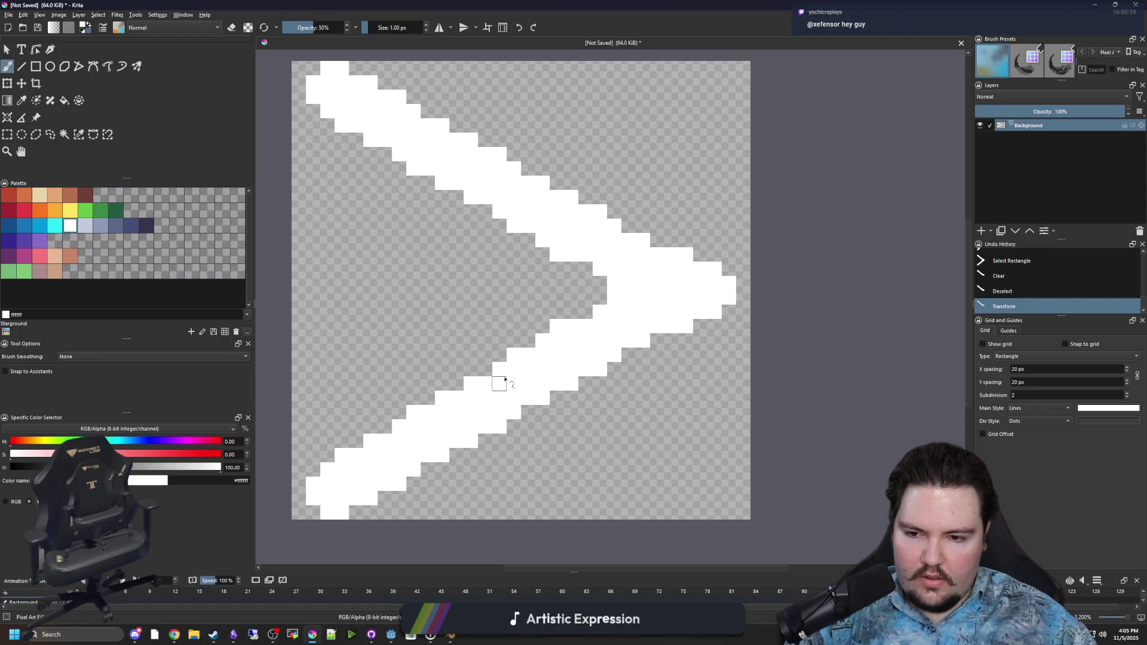
pyautogui.scroll(-2, 518, 421)
pyautogui.scroll(2, 547, 352)
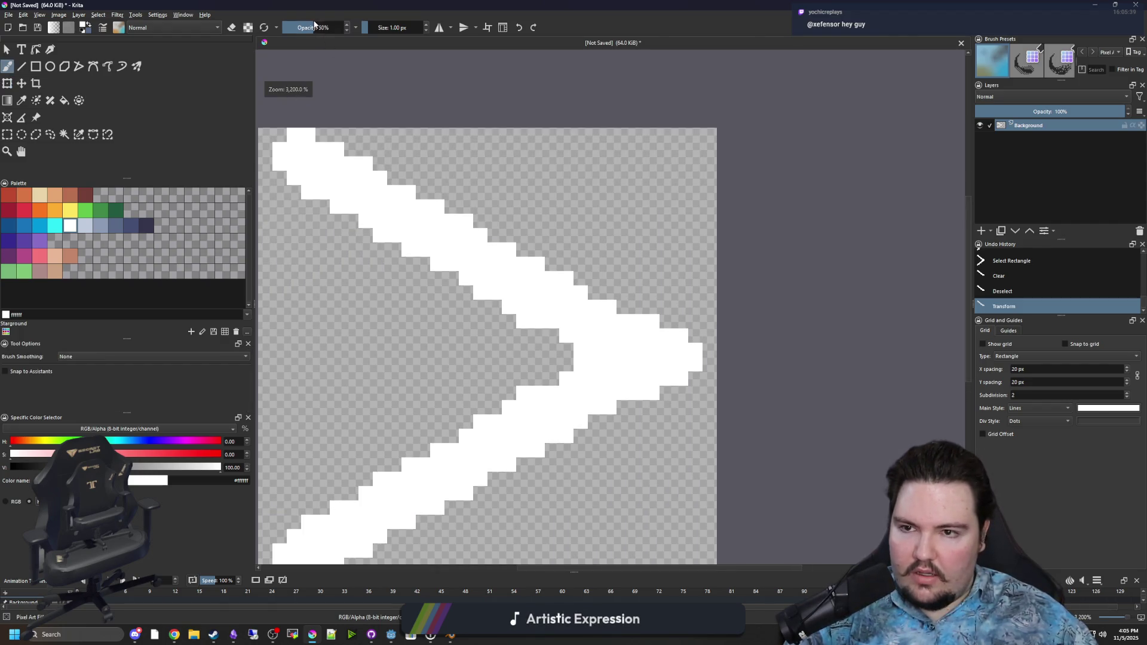
pyautogui.scroll(1, 549, 393)
pyautogui.press('e')
pyautogui.click(517, 392)
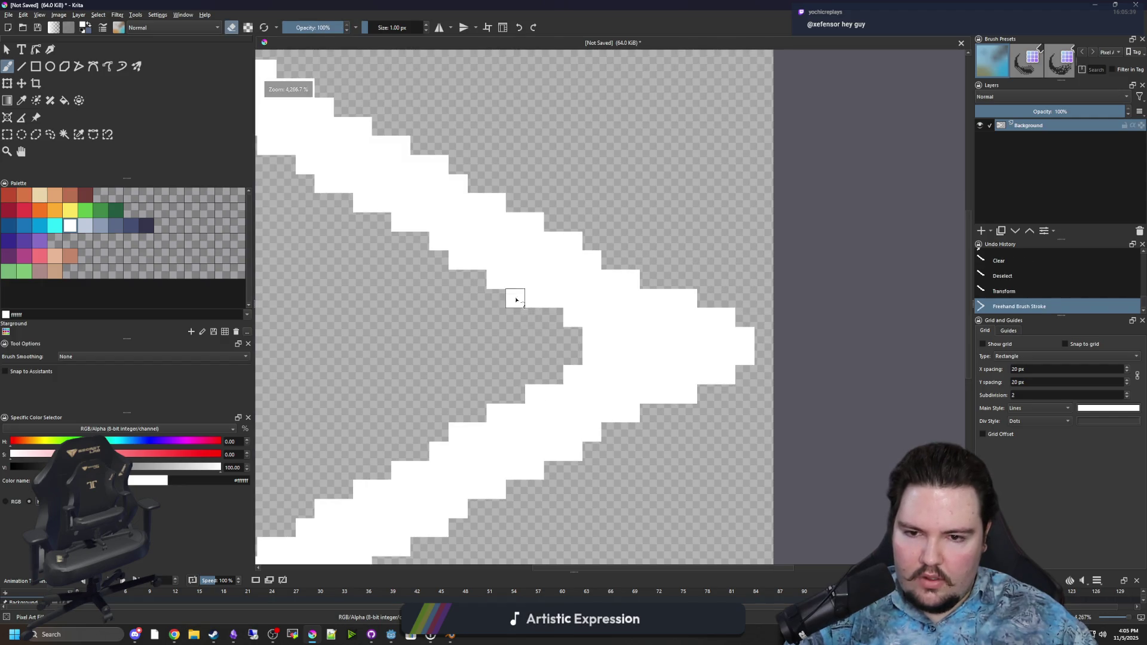
pyautogui.click(514, 299)
pyautogui.scroll(-3, 524, 320)
pyautogui.scroll(5, 548, 350)
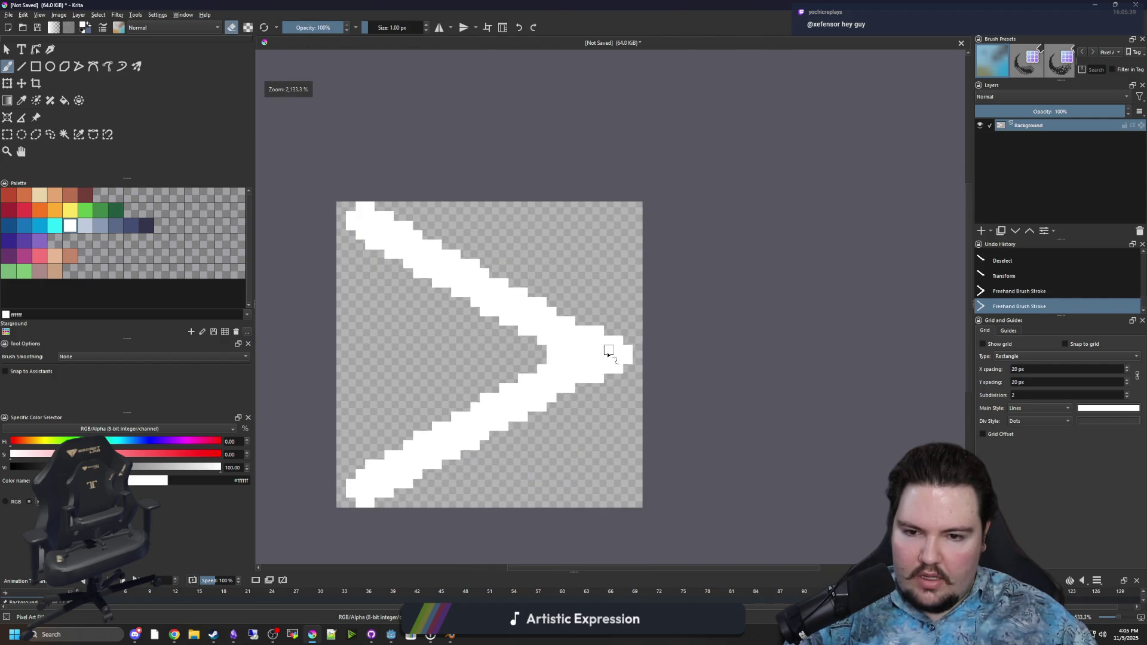
pyautogui.scroll(-1, 646, 357)
pyautogui.scroll(3, 620, 326)
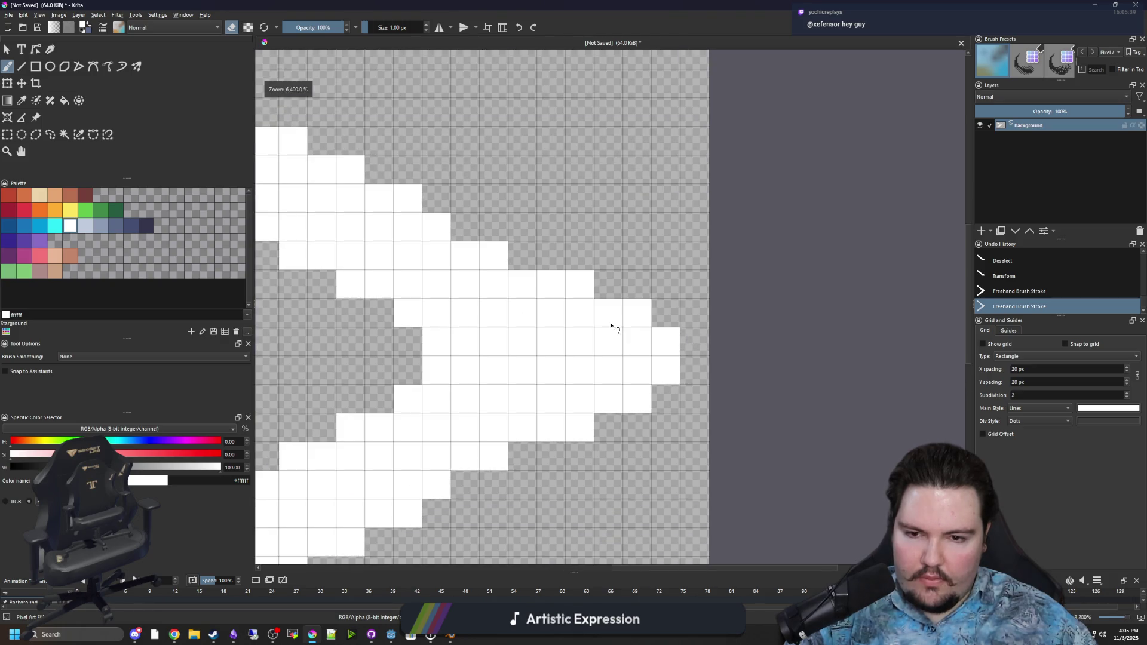
# Erase leftover single pixels to square off the chevron's tip
pyautogui.click(579, 289)
pyautogui.click(581, 432)
pyautogui.moveTo(664, 382); pyautogui.dragTo(664, 342)
pyautogui.click(638, 312)
pyautogui.scroll(-4, 639, 312)
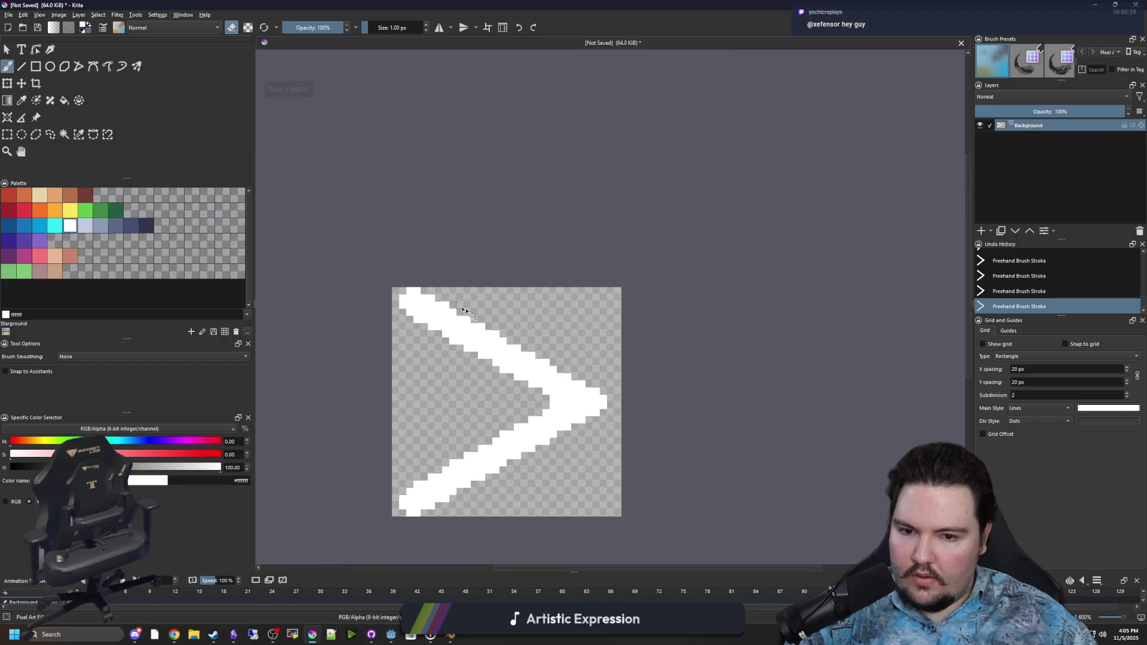
pyautogui.scroll(-3, 460, 310)
pyautogui.scroll(3, 452, 414)
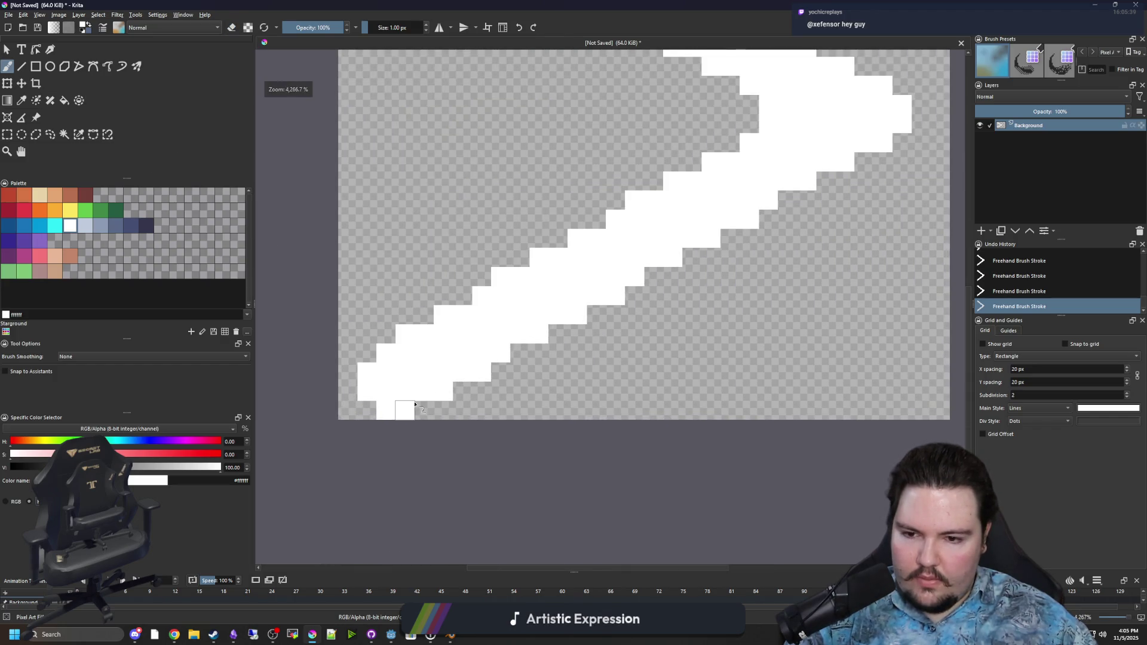
pyautogui.scroll(-2, 431, 436)
pyautogui.scroll(1, 424, 243)
pyautogui.scroll(-2, 425, 243)
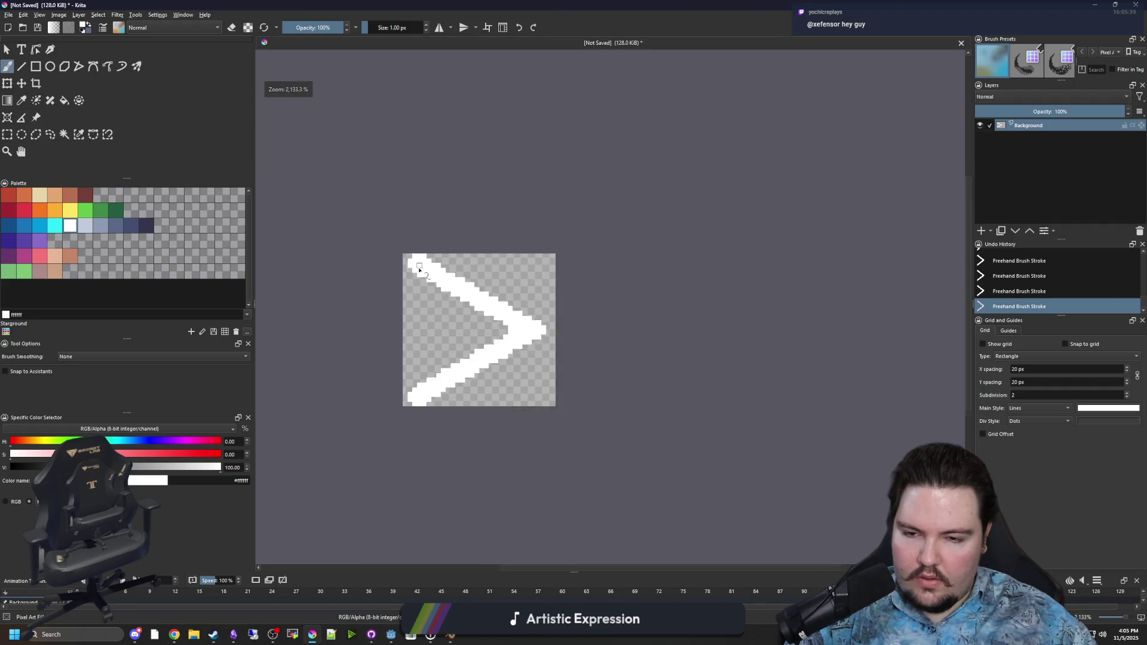
# Start a Save As and name the file icon_arrow
pyautogui.click(16, 18)
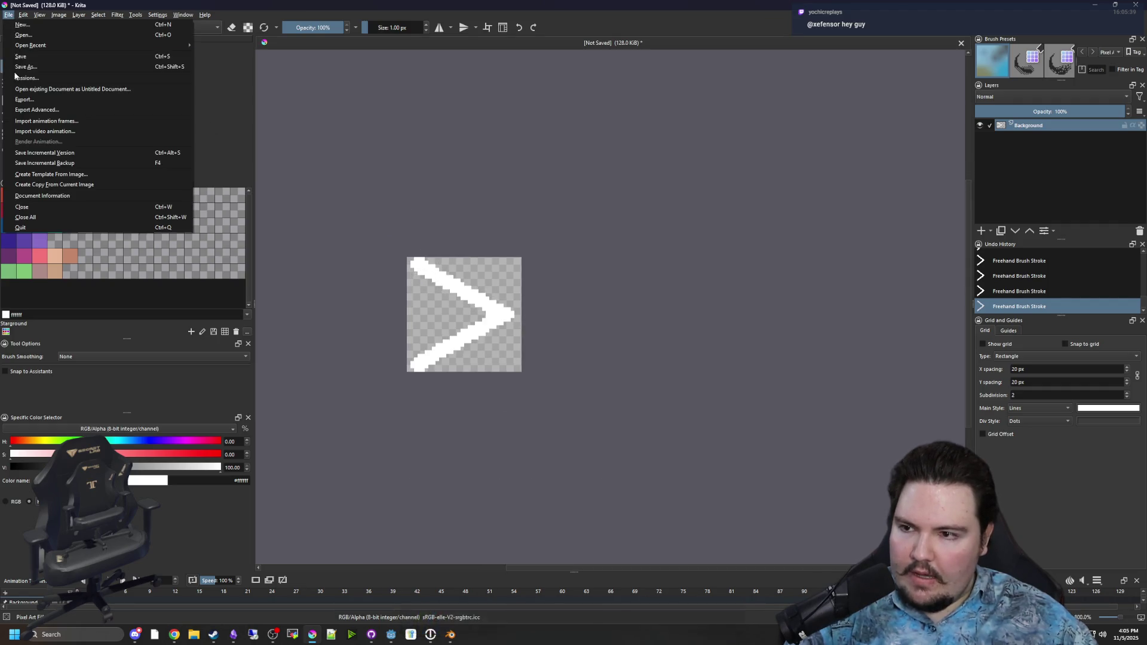
pyautogui.click(48, 75)
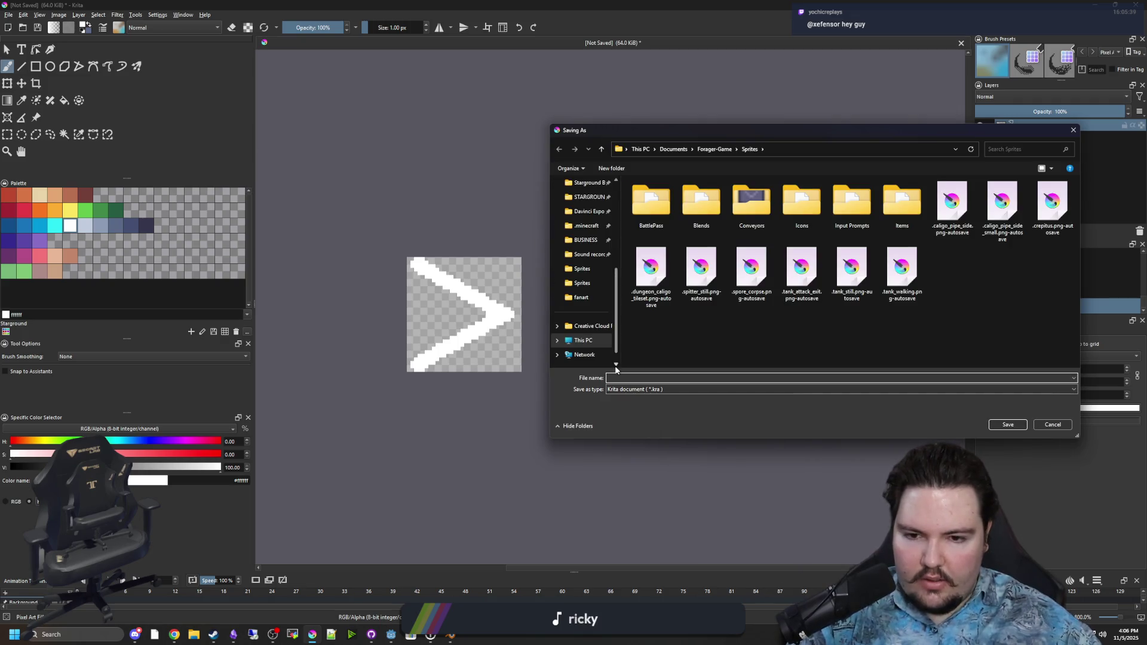
pyautogui.write('ARROW')
pyautogui.press('BackSpace')
pyautogui.press('BackSpace')
pyautogui.press('BackSpace')
pyautogui.write('icon_arrow')
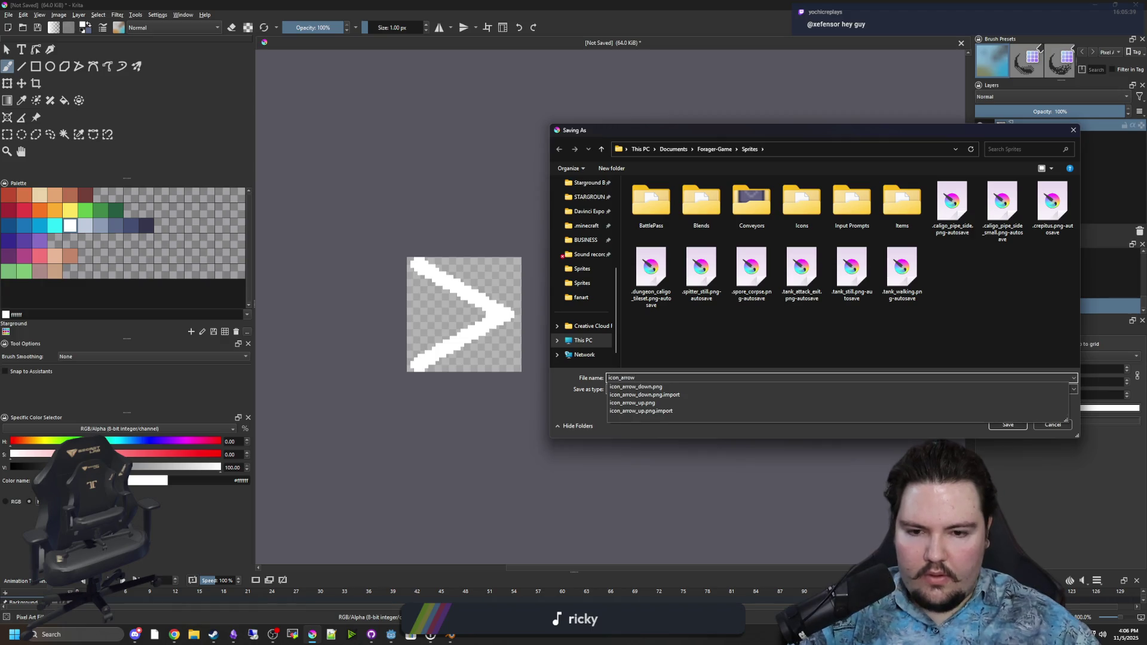
pyautogui.click(731, 340)
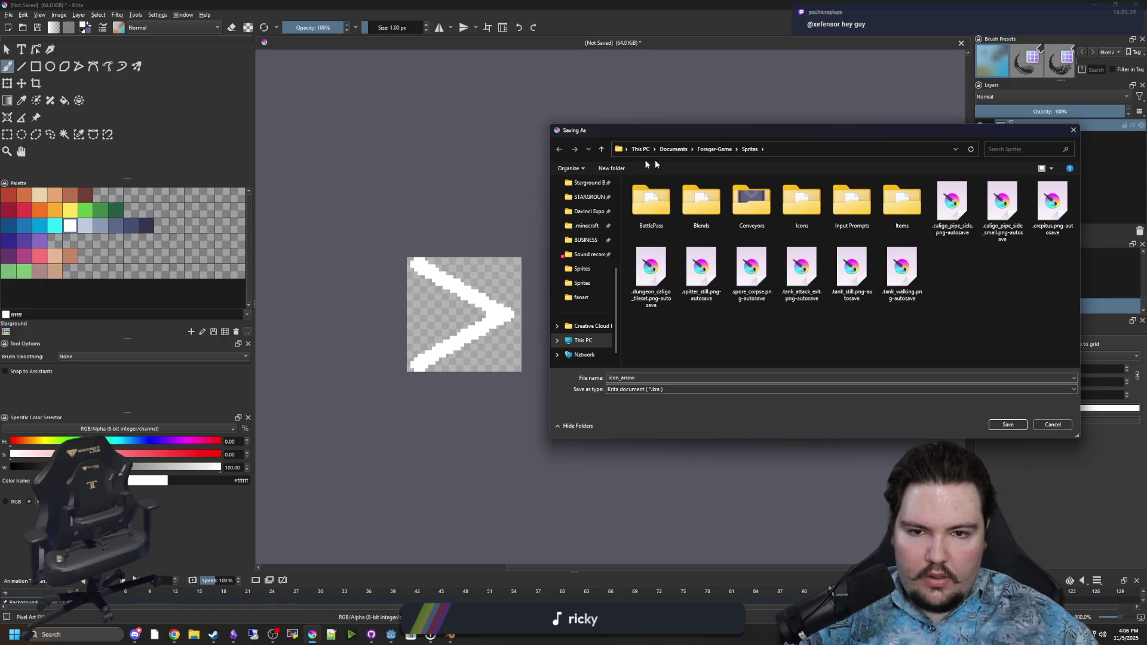
# Save it as PNG in Documents\maze-game\Sprites, confirm the export, and return to Godot
pyautogui.scroll(3, 582, 269)
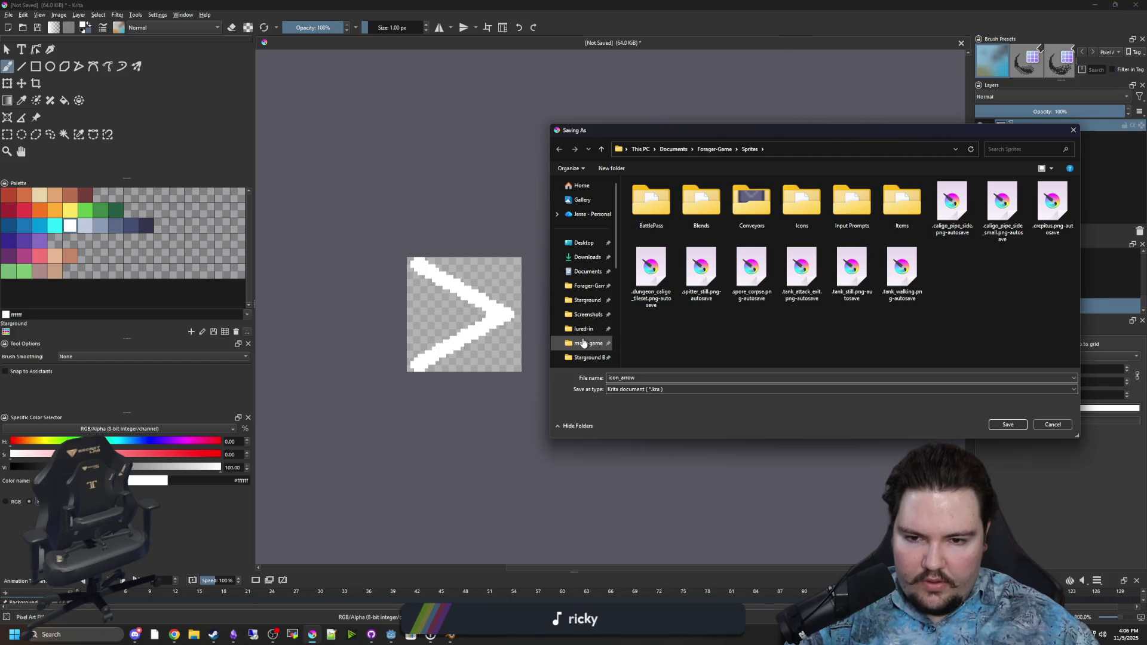
pyautogui.click(583, 342)
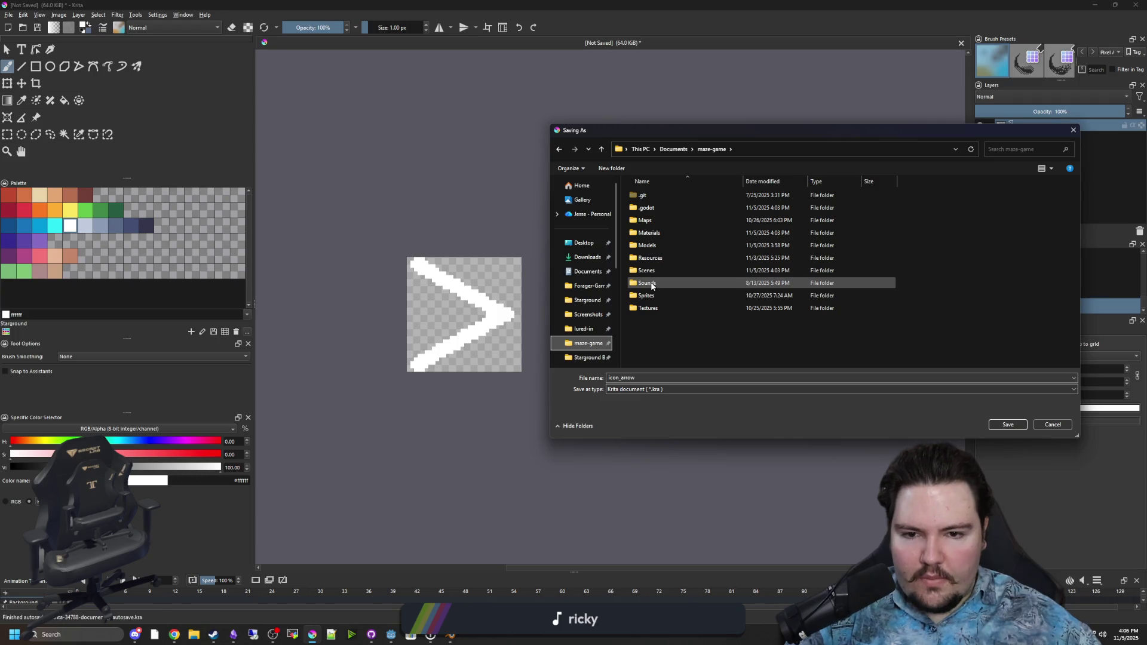
pyautogui.doubleClick(647, 296)
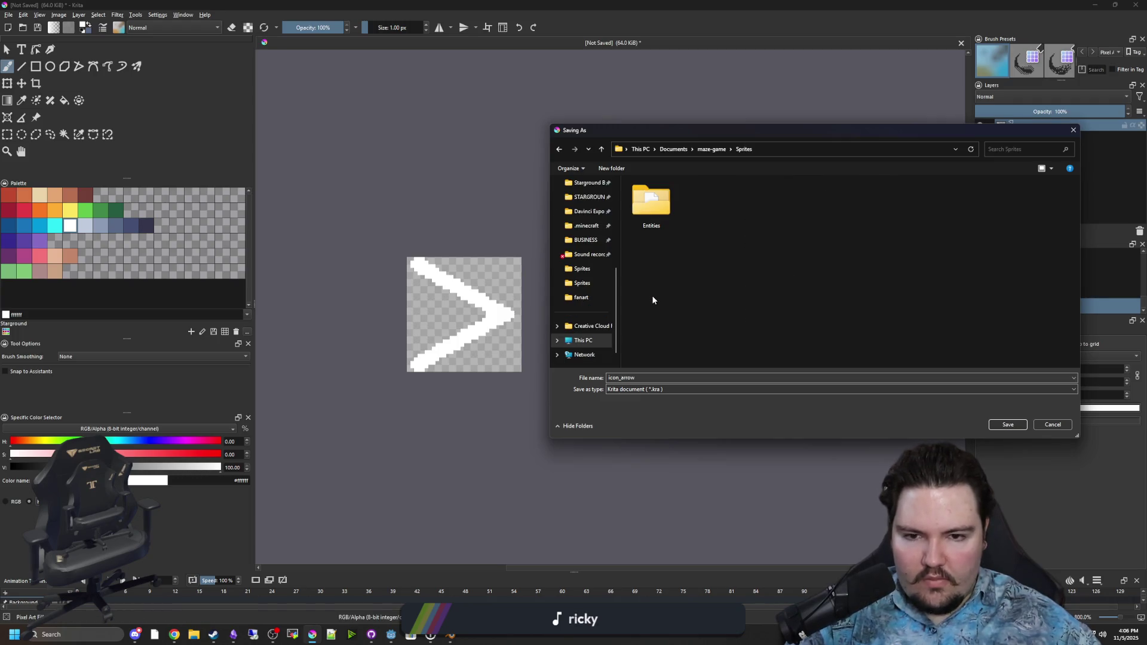
pyautogui.click(665, 389)
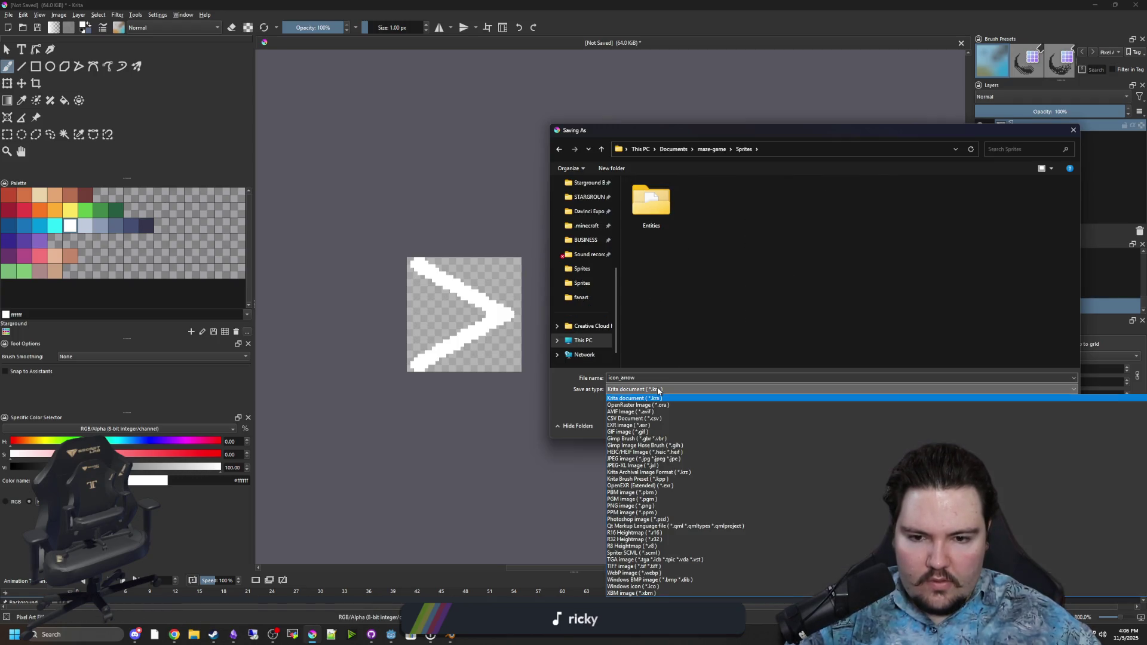
pyautogui.click(631, 505)
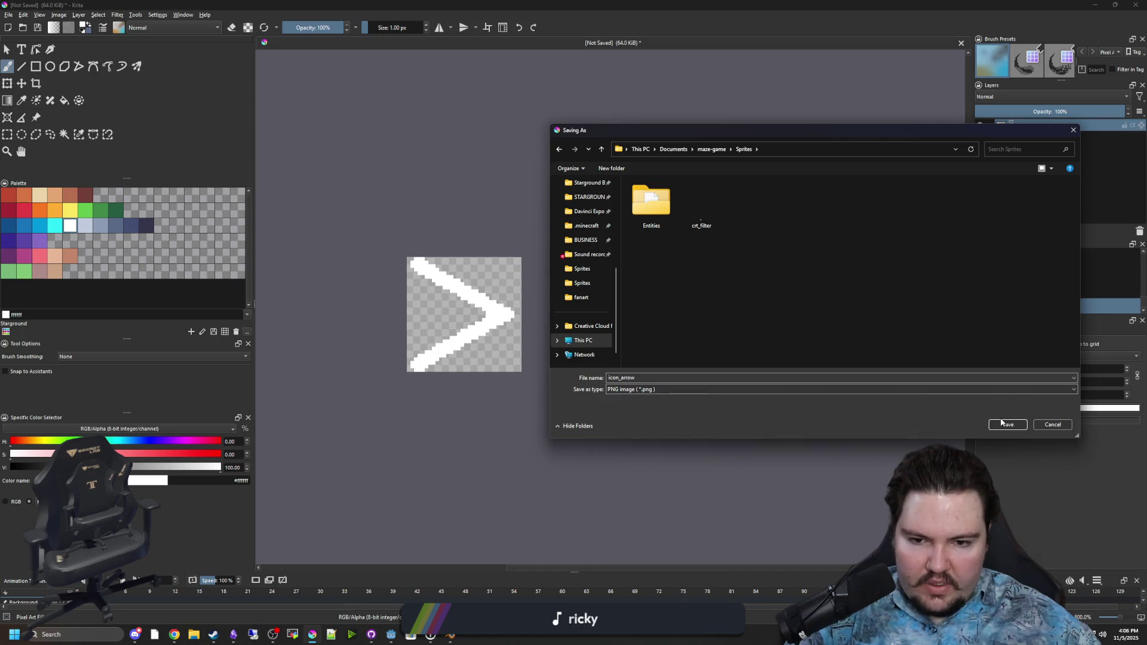
pyautogui.click(1007, 424)
pyautogui.click(618, 397)
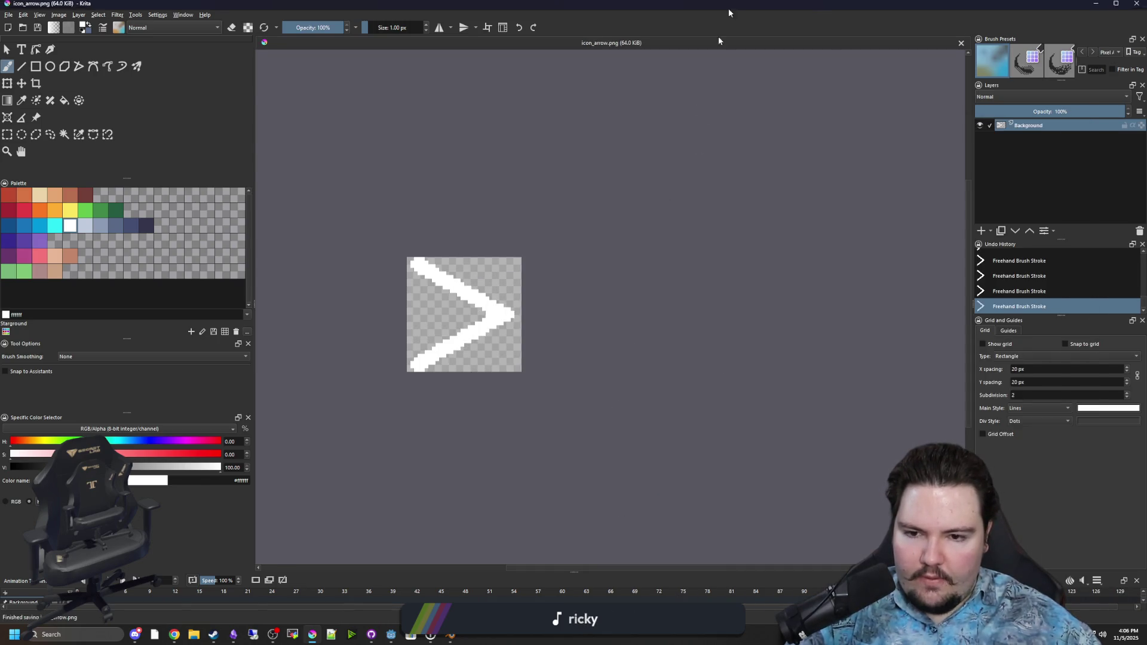
pyautogui.hotkey('alt', 'Tab')
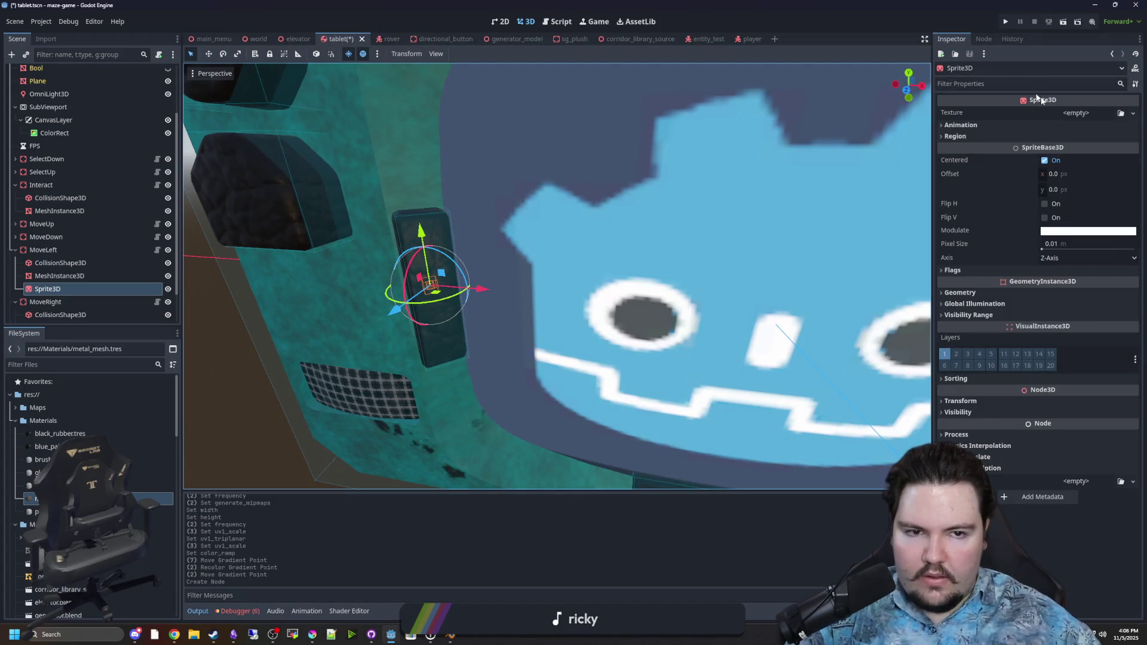
# Quick Load icon_arrow.png as the Sprite3D texture and set Texture Filter to Nearest
pyautogui.click(1134, 112)
pyautogui.click(1066, 369)
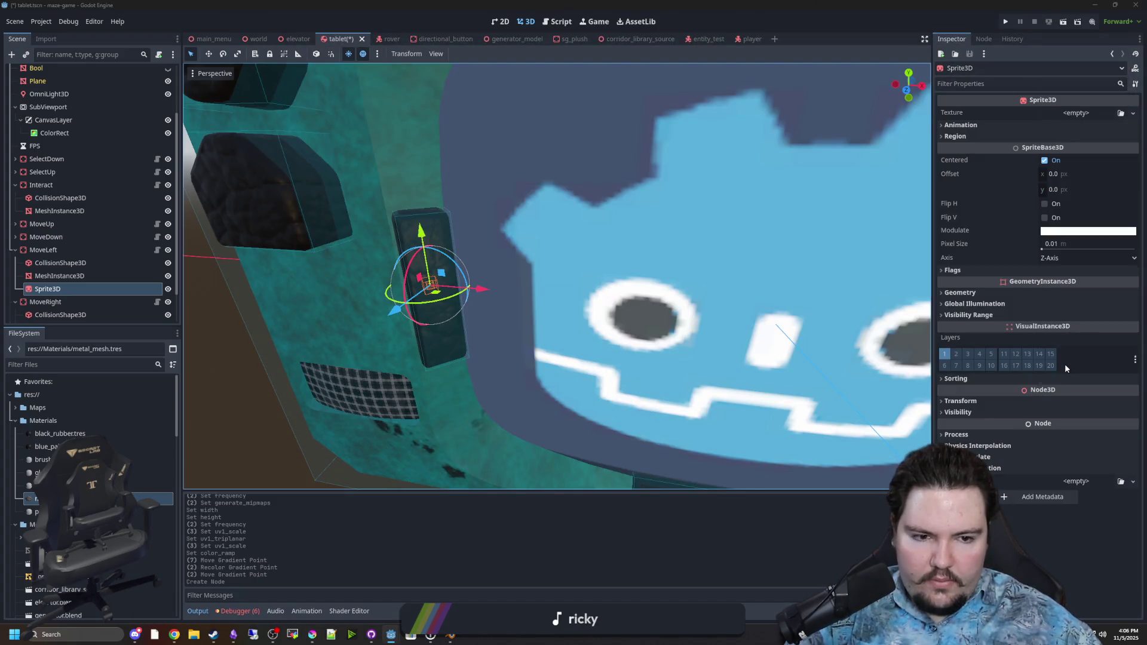
pyautogui.write('arrow')
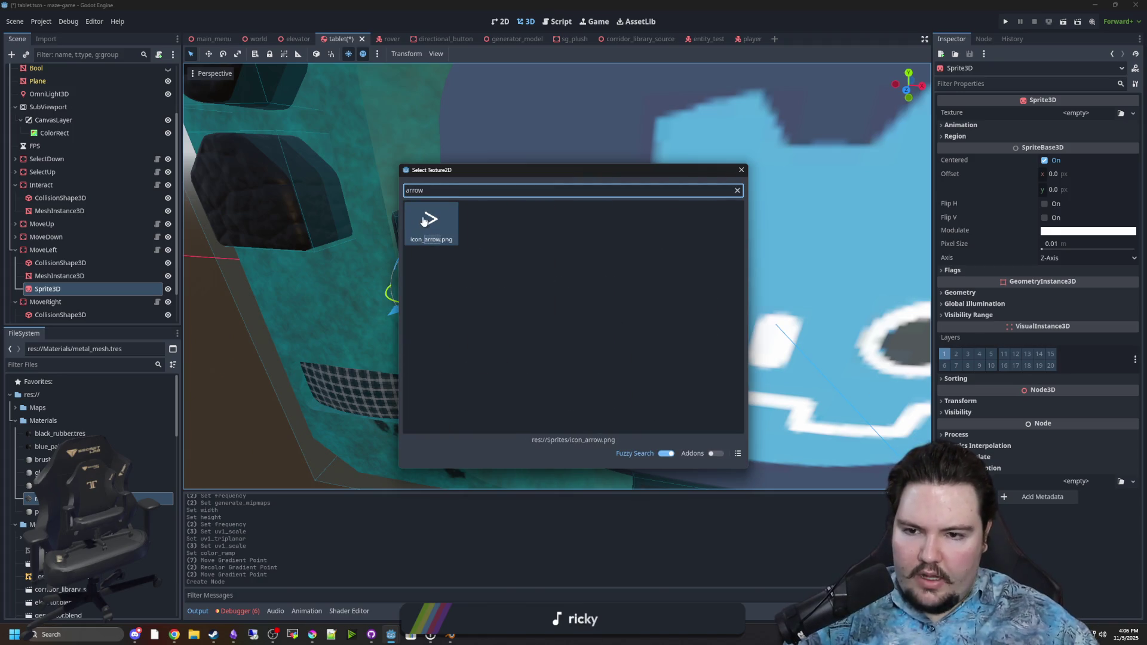
pyautogui.doubleClick(428, 221)
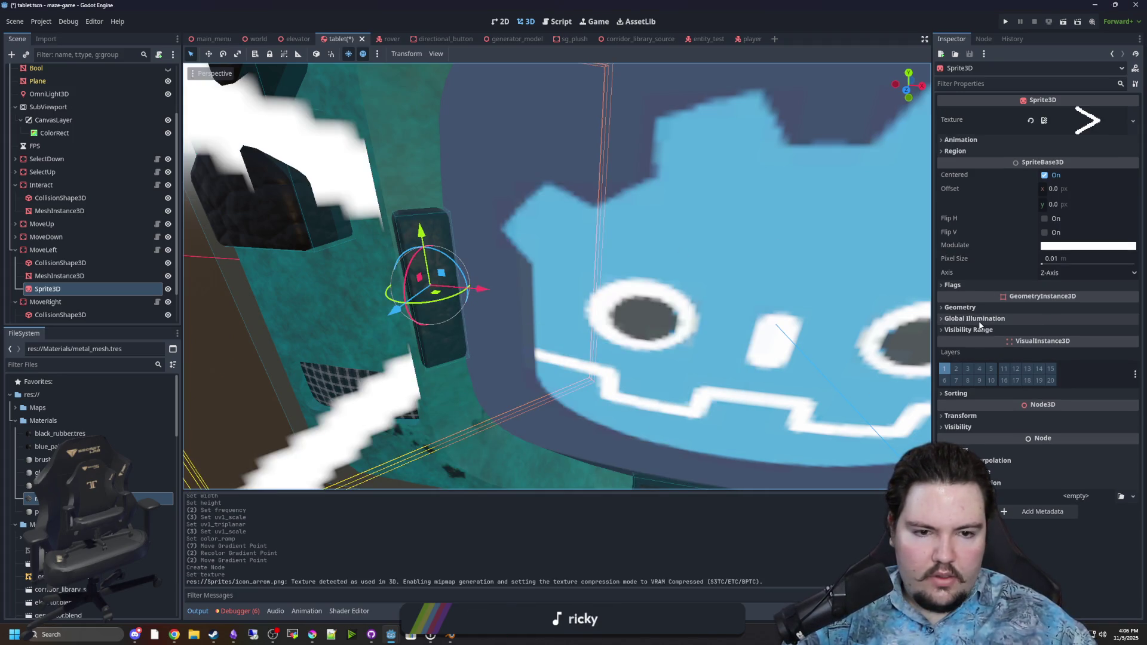
pyautogui.scroll(2, 898, 383)
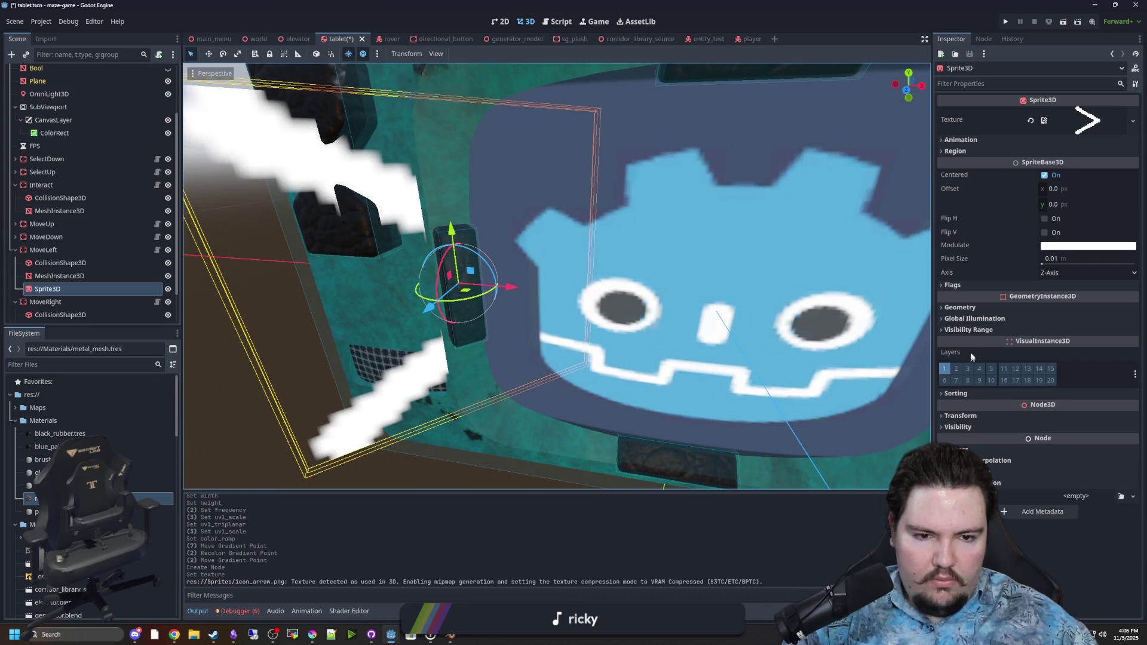
pyautogui.click(978, 287)
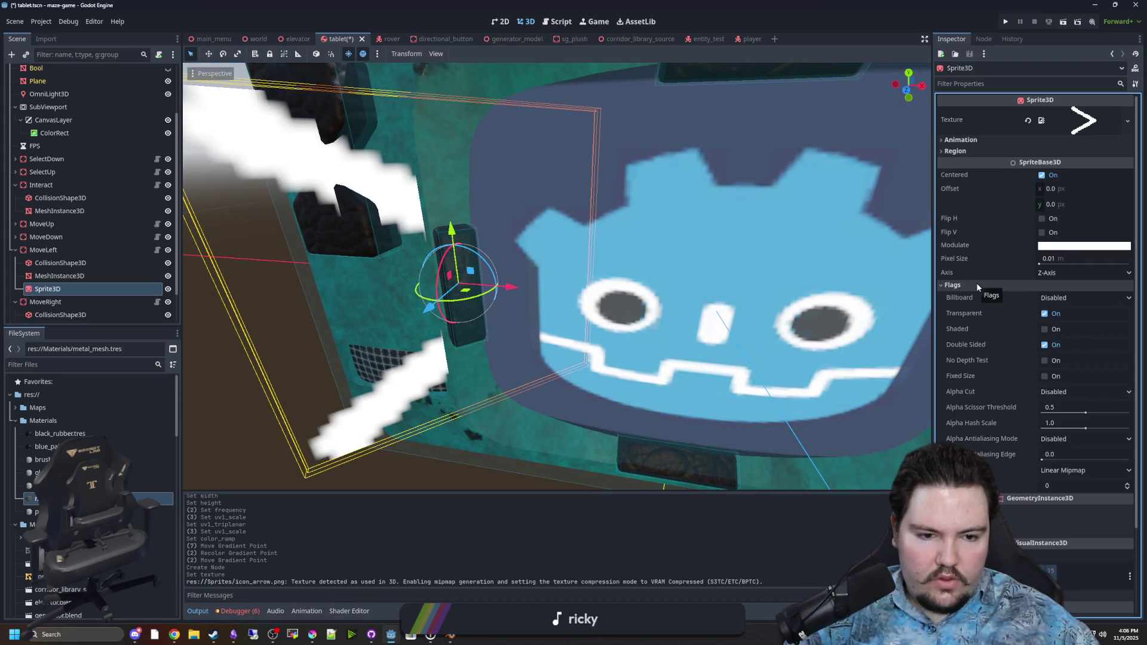
pyautogui.click(1068, 468)
pyautogui.click(1070, 482)
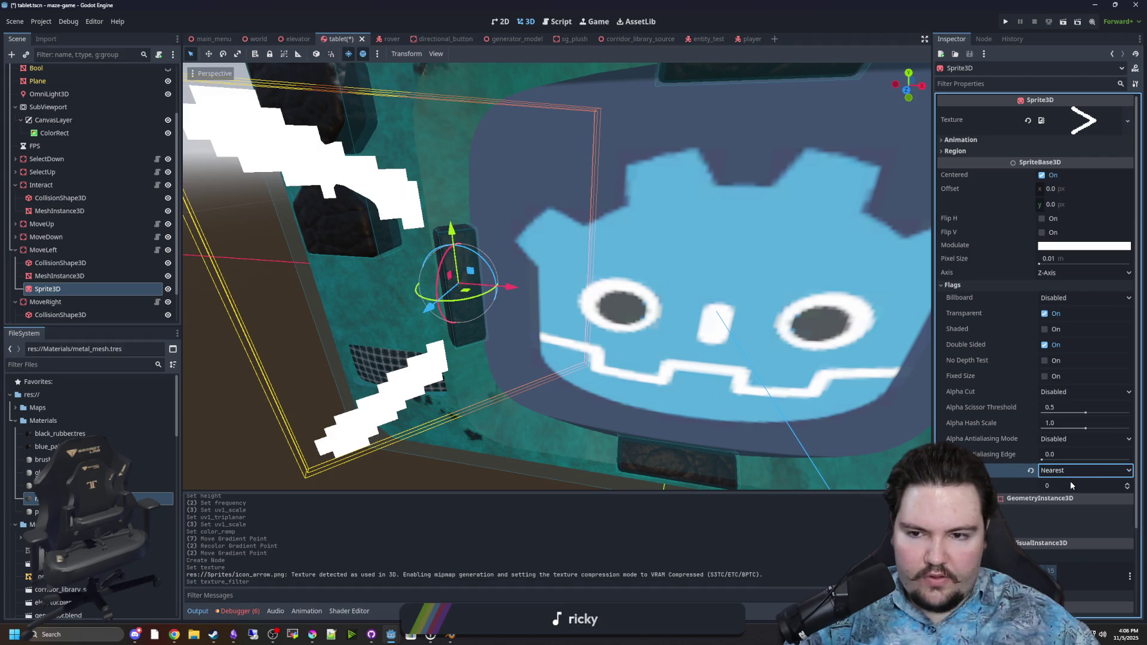
# Orbit to face the tablet, reselect the Sprite3D, and undo an accidental move
pyautogui.scroll(2, 628, 321)
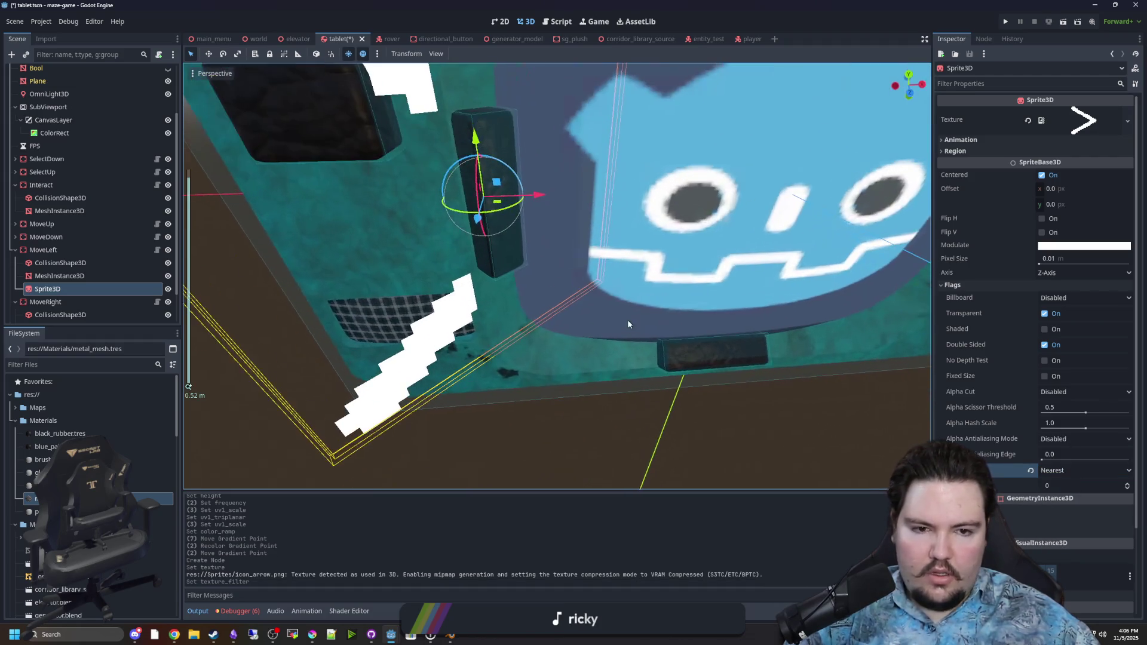
pyautogui.moveTo(628, 325); pyautogui.dragTo(644, 339)
pyautogui.moveTo(458, 284); pyautogui.dragTo(533, 347)
pyautogui.moveTo(695, 369)
pyautogui.mouseDown()
pyautogui.moveTo(778, 367)
pyautogui.moveTo(775, 356)
pyautogui.moveTo(264, 307)
pyautogui.mouseUp()
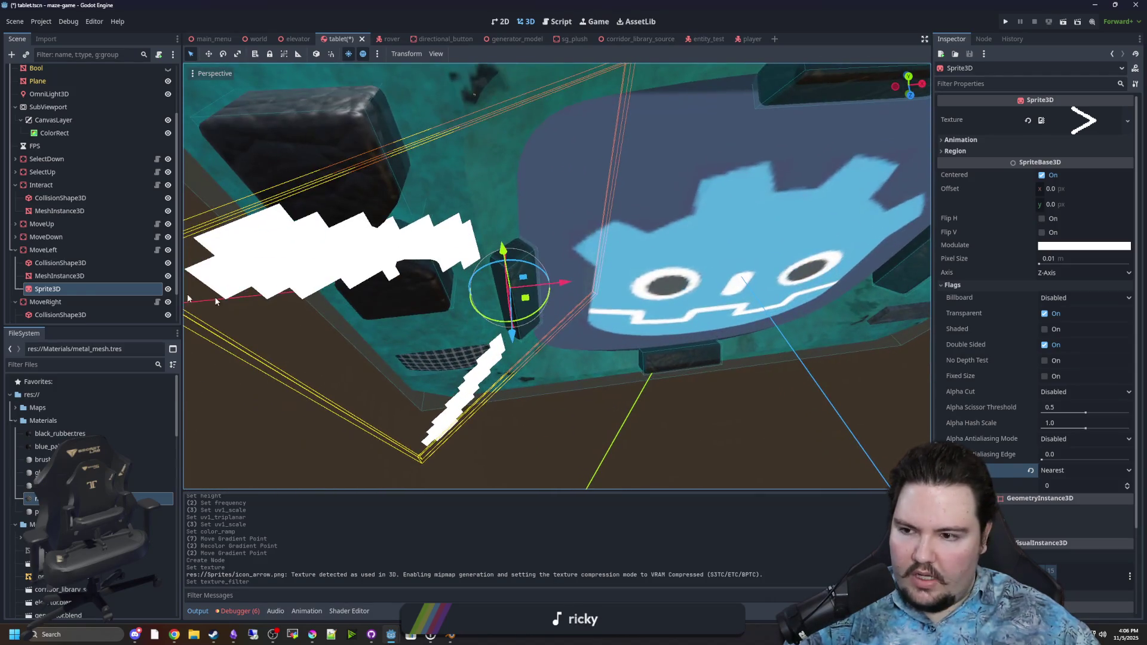
pyautogui.click(44, 250)
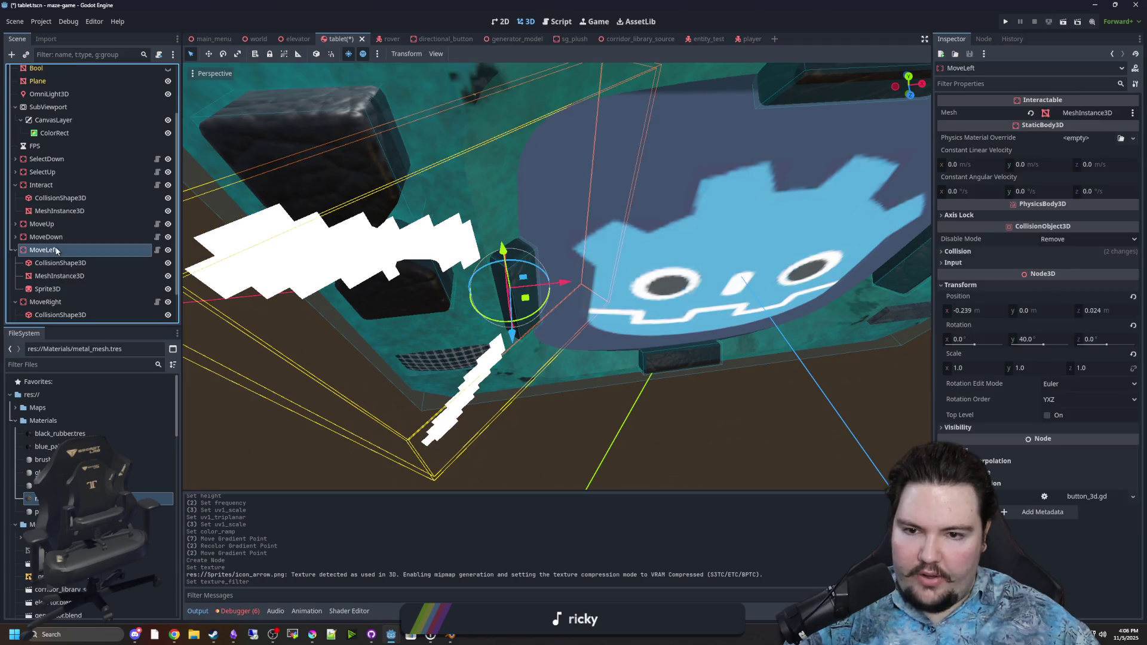
pyautogui.click(47, 289)
pyautogui.moveTo(512, 338); pyautogui.dragTo(490, 377)
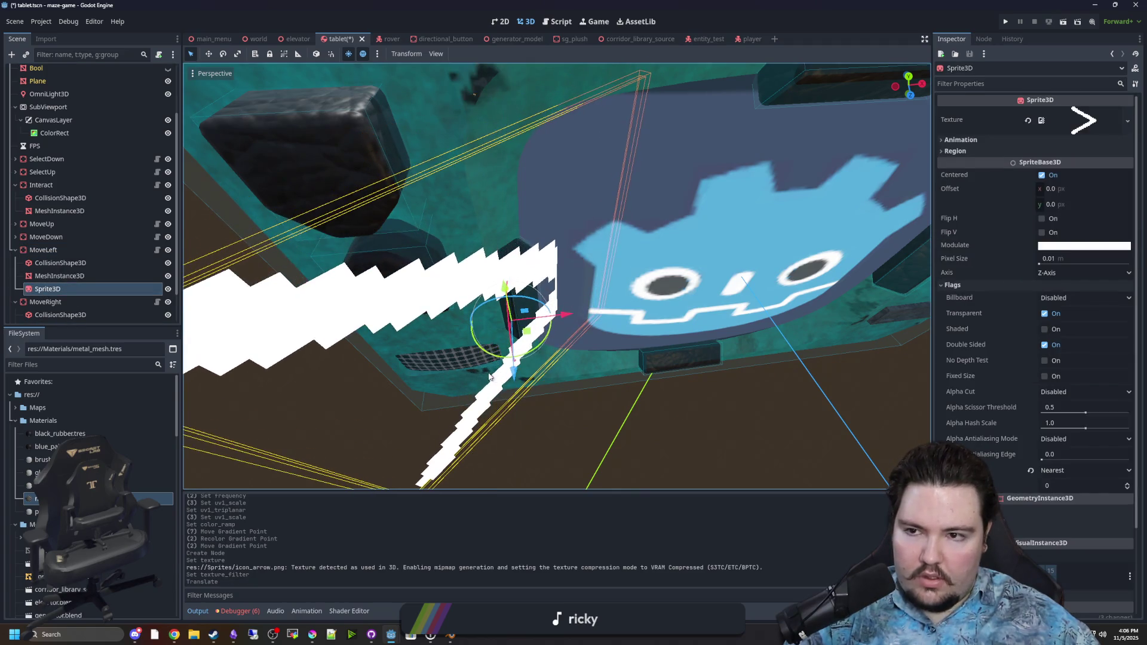
pyautogui.hotkey('ctrl', 'z')
pyautogui.scroll(-3, 1024, 332)
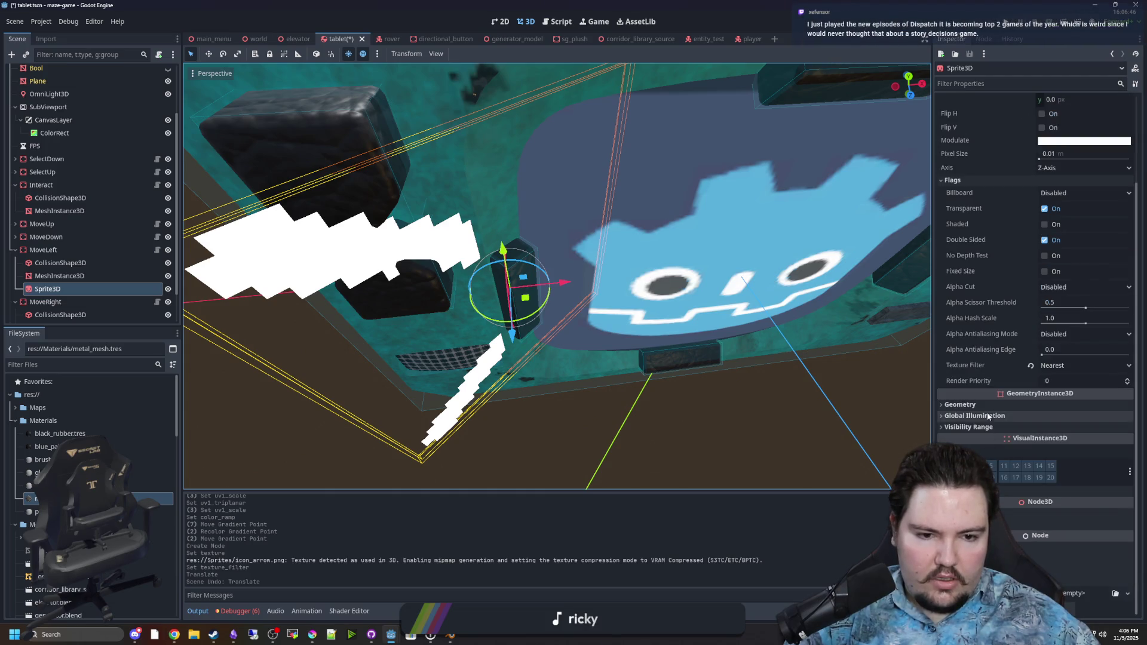
# In Transform, set the sprite's Position Z to 0.021
pyautogui.click(986, 515)
pyautogui.moveTo(1085, 538)
pyautogui.mouseDown()
pyautogui.moveTo(1102, 561)
pyautogui.moveTo(1118, 539)
pyautogui.moveTo(1106, 538)
pyautogui.mouseUp()
pyautogui.hotkey('ctrl', 'z')
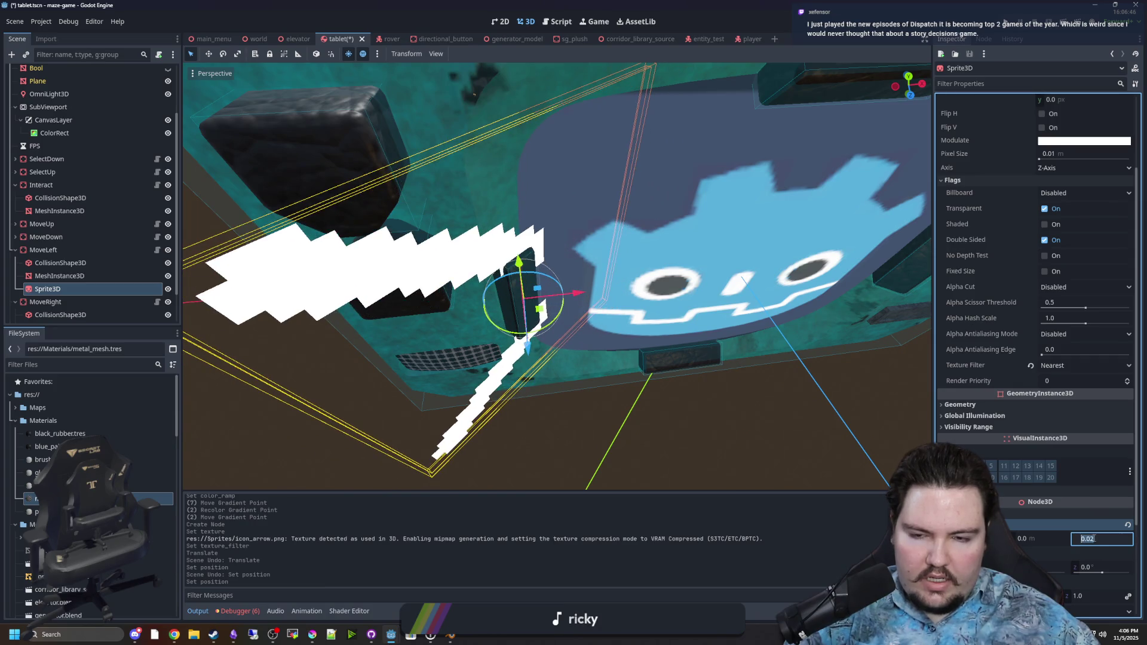
pyautogui.scroll(3, 626, 333)
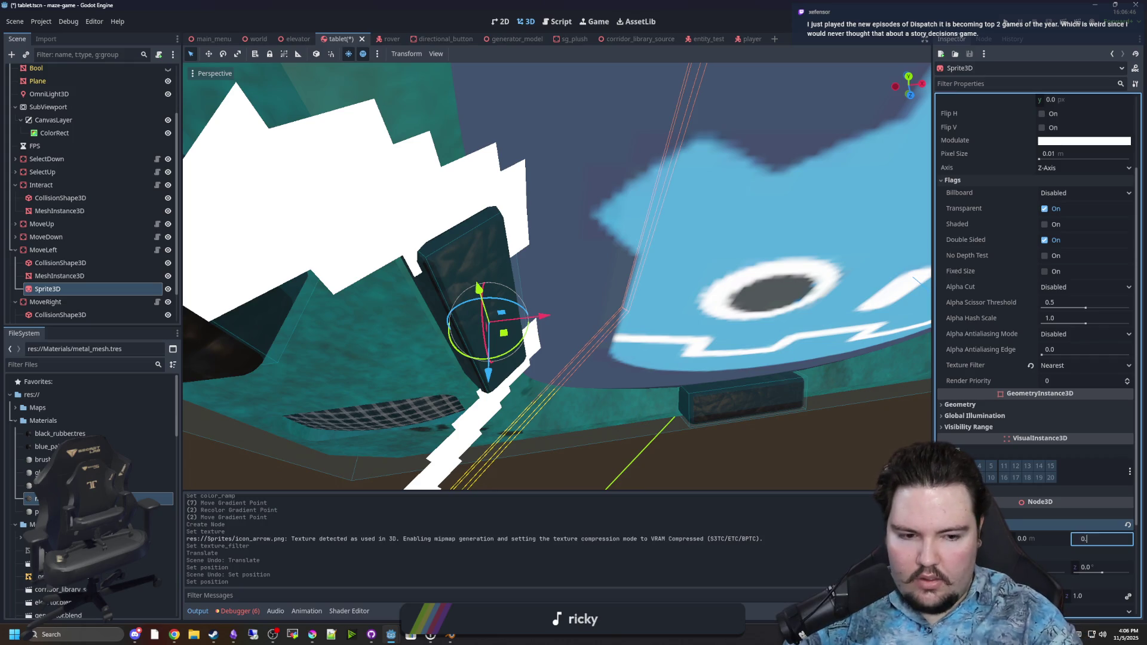
pyautogui.moveTo(1102, 538); pyautogui.dragTo(1107, 539)
pyautogui.scroll(5, 653, 385)
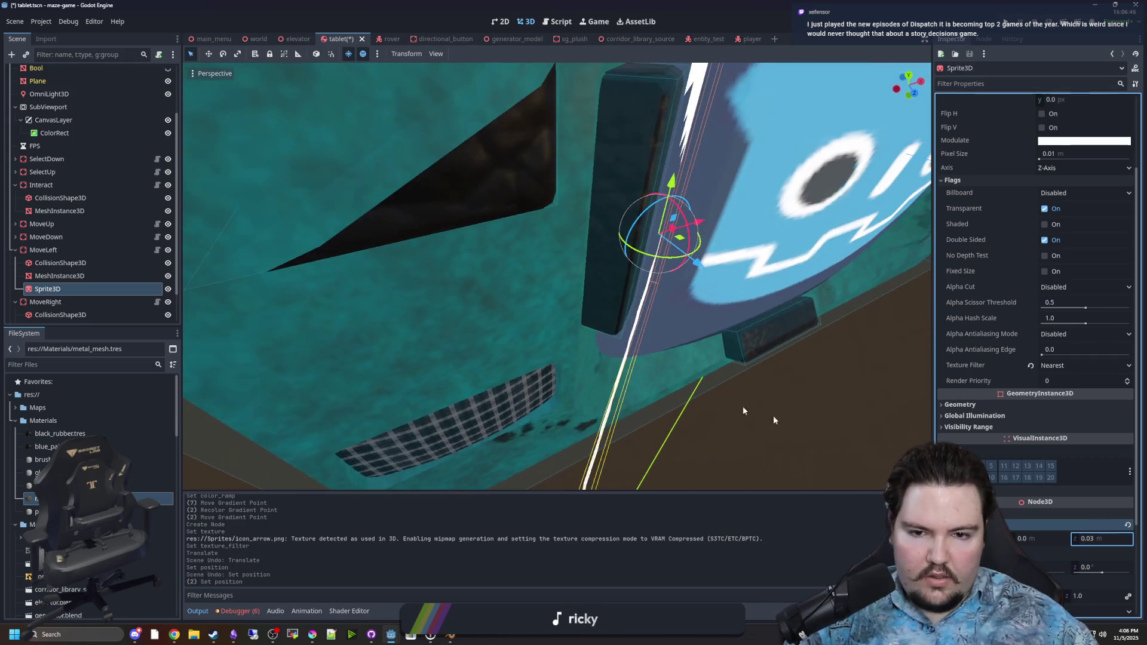
pyautogui.click(1103, 538)
pyautogui.write('0.02')
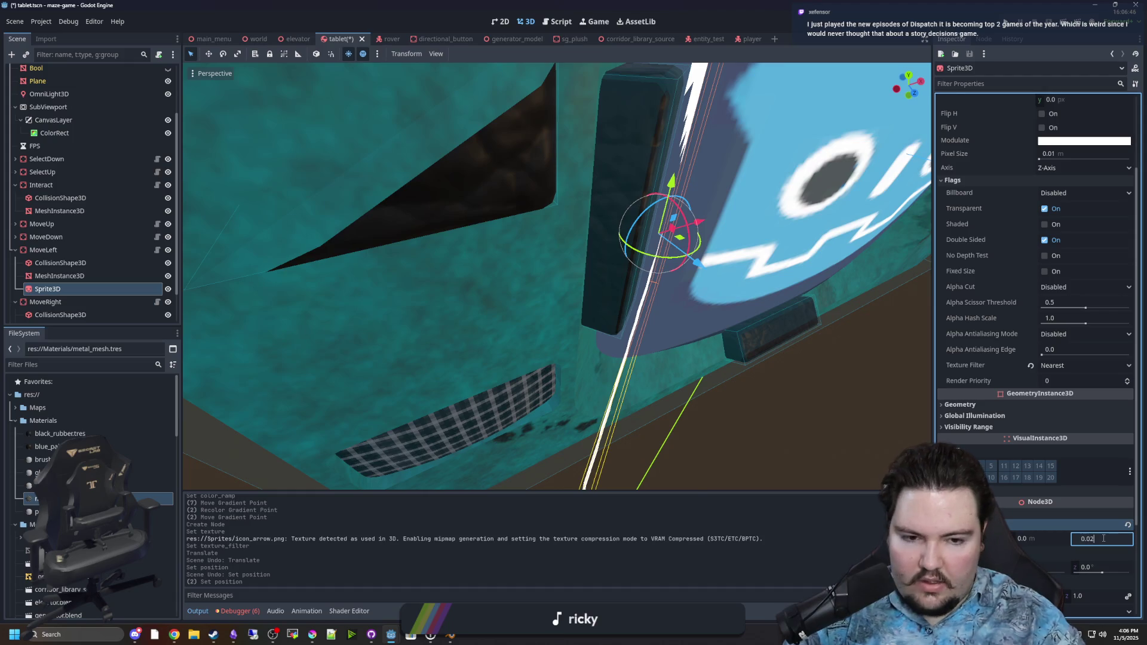
pyautogui.write('1')
pyautogui.press('Return')
# Step Position Z up from 0.021 in 0.001 increments toward 0.025
pyautogui.scroll(3, 729, 381)
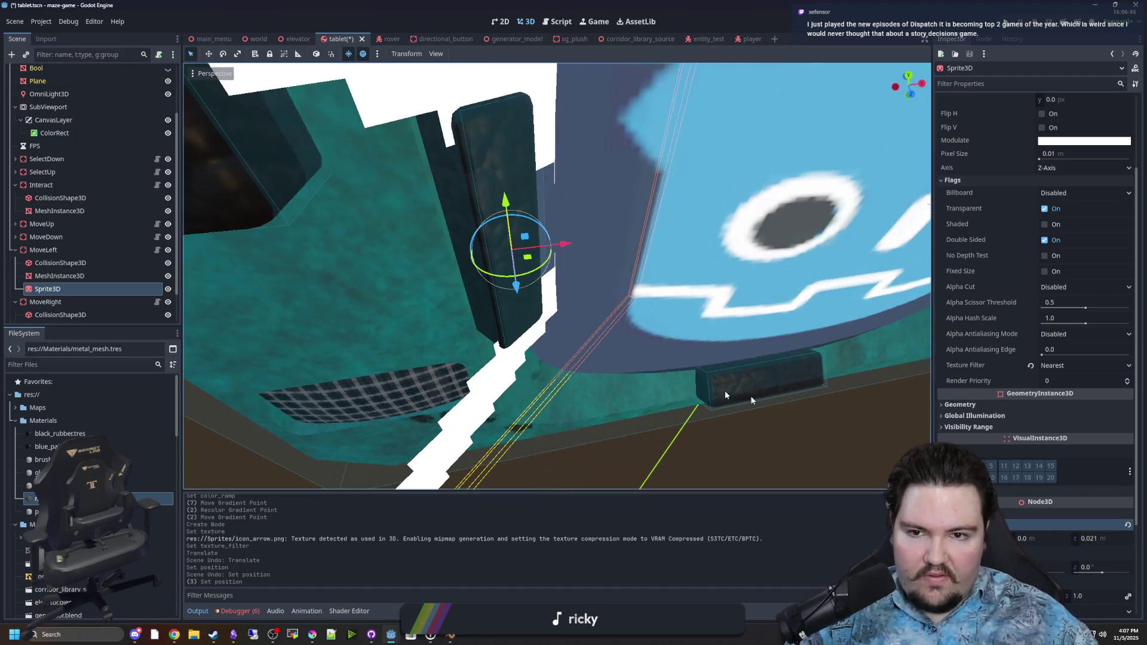
pyautogui.click(1103, 538)
pyautogui.press('Up')
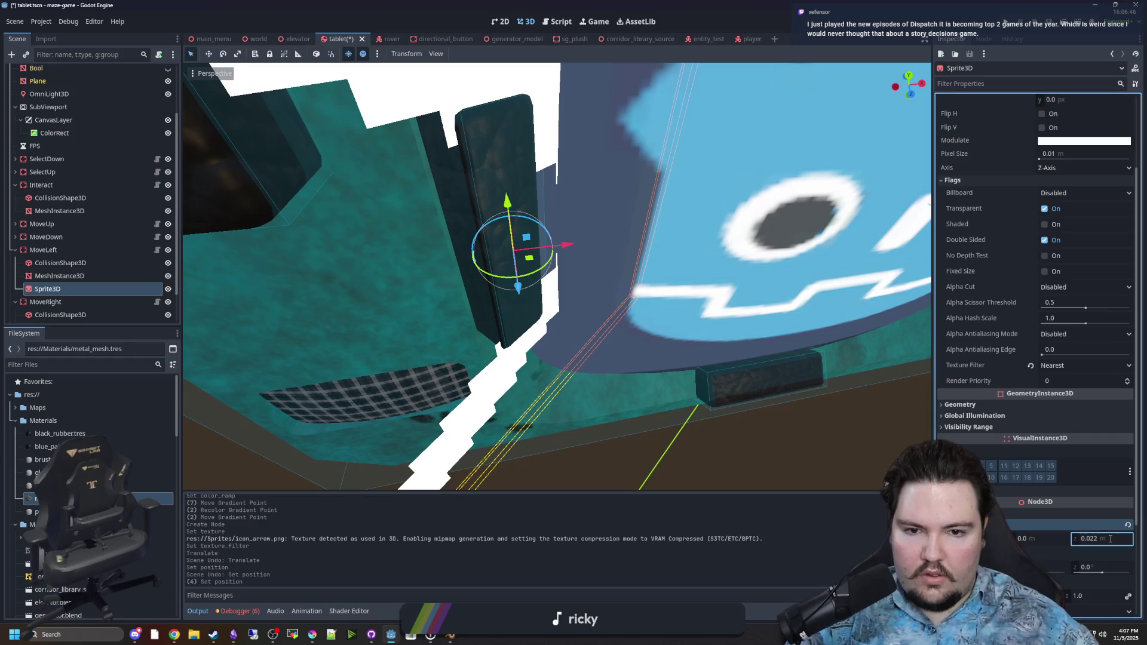
pyautogui.press('Up')
pyautogui.press('Up')
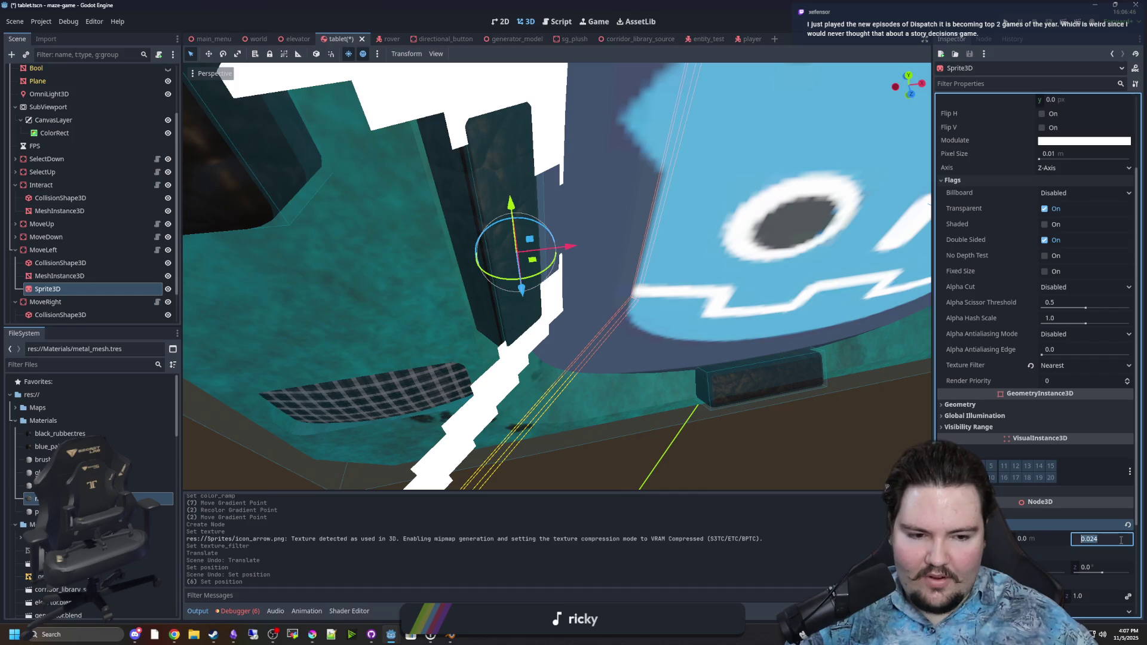
pyautogui.press('Up')
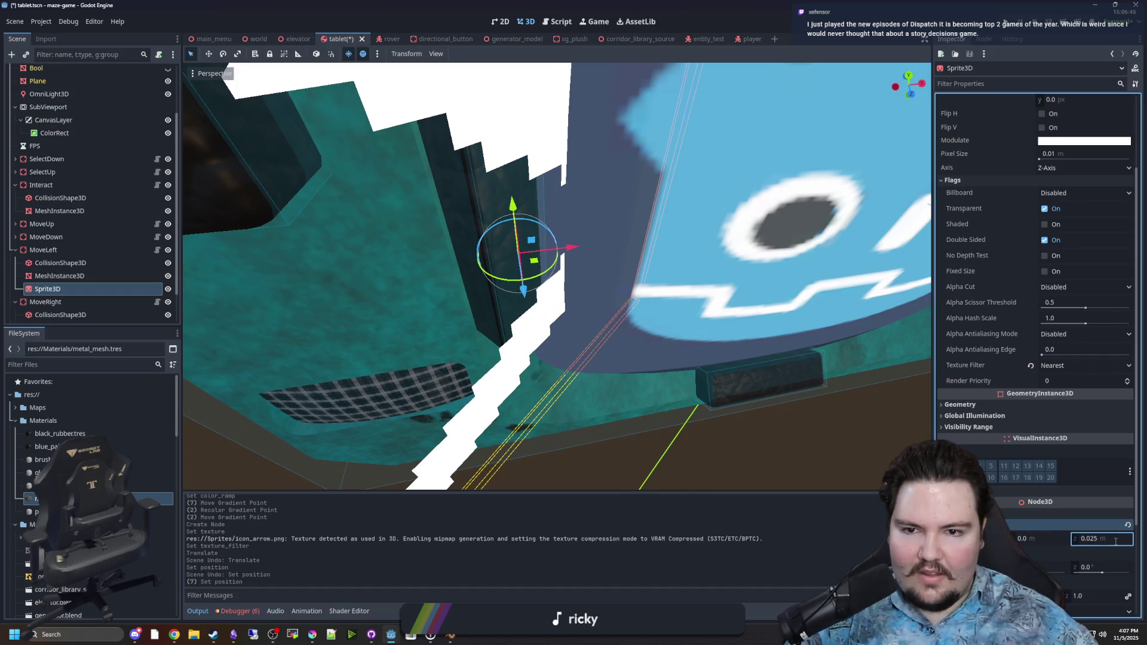
pyautogui.scroll(2, 686, 321)
pyautogui.scroll(3, 1005, 279)
pyautogui.click(1054, 259)
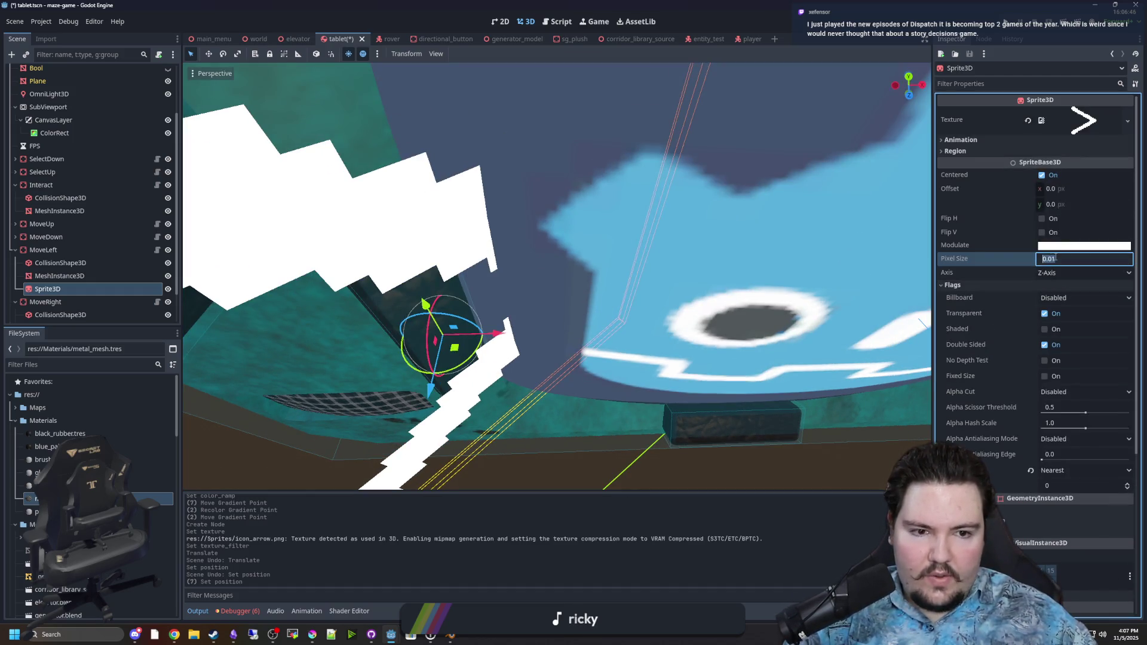
# Shrink the arrow sprite's Pixel Size to 0.001, then to 0.0009
pyautogui.write('0.001')
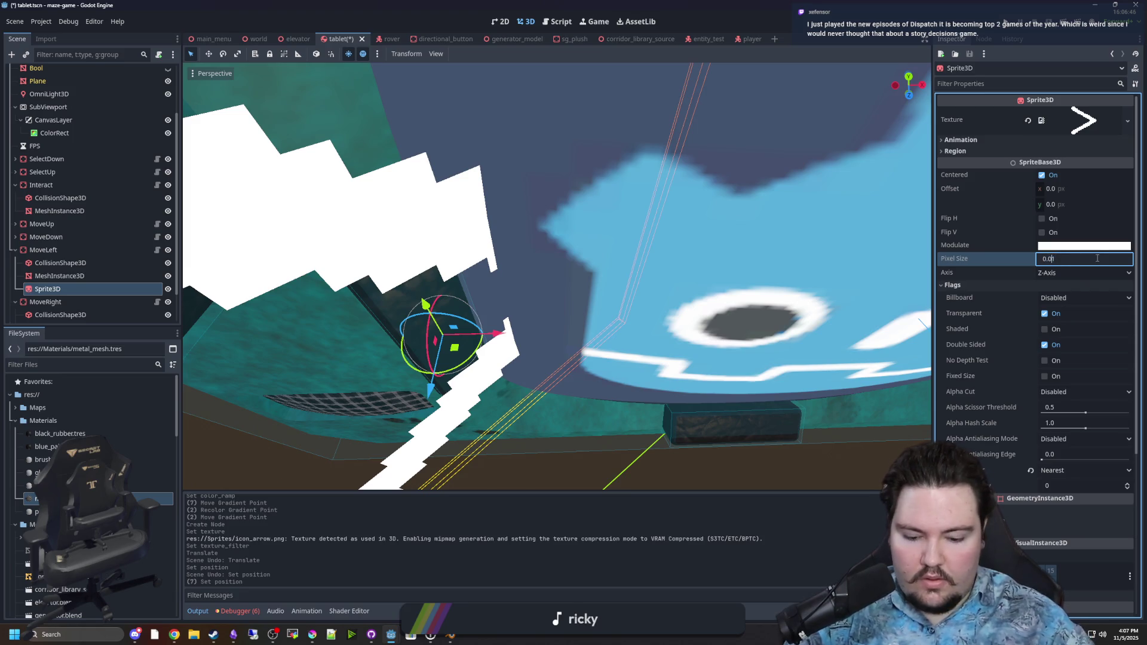
pyautogui.press('Return')
pyautogui.scroll(3, 689, 237)
pyautogui.press('f')
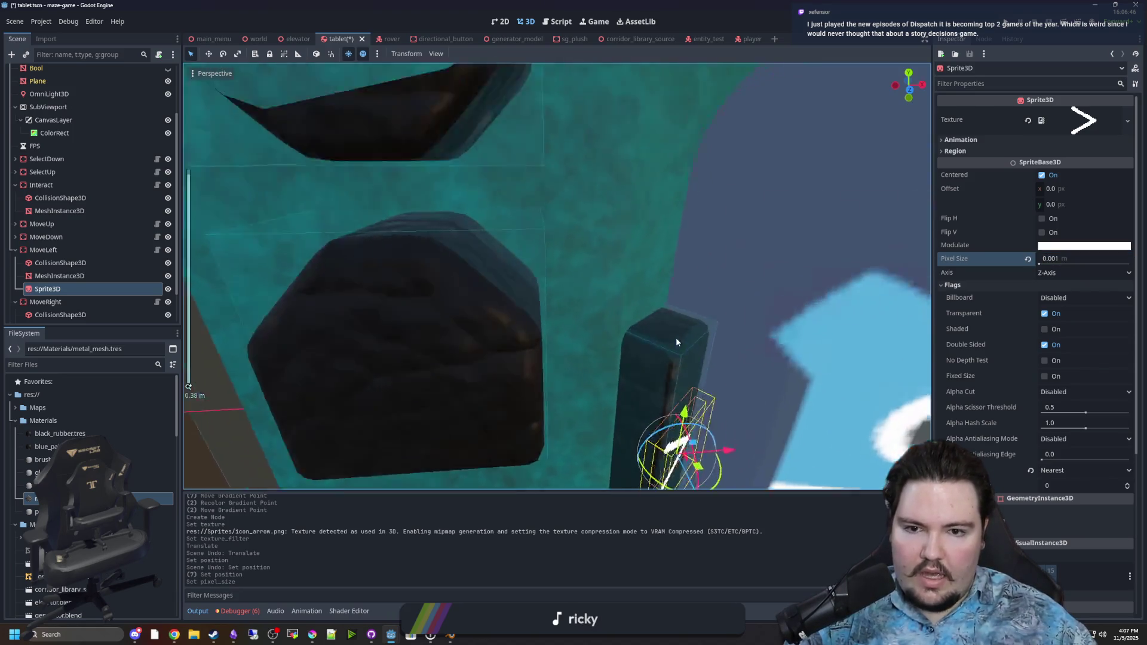
pyautogui.moveTo(626, 286); pyautogui.dragTo(619, 291)
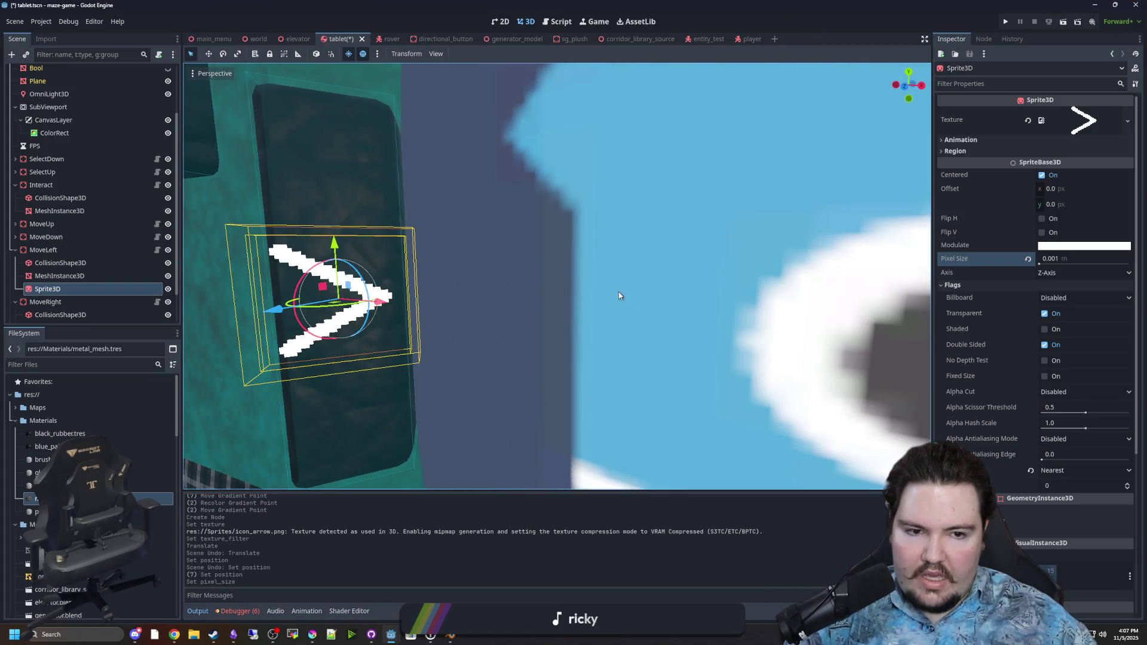
pyautogui.click(1056, 259)
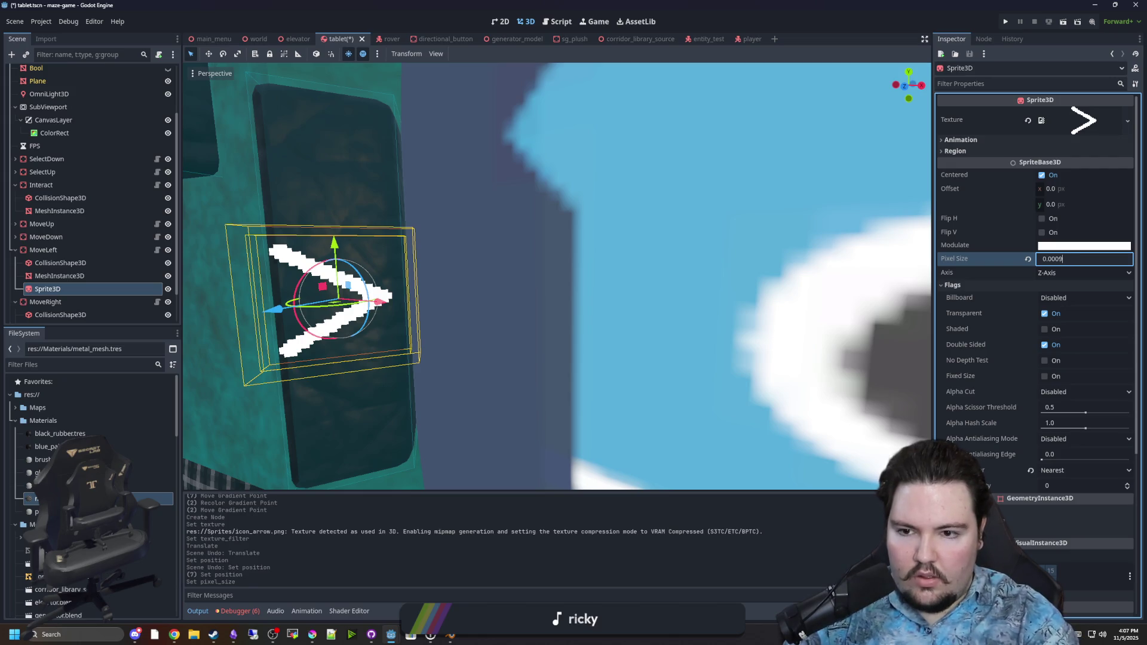
pyautogui.press('Return')
# Set the arrow's Position X to 0.002 and orbit to check it sits centred
pyautogui.scroll(-5, 1027, 371)
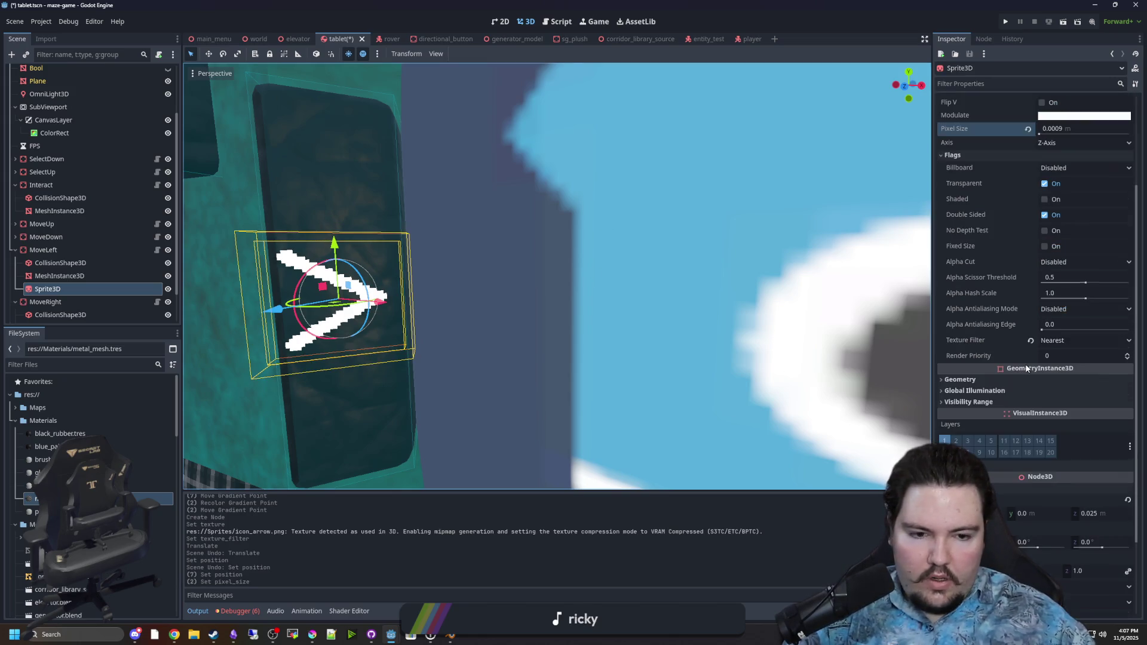
pyautogui.moveTo(962, 417); pyautogui.dragTo(964, 417)
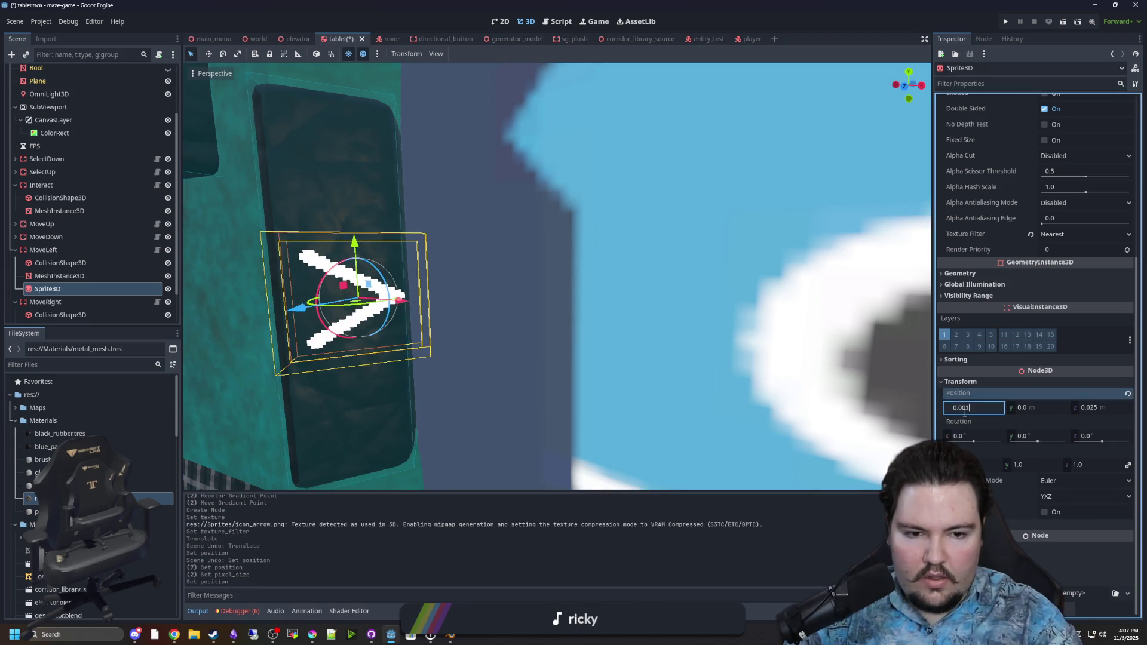
pyautogui.press('Return')
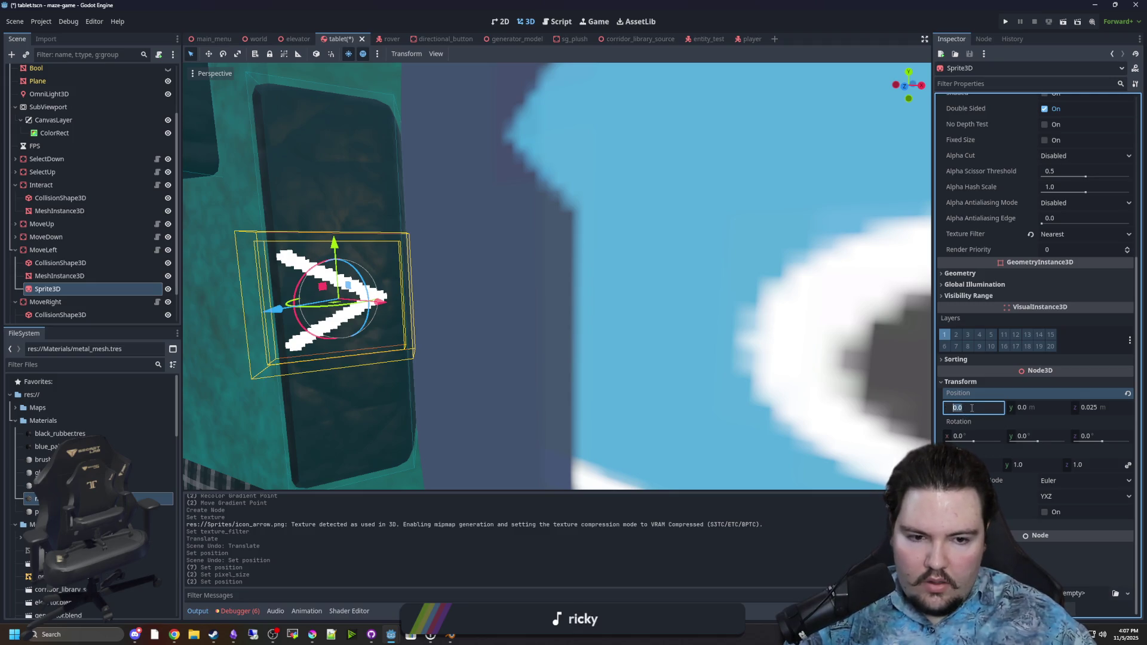
pyautogui.press('Return')
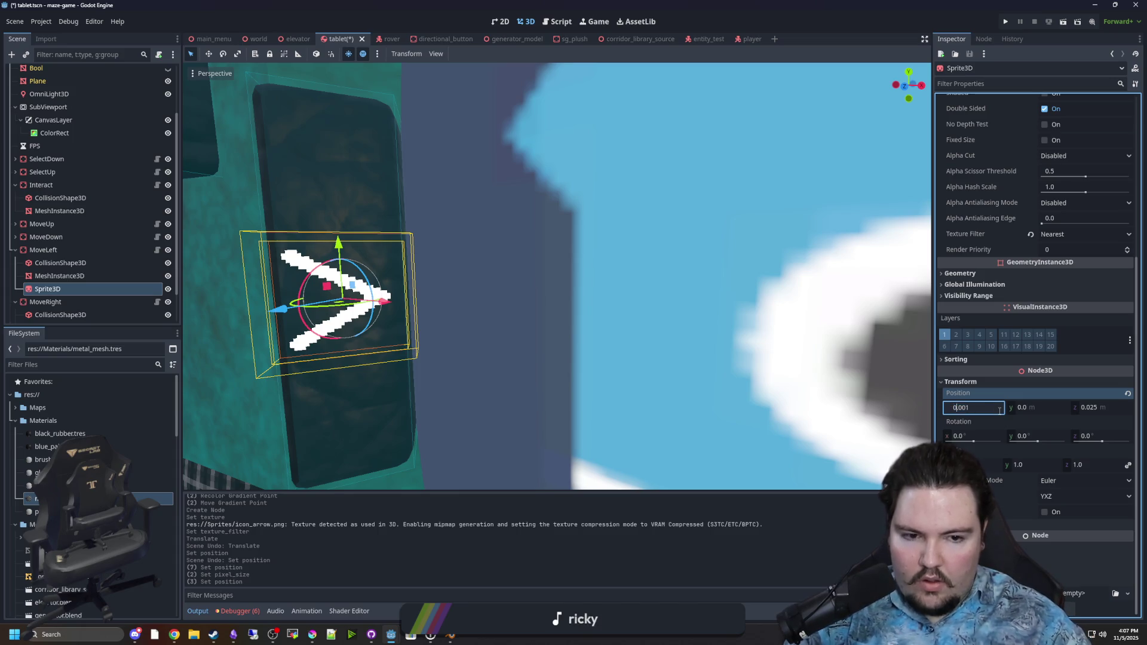
pyautogui.press('Return')
pyautogui.scroll(-8, 346, 282)
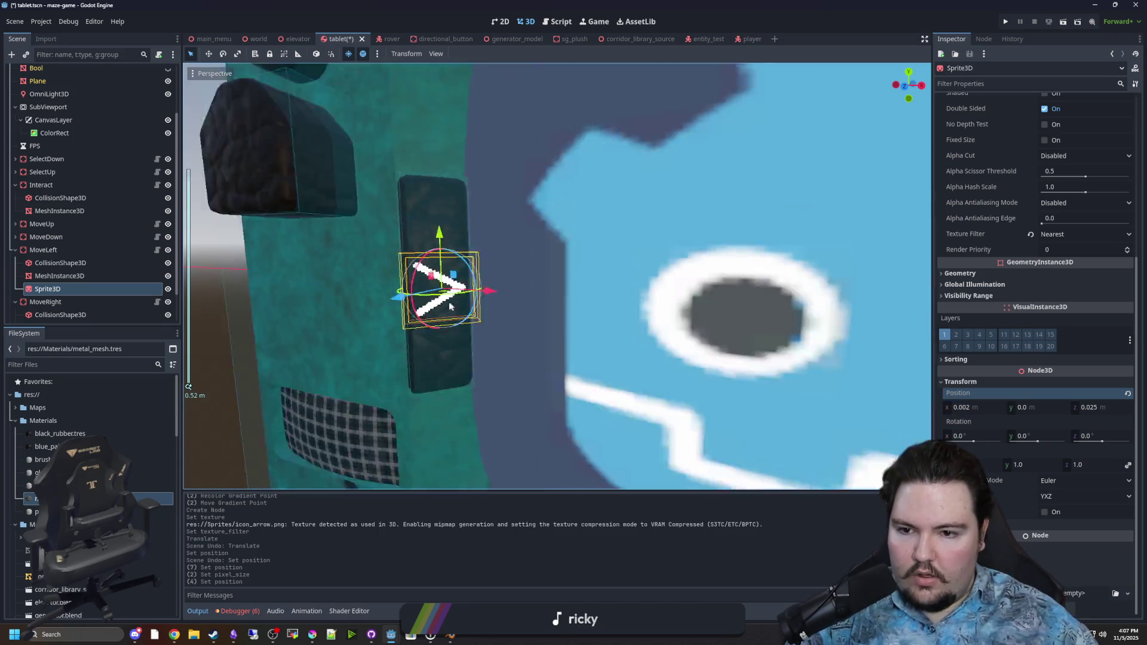
pyautogui.click(399, 293)
pyautogui.moveTo(399, 294)
pyautogui.mouseDown()
pyautogui.moveTo(419, 293)
pyautogui.moveTo(365, 294)
pyautogui.mouseUp()
pyautogui.scroll(3, 366, 295)
pyautogui.click(66, 289)
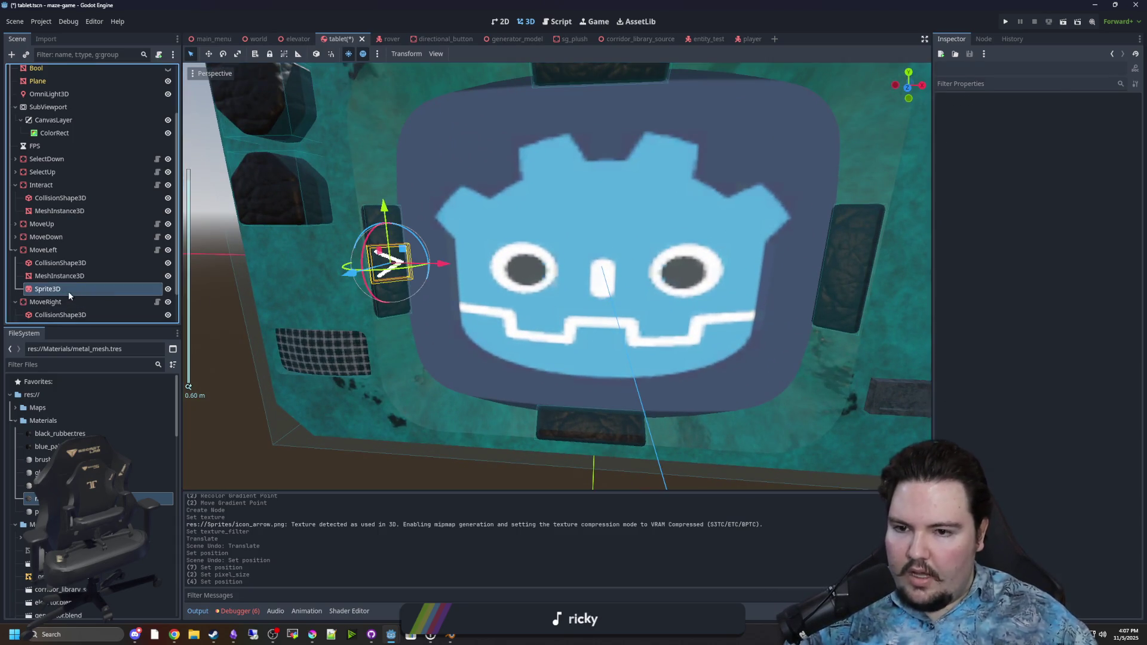
# Enable Flip H on the MoveLeft arrow sprite so it points left
pyautogui.scroll(3, 515, 296)
pyautogui.scroll(2, 952, 233)
pyautogui.scroll(2, 998, 232)
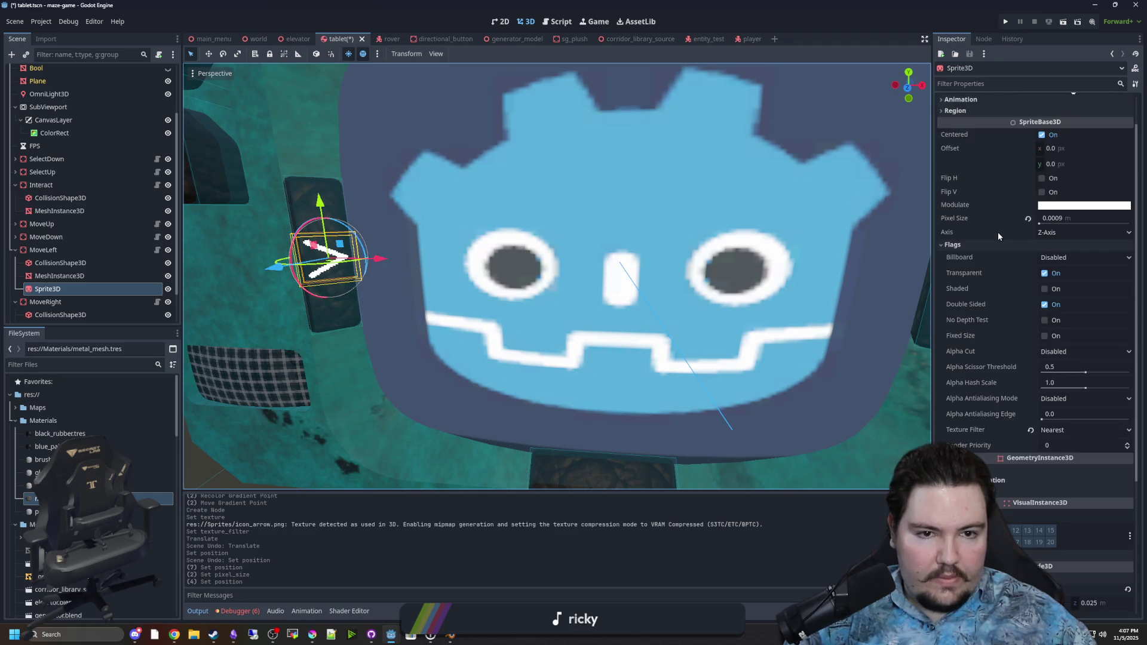
pyautogui.click(1041, 179)
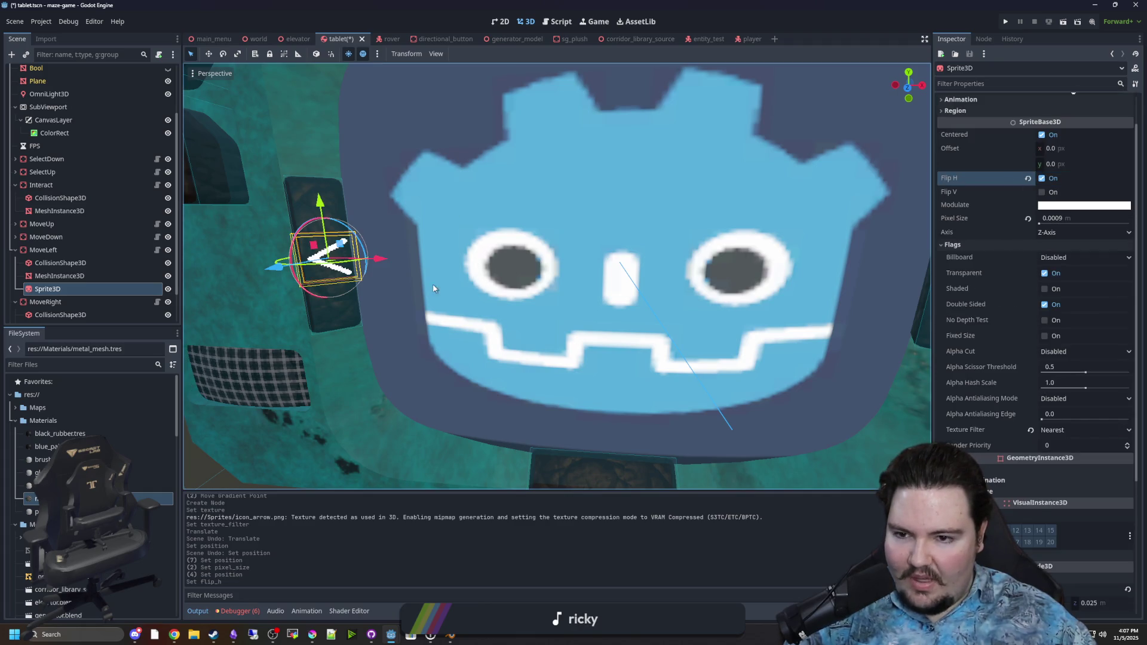
pyautogui.click(454, 290)
pyautogui.scroll(-5, 408, 290)
pyautogui.scroll(5, 371, 412)
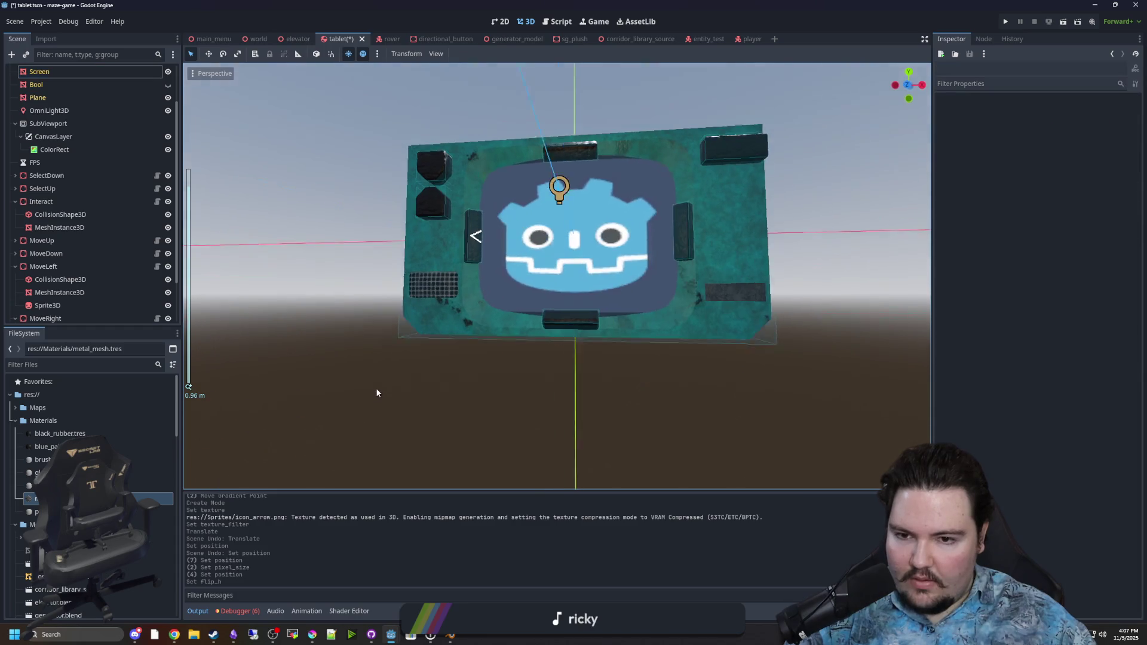
# Inspect the left arrow and set its Position X to 0.001
pyautogui.moveTo(335, 311)
pyautogui.mouseDown()
pyautogui.moveTo(410, 327)
pyautogui.moveTo(338, 312)
pyautogui.mouseUp()
pyautogui.scroll(5, 339, 312)
pyautogui.click(292, 326)
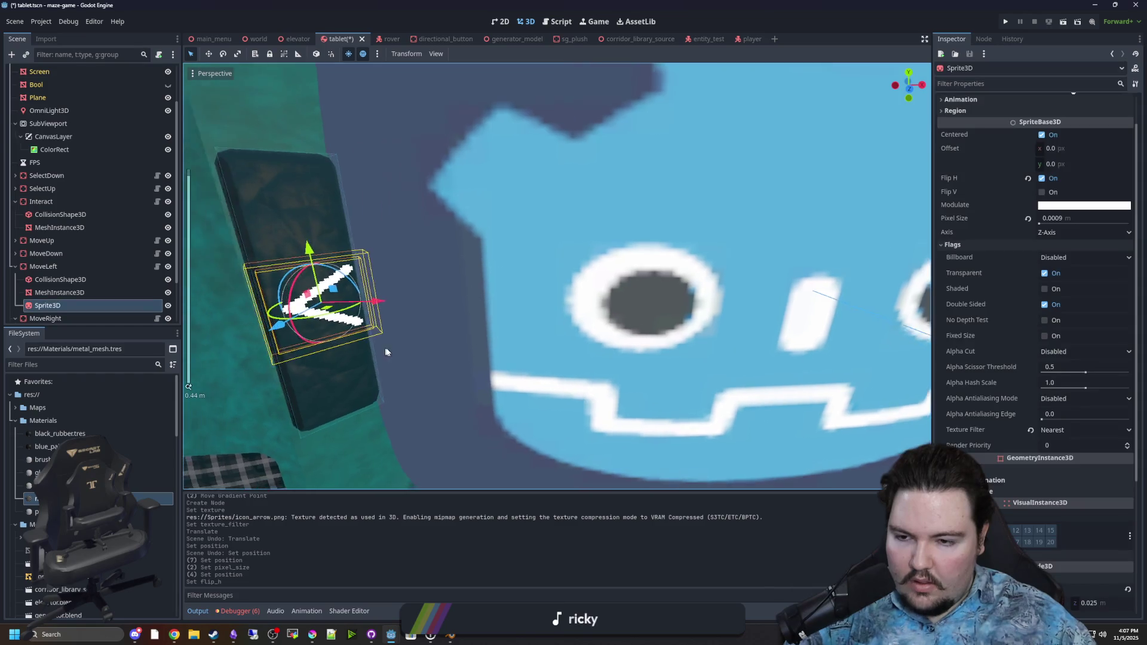
pyautogui.moveTo(383, 346)
pyautogui.mouseDown()
pyautogui.moveTo(397, 346)
pyautogui.moveTo(354, 265)
pyautogui.mouseUp()
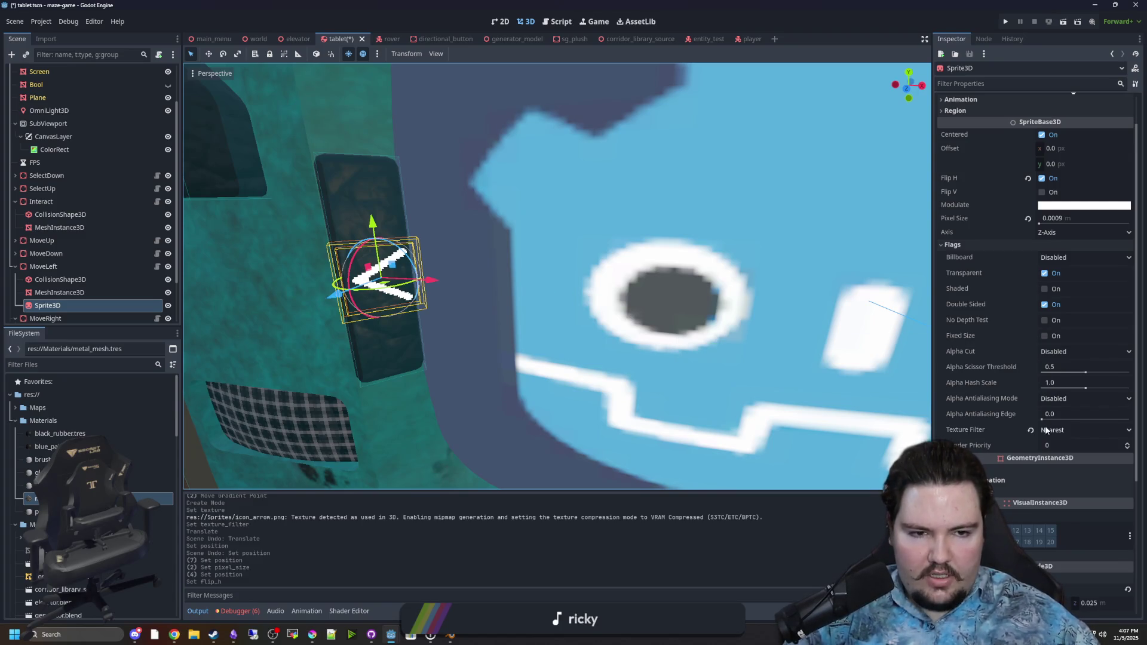
pyautogui.scroll(-6, 1045, 270)
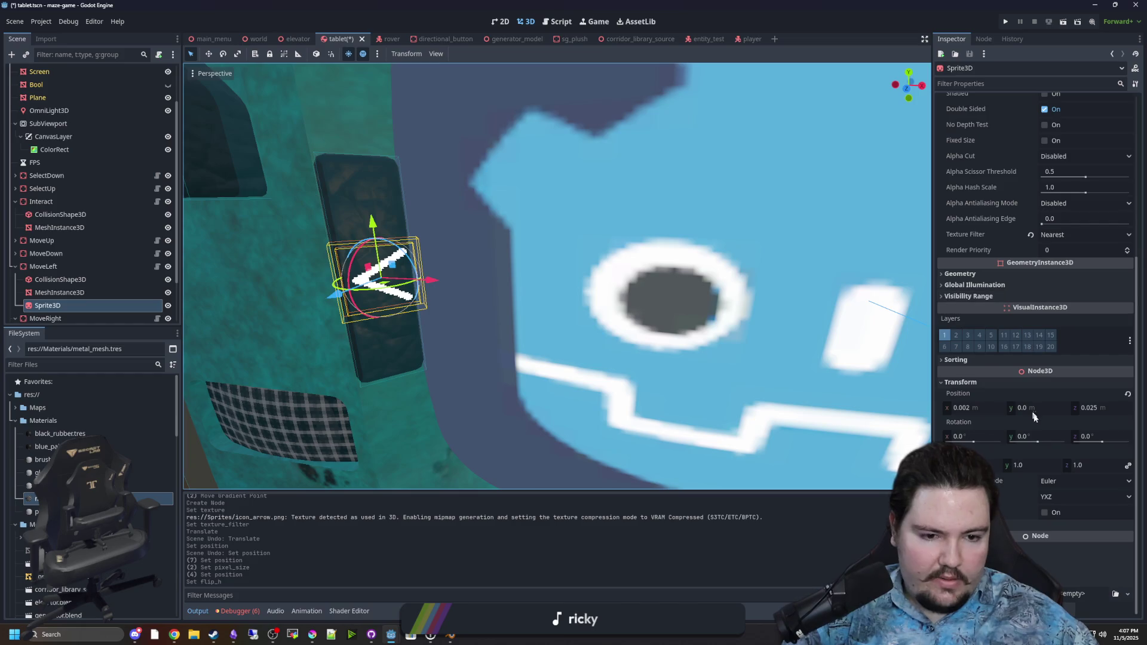
pyautogui.click(982, 408)
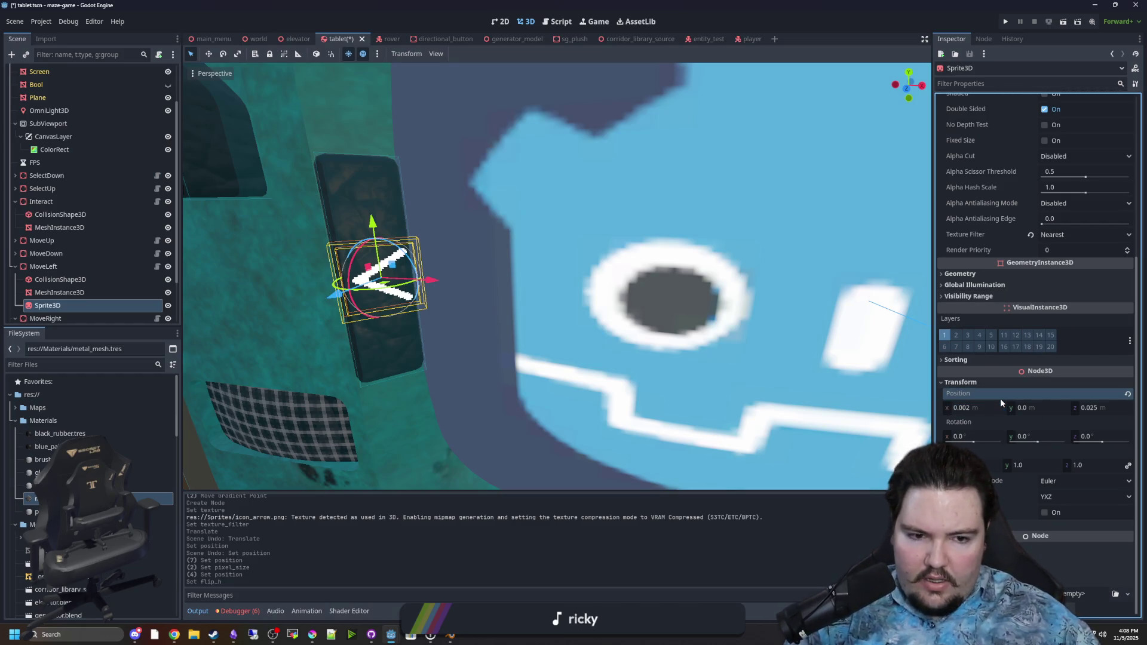
pyautogui.press('Down')
pyautogui.scroll(-5, 546, 264)
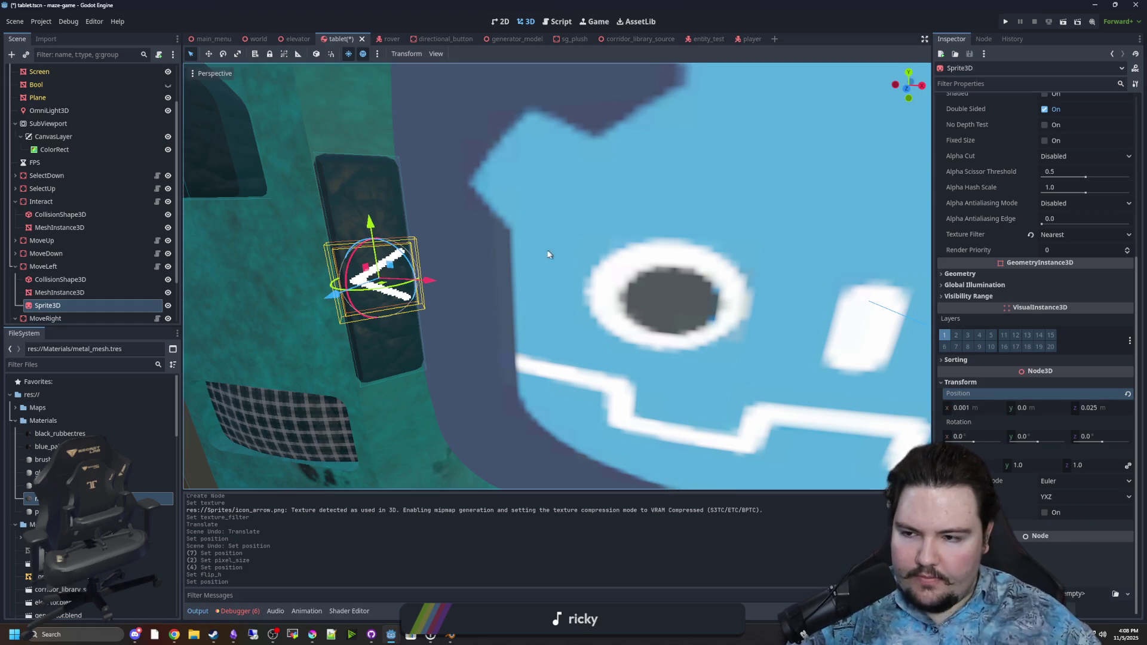
pyautogui.rightClick(54, 304)
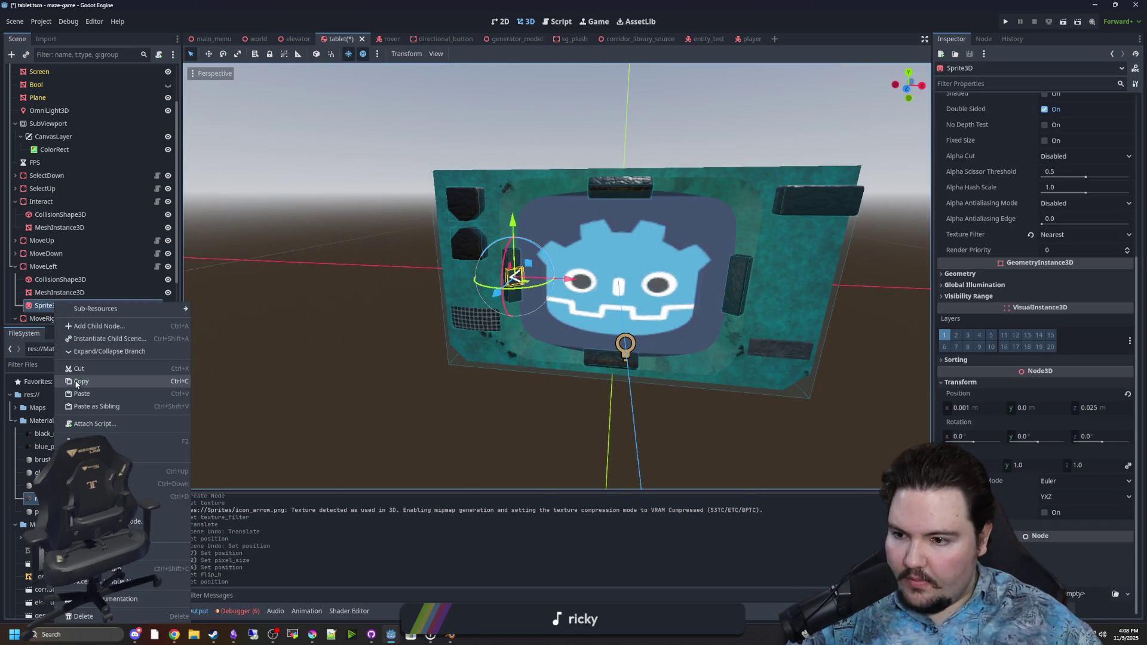
# Copy the arrow Sprite3D node and view the arrow deselected
pyautogui.click(76, 381)
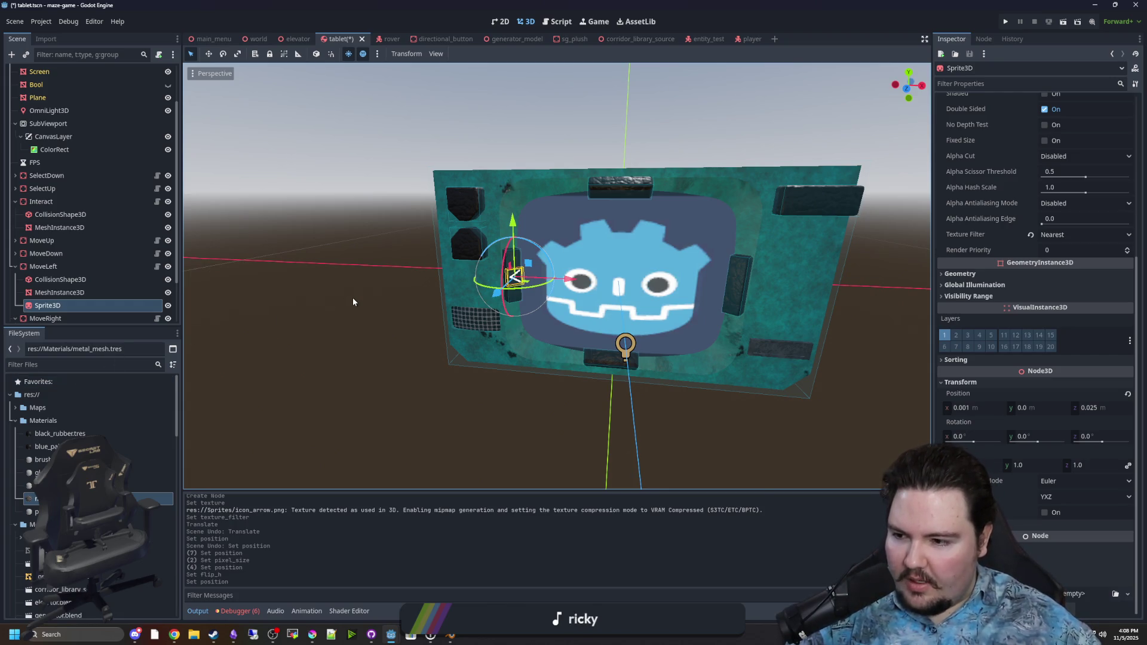
pyautogui.scroll(3, 353, 299)
pyautogui.scroll(3, 353, 299)
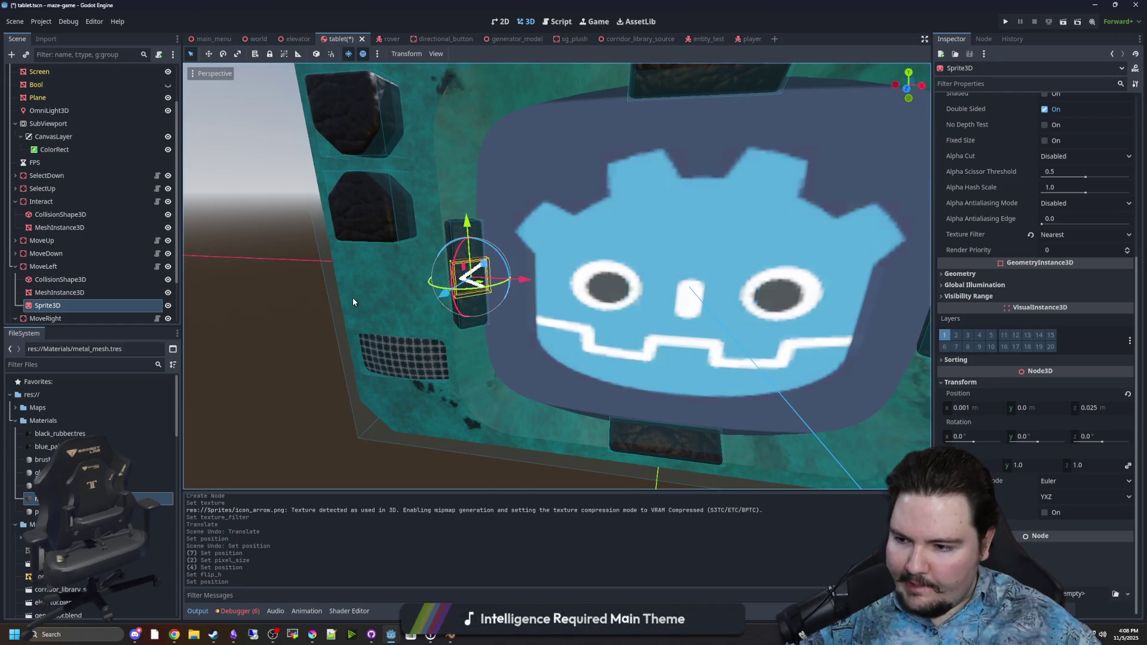
pyautogui.click(312, 321)
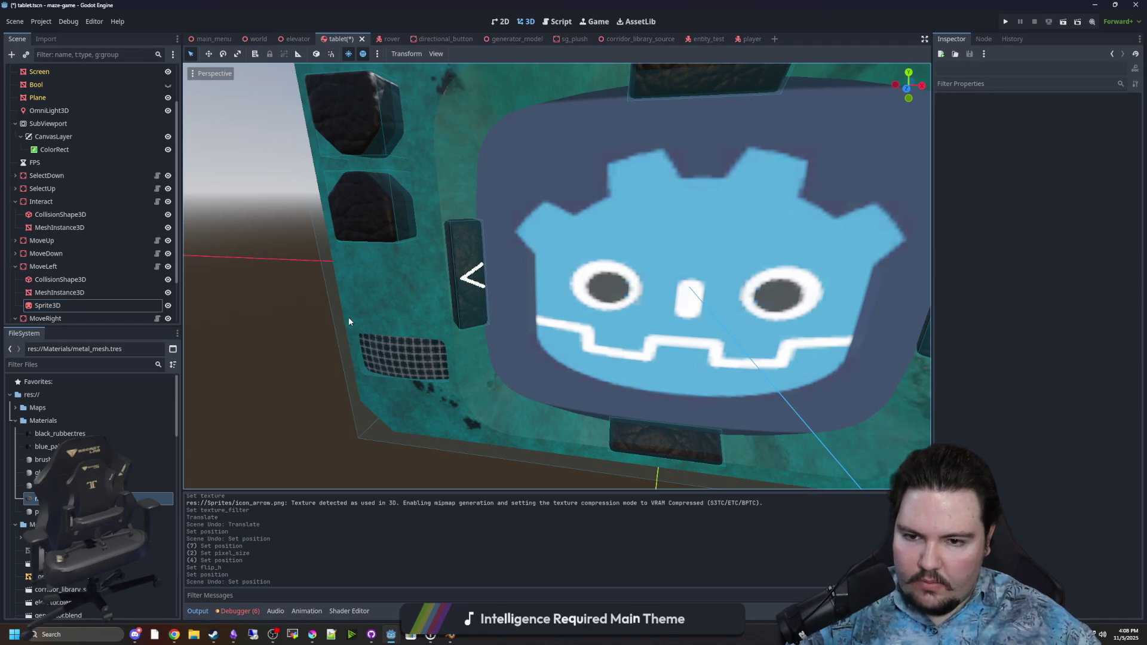
pyautogui.scroll(3, 411, 401)
# In Krita, paint a white pixel on the arrow tip and save icon_arrow.png
pyautogui.moveTo(311, 636)
pyautogui.click(331, 594)
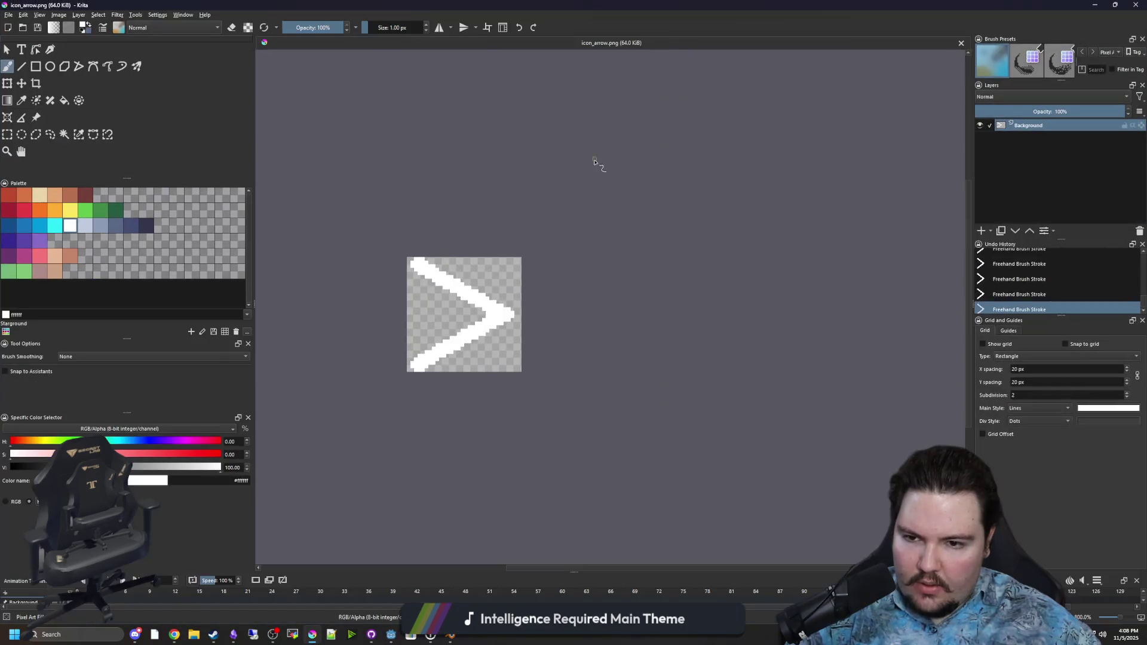
pyautogui.scroll(4, 436, 348)
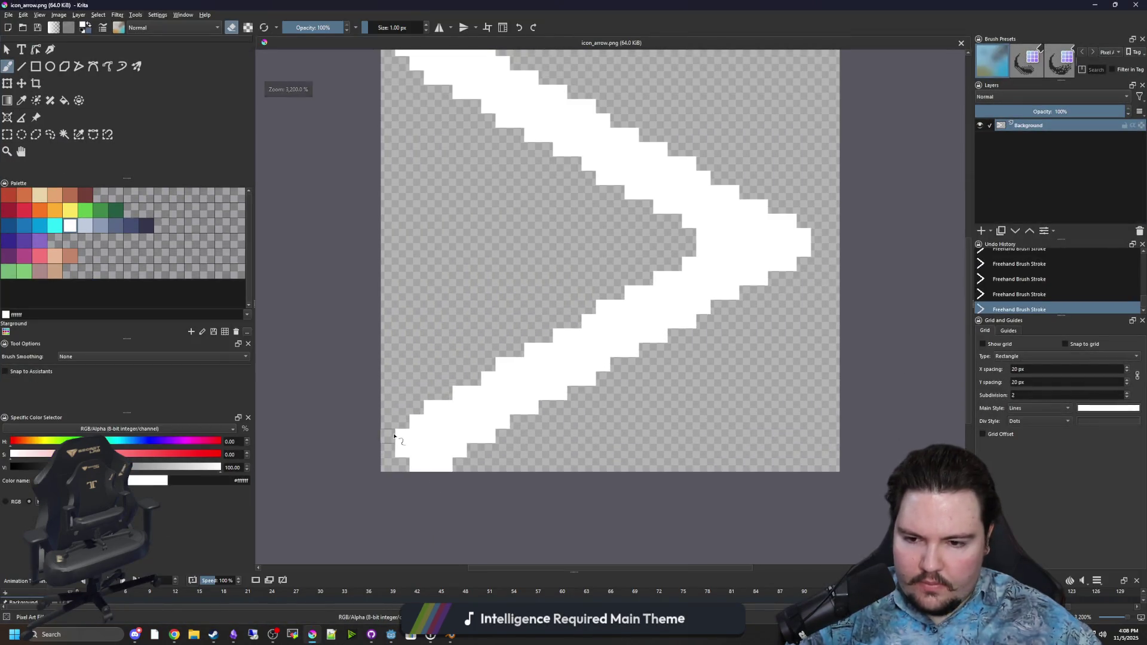
pyautogui.click(402, 440)
pyautogui.scroll(2, 428, 400)
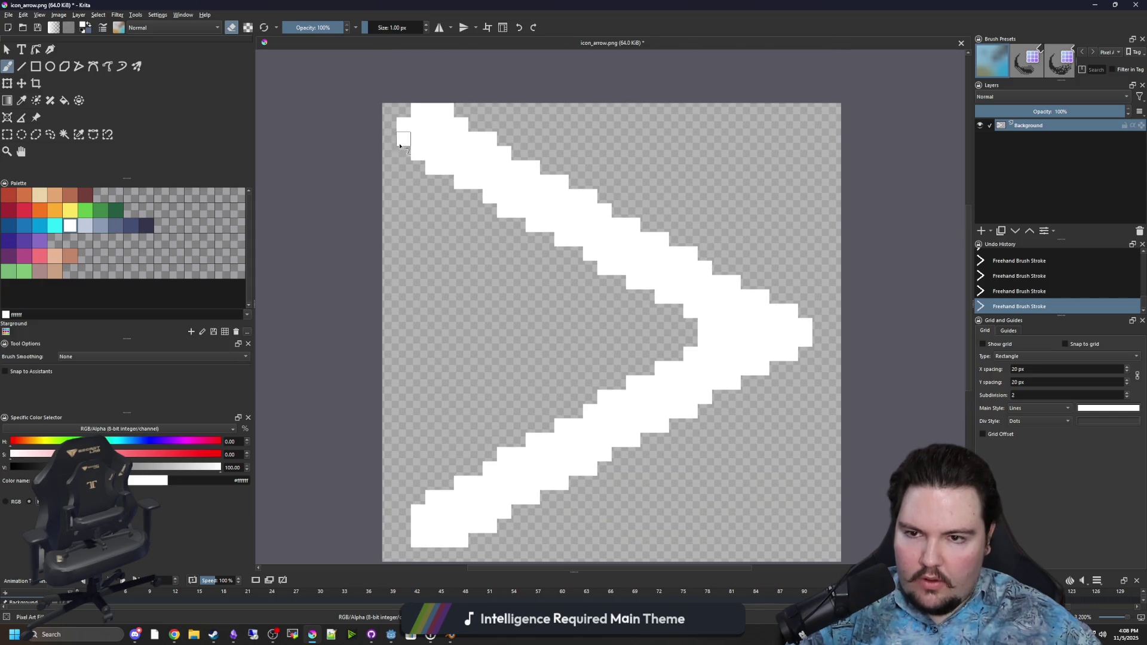
pyautogui.scroll(-4, 450, 109)
pyautogui.hotkey('ctrl', 's')
pyautogui.click(606, 400)
# Back in Godot, rename the MoveLeft Sprite3D node to 'Arrow'
pyautogui.hotkey('alt', 'Tab')
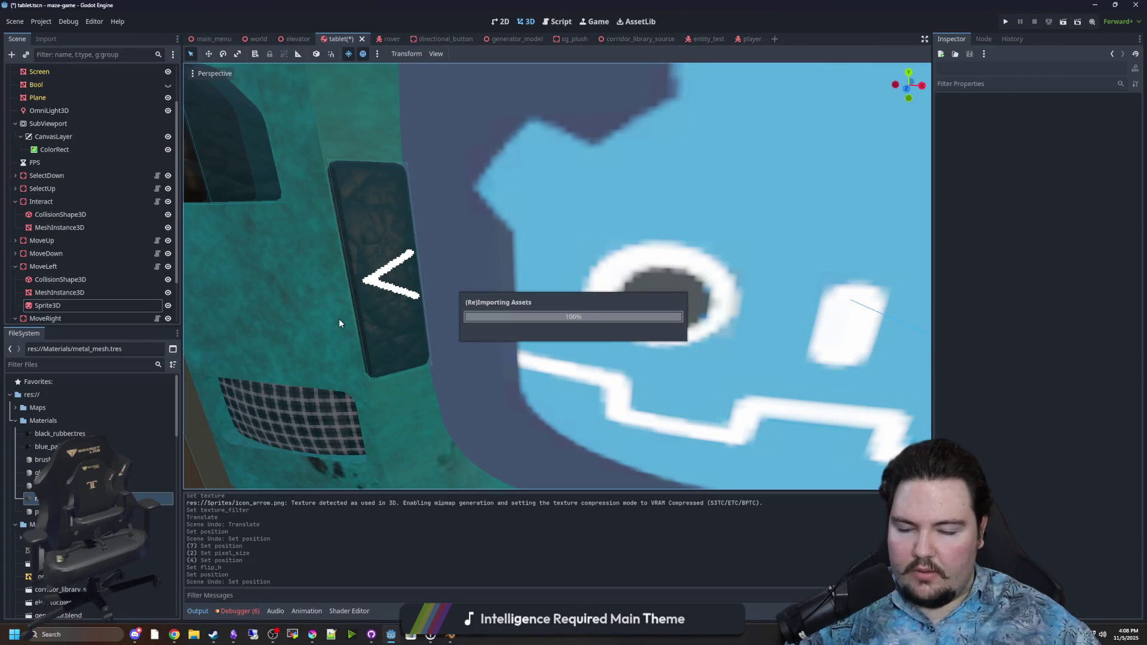
pyautogui.scroll(-10, 338, 324)
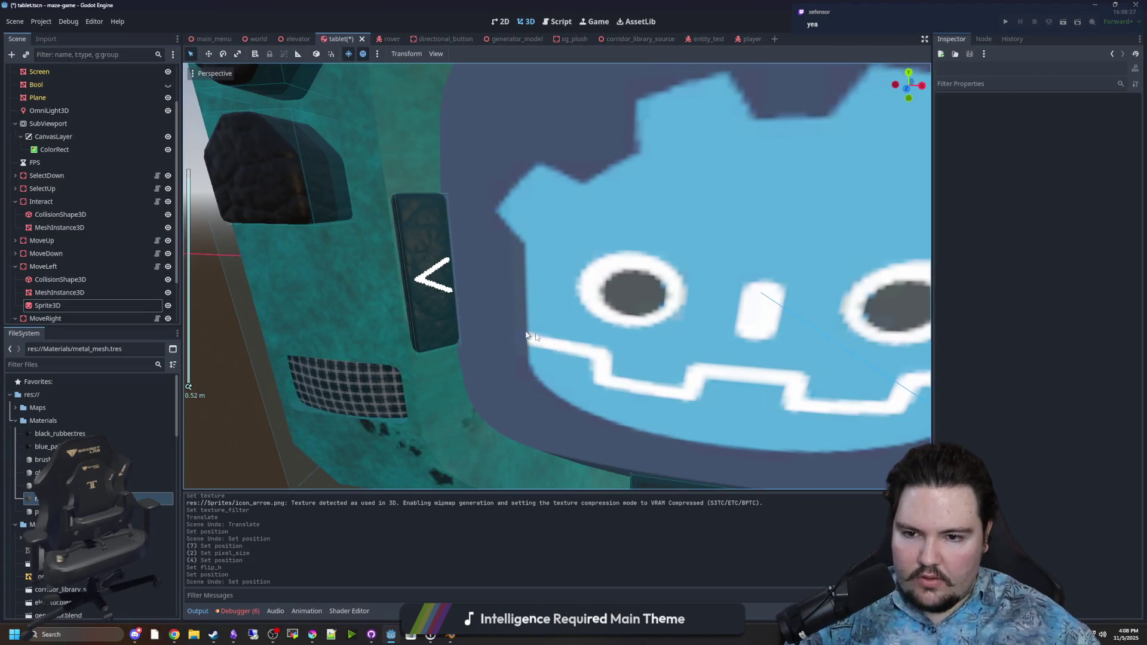
pyautogui.click(62, 305)
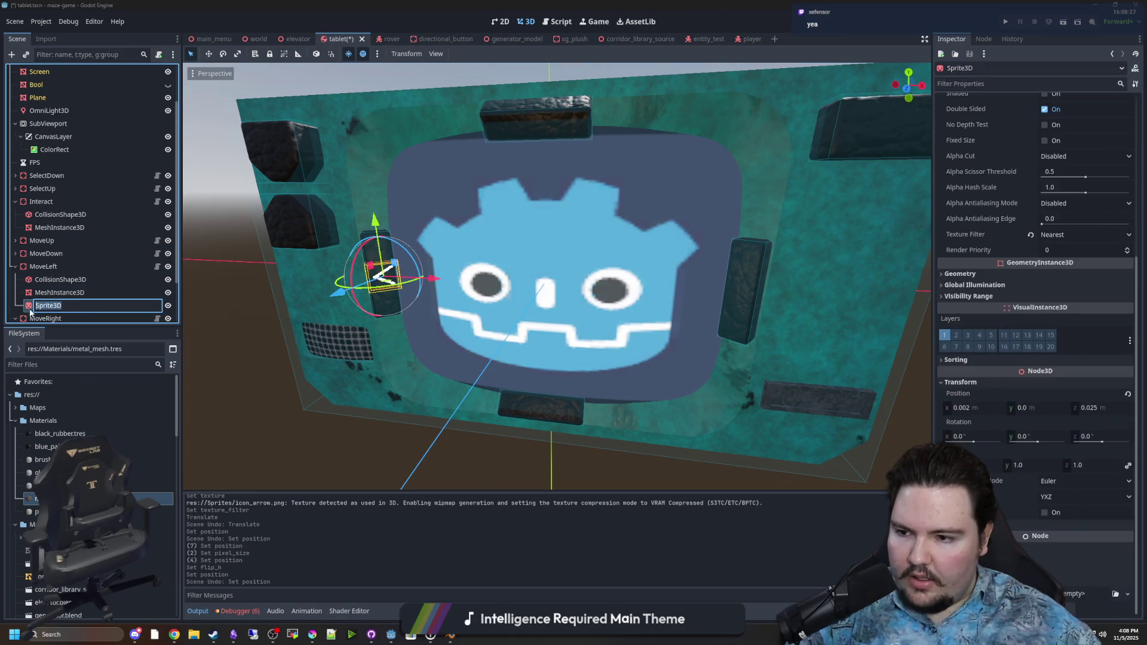
pyautogui.write('Arow')
pyautogui.press('Return')
# Copy the Arrow node for reuse on the other direction buttons
pyautogui.rightClick(59, 304)
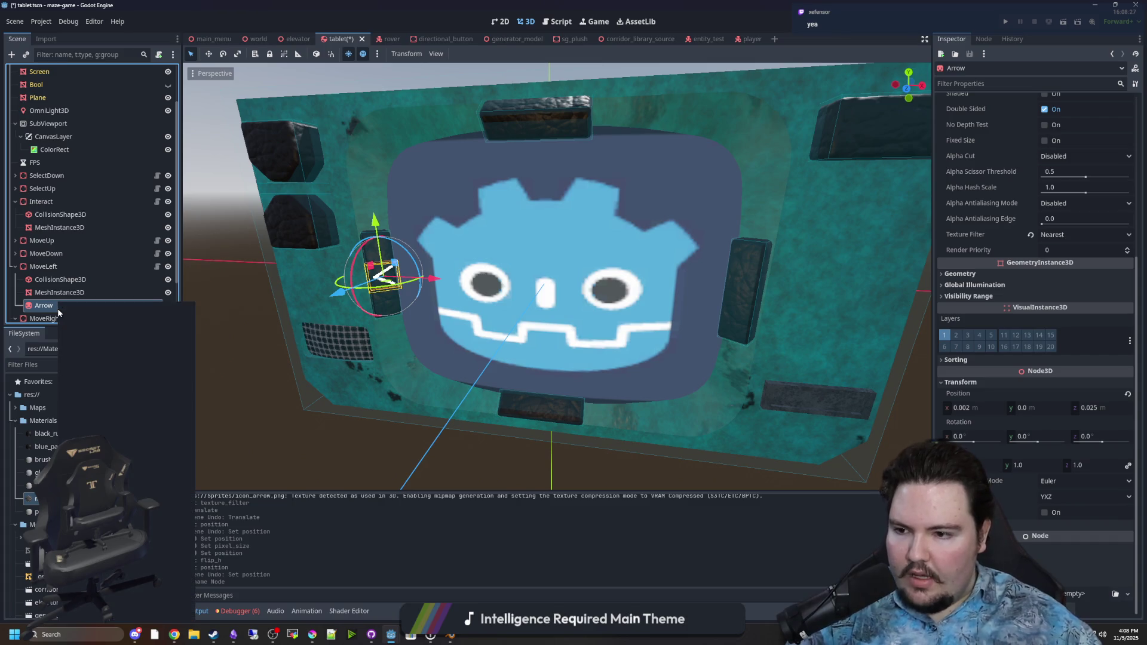
pyautogui.click(107, 383)
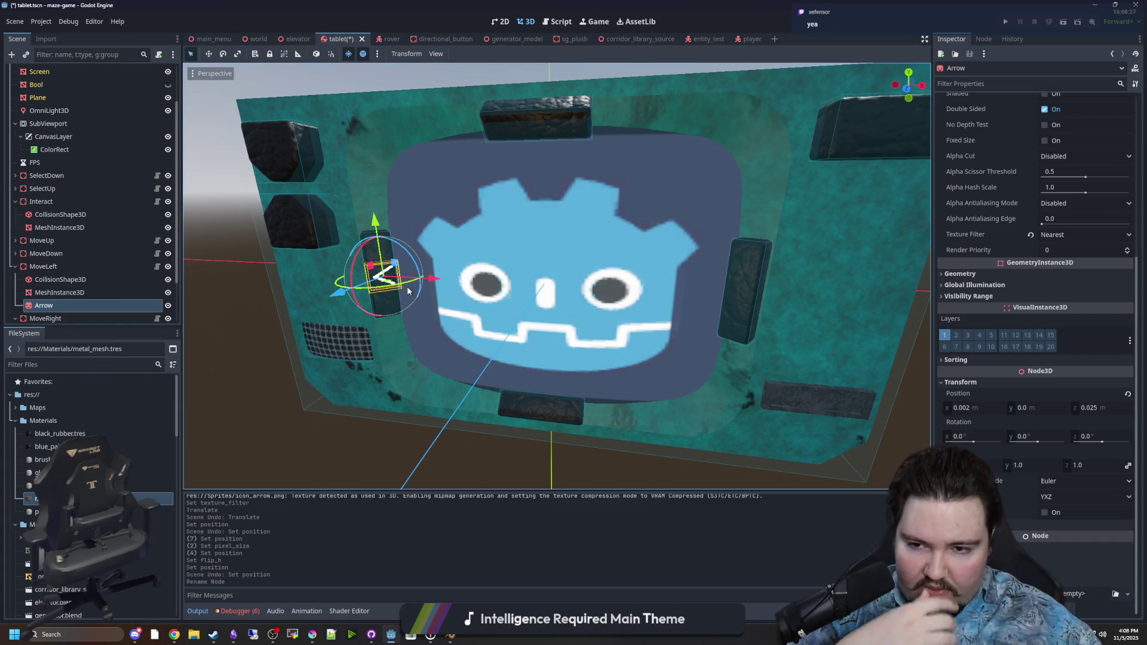
pyautogui.scroll(3, 335, 282)
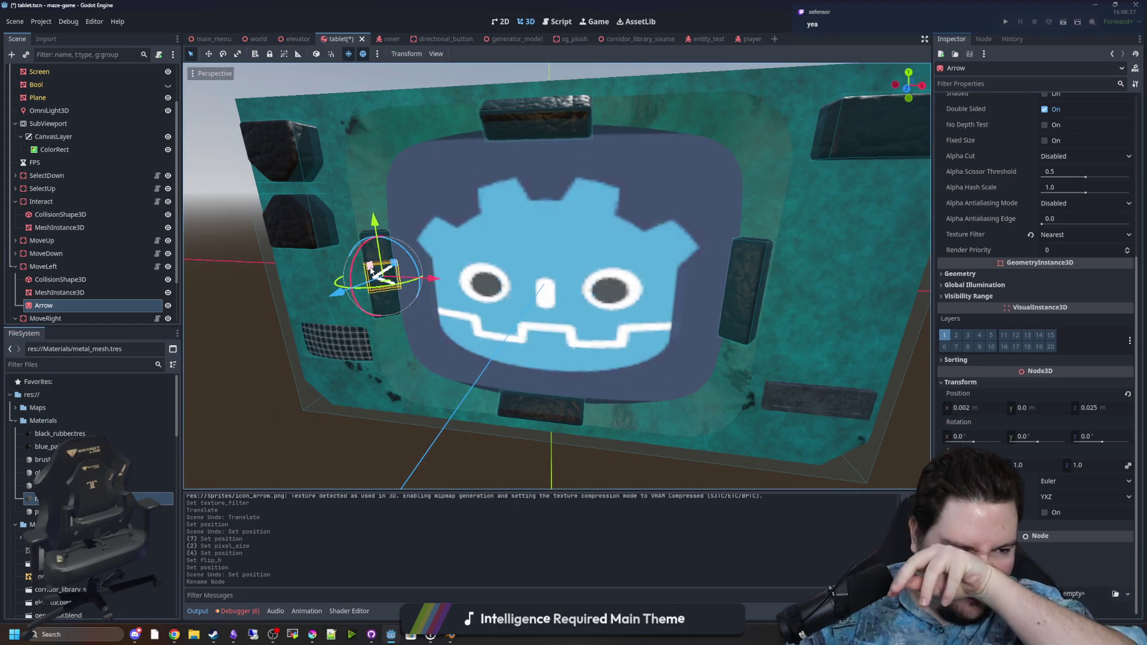
pyautogui.rightClick(59, 303)
pyautogui.click(87, 383)
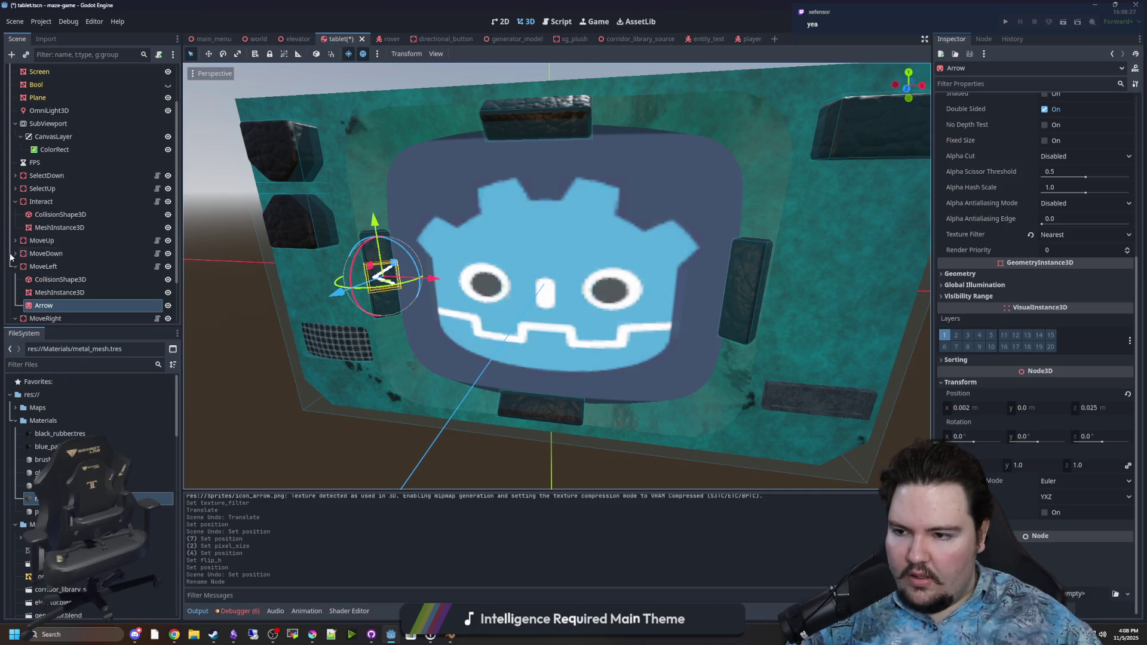
pyautogui.click(46, 248)
# Paste the Arrow as a child of MoveDown and of MoveUp
pyautogui.rightClick(45, 249)
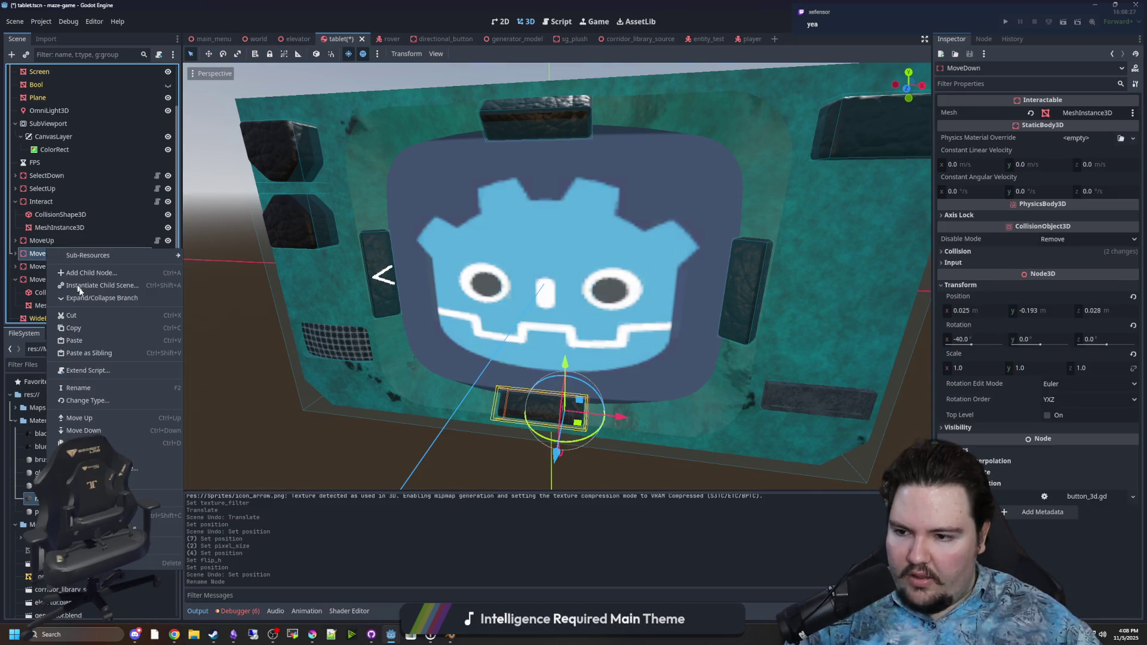
pyautogui.click(81, 340)
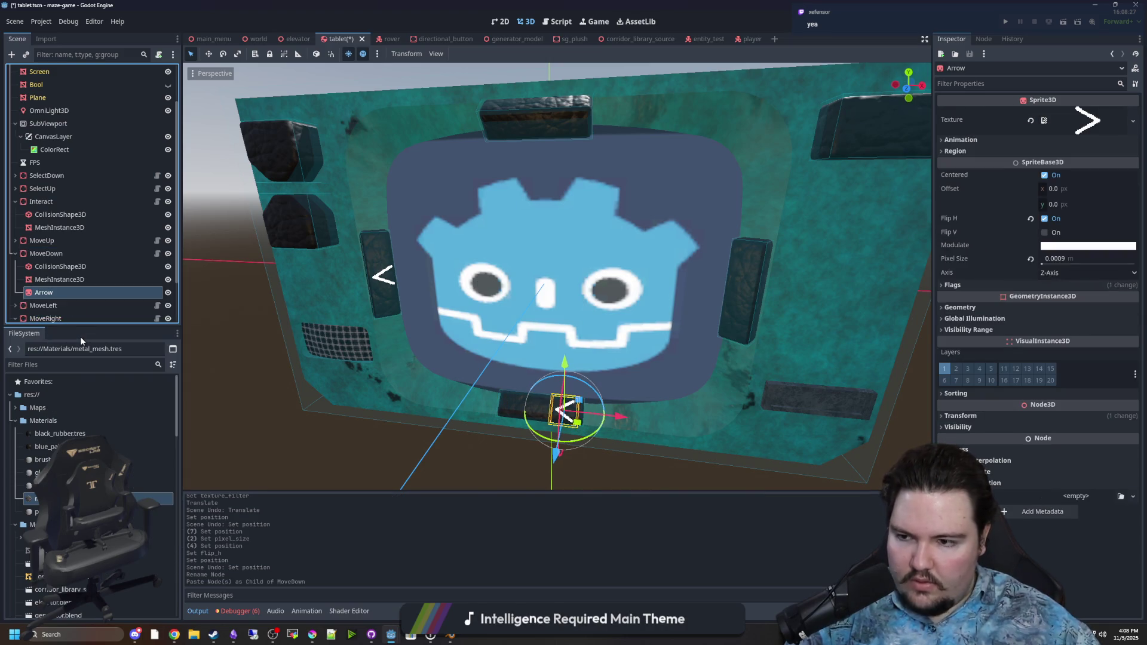
pyautogui.click(14, 253)
pyautogui.click(41, 241)
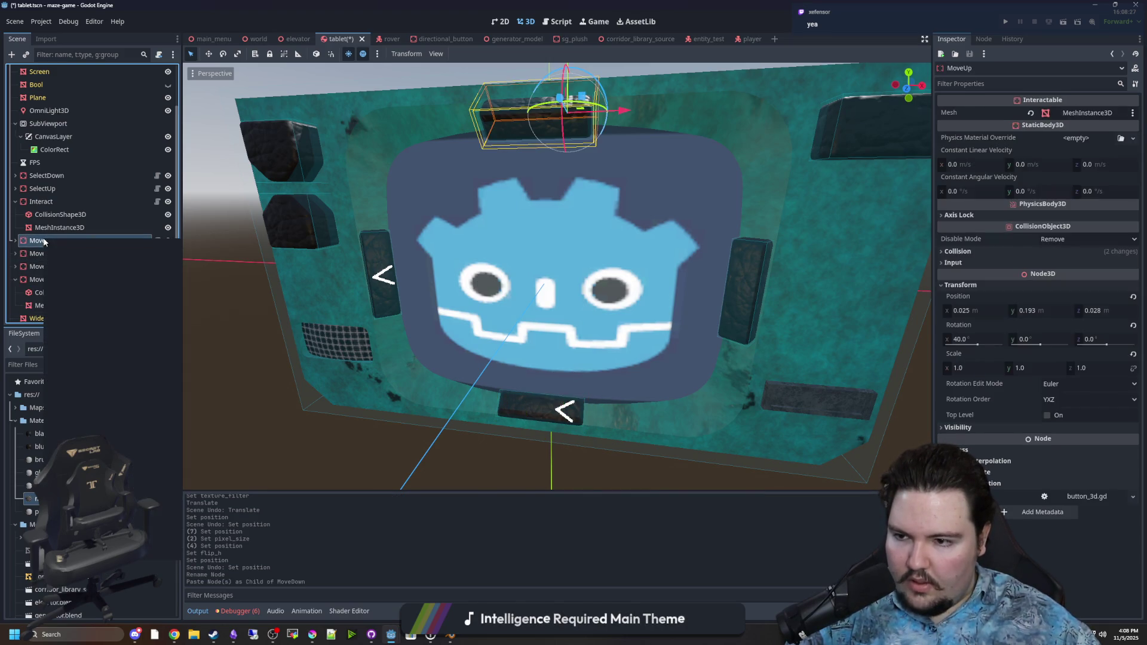
pyautogui.rightClick(41, 240)
pyautogui.click(81, 331)
pyautogui.click(15, 240)
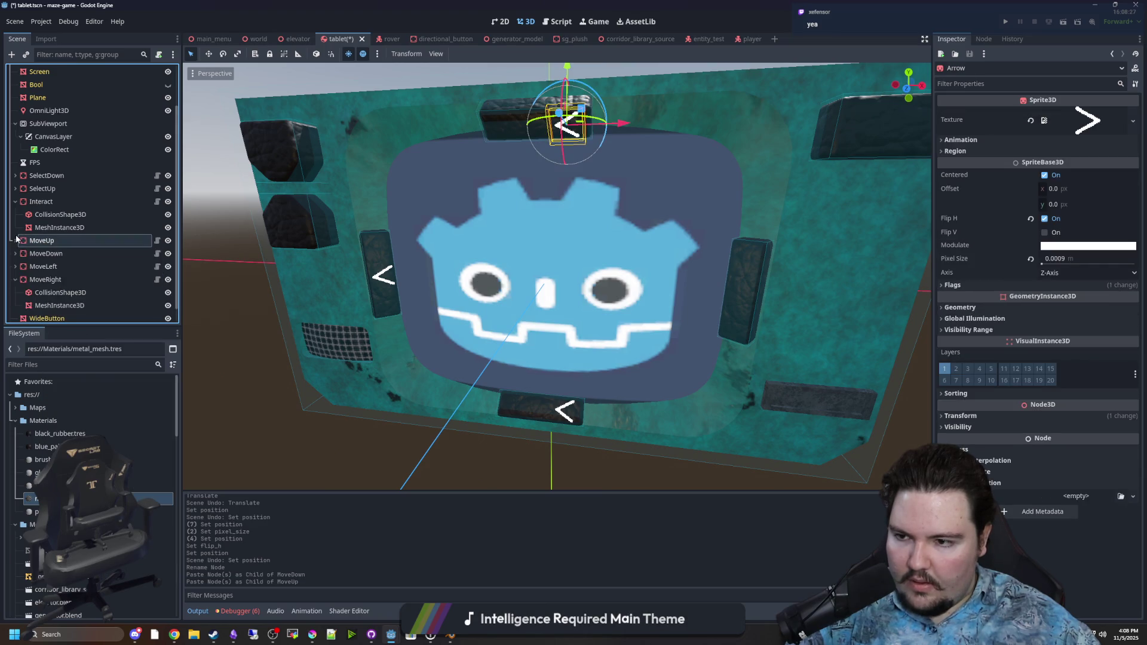
# Paste the Arrow under MoveRight and uncheck Flip H so it points right
pyautogui.click(52, 256)
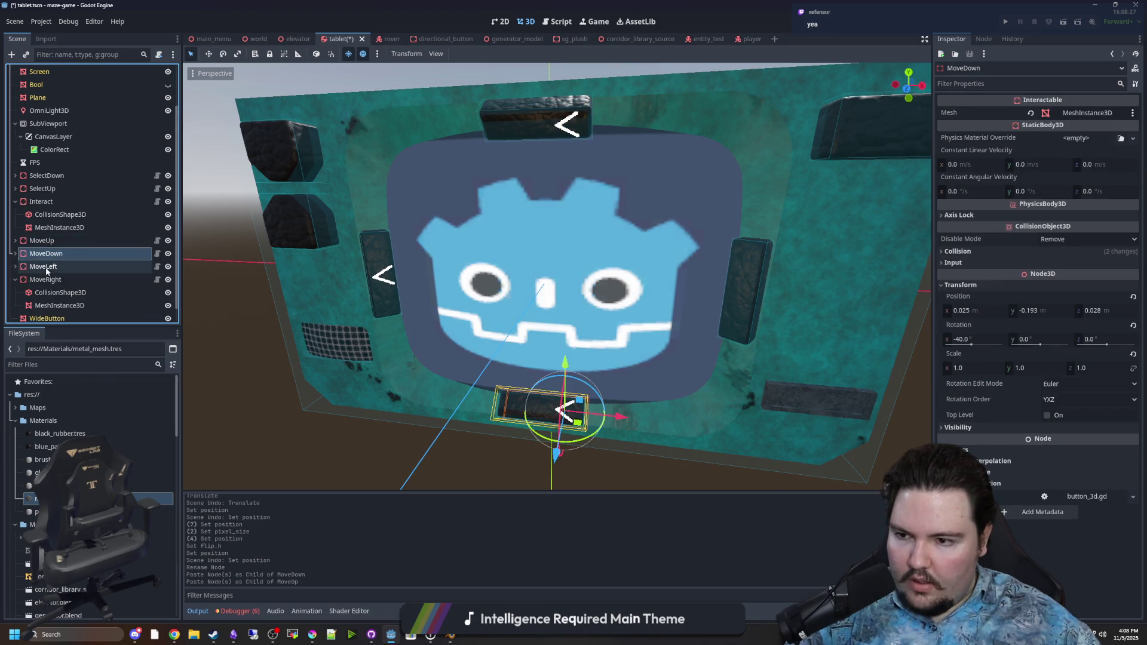
pyautogui.click(45, 279)
pyautogui.rightClick(46, 280)
pyautogui.click(65, 371)
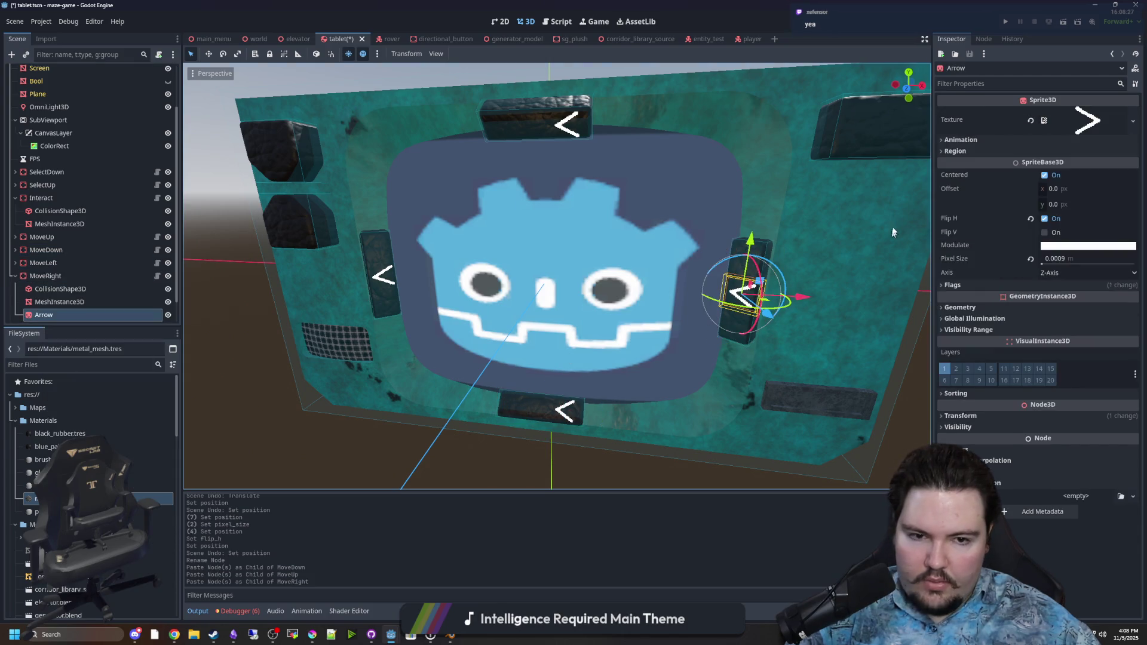
pyautogui.click(1044, 219)
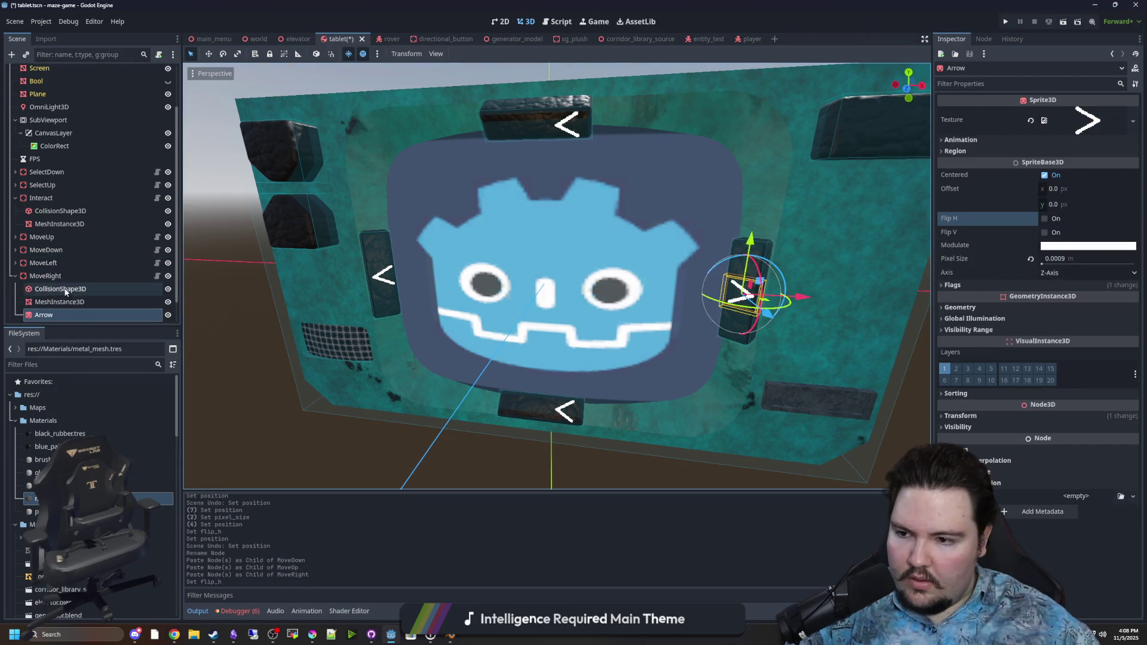
pyautogui.click(15, 276)
pyautogui.click(15, 263)
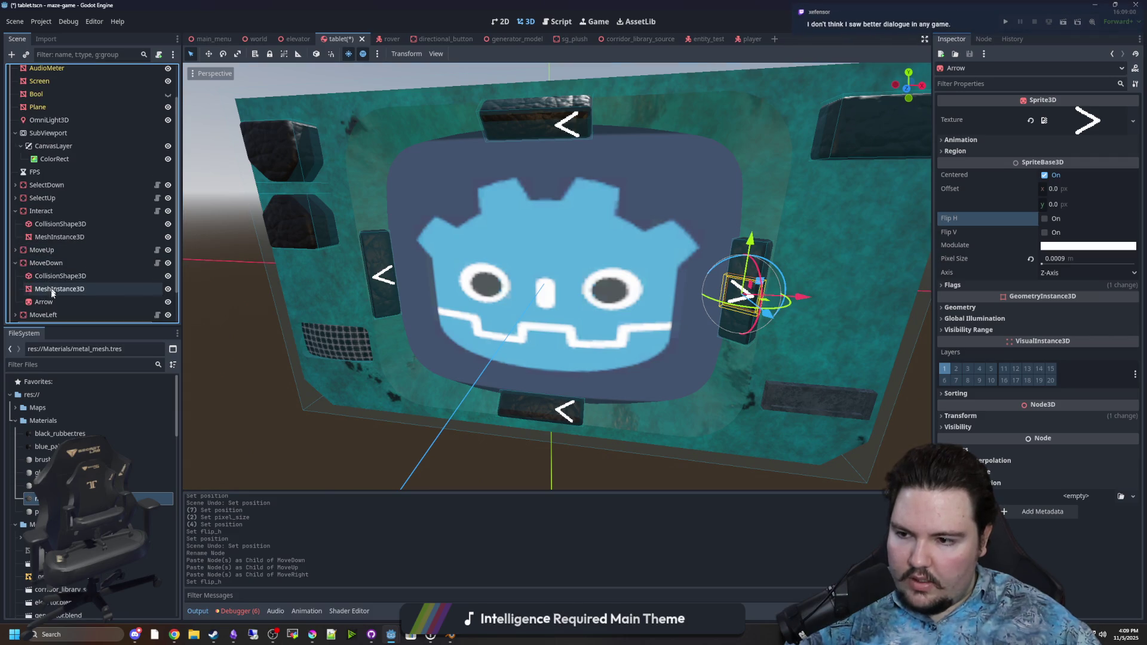
pyautogui.click(44, 302)
# Set the down button's Arrow Position X to 0
pyautogui.press('f')
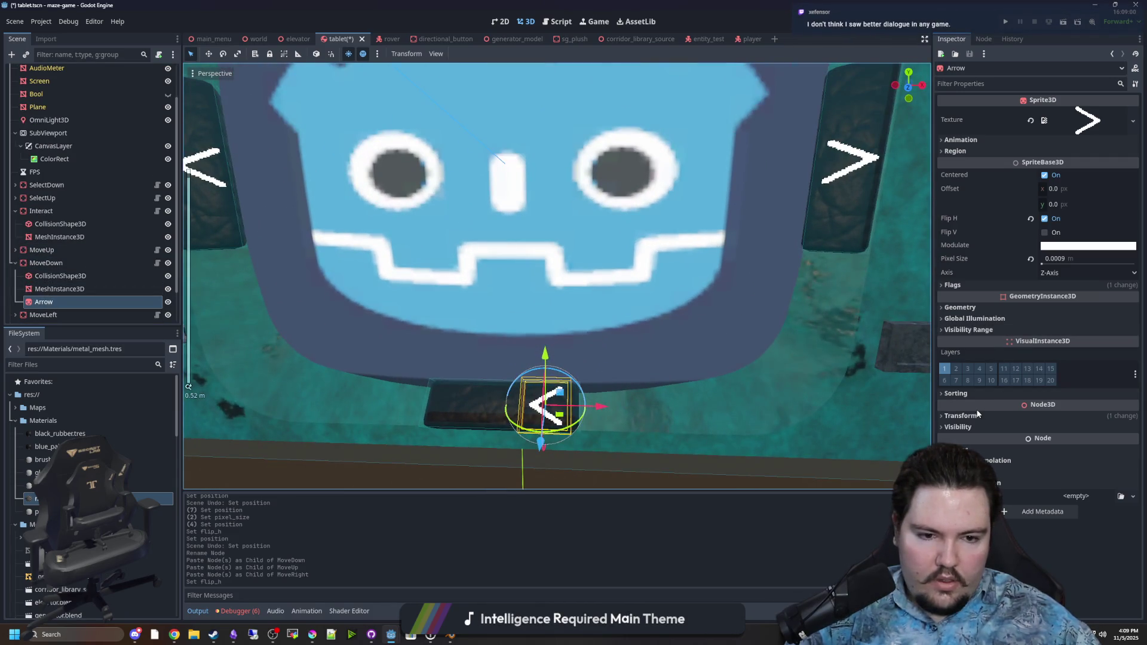
pyautogui.click(960, 416)
pyautogui.click(980, 441)
pyautogui.write('0')
pyautogui.press('Return')
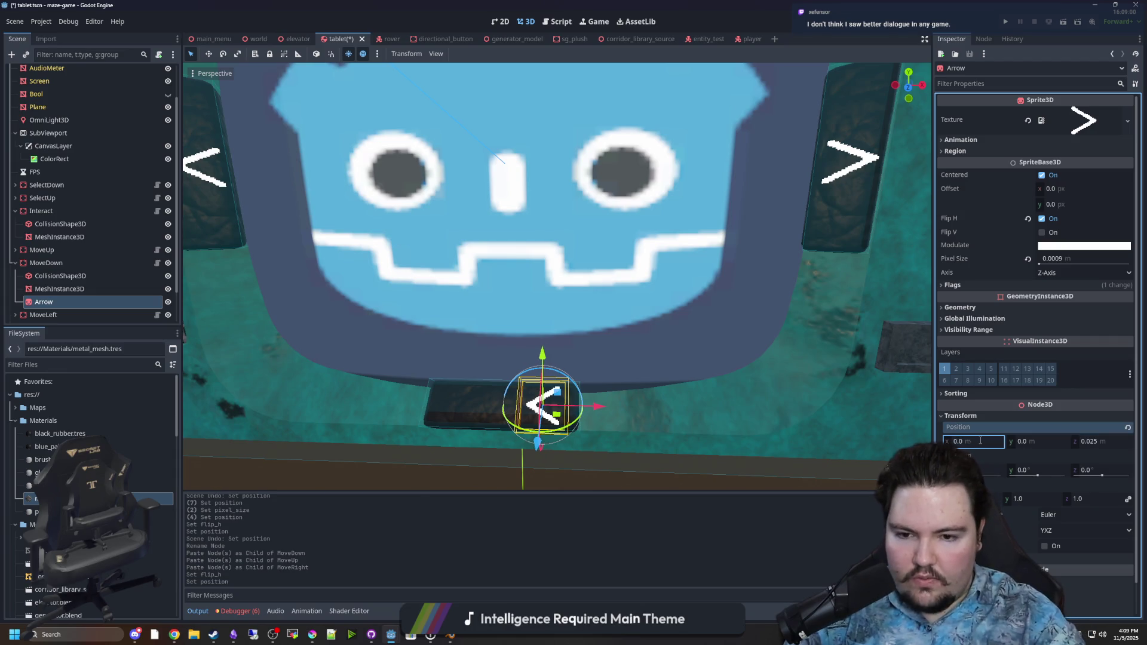
pyautogui.moveTo(751, 425); pyautogui.dragTo(747, 391)
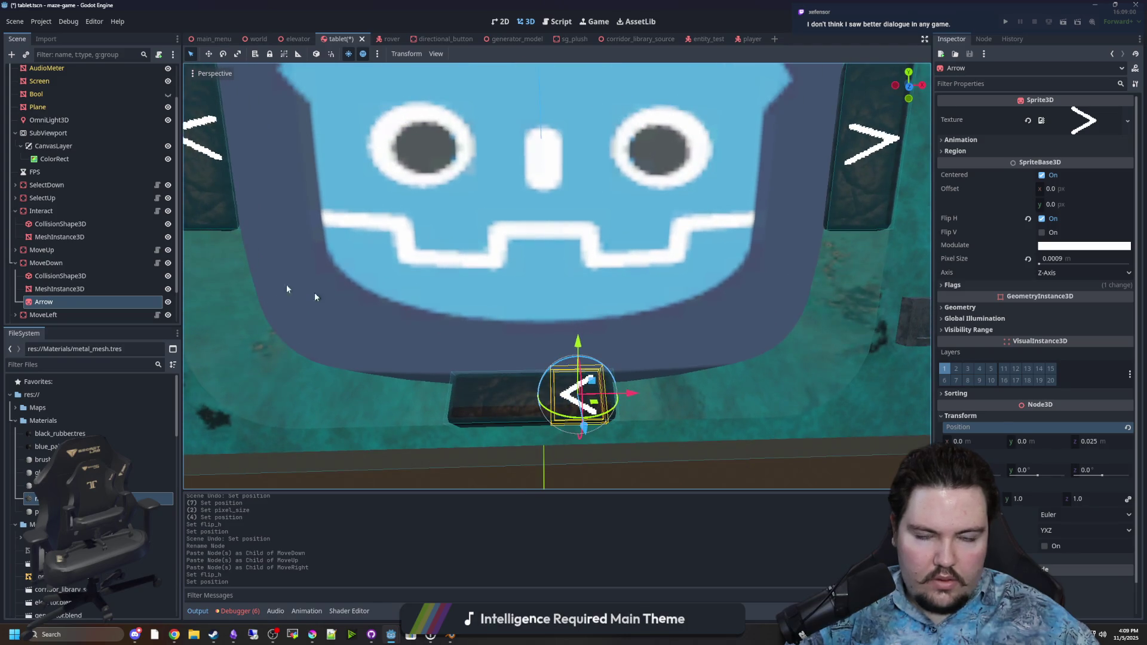
# Reset MoveDown's mesh and collision shape Position X to 0
pyautogui.click(59, 289)
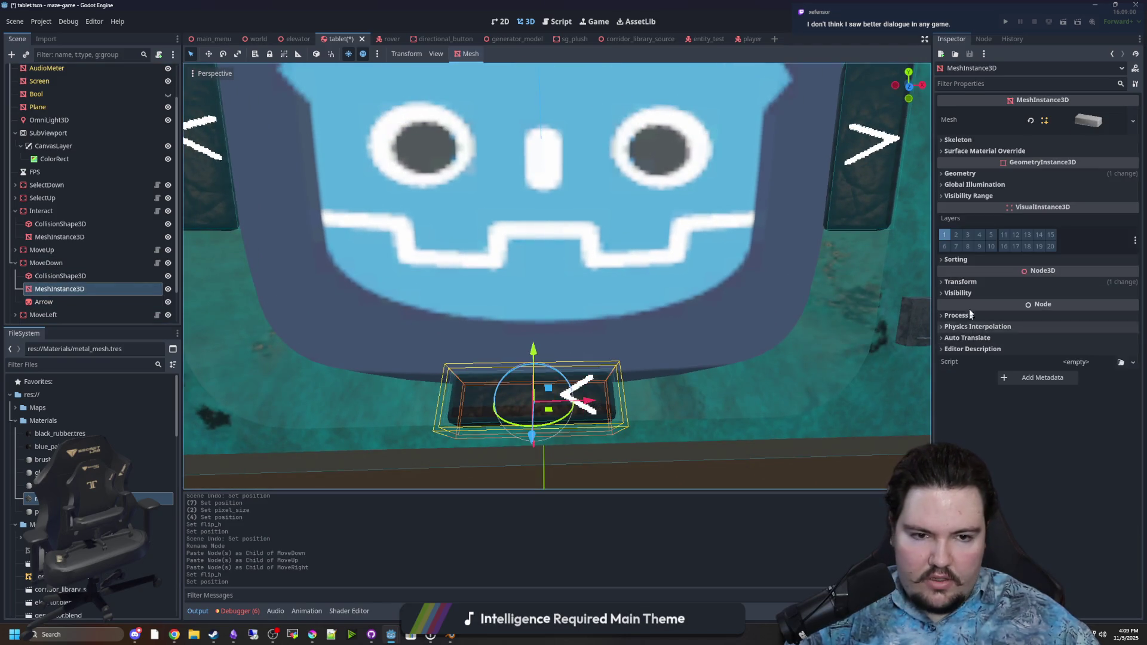
pyautogui.click(960, 281)
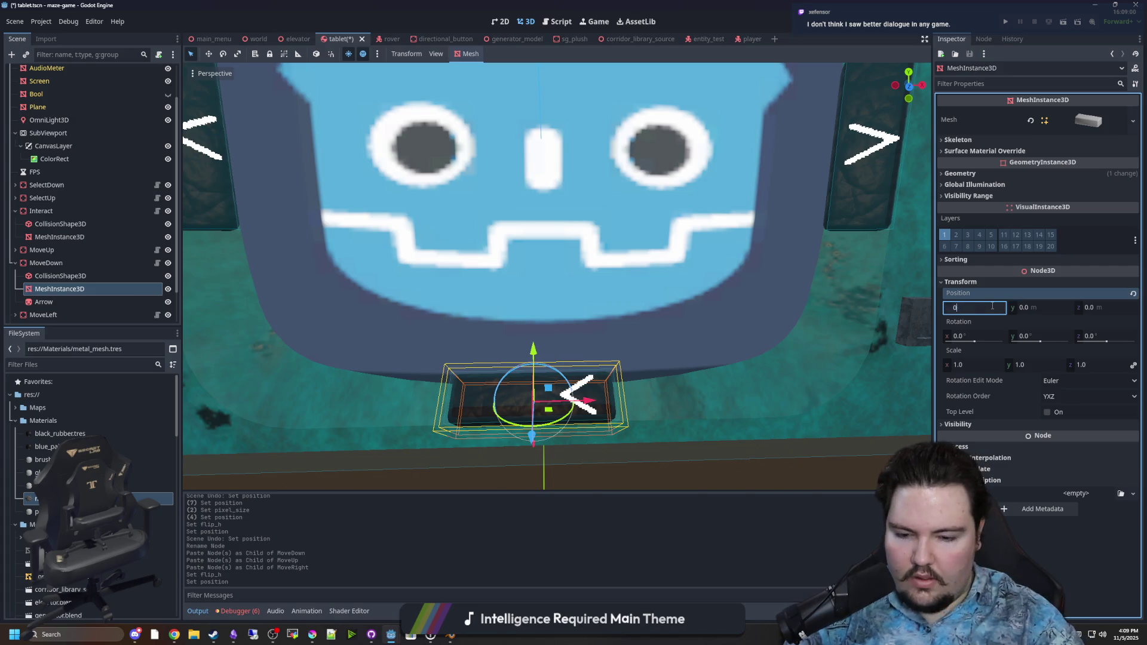
pyautogui.click(1134, 293)
pyautogui.click(89, 275)
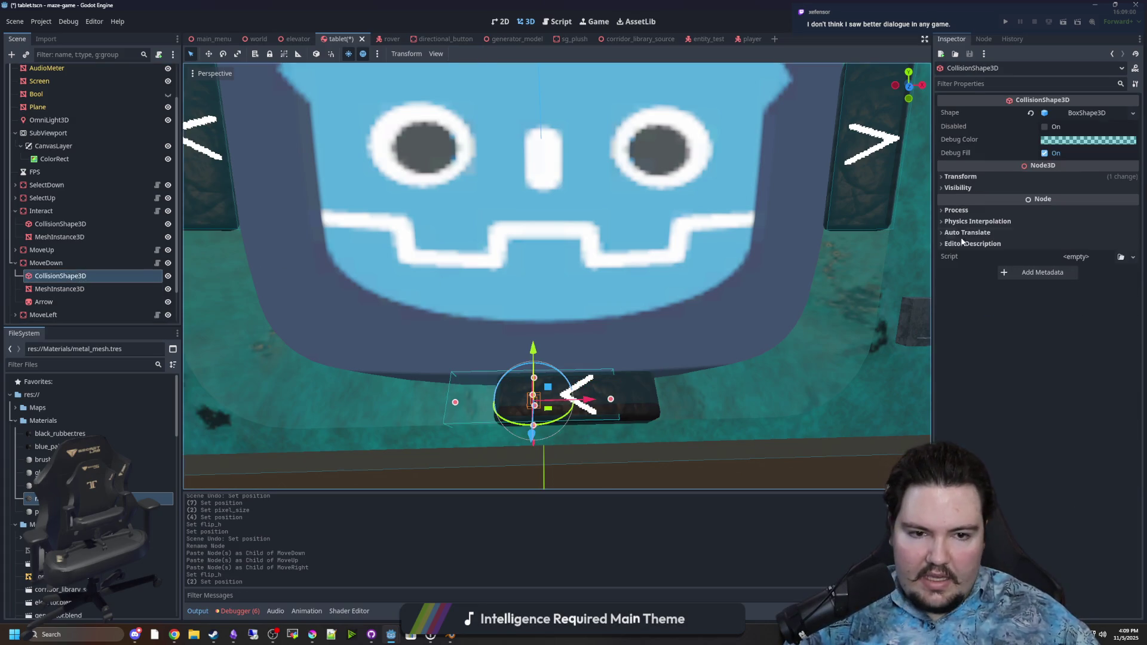
pyautogui.click(960, 176)
pyautogui.click(1134, 188)
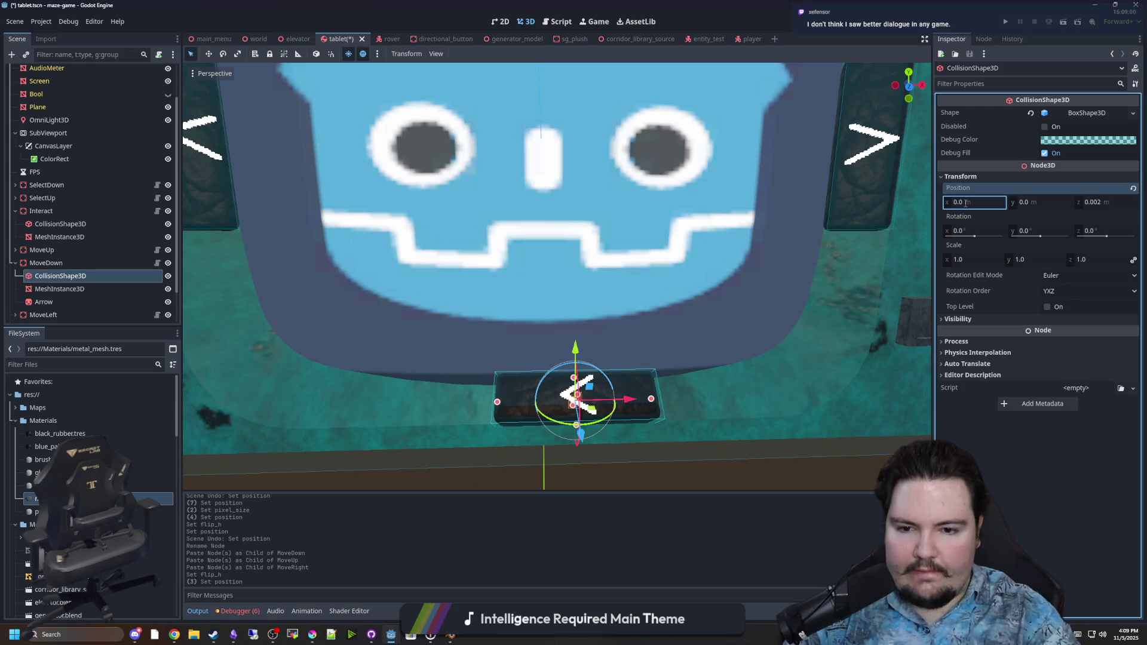
pyautogui.scroll(-4, 445, 339)
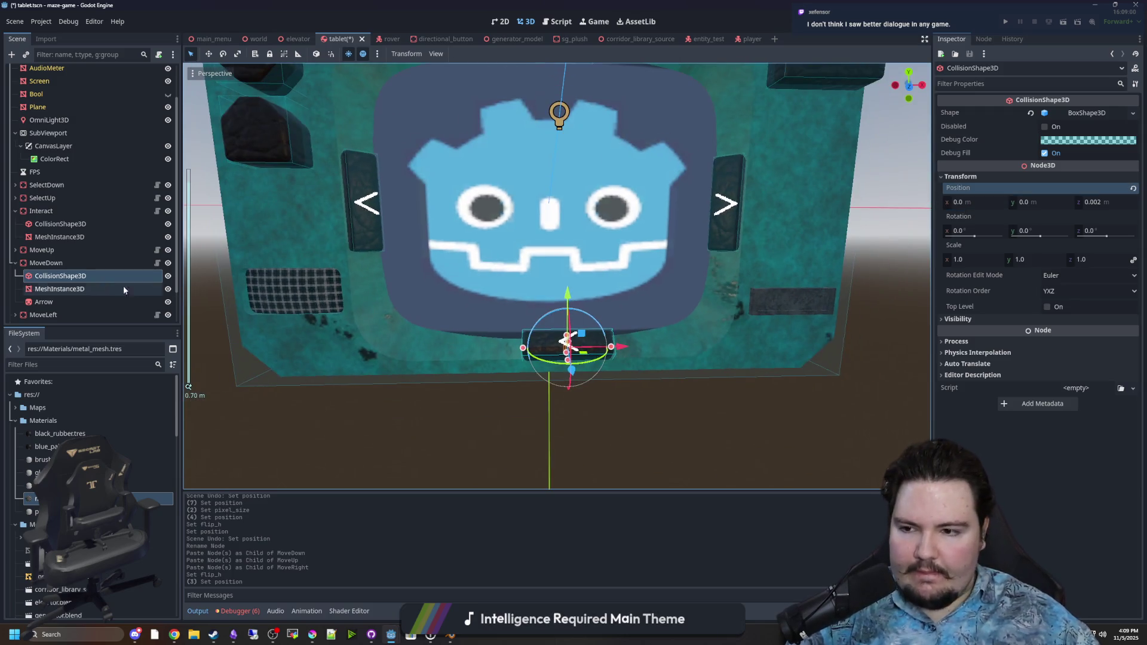
# Set the MoveDown node's own Position X to 0
pyautogui.click(60, 263)
pyautogui.click(979, 310)
pyautogui.write('0')
pyautogui.press('Return')
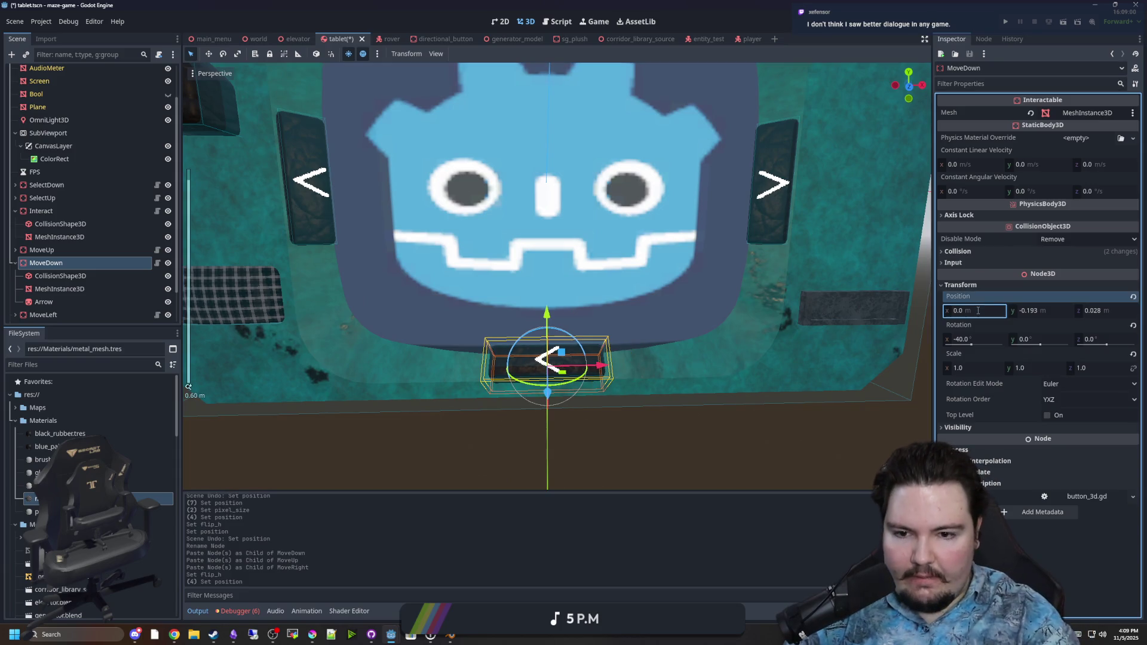
pyautogui.scroll(-5, 628, 456)
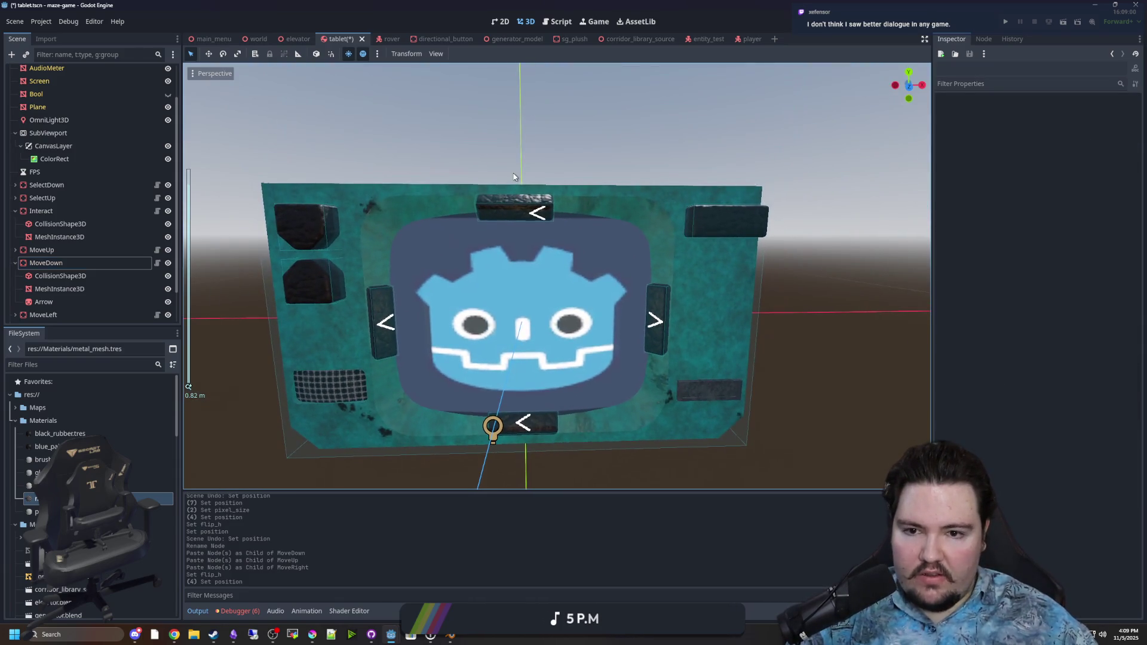
pyautogui.click(506, 217)
pyautogui.scroll(2, 507, 217)
pyautogui.click(60, 236)
pyautogui.click(60, 263)
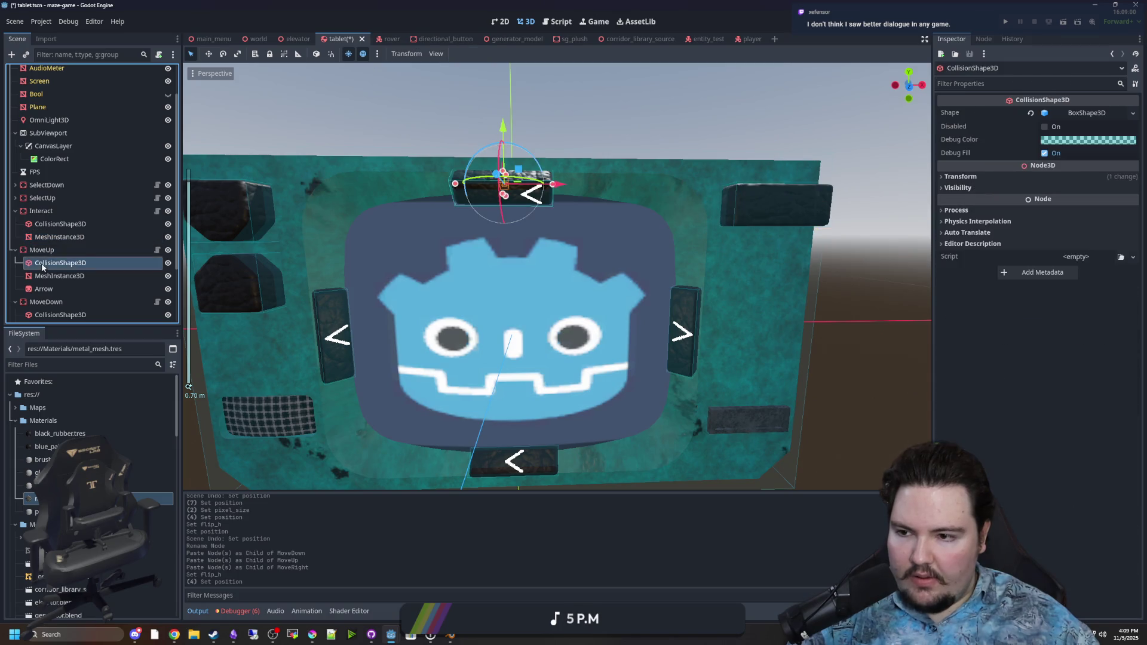
# Zero the Position X of MoveUp's collision shape and mesh
pyautogui.click(974, 177)
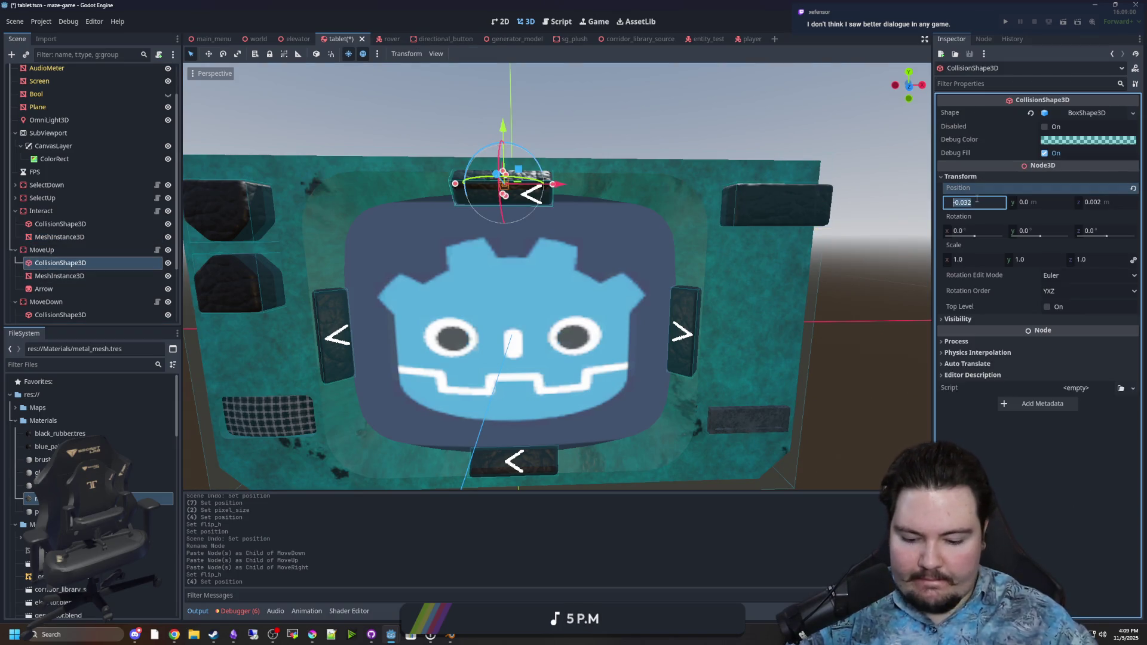
pyautogui.press('Return')
pyautogui.click(60, 275)
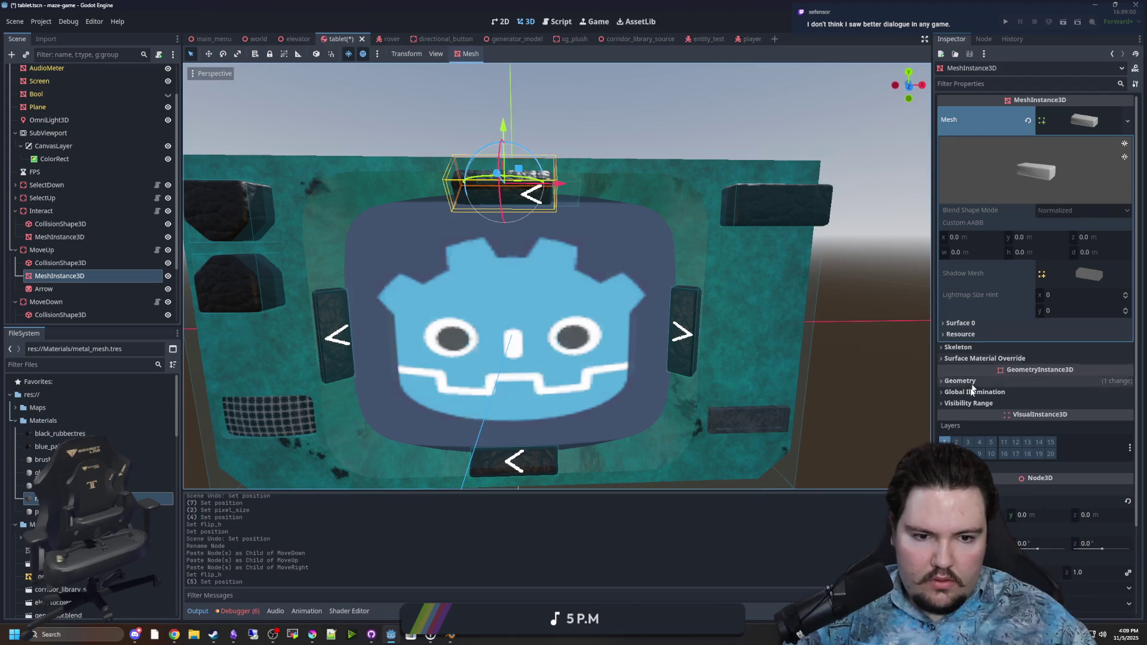
pyautogui.scroll(-2, 965, 425)
pyautogui.click(974, 451)
pyautogui.write('0')
pyautogui.press('Return')
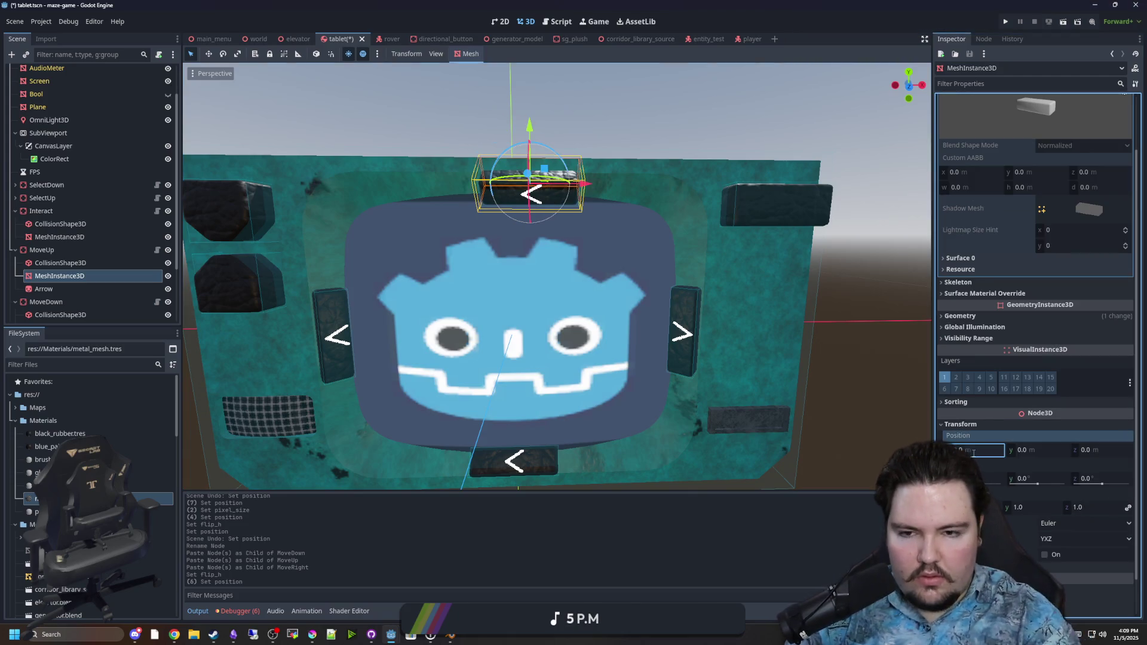
# Set the MoveUp node's Position X to 0
pyautogui.click(63, 250)
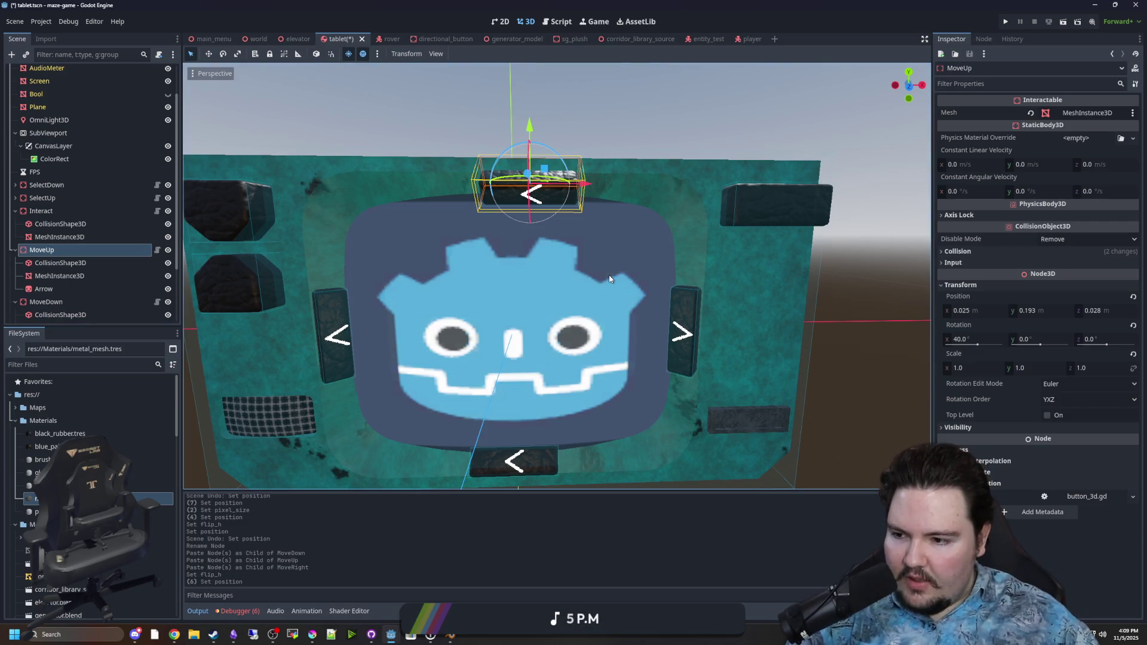
pyautogui.click(975, 310)
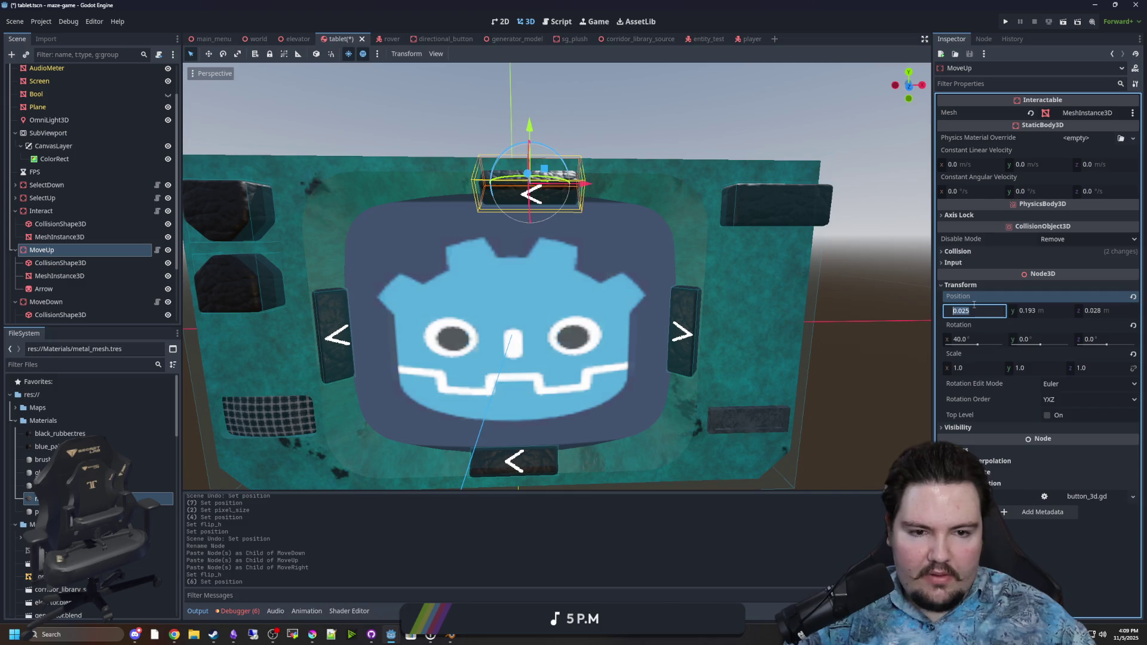
pyautogui.write('0')
pyautogui.press('Return')
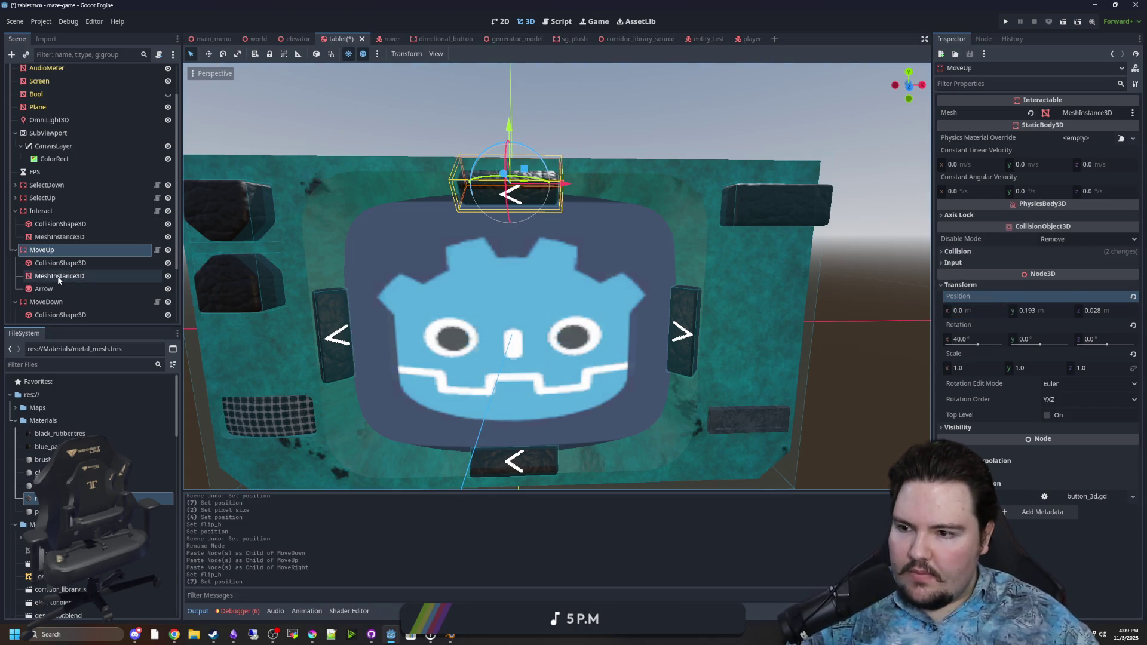
# Unflip the up button's Arrow and rotate it 90° about Z to point up
pyautogui.click(55, 287)
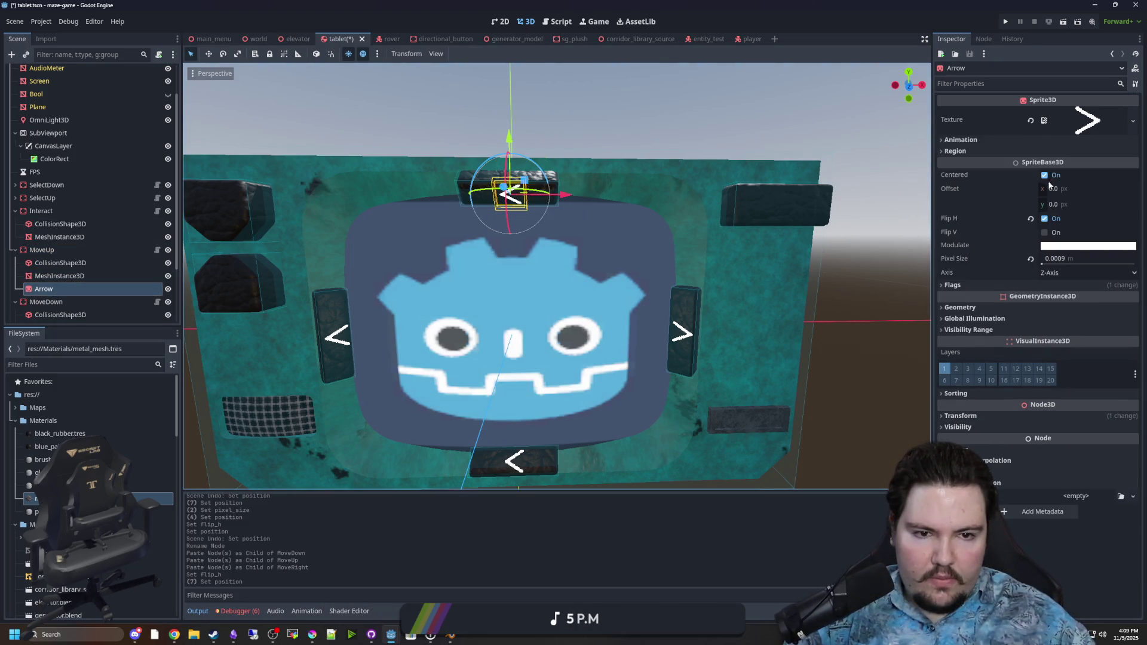
pyautogui.click(1045, 218)
pyautogui.click(1046, 231)
pyautogui.click(1045, 231)
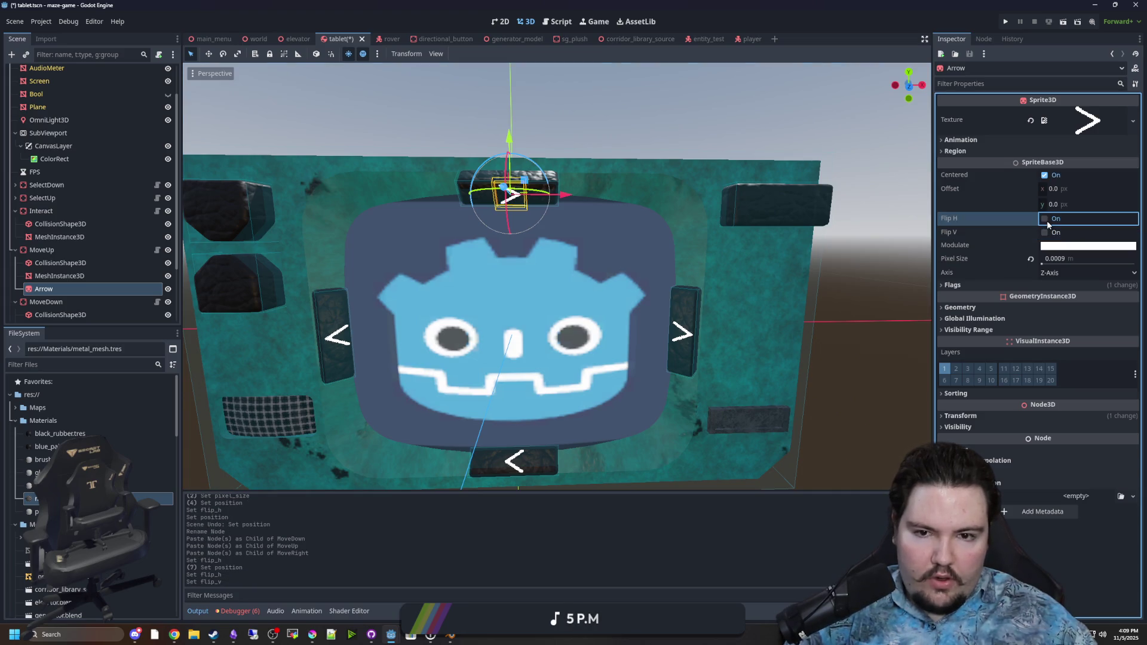
pyautogui.click(989, 416)
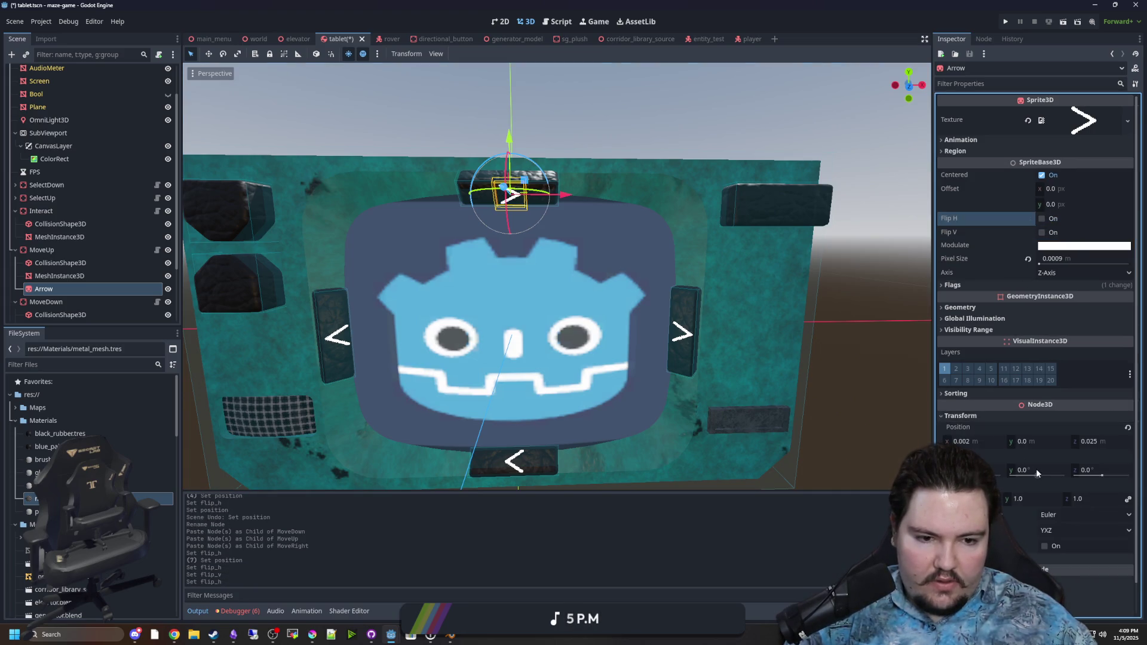
pyautogui.moveTo(1090, 474); pyautogui.dragTo(1106, 476)
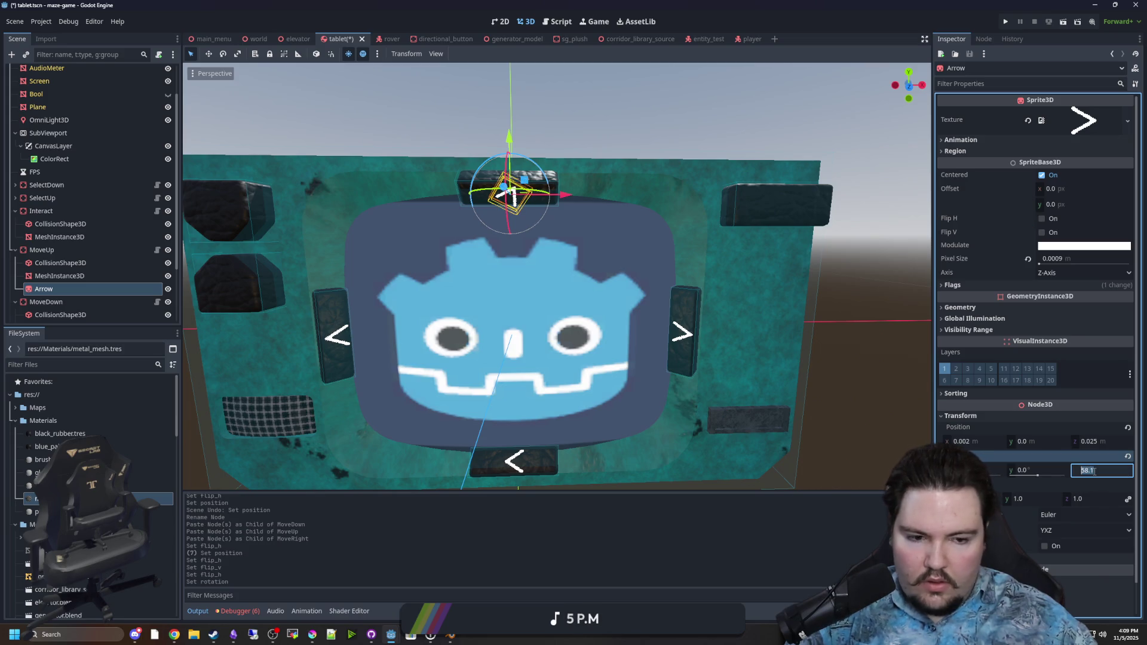
pyautogui.write('90')
pyautogui.press('Return')
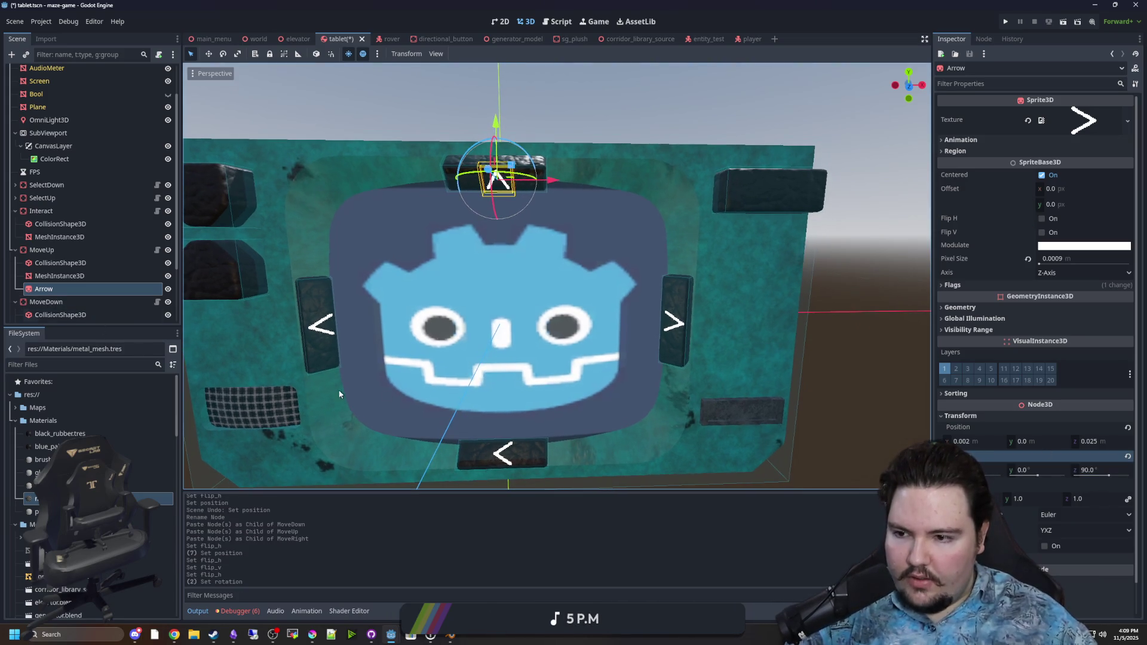
# Rotate the down button's Arrow 90° about Z so it points down
pyautogui.scroll(-2, 106, 272)
pyautogui.click(73, 263)
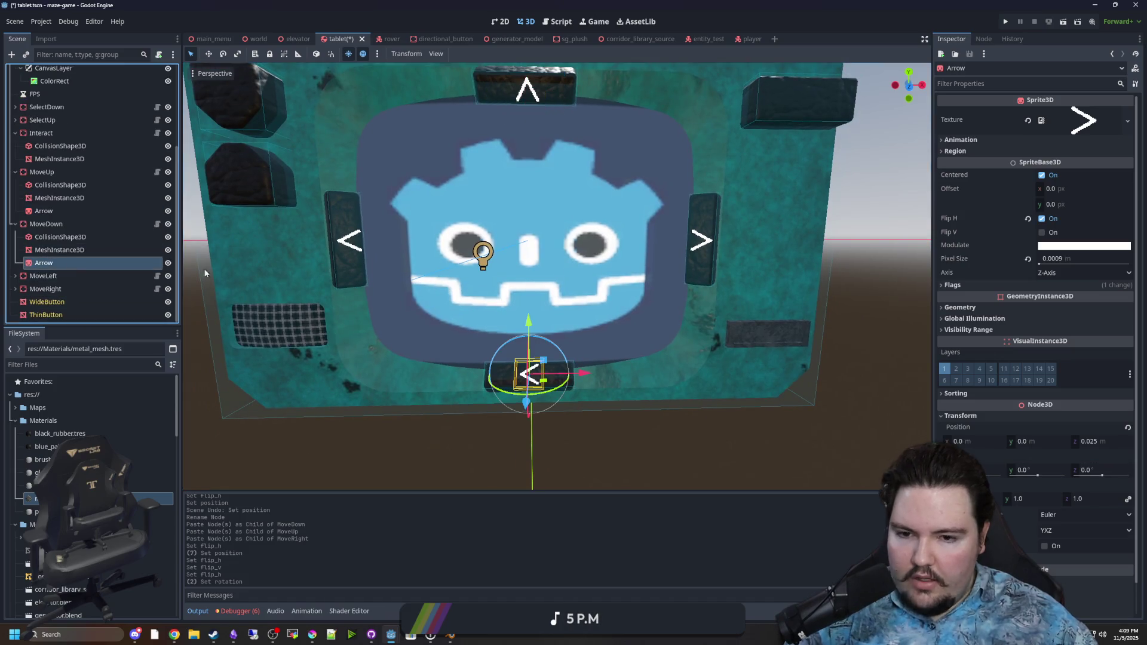
pyautogui.click(1103, 471)
pyautogui.write('90')
pyautogui.press('Return')
pyautogui.scroll(-5, 661, 461)
pyautogui.click(661, 460)
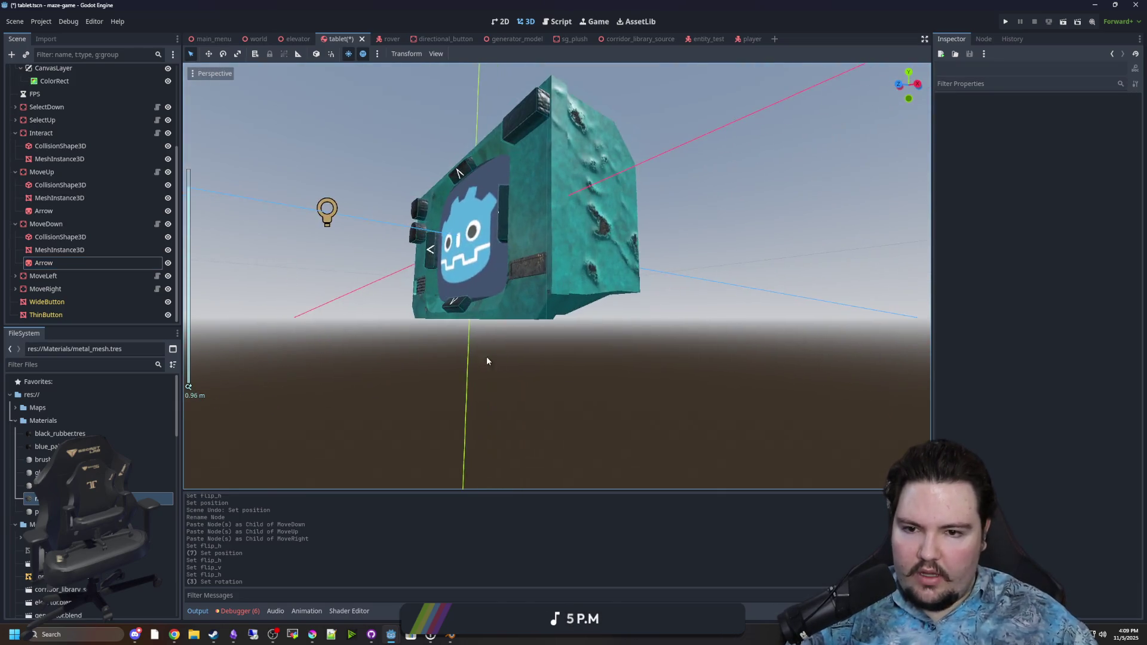
# Save tablet.tscn and orbit around the tablet to check all four arrows
pyautogui.hotkey('ctrl', 's')
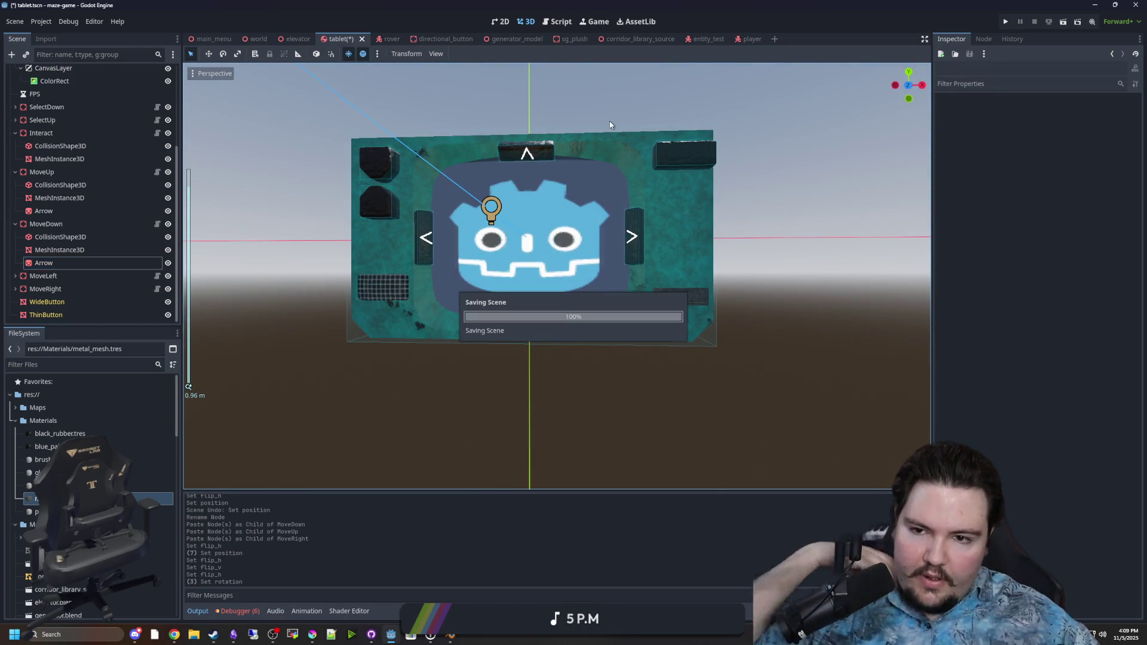
pyautogui.moveTo(588, 103); pyautogui.dragTo(624, 202)
pyautogui.scroll(3, 712, 233)
pyautogui.moveTo(705, 244)
pyautogui.mouseDown()
pyautogui.moveTo(679, 247)
pyautogui.moveTo(683, 225)
pyautogui.moveTo(695, 263)
pyautogui.mouseUp()
pyautogui.hotkey('ctrl', 's')
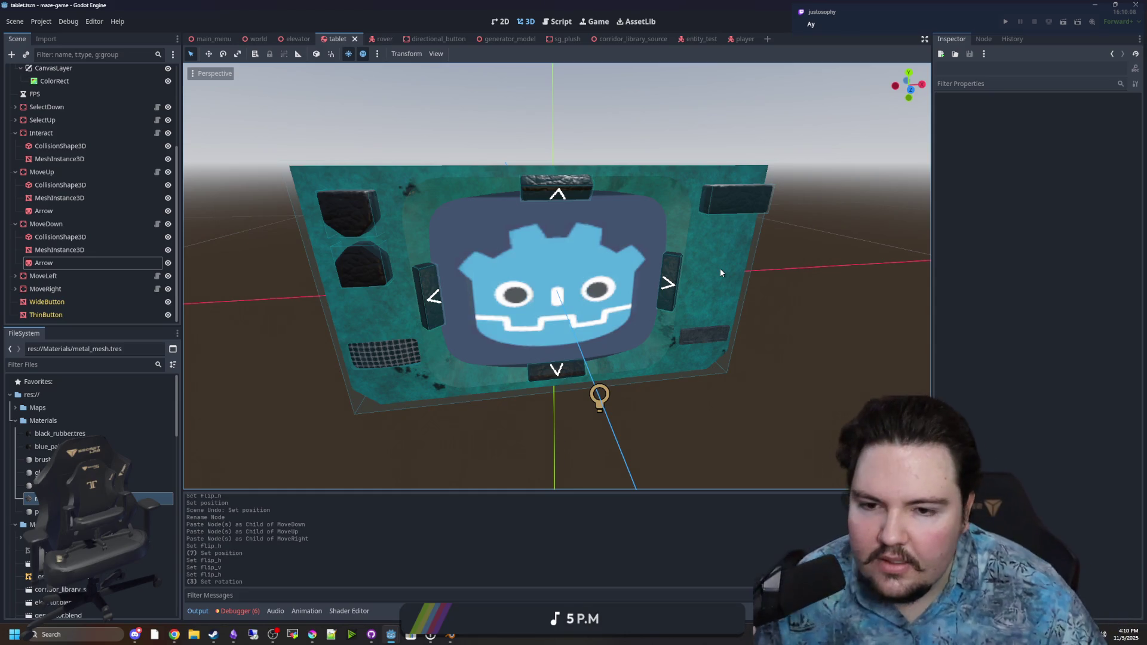
pyautogui.moveTo(823, 185)
pyautogui.mouseDown()
pyautogui.moveTo(752, 260)
pyautogui.moveTo(729, 204)
pyautogui.mouseUp()
pyautogui.hotkey('ctrl', 's')
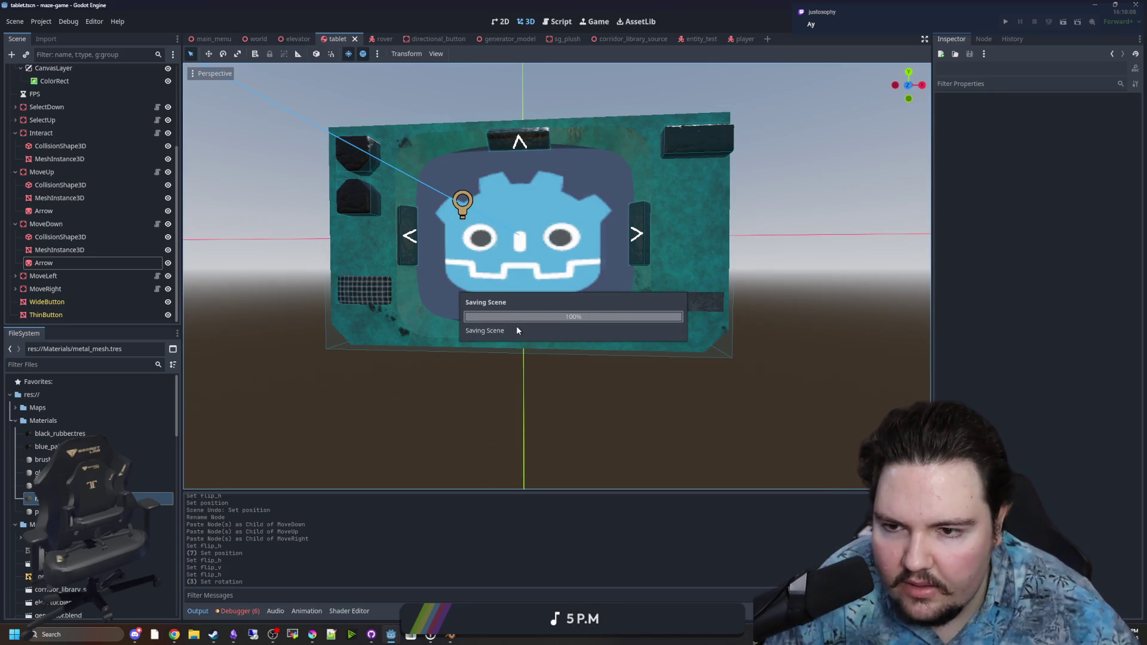
pyautogui.moveTo(496, 354)
pyautogui.mouseDown()
pyautogui.moveTo(413, 312)
pyautogui.moveTo(800, 206)
pyautogui.moveTo(382, 266)
pyautogui.mouseUp()
pyautogui.scroll(10, 446, 269)
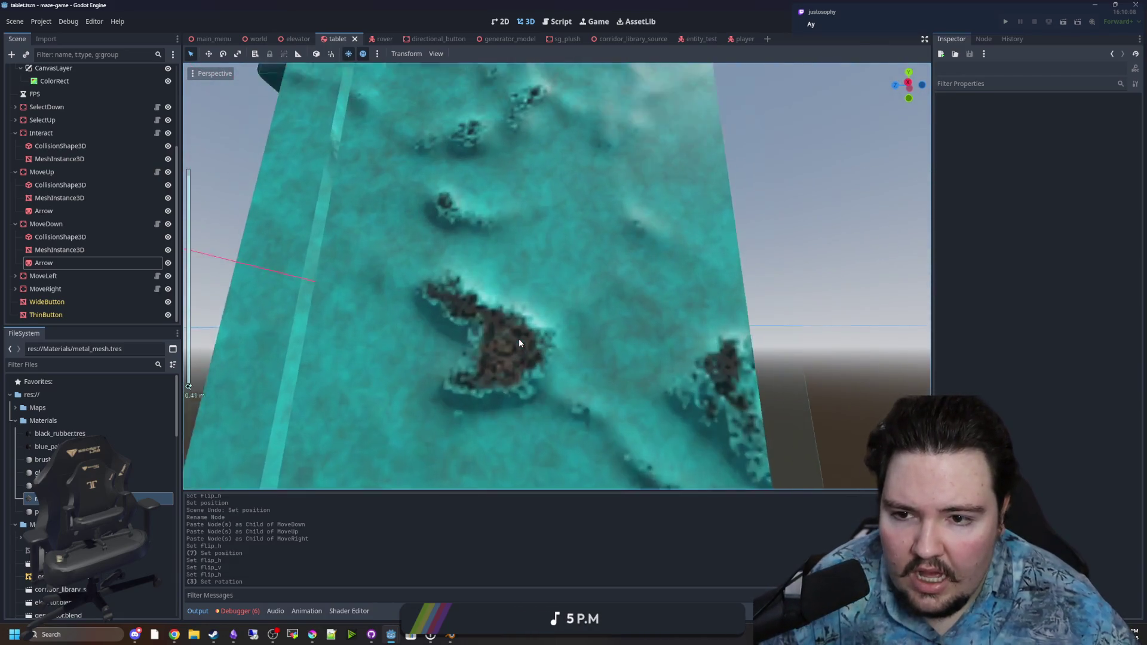
pyautogui.scroll(-3, 625, 322)
pyautogui.moveTo(626, 321); pyautogui.dragTo(552, 285)
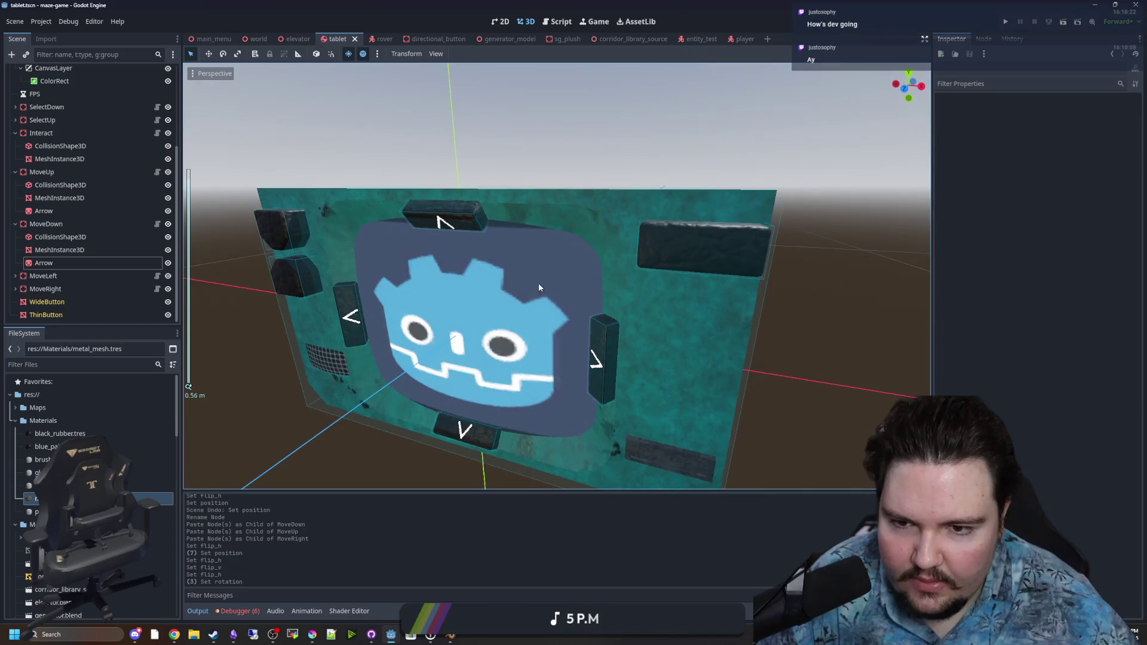
# Select the wide dark button, then visit corridor_library_source and return to the tablet scene
pyautogui.click(670, 231)
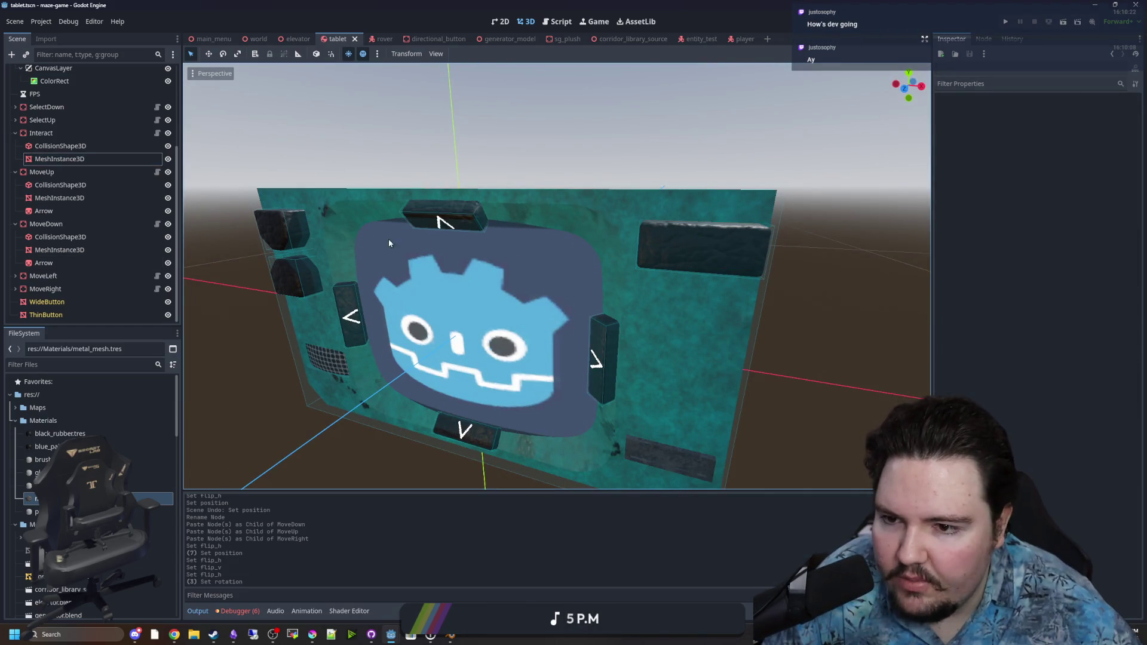
pyautogui.moveTo(597, 289)
pyautogui.mouseDown()
pyautogui.moveTo(561, 288)
pyautogui.moveTo(827, 320)
pyautogui.moveTo(578, 335)
pyautogui.mouseUp()
pyautogui.scroll(5, 826, 321)
pyautogui.click(621, 40)
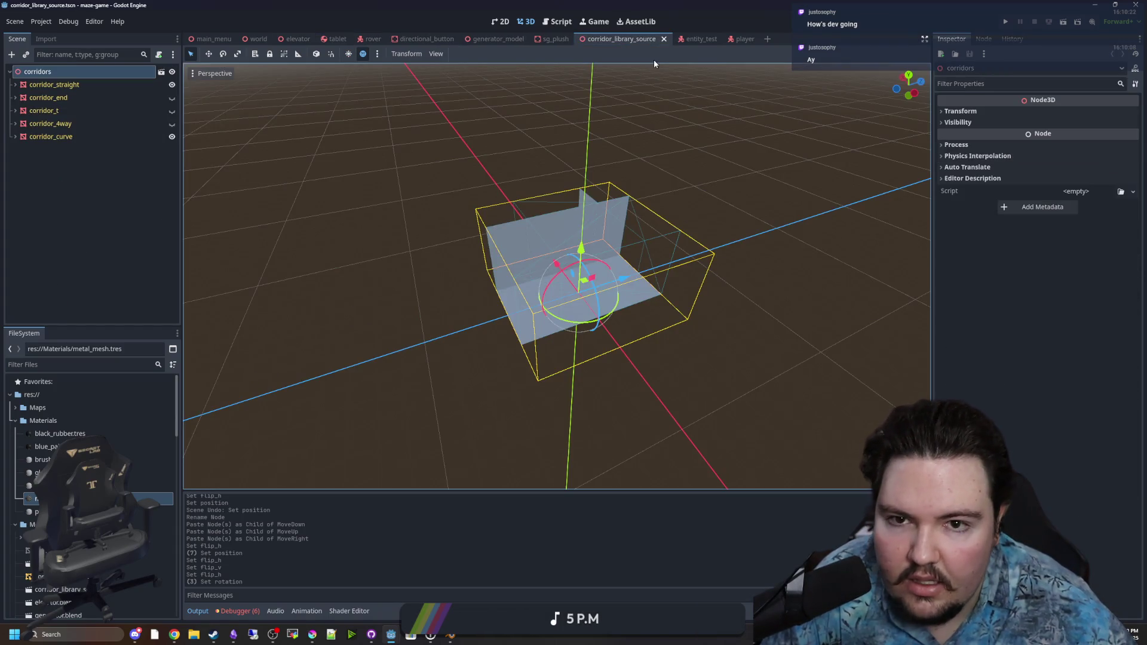
pyautogui.click(336, 39)
pyautogui.click(838, 330)
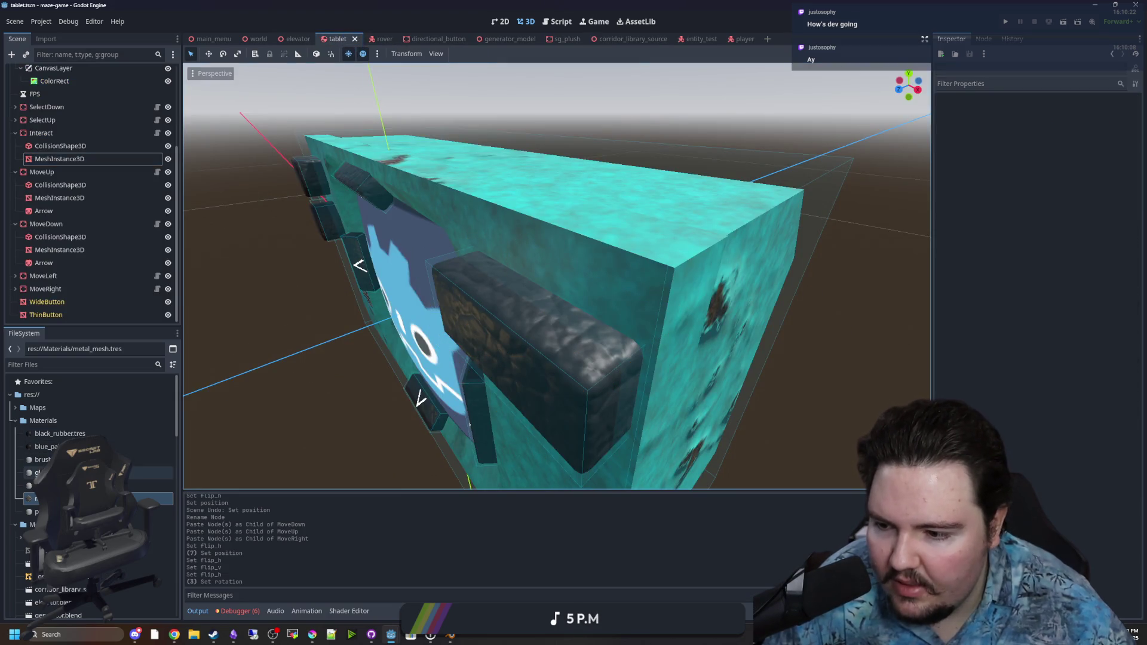
# Open black_rubber.tres and turn off its normal map
pyautogui.click(60, 433)
pyautogui.moveTo(90, 433); pyautogui.dragTo(541, 412)
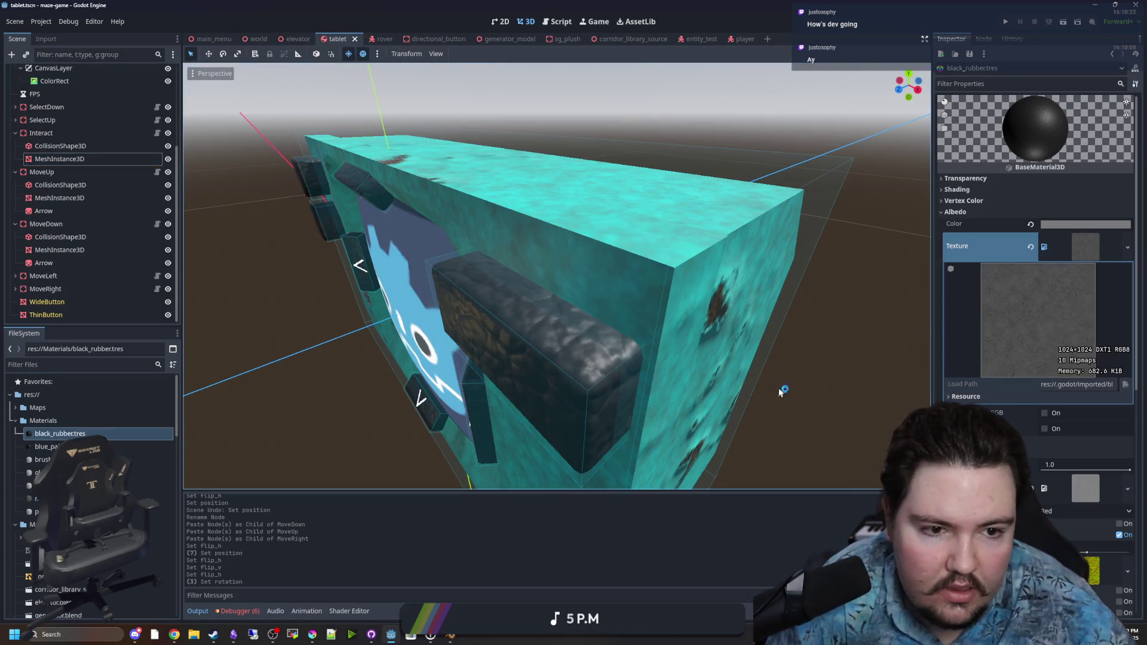
pyautogui.moveTo(780, 393); pyautogui.dragTo(838, 361)
pyautogui.click(1103, 245)
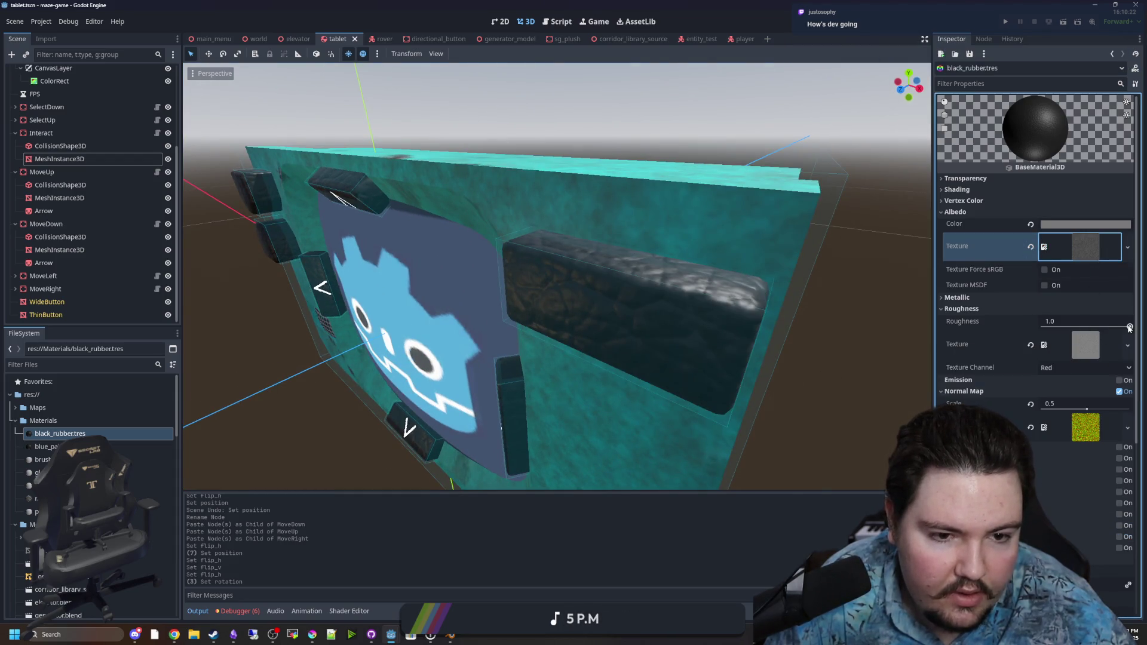
pyautogui.click(1120, 392)
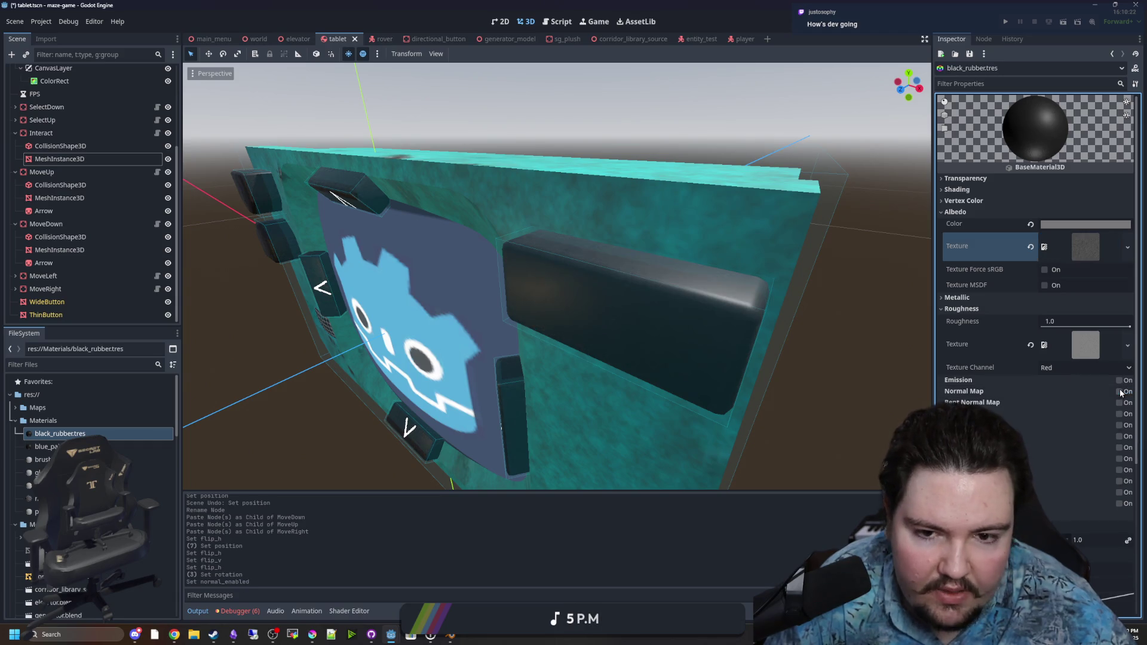
pyautogui.moveTo(828, 383)
pyautogui.mouseDown()
pyautogui.moveTo(783, 359)
pyautogui.moveTo(779, 383)
pyautogui.mouseUp()
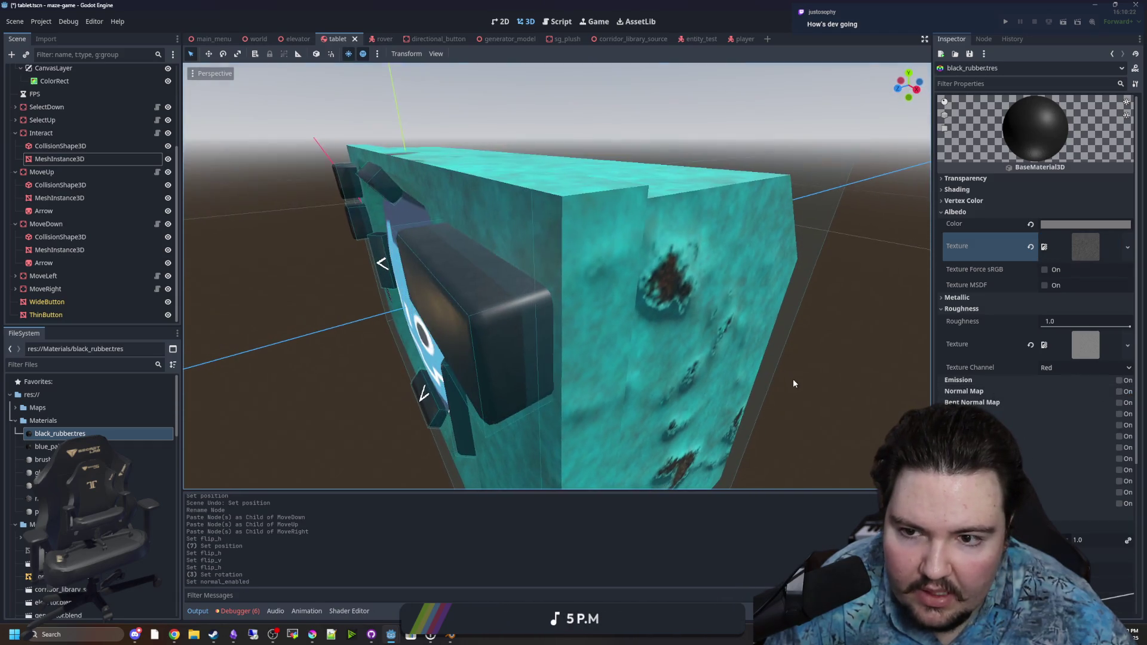
pyautogui.scroll(5, 801, 379)
pyautogui.scroll(-5, 794, 378)
pyautogui.moveTo(829, 340); pyautogui.dragTo(794, 359)
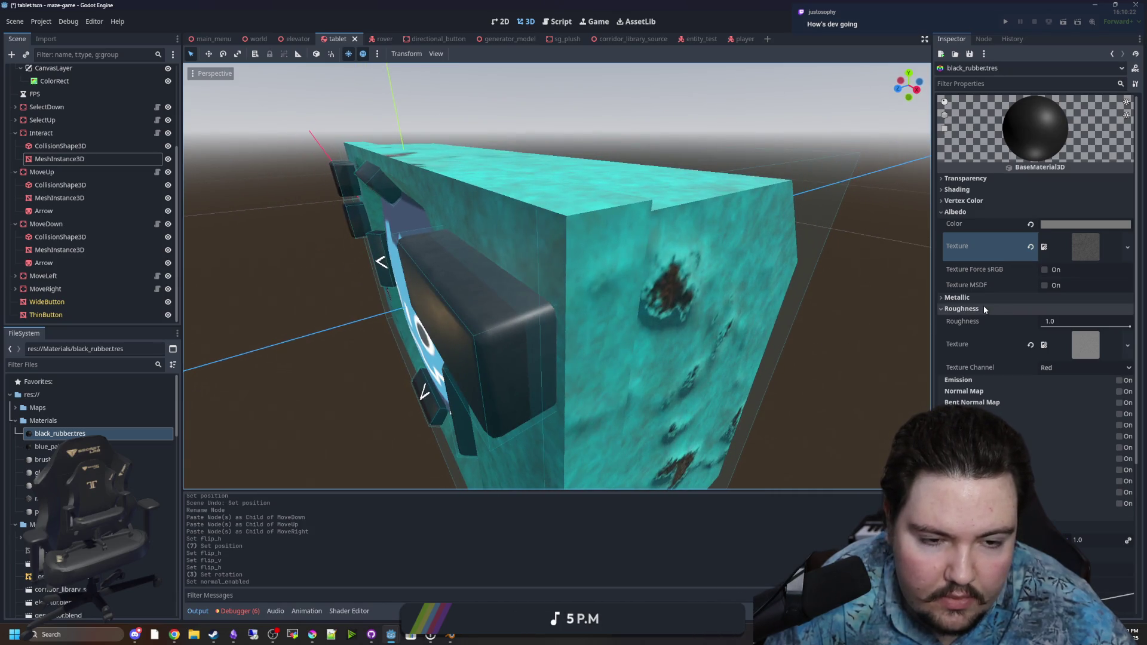
# Lower the black_rubber material's roughness from 1.0 to 0.0
pyautogui.click(985, 309)
pyautogui.click(985, 309)
pyautogui.click(974, 297)
pyautogui.click(974, 297)
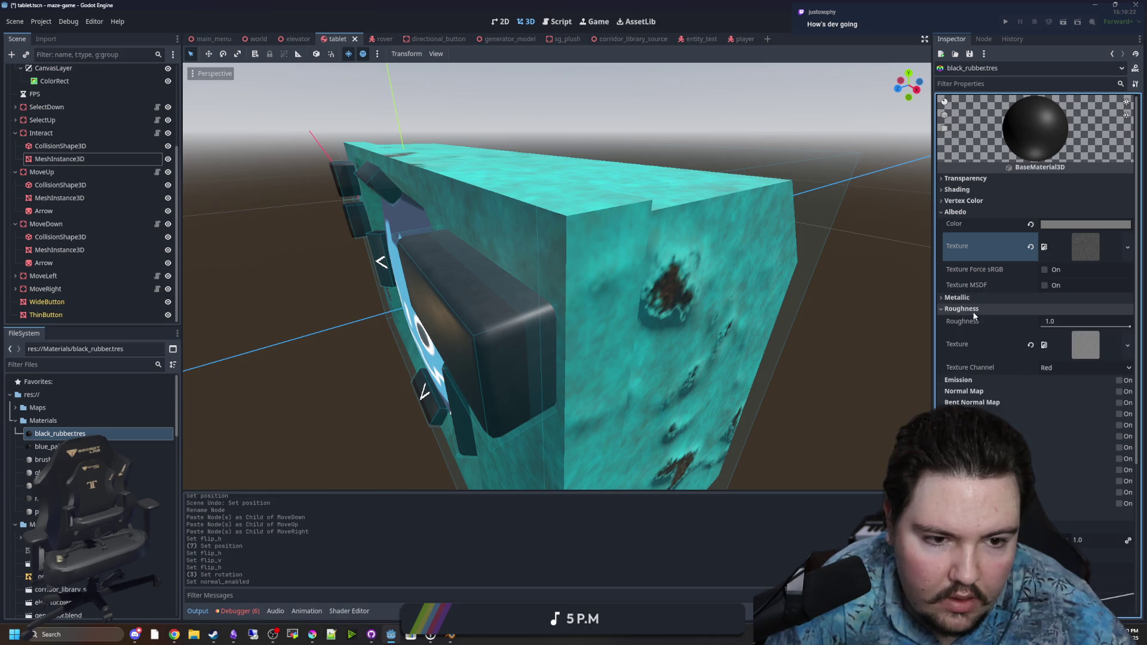
pyautogui.click(1124, 328)
pyautogui.moveTo(1124, 329)
pyautogui.mouseDown()
pyautogui.moveTo(1043, 326)
pyautogui.moveTo(1131, 326)
pyautogui.mouseUp()
pyautogui.click(969, 309)
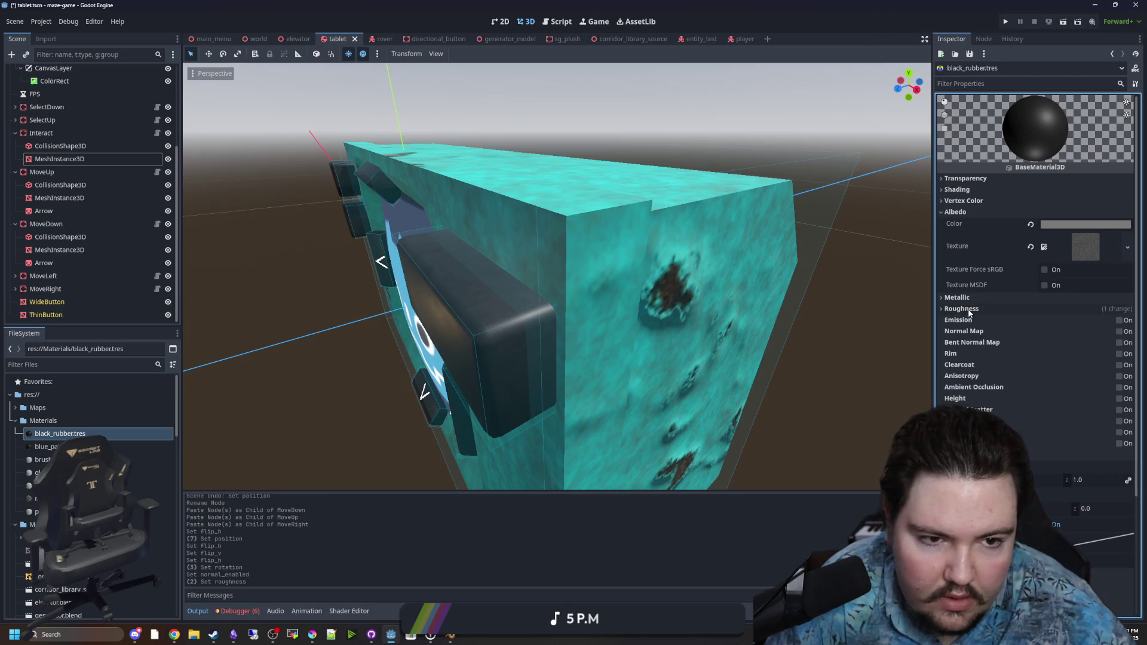
pyautogui.click(1086, 247)
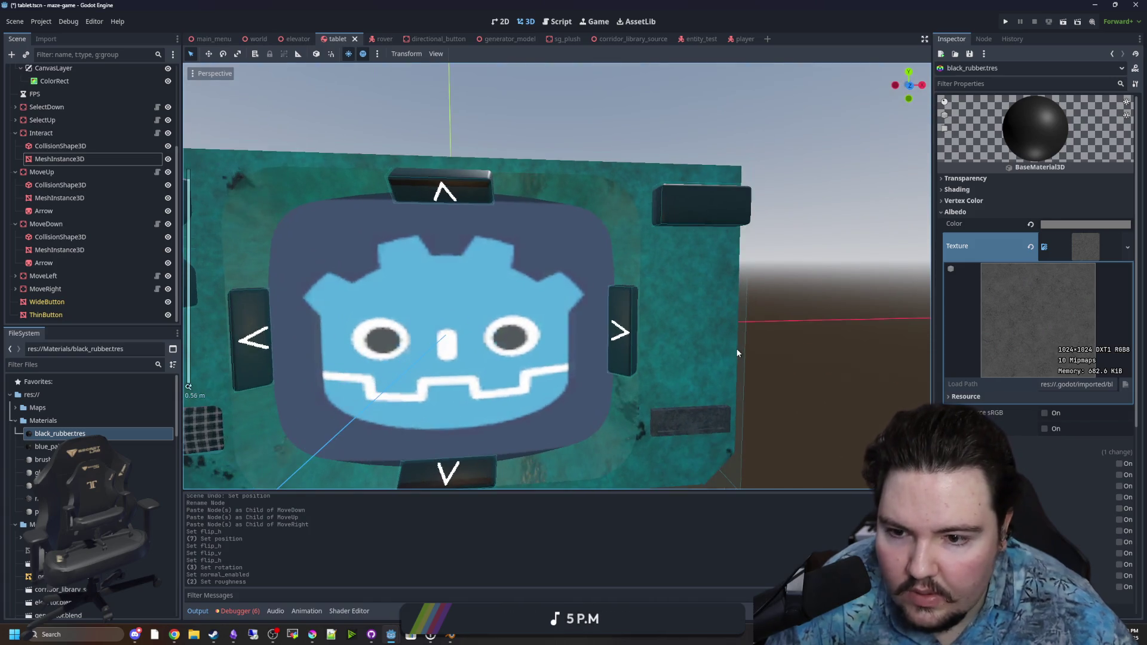
# Save the tablet scene repeatedly while orbiting to an oblique close-up of the tablet
pyautogui.hotkey('ctrl', 's')
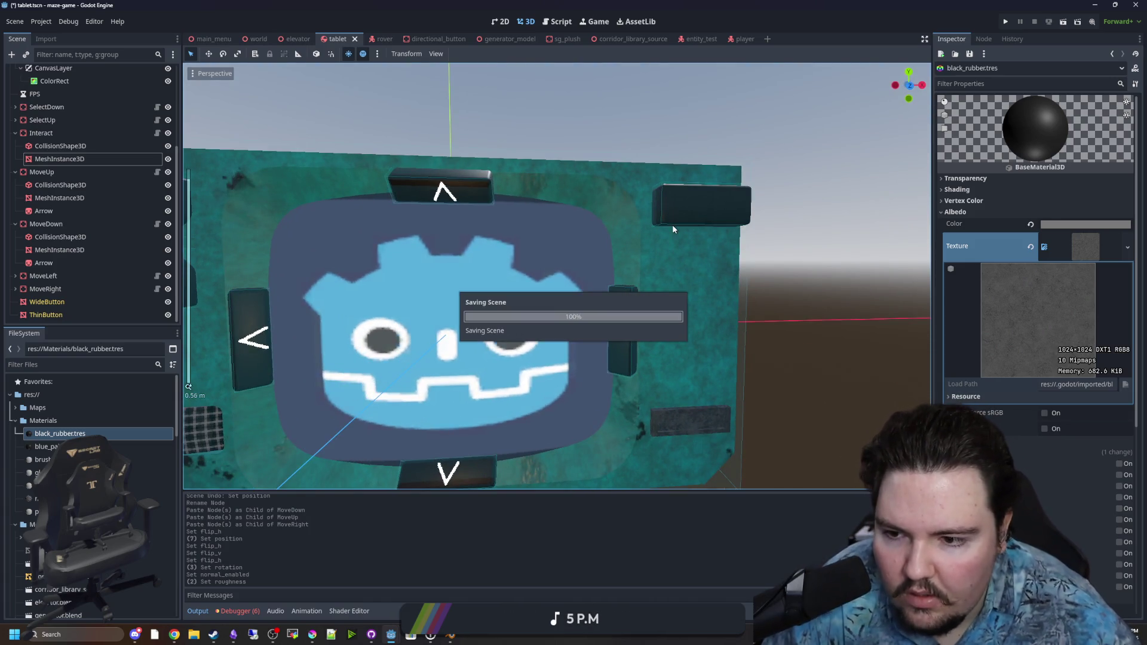
pyautogui.scroll(-3, 672, 225)
pyautogui.moveTo(613, 276)
pyautogui.mouseDown()
pyautogui.moveTo(668, 301)
pyautogui.moveTo(622, 256)
pyautogui.moveTo(578, 244)
pyautogui.moveTo(754, 295)
pyautogui.moveTo(741, 288)
pyautogui.mouseUp()
pyautogui.hotkey('ctrl', 's')
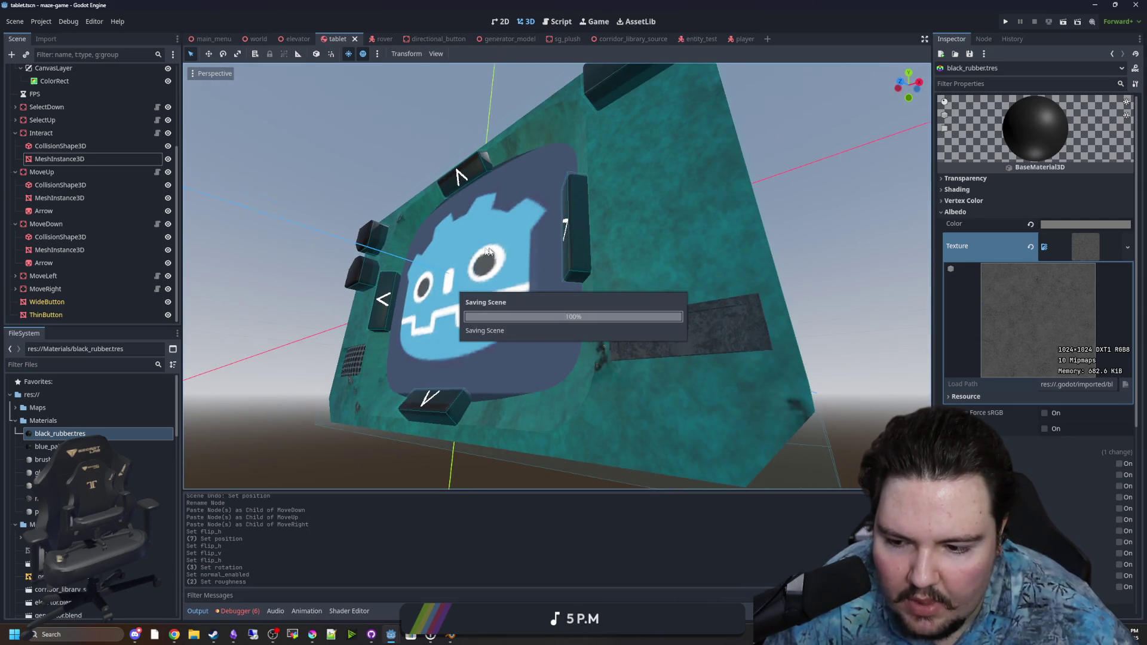
pyautogui.scroll(3, 635, 316)
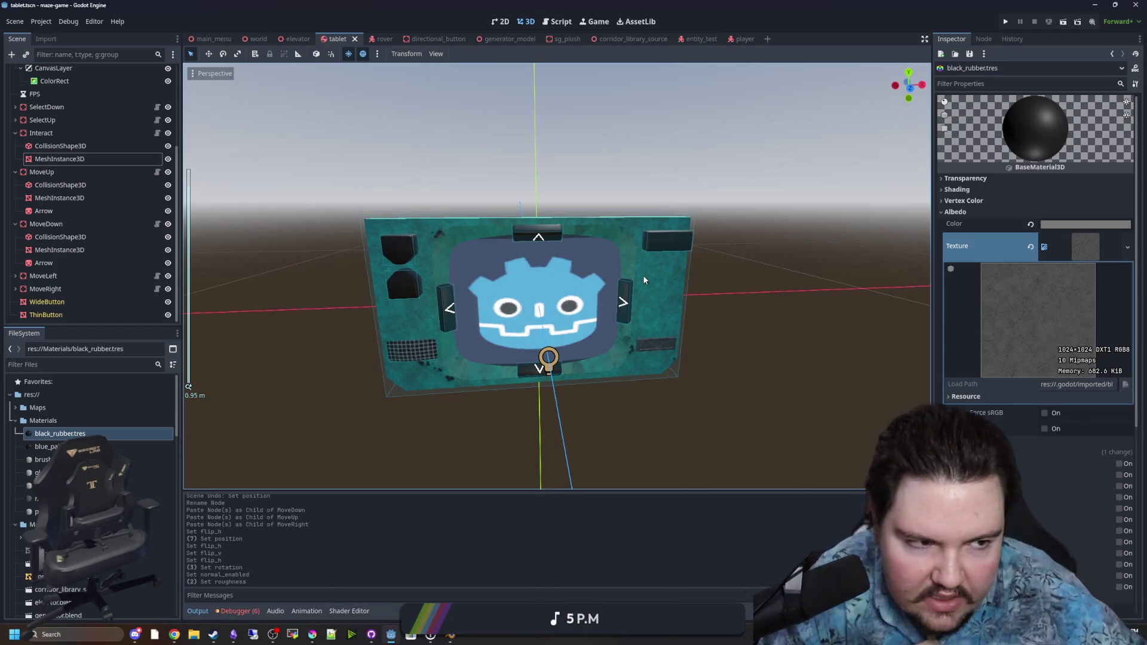
pyautogui.scroll(3, 643, 274)
pyautogui.hotkey('ctrl', 's')
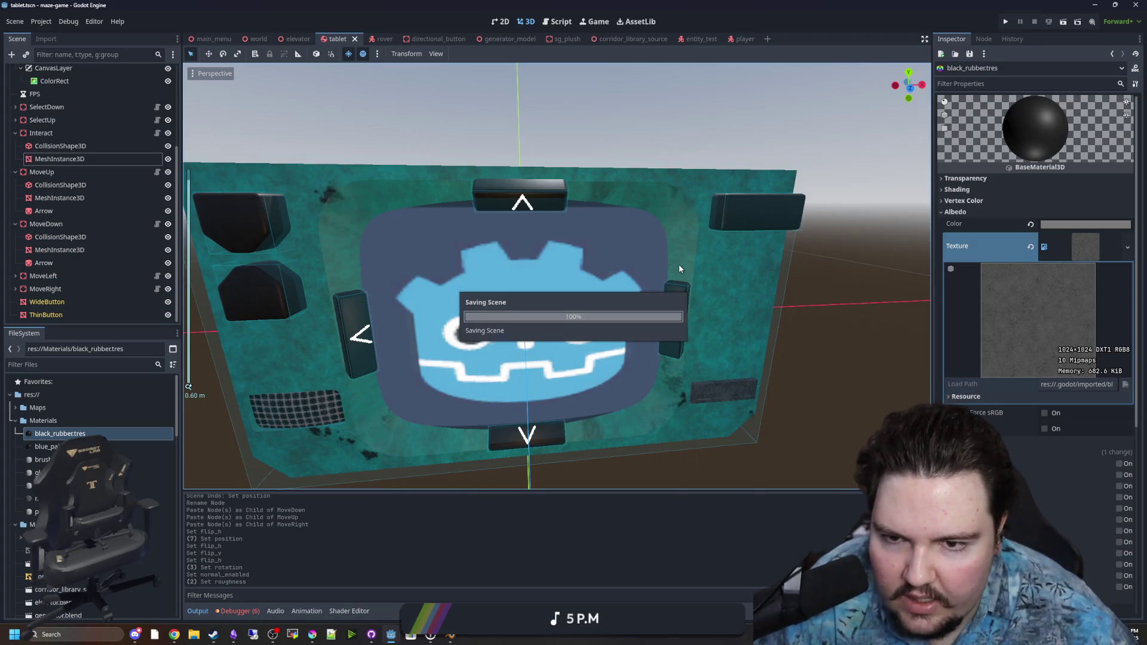
pyautogui.scroll(-1, 679, 269)
pyautogui.hotkey('ctrl', 's')
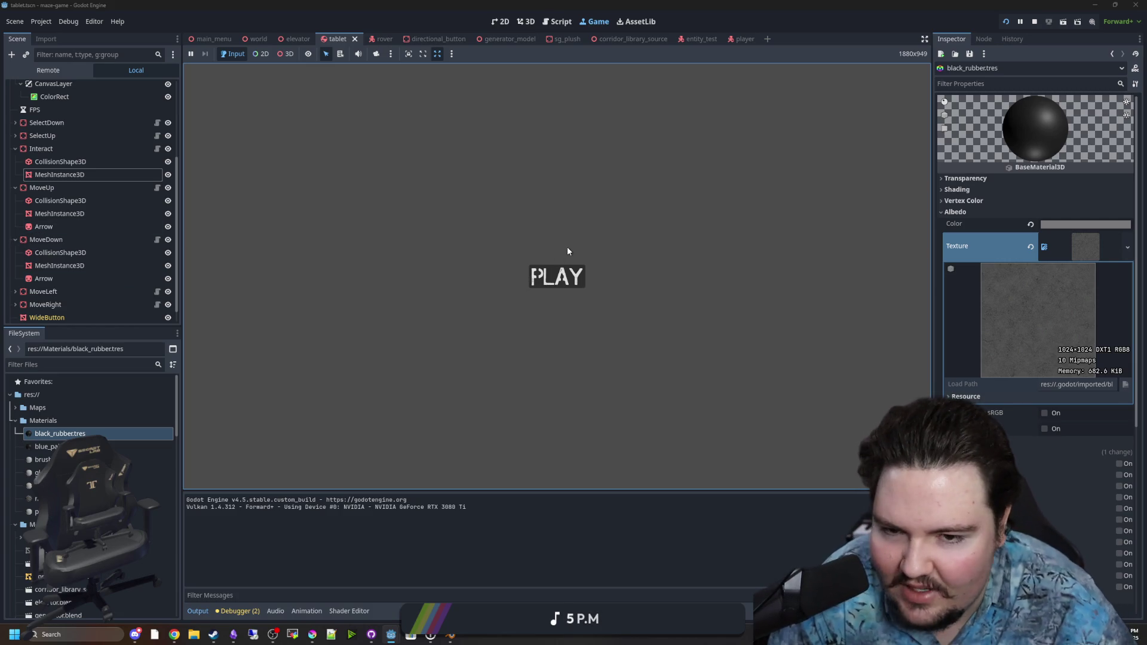
# Start playing from the game's PLAY menu and bring up the tablet's screen
pyautogui.click(557, 276)
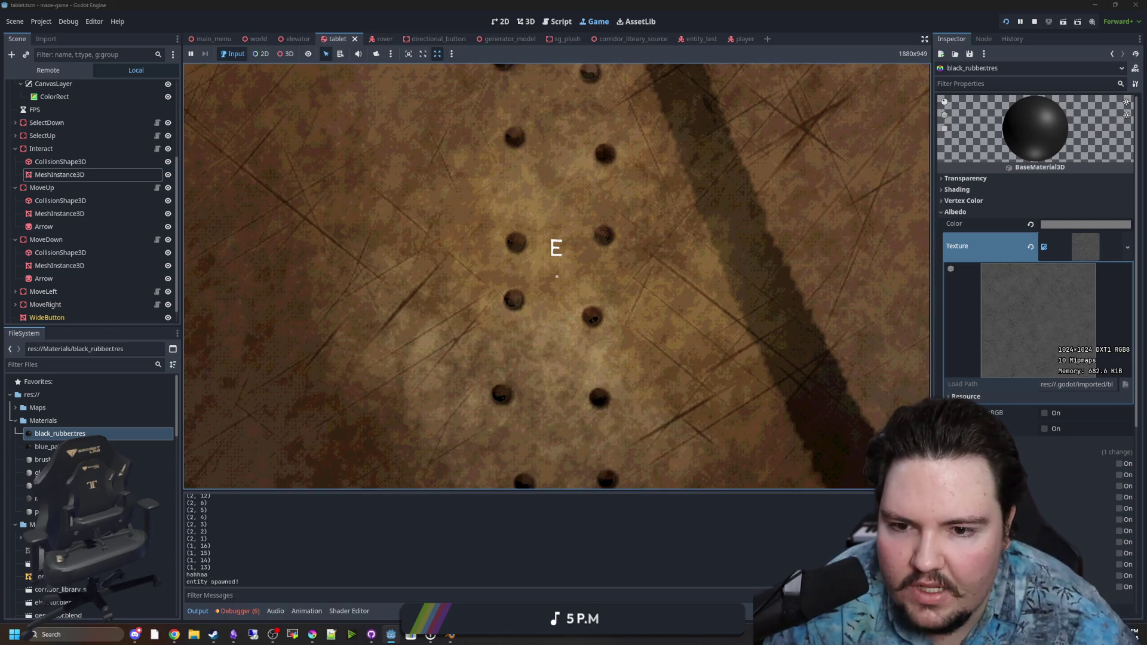
pyautogui.press('e')
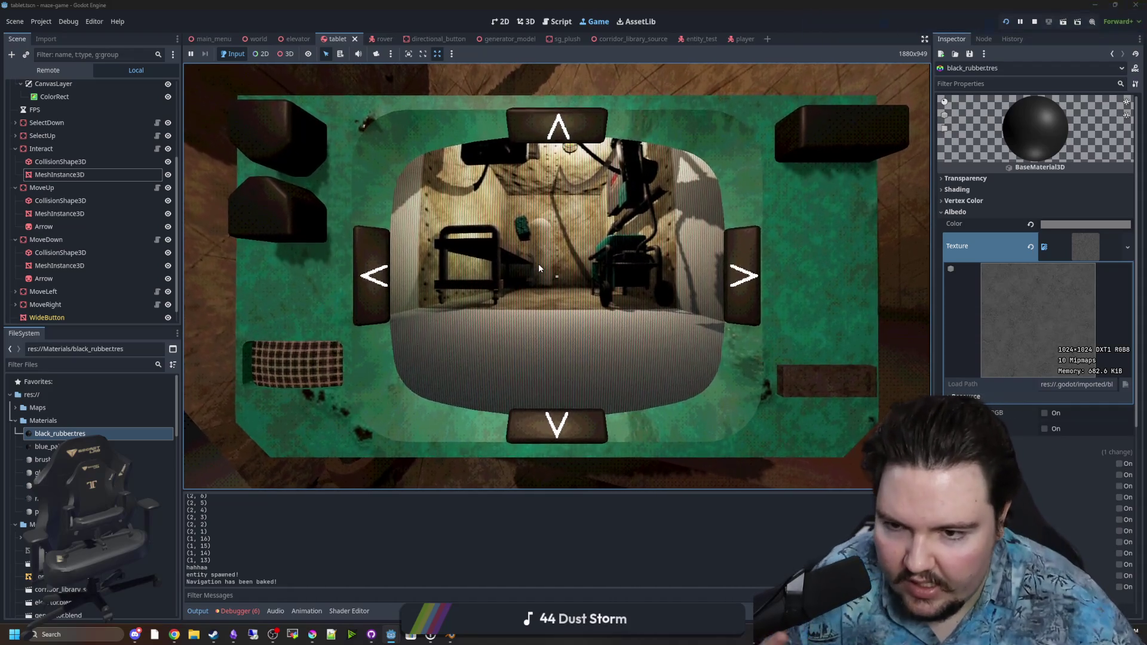
# Put the tablet down and walk past the green generator into the dark area
pyautogui.press('Escape')
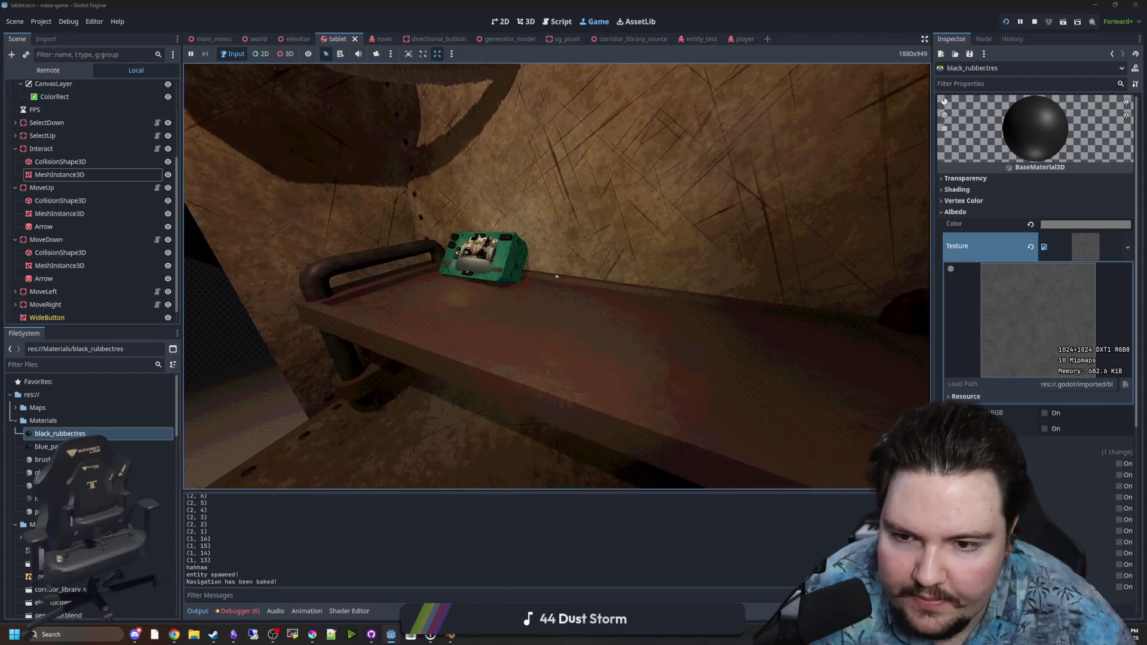
pyautogui.press('w')
pyautogui.press('s')
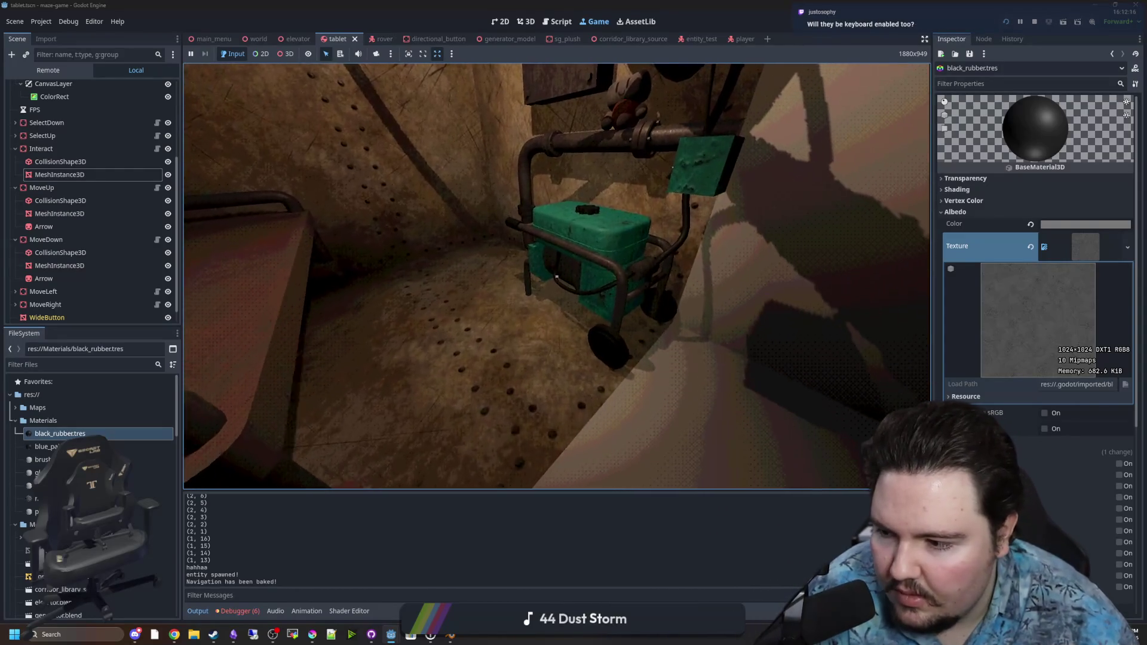
pyautogui.press('w')
pyautogui.press('w')
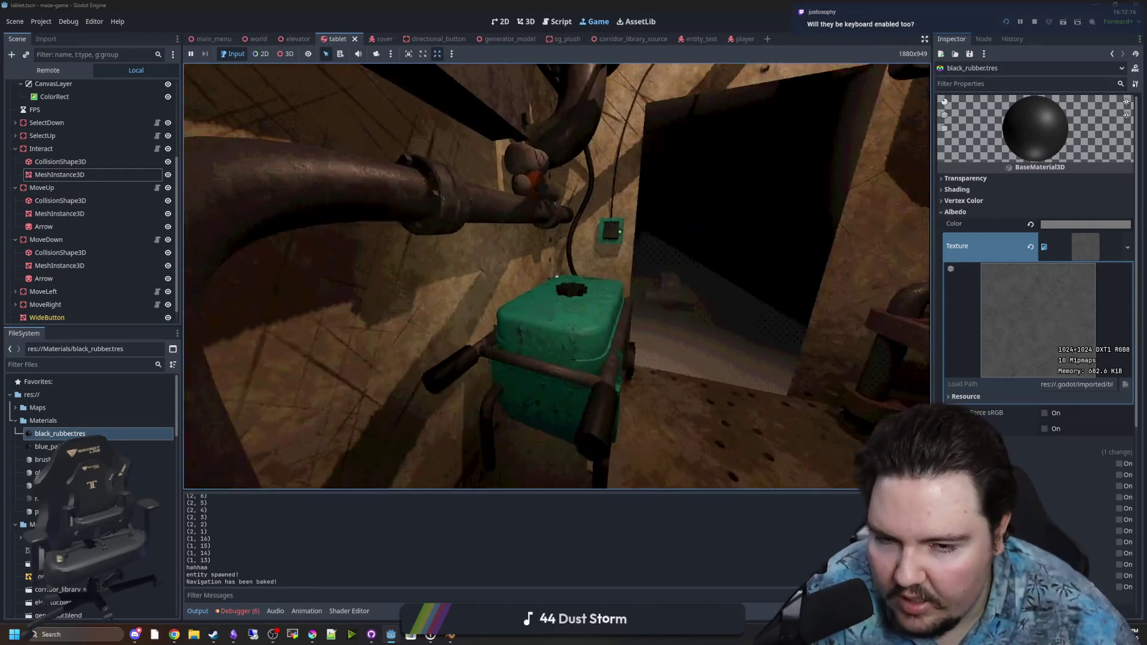
pyautogui.press('w')
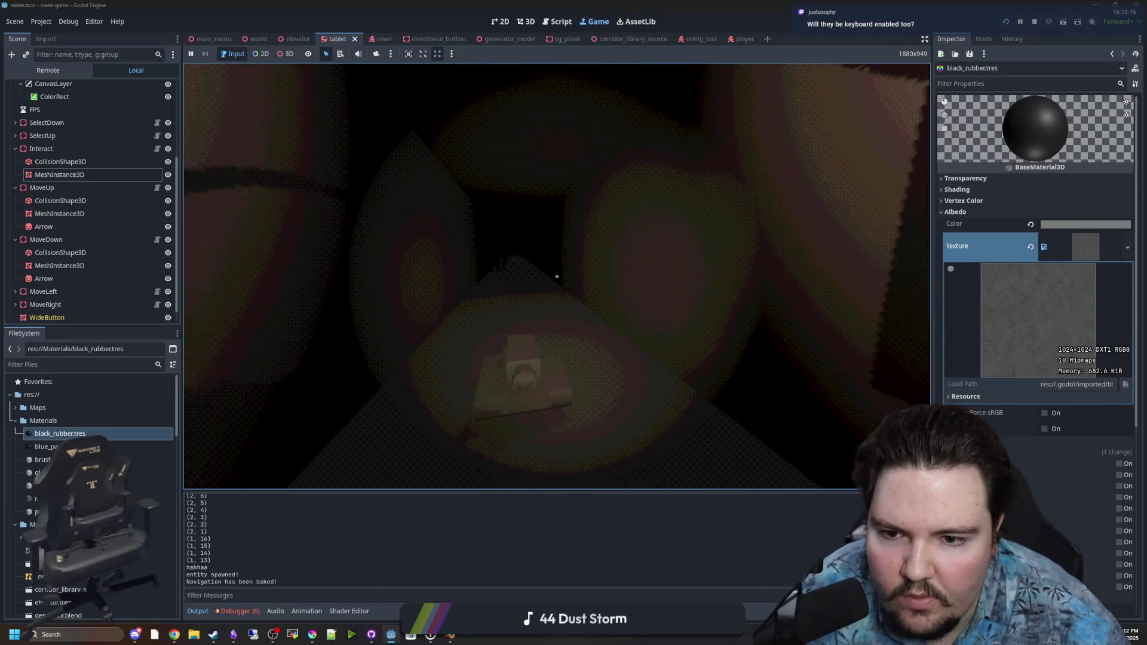
pyautogui.press('w')
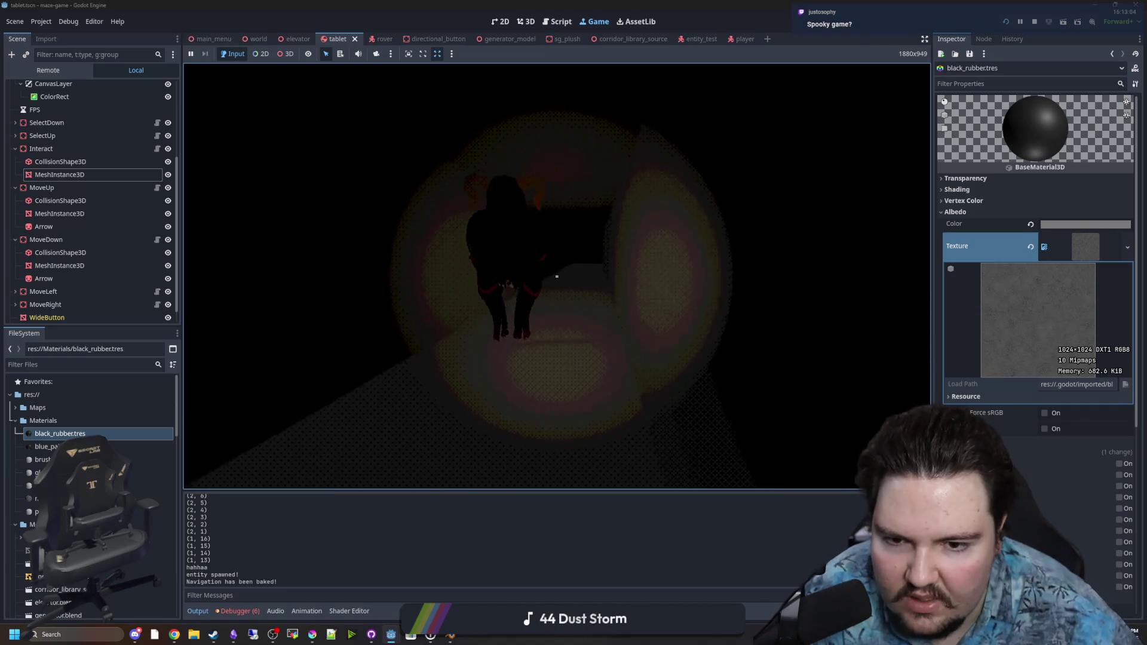
# Turn and walk down the corridor toward the open, lit floor
pyautogui.press('Left')
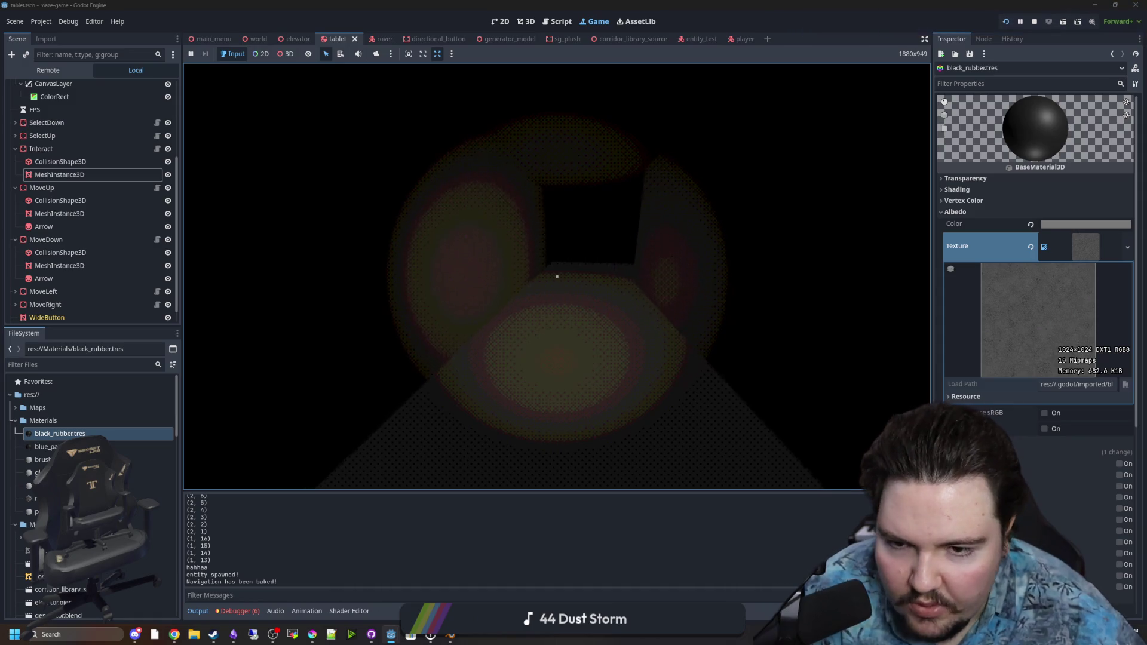
pyautogui.press('Up')
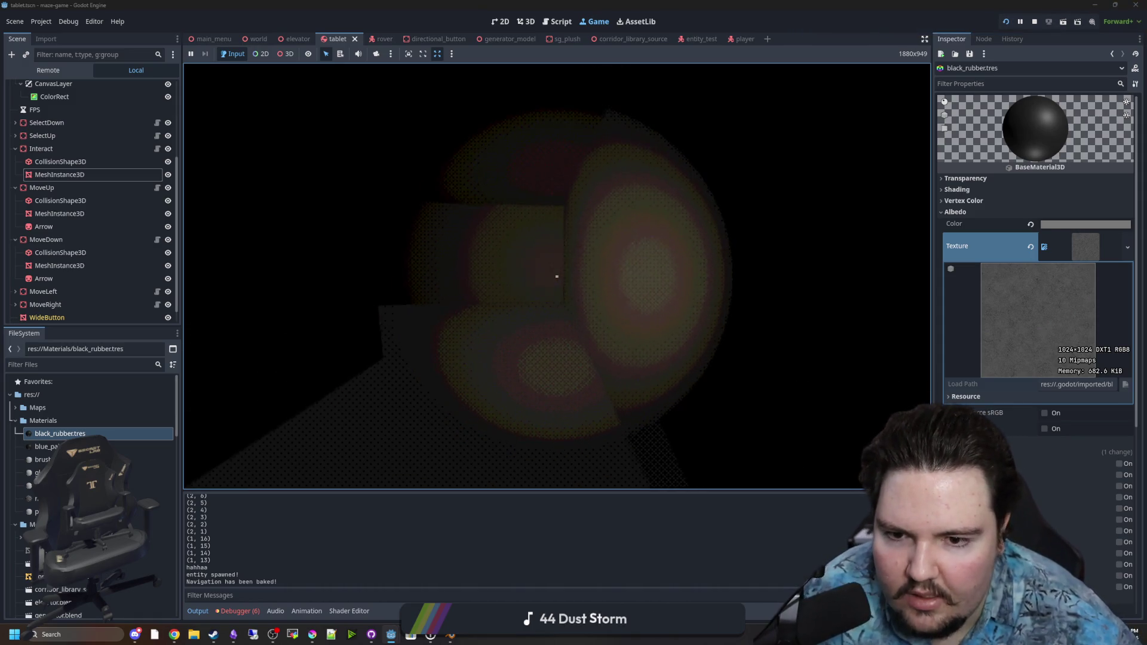
pyautogui.press('Right')
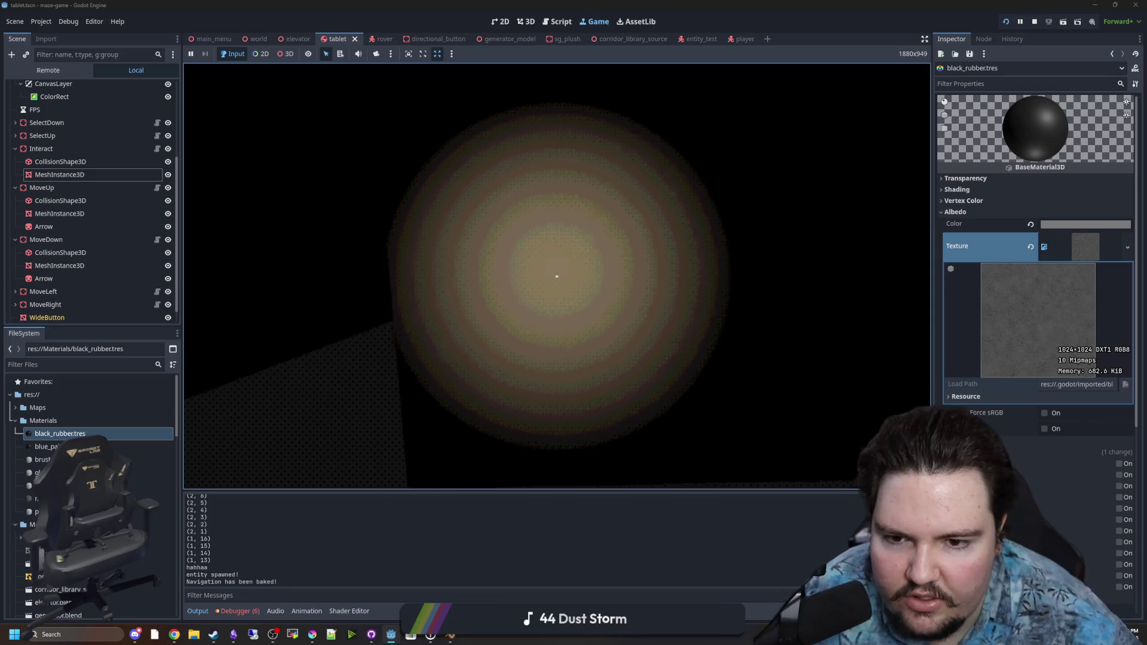
pyautogui.press('Up')
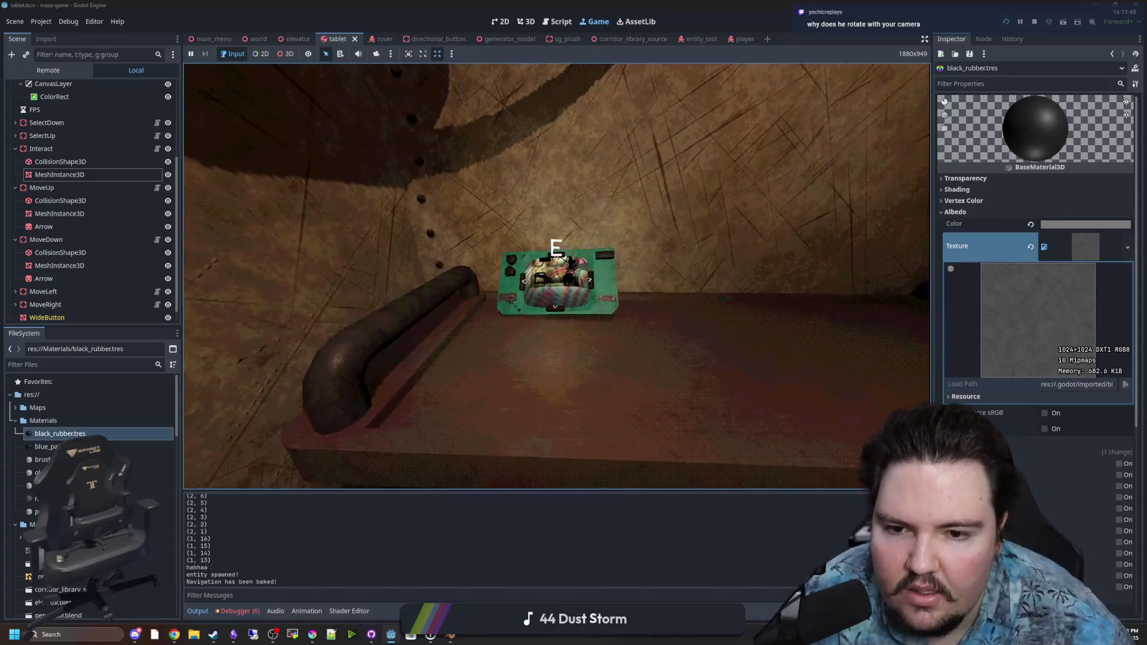
# Walk back to the bench tablet, open it full screen and test its down-arrow button
pyautogui.press('e')
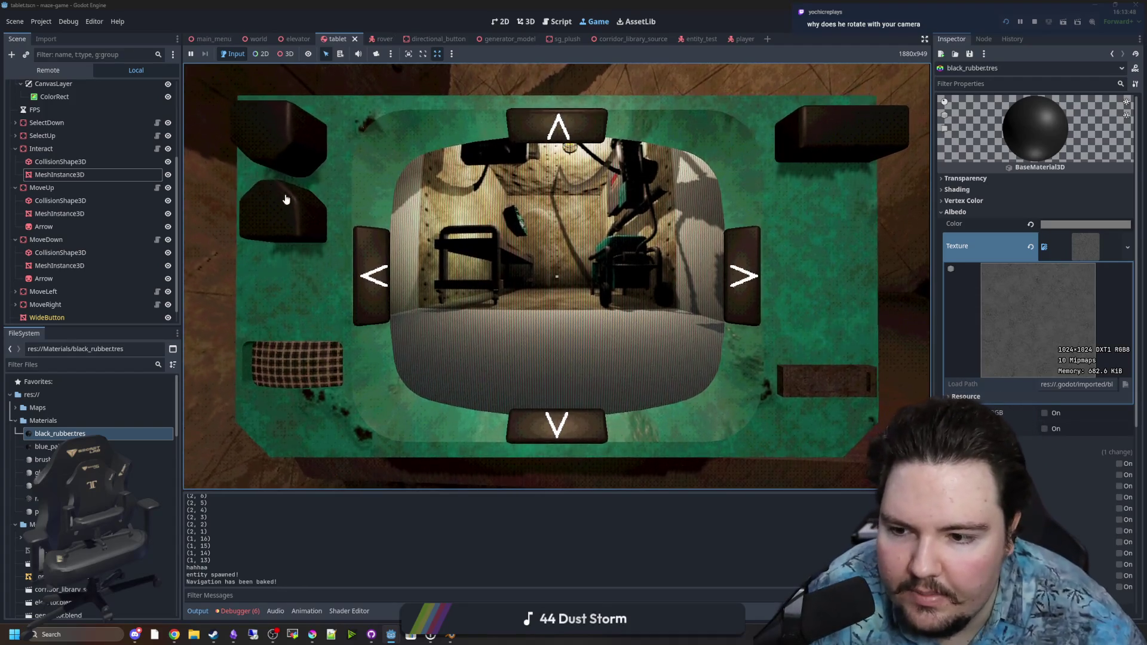
pyautogui.press('e')
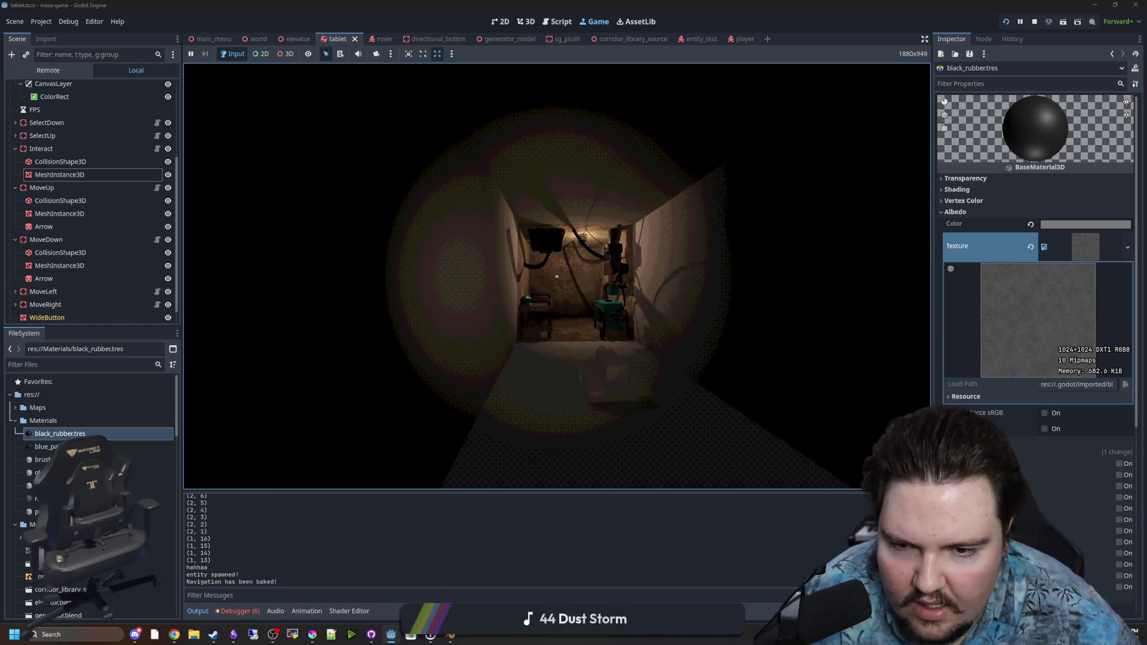
pyautogui.press('w')
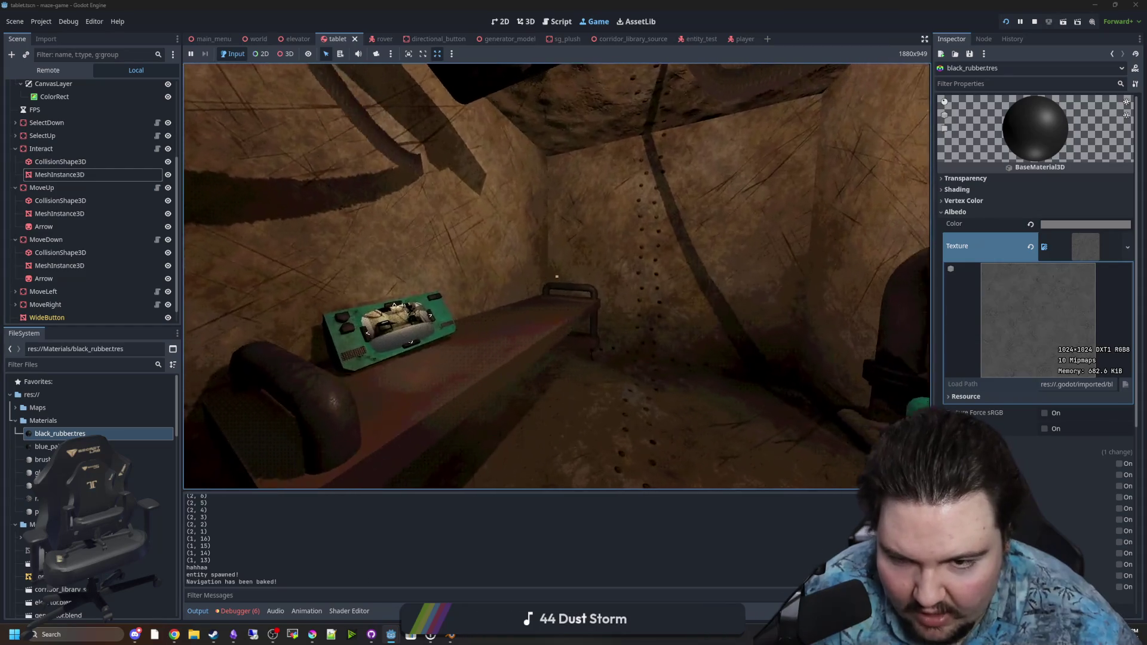
pyautogui.press('w')
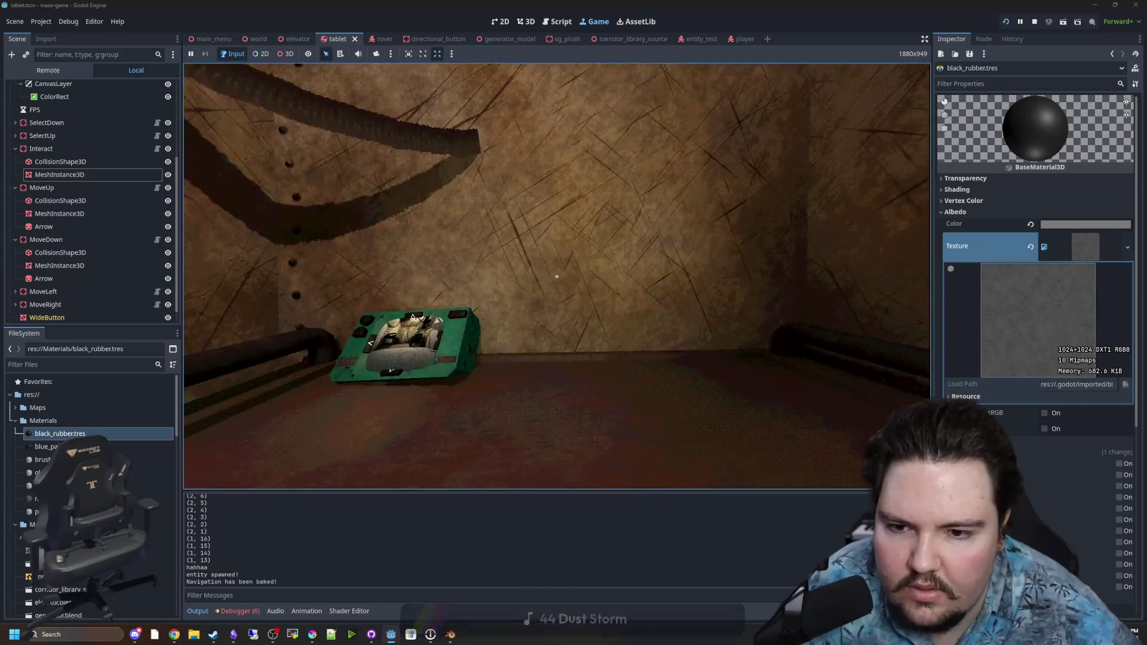
pyautogui.press('Tab')
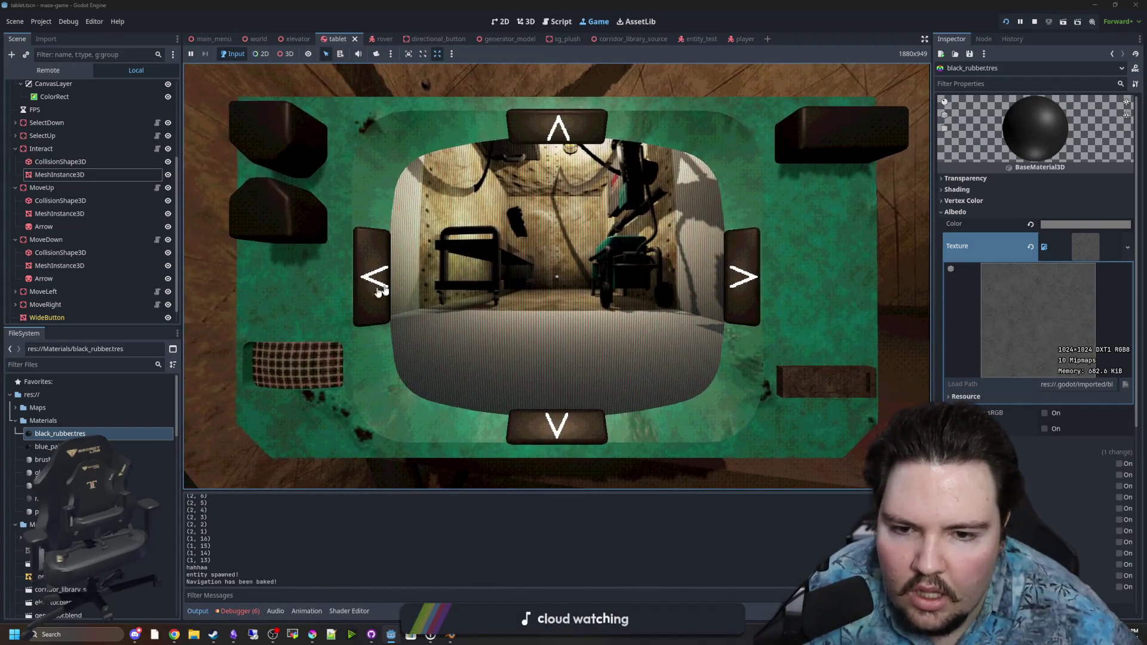
pyautogui.click(573, 432)
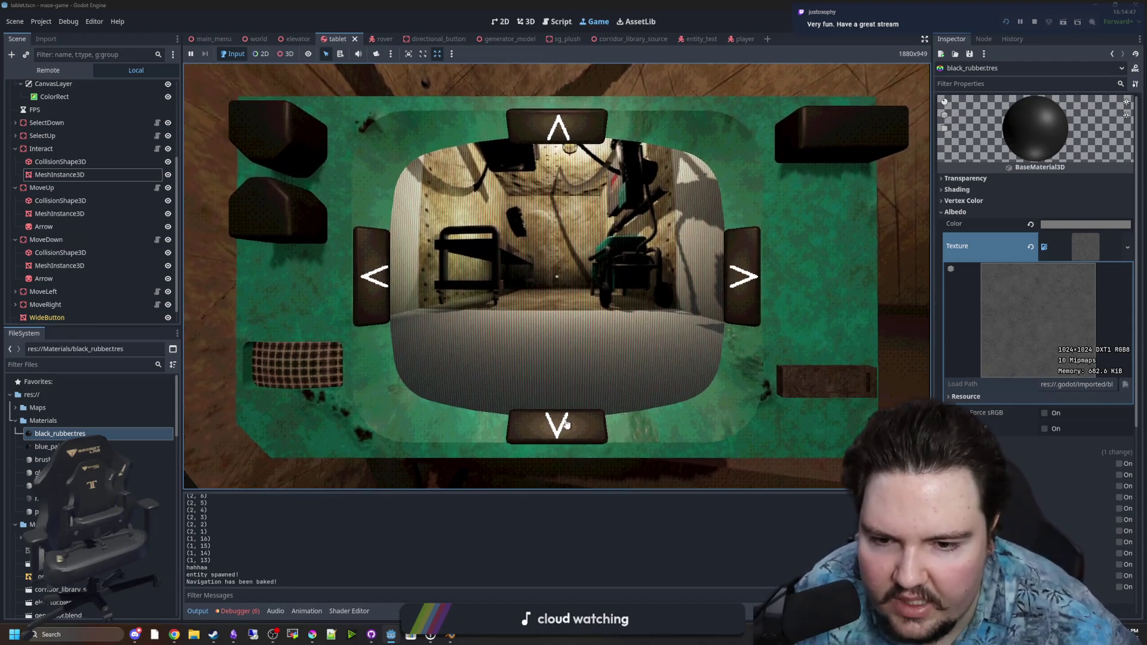
# Stop the running game and save the tablet scene
pyautogui.click(286, 159)
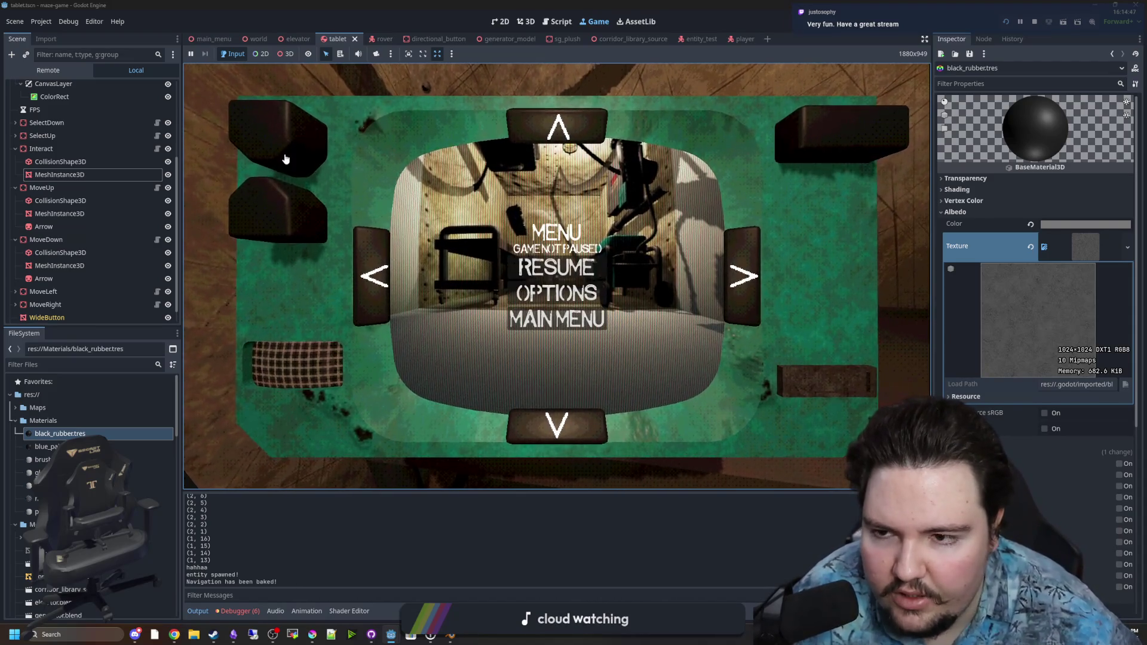
pyautogui.press('super')
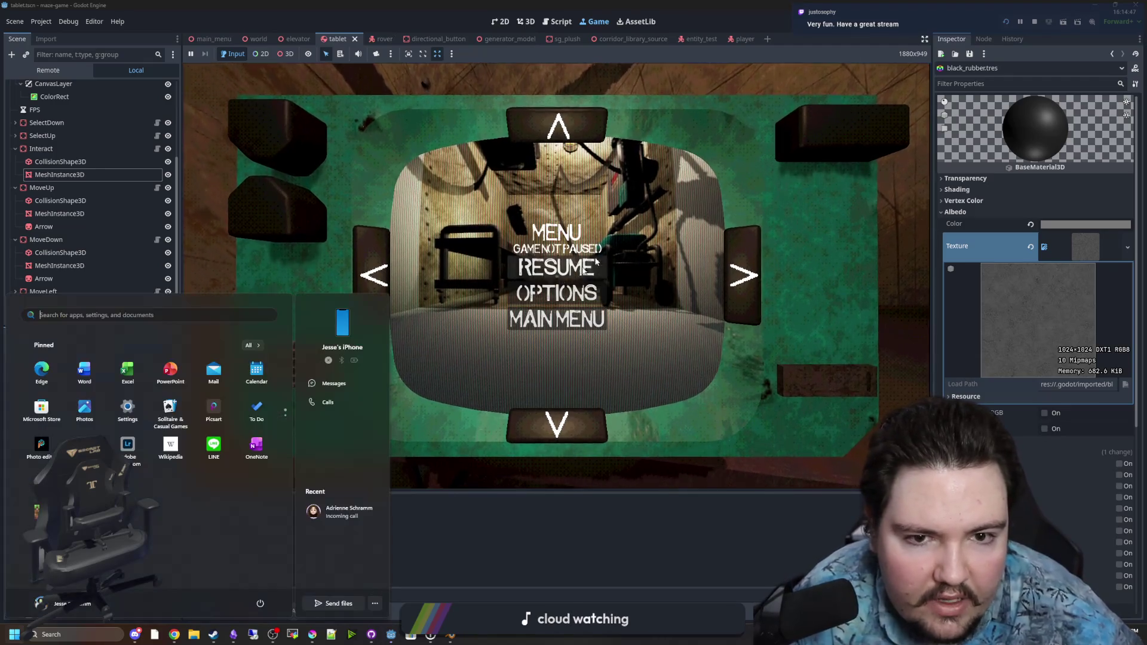
pyautogui.press('Escape')
pyautogui.press('F8')
pyautogui.hotkey('ctrl', 's')
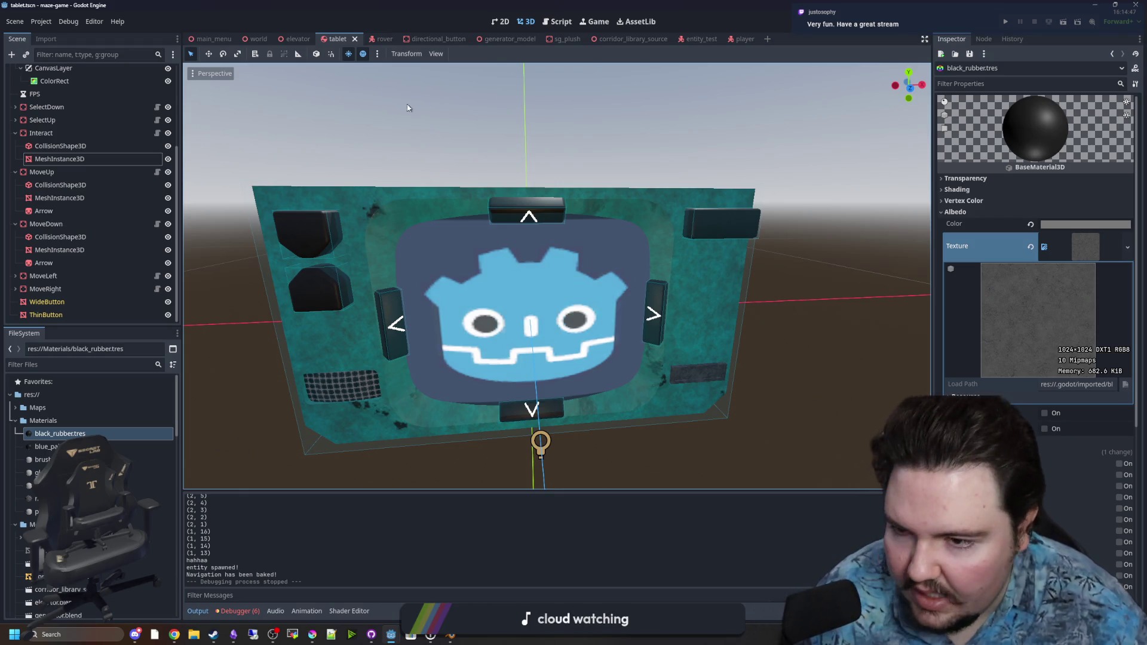
# Filter the FileSystem for 'world' and open world.gd in the script editor
pyautogui.scroll(5, 149, 243)
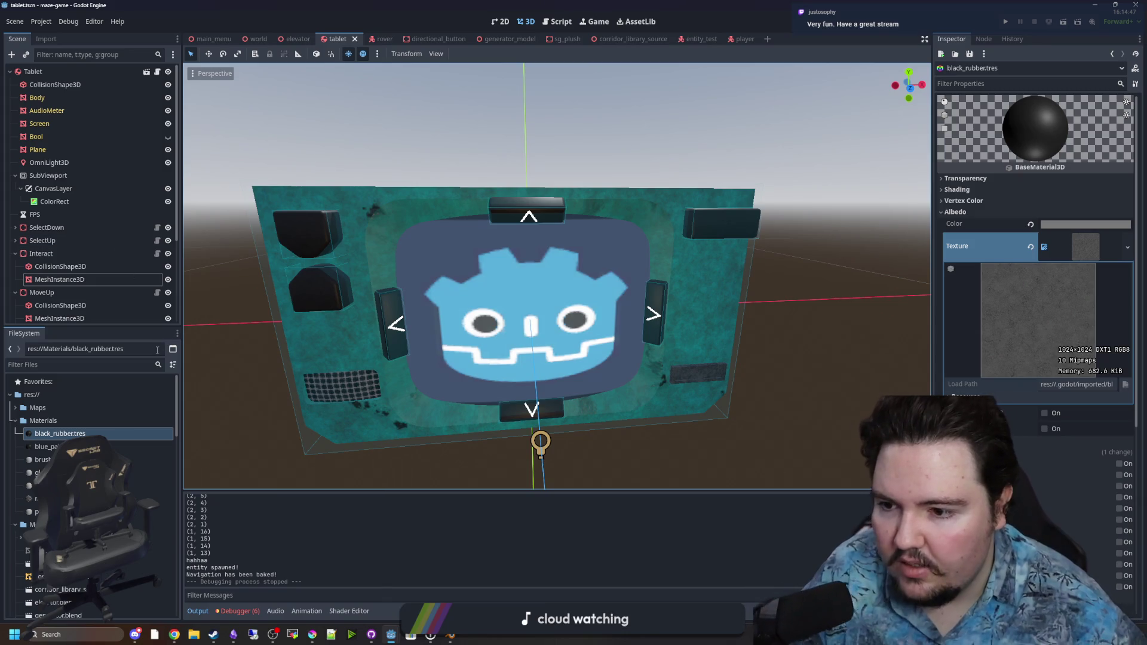
pyautogui.click(140, 360)
pyautogui.write('world')
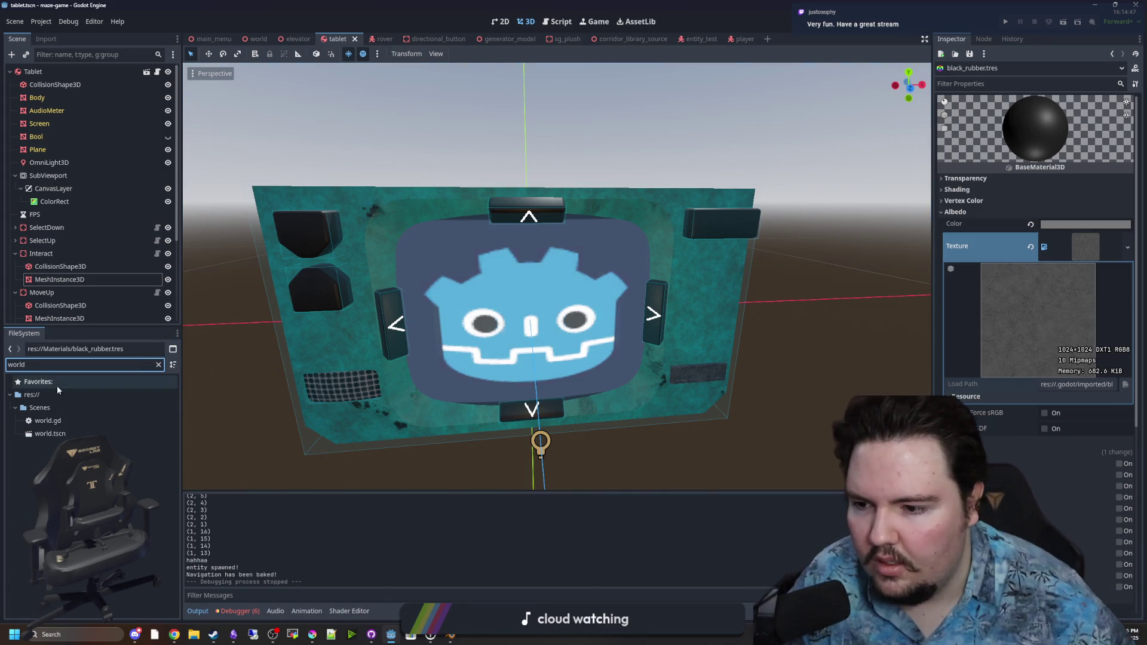
pyautogui.doubleClick(30, 423)
pyautogui.click(538, 250)
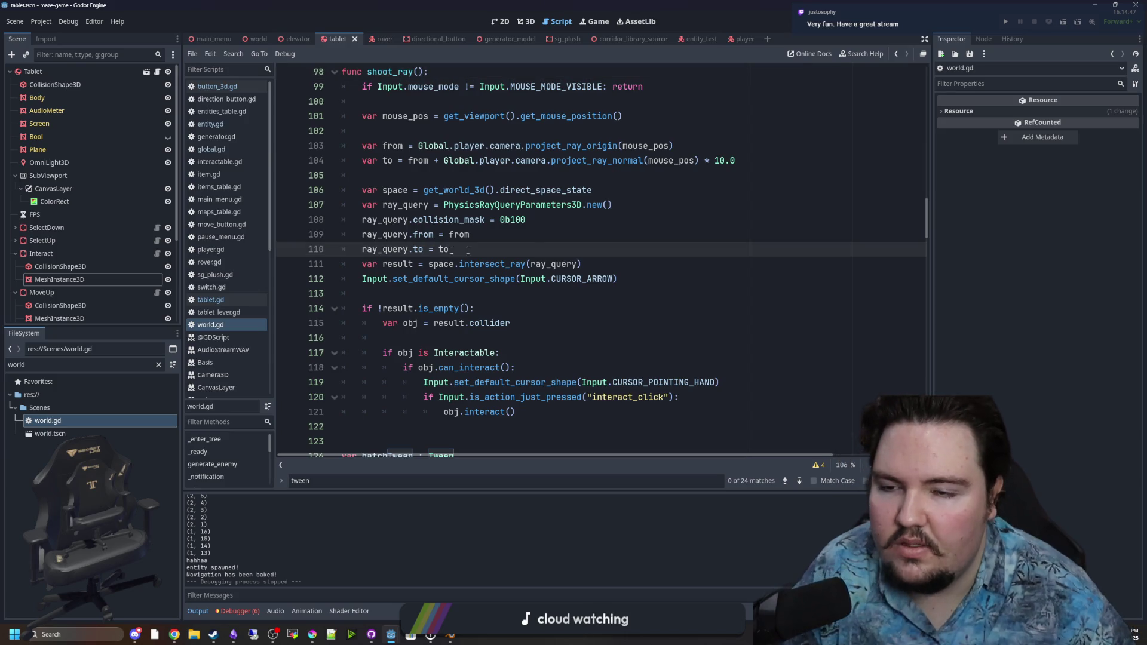
# Add 'var activeRovers = []' on a new line below the mapSize declaration
pyautogui.scroll(20, 497, 248)
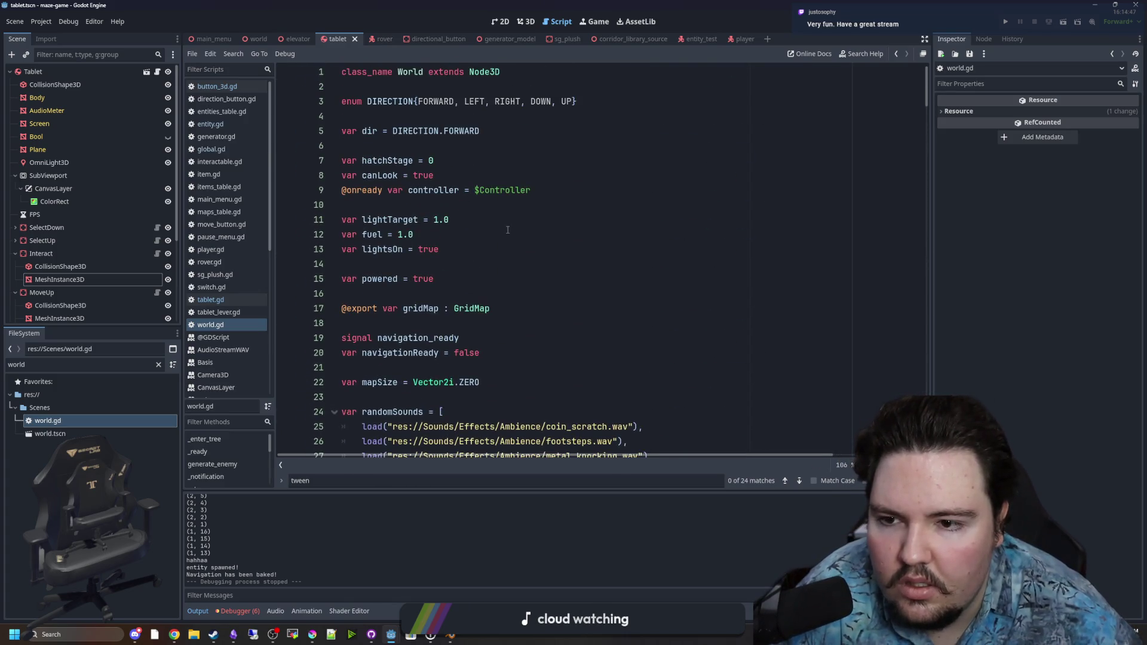
pyautogui.scroll(-2, 511, 239)
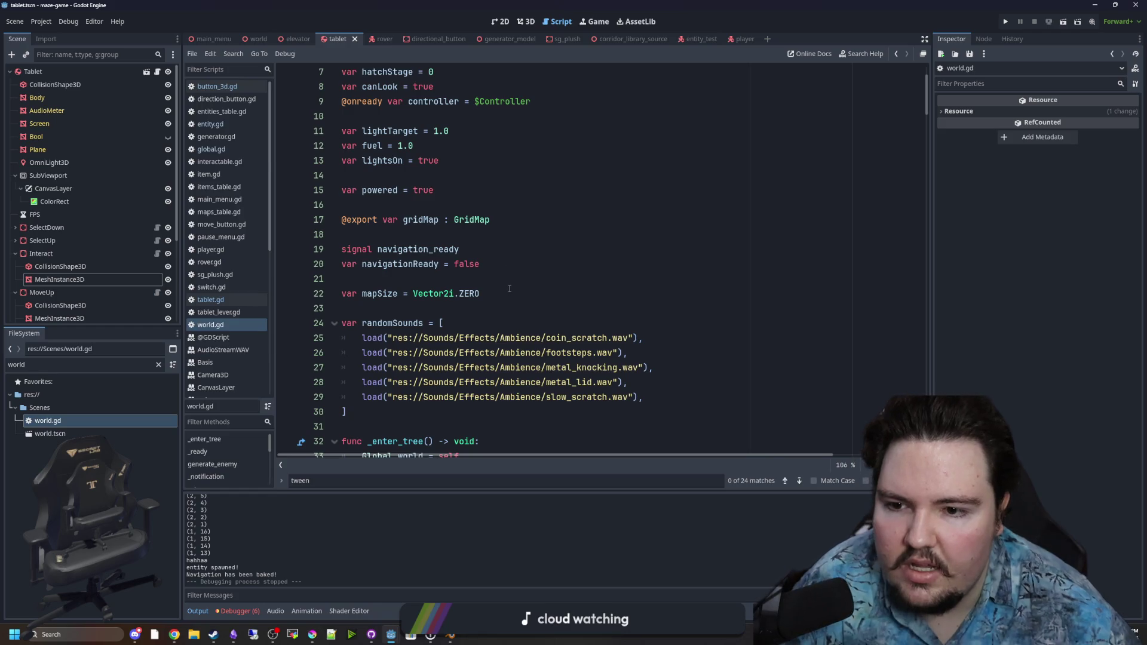
pyautogui.click(510, 289)
pyautogui.scroll(2, 510, 291)
pyautogui.press('Return')
pyautogui.press('Return')
pyautogui.write('var ')
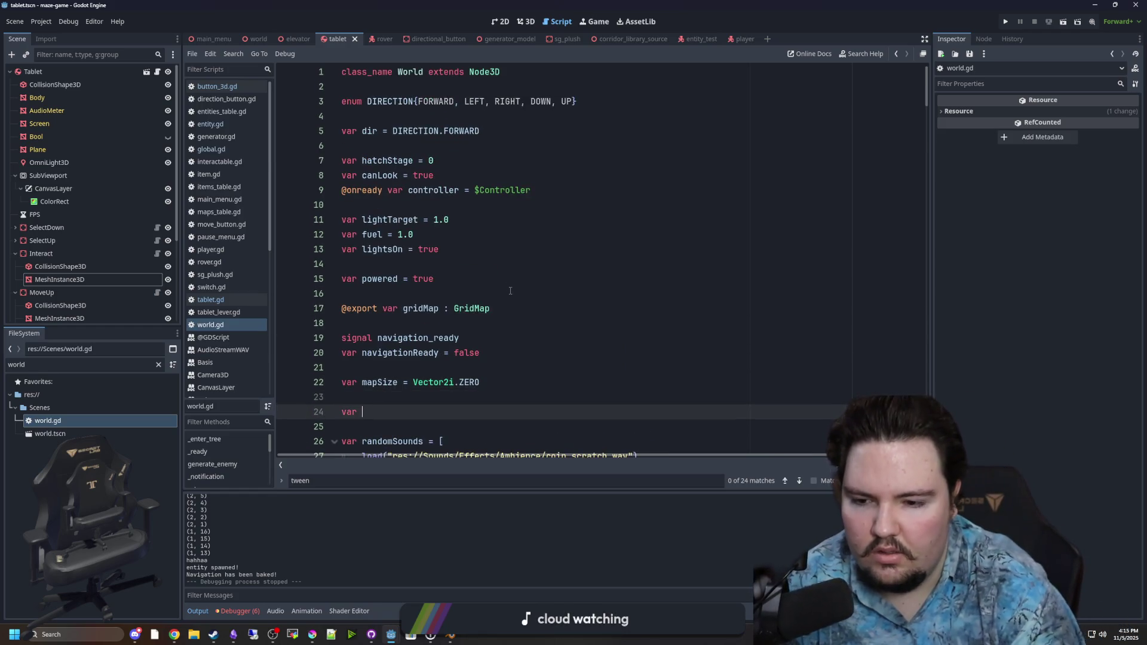
pyautogui.write('activeRove3r')
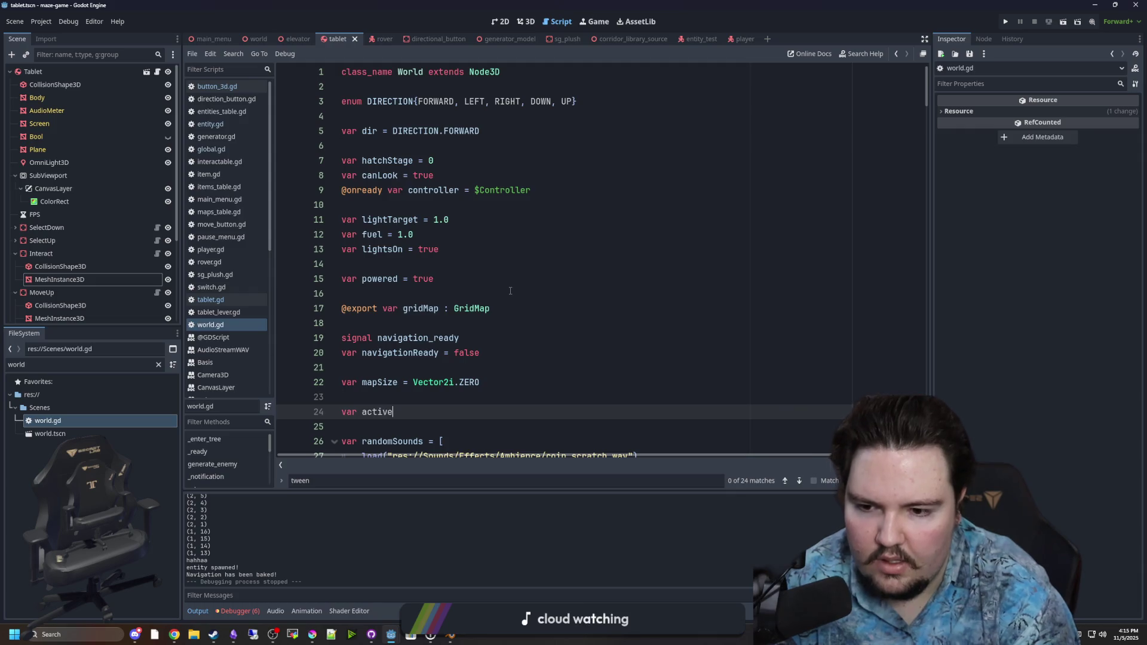
pyautogui.press('BackSpace')
pyautogui.press('BackSpace')
pyautogui.write('rs')
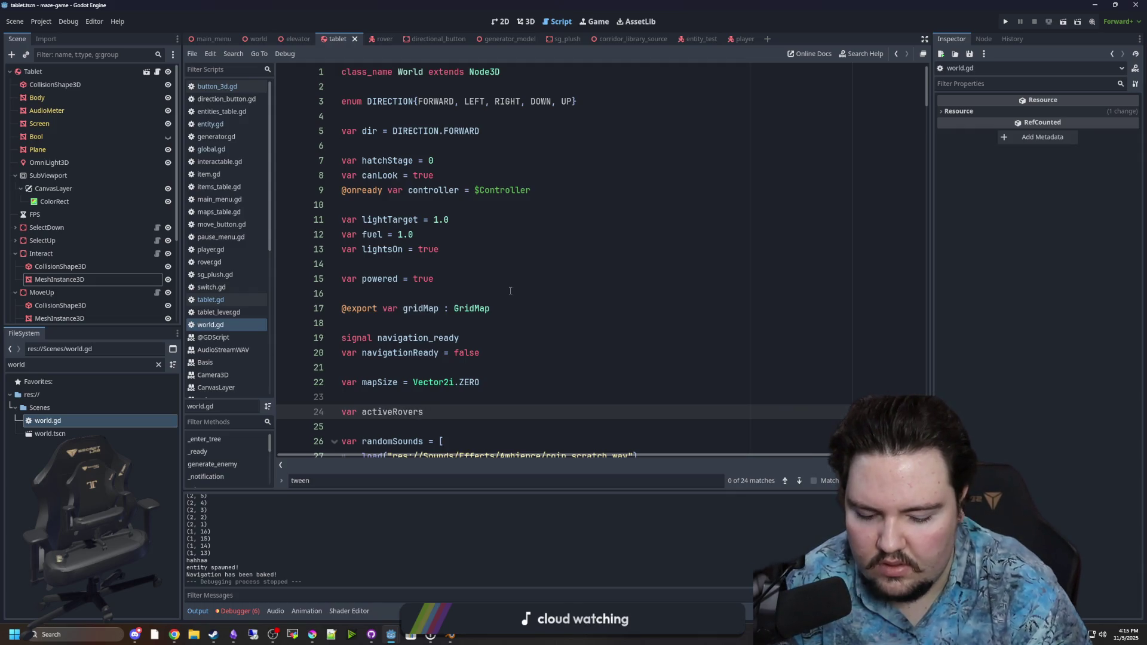
pyautogui.write(' = []')
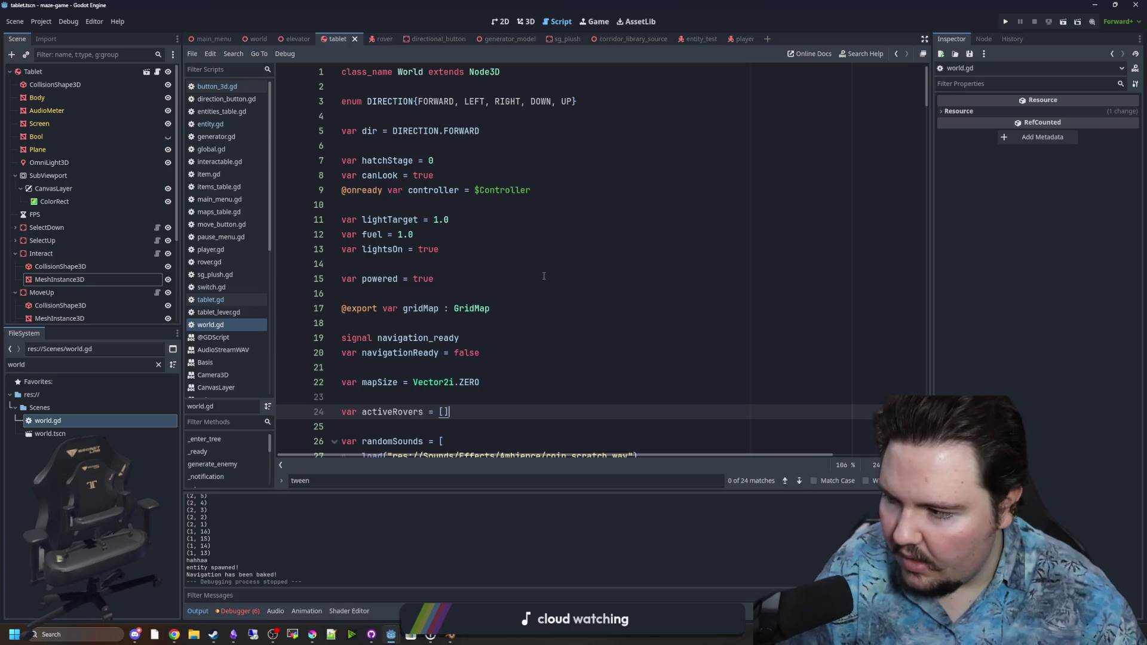
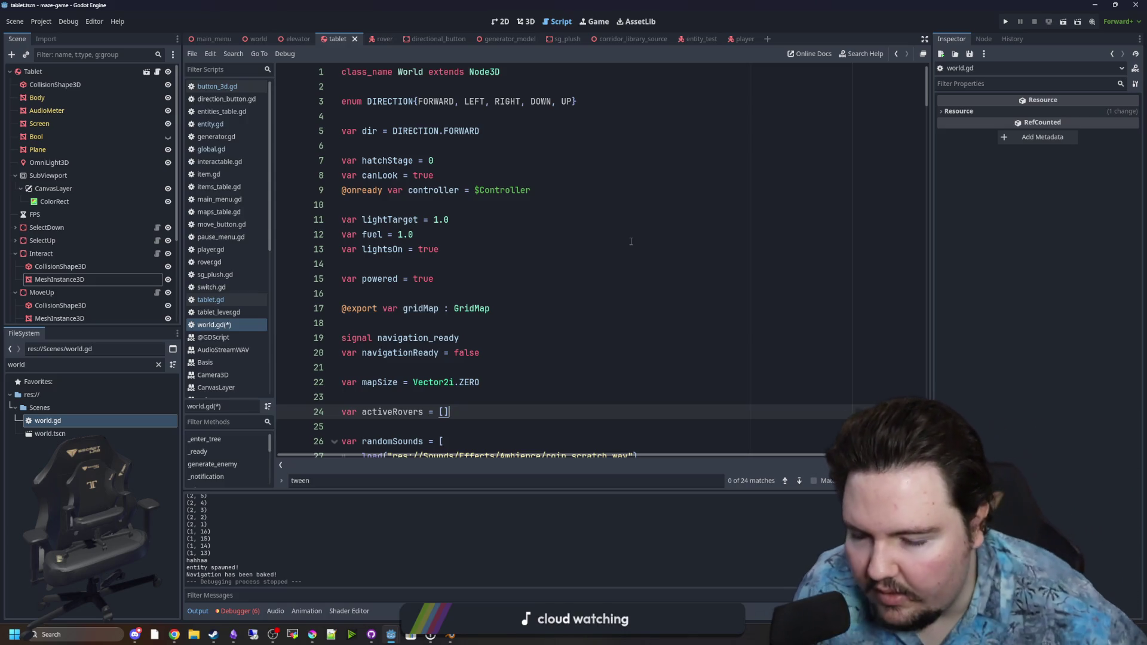
# Type activeRovers in world.gd as Array[Rover] and save the script
pyautogui.scroll(-2, 472, 399)
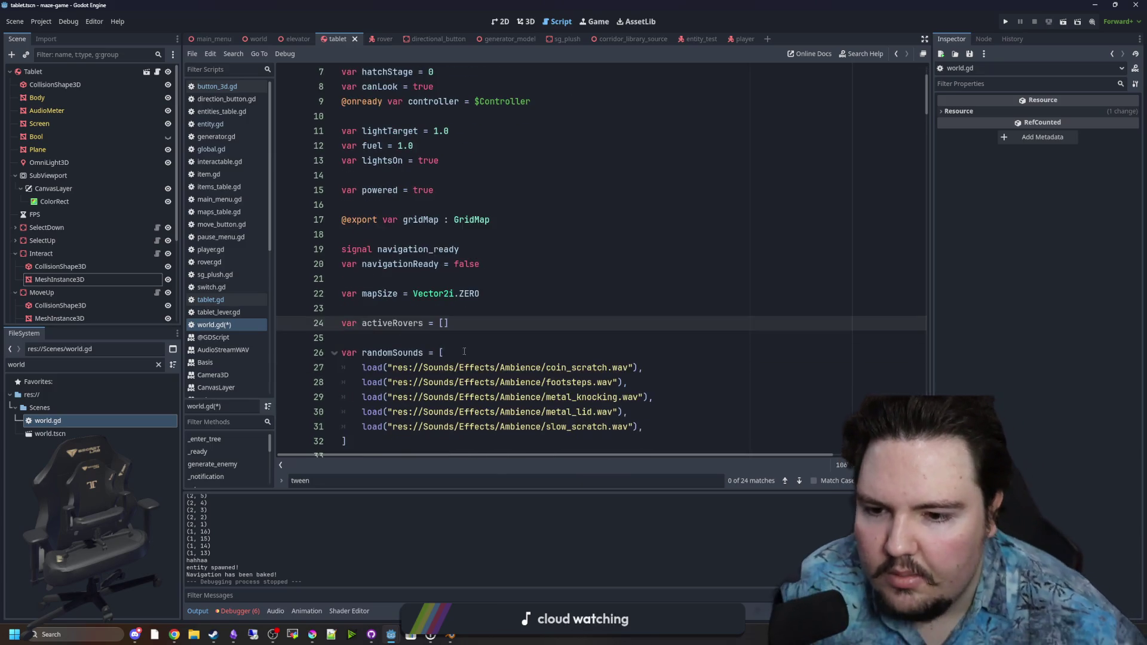
pyautogui.write(': Array')
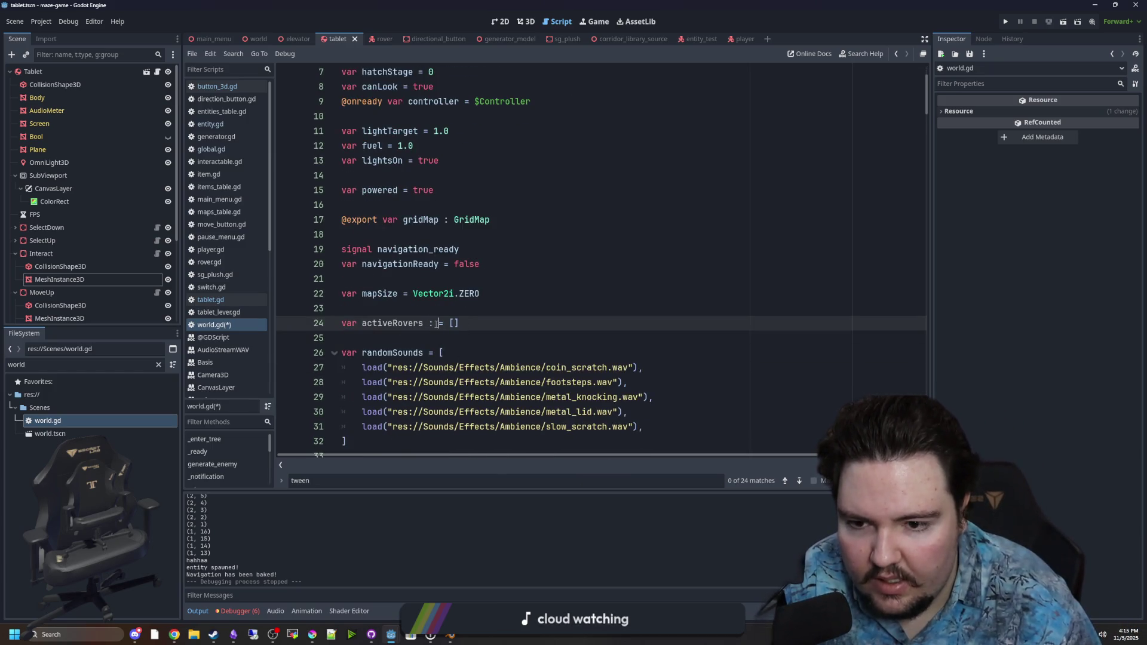
pyautogui.write('[] ')
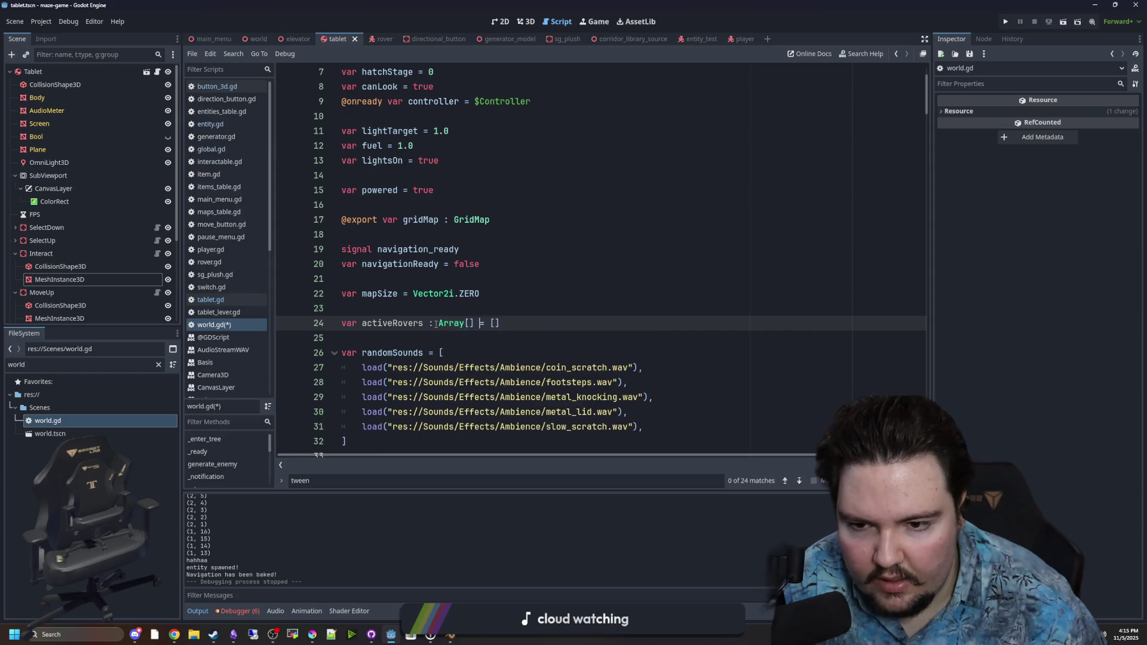
pyautogui.write('Rover')
pyautogui.scroll(2, 565, 289)
pyautogui.click(565, 289)
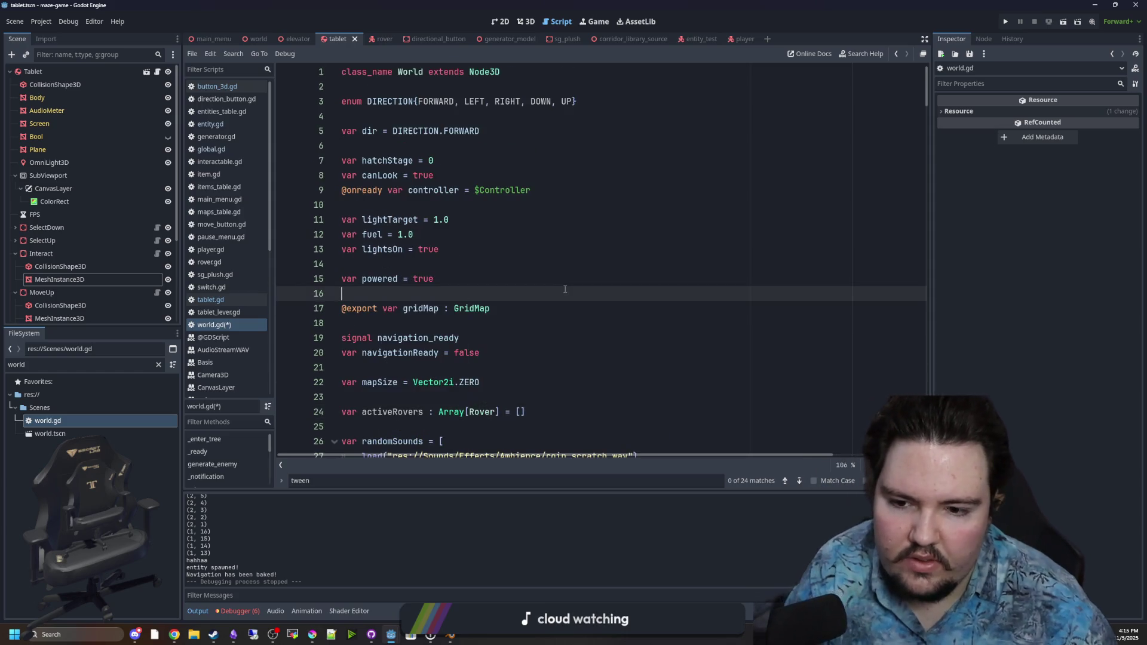
pyautogui.doubleClick(392, 412)
pyautogui.click(422, 412)
pyautogui.hotkey('ctrl', 's')
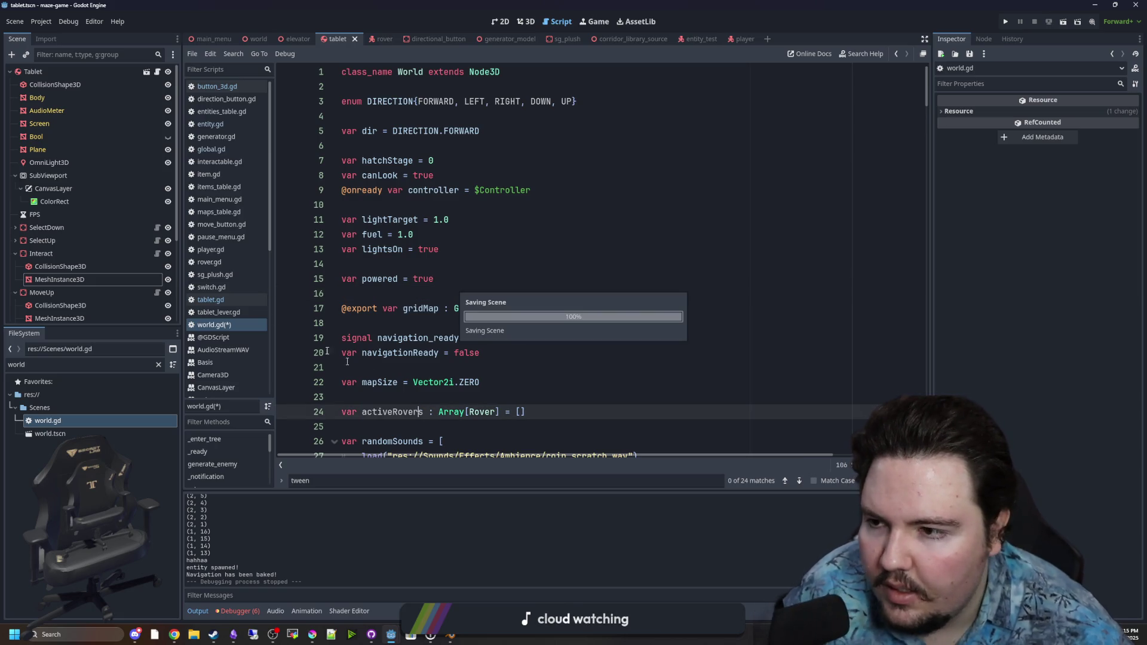
# Find and open rover.gd using the FileSystem filter 'rover'
pyautogui.click(159, 365)
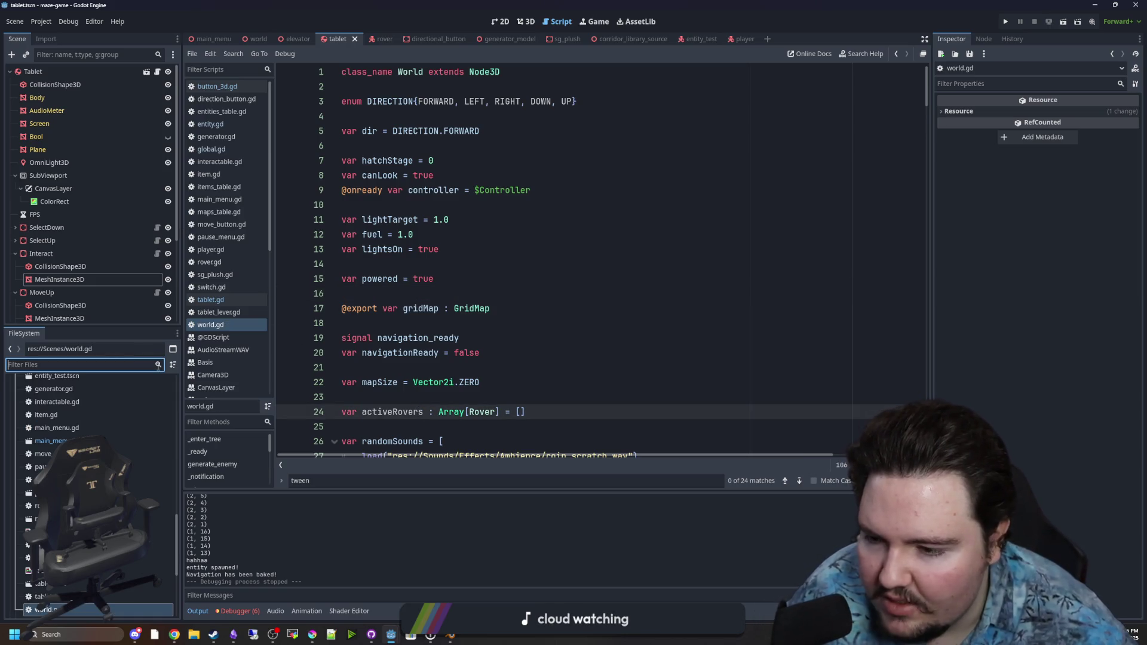
pyautogui.write('rover')
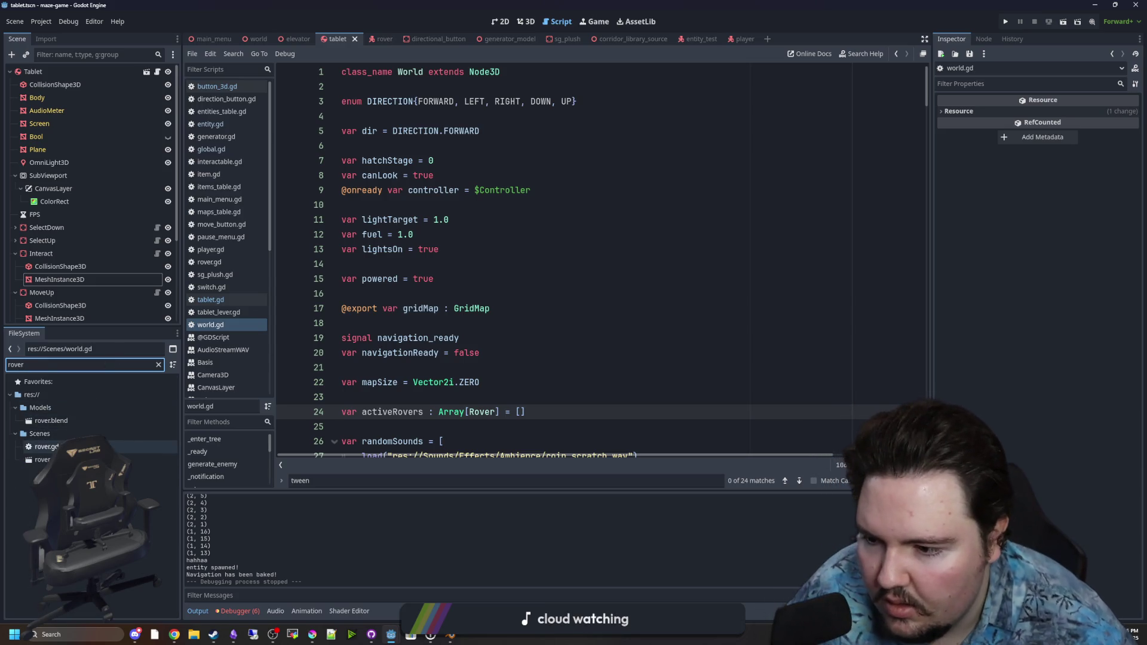
pyautogui.doubleClick(120, 447)
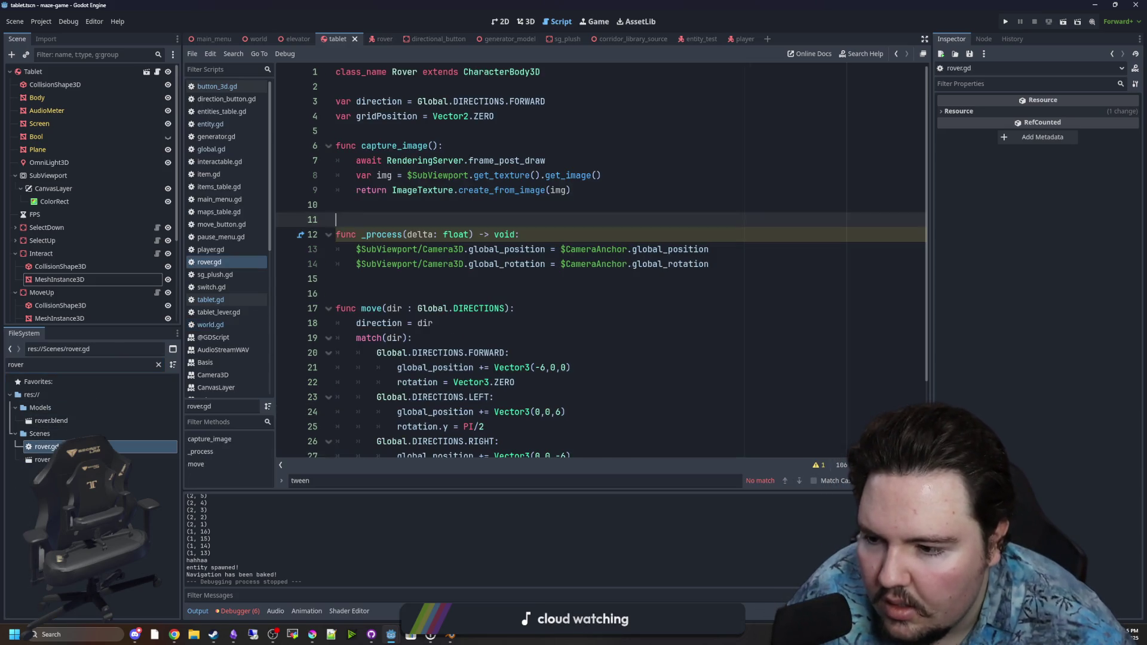
# Add a _ready() function to rover.gd calling Global.world.activeRovers.push_back(self)
pyautogui.click(408, 206)
pyautogui.press('Return')
pyautogui.press('Return')
pyautogui.press('Return')
pyautogui.press('Up')
pyautogui.write('fiu')
pyautogui.press('BackSpace')
pyautogui.press('BackSpace')
pyautogui.write('unc _ready() -> void:')
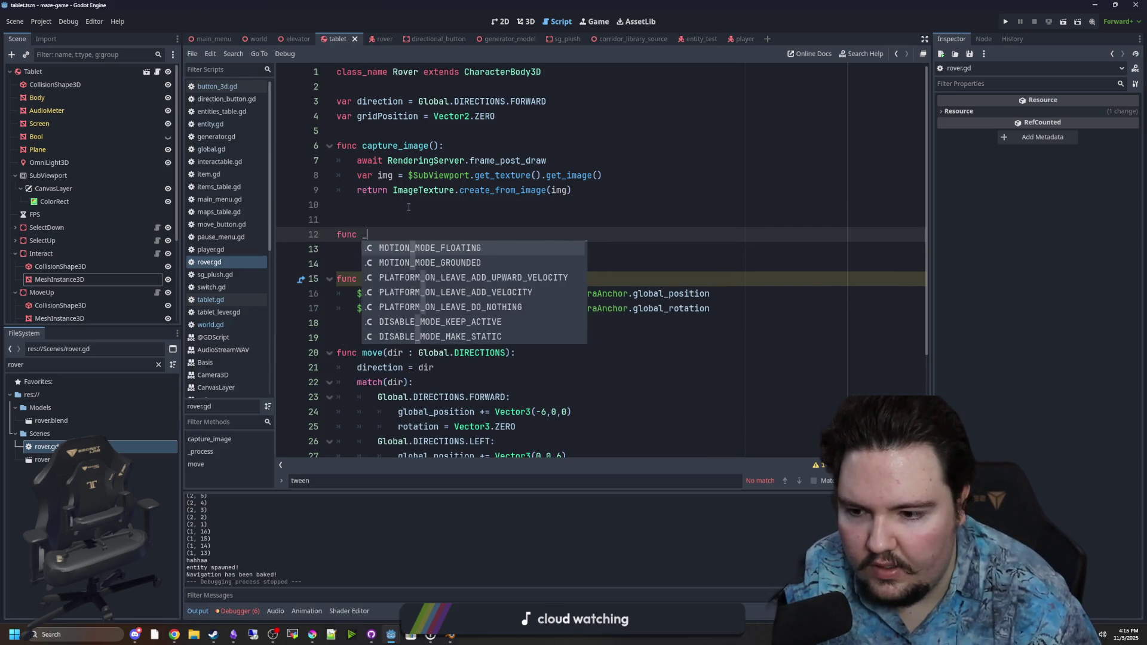
pyautogui.press('Return')
pyautogui.press('Return')
pyautogui.write('activeRovers')
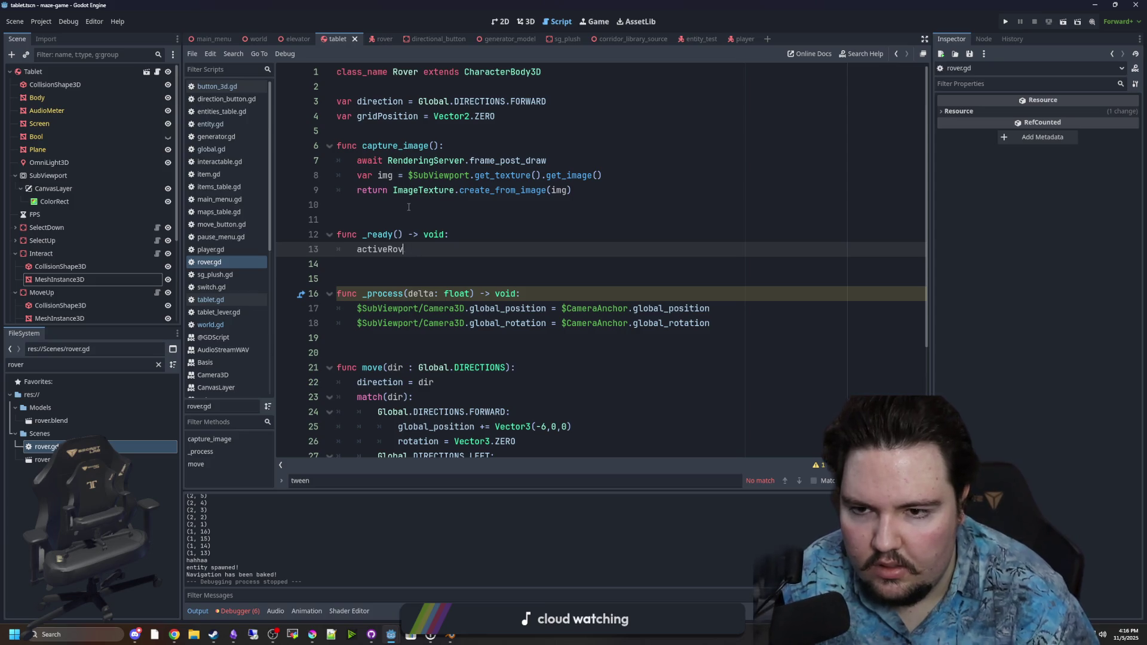
pyautogui.press('BackSpace')
pyautogui.press('BackSpace')
pyautogui.press('BackSpace')
pyautogui.write('Global.wo')
pyautogui.press('Return')
pyautogui.write('.')
pyautogui.press('Return')
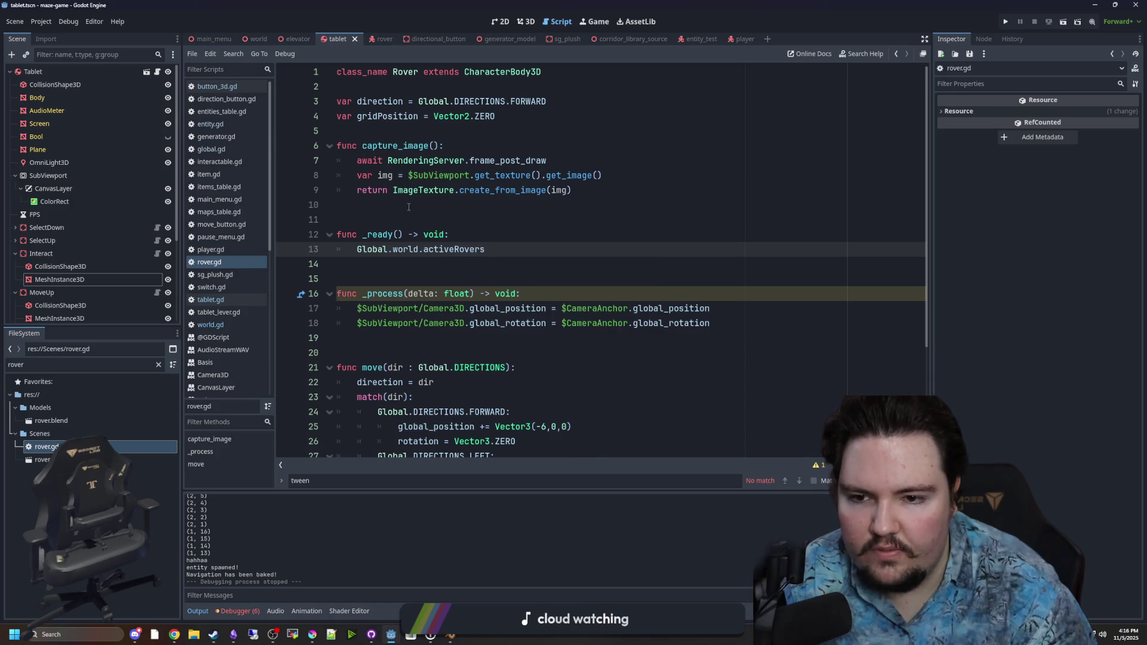
pyautogui.write('.piu')
pyautogui.write('sh')
pyautogui.press('Return')
pyautogui.write('self')
# Add a blank line before _ready and save rover.gd
pyautogui.click(409, 207)
pyautogui.press('Return')
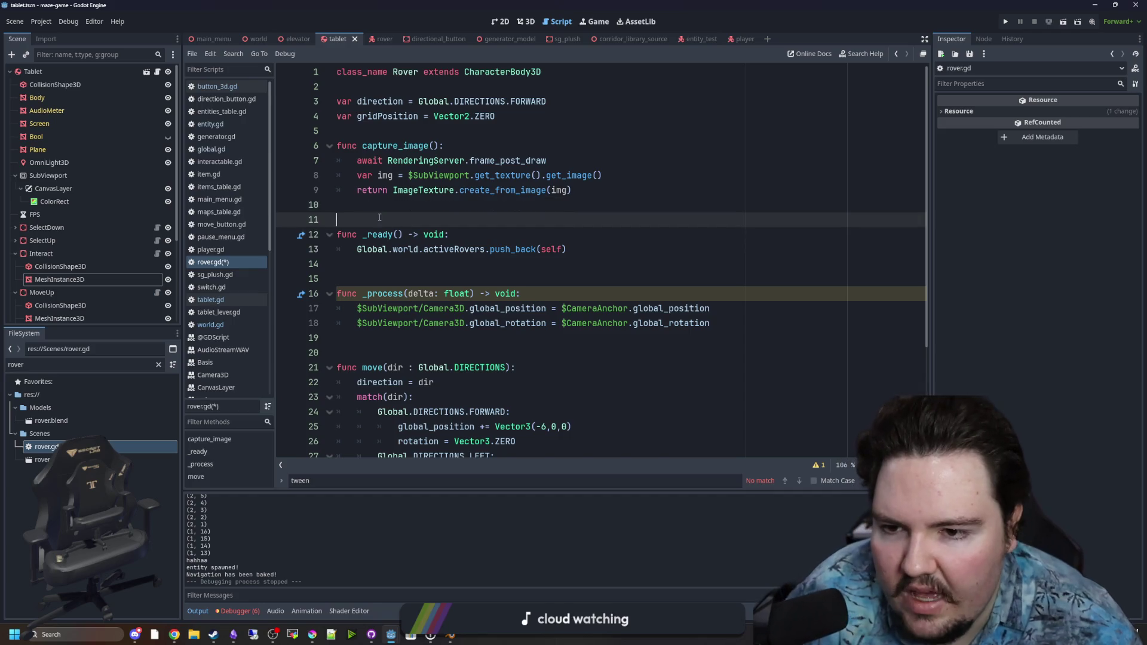
pyautogui.hotkey('ctrl', 's')
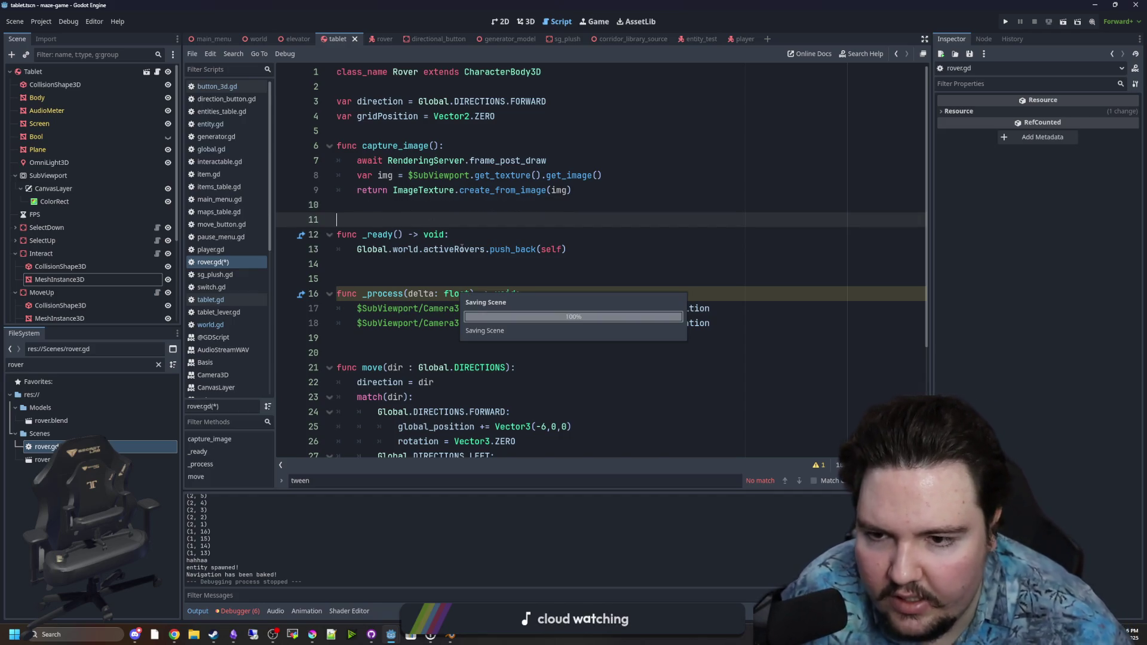
pyautogui.moveTo(486, 248); pyautogui.dragTo(357, 249)
pyautogui.hotkey('ctrl', 's')
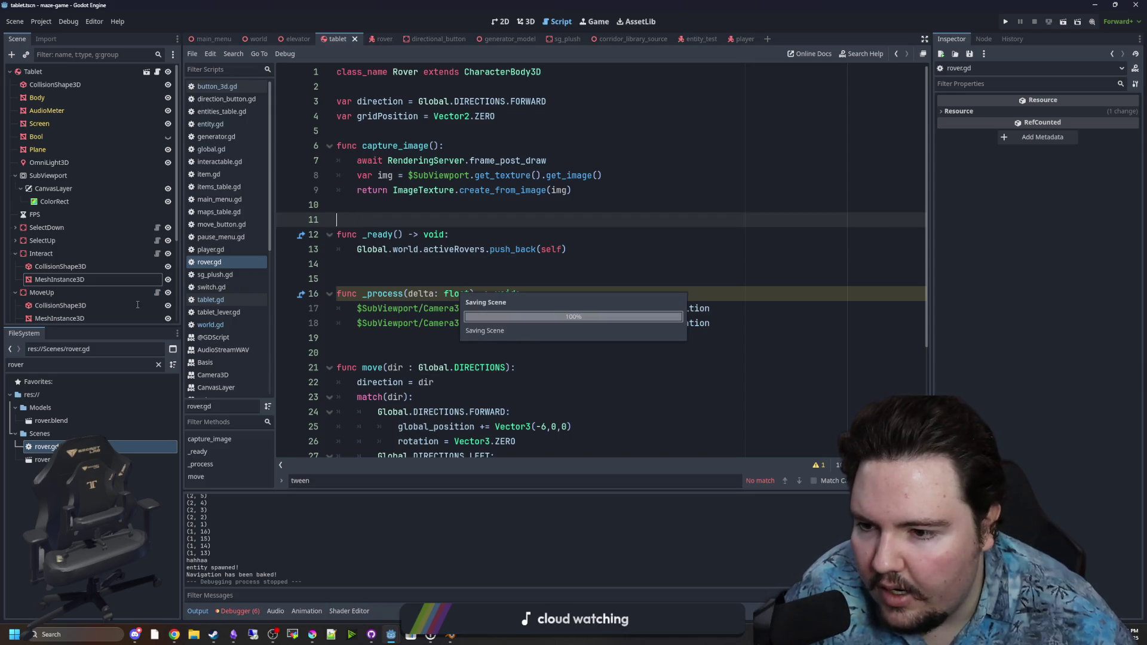
# Switch to tablet.gd and place the caret after the activeRover declaration
pyautogui.click(211, 299)
pyautogui.scroll(5, 426, 255)
pyautogui.click(478, 183)
# Declare var roverIndex : int = 0 below activeRover in tablet.gd and save
pyautogui.press('Up')
pyautogui.press('Return')
pyautogui.press('Return')
pyautogui.press('Up')
pyautogui.write('var roverIndex = 0')
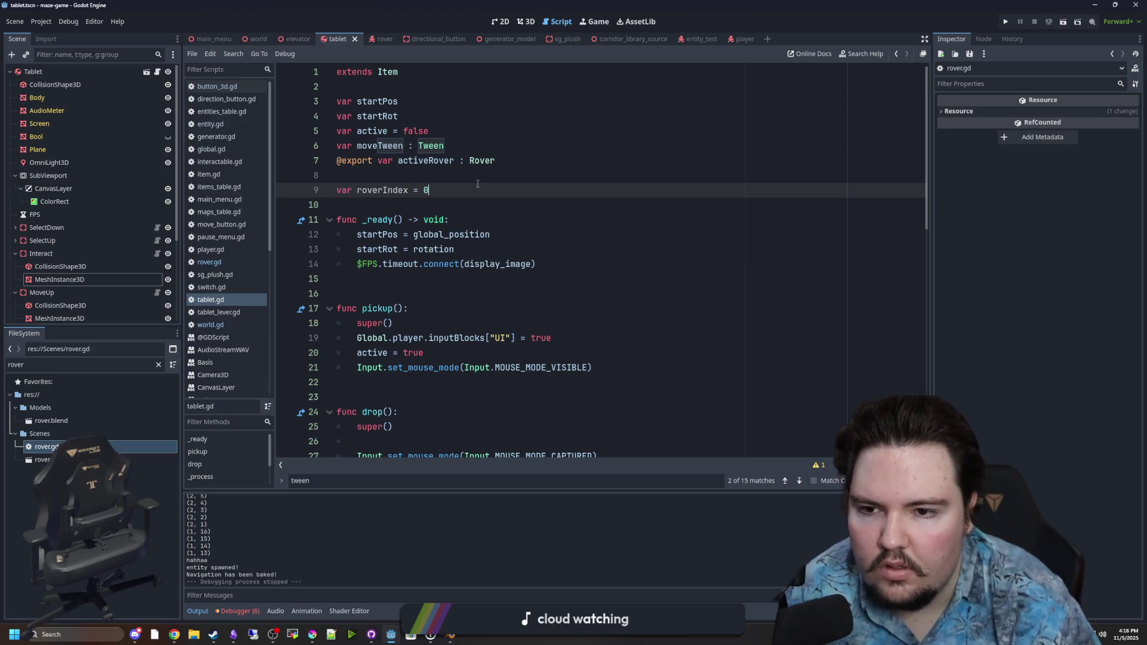
pyautogui.click(415, 190)
pyautogui.write(': int')
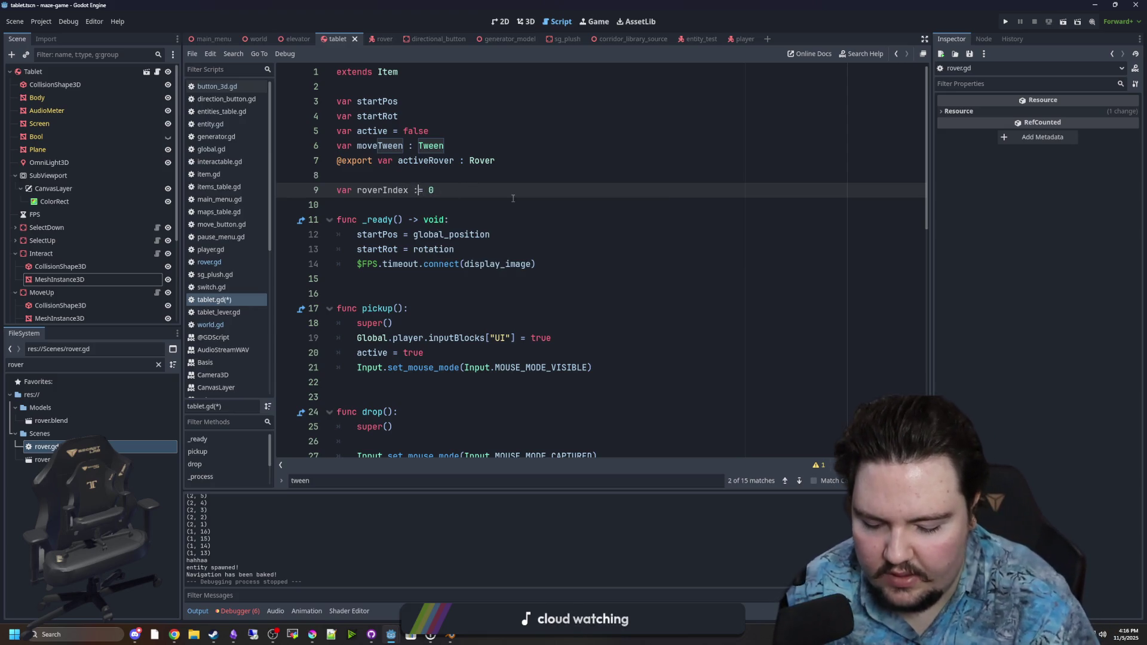
pyautogui.click(514, 199)
pyautogui.doubleClick(394, 190)
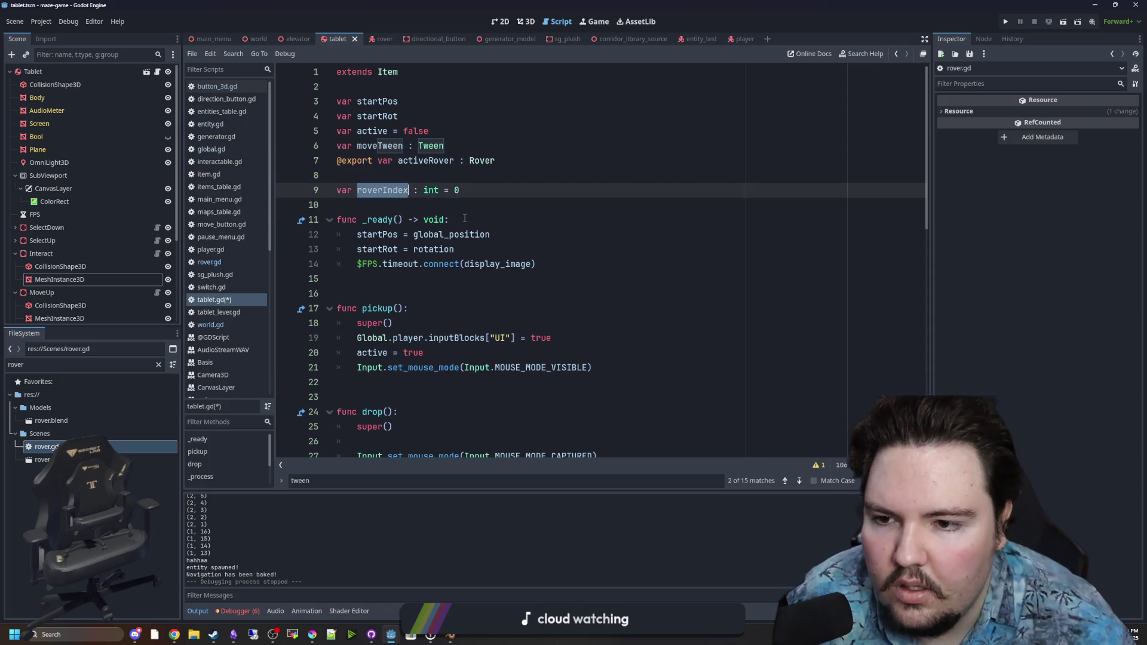
pyautogui.scroll(-1, 465, 219)
pyautogui.scroll(1, 465, 219)
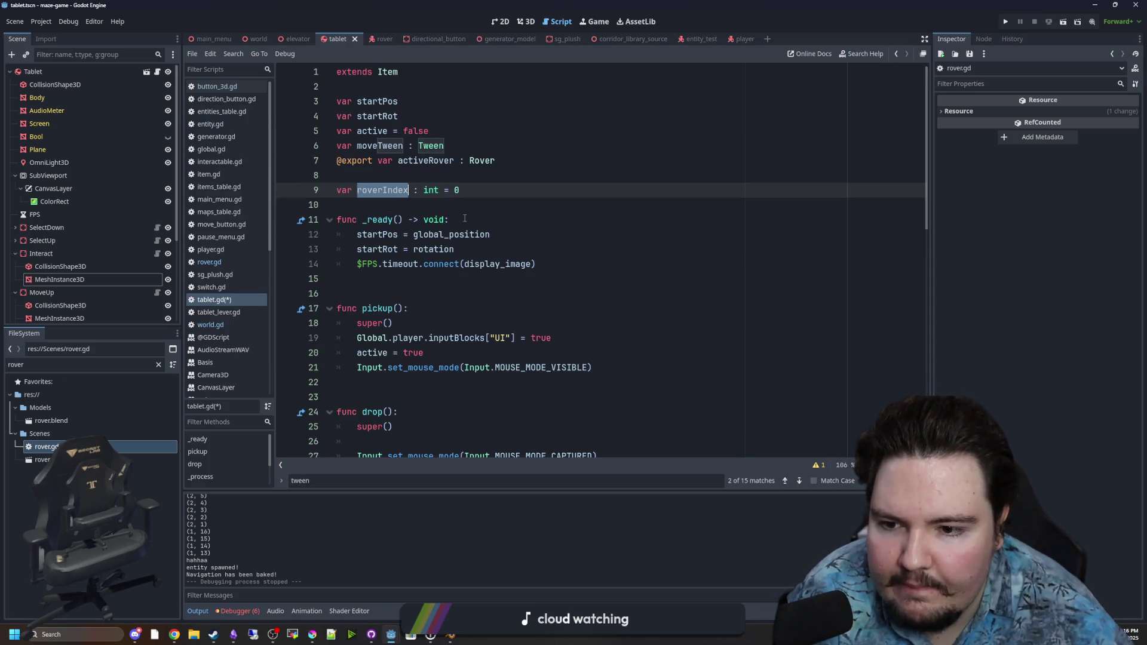
pyautogui.hotkey('ctrl', 's')
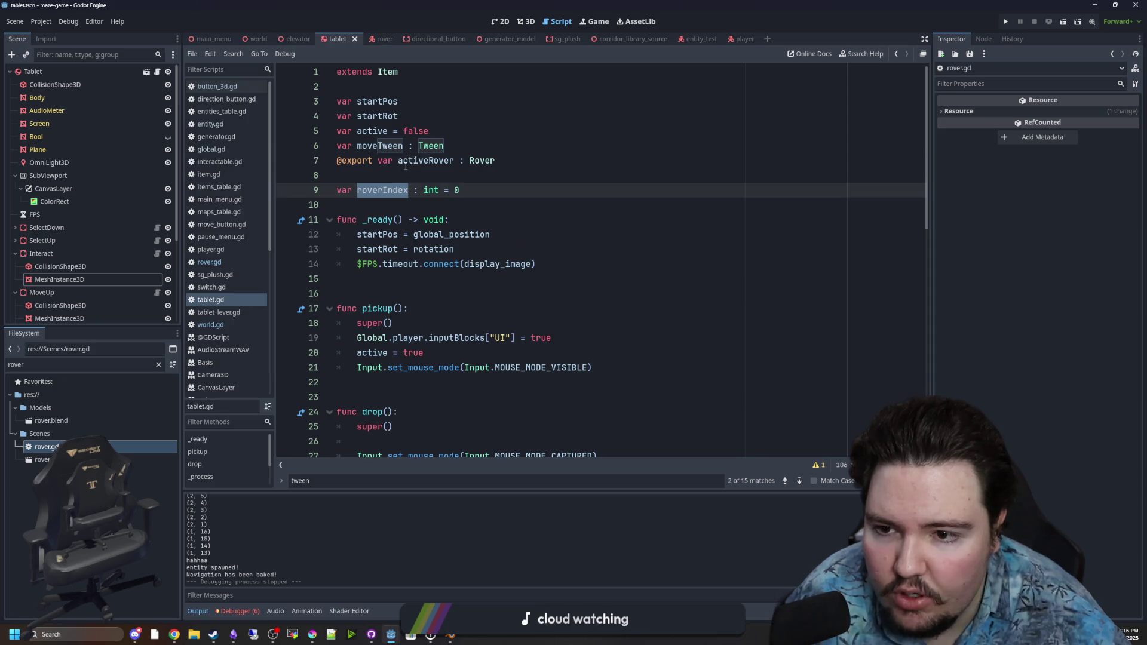
# Add a select_rover(index : int) function after _ready
pyautogui.moveTo(404, 161); pyautogui.dragTo(469, 161)
pyautogui.click(589, 279)
pyautogui.click(594, 263)
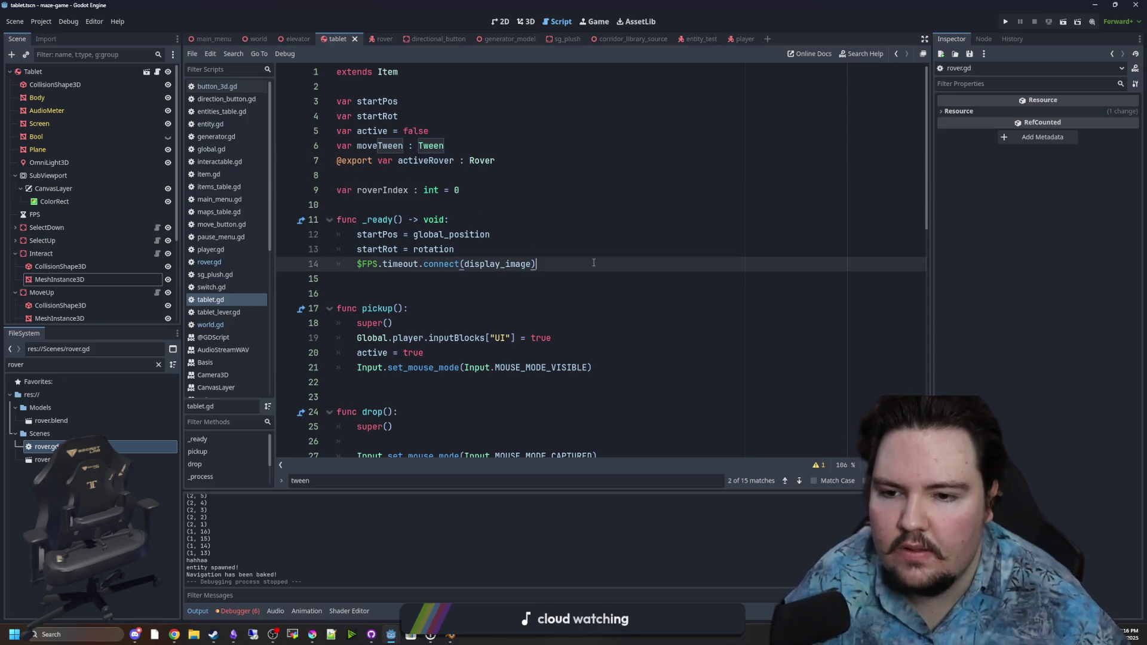
pyautogui.press('Return')
pyautogui.press('Return')
pyautogui.press('Return')
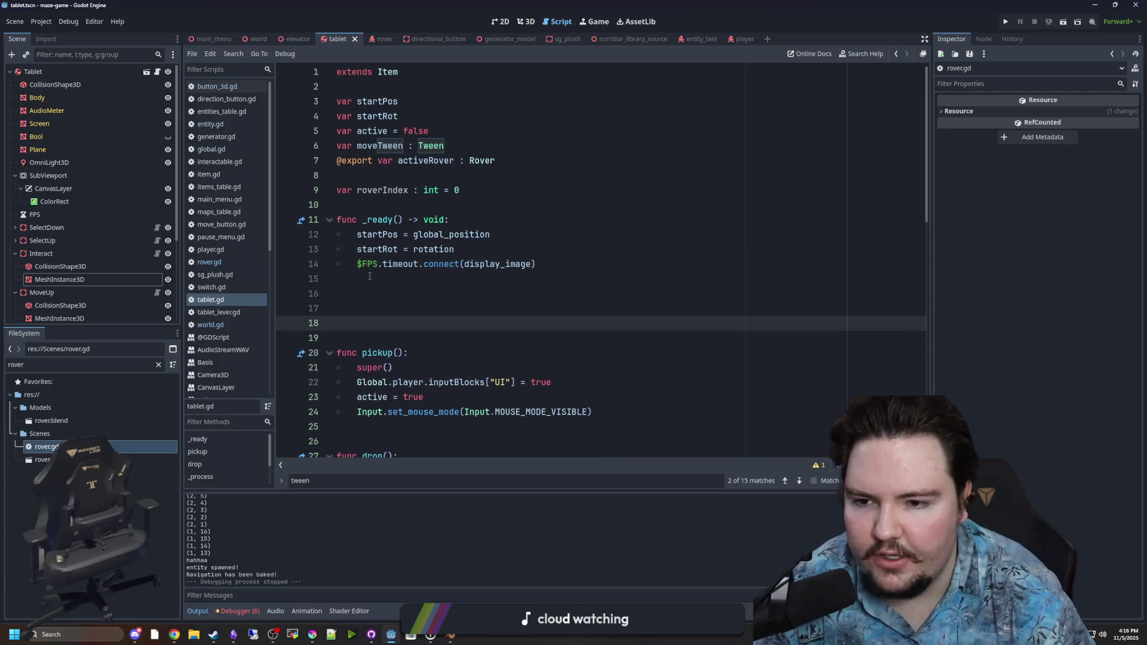
pyautogui.write('func select_rover():')
pyautogui.press('Return')
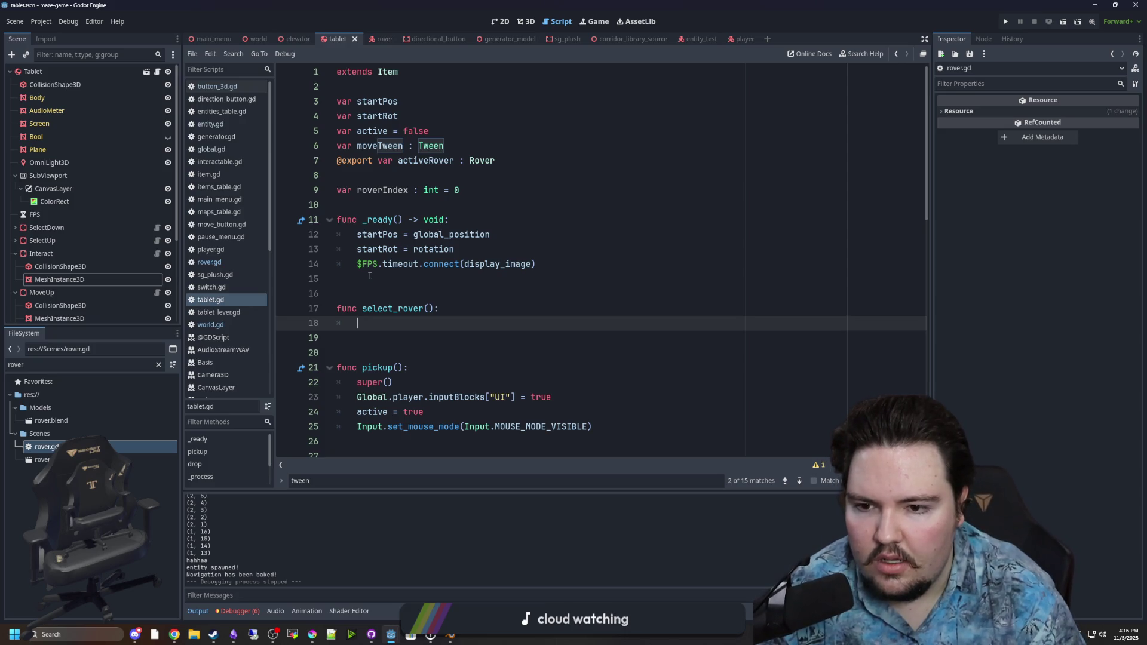
pyautogui.click(424, 309)
pyautogui.write('index : int')
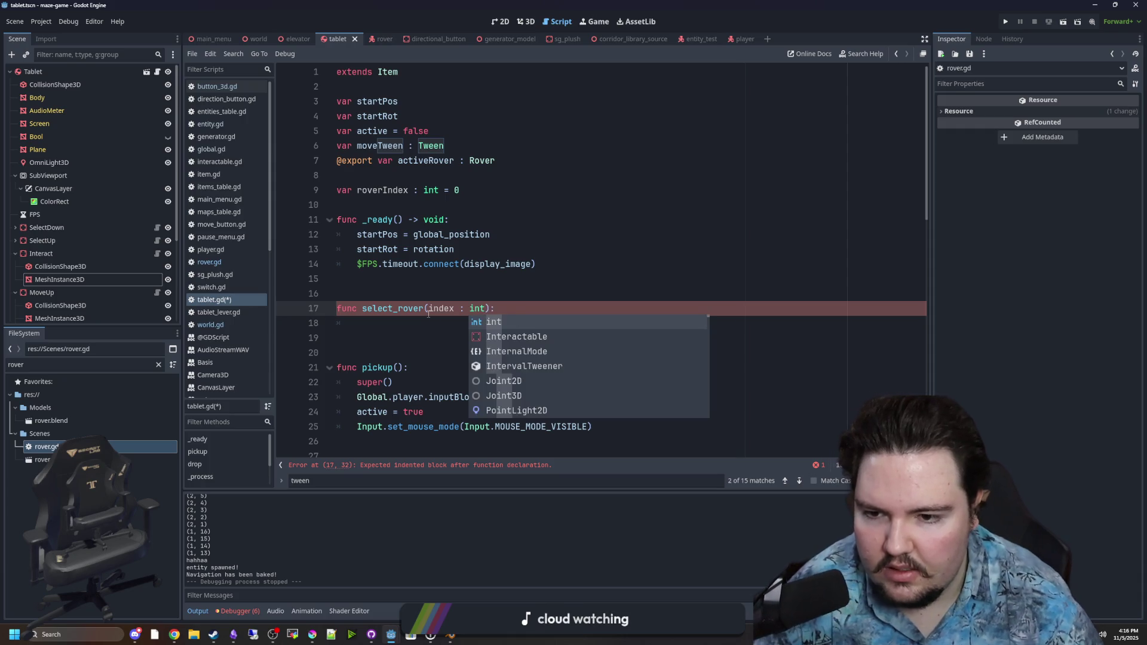
# Give select_rover the body activeRover = Global.world.activeRovers[index] and copy its name
pyautogui.click(405, 323)
pyautogui.write('lobal.world')
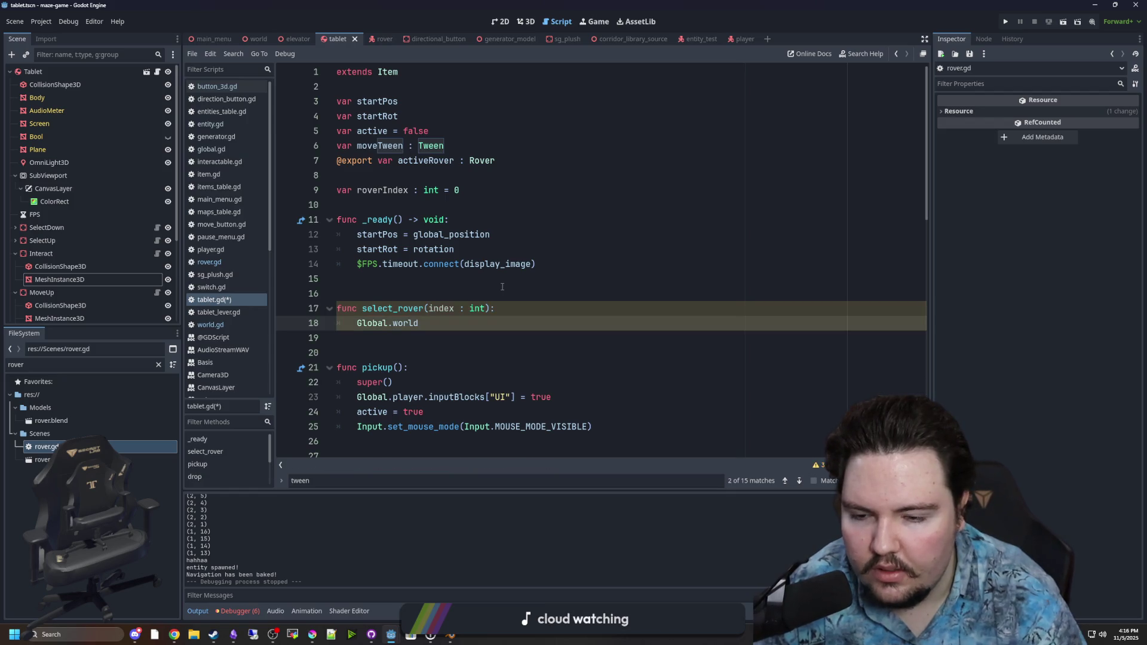
pyautogui.write('.activeRovers[')
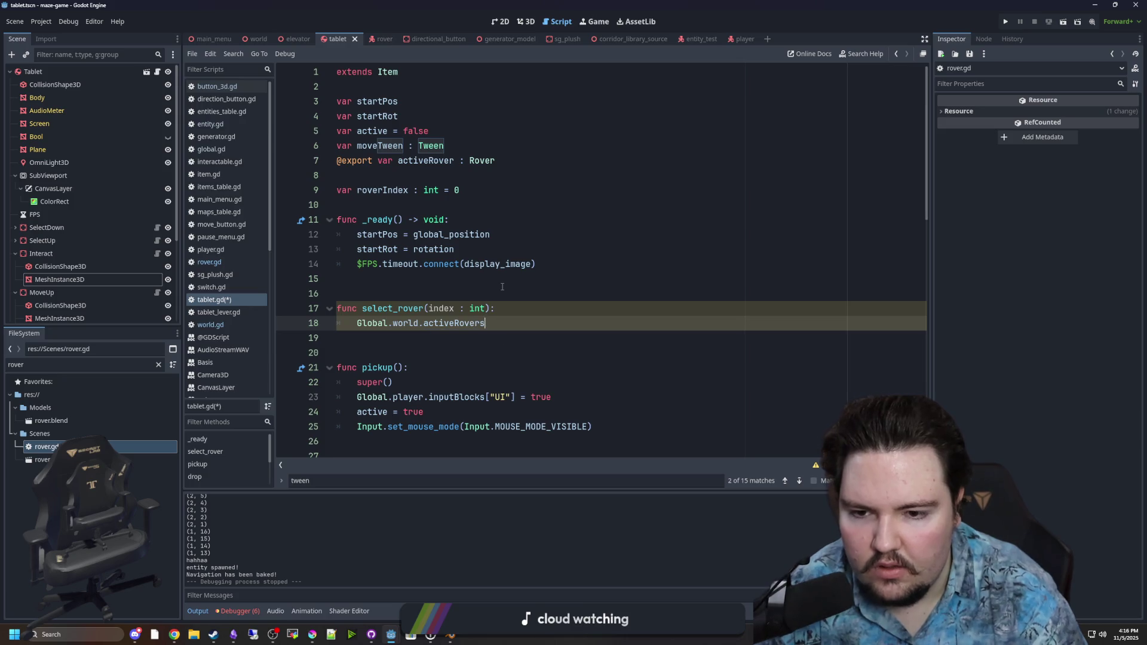
pyautogui.press('Down')
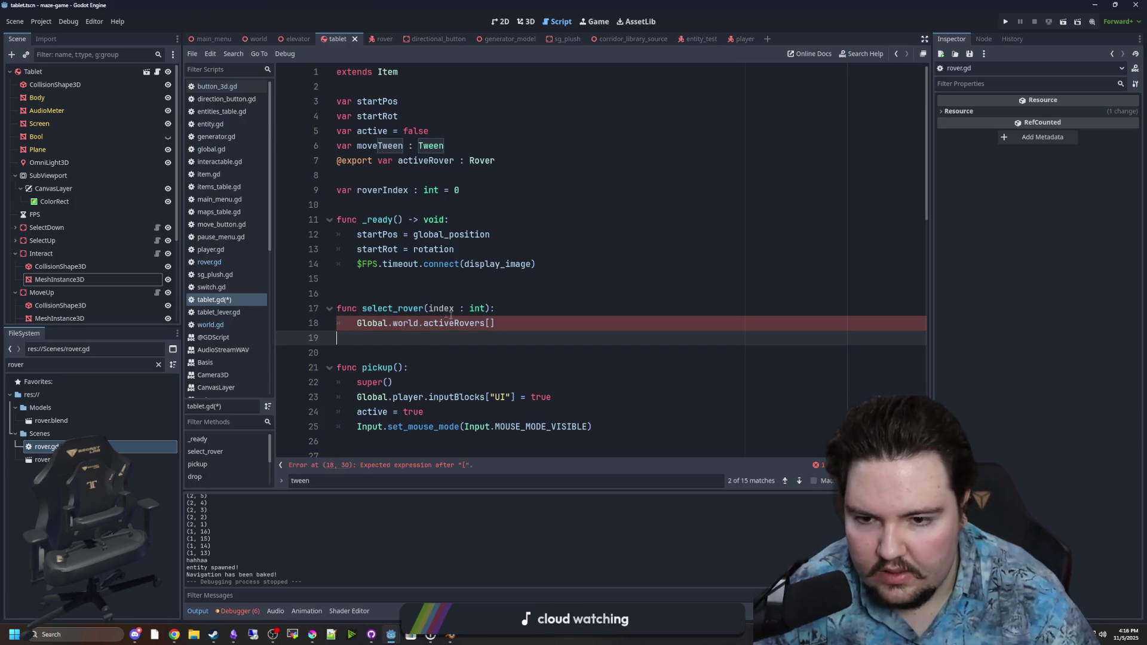
pyautogui.press('Up')
pyautogui.write('i')
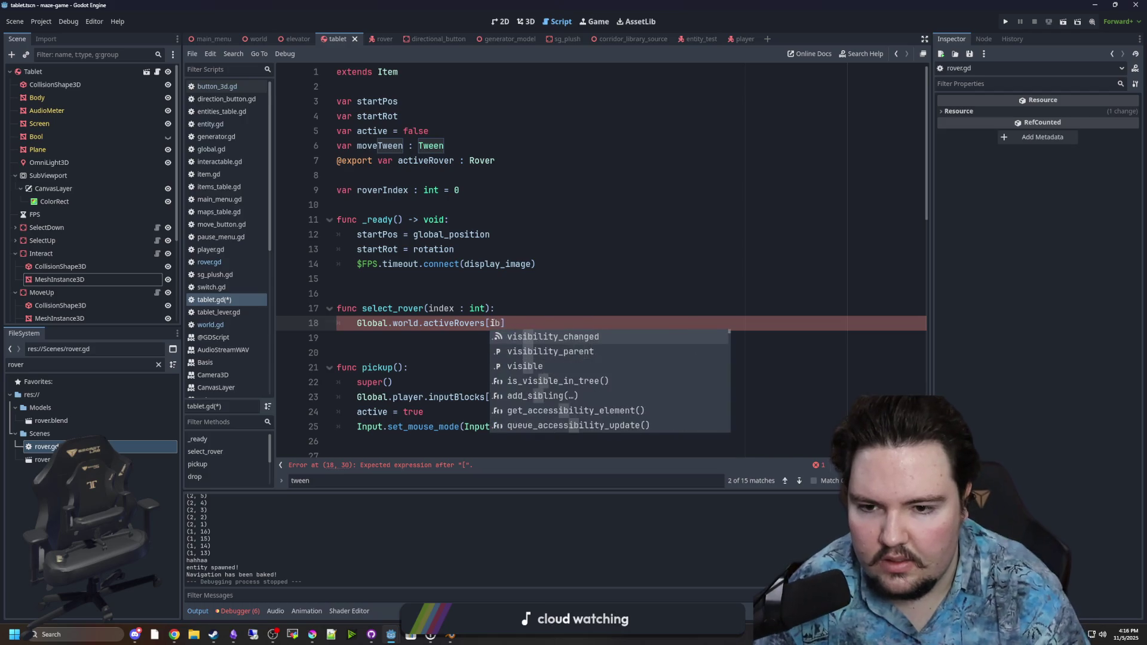
pyautogui.write('ndex')
pyautogui.press('Home')
pyautogui.write('activeRover =')
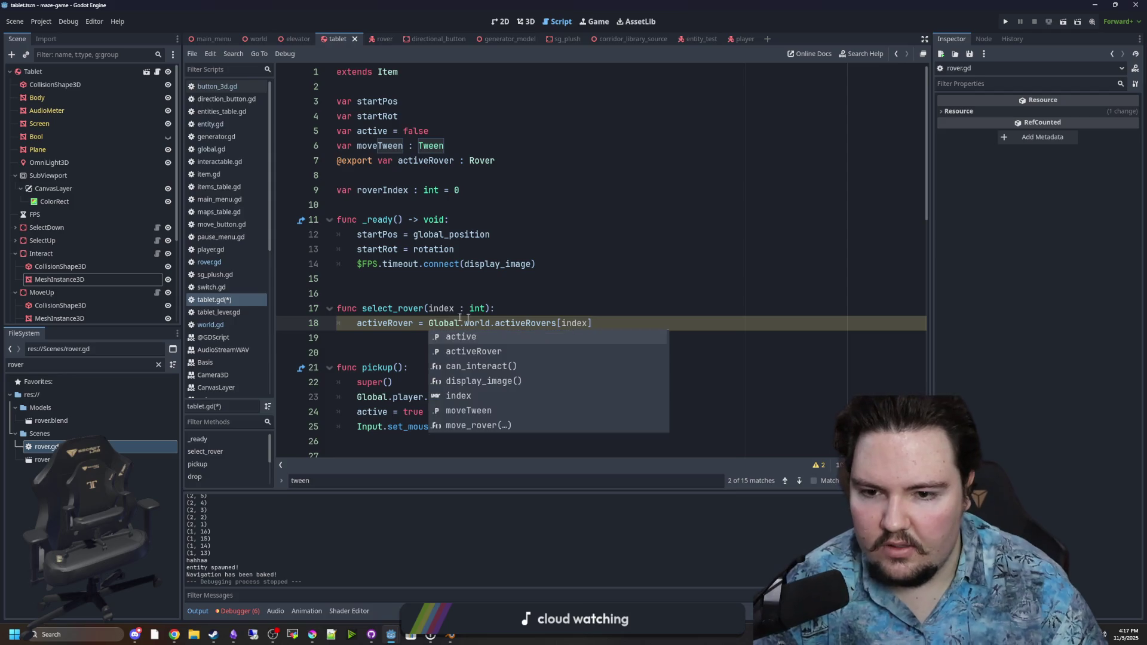
pyautogui.click(444, 296)
pyautogui.doubleClick(392, 309)
pyautogui.hotkey('ctrl', 'c')
pyautogui.click(565, 263)
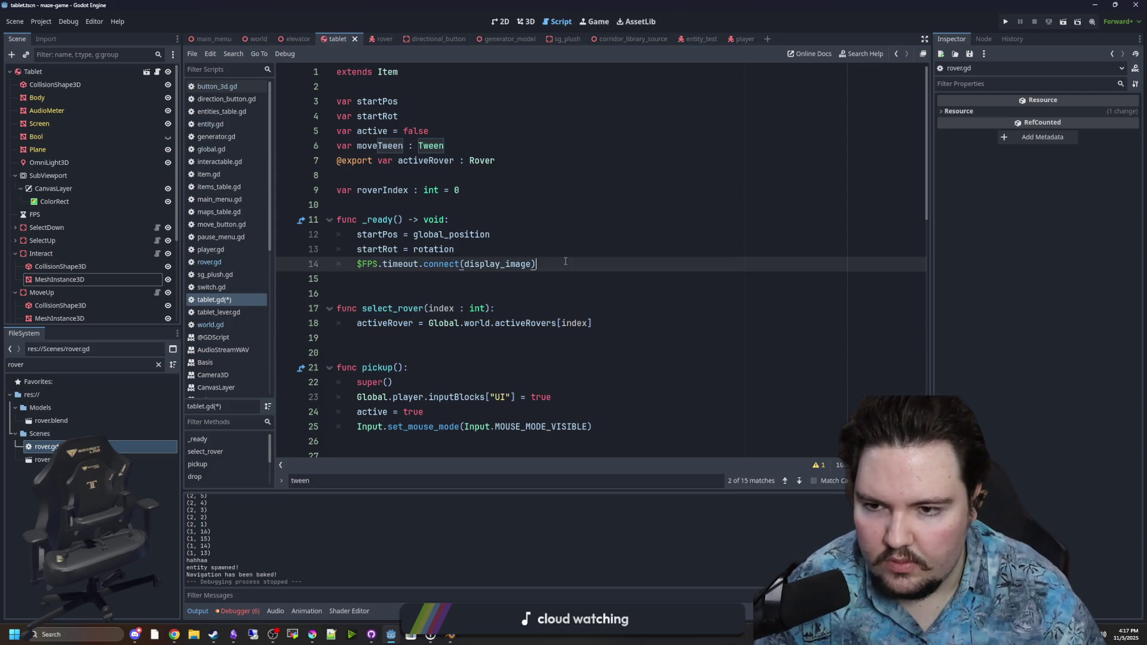
pyautogui.press('Return')
pyautogui.hotkey('ctrl', 'v')
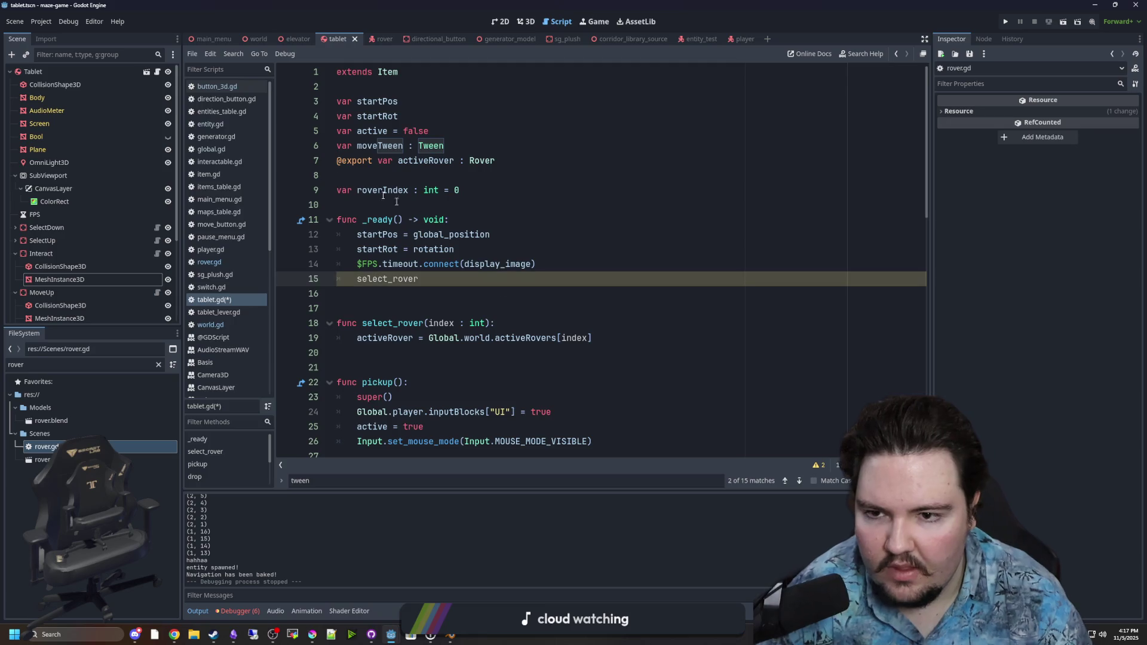
pyautogui.moveTo(381, 162); pyautogui.dragTo(337, 161)
pyautogui.press('BackSpace')
pyautogui.click(438, 279)
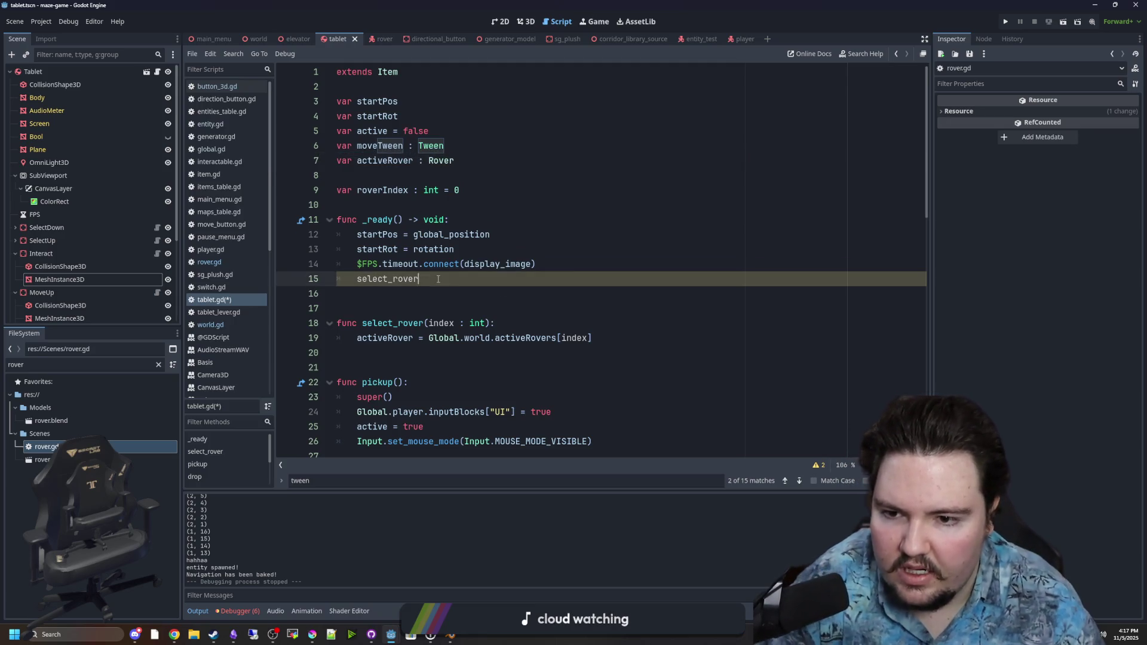
pyautogui.write('()roverIndex')
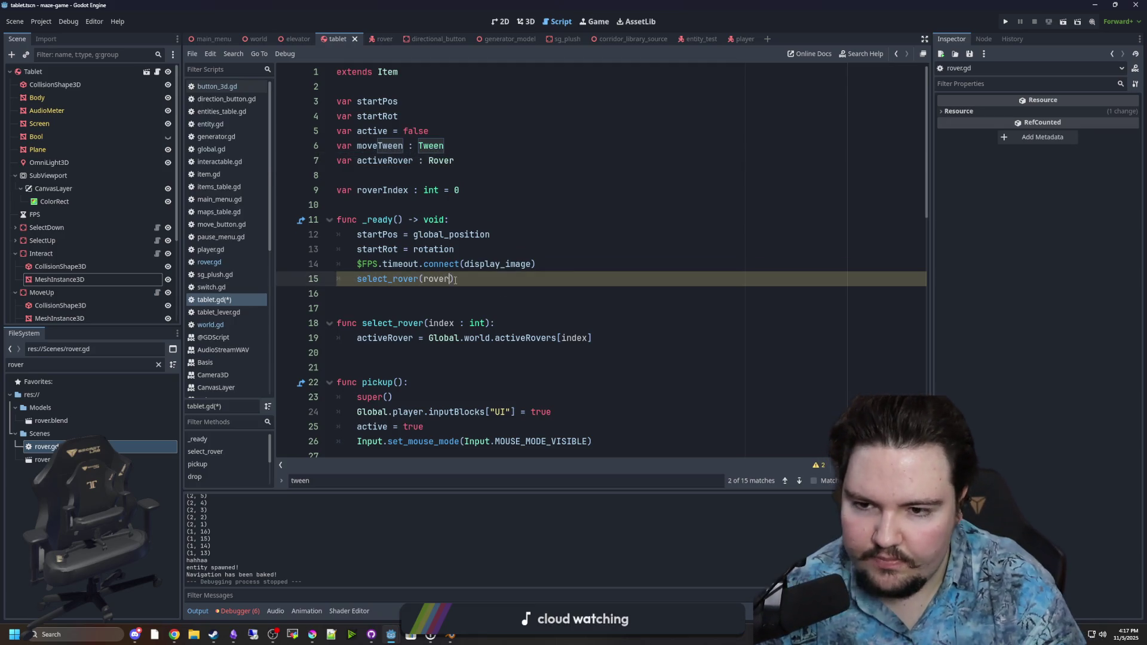
pyautogui.click(396, 290)
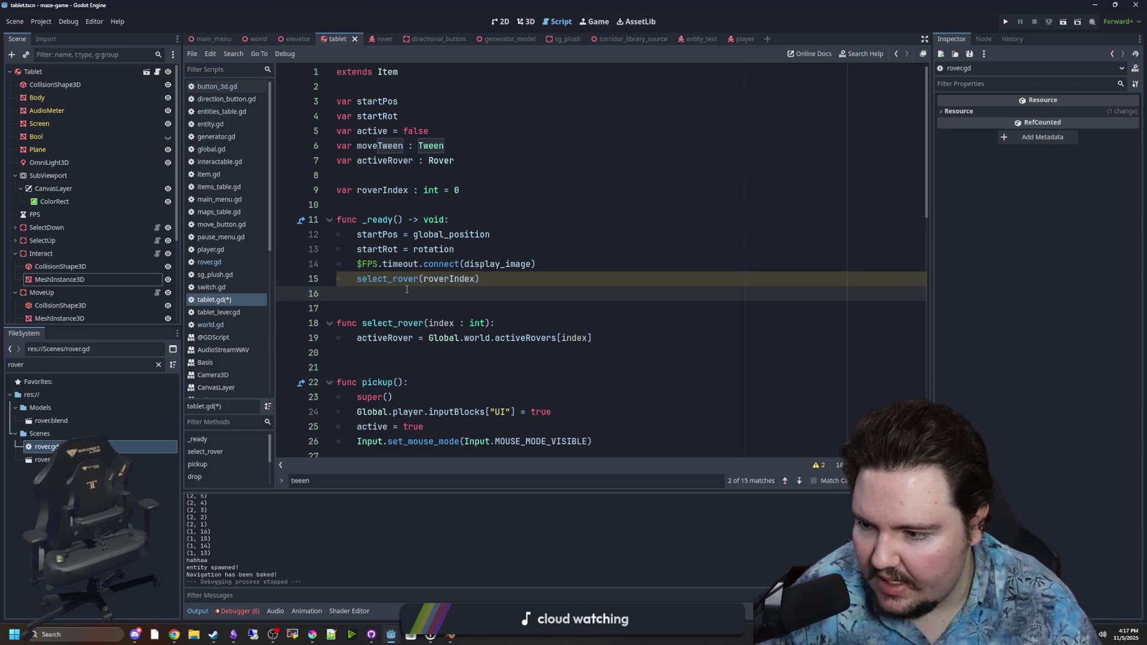
pyautogui.click(407, 290)
pyautogui.hotkey('ctrl', 's')
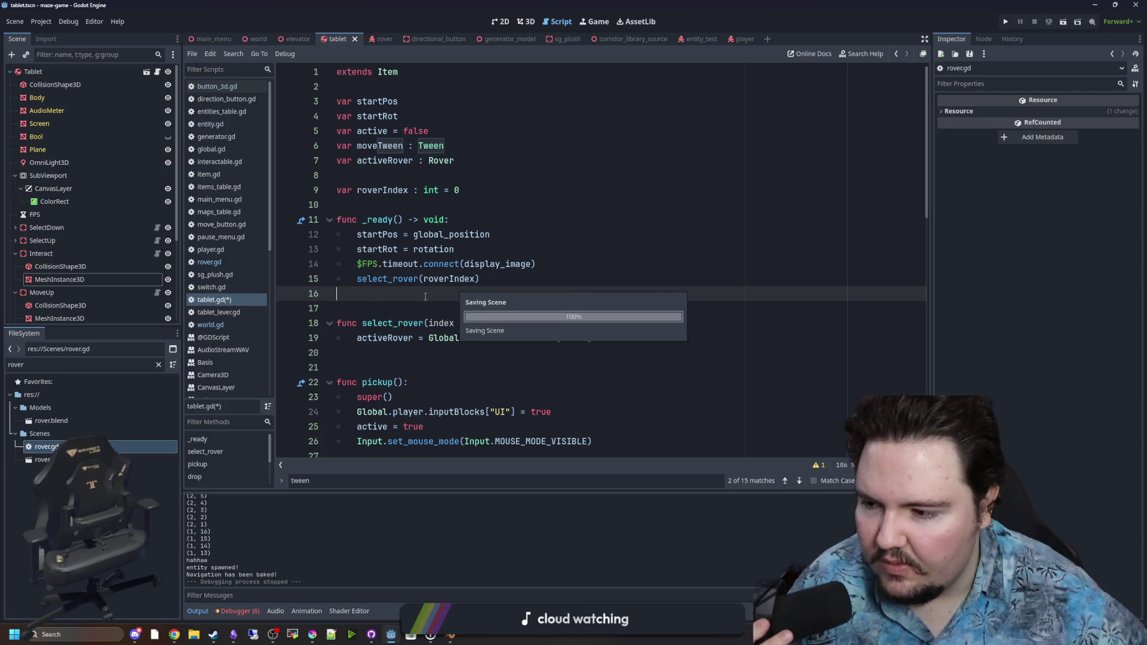
pyautogui.hotkey('ctrl', 's')
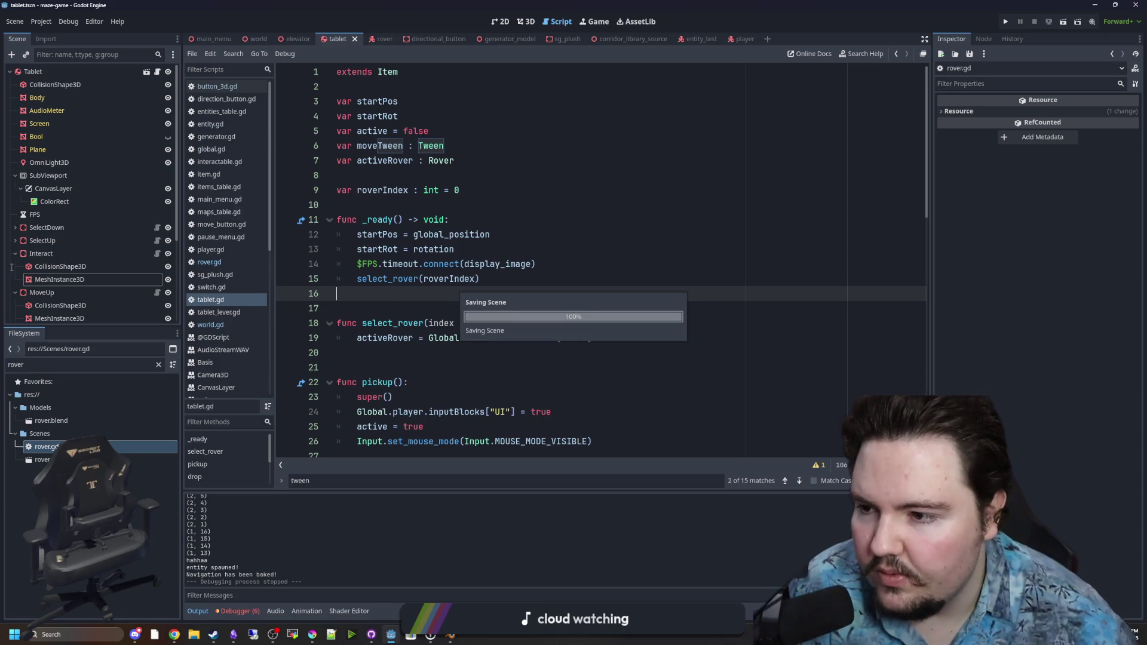
# Collapse the Interact and MoveUp nodes, save, and show the SelectUp button's signals
pyautogui.click(14, 253)
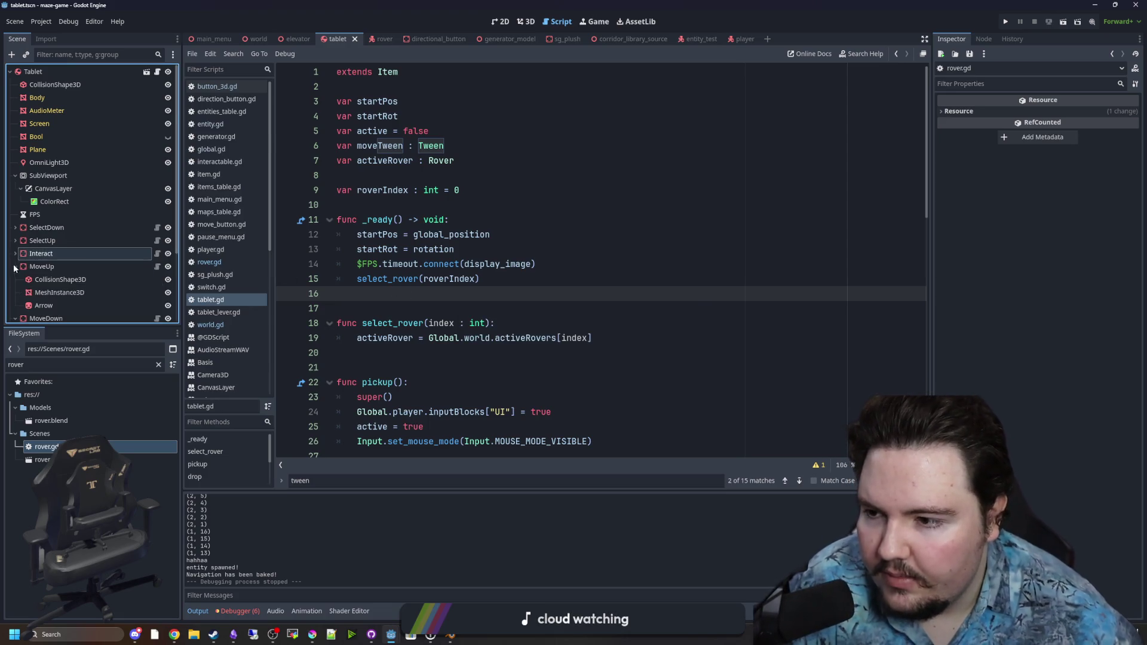
pyautogui.click(15, 266)
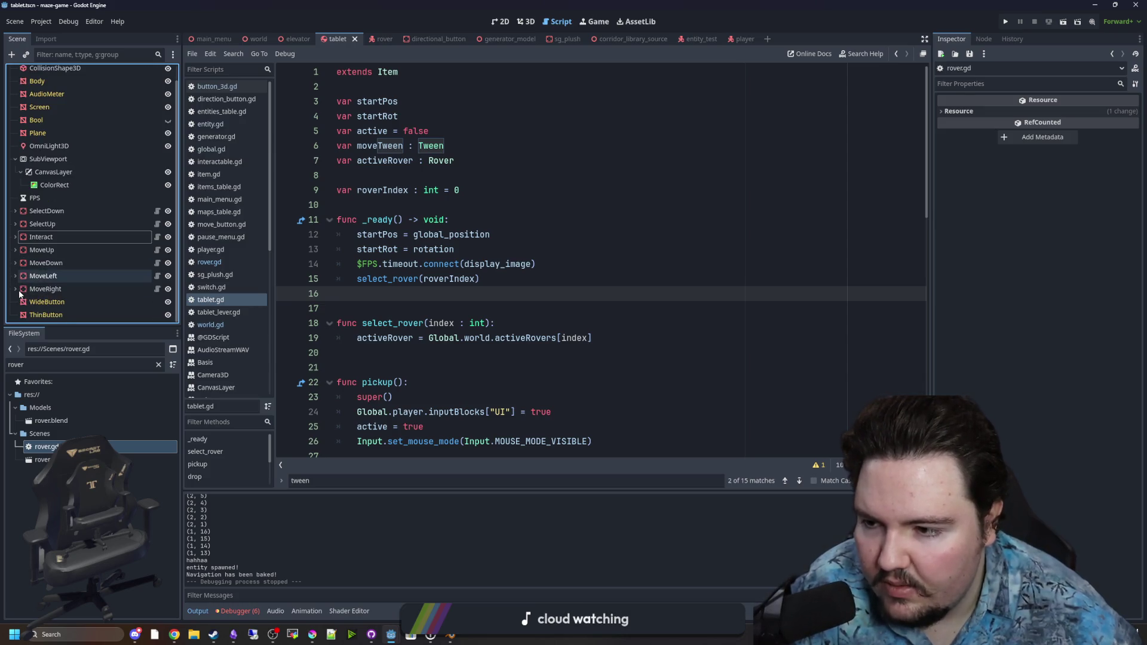
pyautogui.scroll(-13, 458, 321)
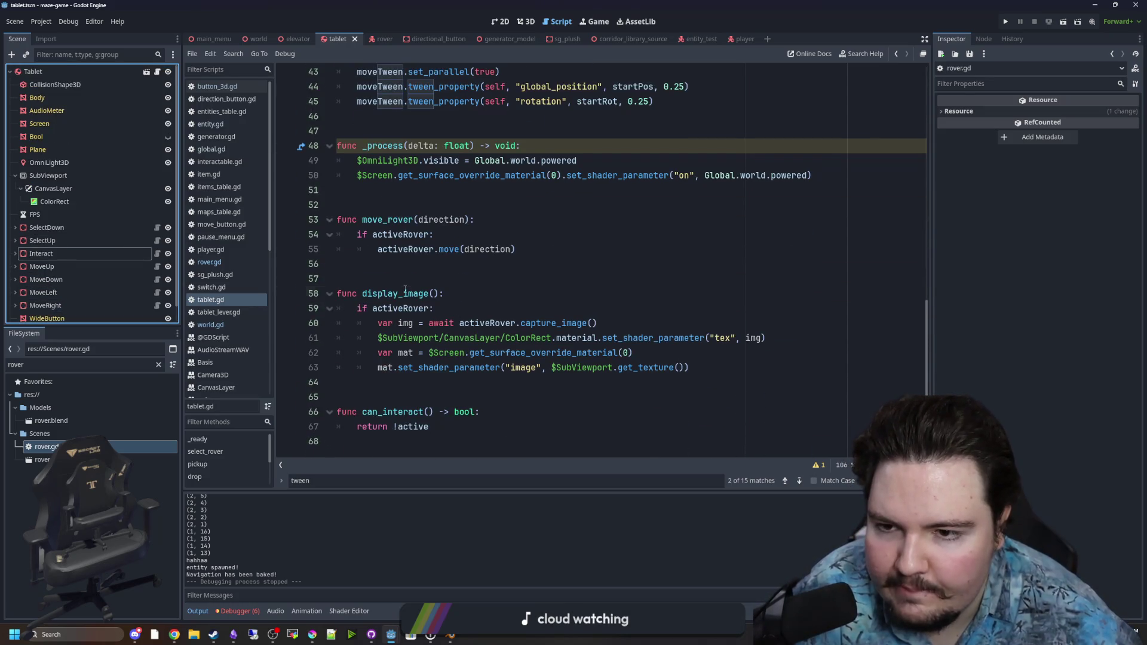
pyautogui.click(405, 291)
pyautogui.hotkey('ctrl', 's')
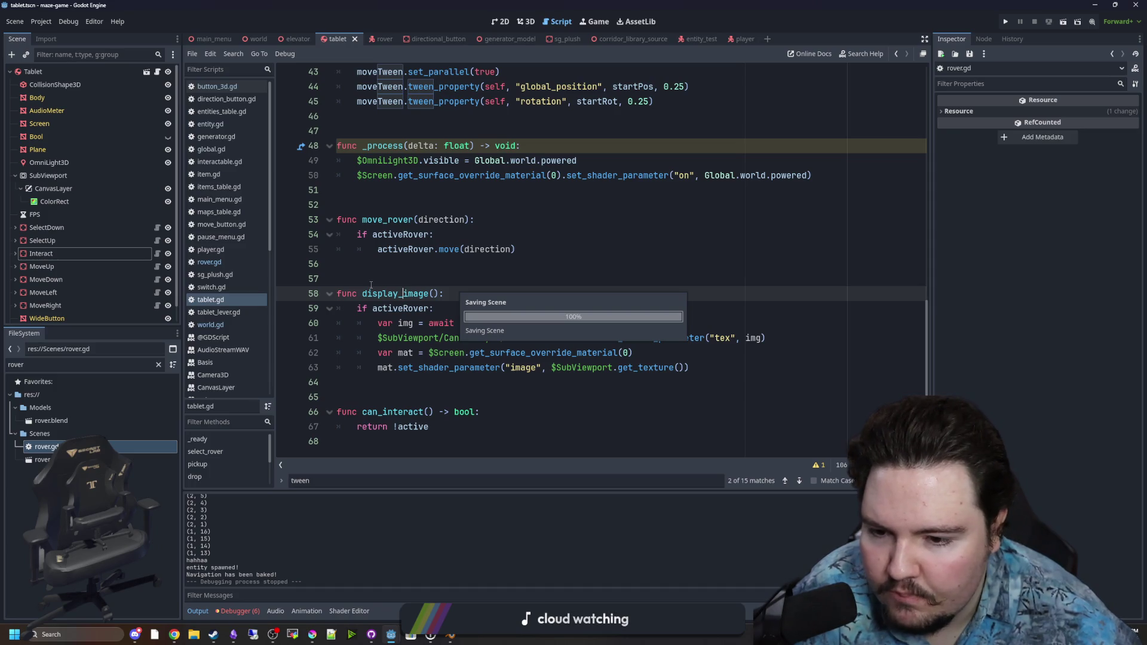
pyautogui.click(388, 442)
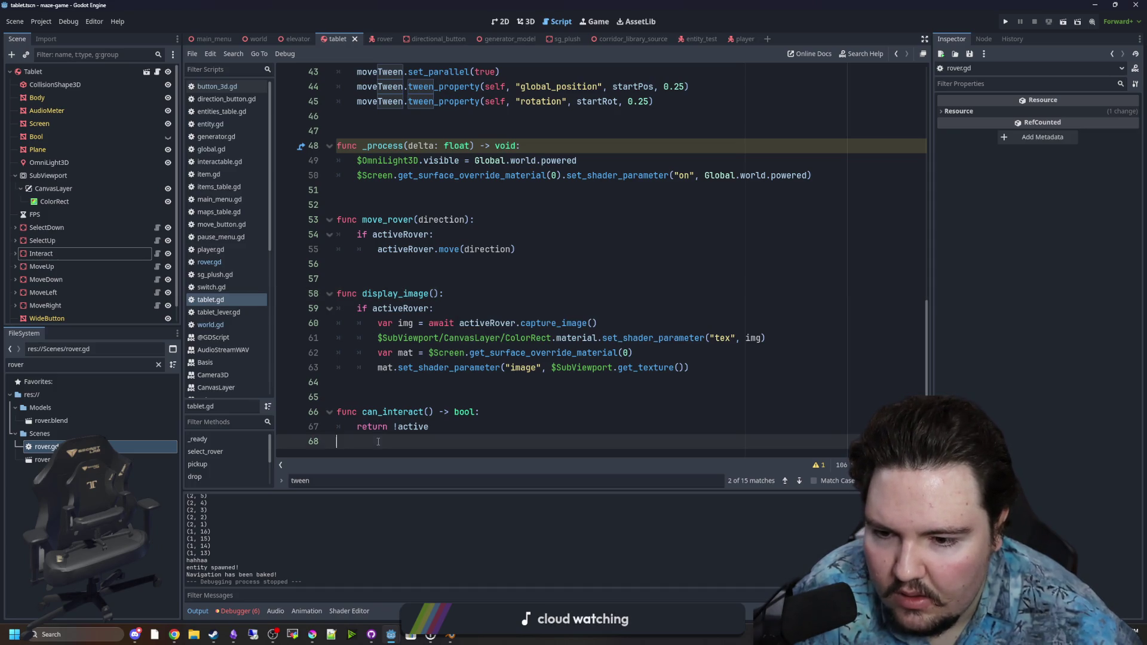
pyautogui.click(57, 240)
pyautogui.click(984, 39)
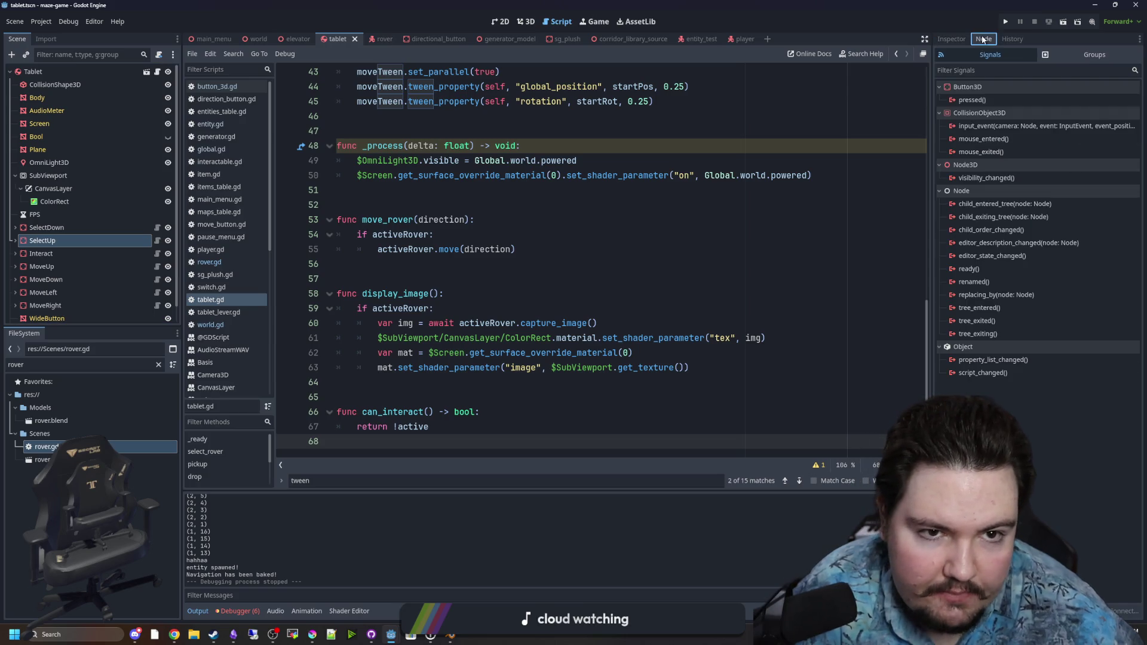
# Connect SelectUp's pressed signal to a new handler in the Tablet script
pyautogui.rightClick(988, 101)
pyautogui.click(1011, 108)
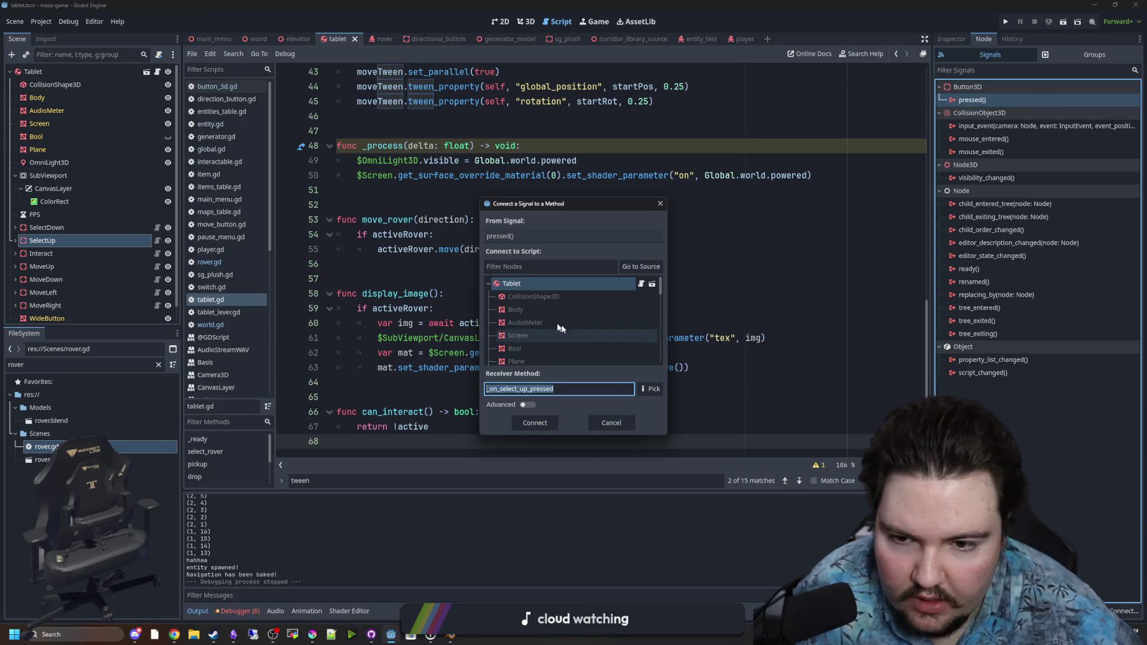
pyautogui.doubleClick(526, 285)
# Connect SelectDown's pressed signal likewise, then select the pass stub in _on_select_down_pressed
pyautogui.rightClick(48, 231)
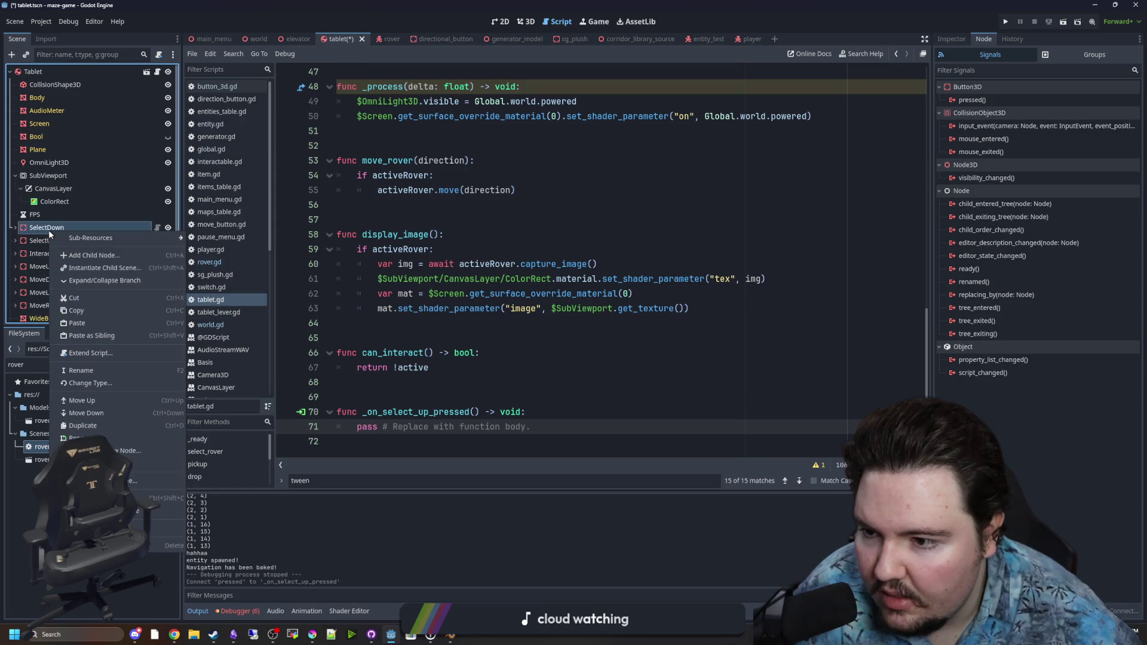
pyautogui.moveTo(832, 279); pyautogui.dragTo(442, 368)
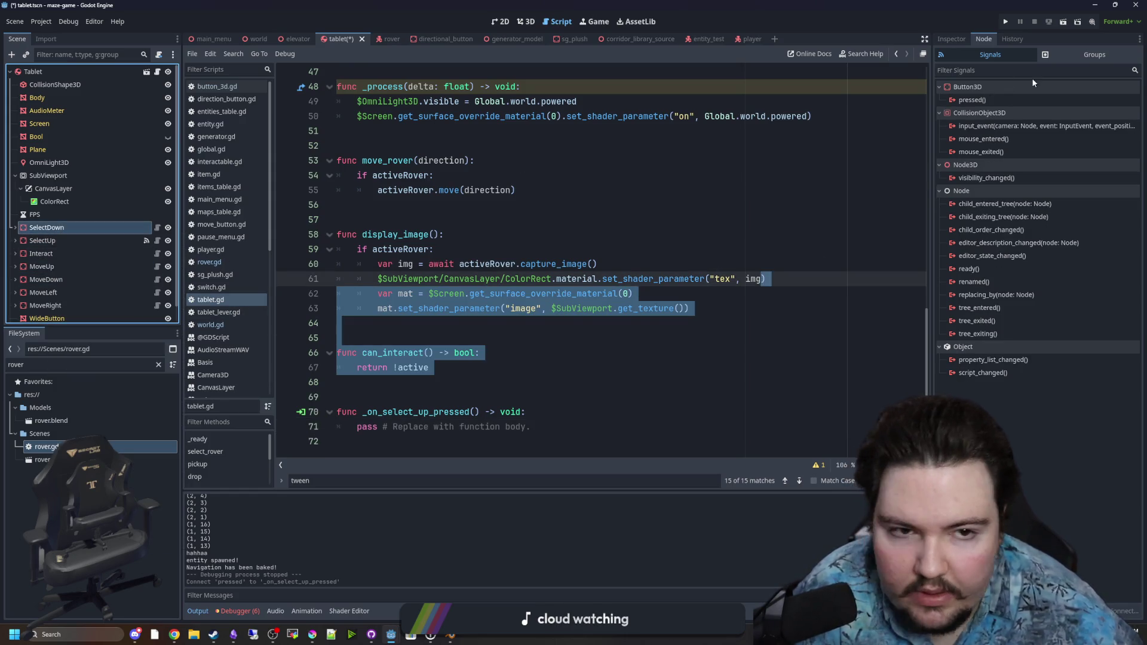
pyautogui.rightClick(988, 100)
pyautogui.click(1011, 108)
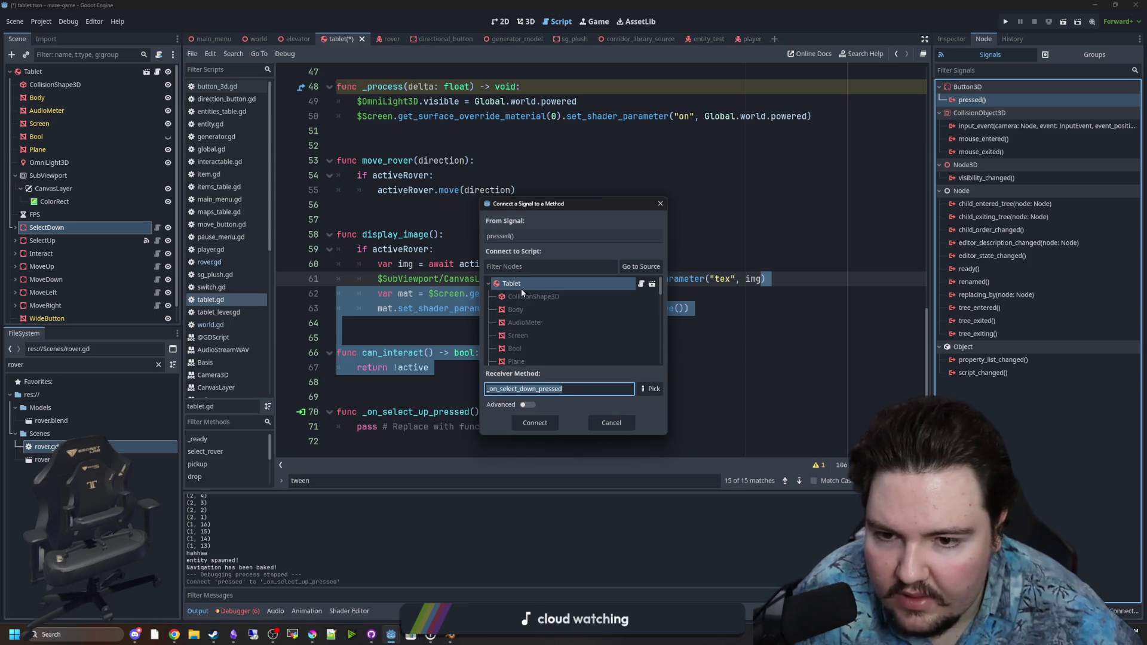
pyautogui.doubleClick(521, 289)
pyautogui.click(445, 353)
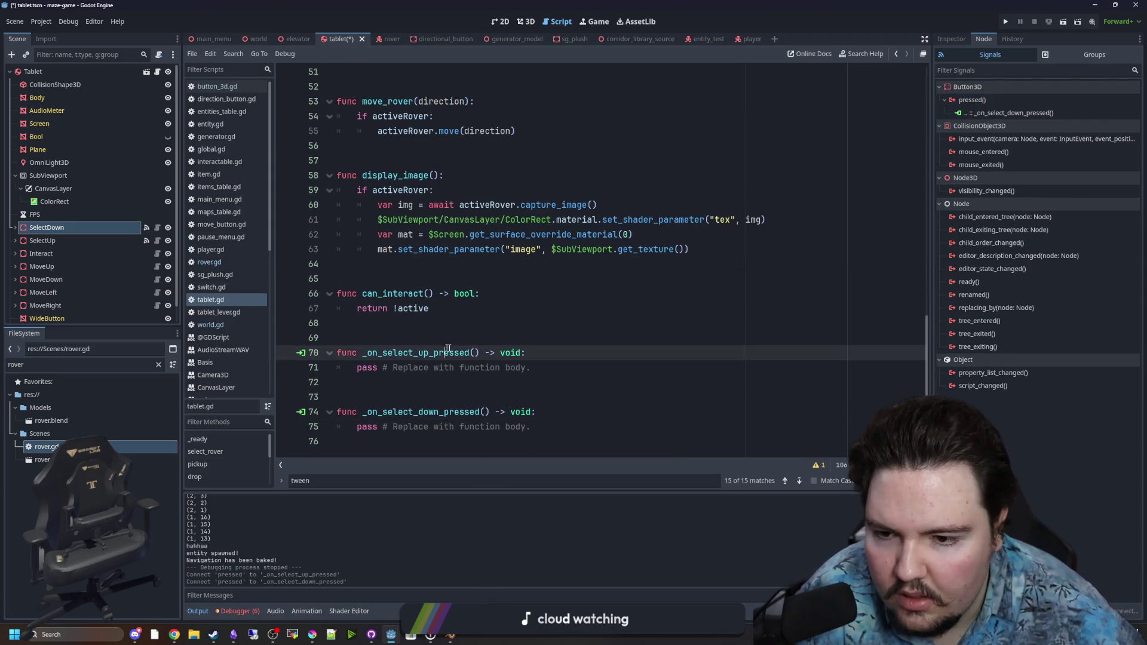
pyautogui.click(485, 412)
pyautogui.moveTo(545, 427); pyautogui.dragTo(353, 429)
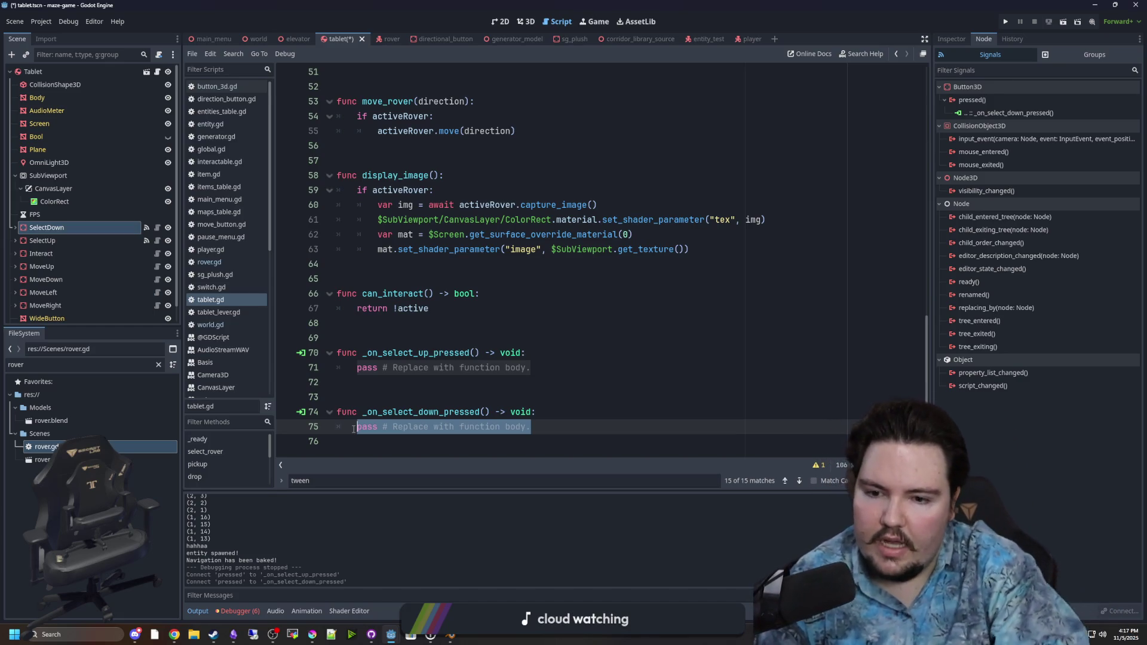
# Make _on_select_down_pressed do roverIndex -= 1 only when roverIndex > 0
pyautogui.write('ind')
pyautogui.press('BackSpace')
pyautogui.press('BackSpace')
pyautogui.press('BackSpace')
pyautogui.write('rover')
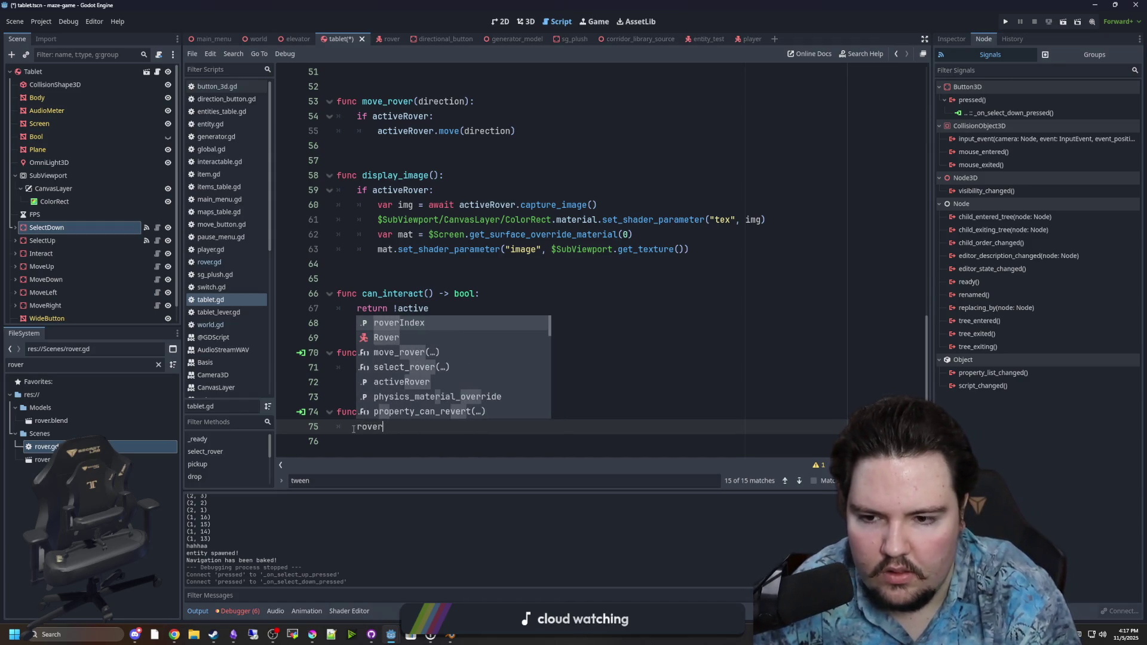
pyautogui.write('Index -= 1')
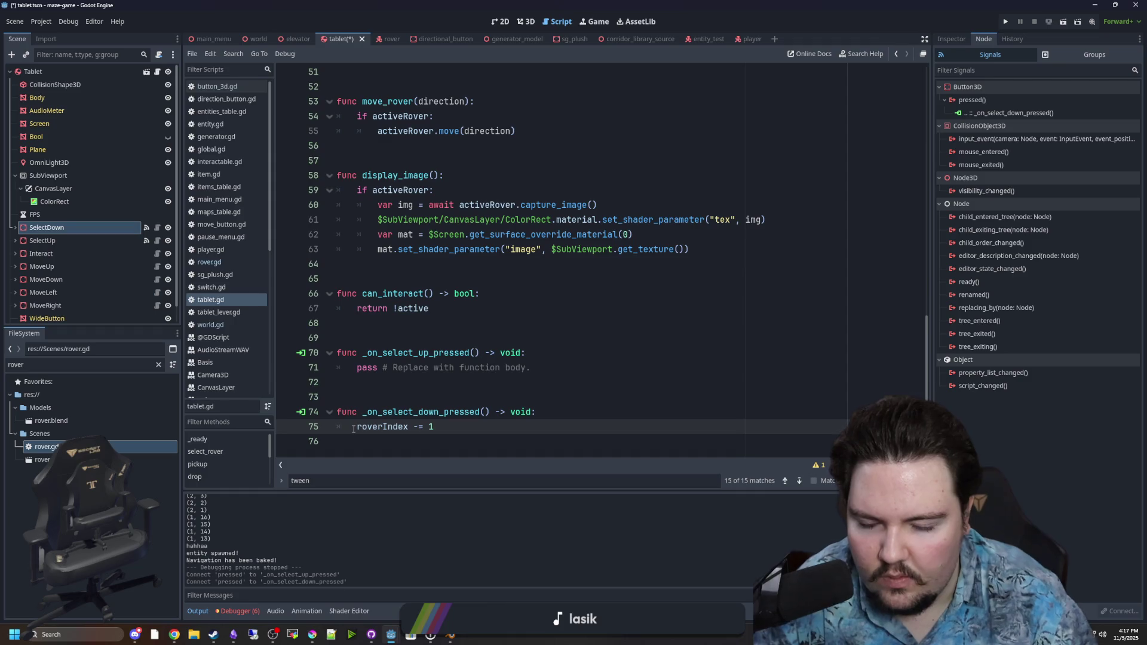
pyautogui.click(540, 411)
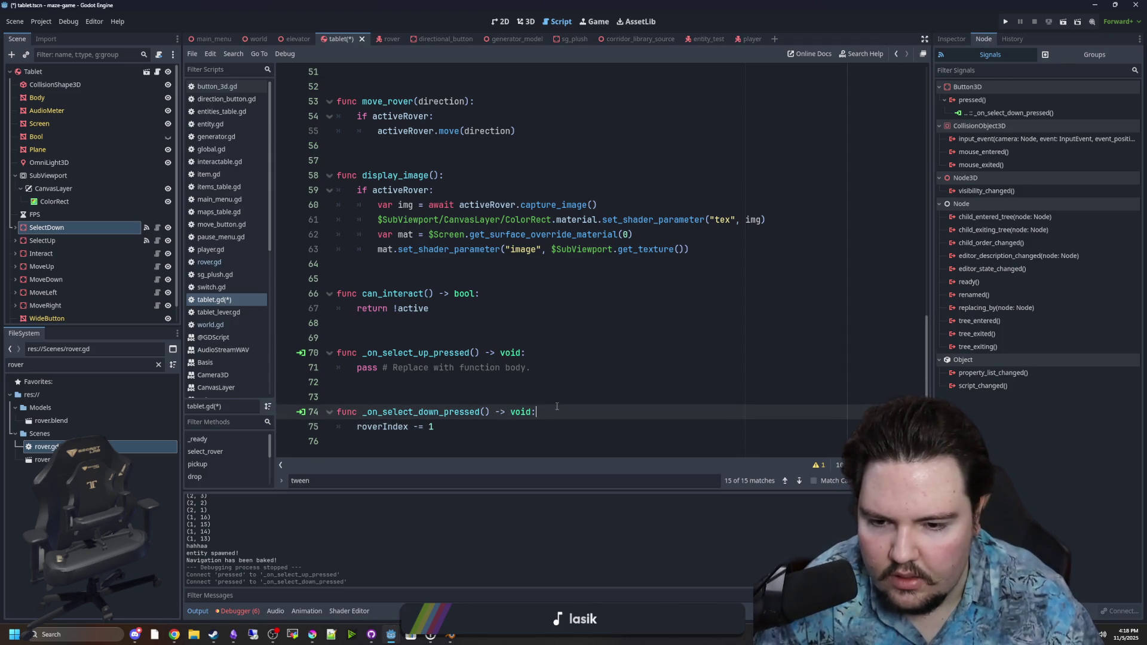
pyautogui.press('Return')
pyautogui.write('if roverIned')
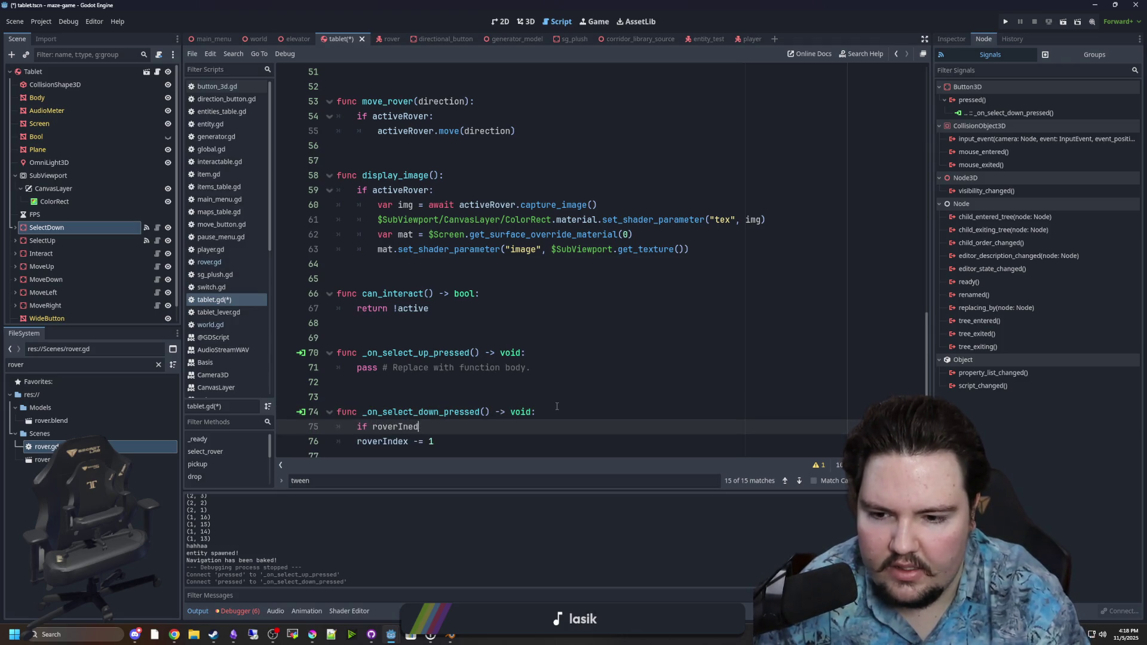
pyautogui.click(373, 442)
pyautogui.press('Tab')
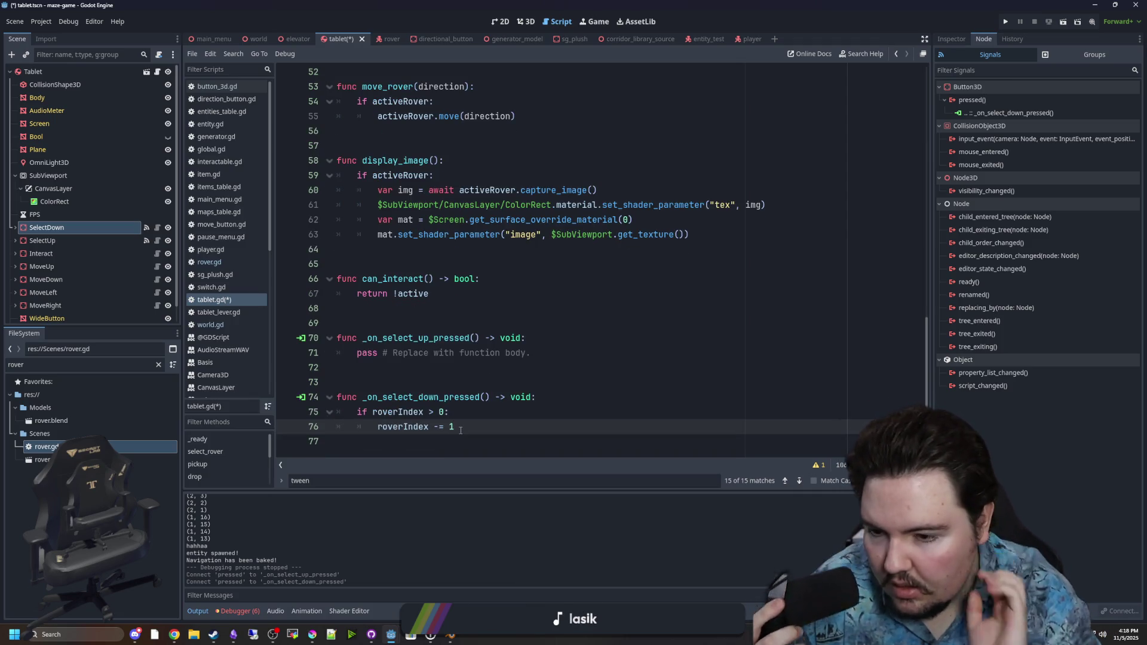
# Paste the bounds check into _on_select_up_pressed, comparing against Global.world.activeRovers.size()
pyautogui.click(465, 369)
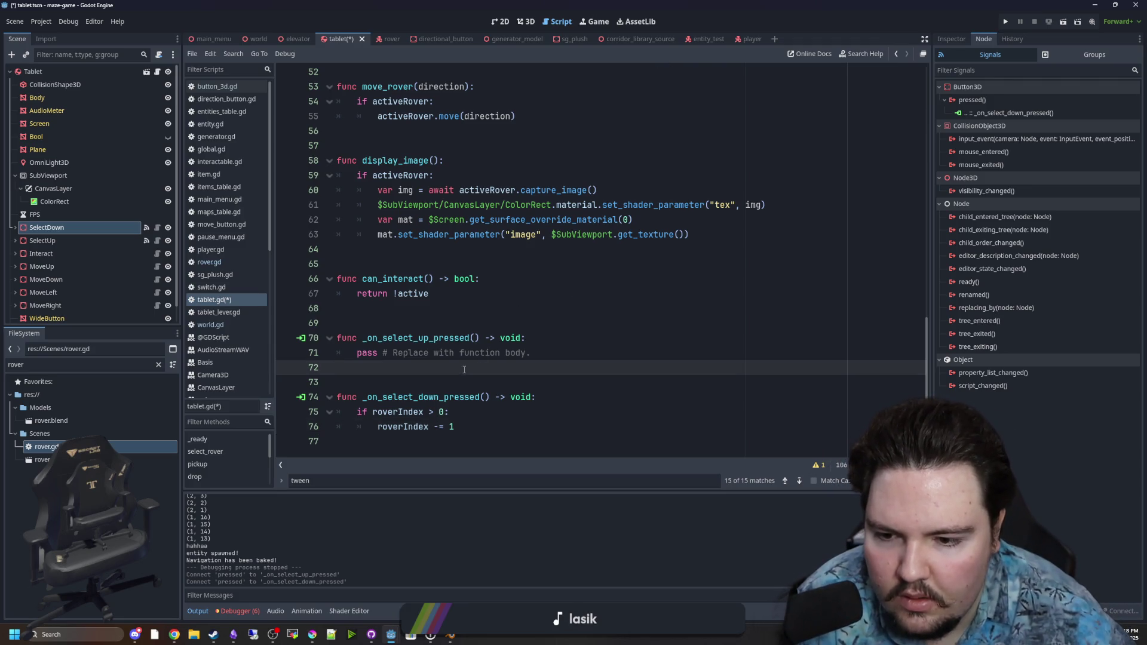
pyautogui.moveTo(475, 426); pyautogui.dragTo(323, 406)
pyautogui.hotkey('ctrl', 'c')
pyautogui.moveTo(543, 359); pyautogui.dragTo(356, 354)
pyautogui.hotkey('ctrl', 'v')
pyautogui.click(423, 353)
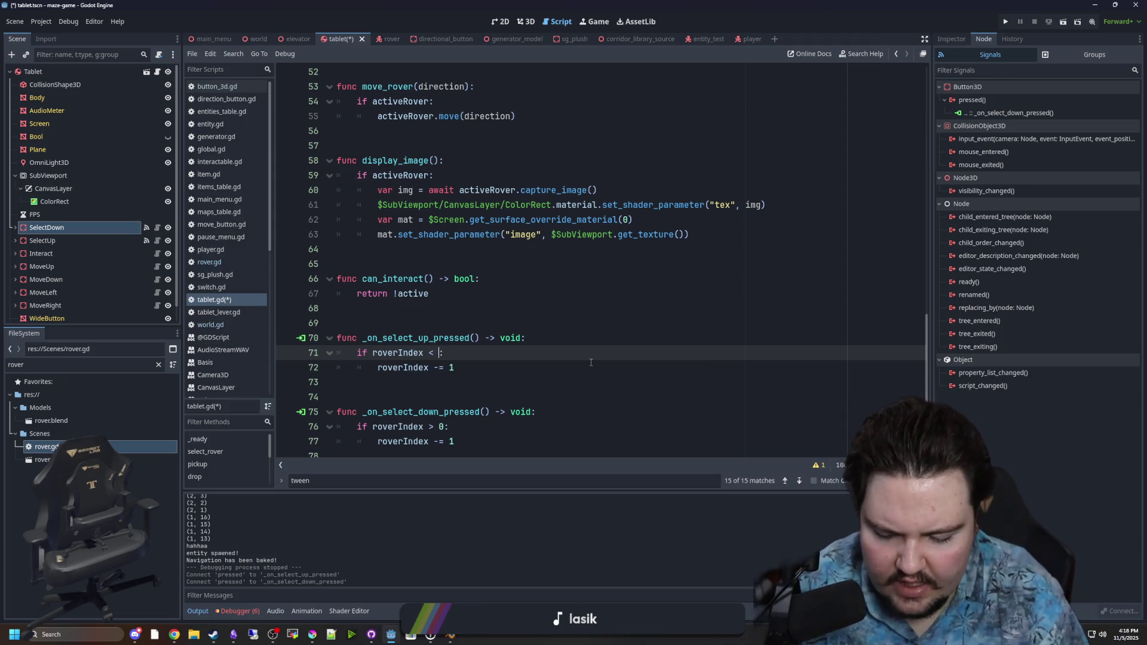
pyautogui.write('Global.world.activeRovers./')
pyautogui.press('BackSpace')
pyautogui.write('size()')
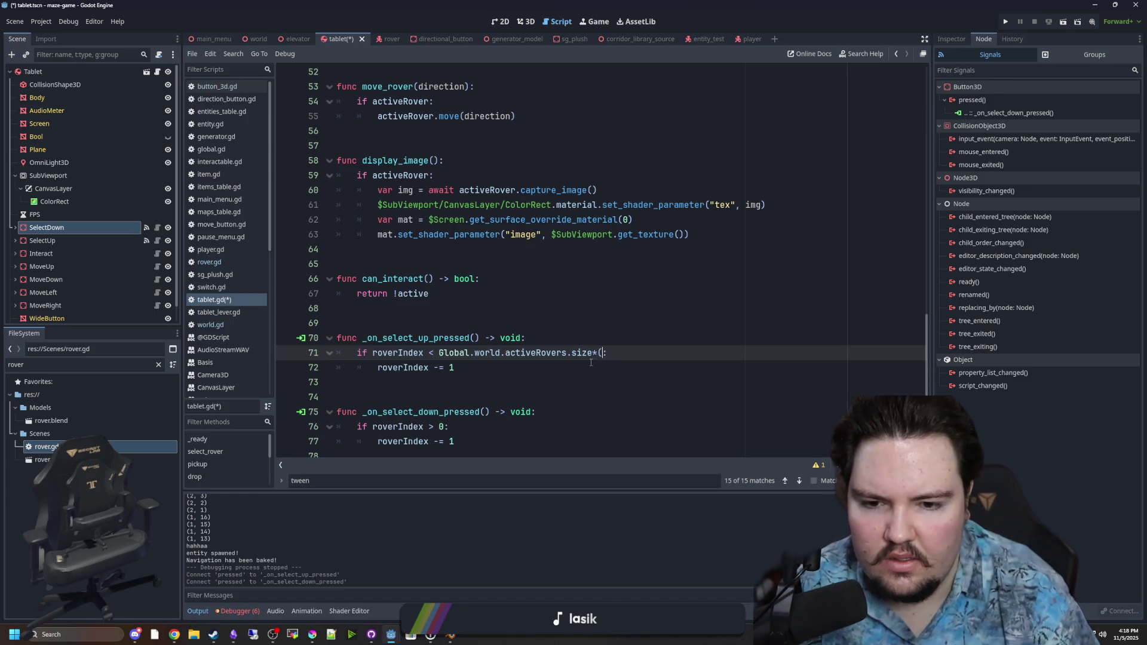
pyautogui.write(')')
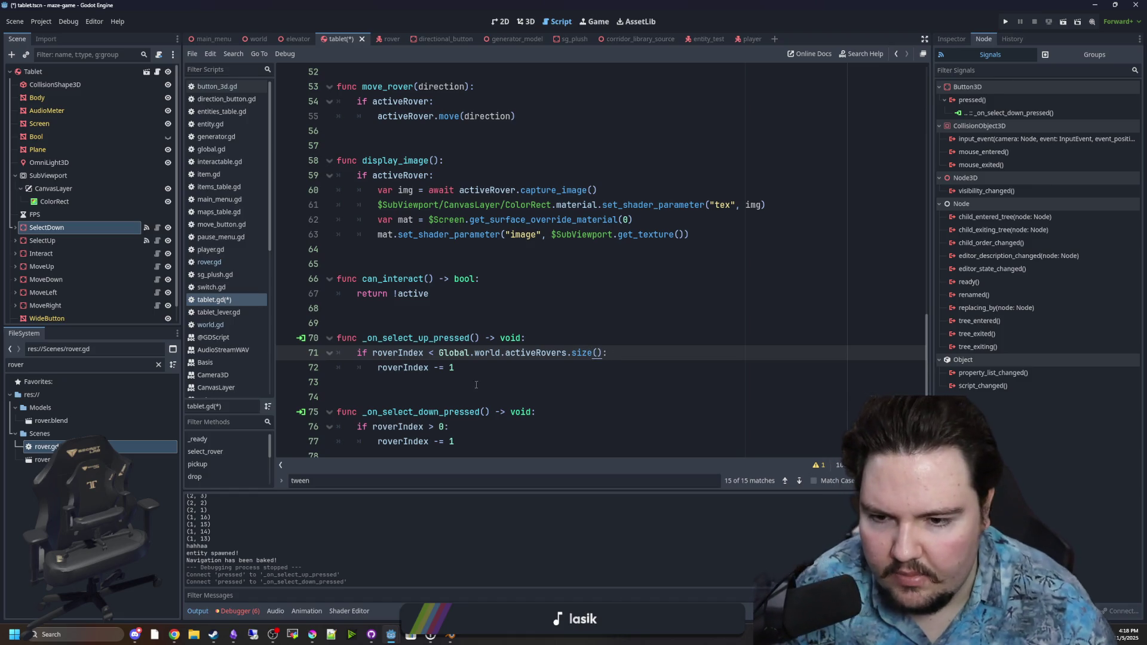
# Change it to roverIndex += 1 while below size()-2, and save
pyautogui.click(441, 367)
pyautogui.write('+')
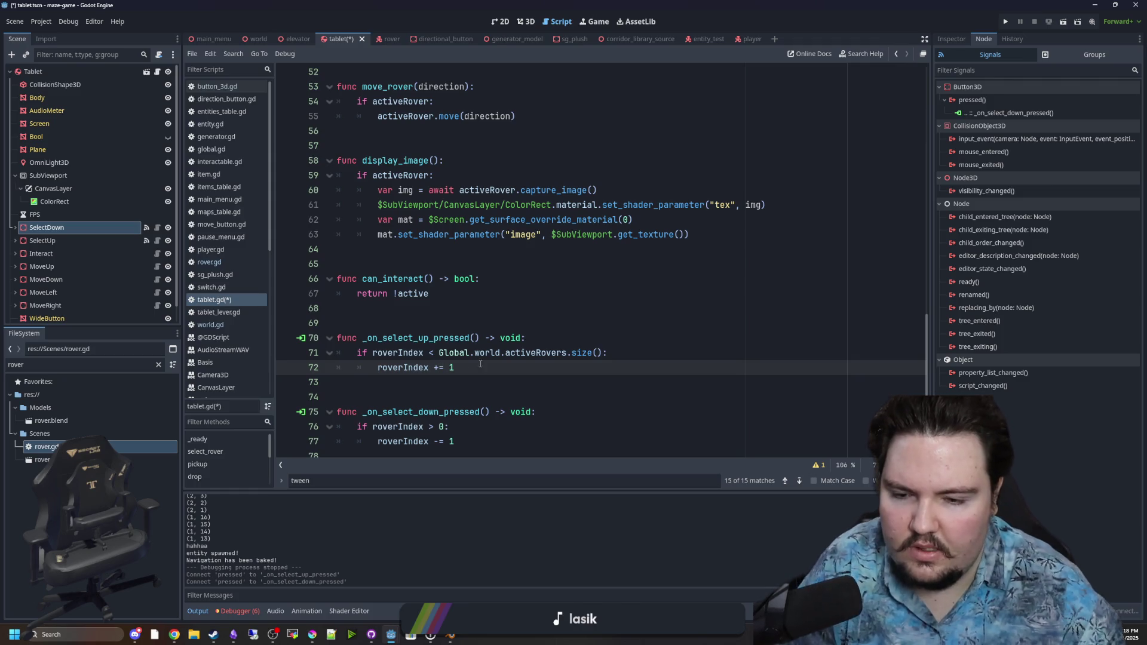
pyautogui.click(605, 353)
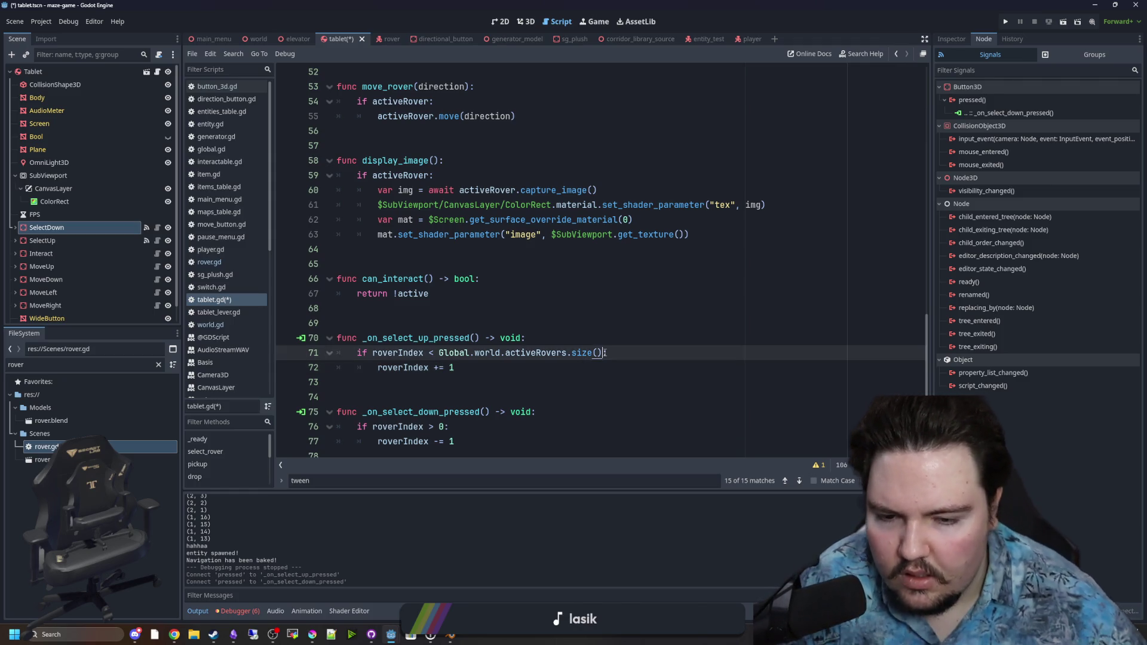
pyautogui.write('-1')
pyautogui.click(566, 329)
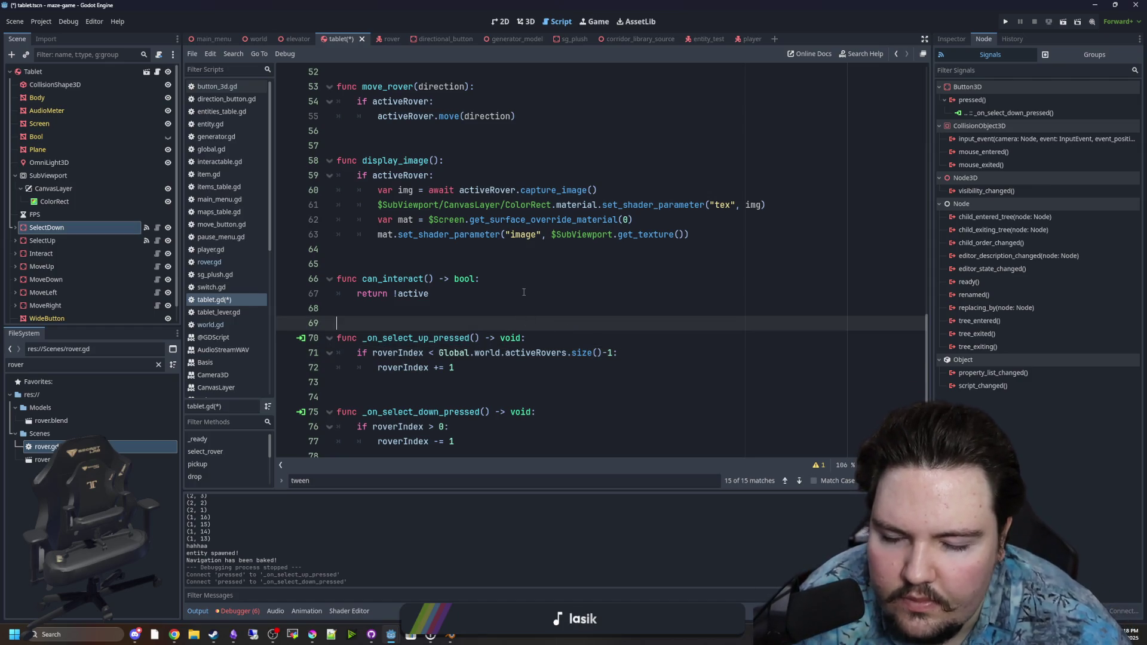
pyautogui.click(611, 348)
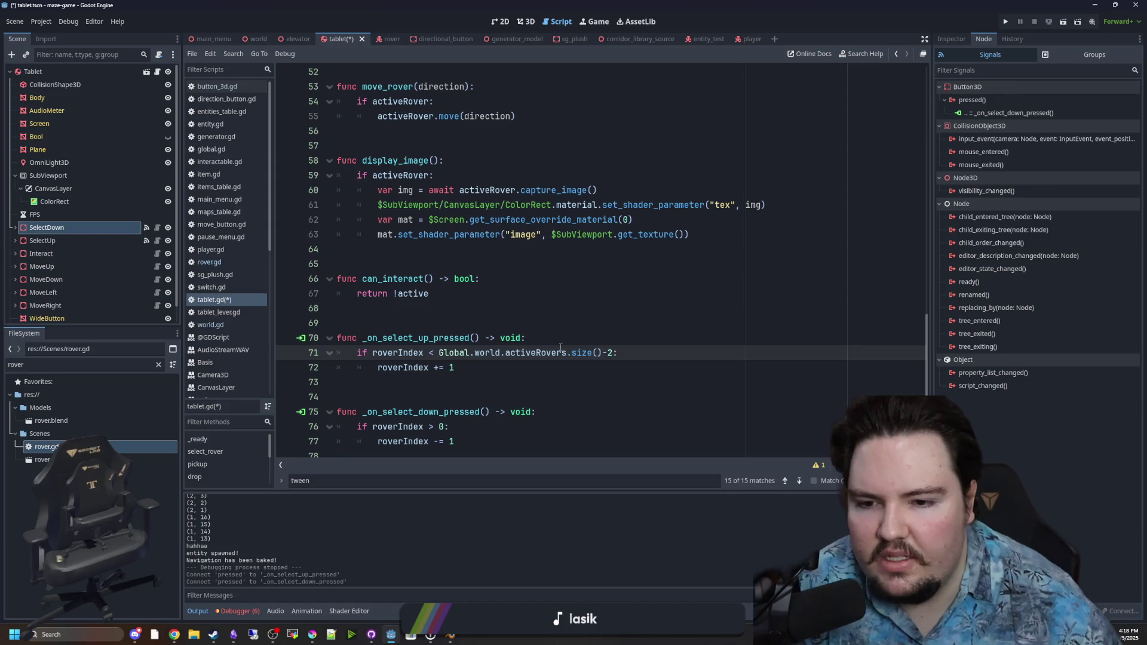
pyautogui.click(501, 306)
pyautogui.hotkey('ctrl', 's')
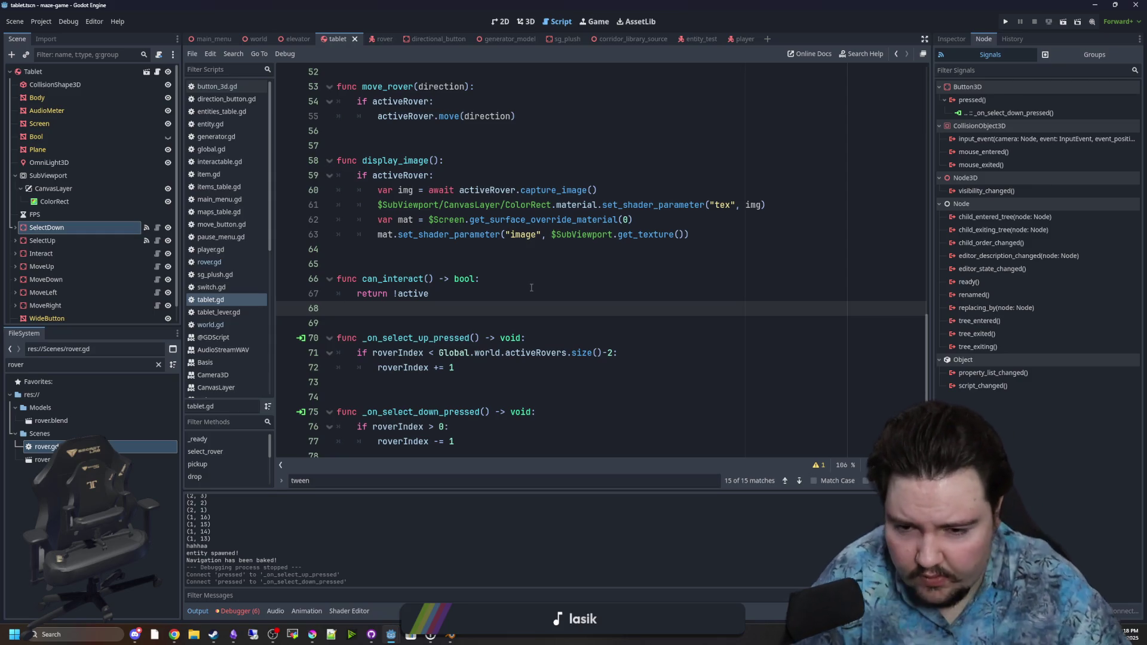
pyautogui.click(532, 287)
# Save tablet.gd again after reviewing its blank lines
pyautogui.hotkey('ctrl', 's')
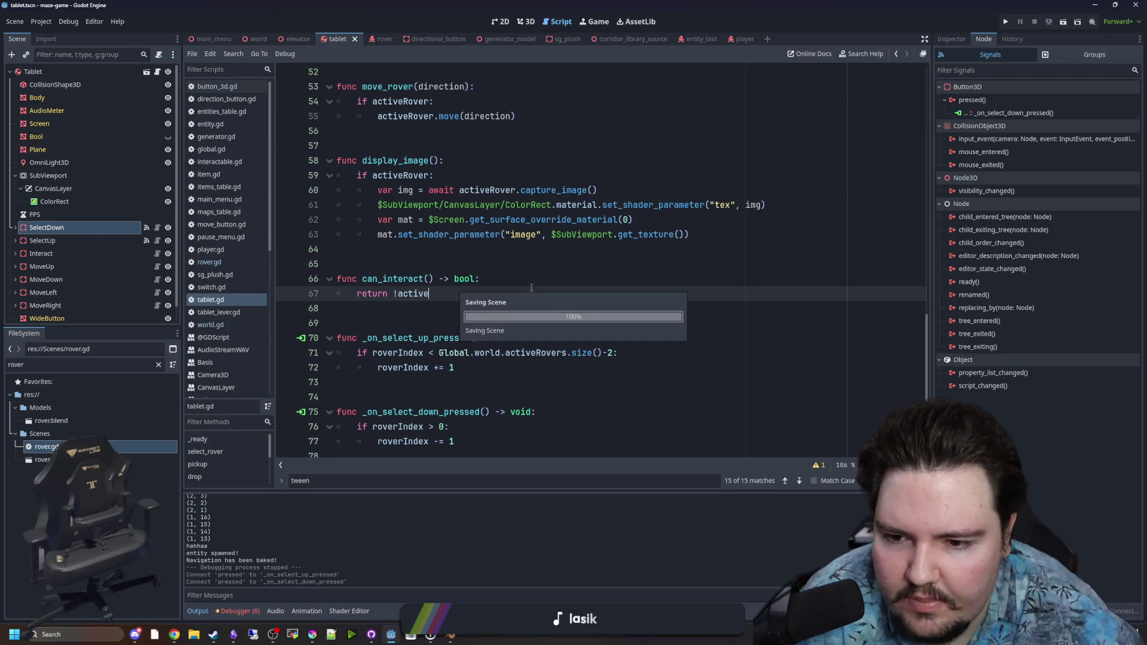
pyautogui.click(428, 321)
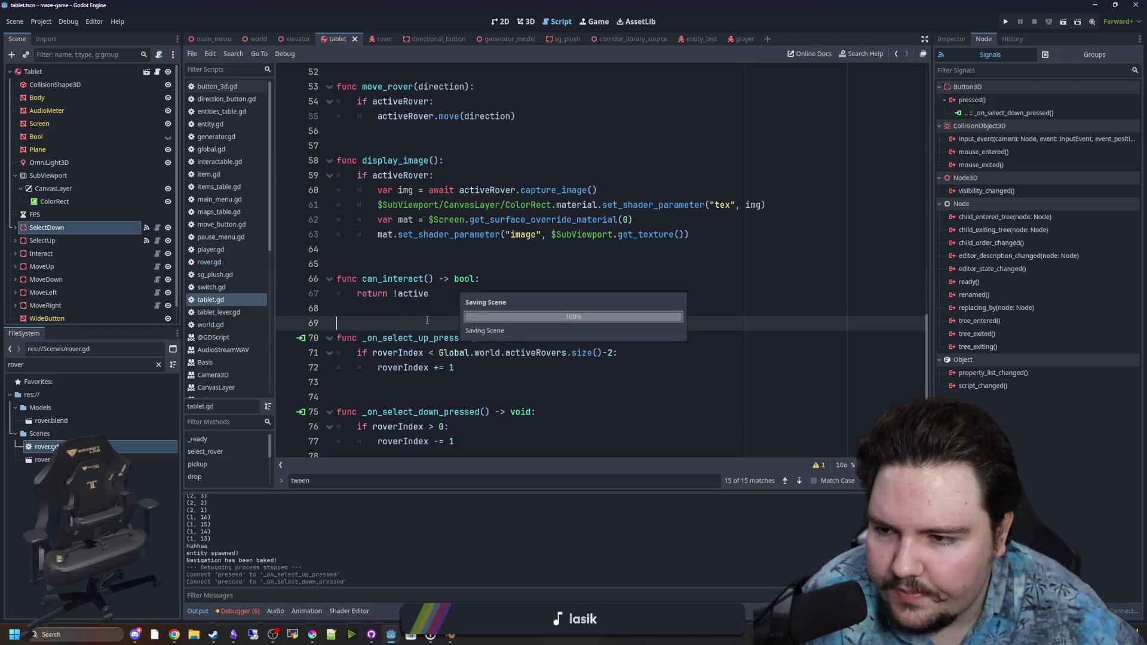
pyautogui.scroll(5, 486, 306)
pyautogui.click(462, 219)
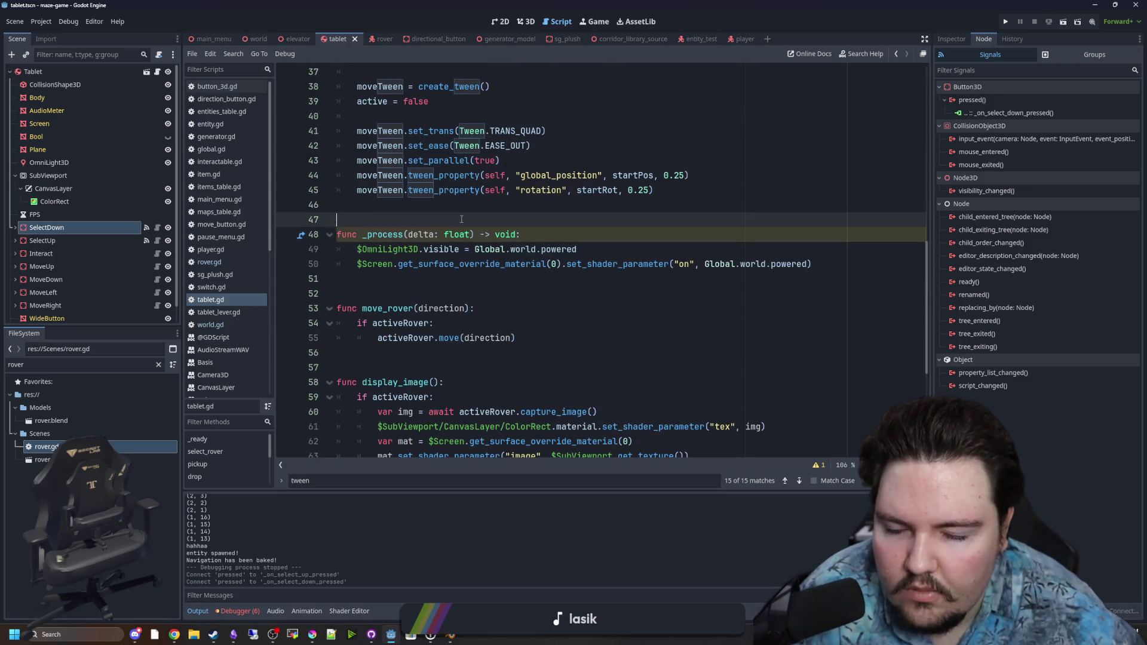
pyautogui.scroll(12, 461, 219)
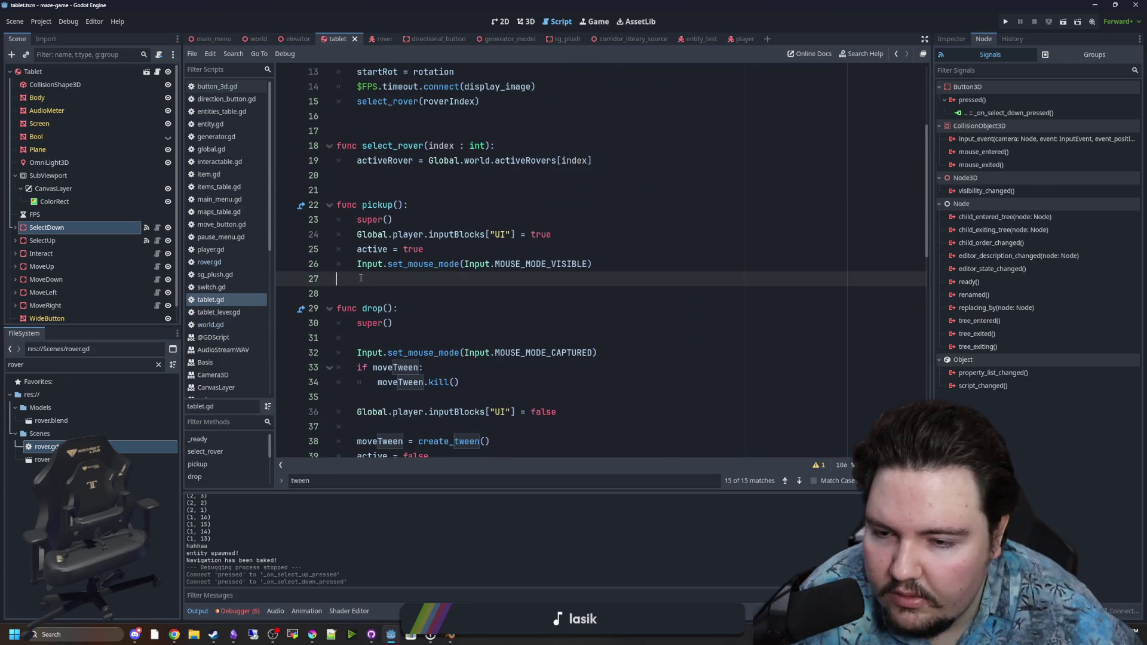
pyautogui.click(407, 295)
pyautogui.hotkey('ctrl', 's')
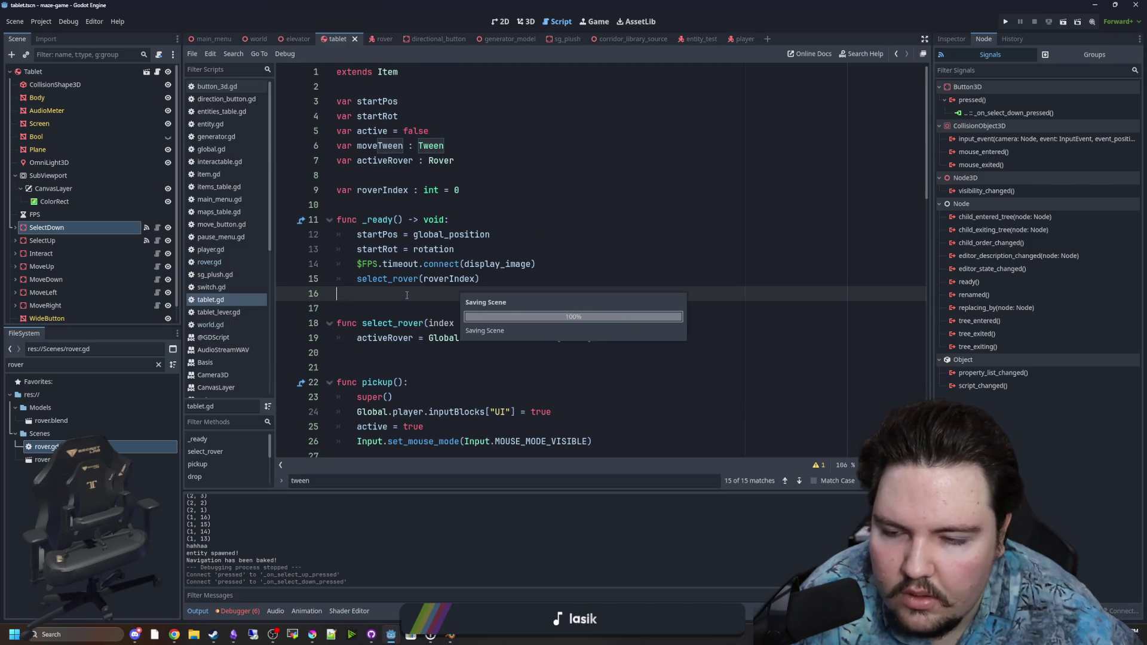
# Save the tablet scene from the 3D view and switch to the world scene
pyautogui.click(602, 20)
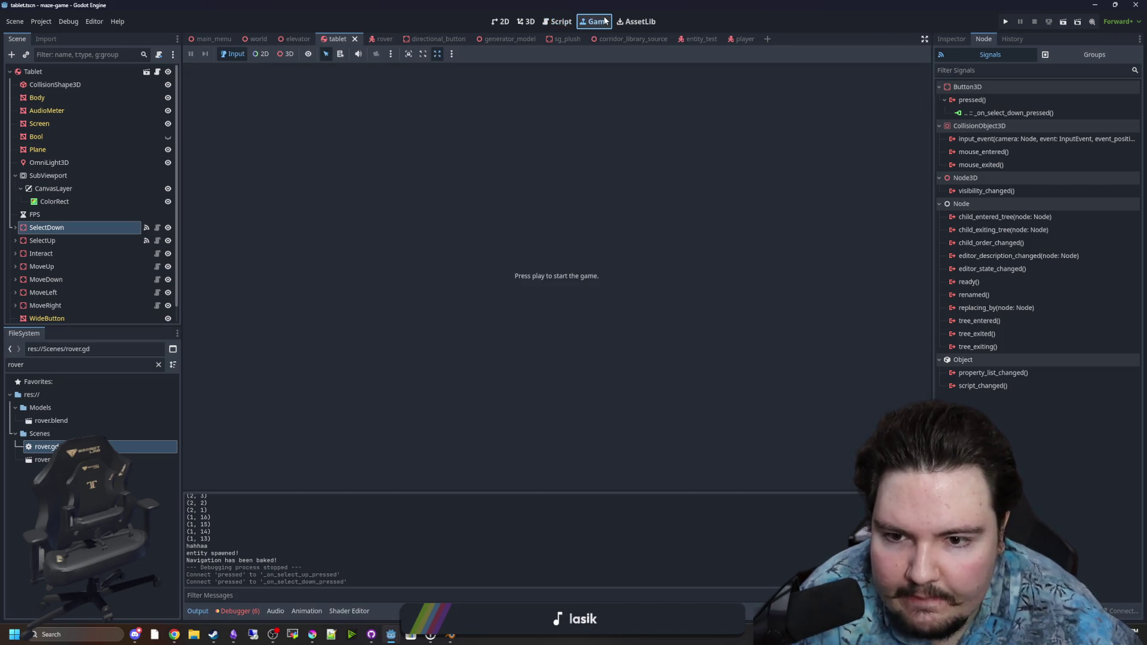
pyautogui.click(526, 23)
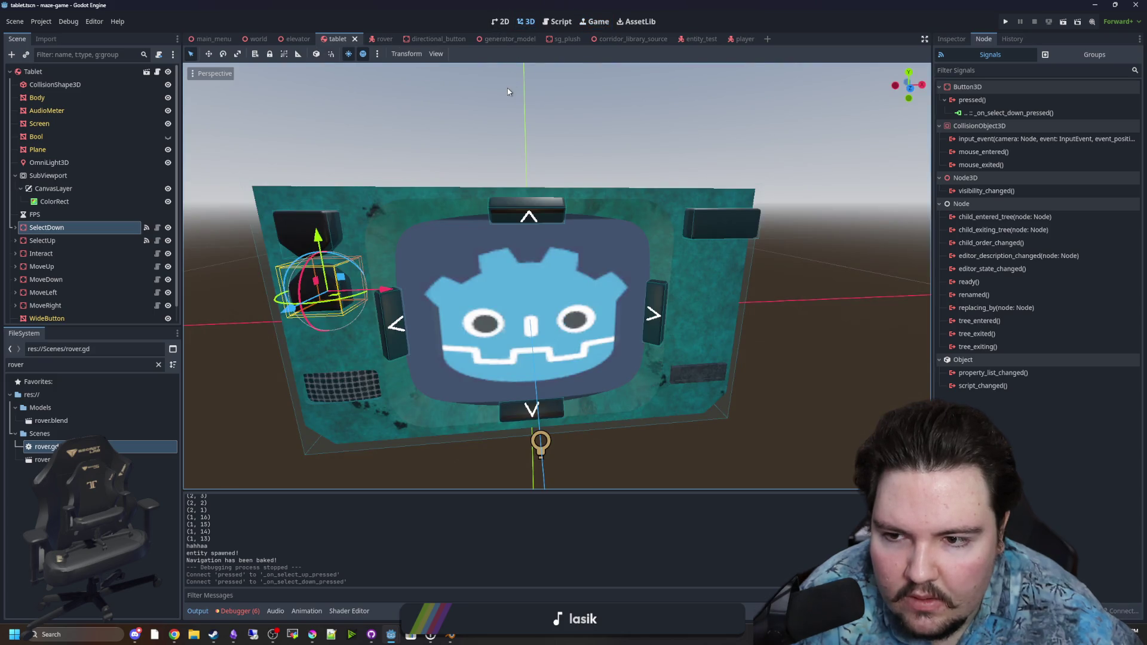
pyautogui.click(629, 181)
pyautogui.hotkey('ctrl', 's')
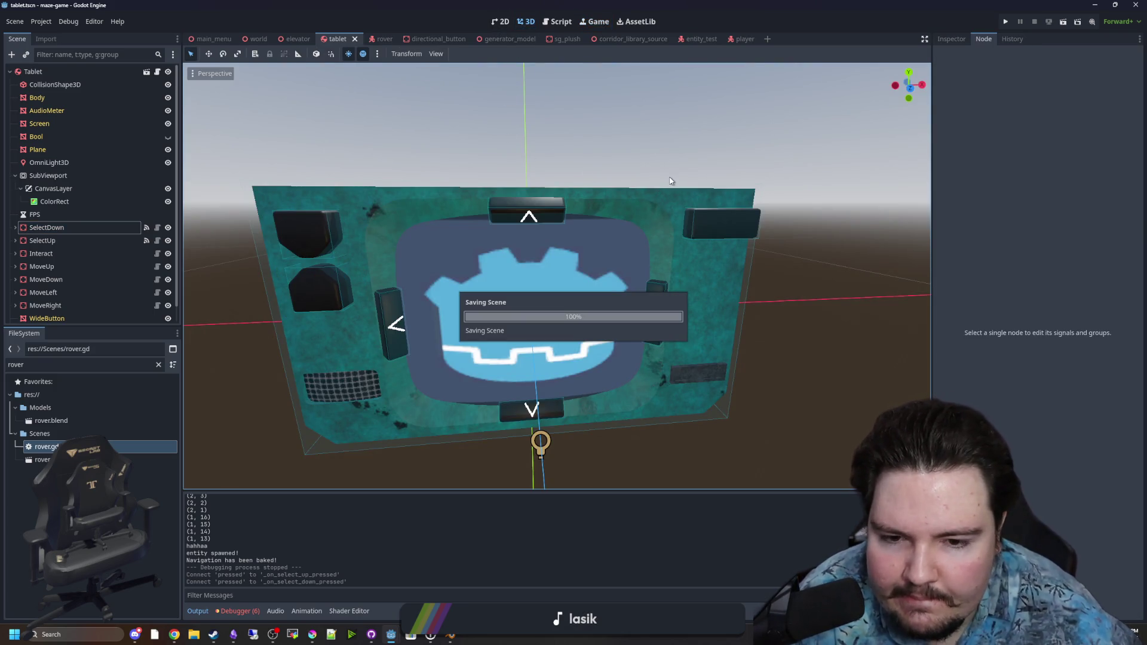
pyautogui.moveTo(597, 263); pyautogui.dragTo(324, 220)
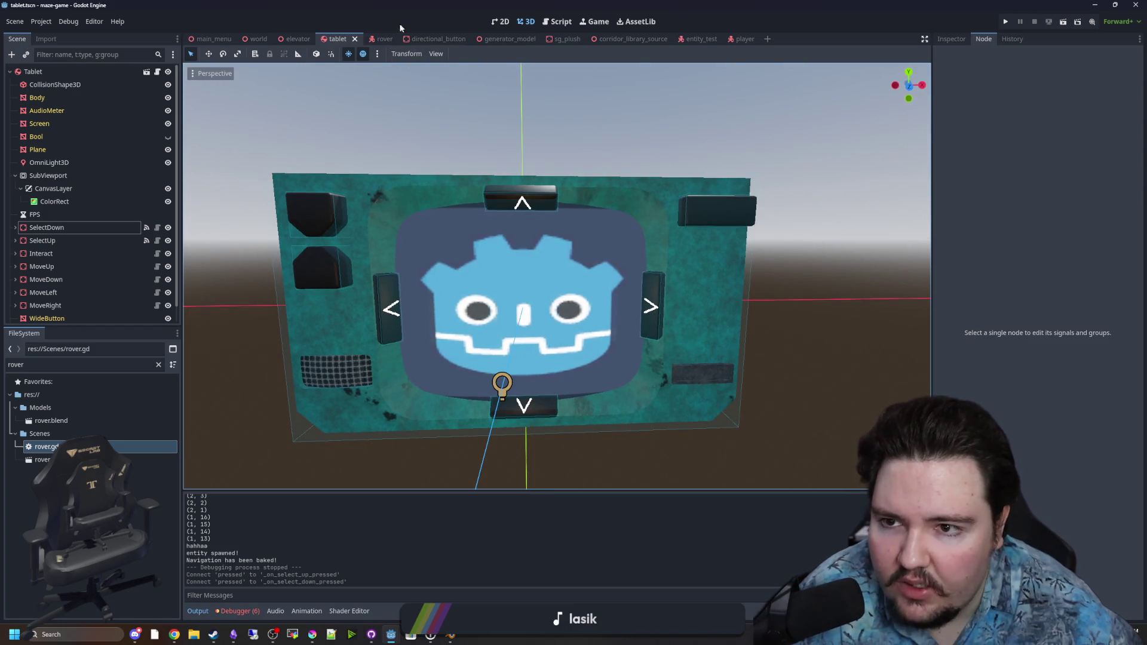
pyautogui.click(259, 38)
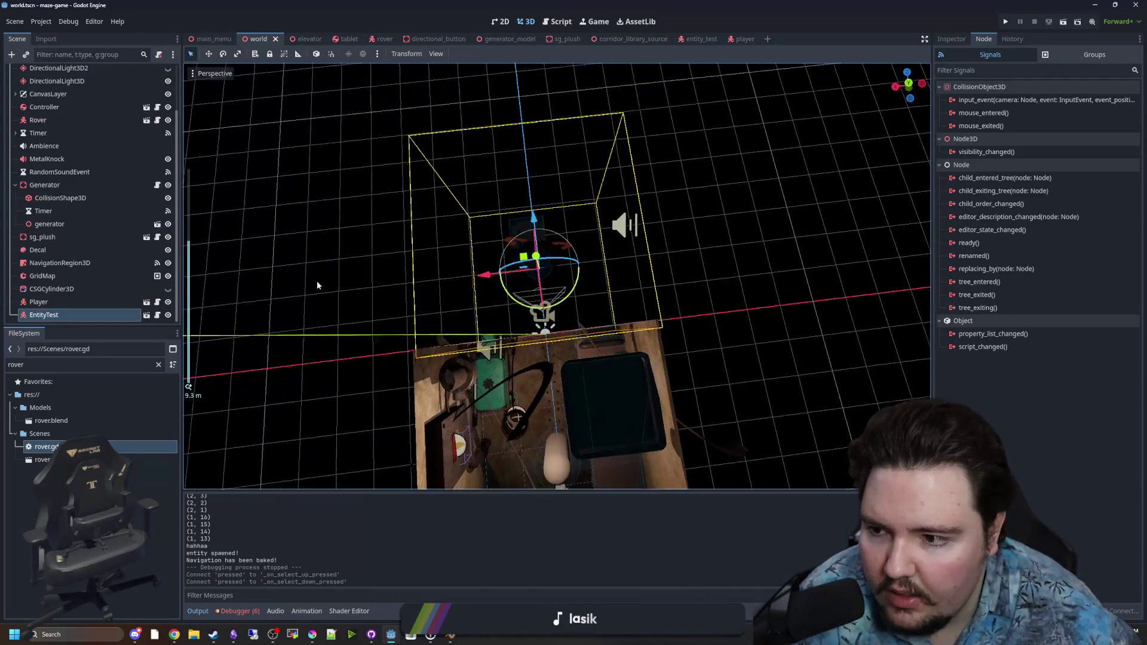
# Duplicate the Rover node in the world scene to create Rover2
pyautogui.moveTo(335, 279); pyautogui.dragTo(279, 268)
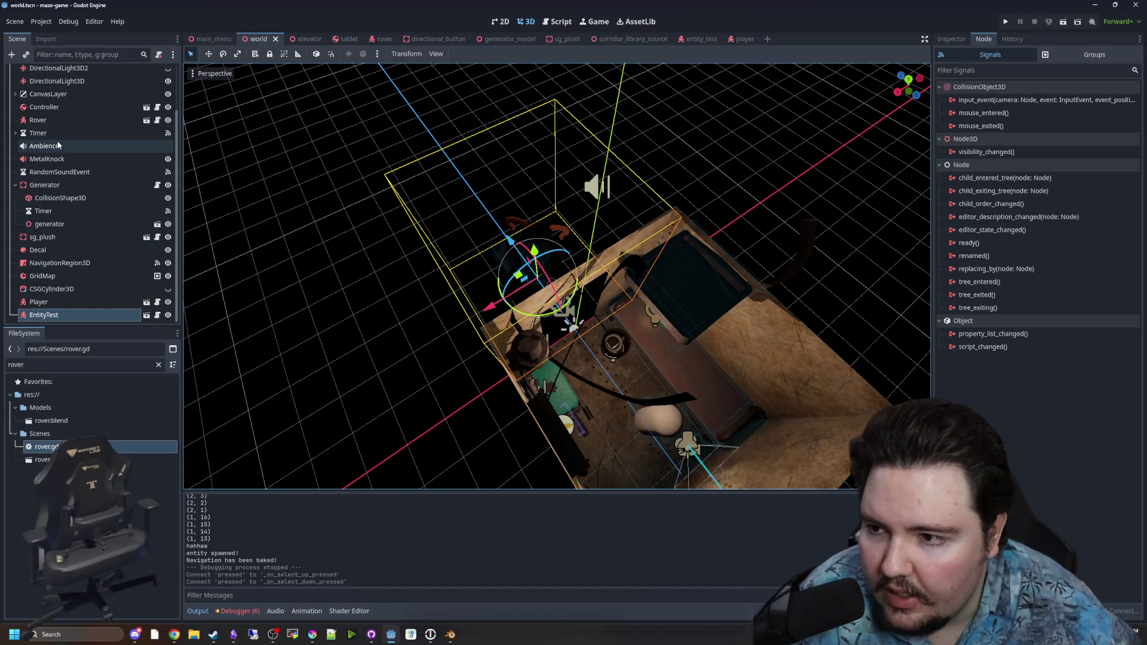
pyautogui.click(37, 120)
pyautogui.rightClick(38, 121)
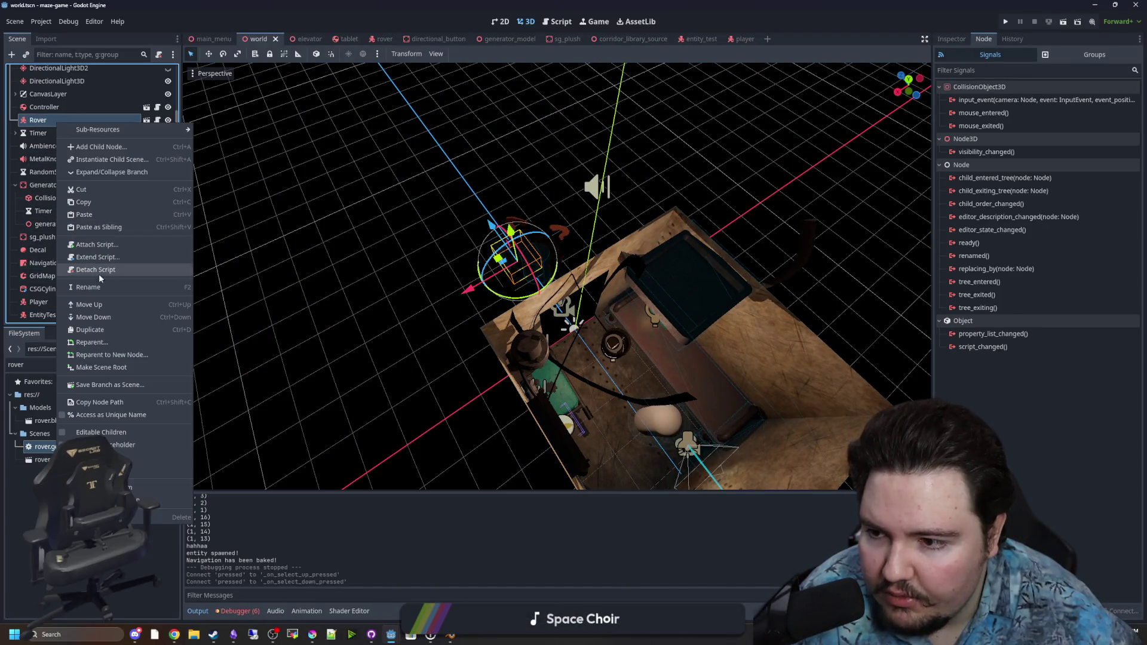
pyautogui.click(90, 330)
pyautogui.scroll(5, 435, 300)
# Move Rover2 to a new spot in the world, save the scene and run the game
pyautogui.moveTo(435, 300); pyautogui.dragTo(353, 286)
pyautogui.press('f')
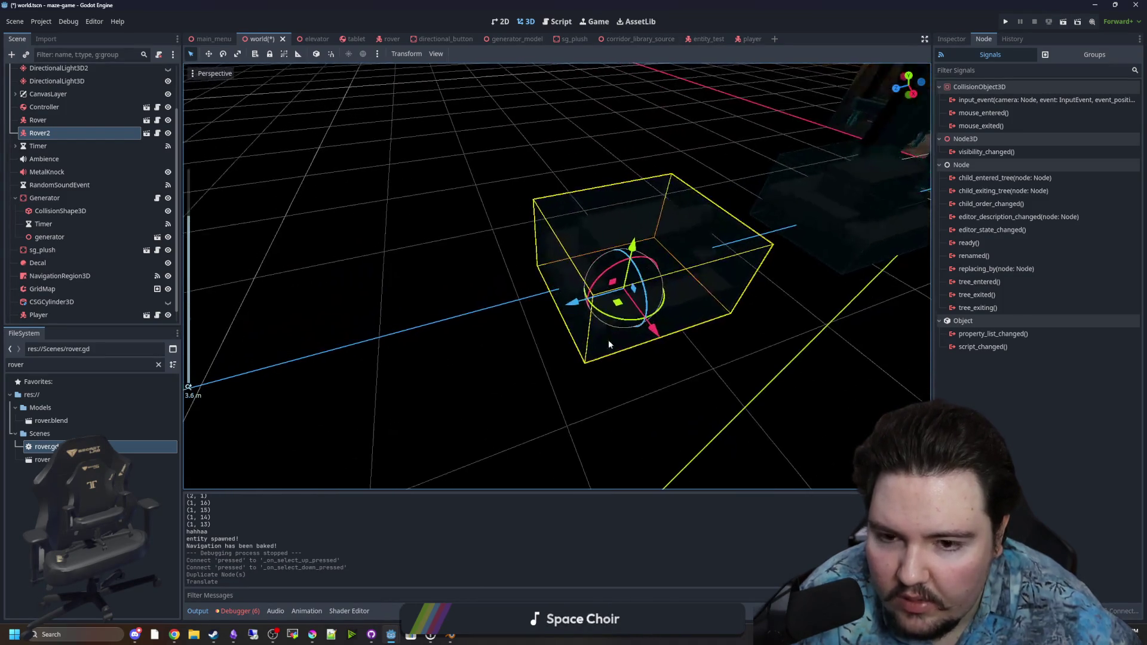
pyautogui.scroll(-5, 601, 336)
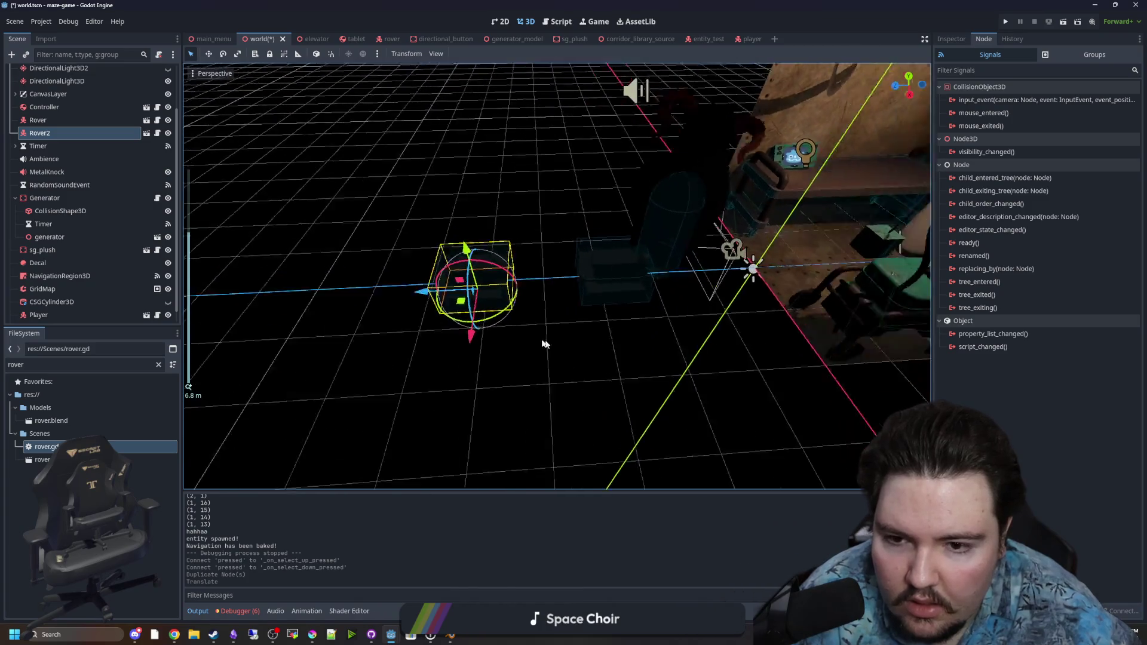
pyautogui.moveTo(660, 327); pyautogui.dragTo(753, 302)
pyautogui.hotkey('ctrl', 's')
pyautogui.click(1006, 21)
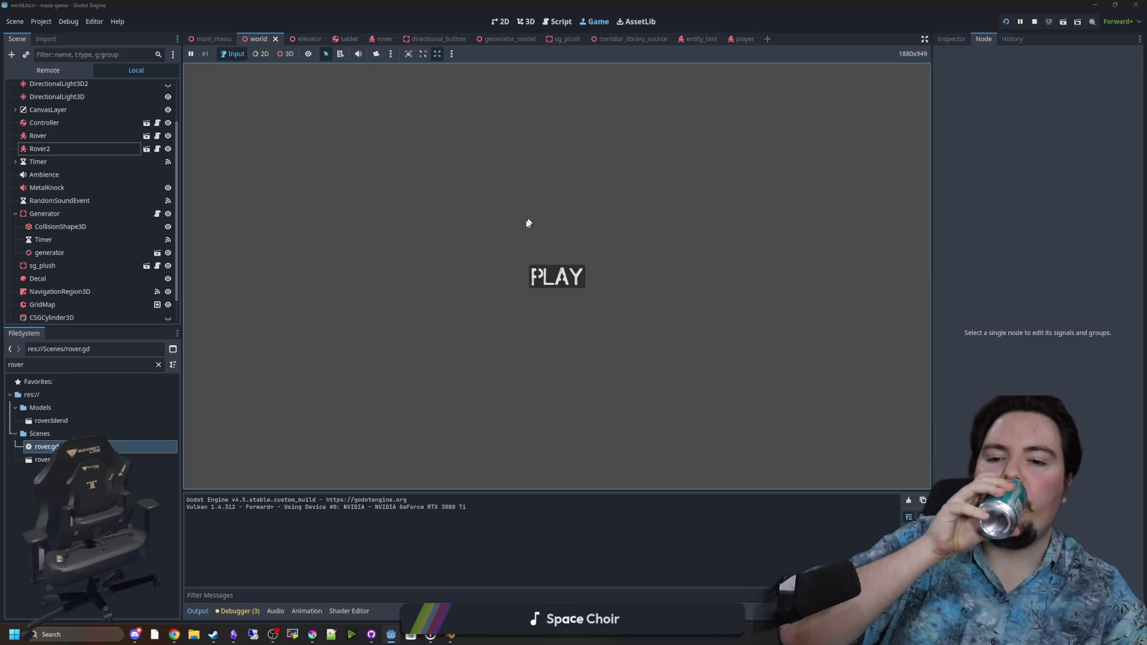
# Start the game from PLAY, hit the out-of-bounds error, and select the select_rover(roverIndex) call
pyautogui.click(557, 276)
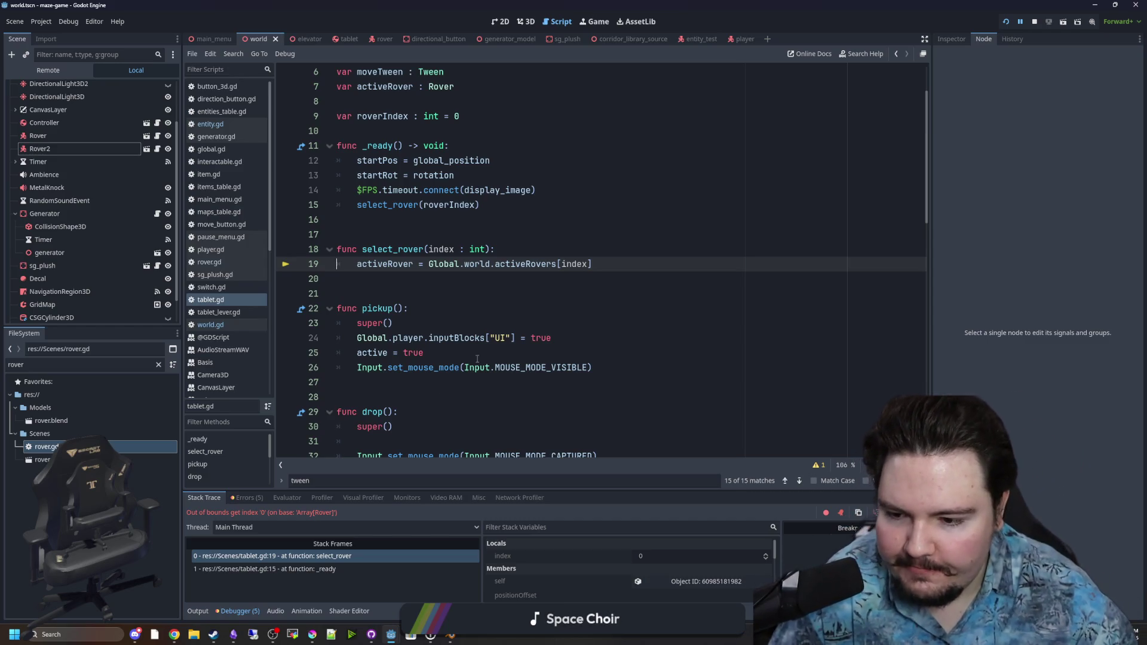
pyautogui.click(457, 303)
pyautogui.scroll(2, 456, 293)
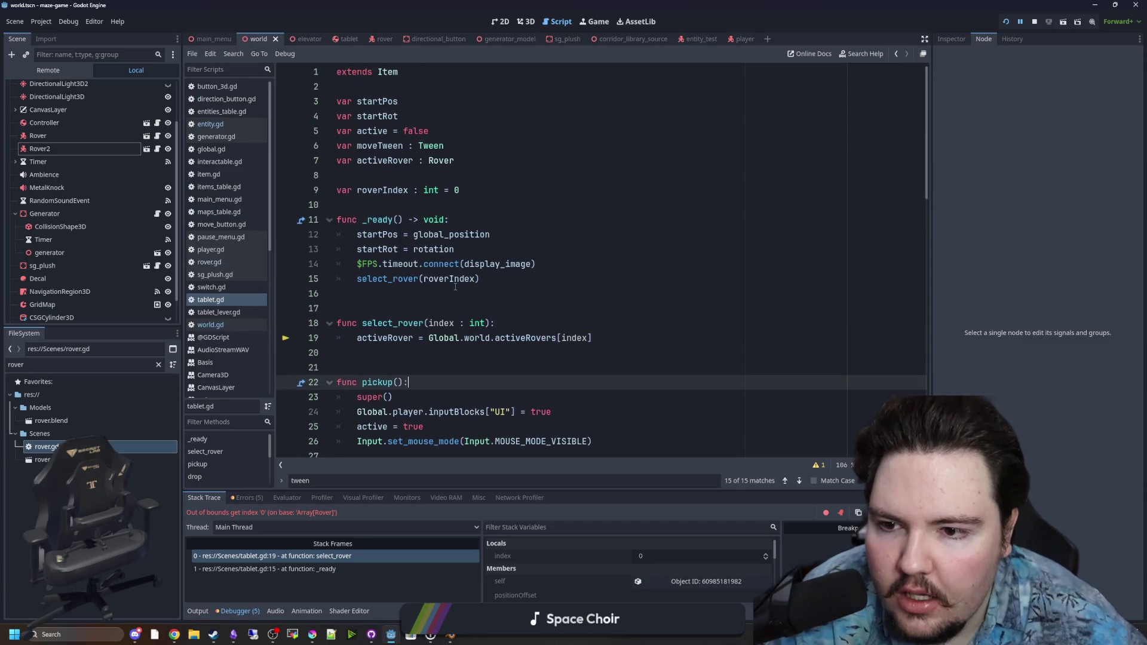
pyautogui.moveTo(480, 279); pyautogui.dragTo(357, 280)
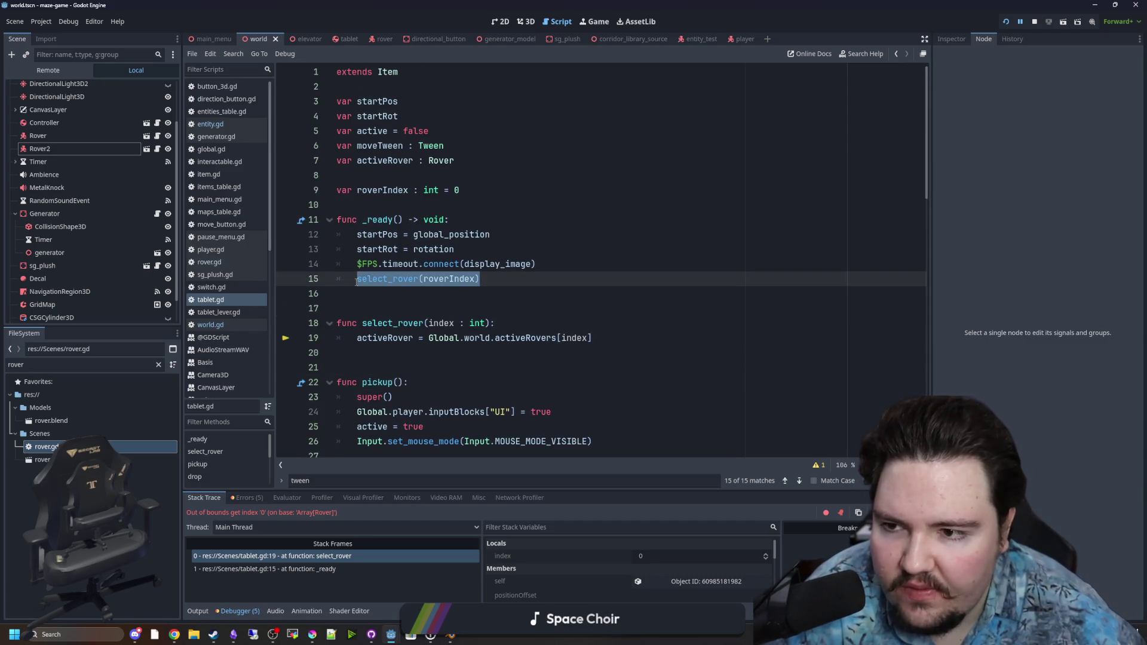
# Insert blank lines after line 14, above the select_rover call in _ready
pyautogui.click(371, 292)
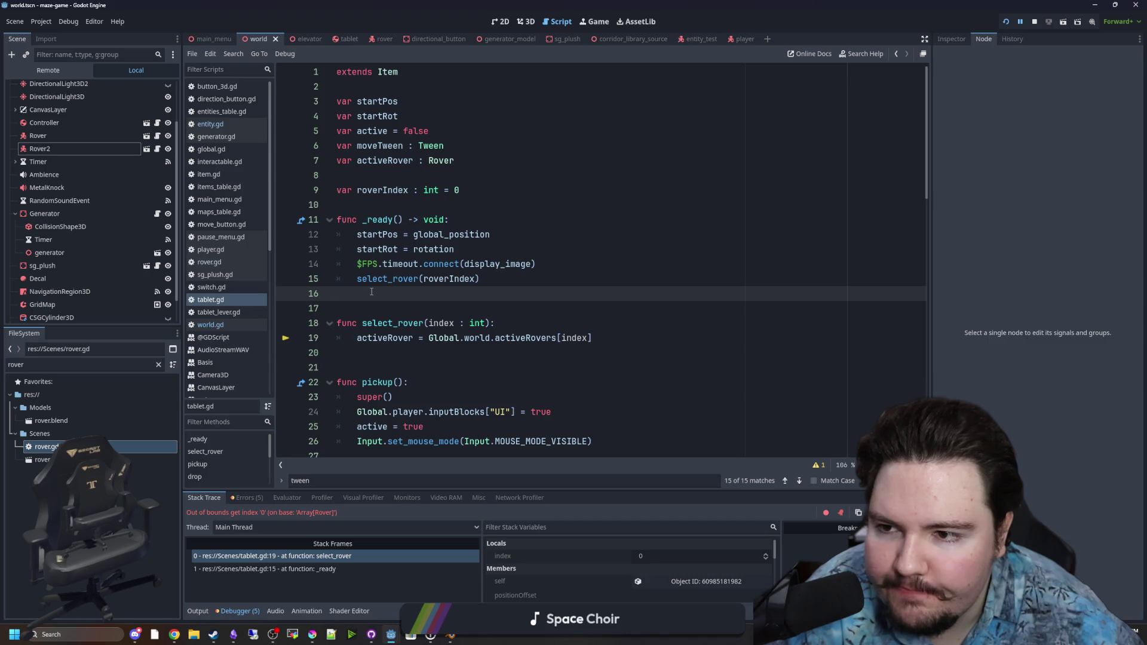
pyautogui.moveTo(496, 279); pyautogui.dragTo(355, 279)
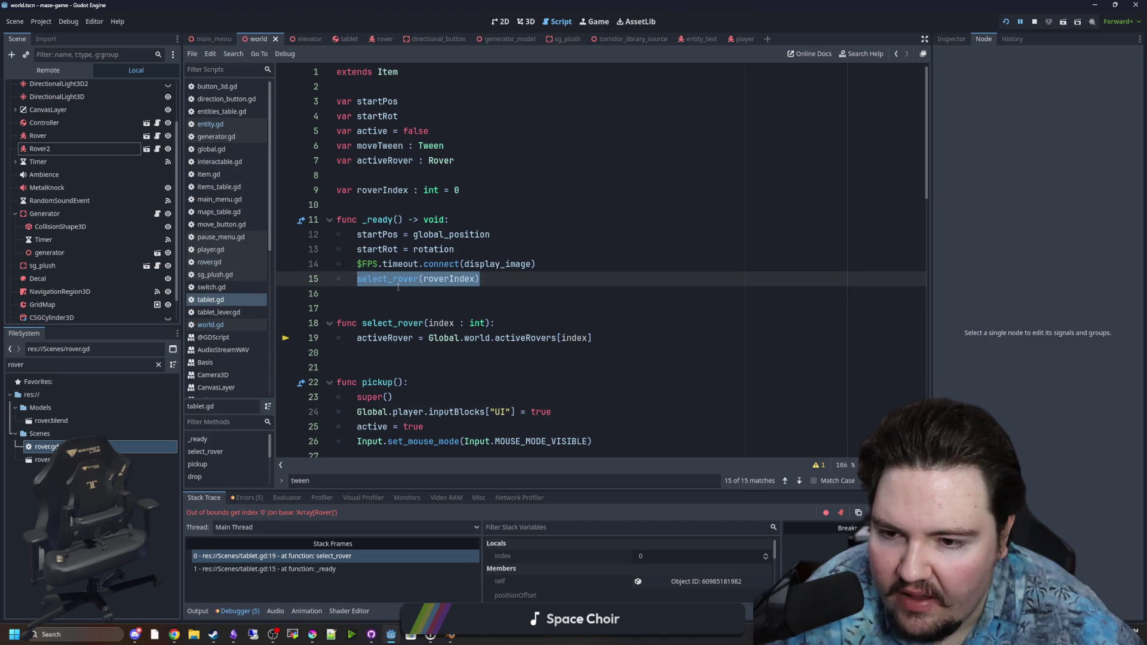
pyautogui.click(418, 308)
pyautogui.click(541, 264)
pyautogui.press('Return')
pyautogui.press('Return')
pyautogui.press('Return')
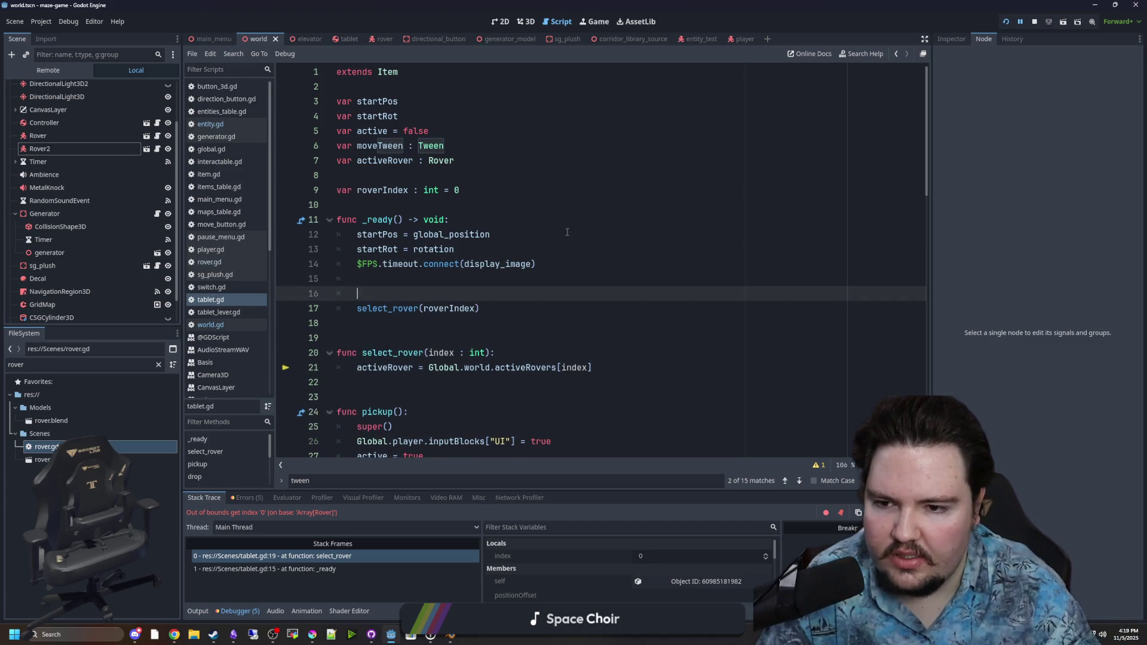
# Write 'await get_tree().process_frame' before the select_rover call in _ready, then stop the game
pyautogui.press('Up')
pyautogui.write('get_')
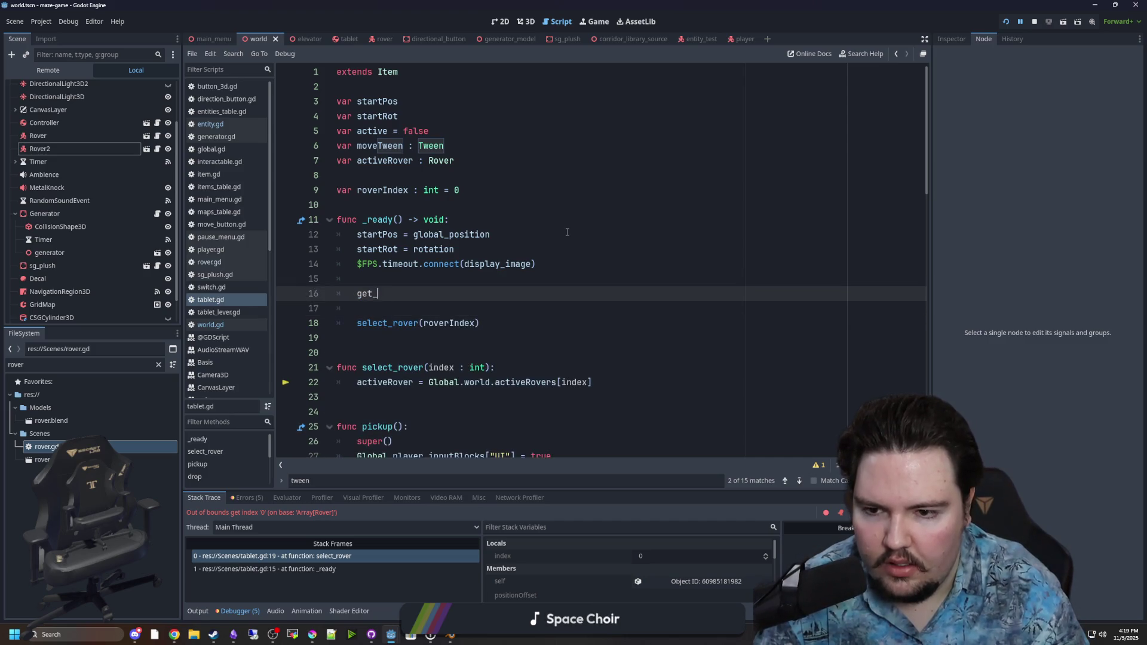
pyautogui.write('Tree')
pyautogui.press('Return')
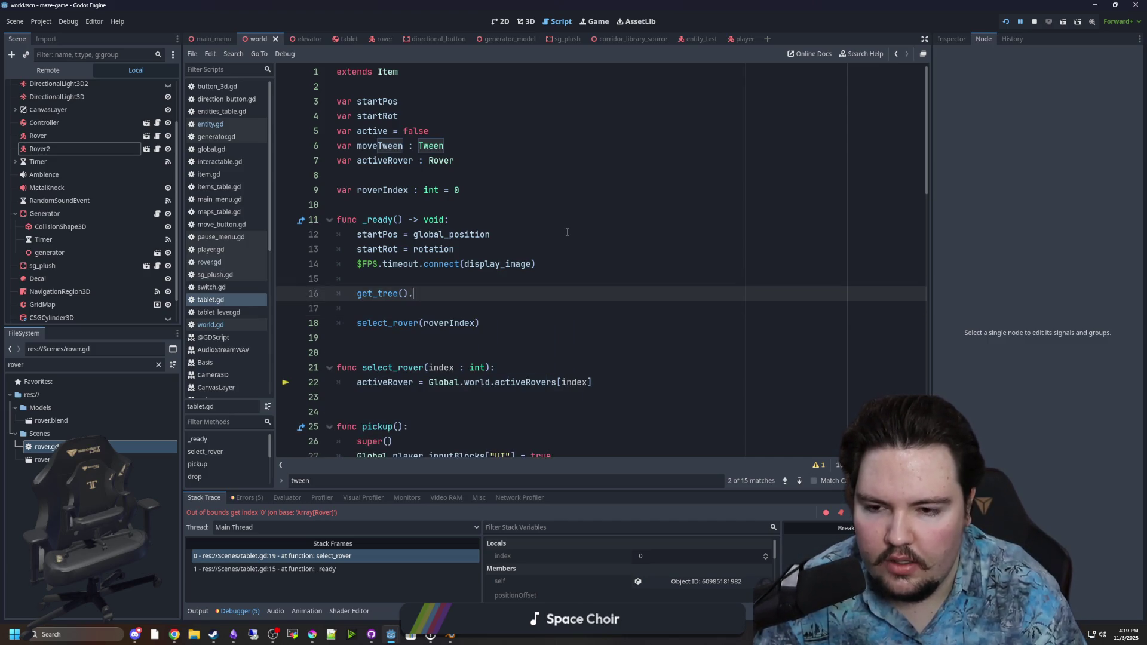
pyautogui.write('.awa')
pyautogui.press('BackSpace')
pyautogui.press('BackSpace')
pyautogui.press('BackSpace')
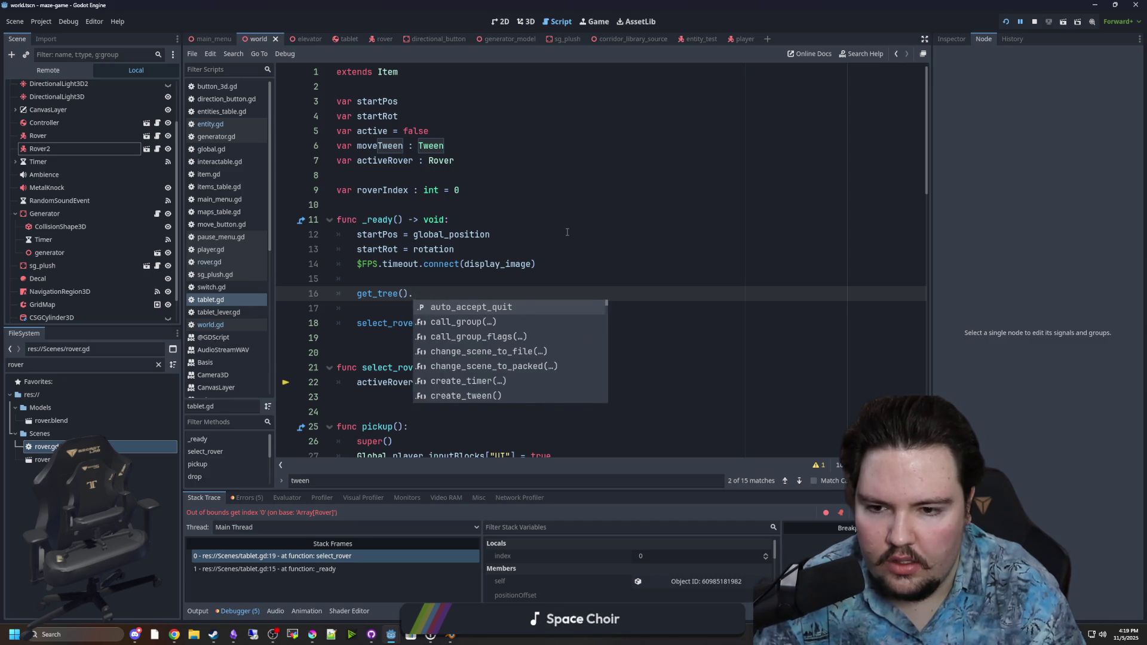
pyautogui.write('proc')
pyautogui.press('Return')
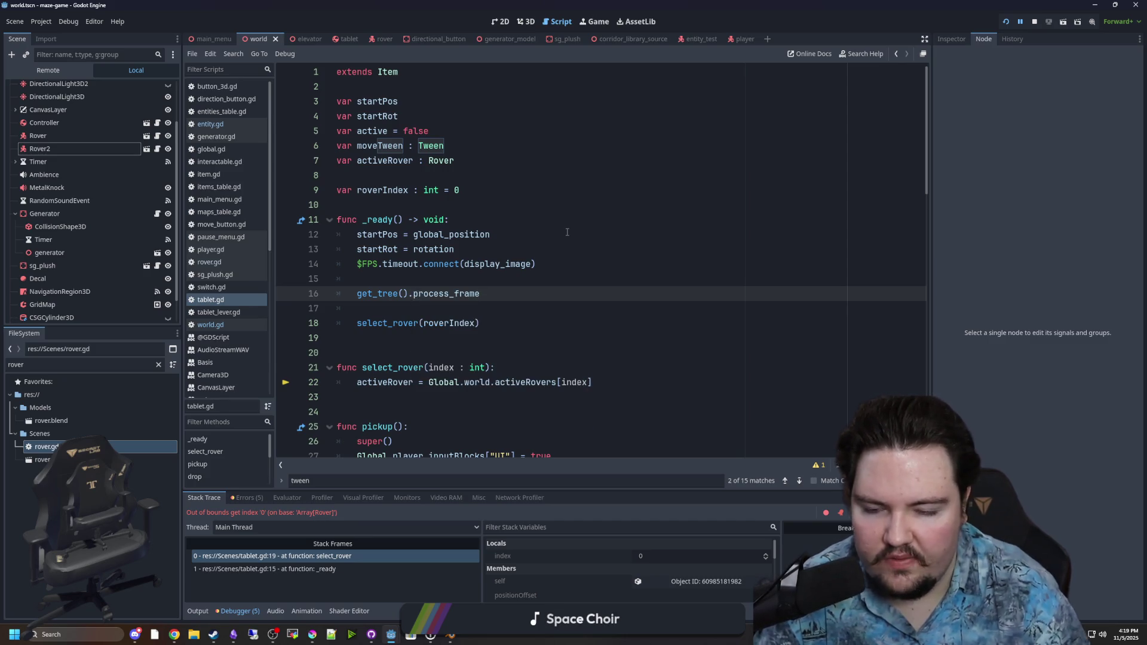
pyautogui.write('await')
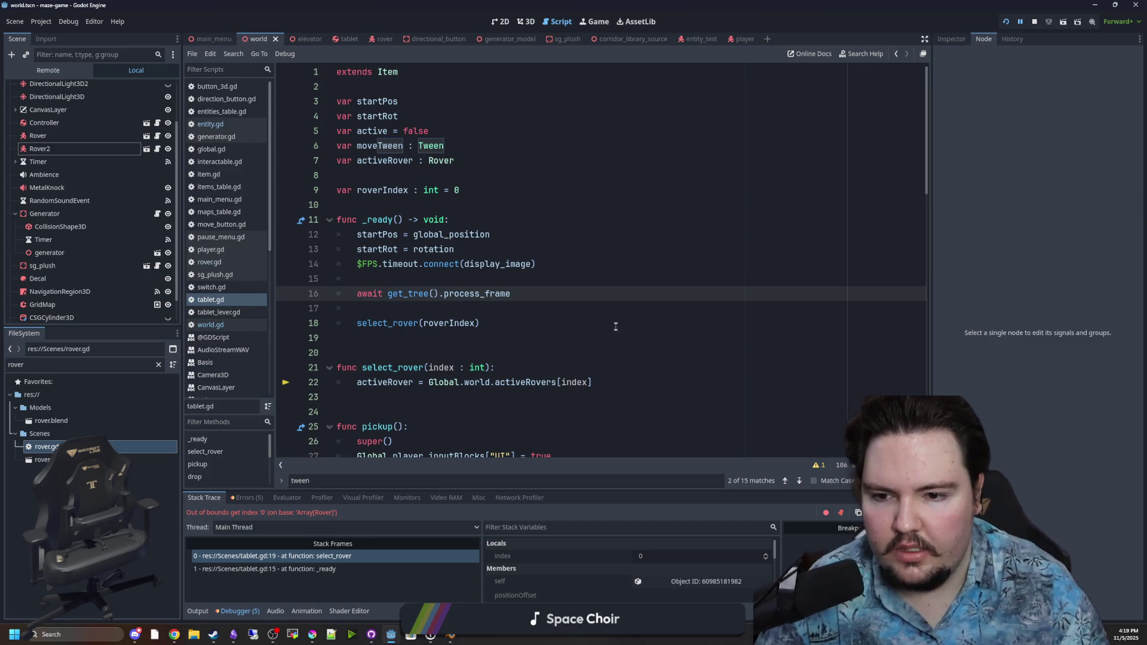
pyautogui.click(1034, 21)
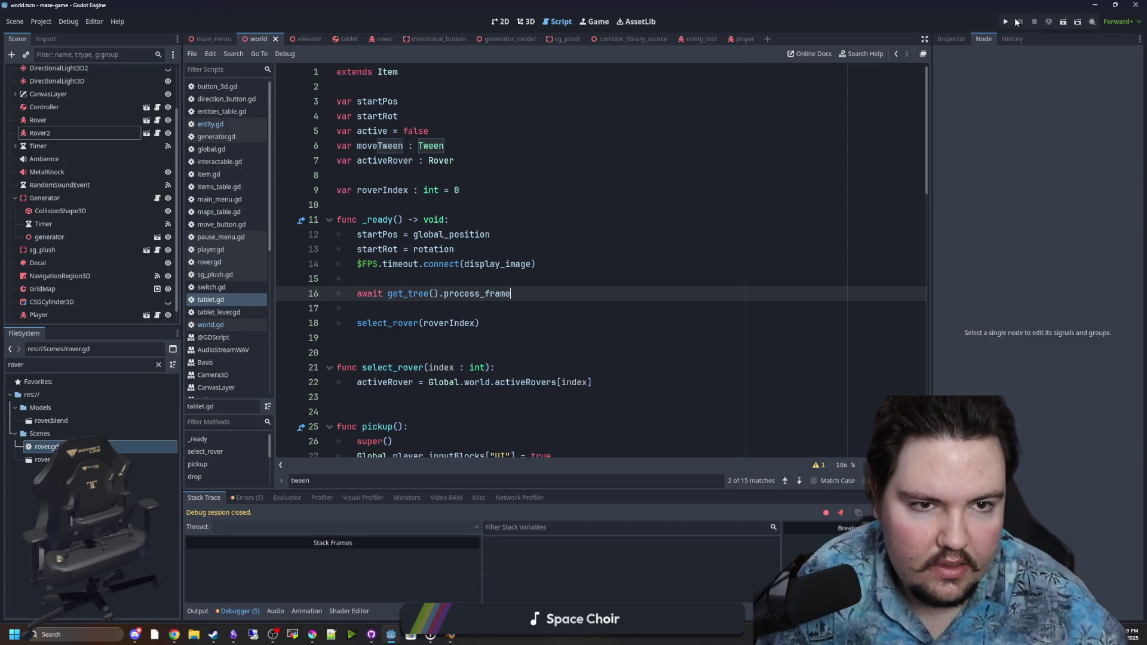
# Run the game again, pick up the tablet and switch its camera feed to the other rover
pyautogui.click(1004, 22)
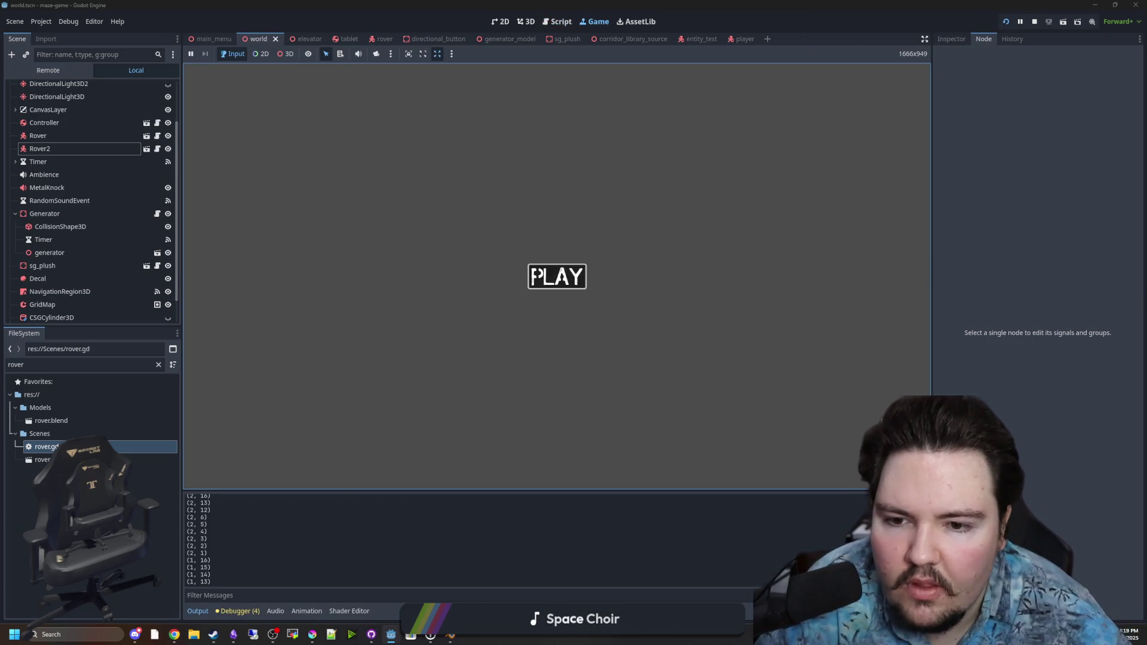
pyautogui.click(532, 276)
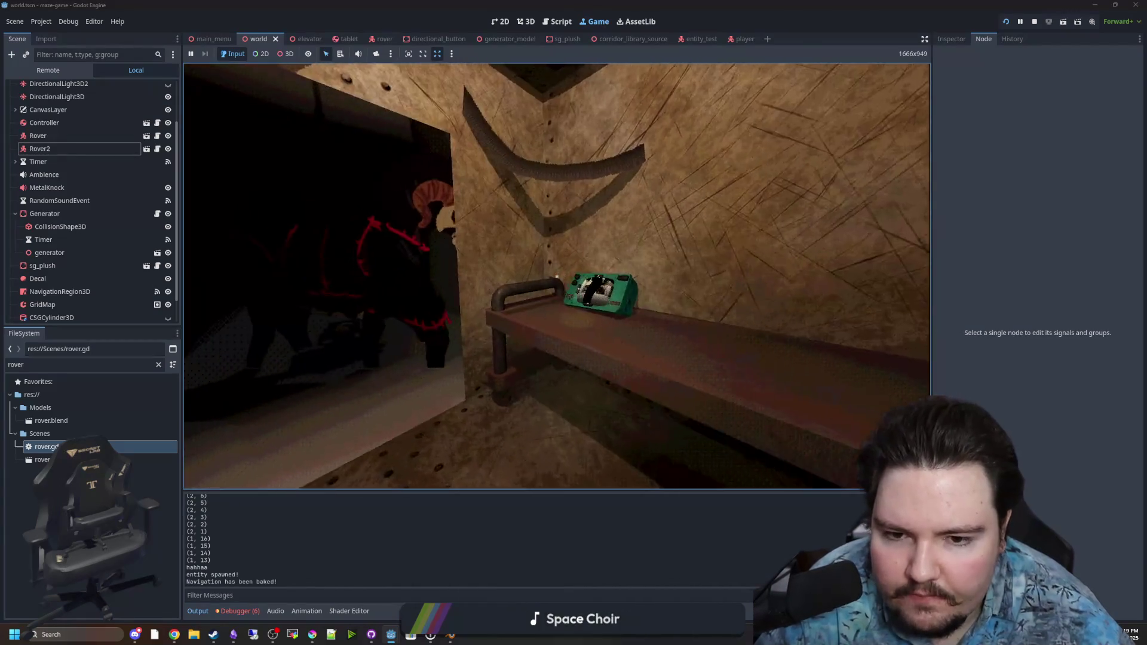
pyautogui.press('e')
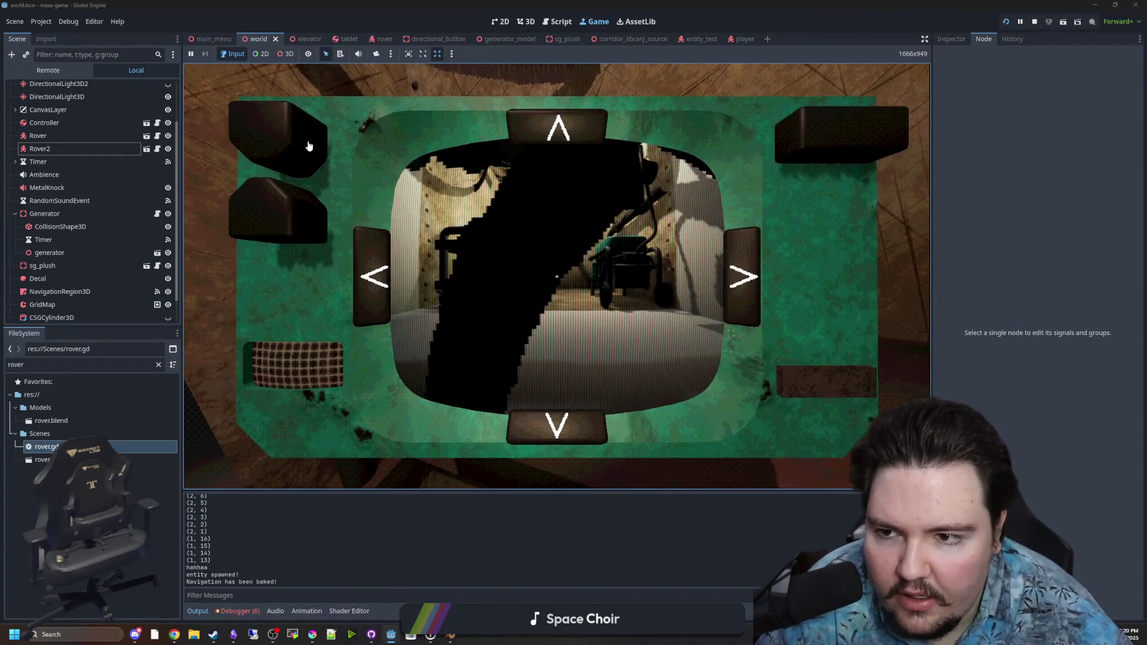
pyautogui.click(301, 145)
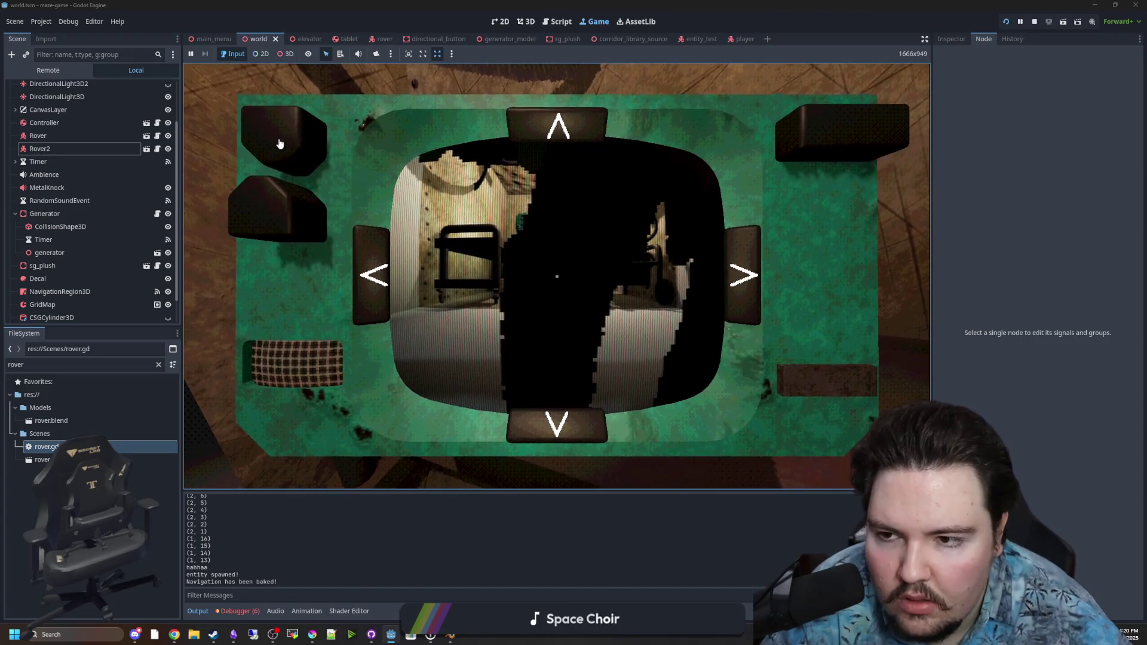
# Put the tablet down, pick it up again to retry the SelectDown button, then stop the game
pyautogui.press('Escape')
pyautogui.press('Escape')
pyautogui.press('e')
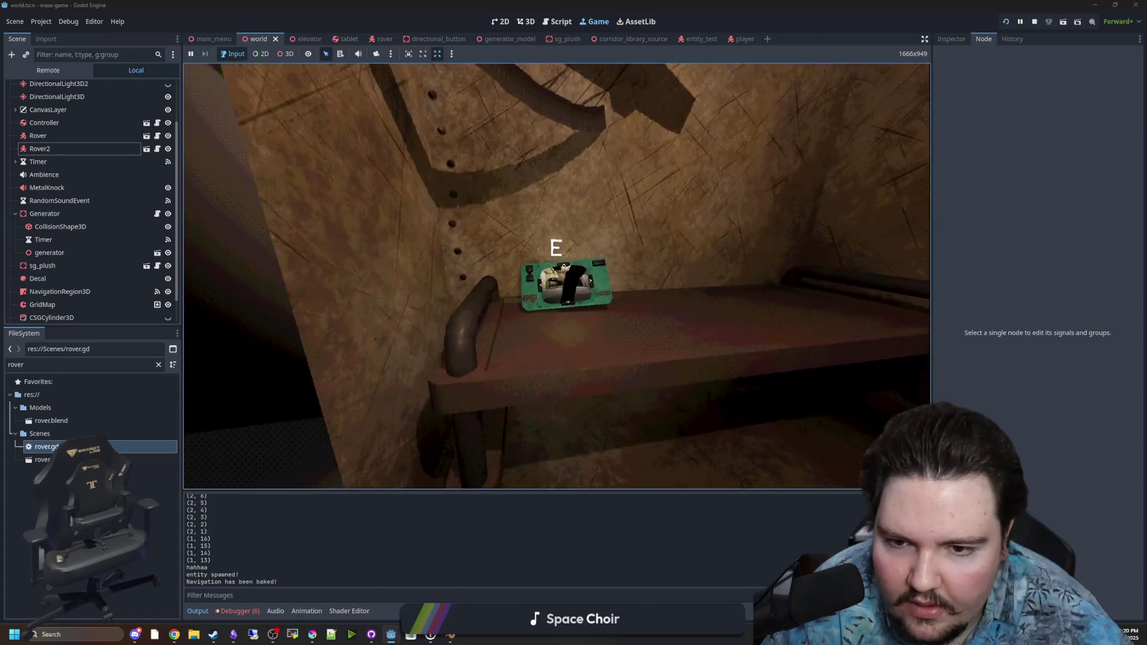
pyautogui.press('e')
pyautogui.click(299, 214)
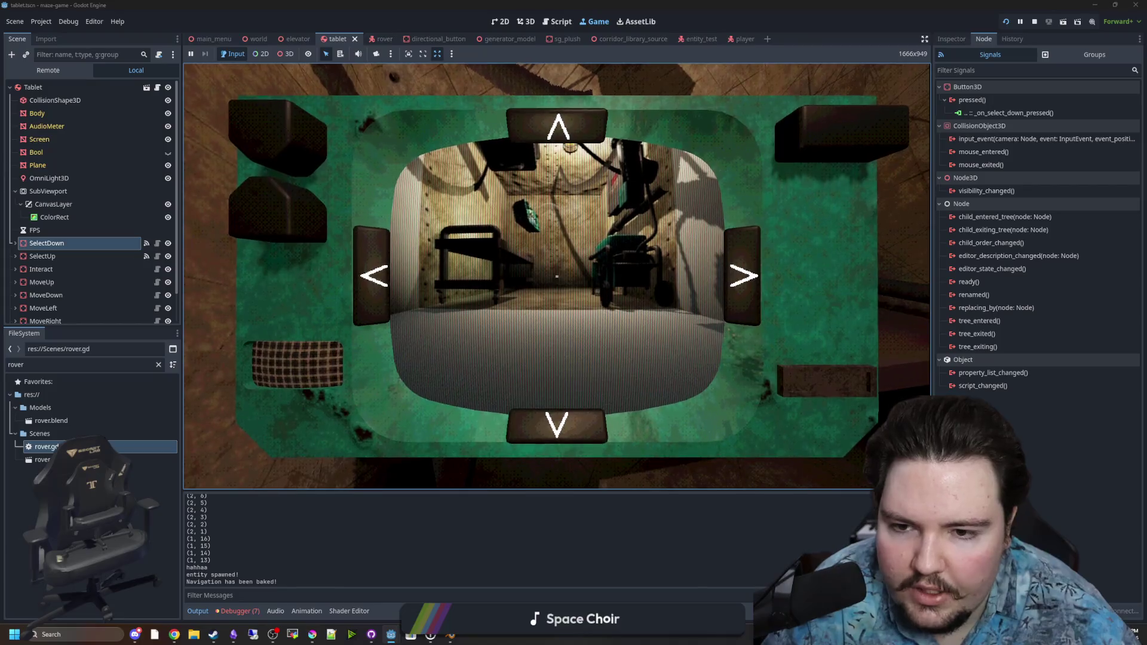
pyautogui.press('e')
pyautogui.press('e')
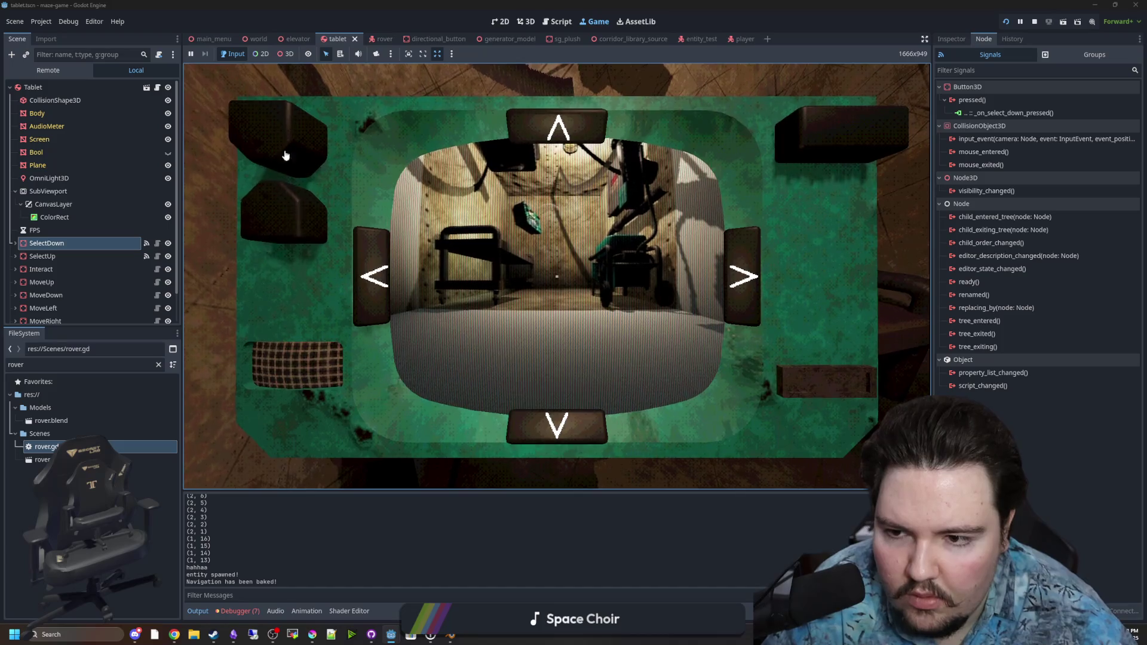
pyautogui.click(1036, 22)
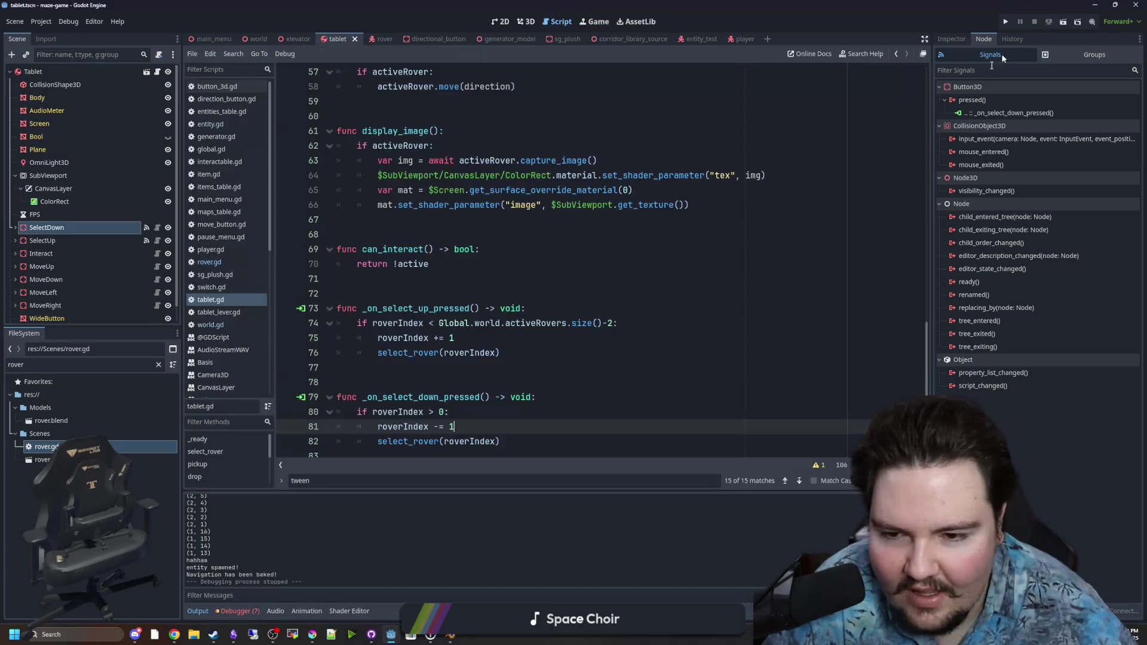
# Change line 74's select-up check to activeRovers.size()-1, save tablet.gd and run the game
pyautogui.click(518, 373)
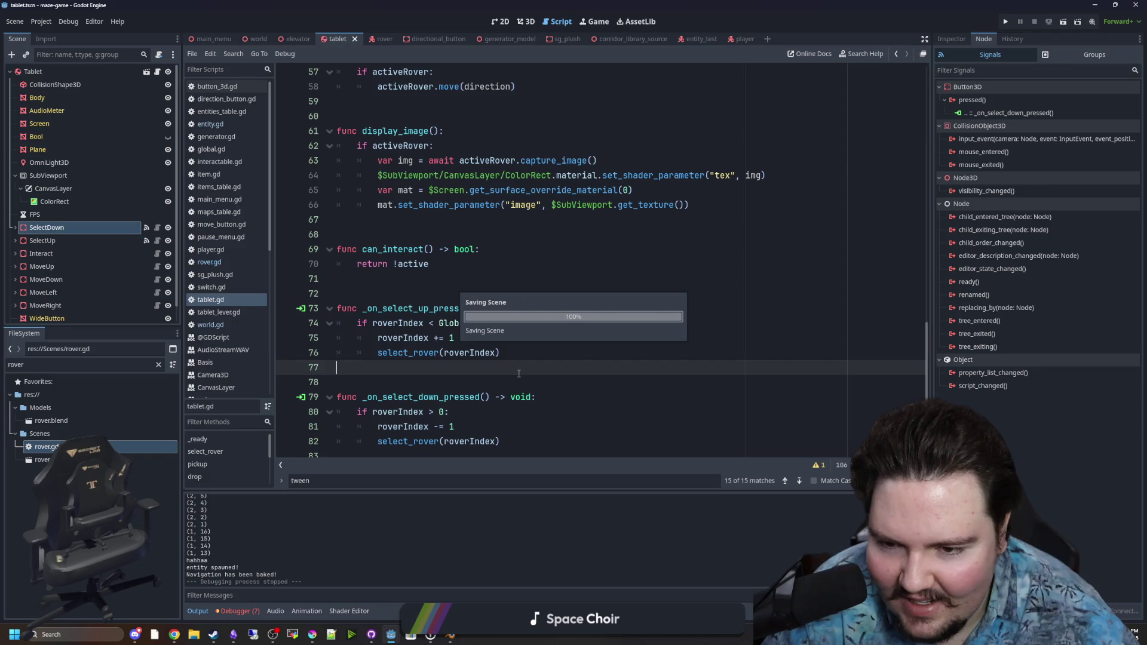
pyautogui.keyDown('ctrl'); pyautogui.click(408, 356); pyautogui.keyUp('ctrl')
pyautogui.click(440, 294)
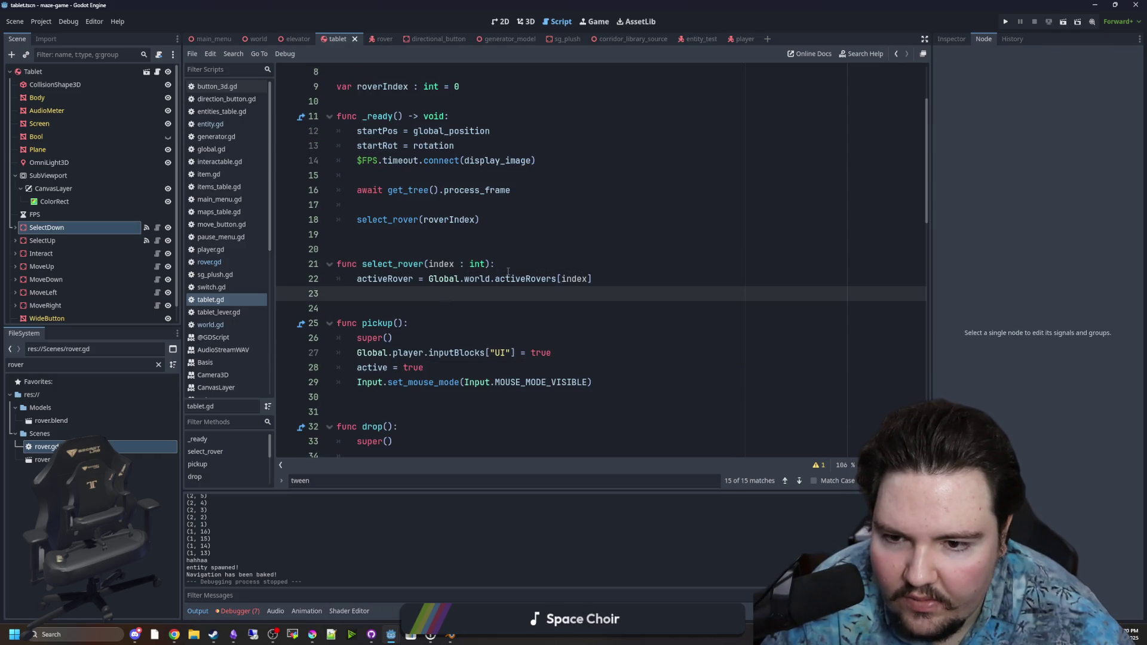
pyautogui.moveTo(430, 278); pyautogui.dragTo(592, 278)
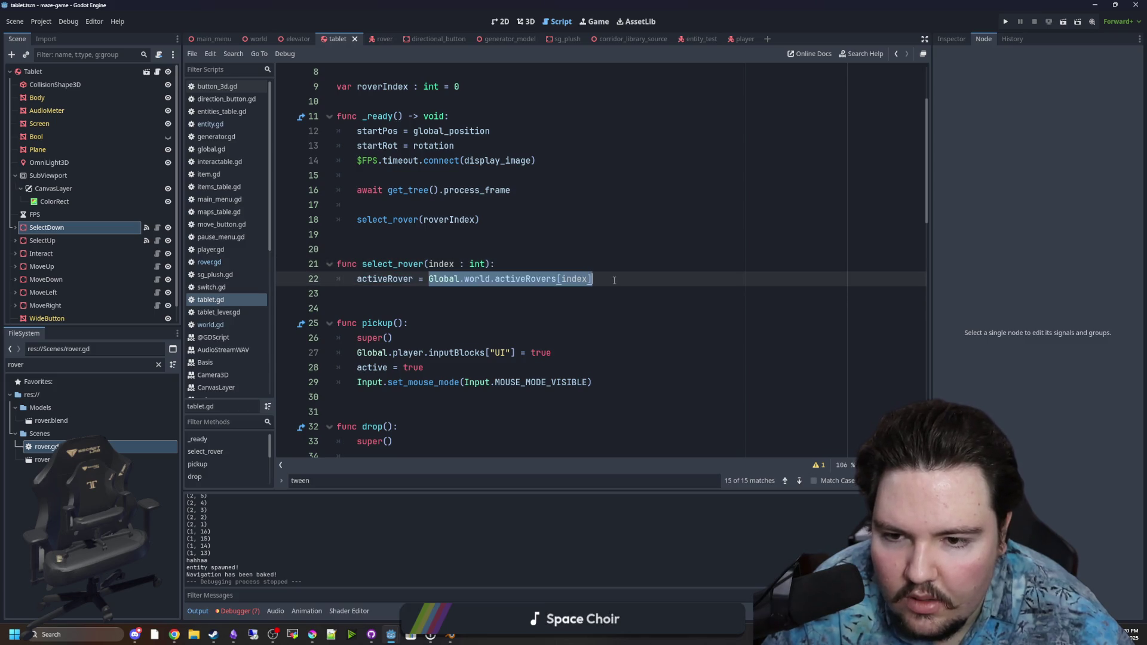
pyautogui.scroll(-3, 369, 353)
pyautogui.scroll(-10, 418, 358)
pyautogui.click(614, 309)
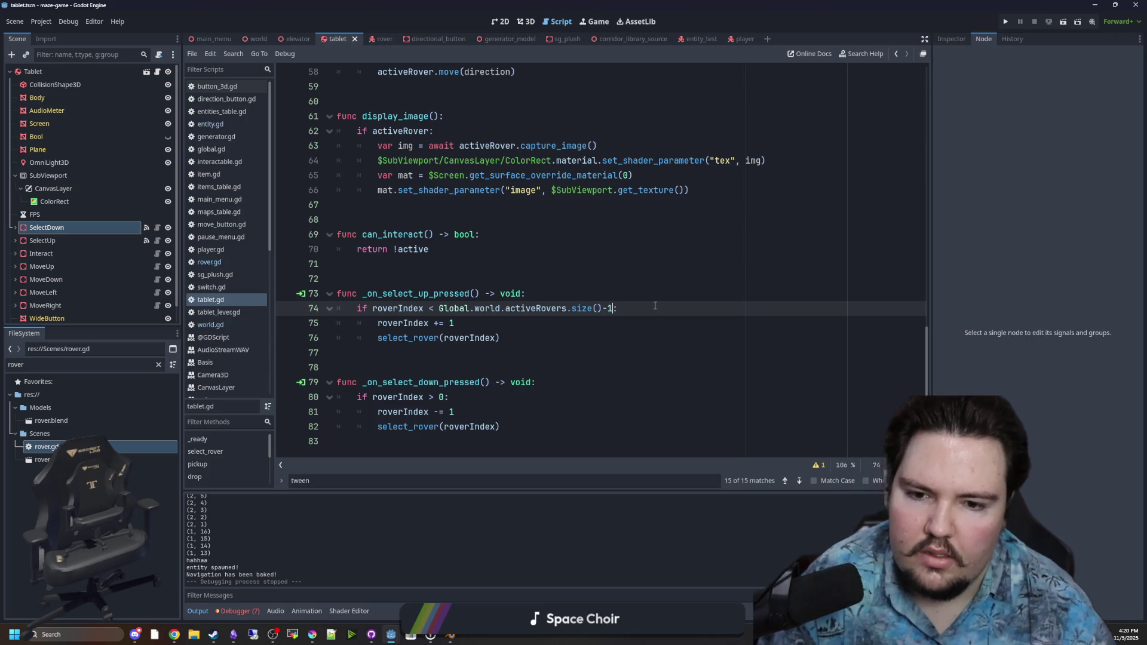
pyautogui.click(651, 284)
pyautogui.hotkey('ctrl', 's')
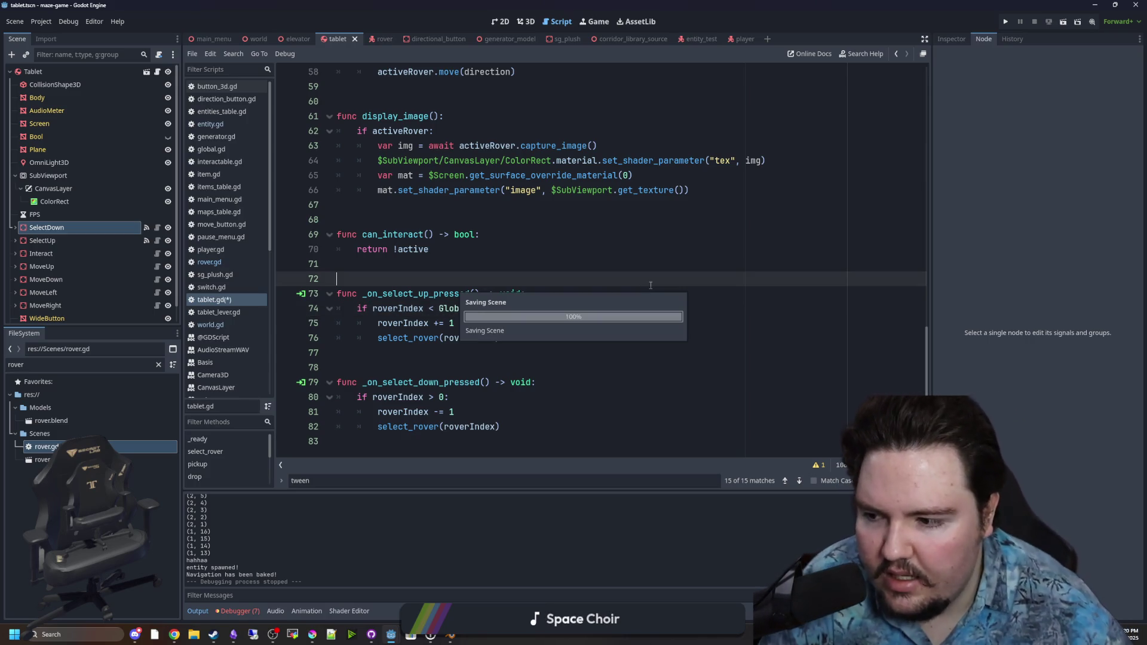
pyautogui.click(1006, 21)
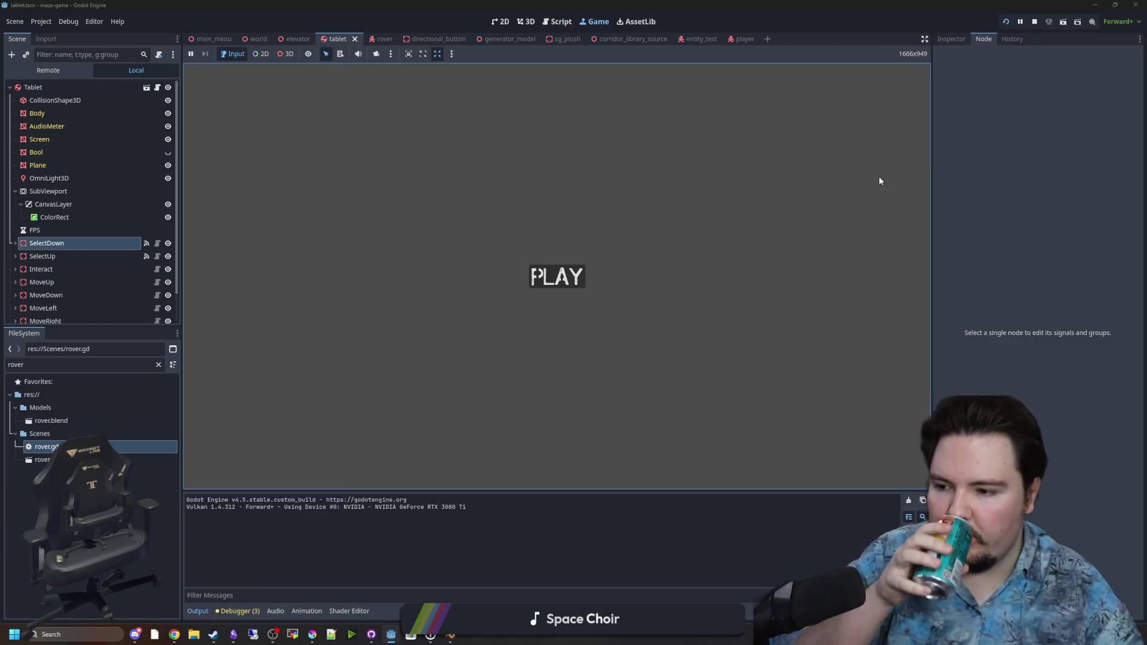
# Start the game, pick up the tablet and repeatedly cycle its camera feed between the rovers
pyautogui.click(560, 277)
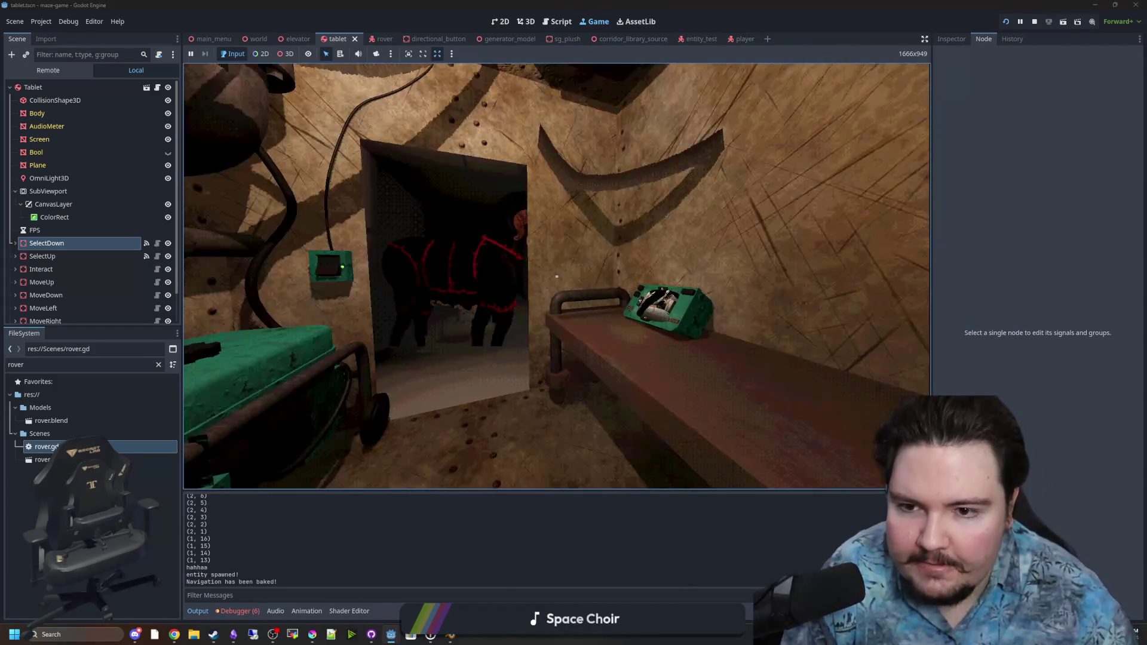
pyautogui.press('e')
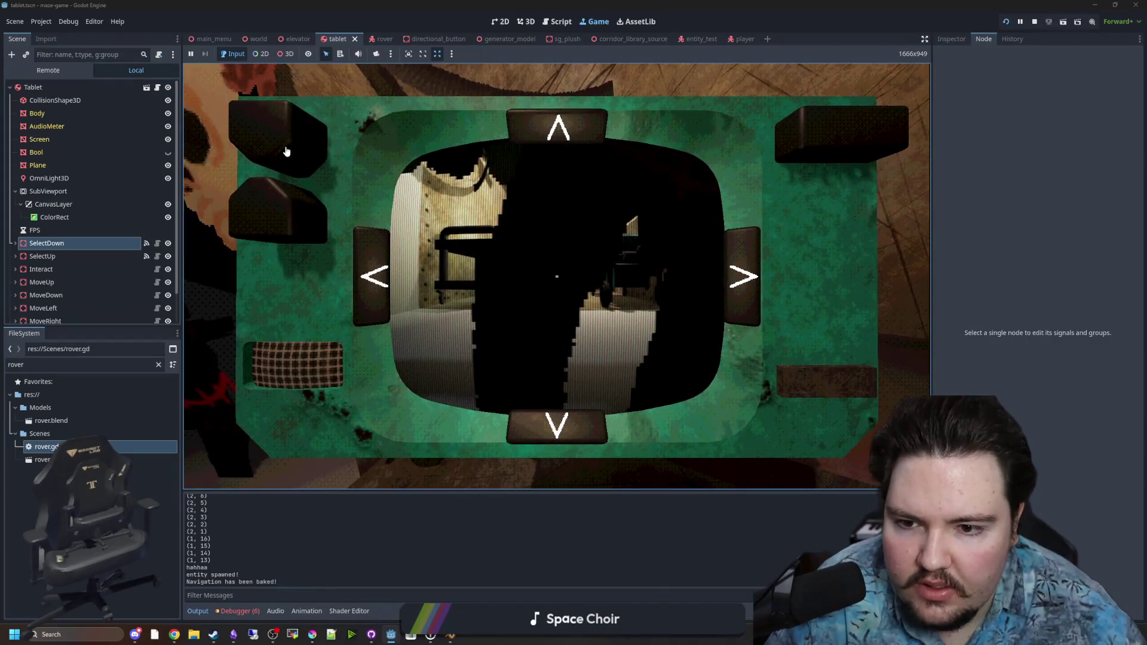
pyautogui.click(288, 155)
pyautogui.click(299, 145)
pyautogui.click(294, 152)
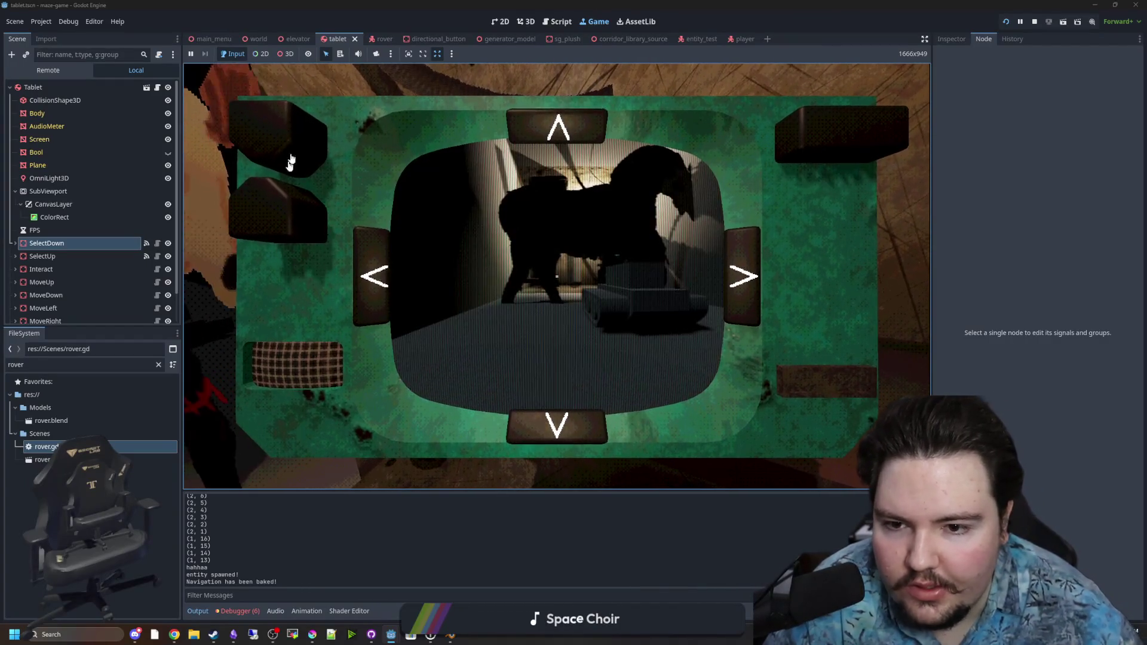
pyautogui.click(286, 161)
pyautogui.click(282, 163)
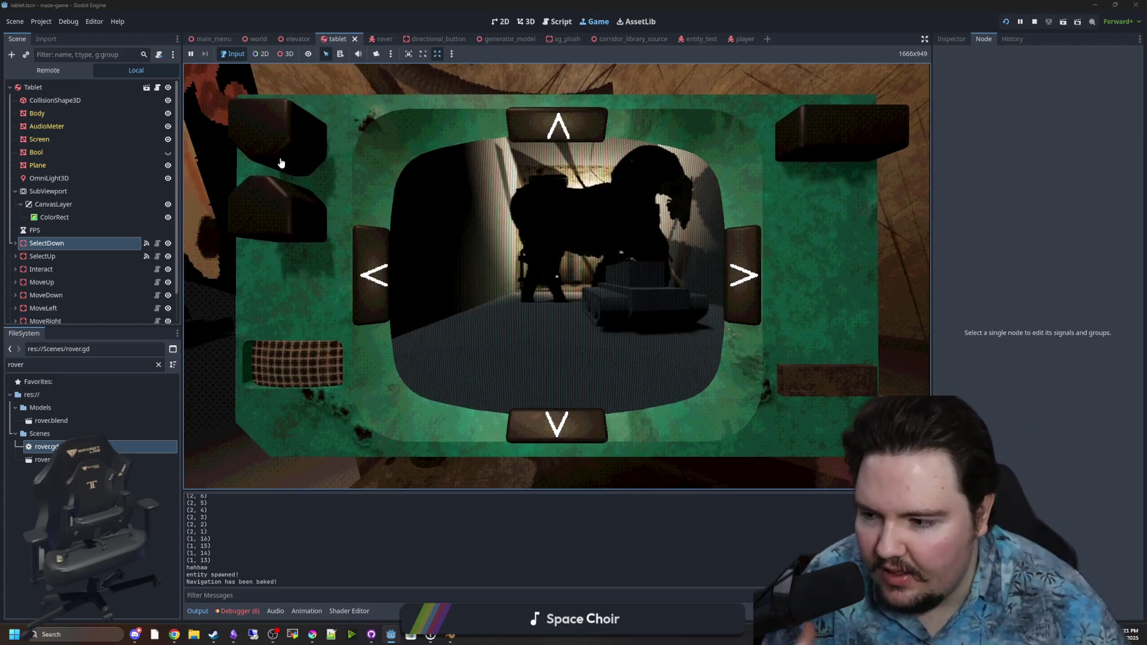
pyautogui.click(289, 166)
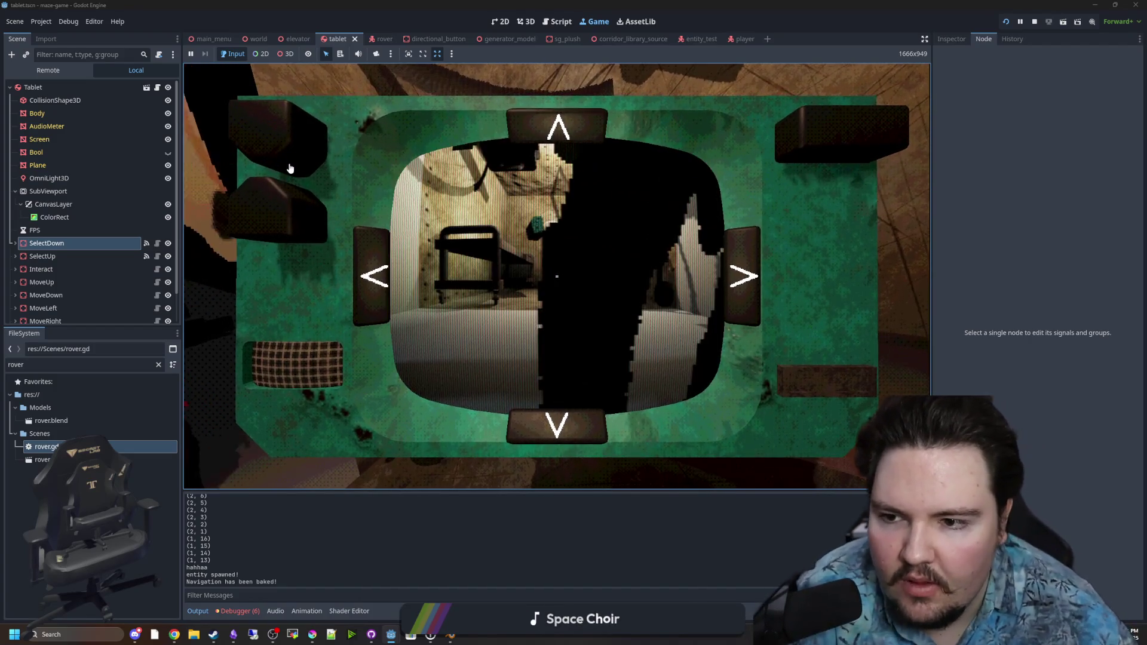
pyautogui.click(289, 166)
pyautogui.click(283, 143)
pyautogui.click(271, 187)
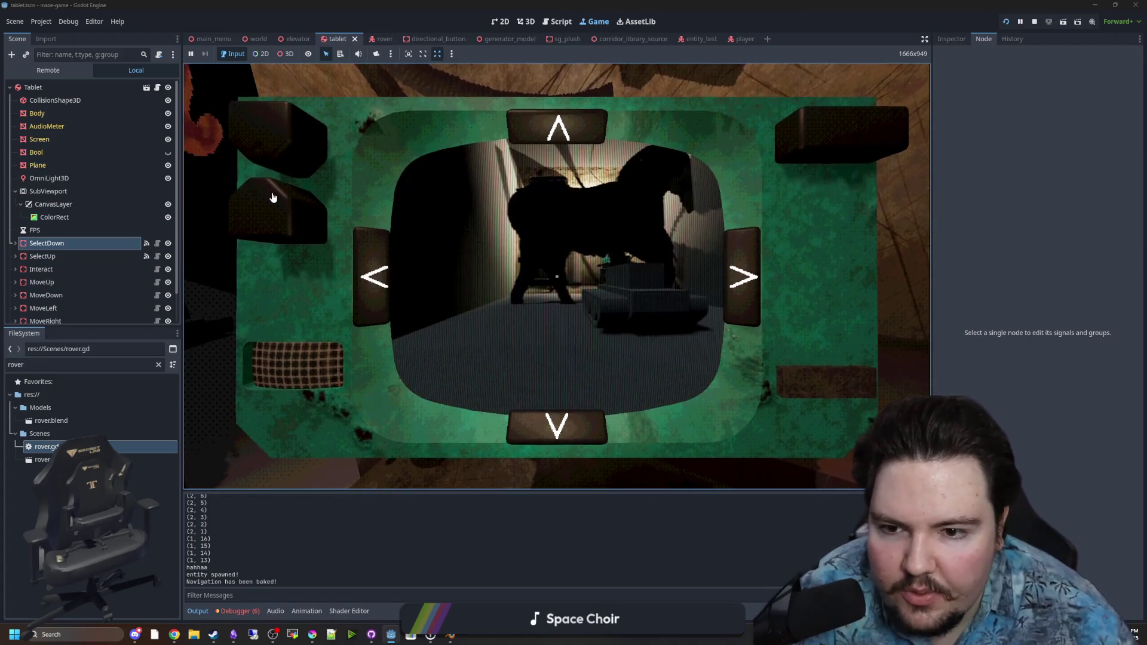
pyautogui.click(257, 123)
pyautogui.click(274, 185)
pyautogui.click(284, 150)
pyautogui.click(287, 218)
pyautogui.click(285, 151)
pyautogui.click(287, 218)
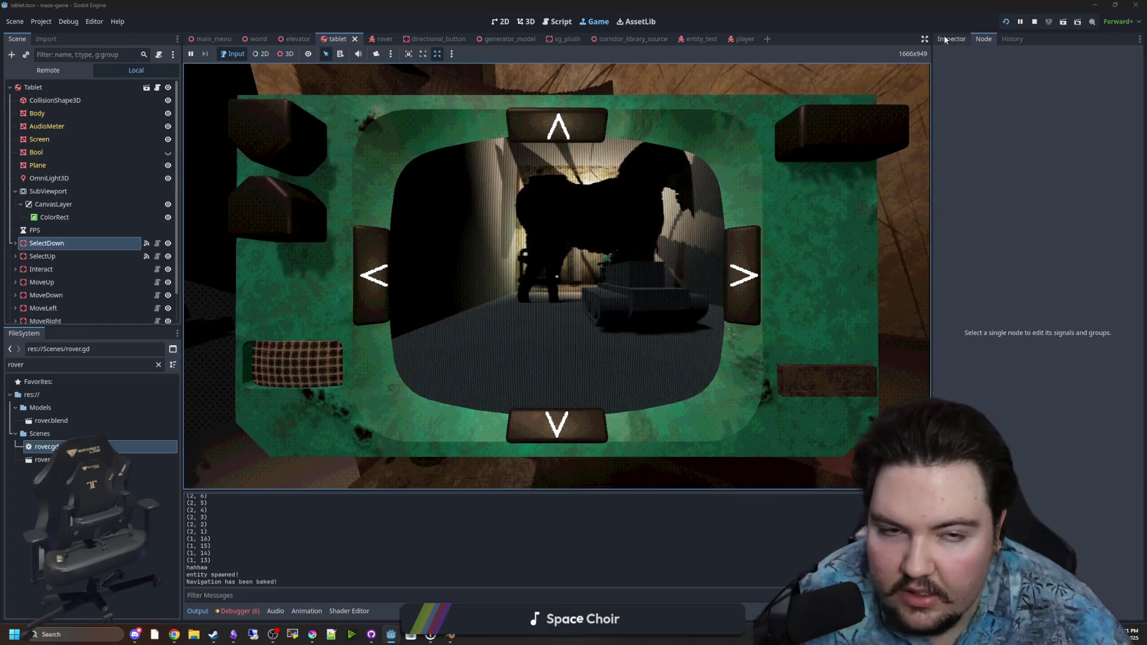
# Stop the game with F8, return to tablet.gd and save it
pyautogui.press('F8')
pyautogui.click(511, 237)
pyautogui.hotkey('ctrl', 's')
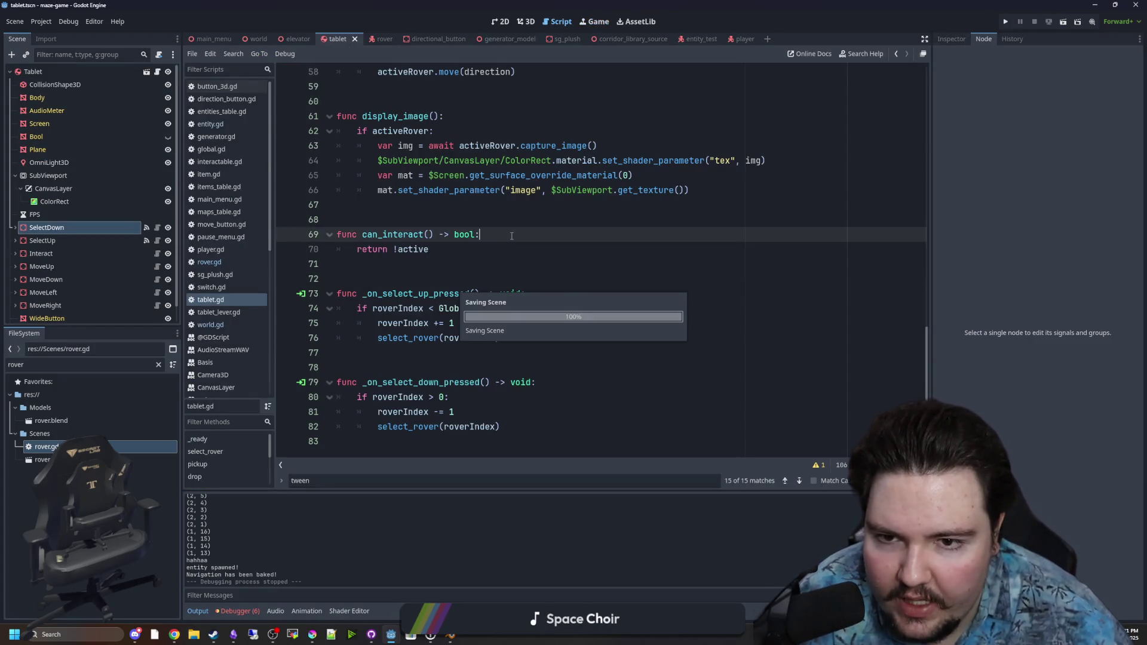
# Select the display_image function name in tablet.gd to copy it
pyautogui.scroll(1, 433, 163)
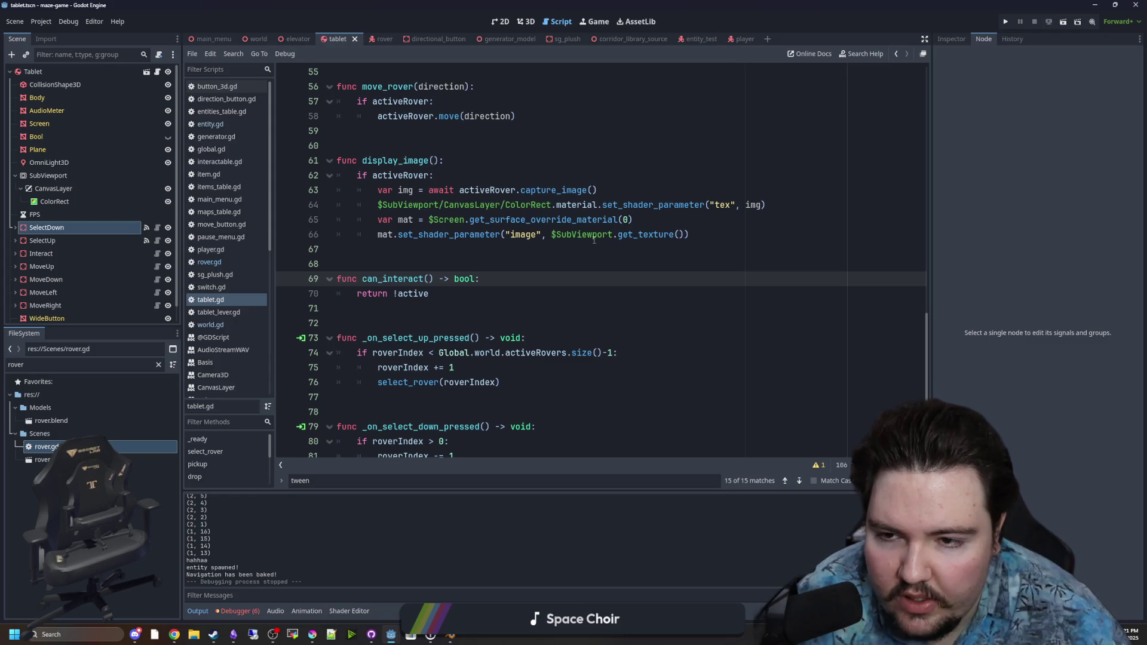
pyautogui.scroll(2, 442, 267)
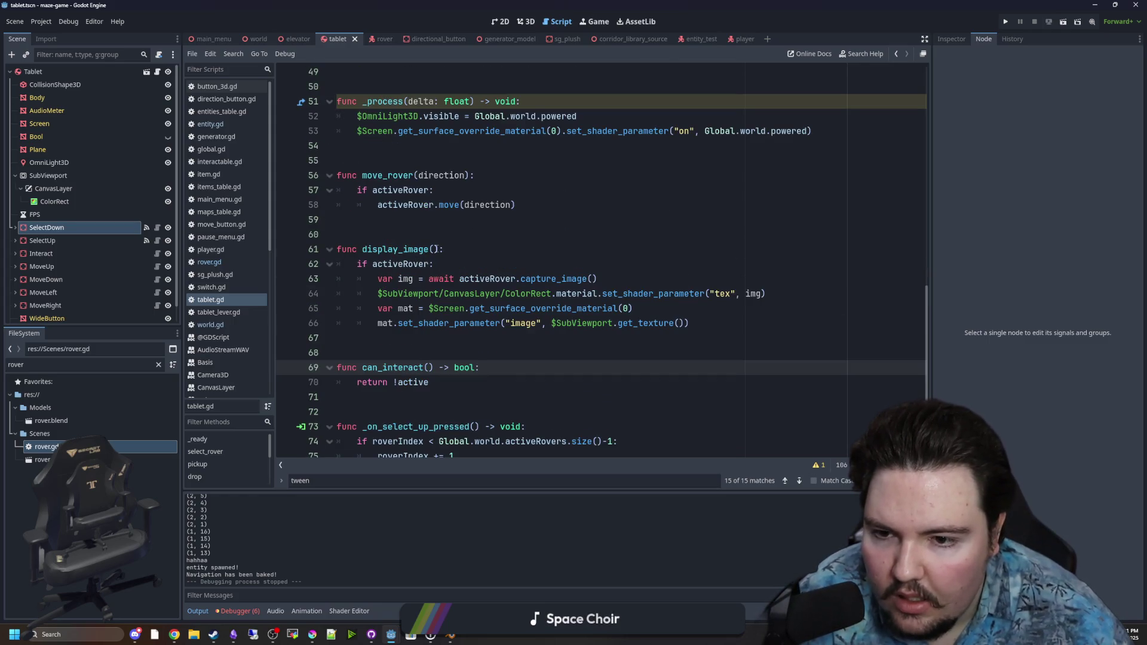
pyautogui.moveTo(435, 249); pyautogui.dragTo(371, 249)
pyautogui.moveTo(413, 249); pyautogui.dragTo(435, 250)
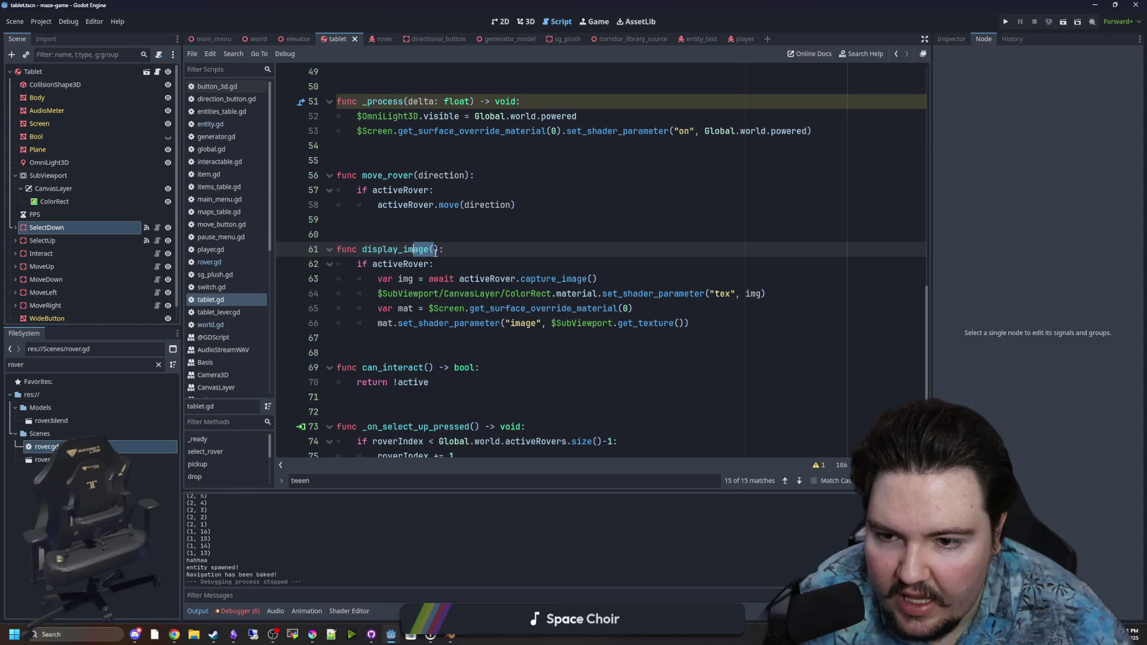
# Paste a display_image() call on a new line in select_rover and save tablet.gd
pyautogui.scroll(10, 427, 230)
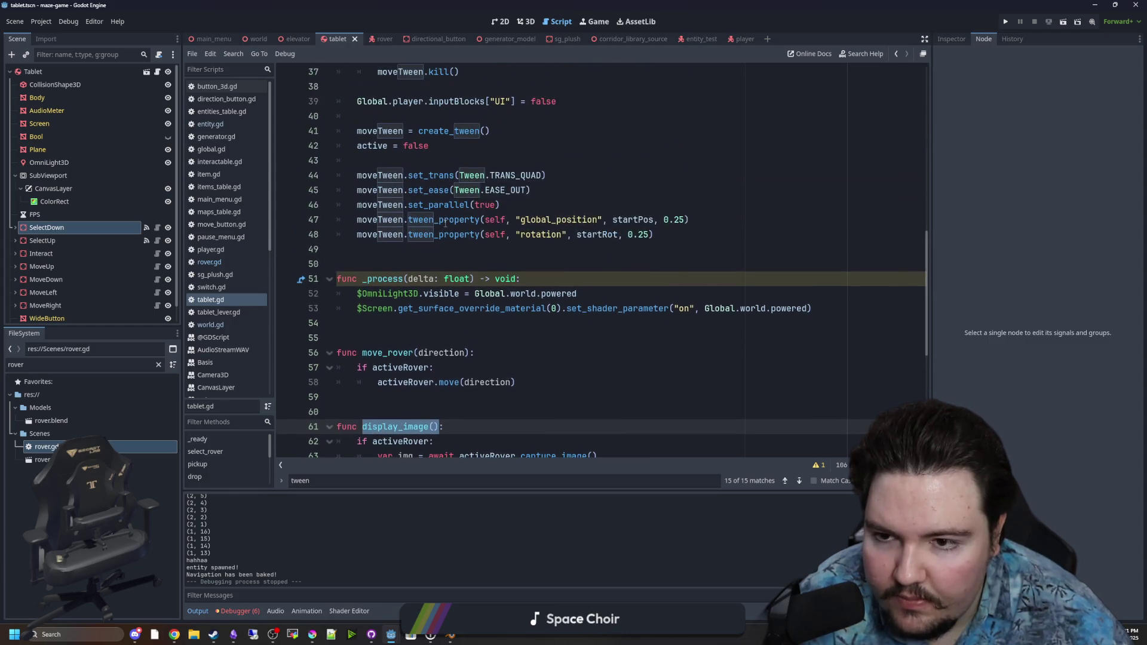
pyautogui.scroll(3, 578, 223)
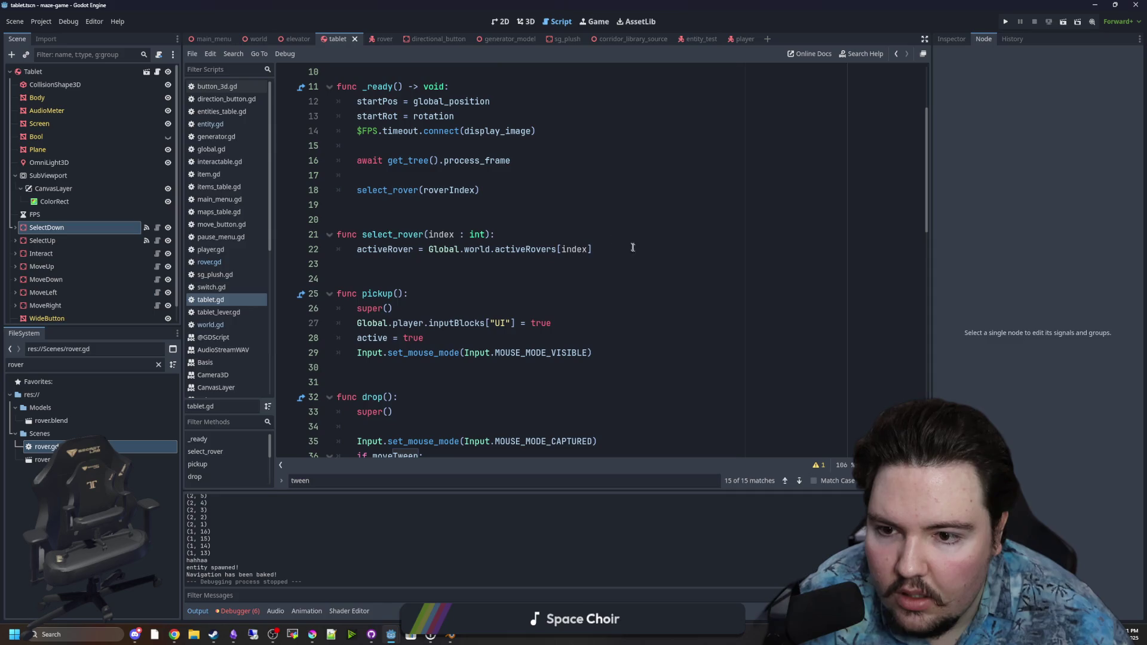
pyautogui.click(635, 234)
pyautogui.press('Return')
pyautogui.write('display_image()')
pyautogui.hotkey('ctrl', 's')
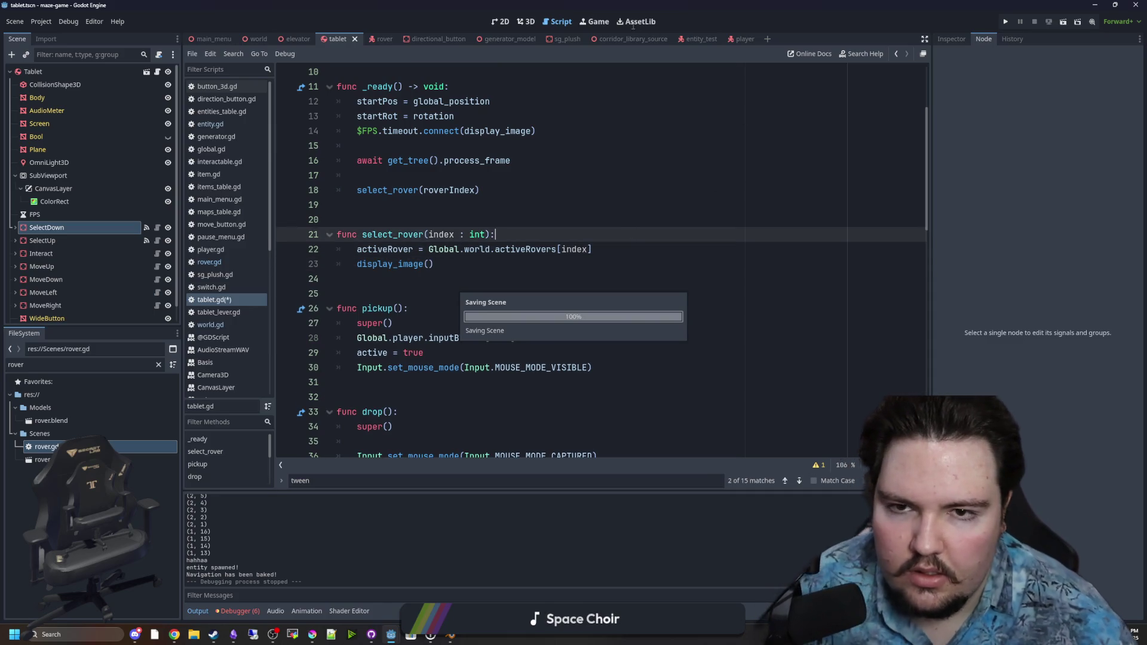
pyautogui.click(608, 20)
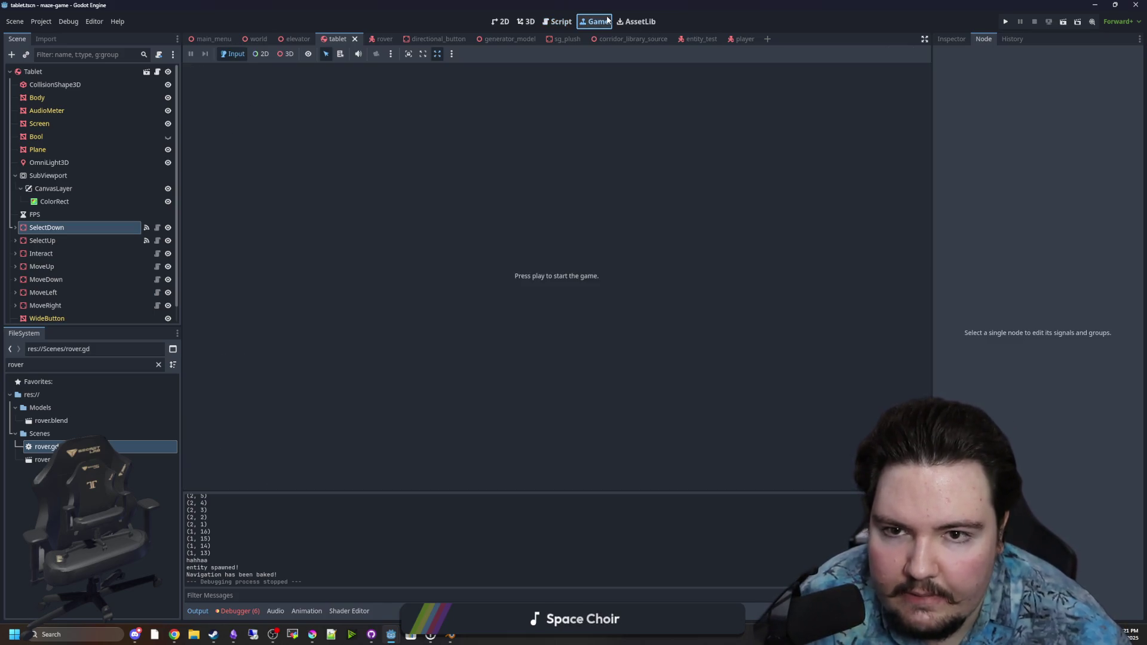
pyautogui.click(1006, 24)
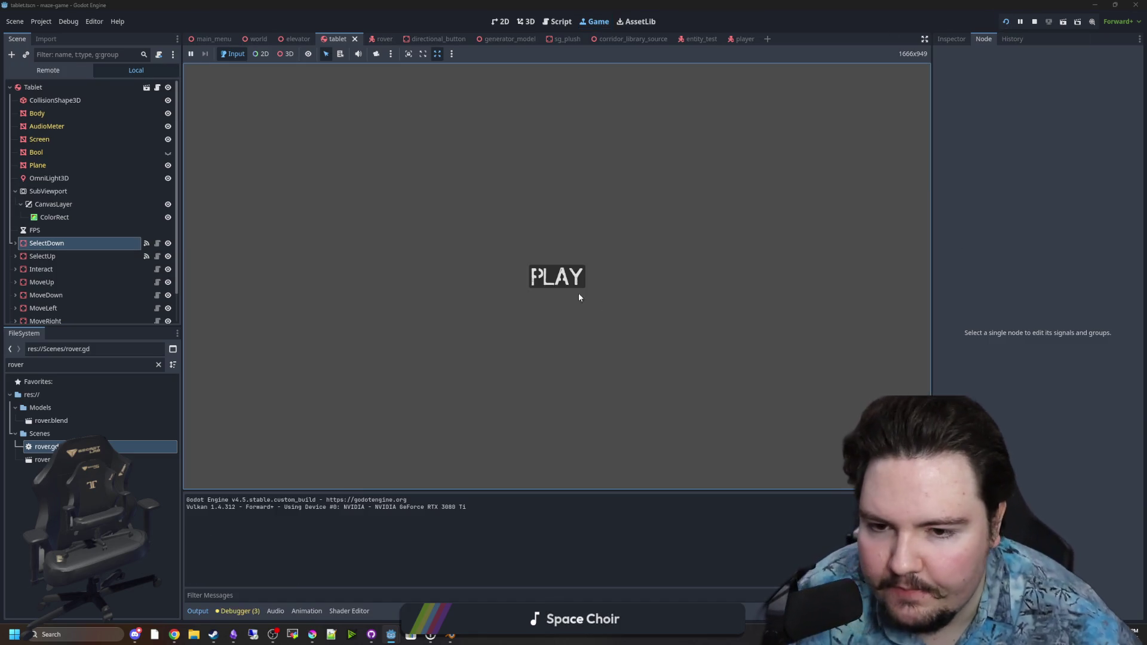
pyautogui.click(582, 283)
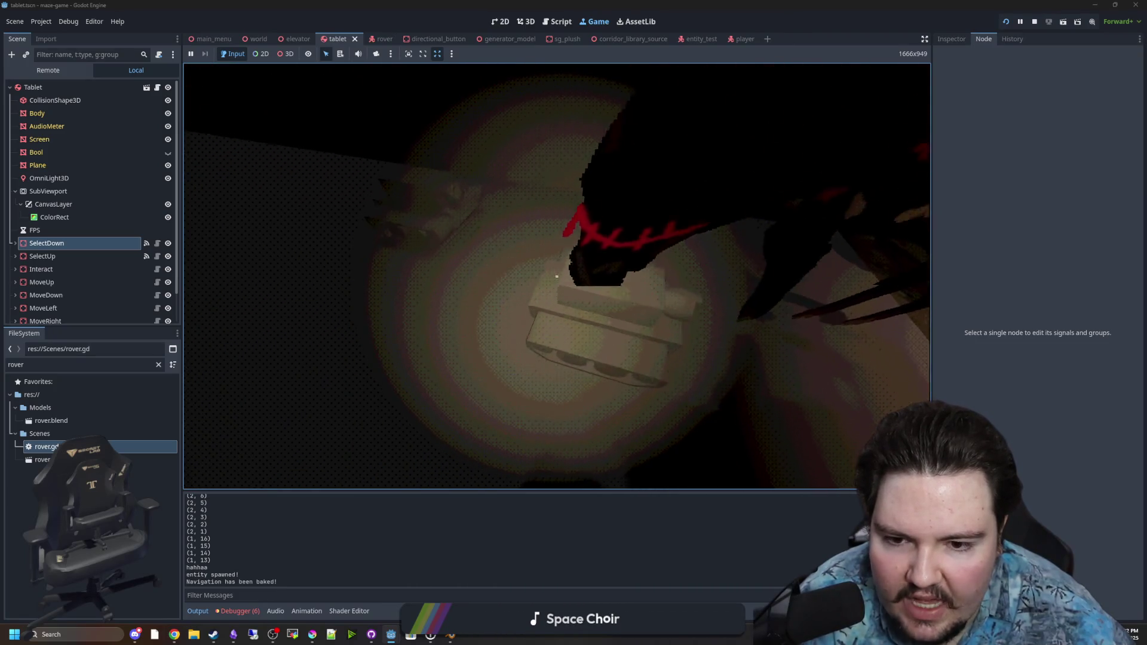
pyautogui.press('Escape')
pyautogui.press('F8')
pyautogui.hotkey('ctrl', 's')
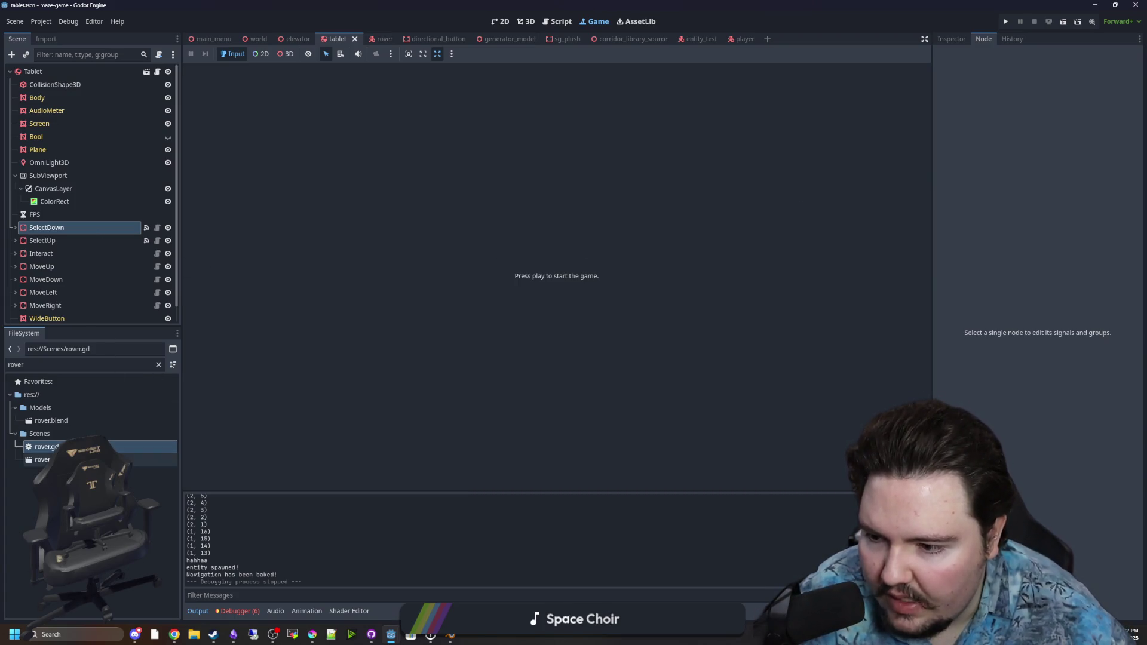
pyautogui.doubleClick(41, 459)
pyautogui.click(36, 72)
# Toggle collision layer bit 5 in the Rover's Inspector, save rover.tscn and run the game
pyautogui.click(951, 39)
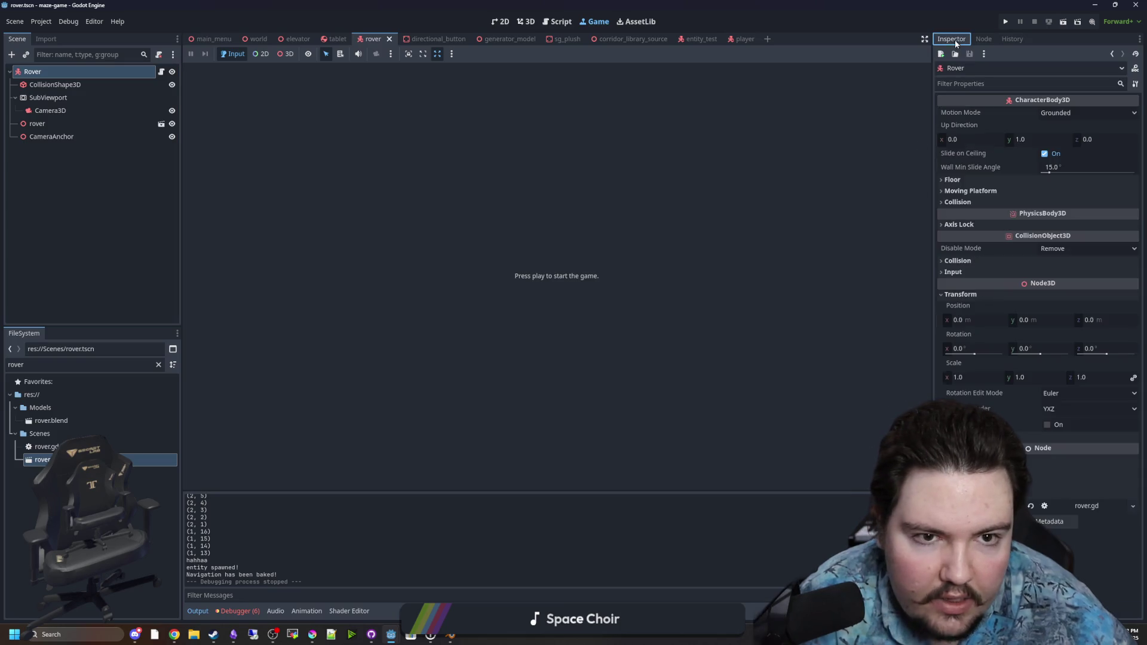
pyautogui.click(958, 260)
pyautogui.click(950, 300)
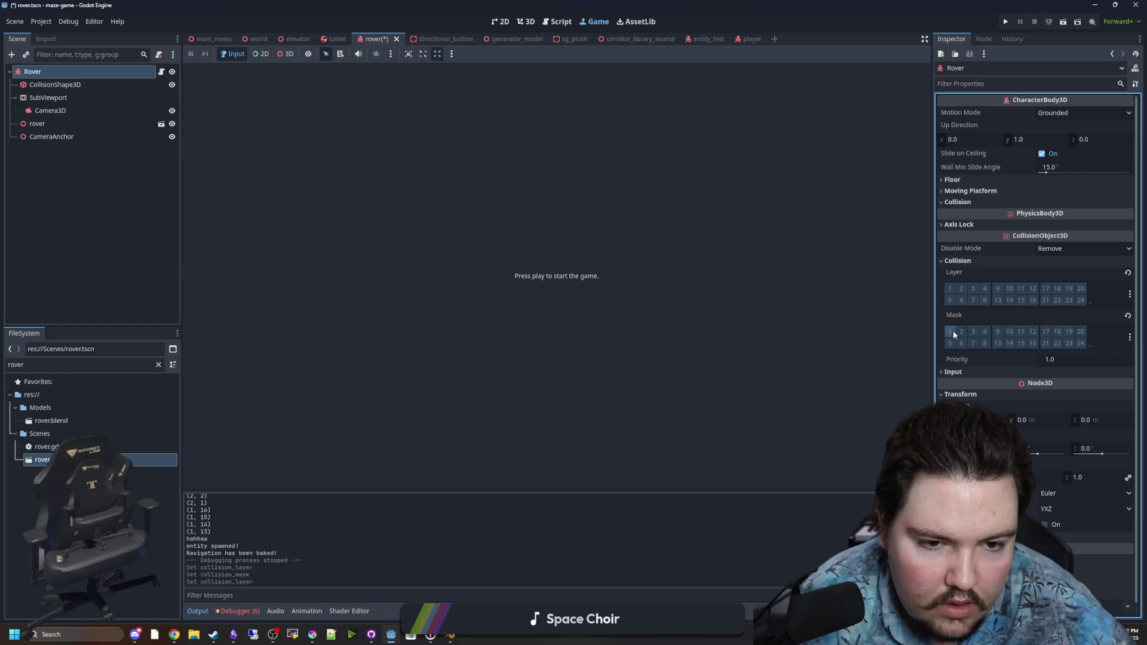
pyautogui.hotkey('ctrl', 's')
pyautogui.click(1001, 23)
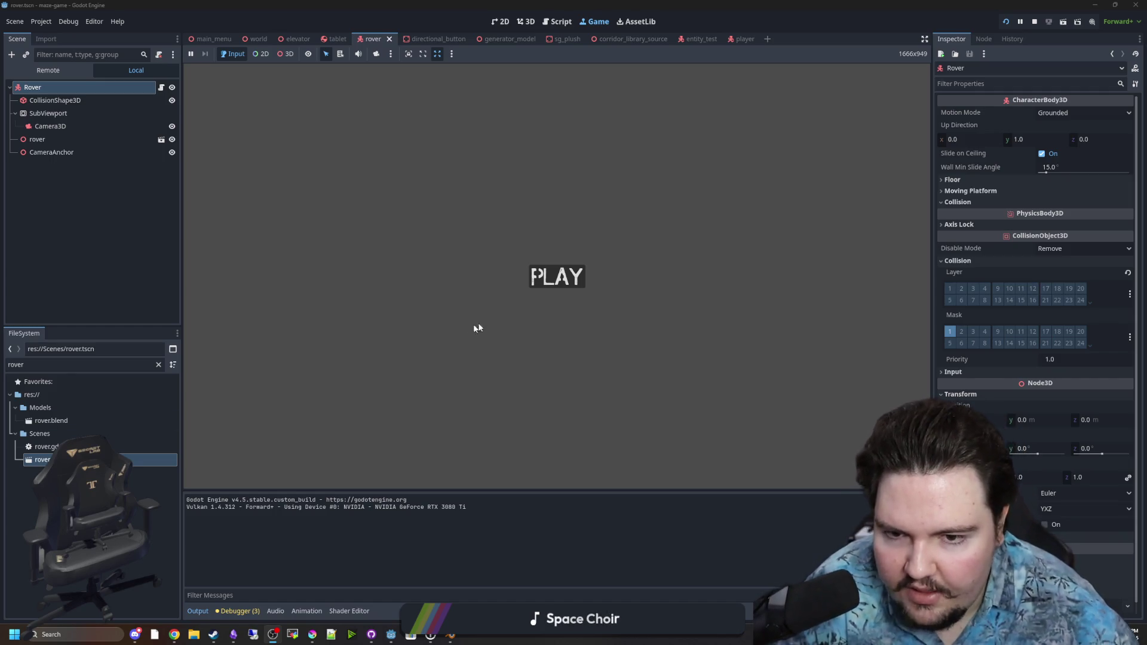
# Play the game from its title screen, then pause with Escape and stop the run
pyautogui.click(557, 277)
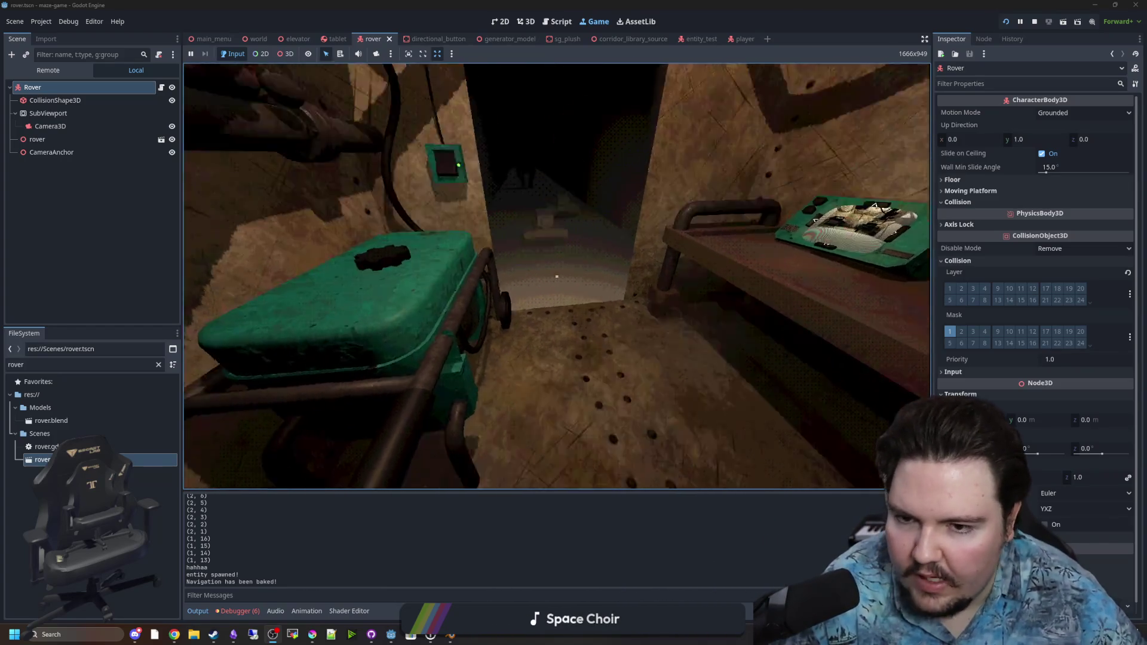
pyautogui.press('Escape')
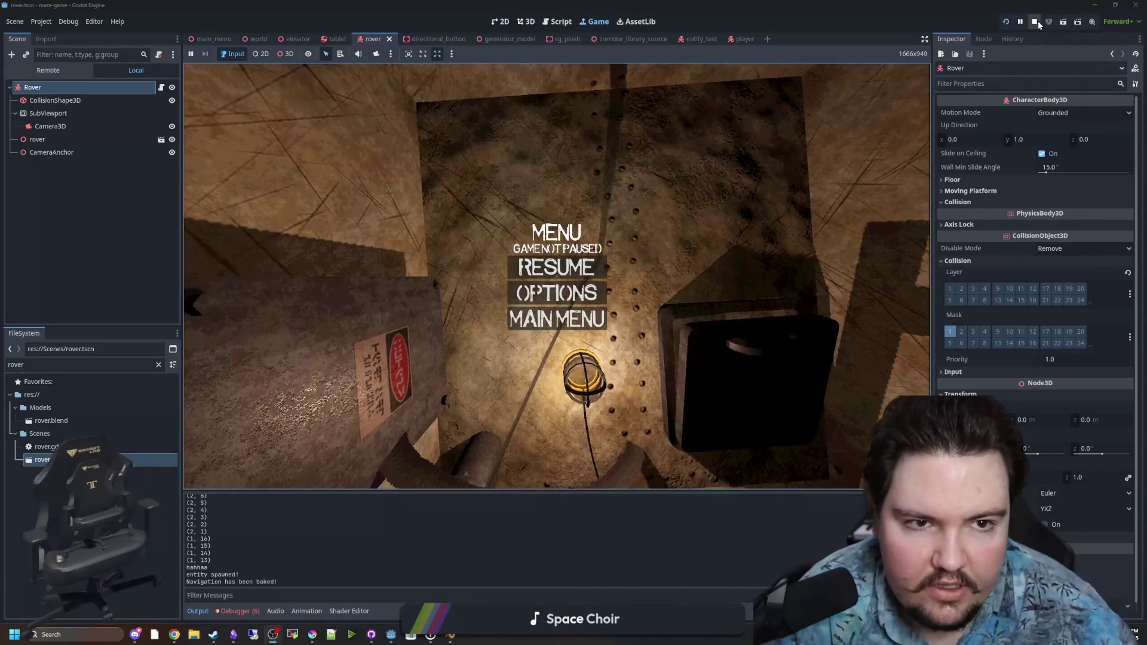
pyautogui.click(1037, 22)
pyautogui.click(41, 22)
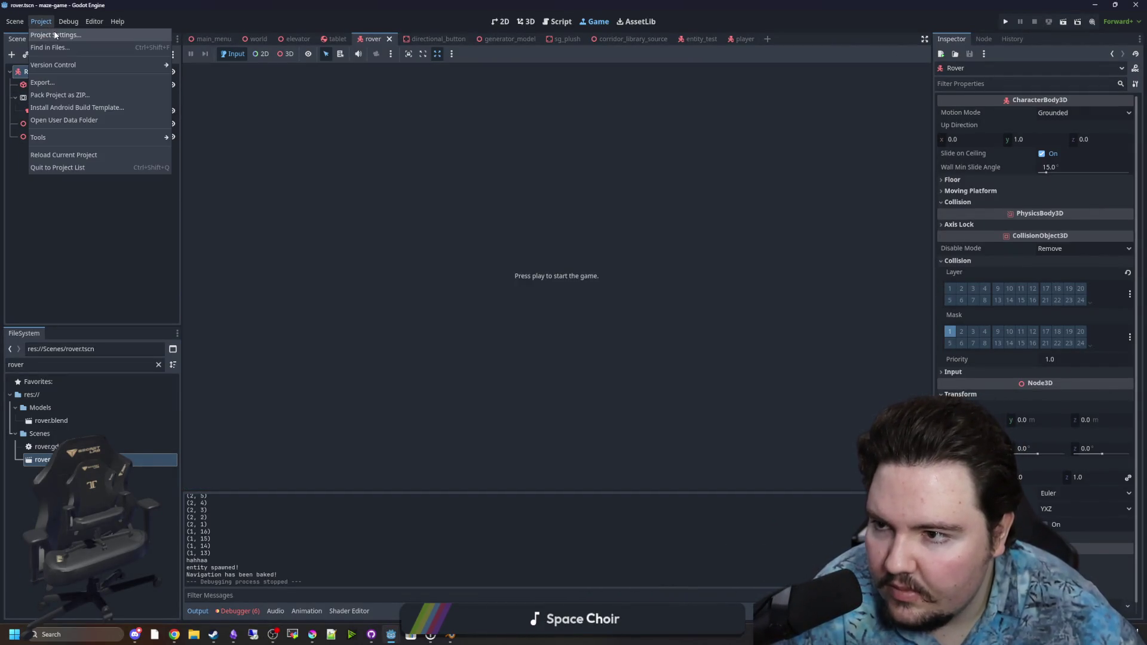
# Add a 'flashlight' input action bound to the F key in the Input Map
pyautogui.click(53, 32)
pyautogui.click(365, 177)
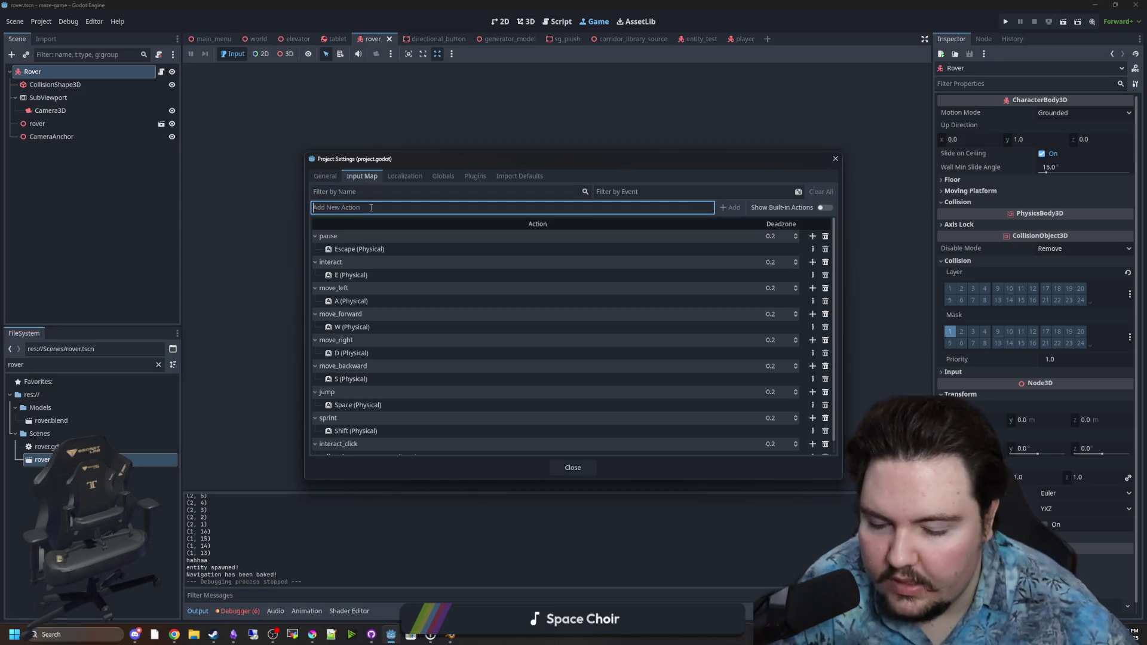
pyautogui.write('flashlight')
pyautogui.press('Return')
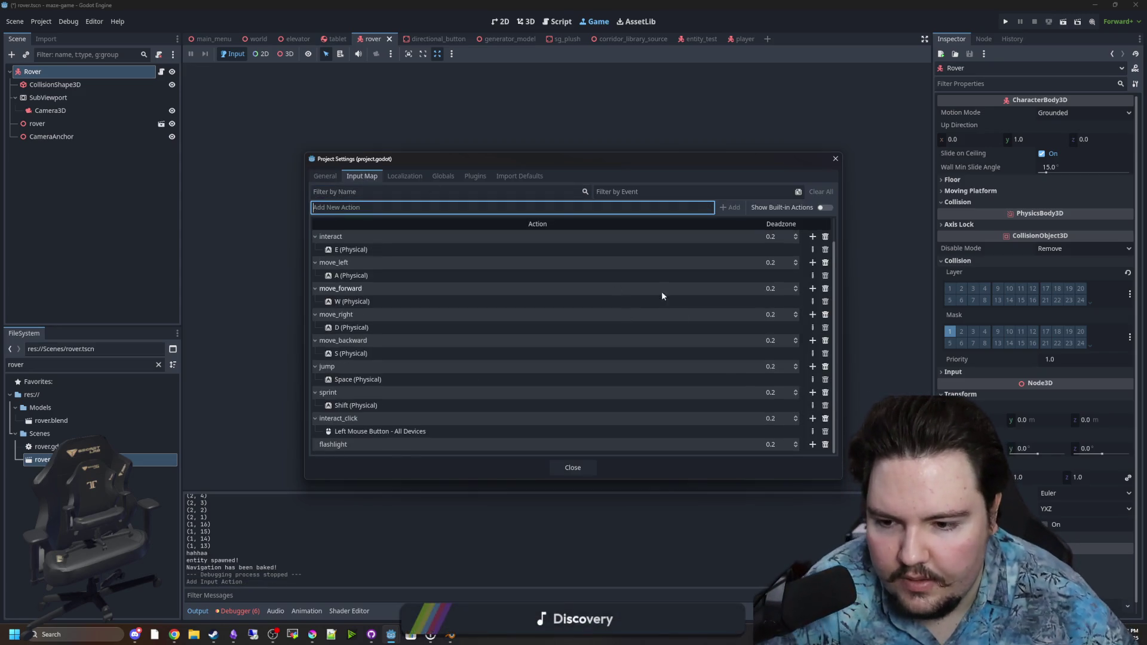
pyautogui.click(812, 445)
pyautogui.press('f')
pyautogui.click(520, 390)
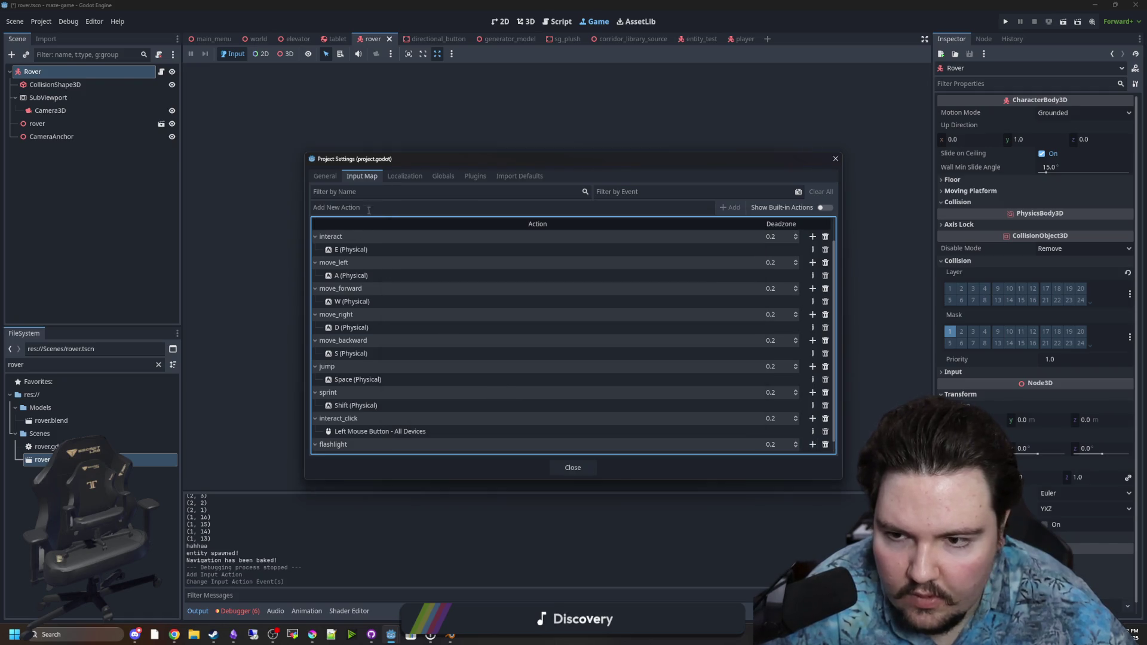
# Add a 'crouch' input action bound to Ctrl, then close Project Settings
pyautogui.click(355, 207)
pyautogui.write('crouch')
pyautogui.press('Return')
pyautogui.click(813, 444)
pyautogui.press('ctrl')
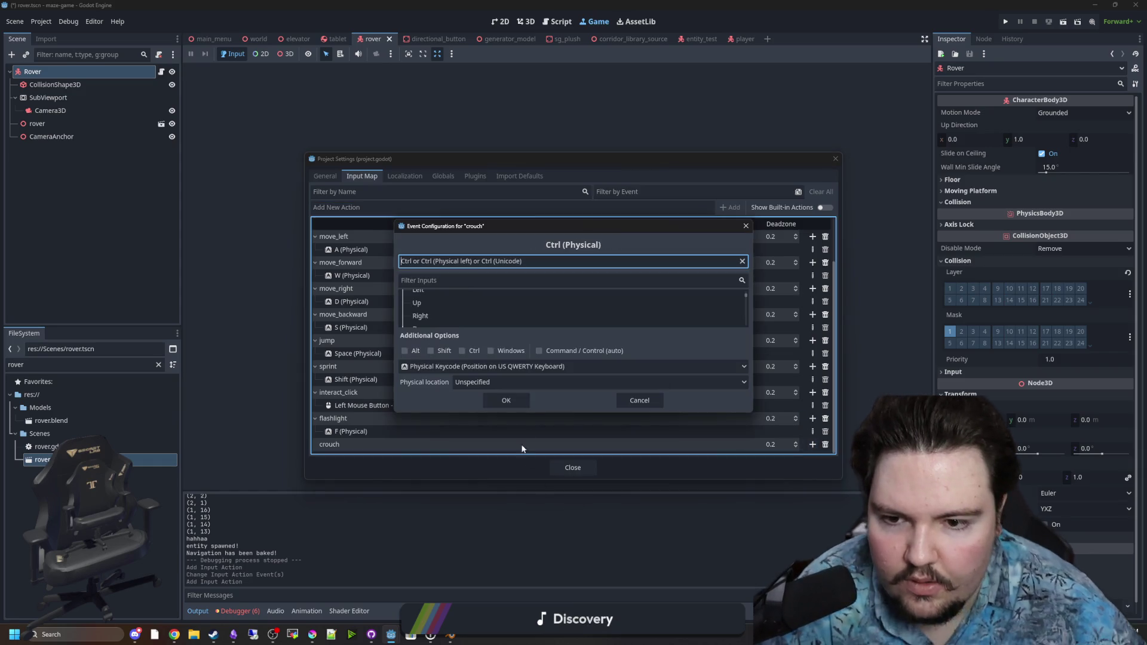
pyautogui.click(517, 400)
pyautogui.press('Escape')
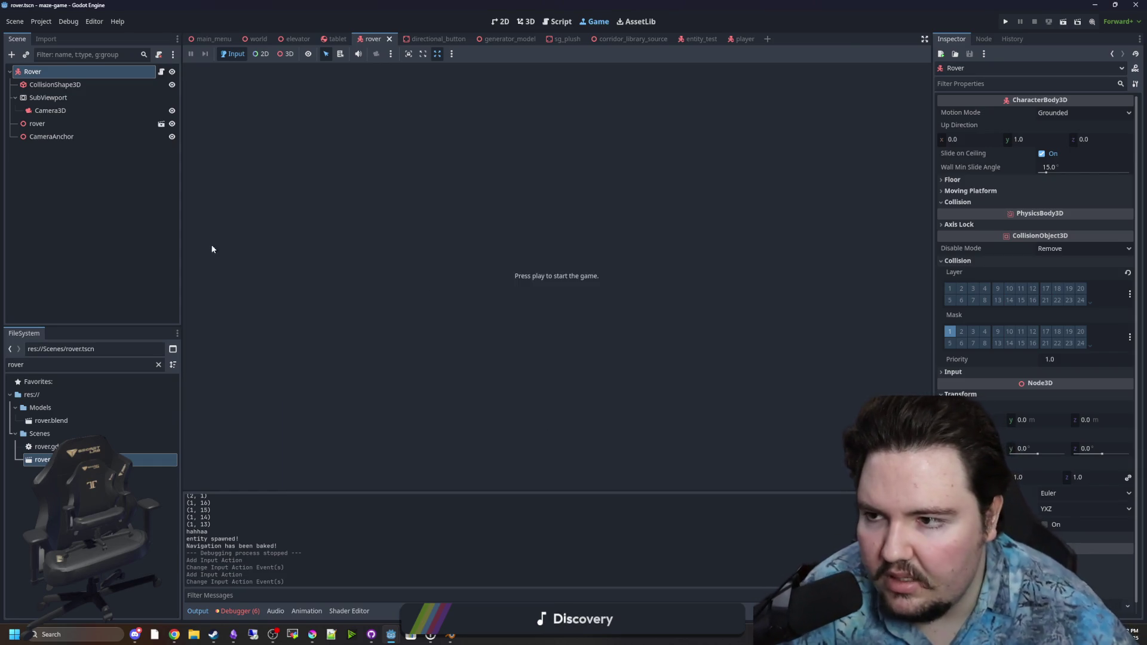
# Filter the FileSystem for 'play' and open player.gd
pyautogui.click(158, 364)
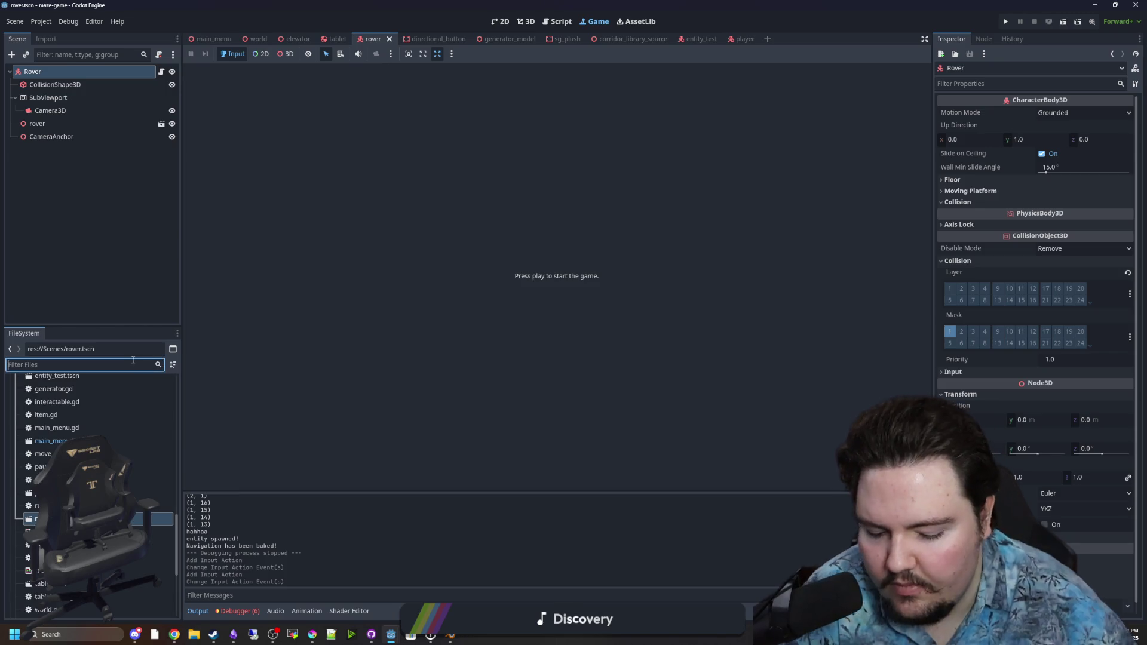
pyautogui.write('play')
pyautogui.click(68, 424)
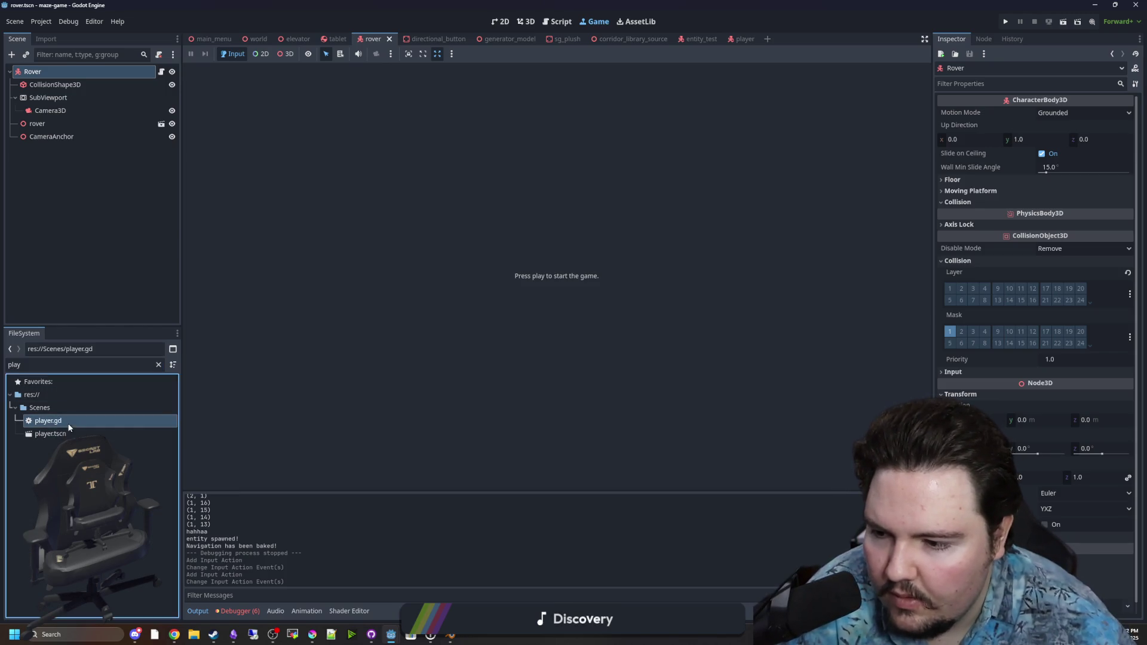
pyautogui.doubleClick(48, 421)
# After the stamina regen block, add if Input.is_action_just_pressed("flashlight"):
pyautogui.scroll(-10, 561, 308)
pyautogui.scroll(-12, 561, 308)
pyautogui.click(426, 161)
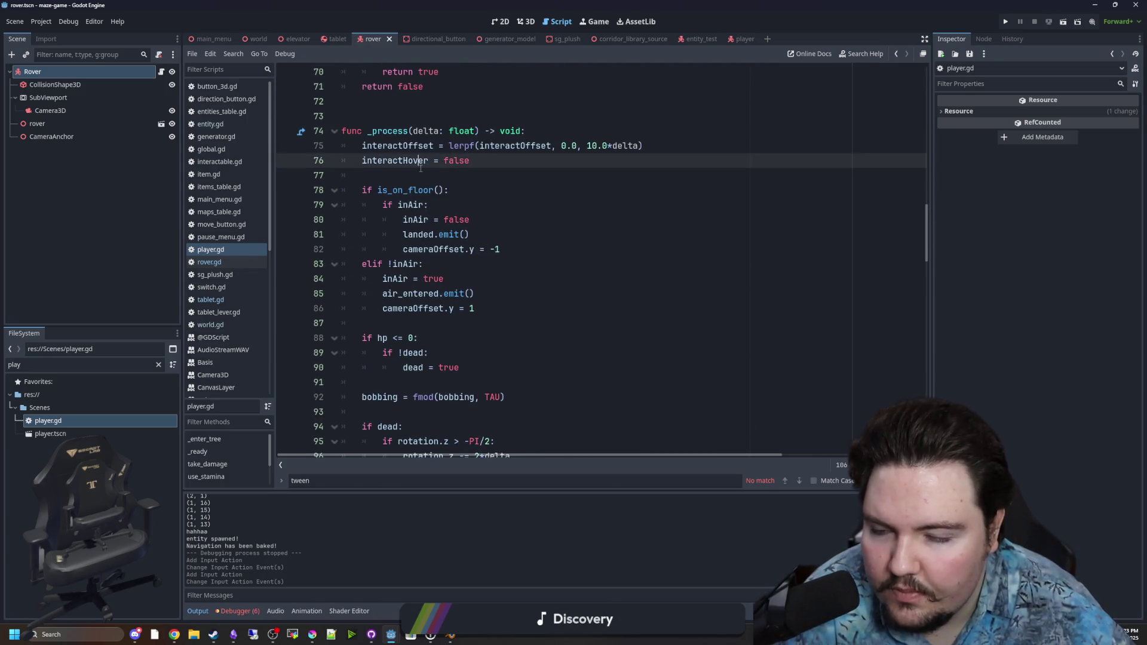
pyautogui.scroll(-20, 420, 169)
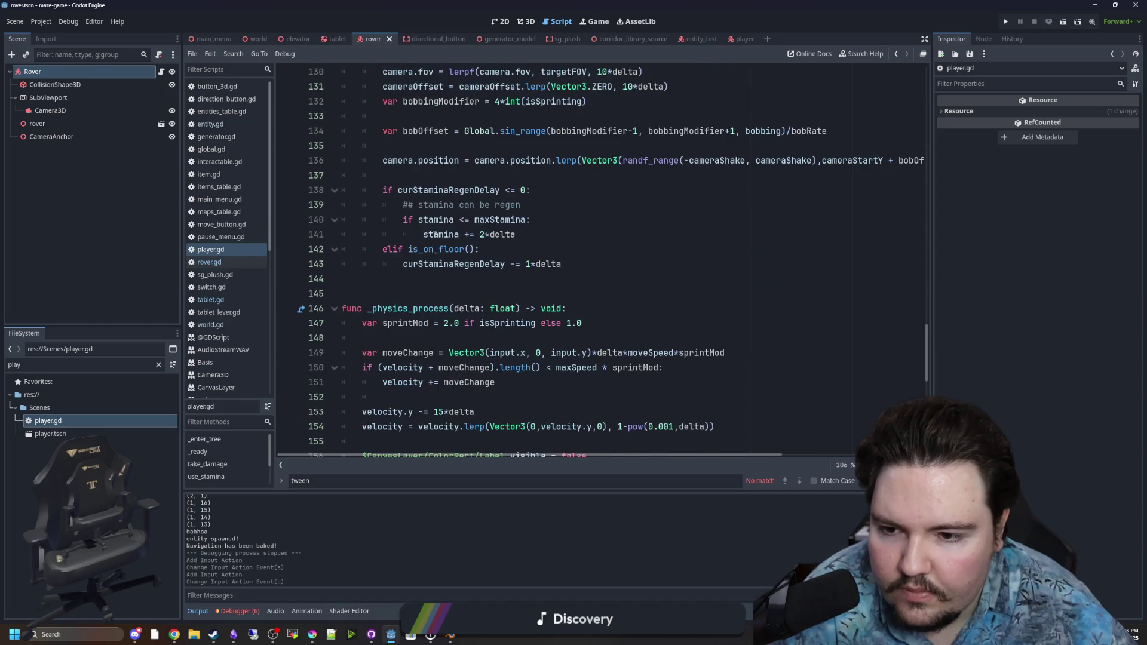
pyautogui.click(444, 278)
pyautogui.press('Return')
pyautogui.press('Return')
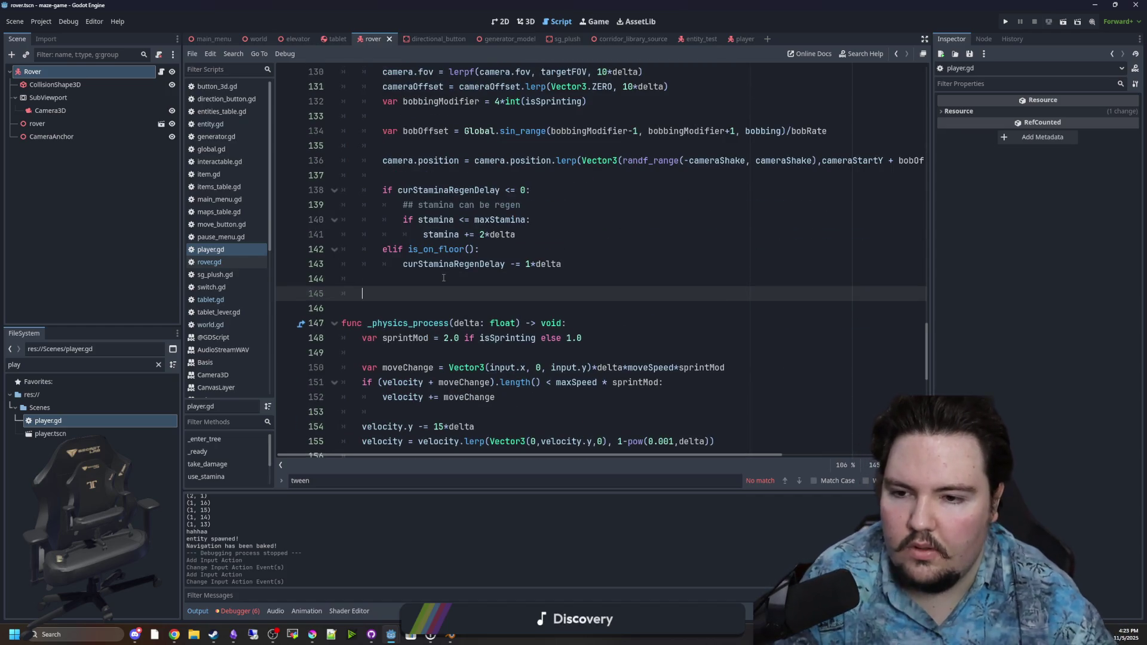
pyautogui.press('Up')
pyautogui.press('BackSpace')
pyautogui.press('BackSpace')
pyautogui.write('Input.is_action_j')
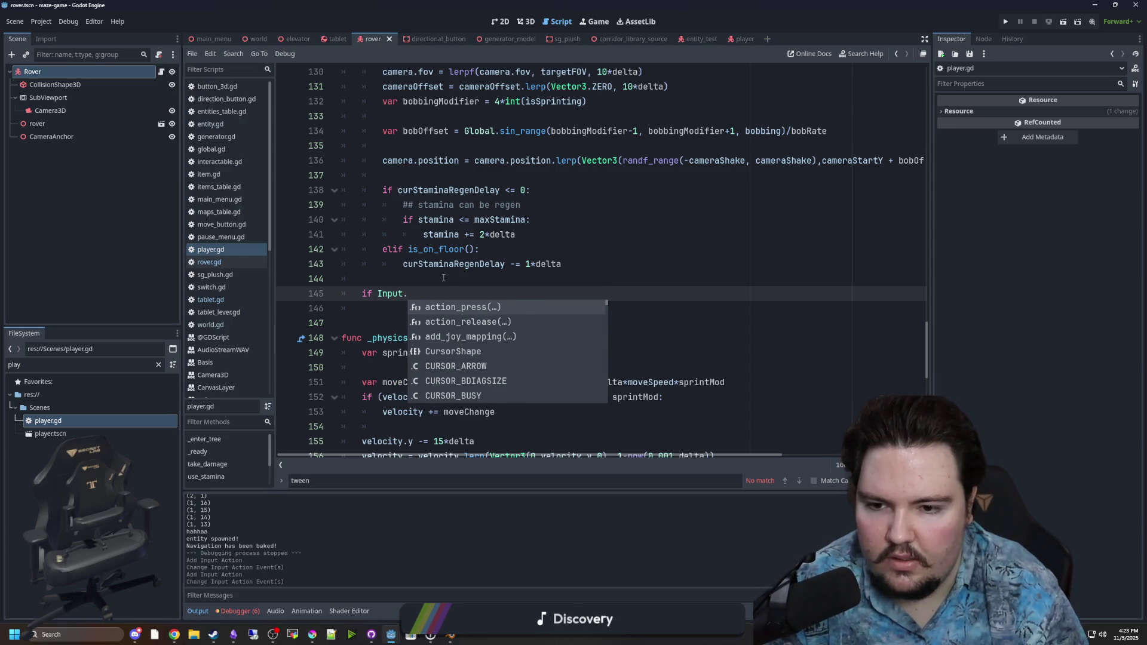
pyautogui.press('Return')
pyautogui.write('fl')
pyautogui.press('Return')
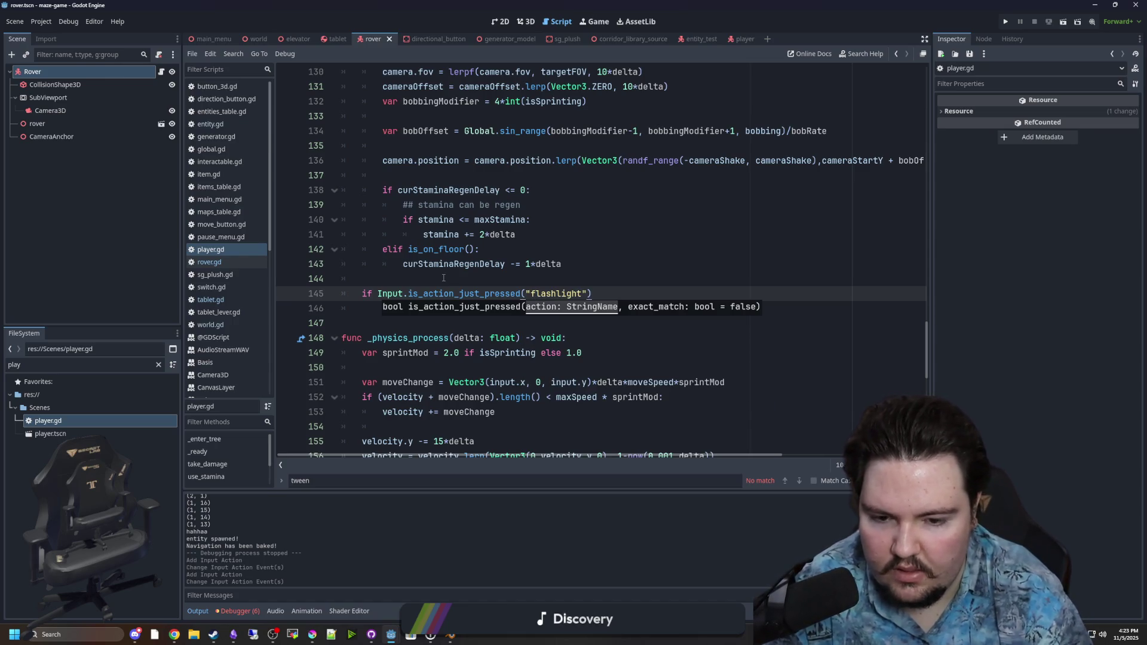
pyautogui.write(':')
pyautogui.press('Return')
pyautogui.press('Return')
pyautogui.press('Return')
# Write an Input.is_action_pressed("crouch") check below it, then delete it as misplaced
pyautogui.write('if Input.is_action_j')
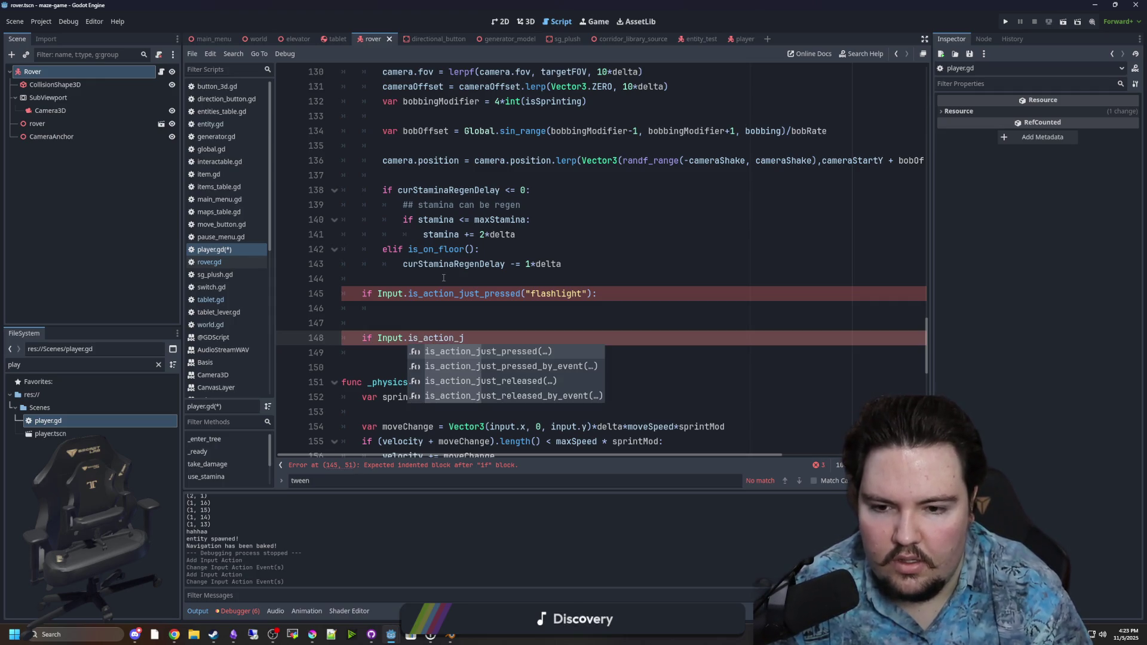
pyautogui.press('BackSpace')
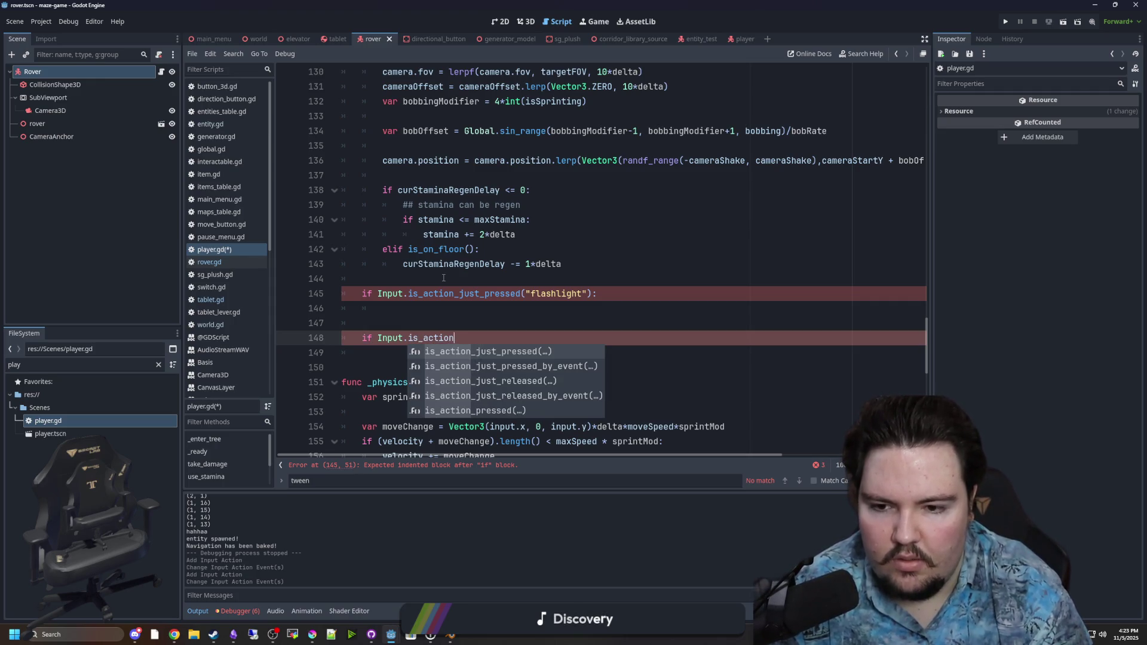
pyautogui.write('_pre')
pyautogui.press('Return')
pyautogui.write('"c')
pyautogui.press('Return')
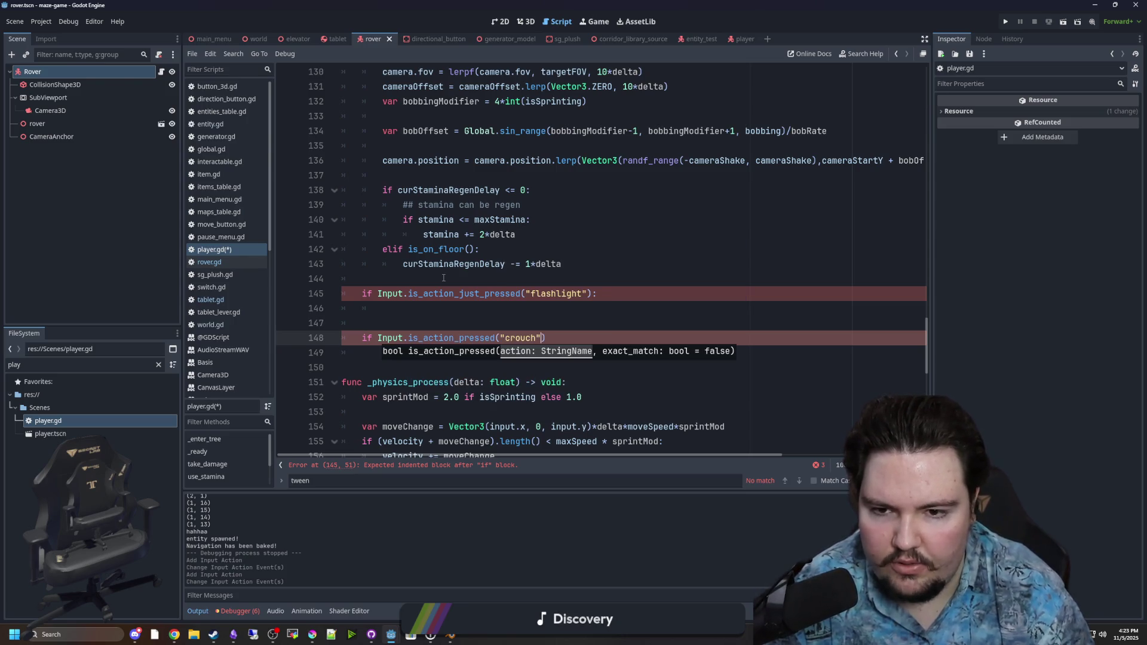
pyautogui.scroll(6, 492, 301)
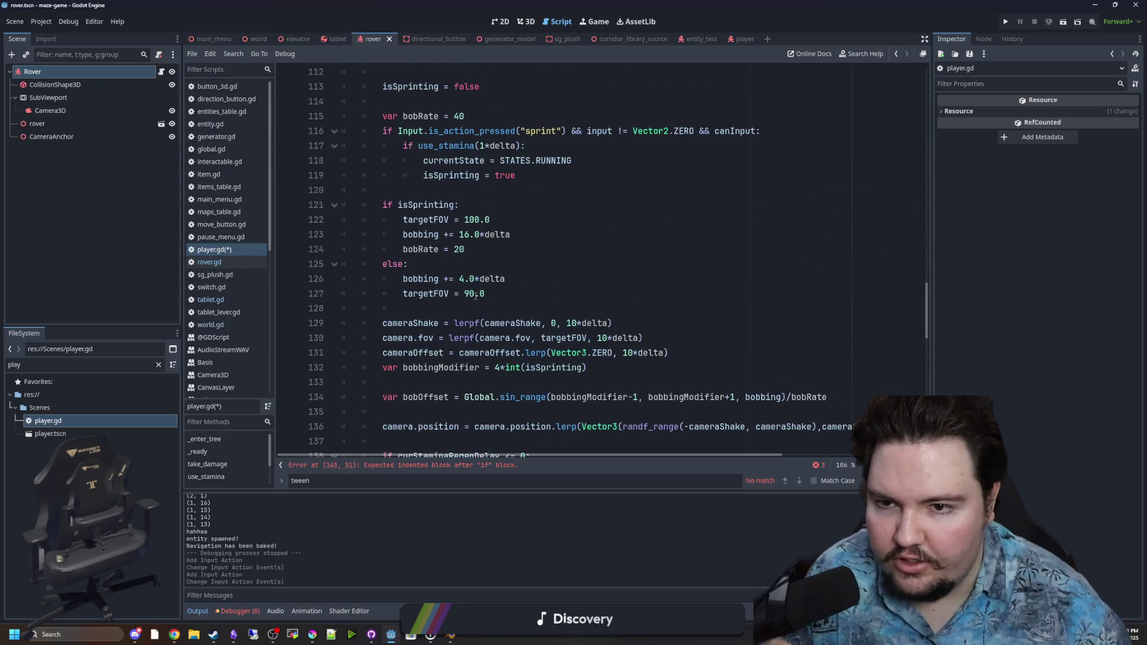
pyautogui.scroll(-5, 476, 295)
pyautogui.moveTo(545, 383); pyautogui.dragTo(393, 383)
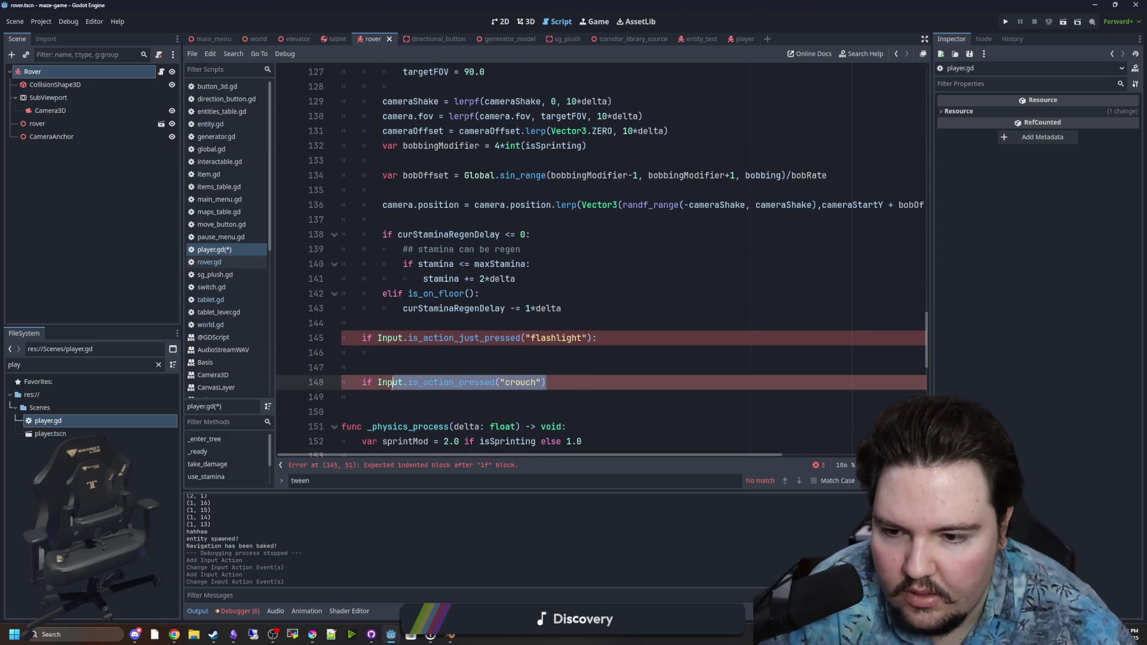
pyautogui.press('BackSpace')
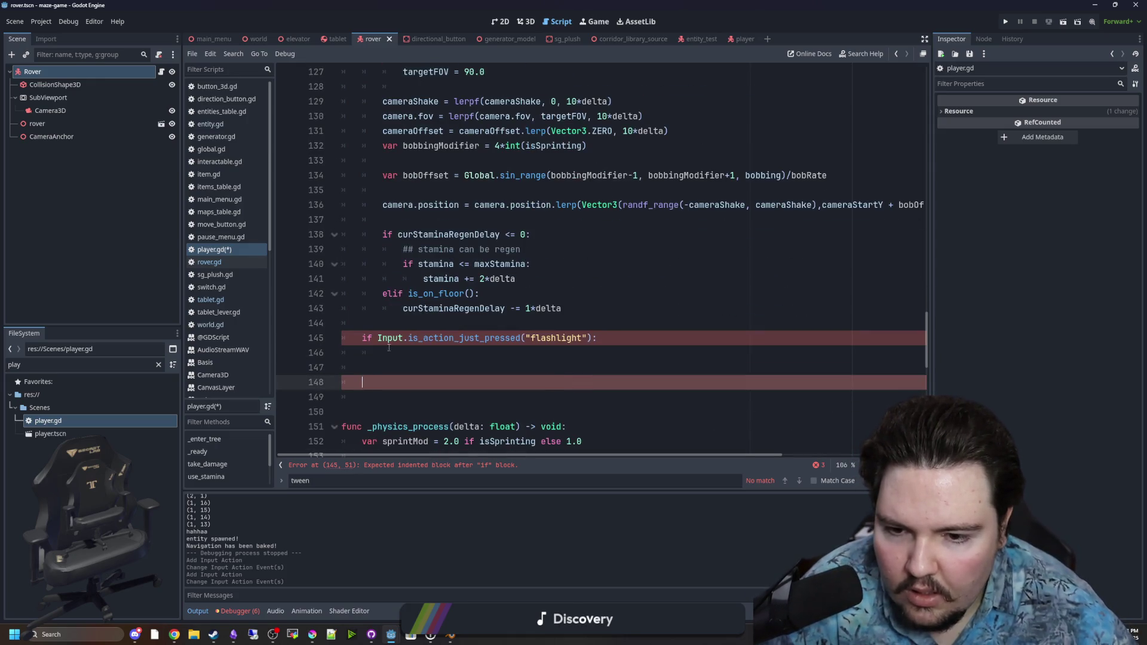
pyautogui.moveTo(389, 393); pyautogui.dragTo(346, 359)
pyautogui.press('BackSpace')
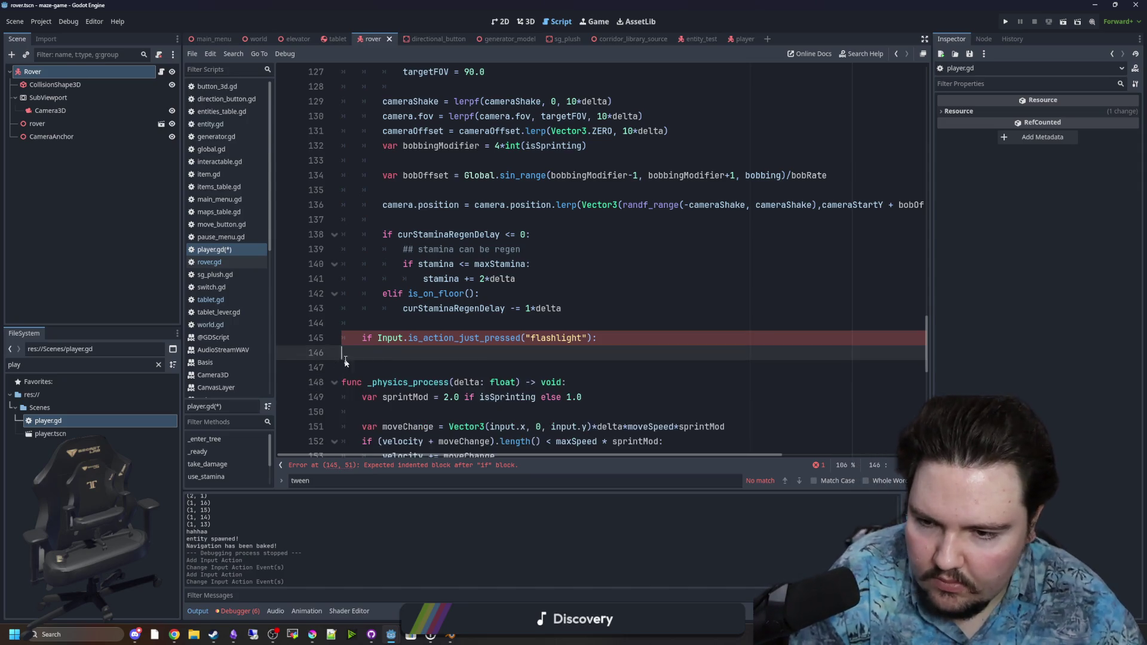
pyautogui.press('Return')
# Scroll through _process looking for a better place for the crouch check
pyautogui.scroll(3, 419, 347)
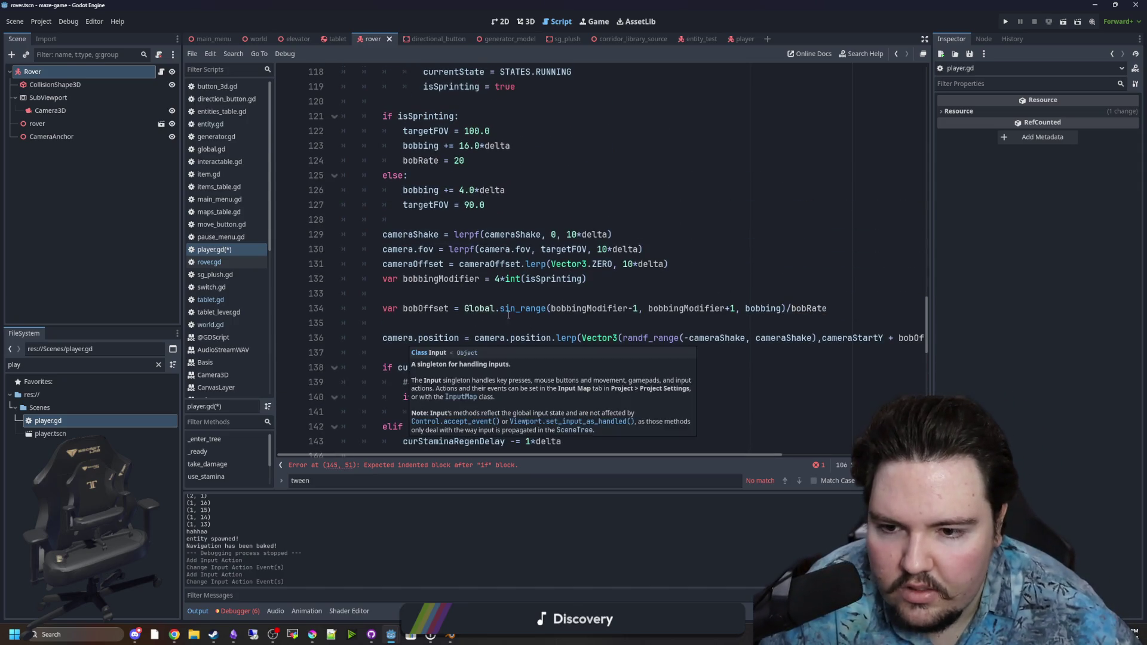
pyautogui.click(478, 323)
pyautogui.scroll(8, 545, 302)
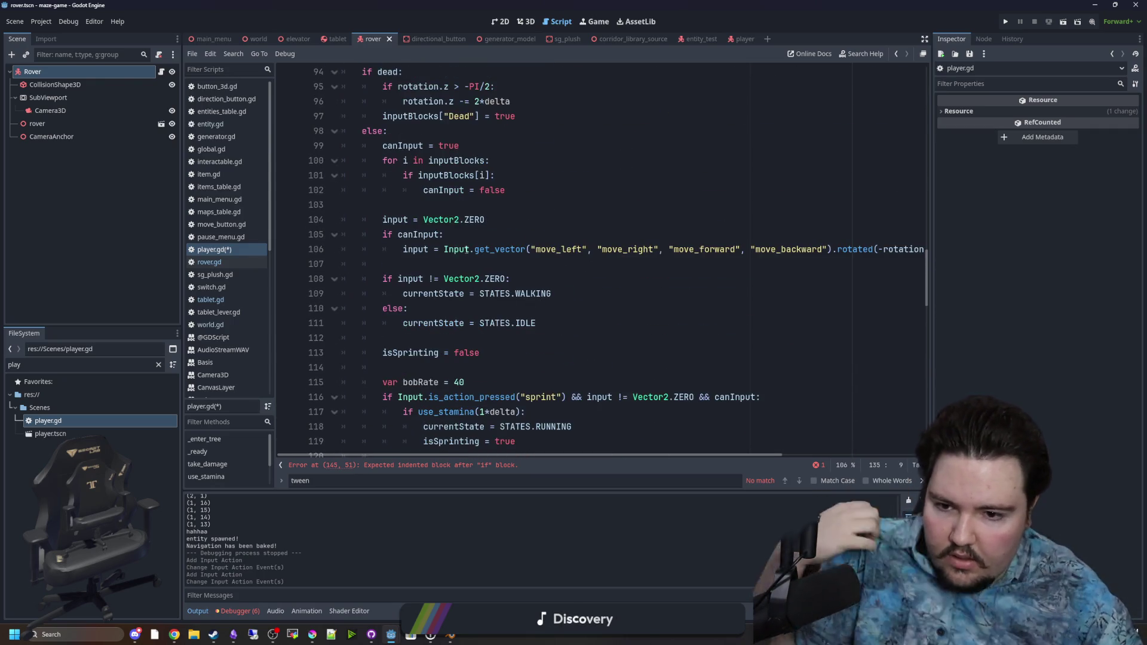
pyautogui.click(405, 338)
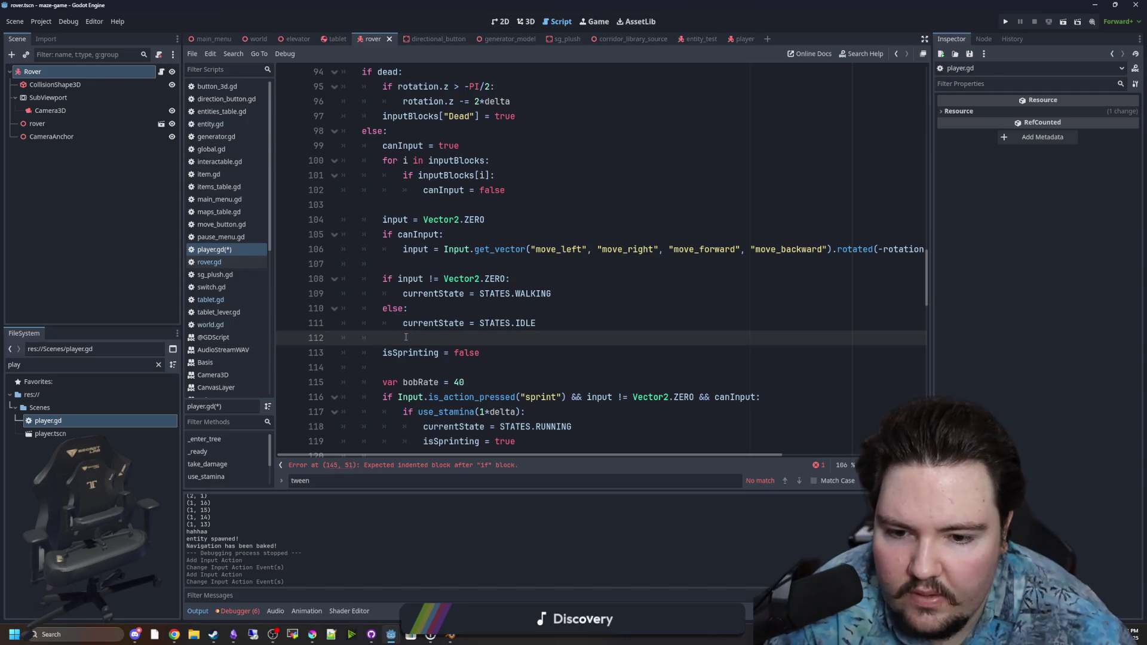
pyautogui.scroll(-4, 406, 338)
pyautogui.scroll(10, 437, 316)
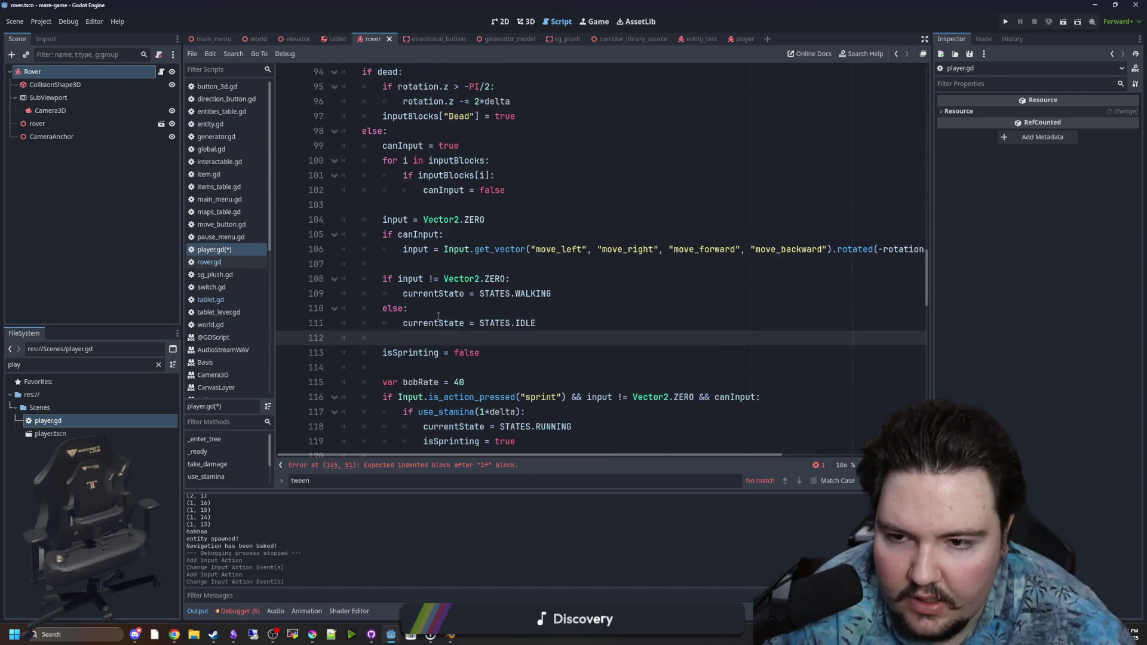
pyautogui.scroll(5, 437, 317)
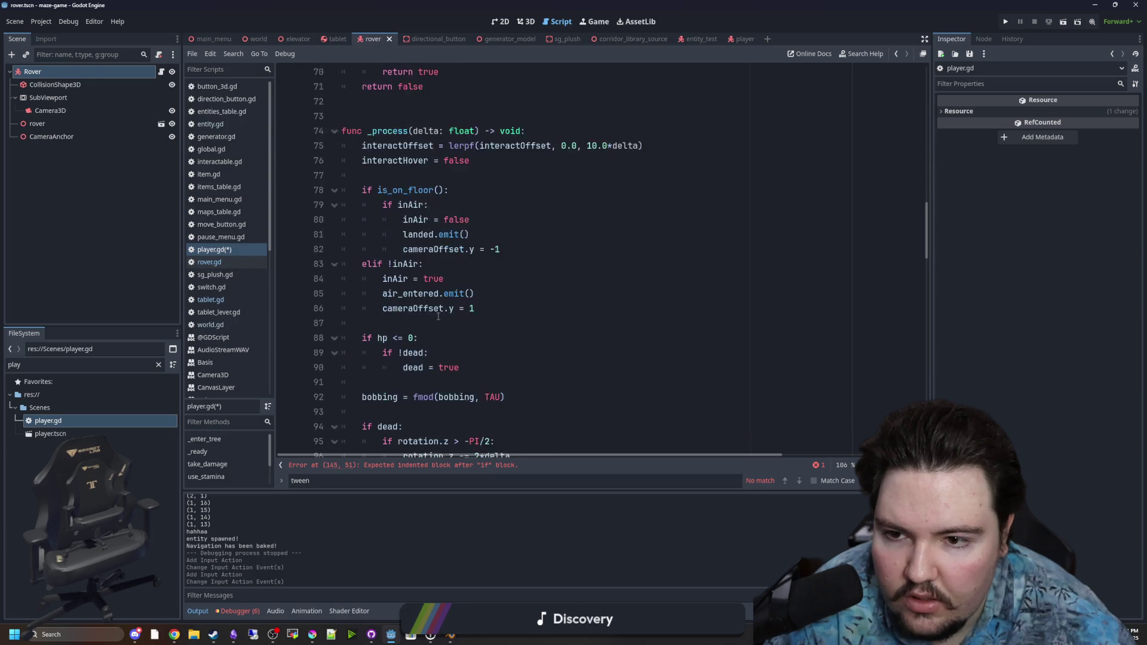
# Early in _process, add an if Input.is_action_pressed("crouch") block setting crouching true, reset to false before it
pyautogui.click(393, 307)
pyautogui.press('Return')
pyautogui.press('Return')
pyautogui.press('Up')
pyautogui.write('if Input.is_action_pressed("crouch"):')
pyautogui.press('Return')
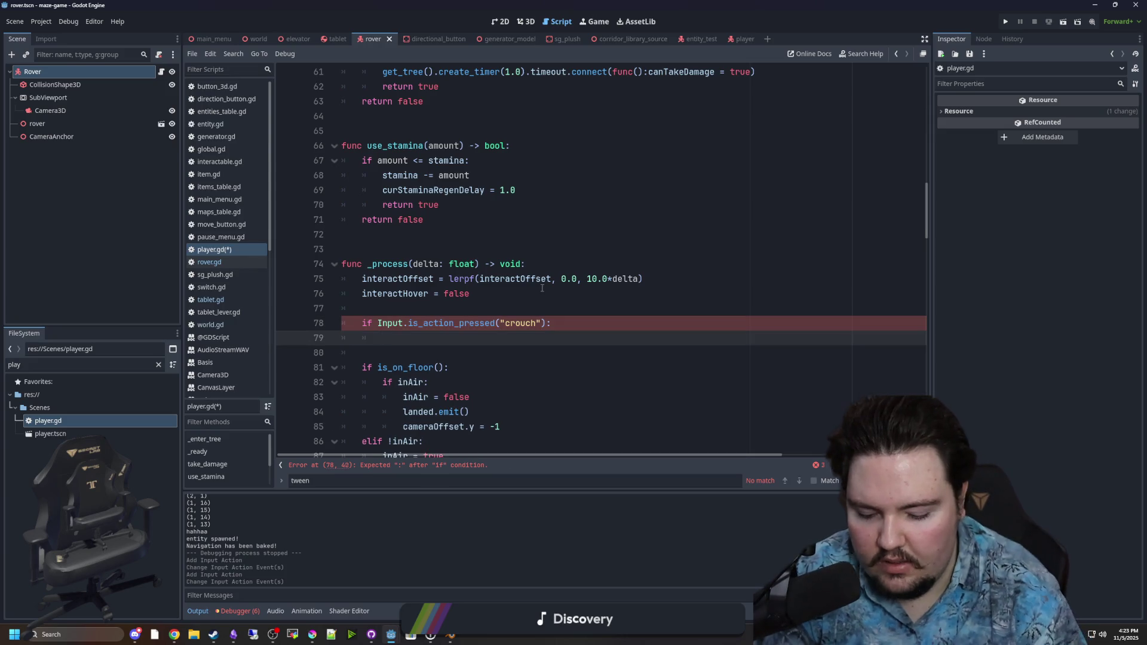
pyautogui.write('true')
pyautogui.press('Up')
pyautogui.press('Up')
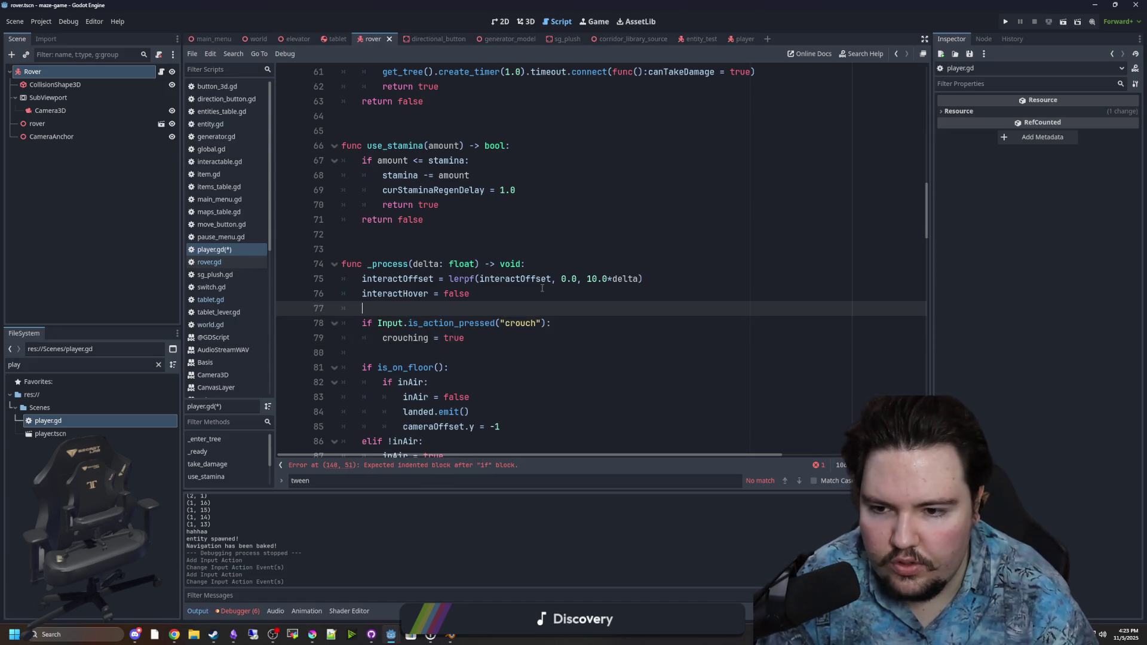
pyautogui.press('Return')
pyautogui.write('va')
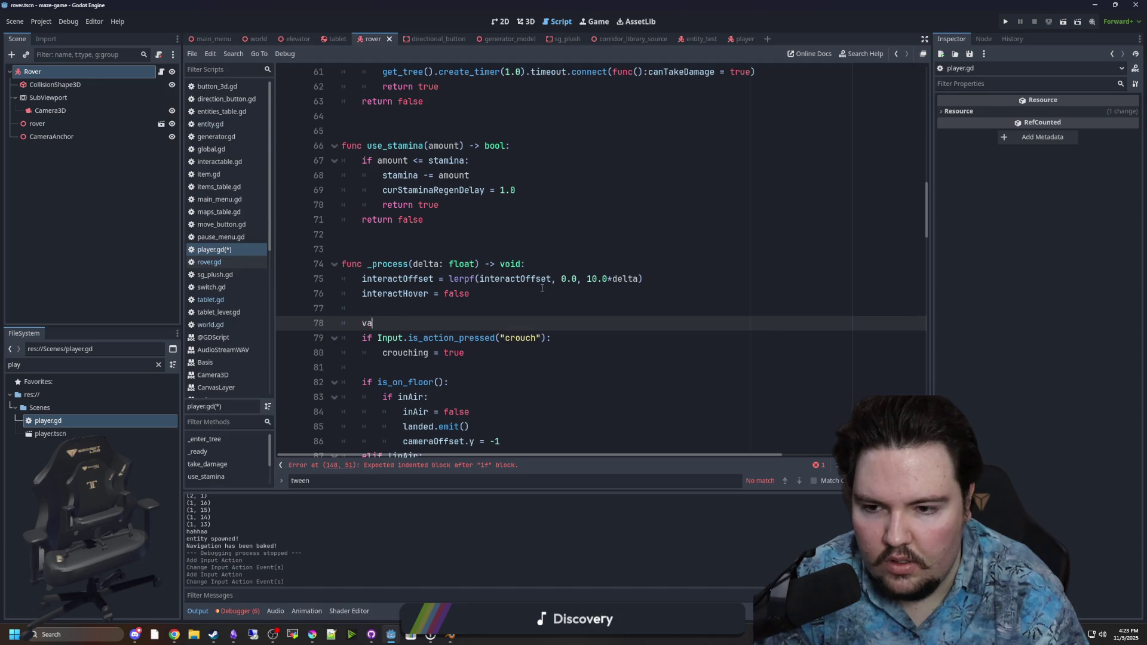
pyautogui.press('BackSpace')
pyautogui.press('BackSpace')
pyautogui.press('BackSpace')
pyautogui.write('false')
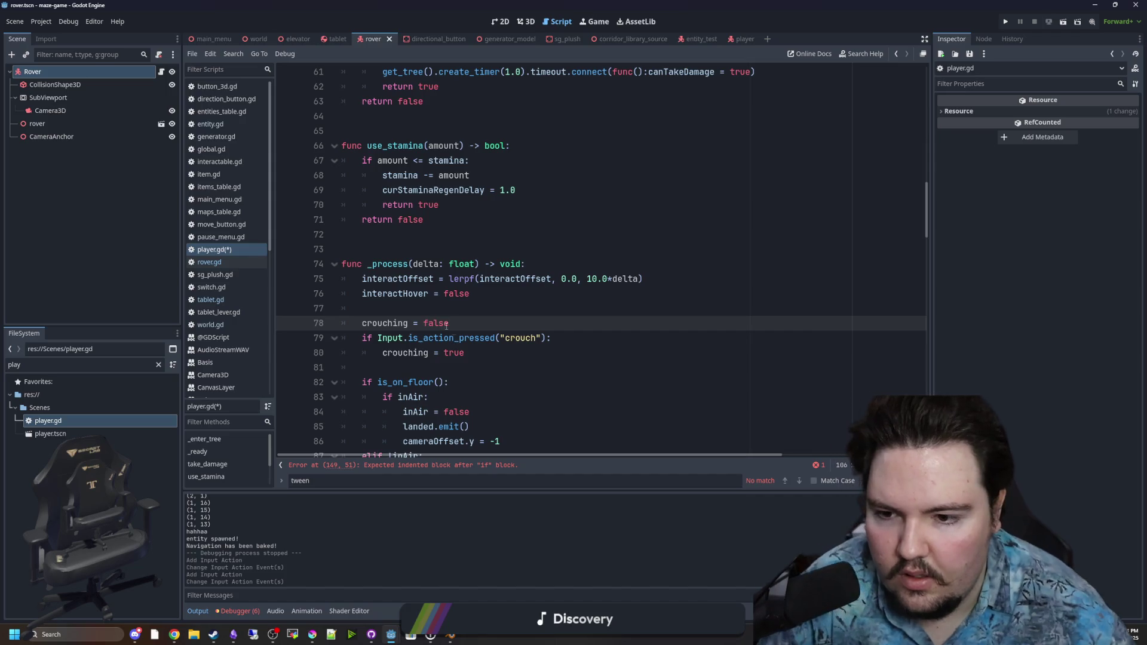
# Declare 'var crouching = false' above the _process function
pyautogui.doubleClick(398, 322)
pyautogui.scroll(-13, 929, 295)
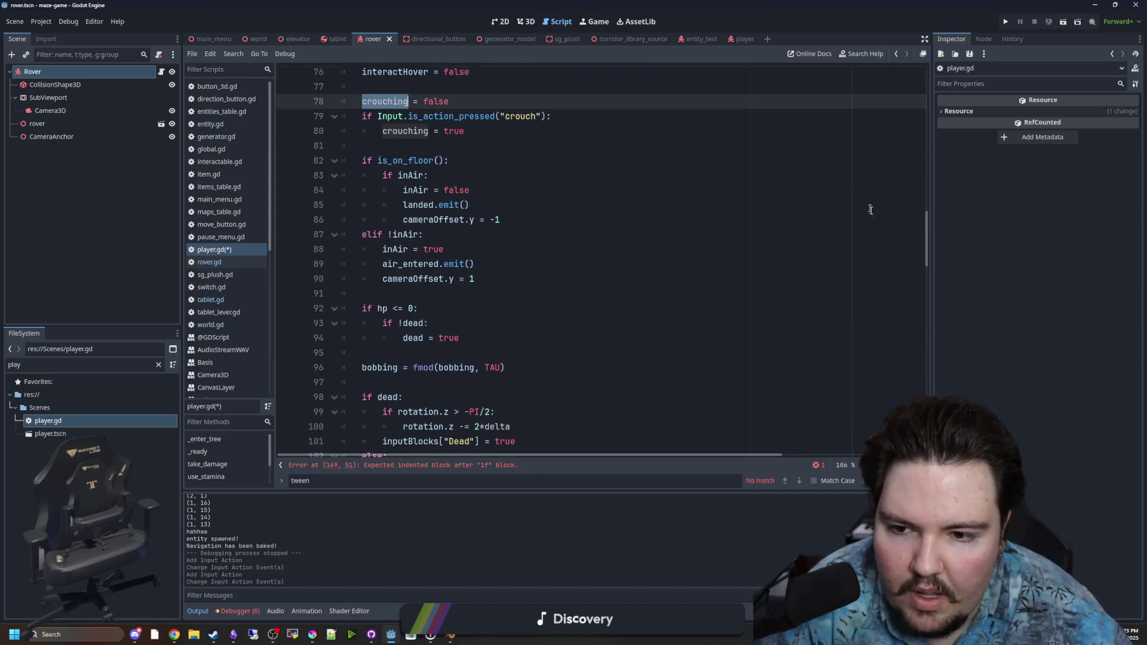
pyautogui.moveTo(929, 295)
pyautogui.mouseDown()
pyautogui.moveTo(923, 384)
pyautogui.moveTo(902, 217)
pyautogui.mouseUp()
pyautogui.click(365, 235)
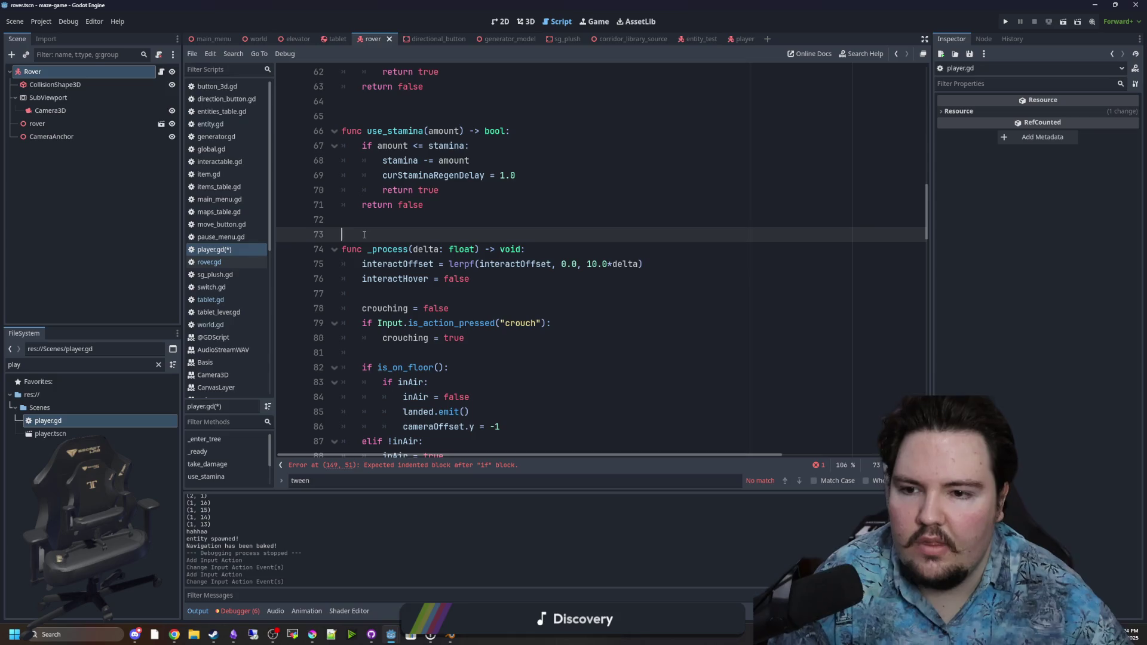
pyautogui.write("'")
pyautogui.press('Return')
pyautogui.press('Return')
pyautogui.press('Return')
pyautogui.press('Up')
pyautogui.press('Up')
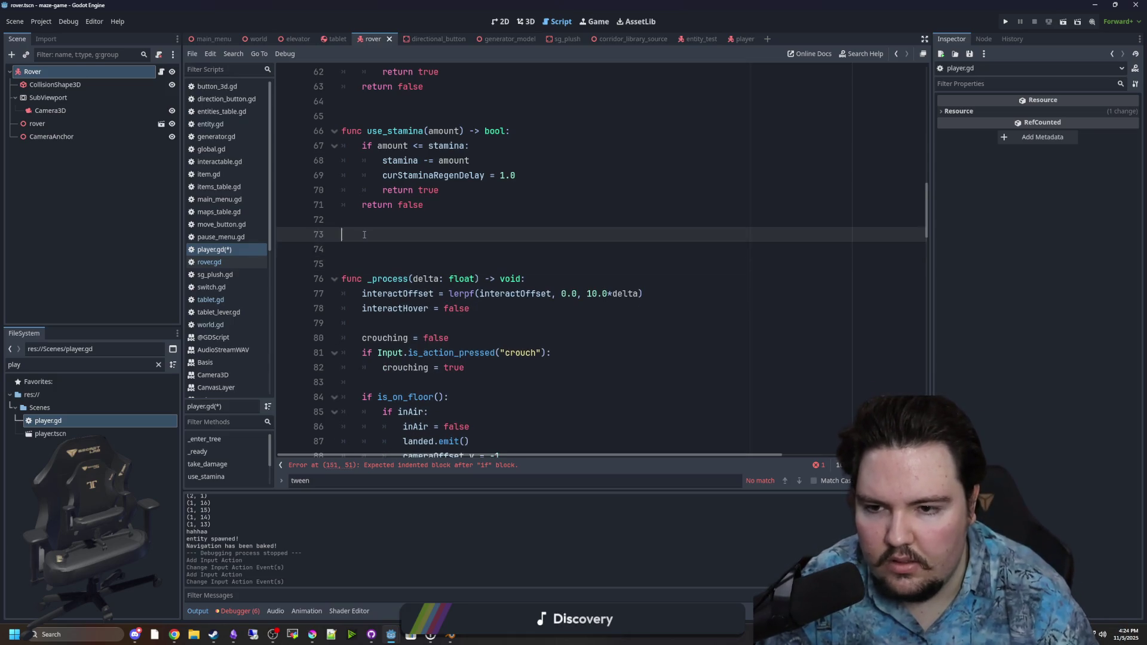
pyautogui.write('var crouching = false')
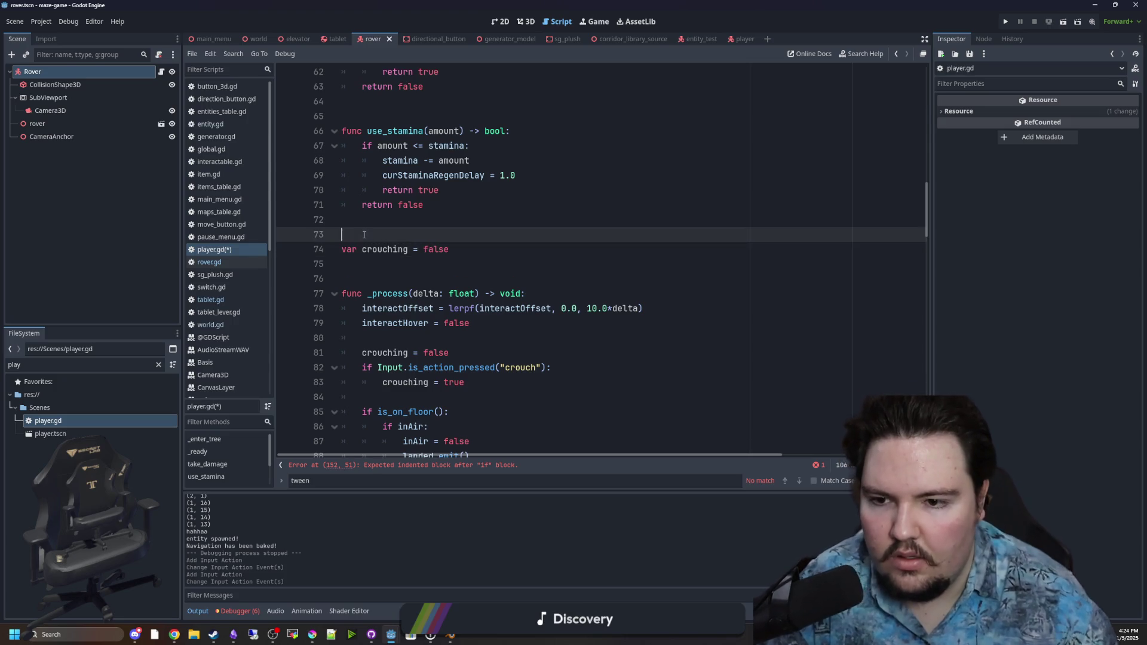
pyautogui.scroll(-5, 440, 220)
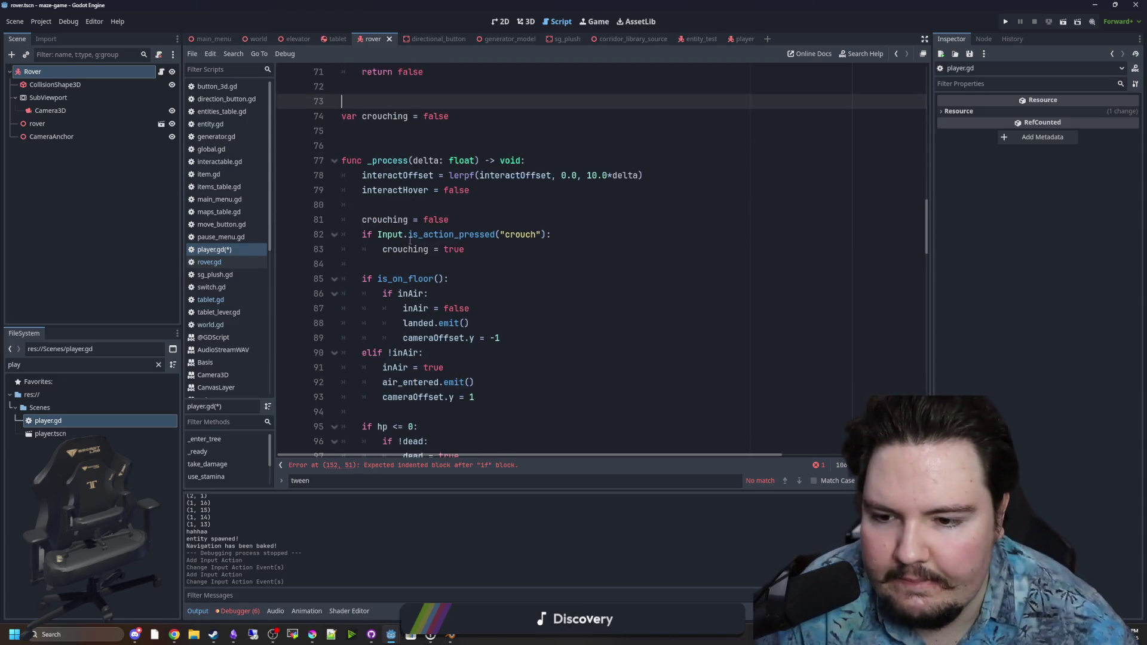
pyautogui.scroll(1, 435, 213)
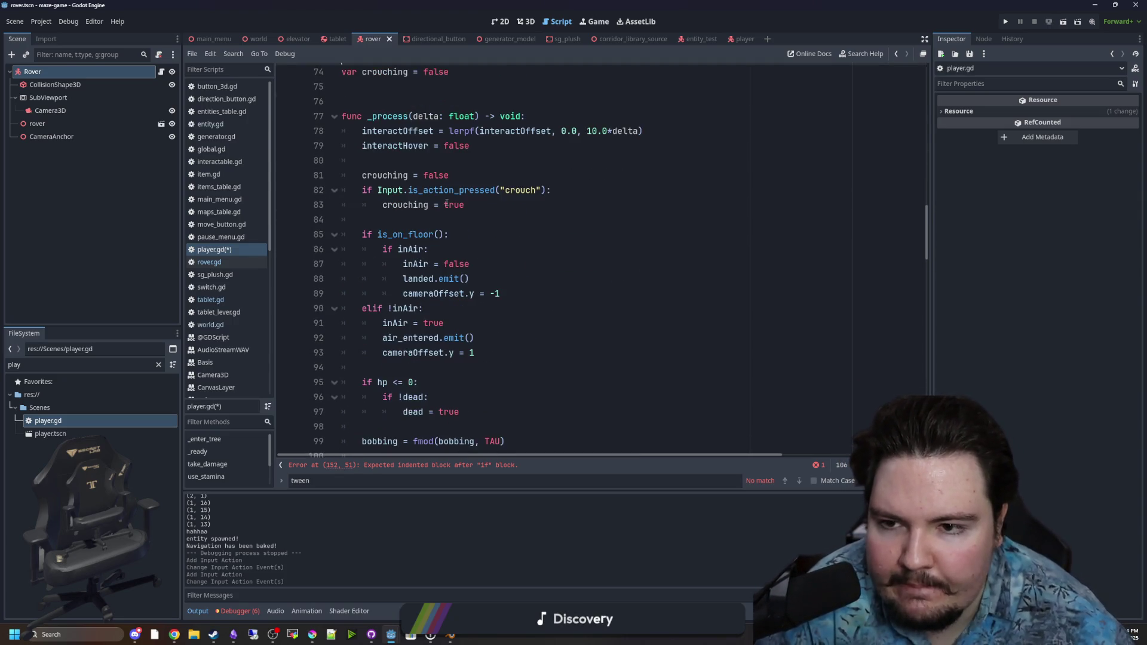
pyautogui.scroll(3, 458, 232)
# Replace the crouch if-block with crouching = Input.is_action_pressed("crouch")
pyautogui.click(419, 352)
pyautogui.moveTo(546, 324); pyautogui.dragTo(381, 331)
pyautogui.hotkey('ctrl', 'x')
pyautogui.doubleClick(454, 339)
pyautogui.hotkey('ctrl', 'v')
pyautogui.moveTo(395, 329); pyautogui.dragTo(370, 294)
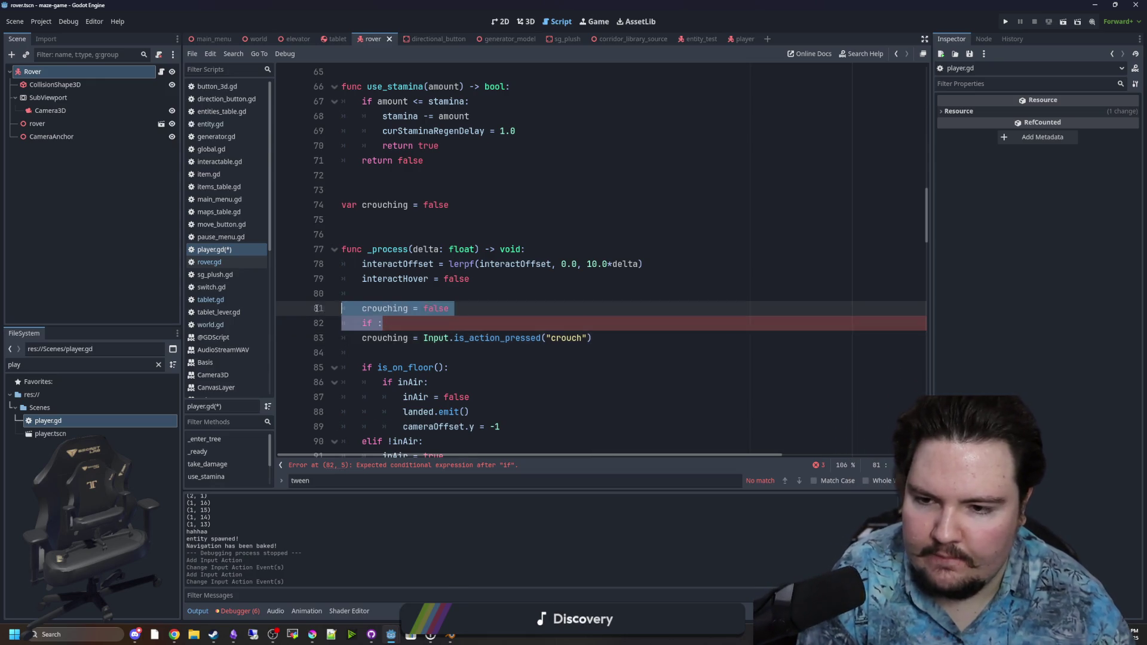
pyautogui.press('BackSpace')
pyautogui.scroll(-4, 408, 326)
pyautogui.scroll(-12, 408, 326)
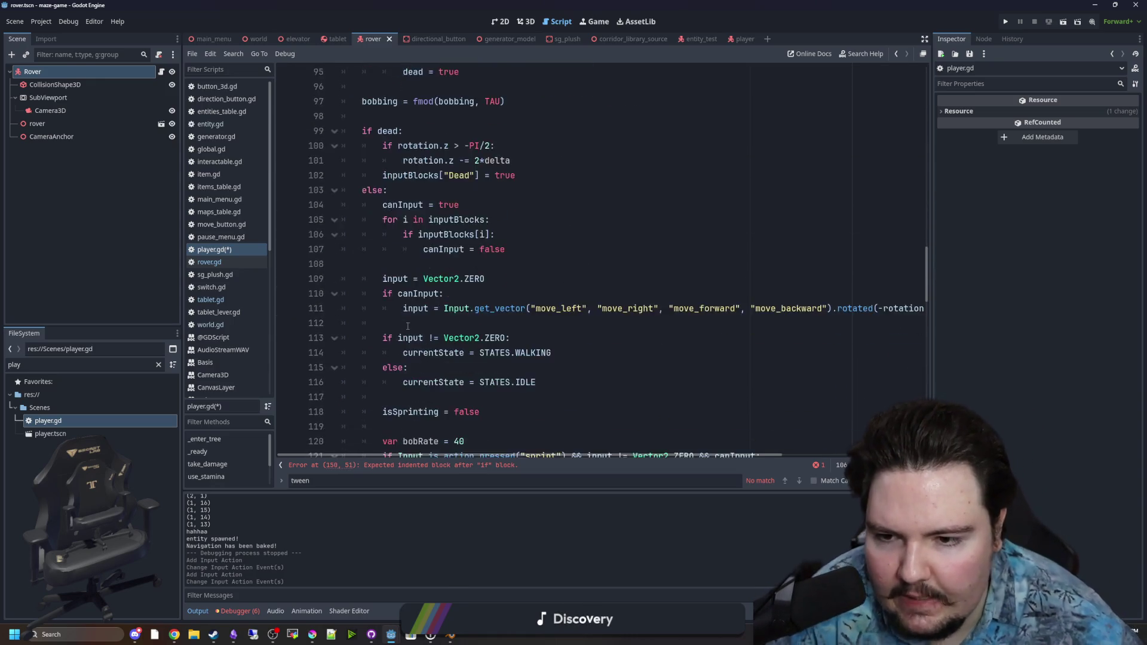
pyautogui.scroll(-7, 506, 320)
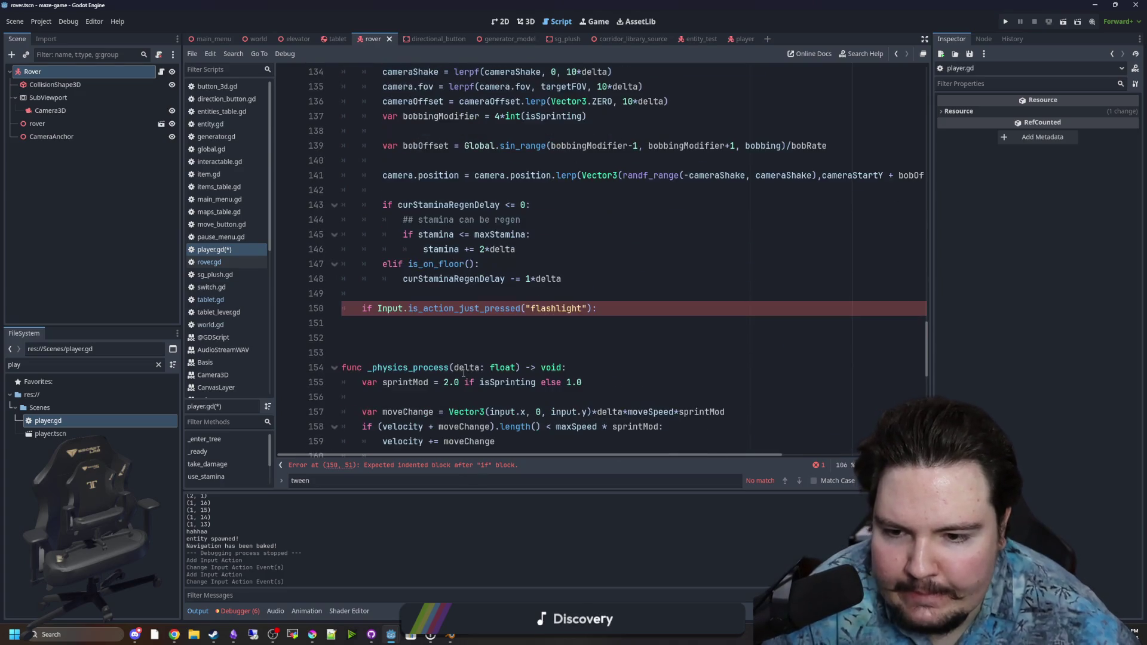
pyautogui.click(507, 322)
# Declare 'var flashlightActive = true' below the crouching variable
pyautogui.moveTo(922, 339); pyautogui.dragTo(936, 158)
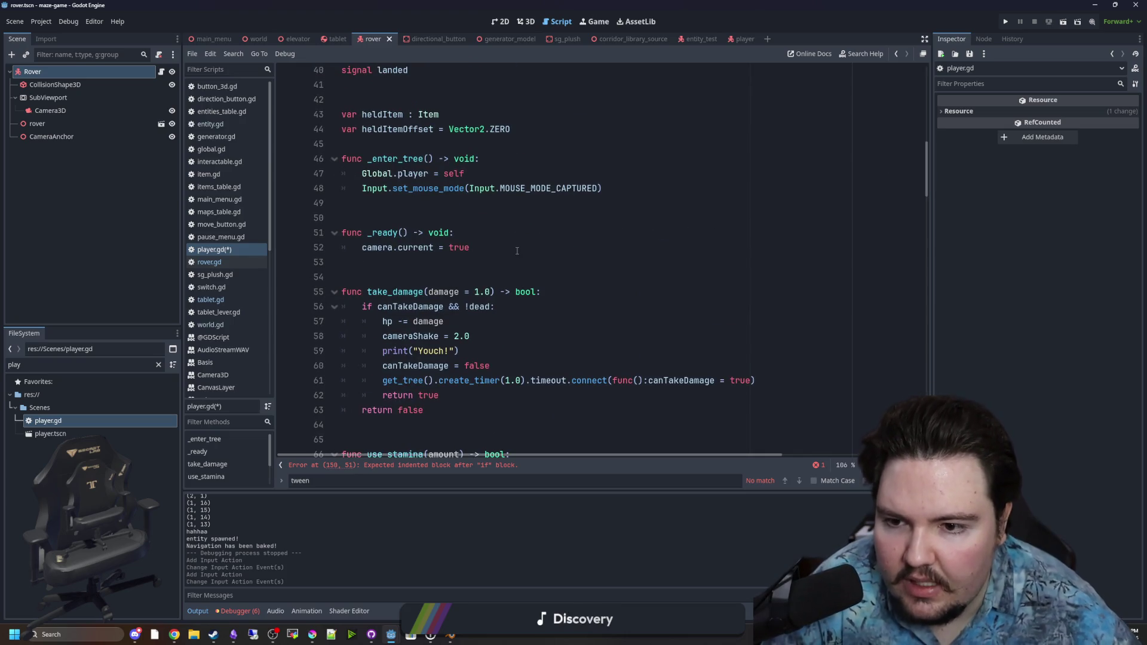
pyautogui.scroll(5, 508, 252)
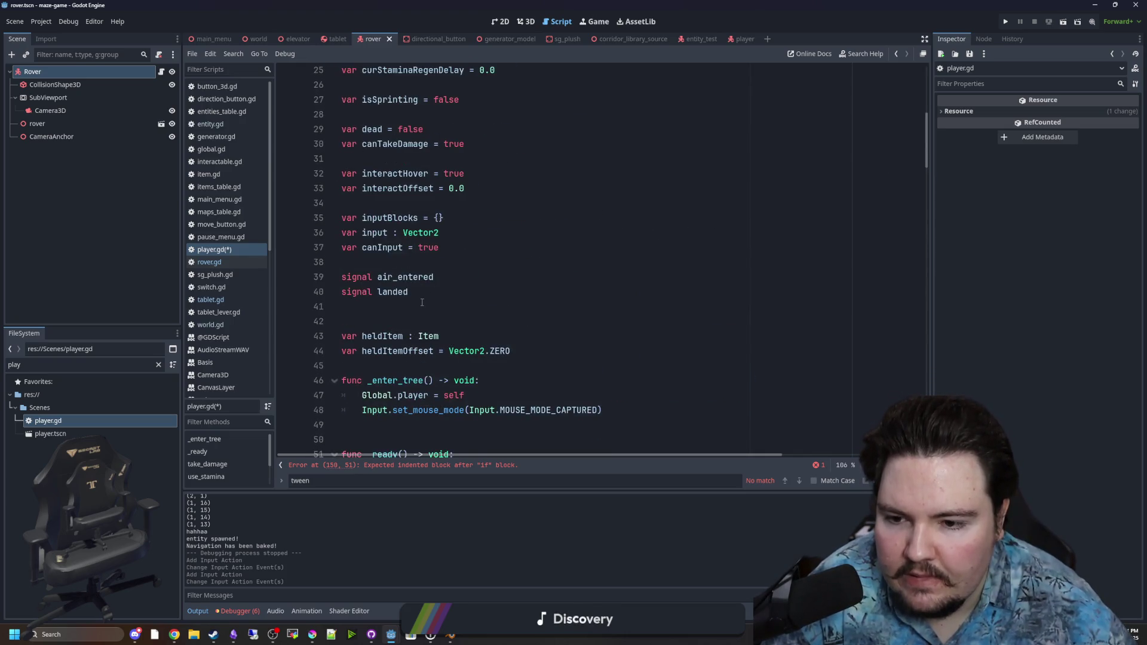
pyautogui.scroll(-11, 522, 356)
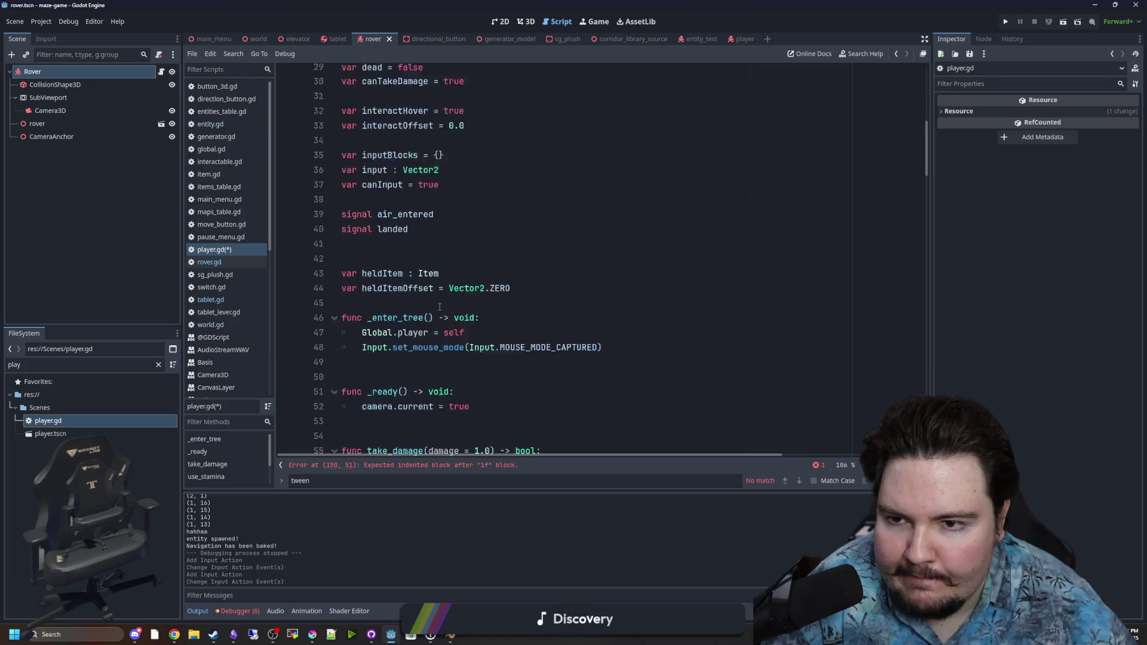
pyautogui.click(469, 306)
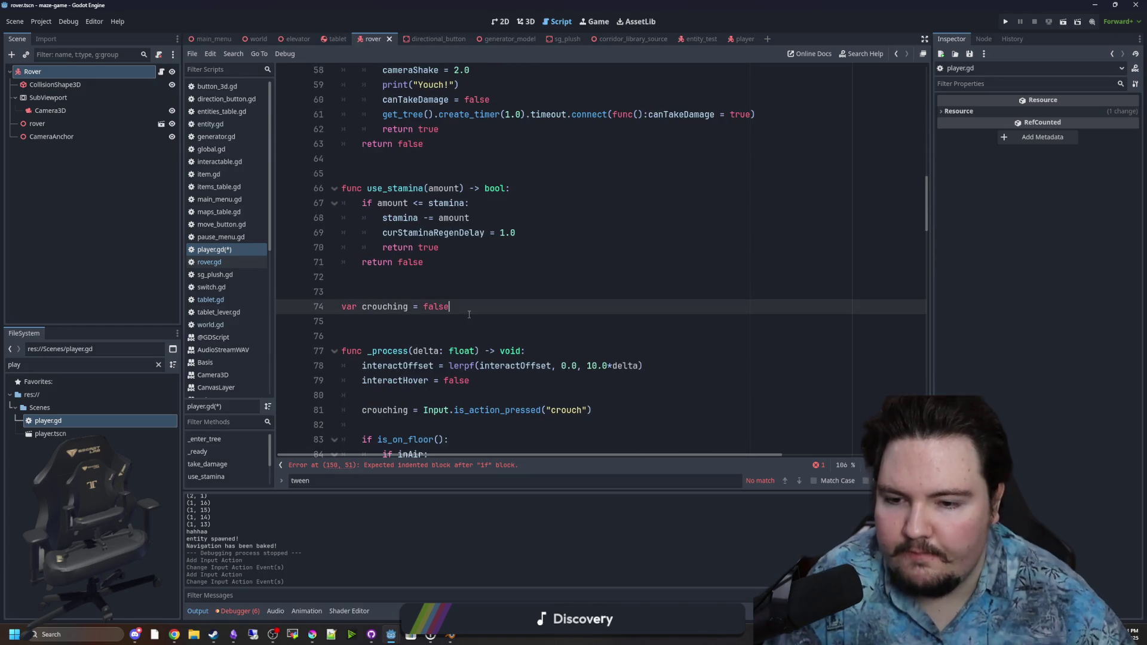
pyautogui.press('Return')
pyautogui.write('ve = ')
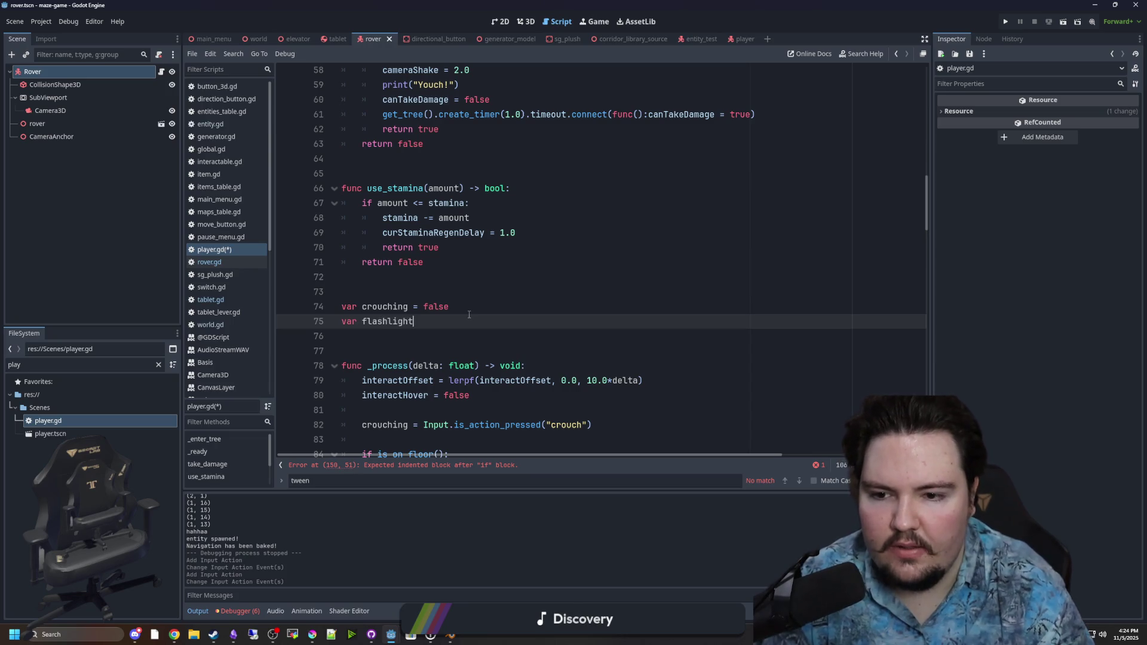
pyautogui.write('true')
pyautogui.click(469, 314)
pyautogui.doubleClick(374, 322)
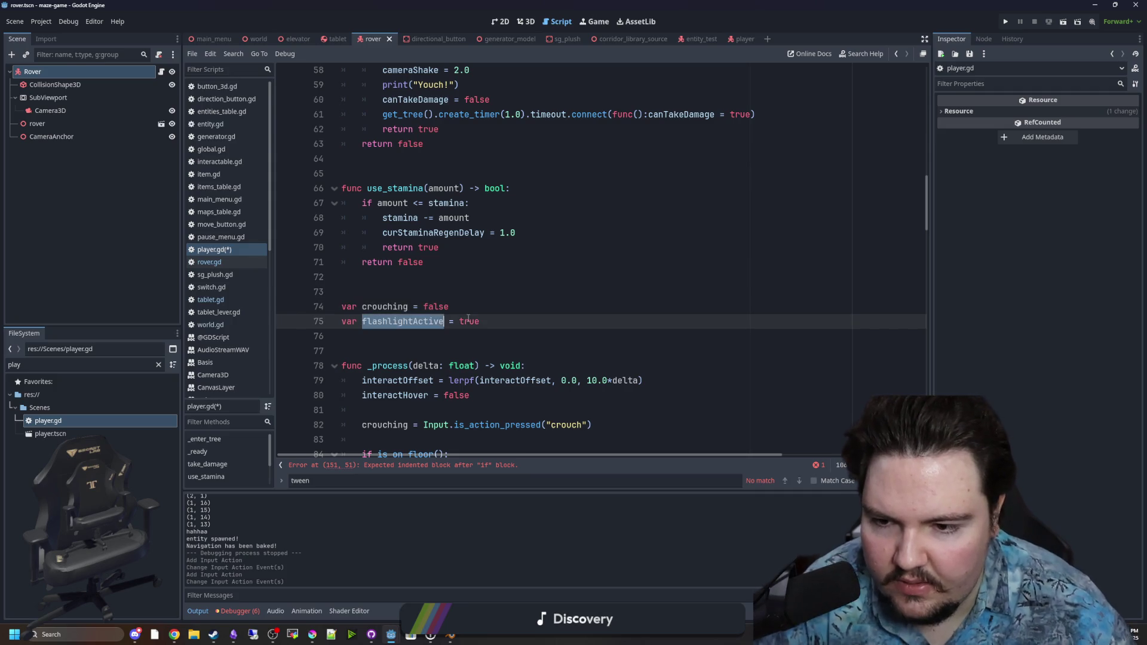
# Start an if flashlightActive: branch inside the flashlight input check
pyautogui.scroll(-20, 517, 307)
pyautogui.scroll(-6, 516, 306)
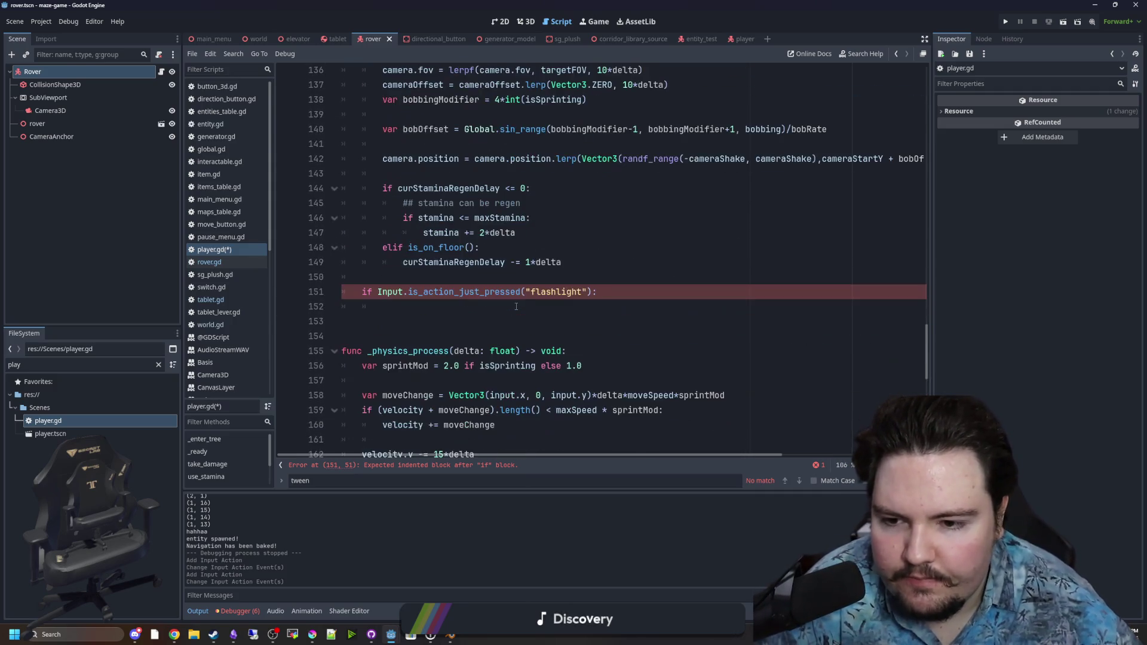
pyautogui.click(514, 303)
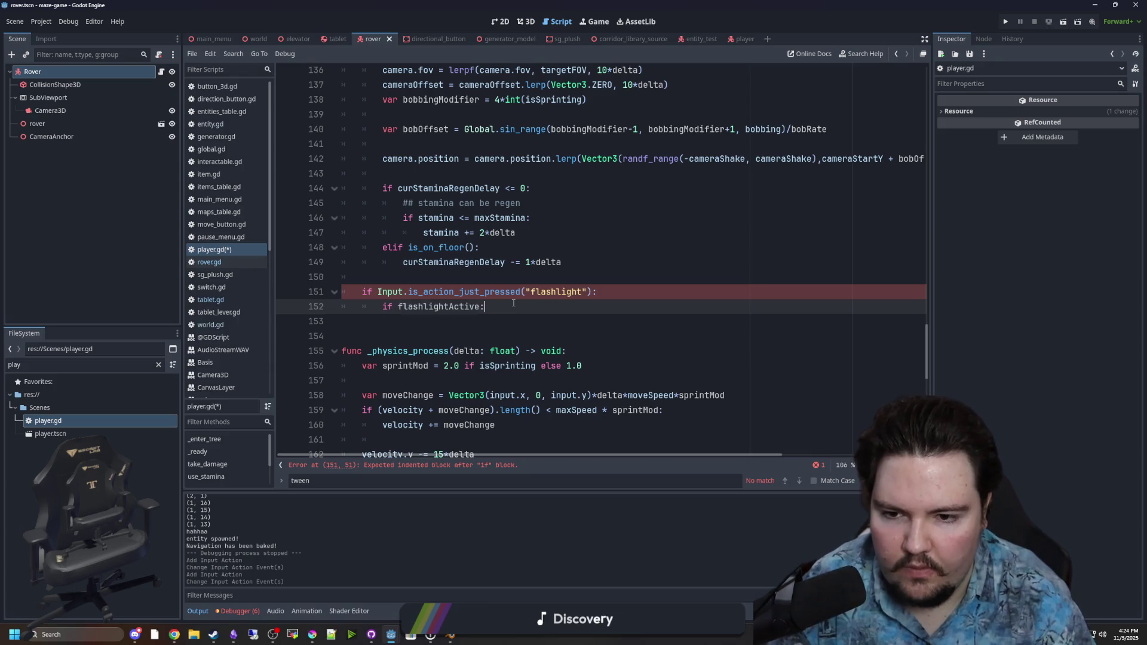
pyautogui.press('Return')
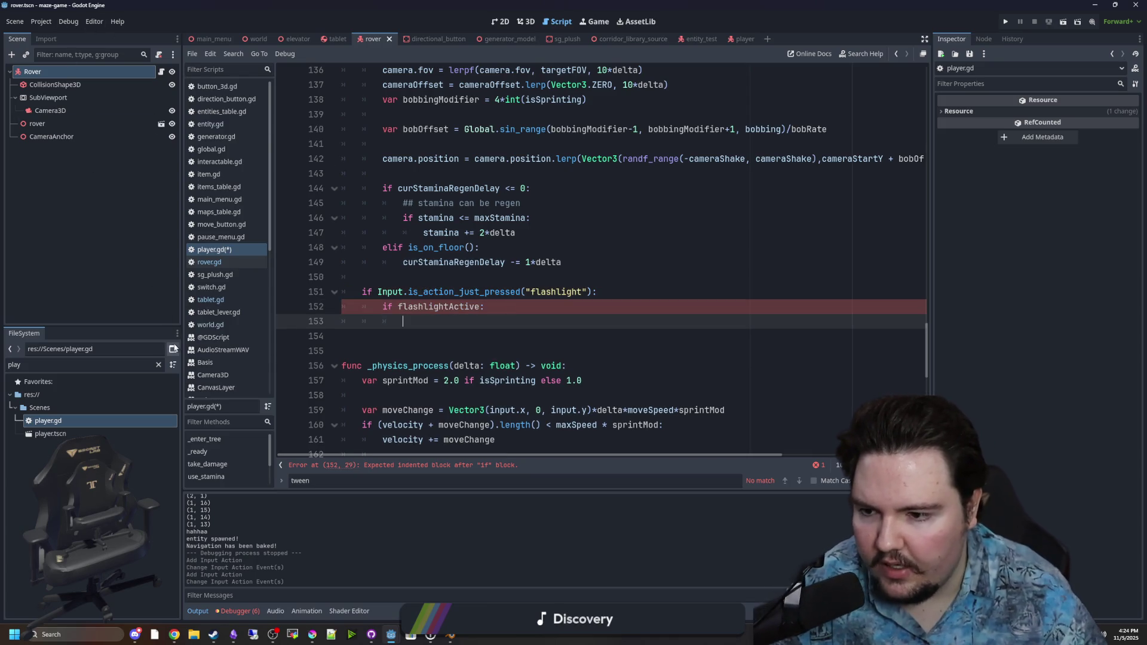
pyautogui.click(150, 364)
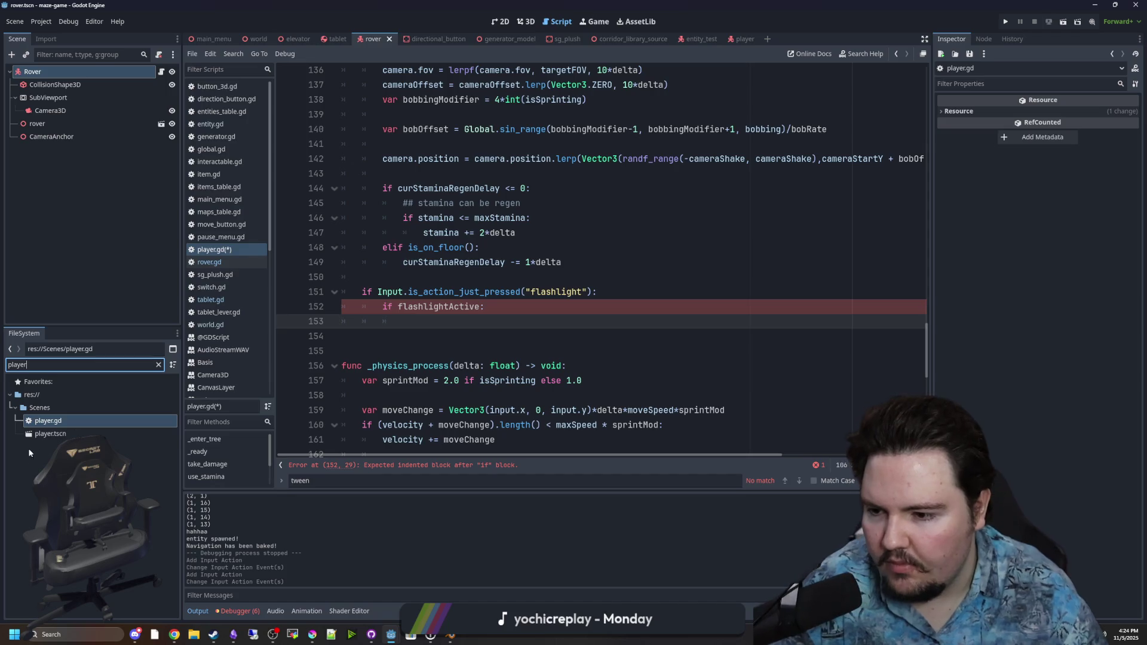
# Open player.tscn and rename the SpotLight3D node to Flashlight
pyautogui.doubleClick(45, 432)
pyautogui.doubleClick(75, 136)
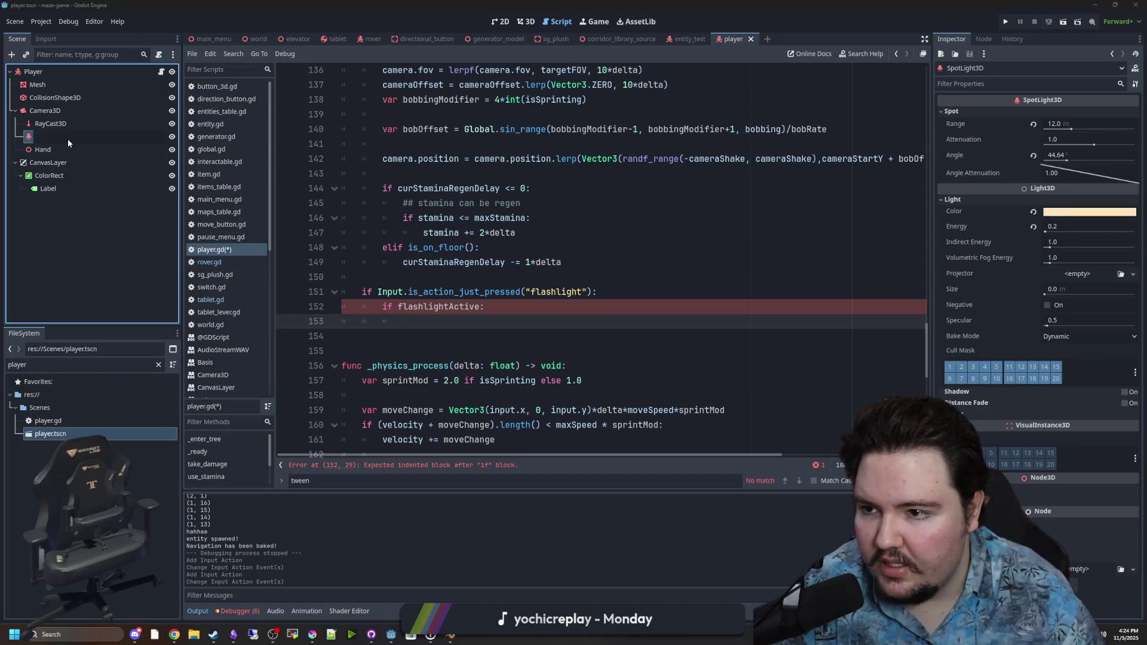
pyautogui.write('flashlight')
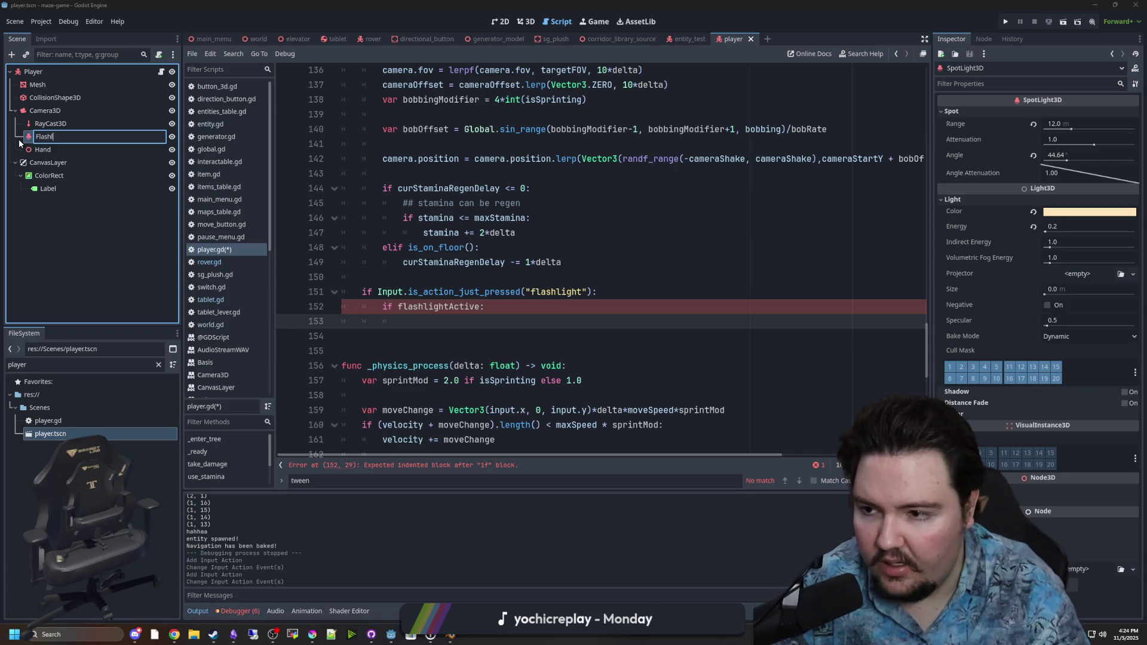
pyautogui.press('Return')
# Set $Camera3D/Flashlight.visible to false in the if branch and true in an else branch
pyautogui.moveTo(60, 136)
pyautogui.mouseDown()
pyautogui.moveTo(418, 322)
pyautogui.moveTo(406, 322)
pyautogui.mouseUp()
pyautogui.write('.visible = false')
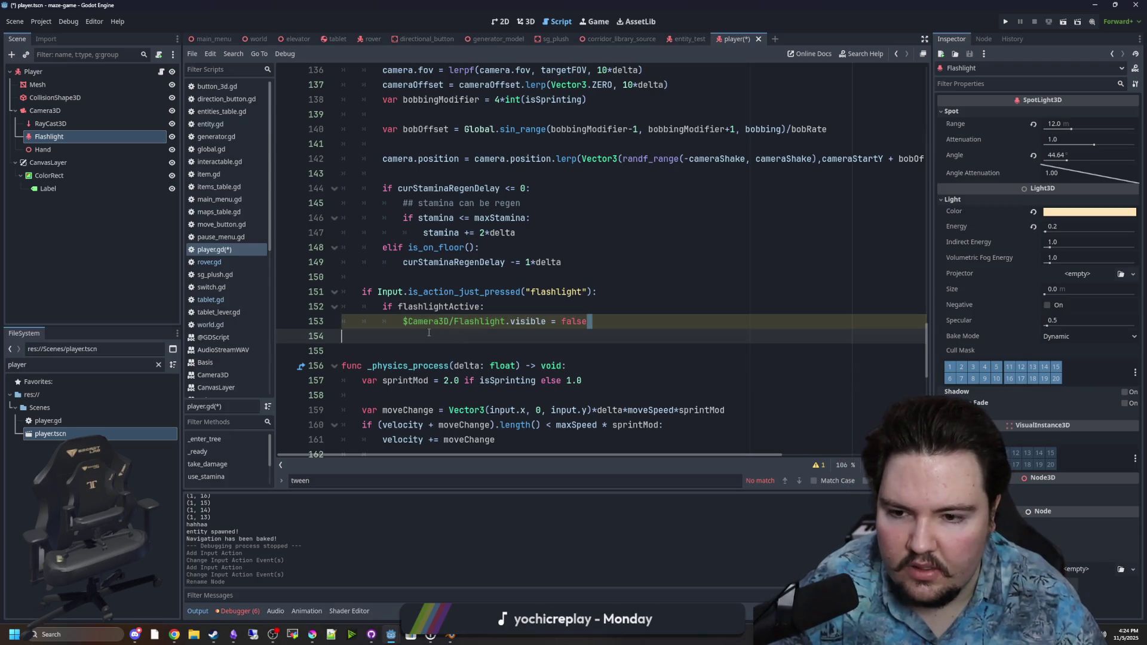
pyautogui.press('Return')
pyautogui.press('BackSpace')
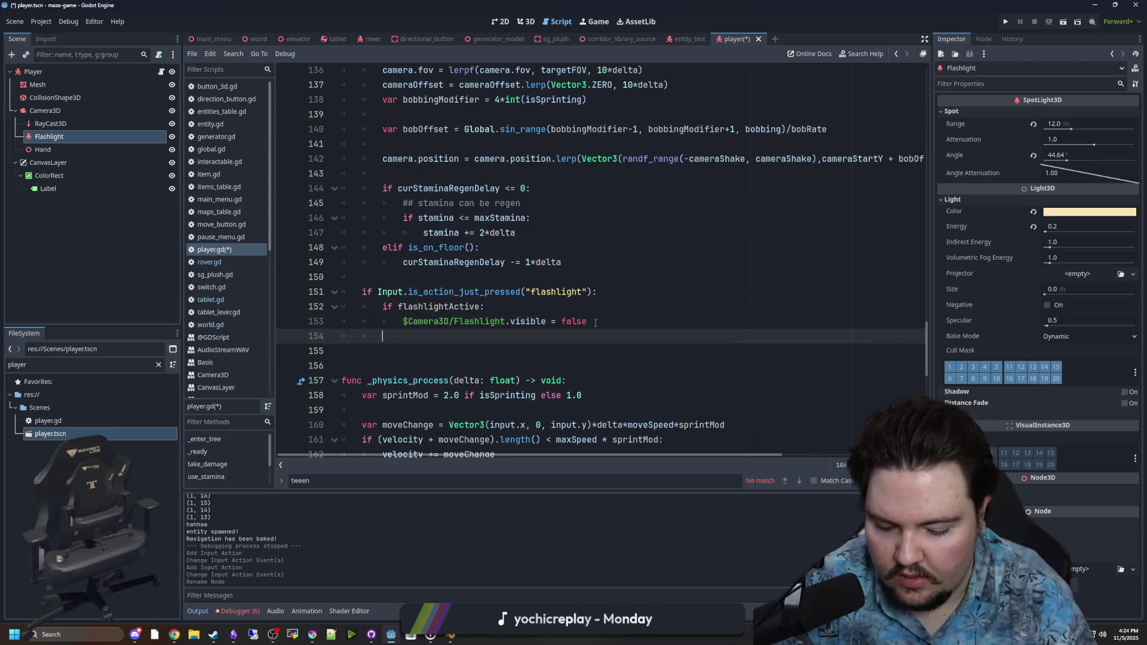
pyautogui.write('else:')
pyautogui.press('Return')
pyautogui.write('$Camera3D/Flashlight.visible = false')
pyautogui.press('BackSpace')
pyautogui.press('BackSpace')
pyautogui.press('BackSpace')
pyautogui.write('true')
pyautogui.click(596, 322)
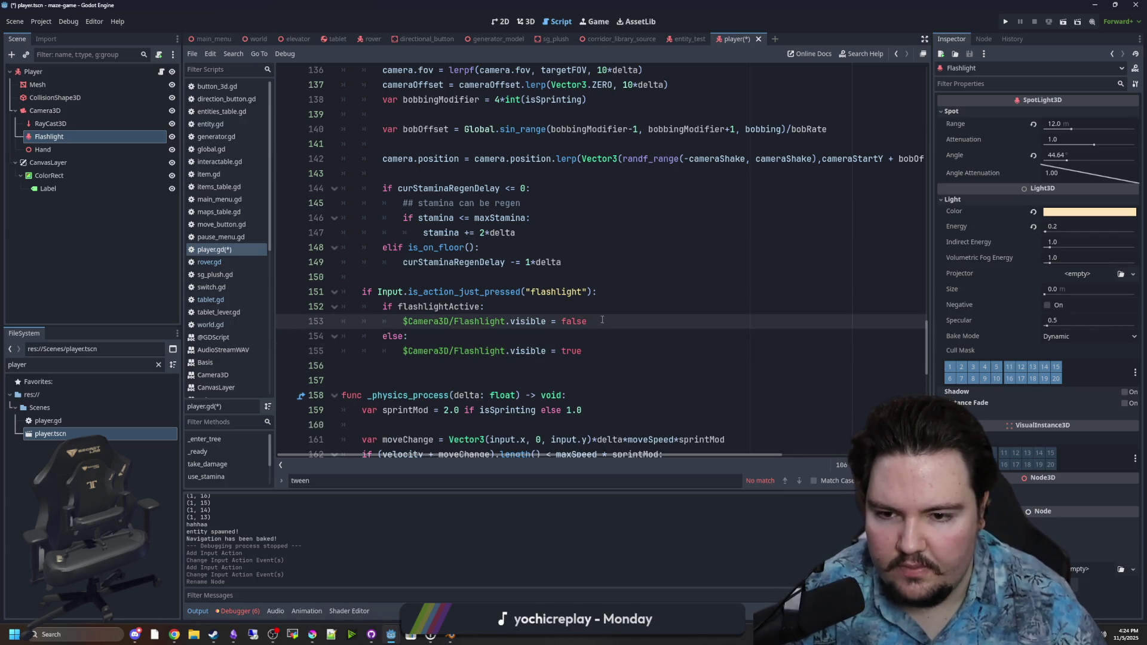
# Set flashlightActive to false in the if branch and true under else, then save and run
pyautogui.doubleClick(450, 313)
pyautogui.hotkey('ctrl', 'c')
pyautogui.click(517, 300)
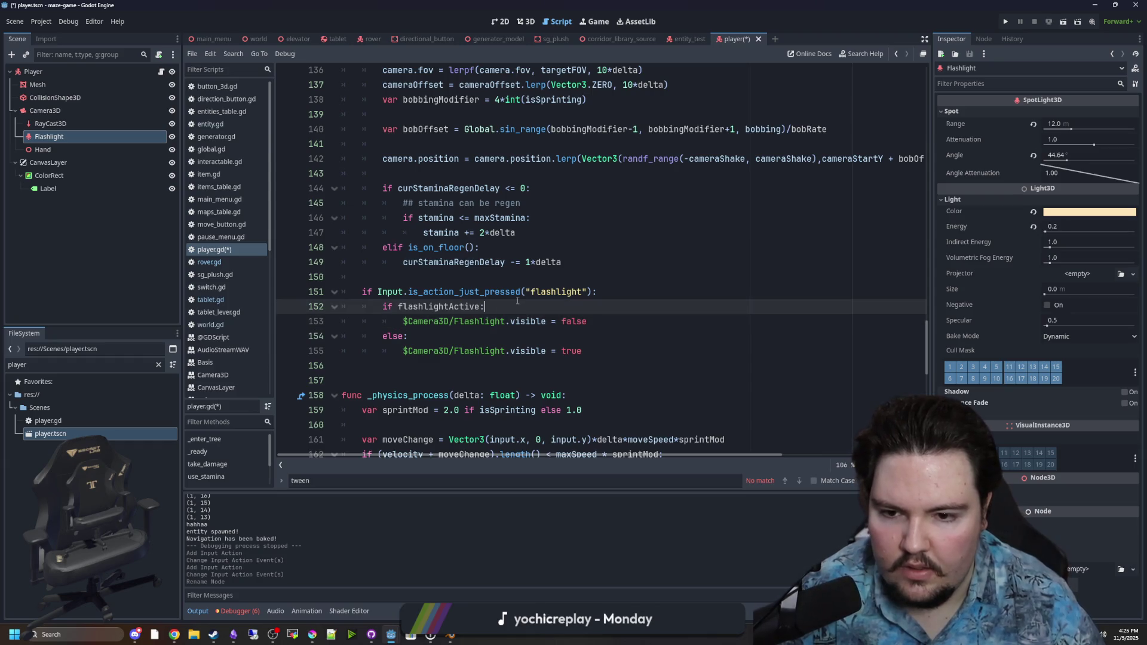
pyautogui.press('Return')
pyautogui.hotkey('ctrl', 'v')
pyautogui.write('= false')
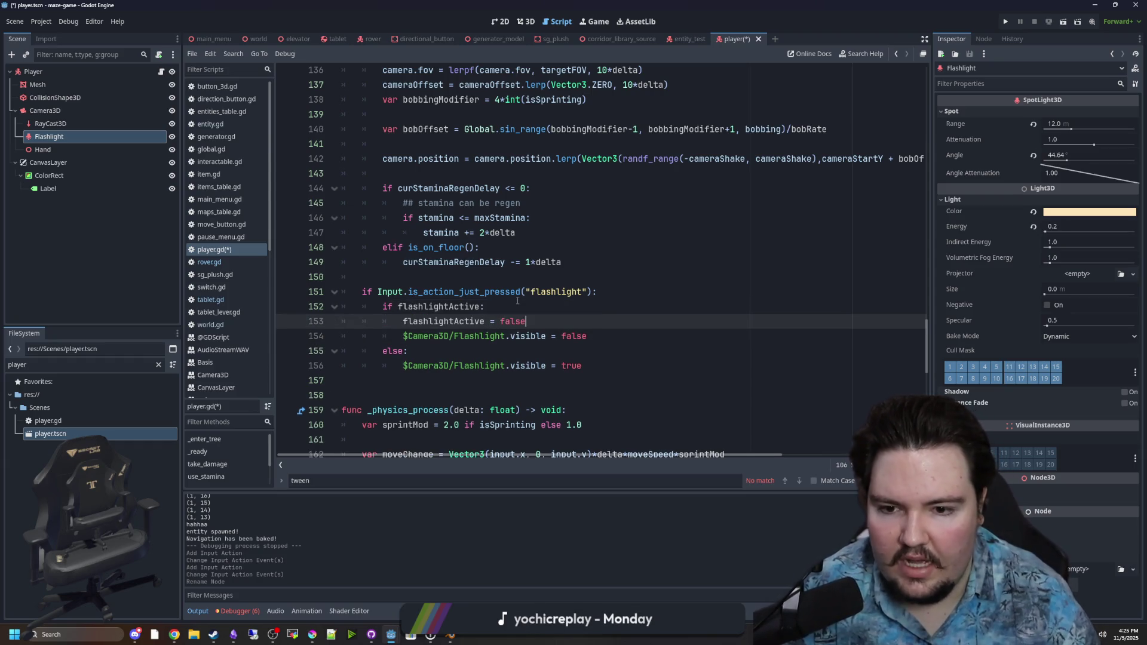
pyautogui.click(484, 338)
pyautogui.click(454, 347)
pyautogui.press('Return')
pyautogui.hotkey('ctrl', 'v')
pyautogui.write('= true')
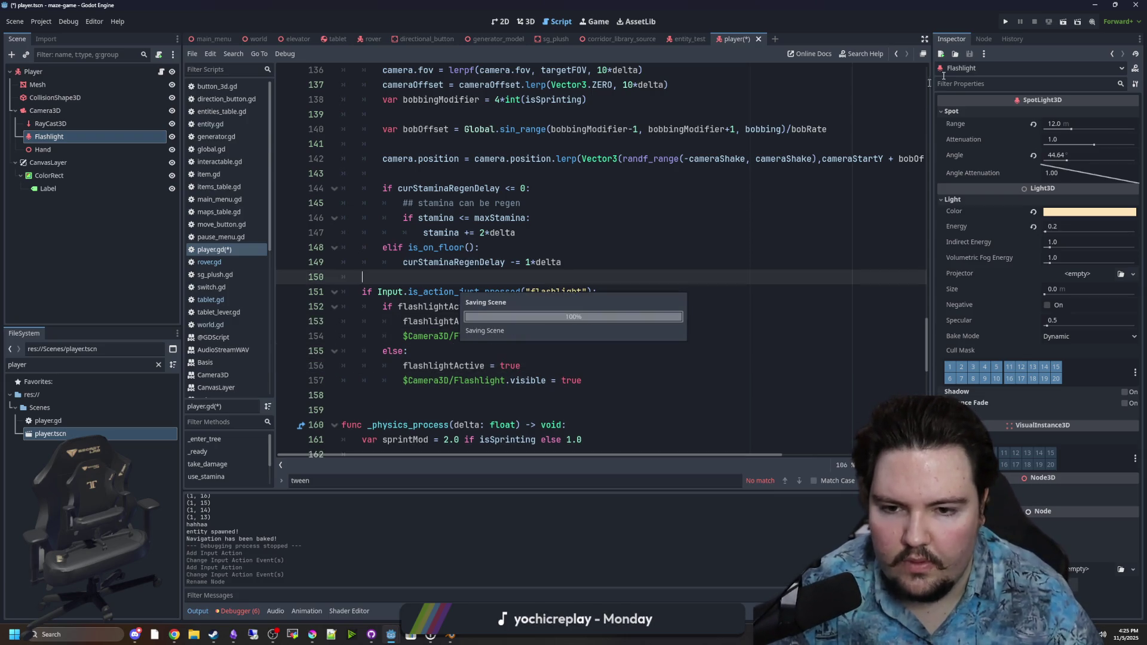
pyautogui.click(1006, 22)
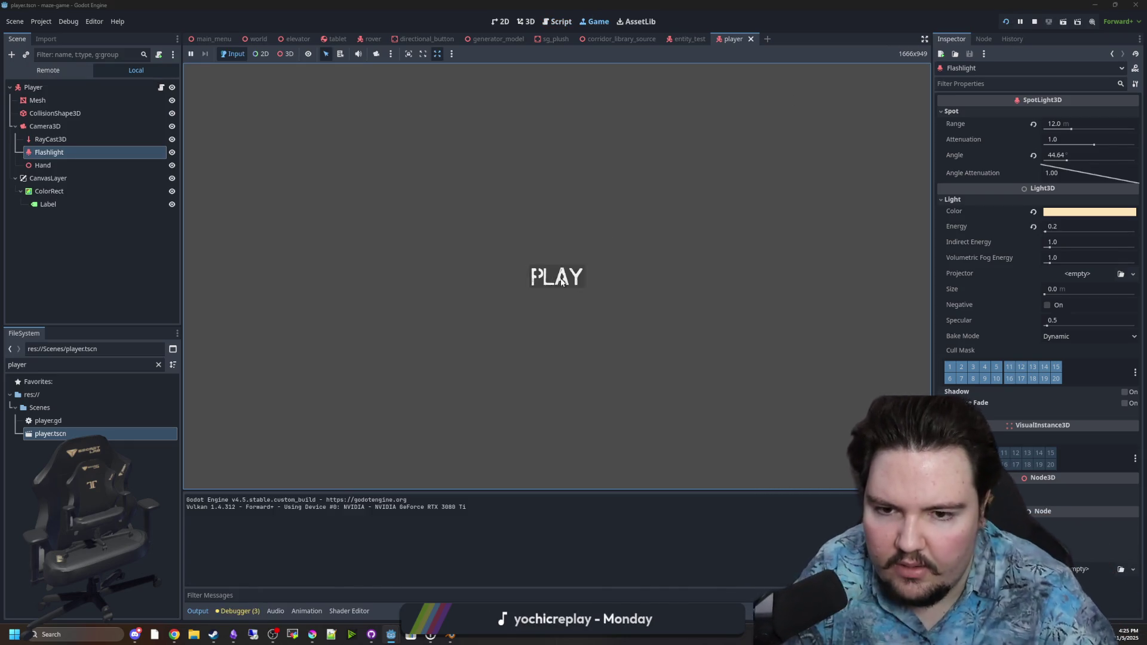
# Start the game, walk the corridor, turn the flashlight on with F, and check the bed tablet
pyautogui.click(557, 276)
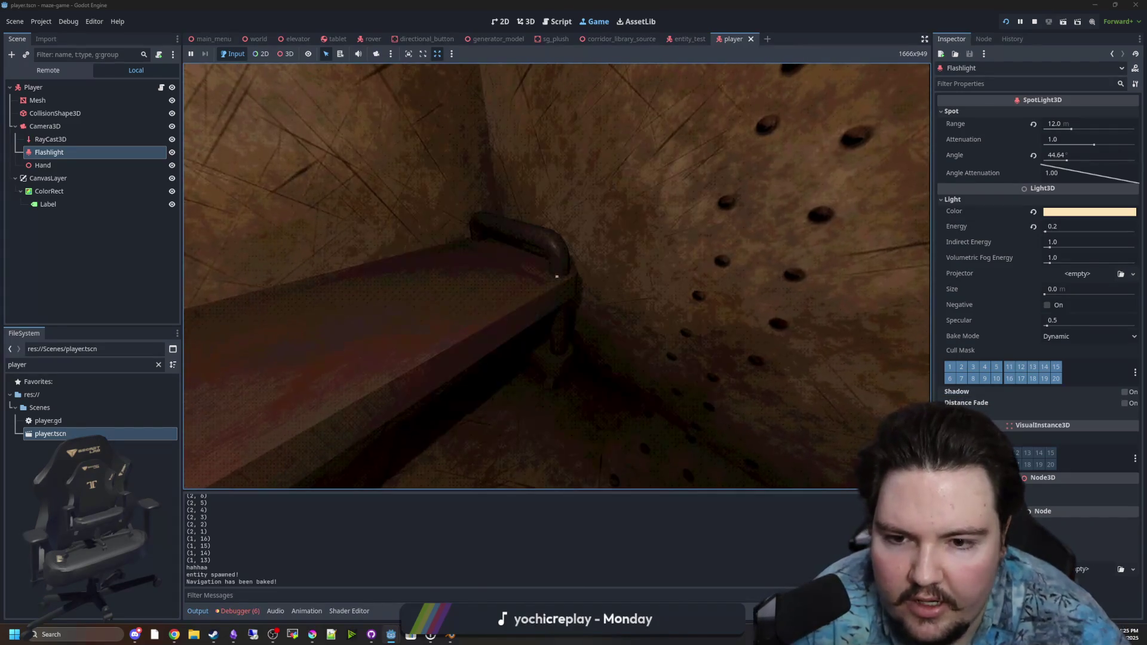
pyautogui.press('w')
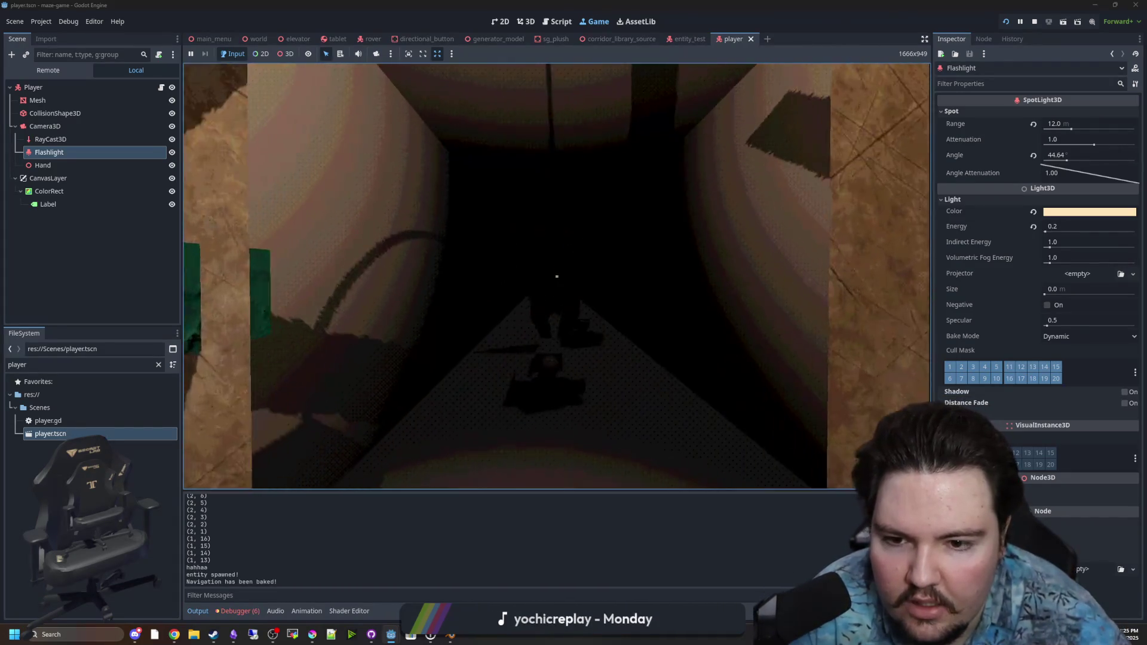
pyautogui.press('w')
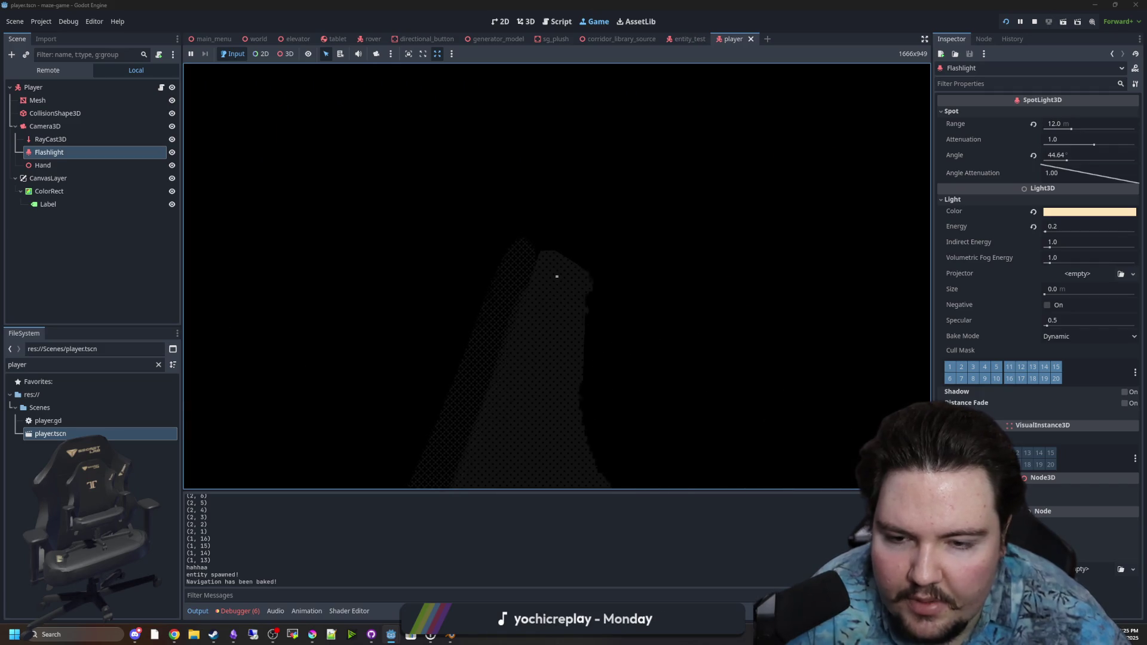
pyautogui.press('w')
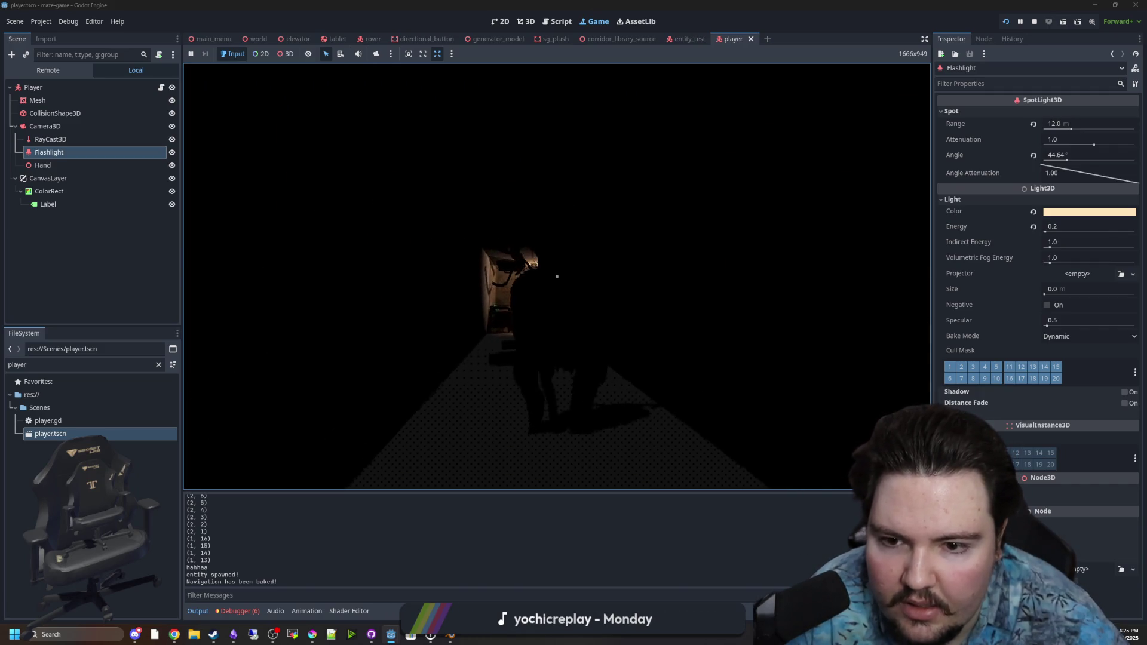
pyautogui.press('w')
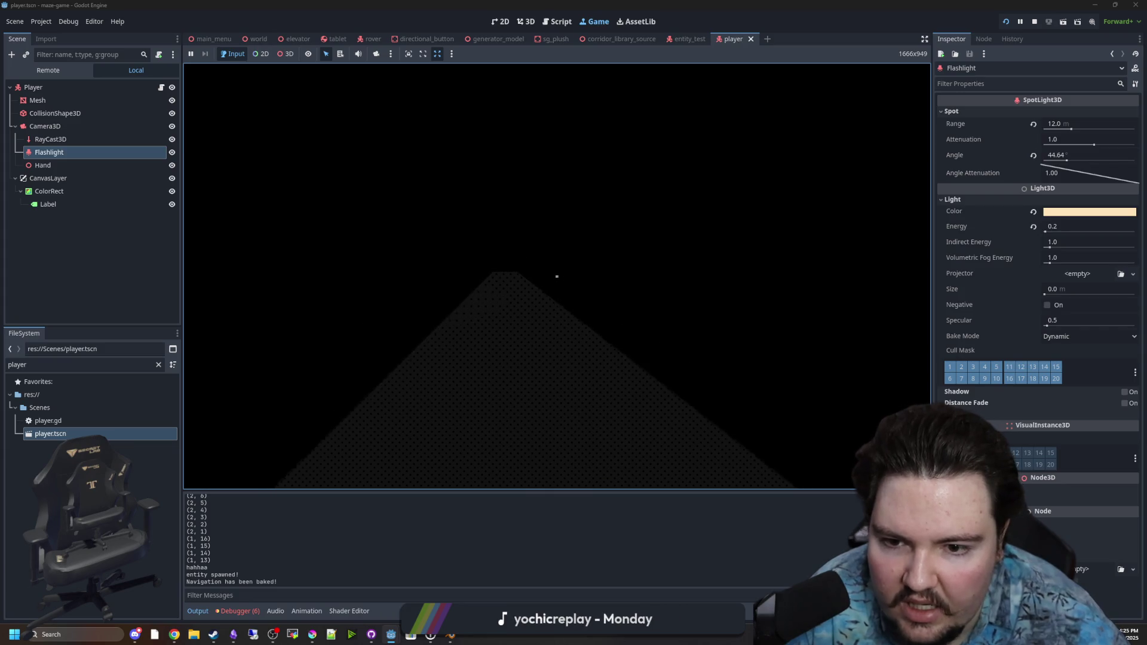
pyautogui.press('w')
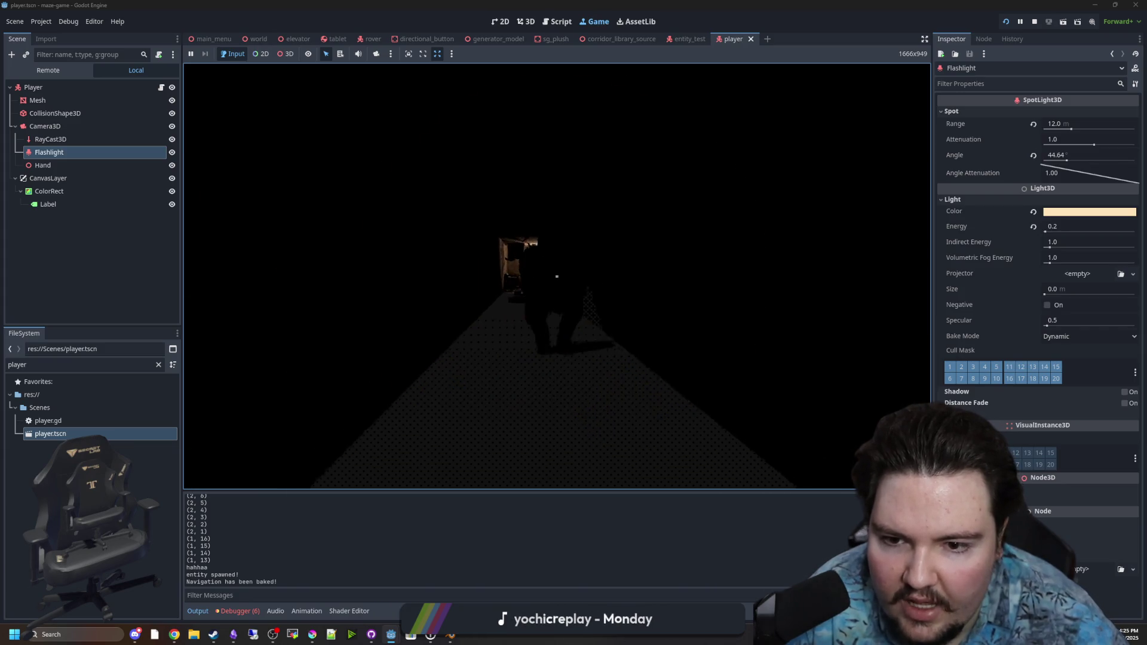
pyautogui.press('f')
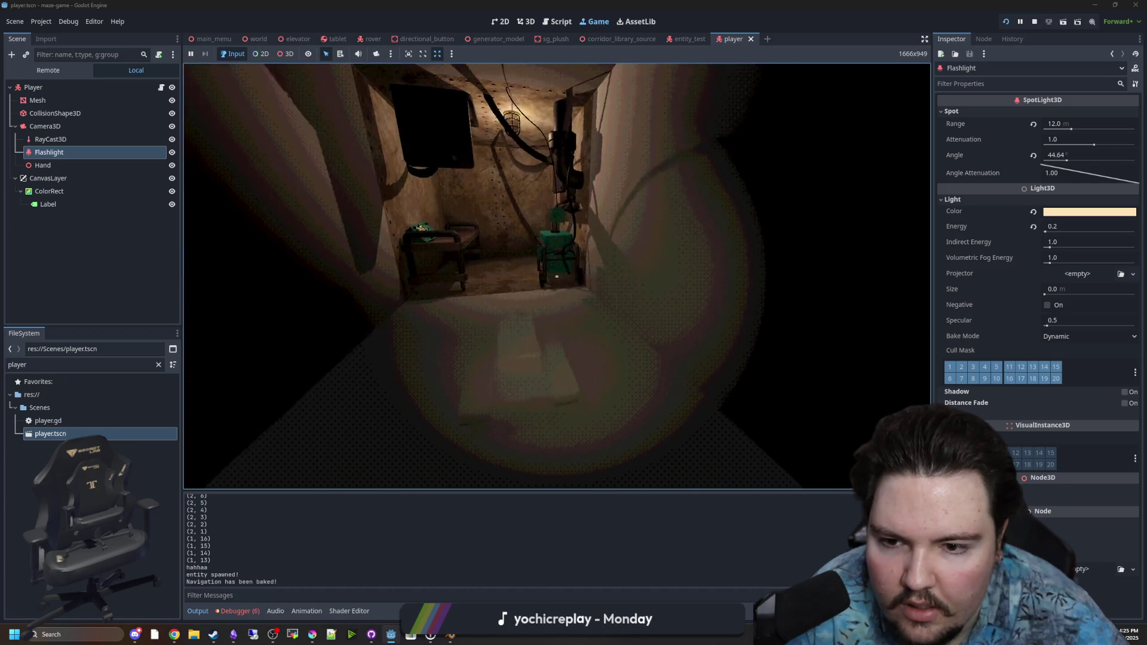
pyautogui.press('w')
pyautogui.press('w')
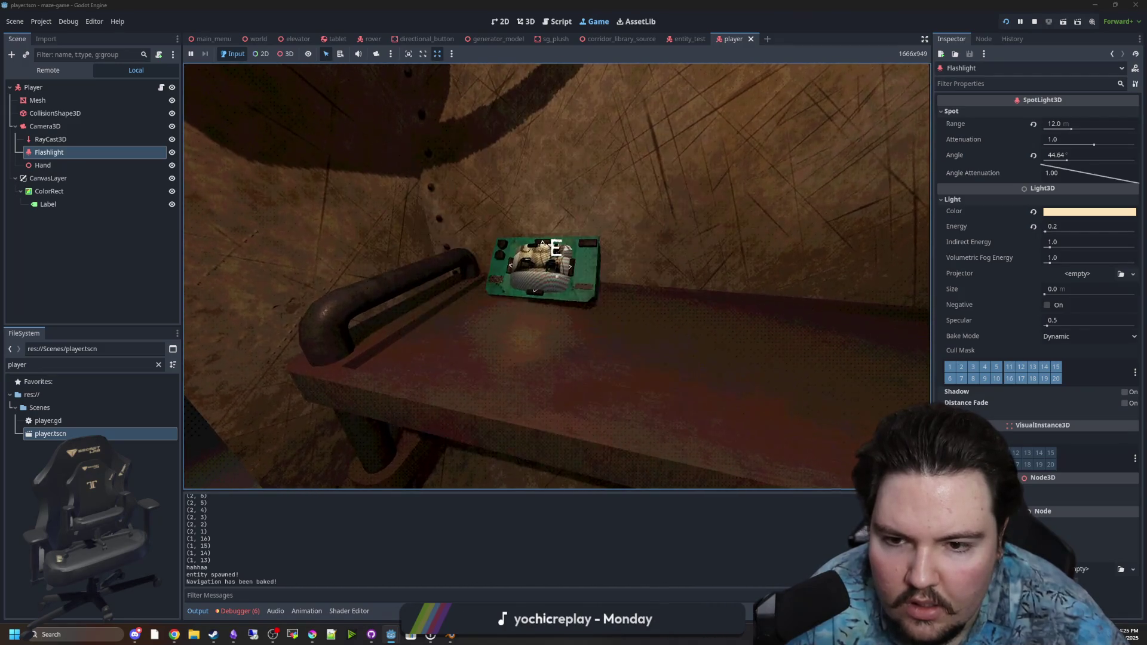
pyautogui.press('e')
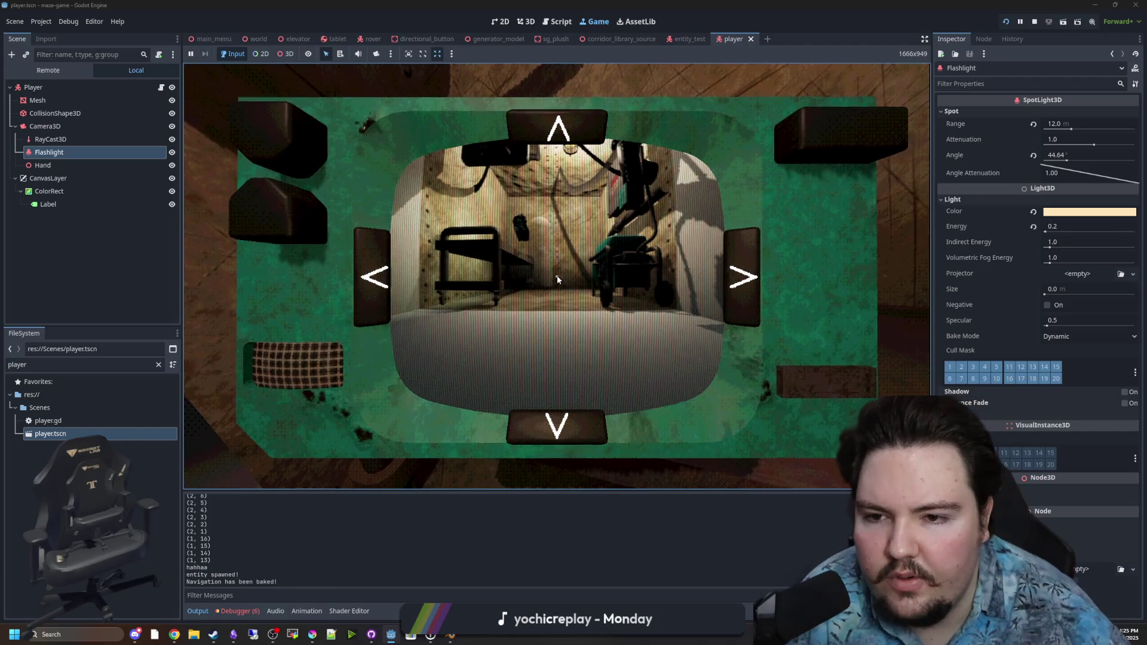
pyautogui.press('e')
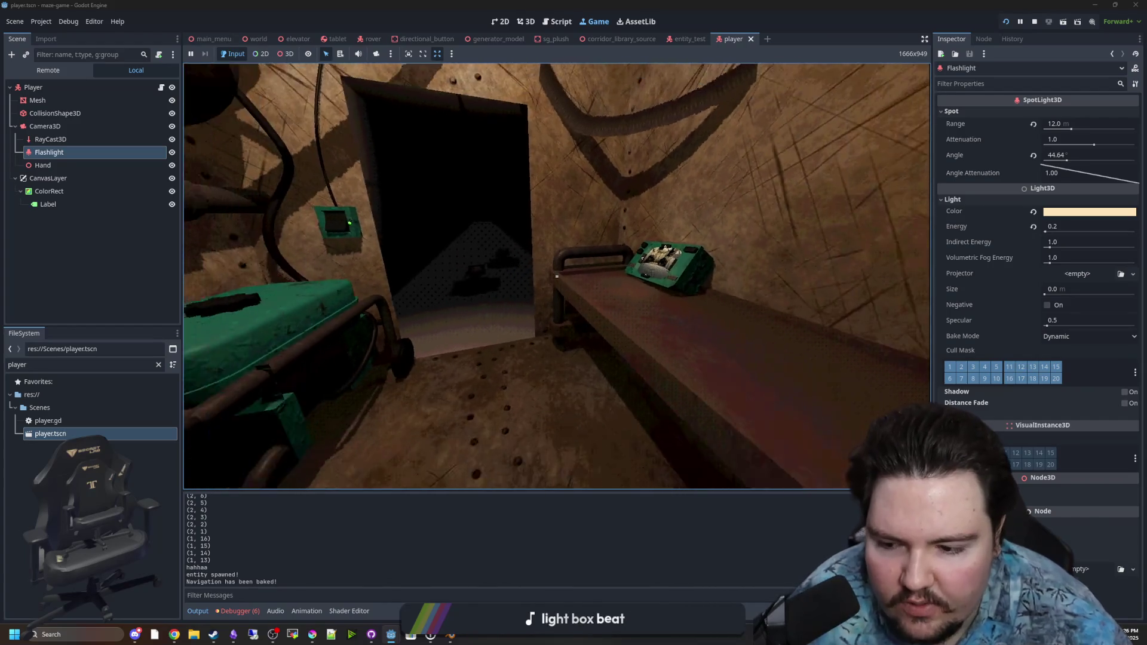
# Stop the running game and save the script
pyautogui.press('Escape')
pyautogui.click(1034, 22)
pyautogui.hotkey('ctrl', 's')
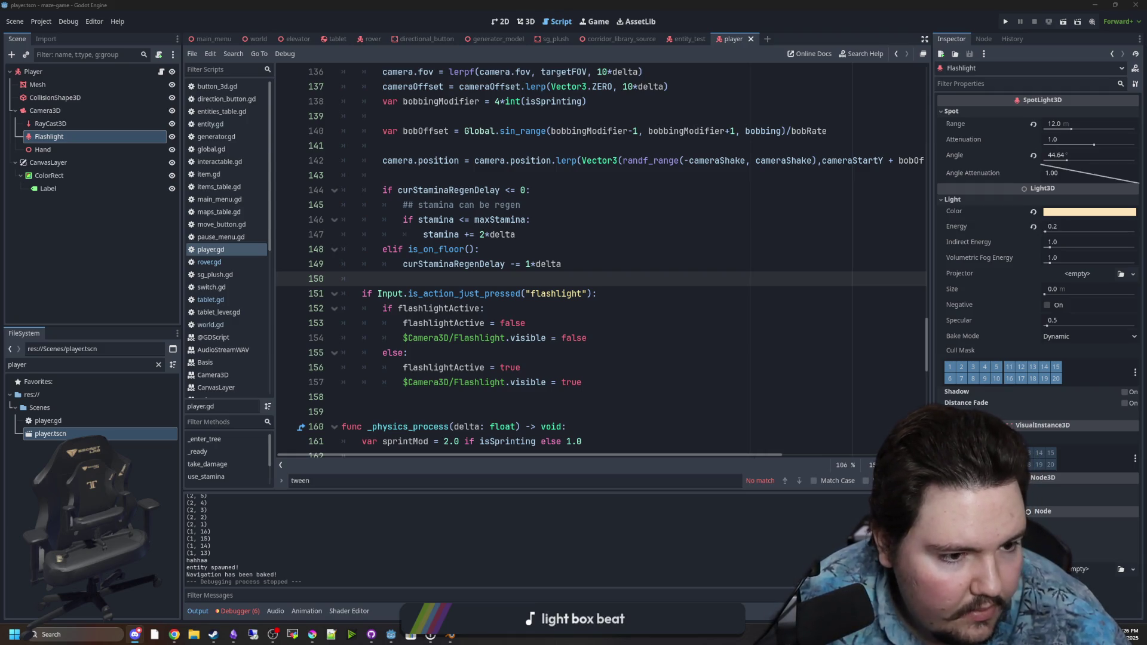
# Review the stamina regen and flashlight input check on lines 149–151 of player.gd
pyautogui.click(452, 269)
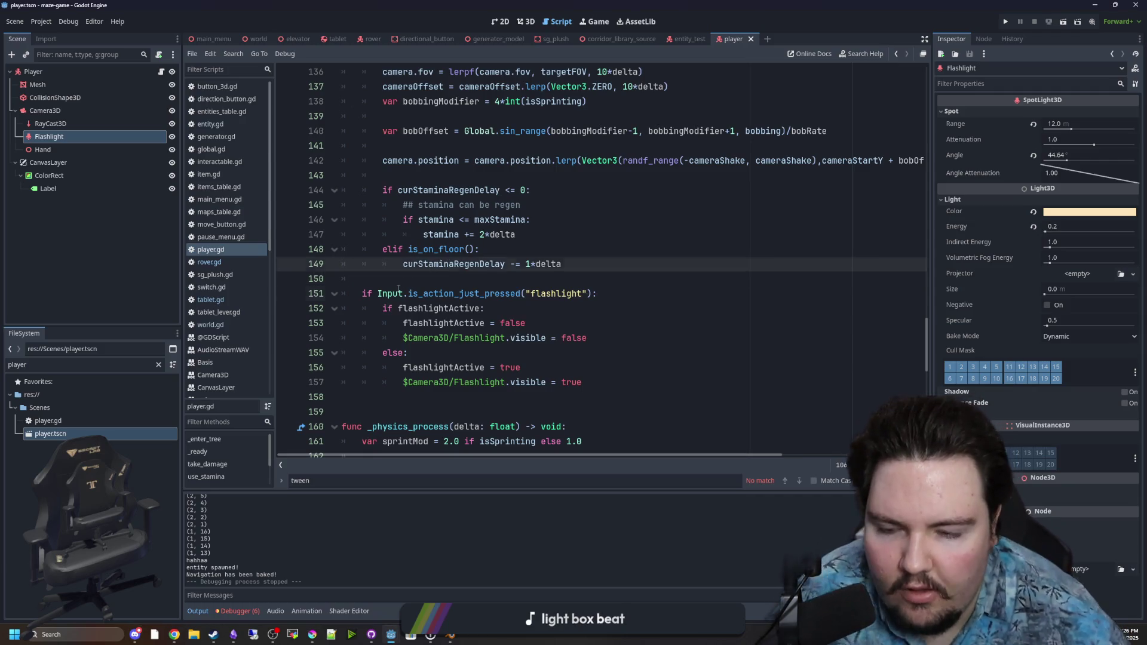
pyautogui.click(426, 282)
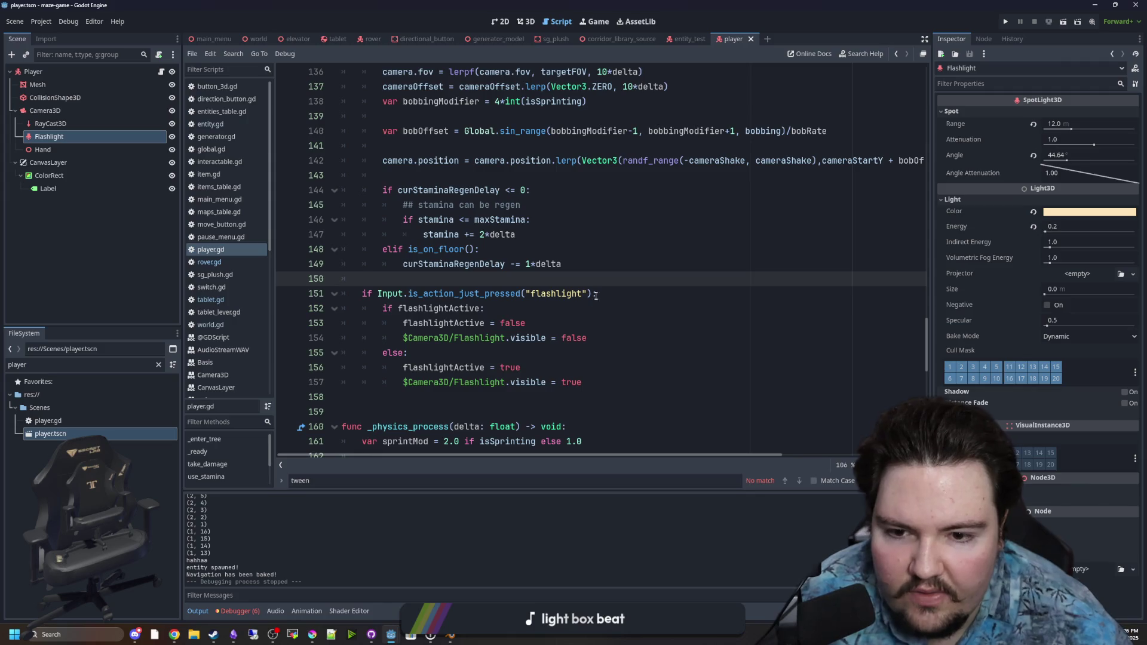
pyautogui.write(':')
pyautogui.moveTo(600, 293)
pyautogui.mouseDown()
pyautogui.moveTo(379, 293)
pyautogui.moveTo(355, 304)
pyautogui.moveTo(359, 293)
pyautogui.mouseUp()
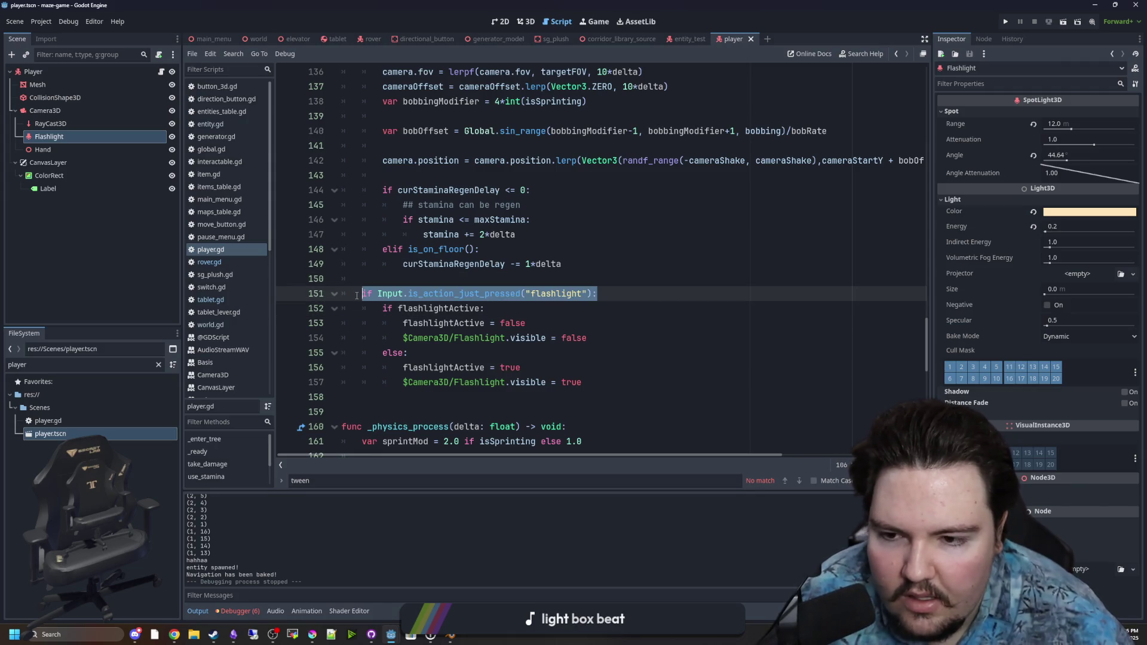
pyautogui.click(377, 280)
pyautogui.moveTo(603, 291); pyautogui.dragTo(362, 294)
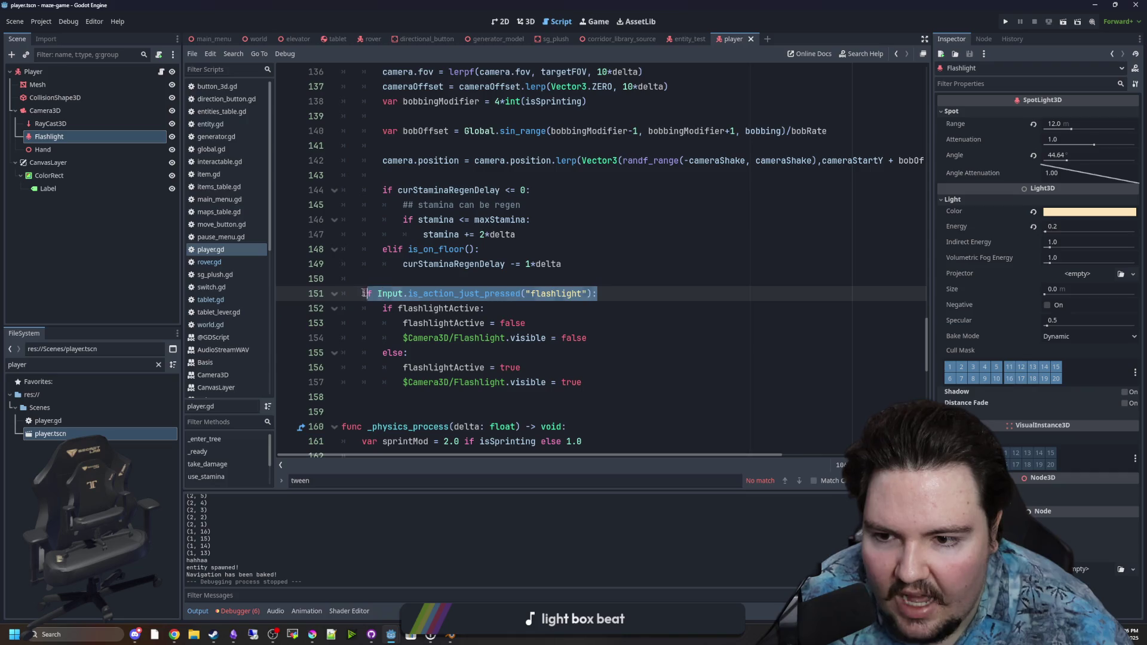
pyautogui.click(592, 281)
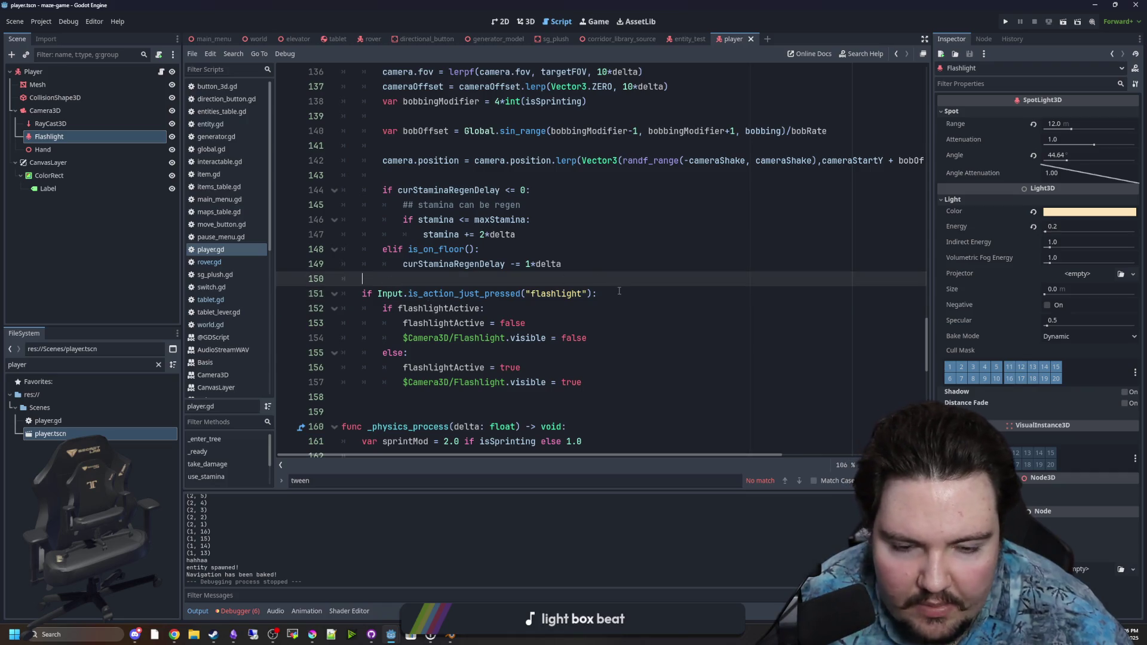
pyautogui.moveTo(619, 291); pyautogui.dragTo(358, 293)
pyautogui.click(391, 281)
# Scroll down to _physics_process and locate the moveChange line and empty line 162
pyautogui.scroll(-6, 391, 281)
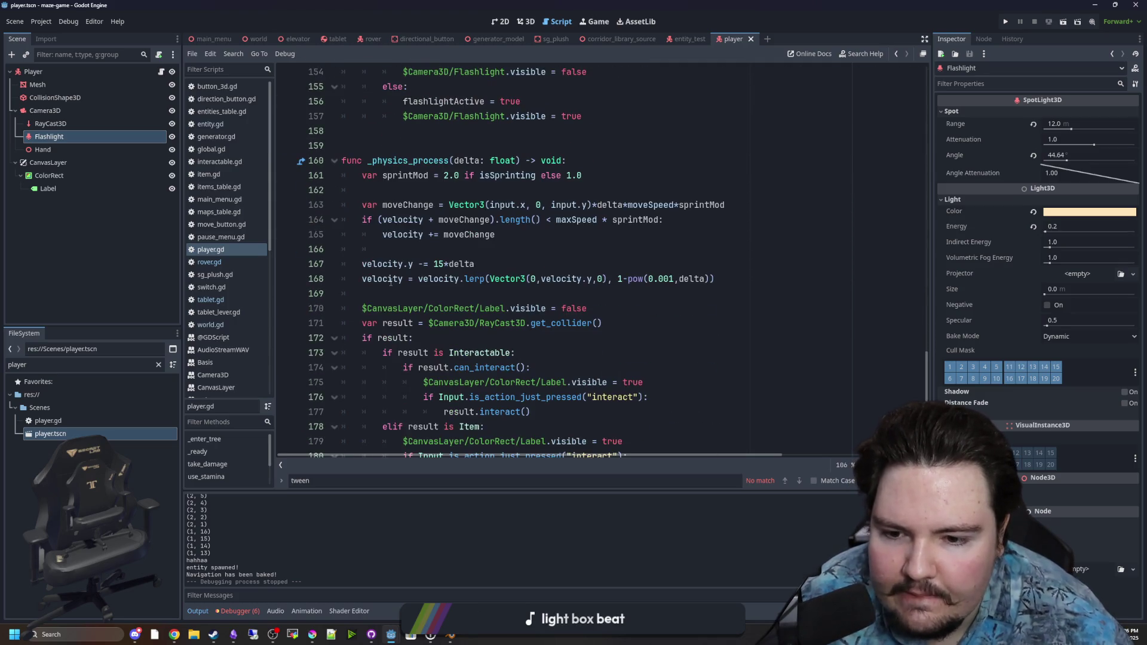
pyautogui.scroll(-8, 391, 281)
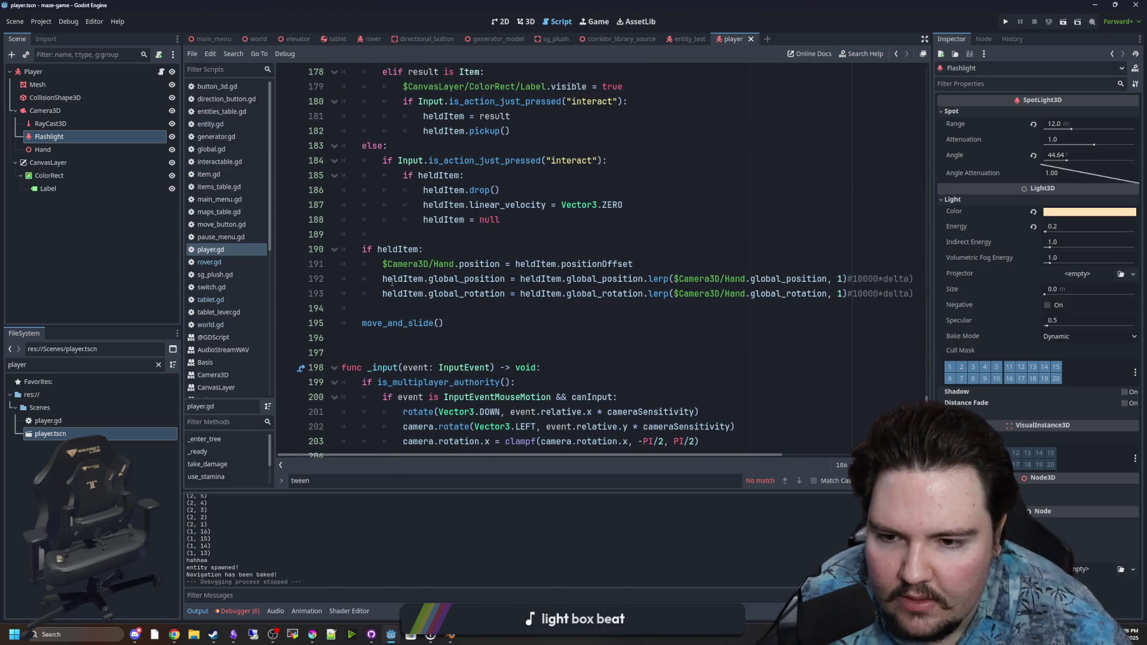
pyautogui.scroll(6, 464, 312)
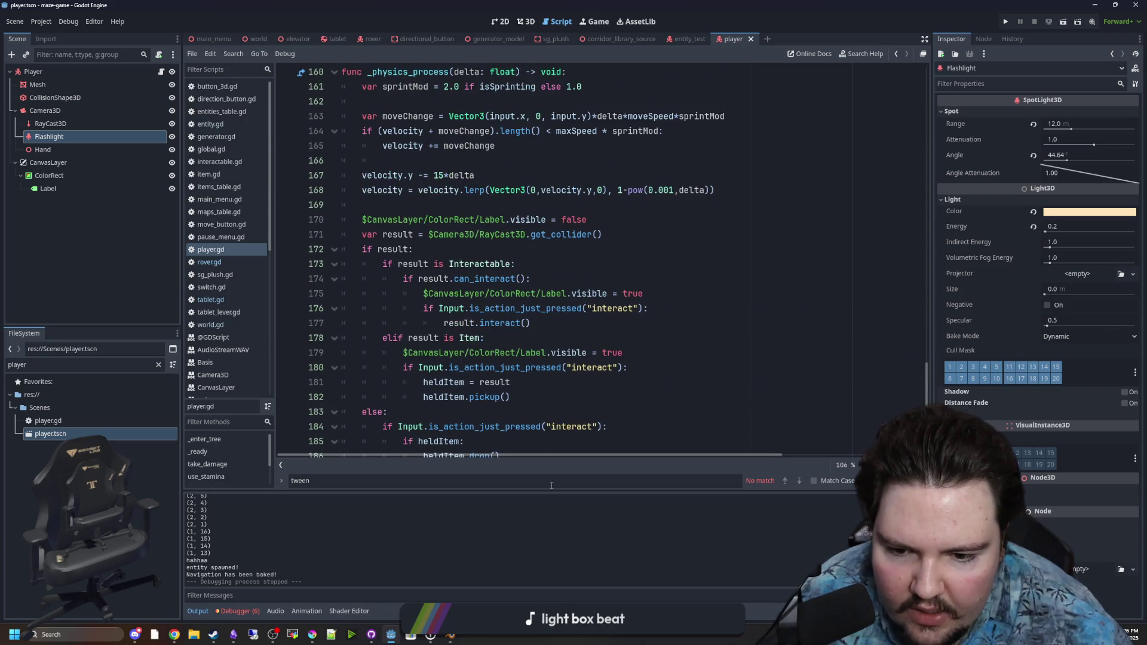
pyautogui.moveTo(537, 490); pyautogui.dragTo(537, 504)
pyautogui.scroll(4, 455, 287)
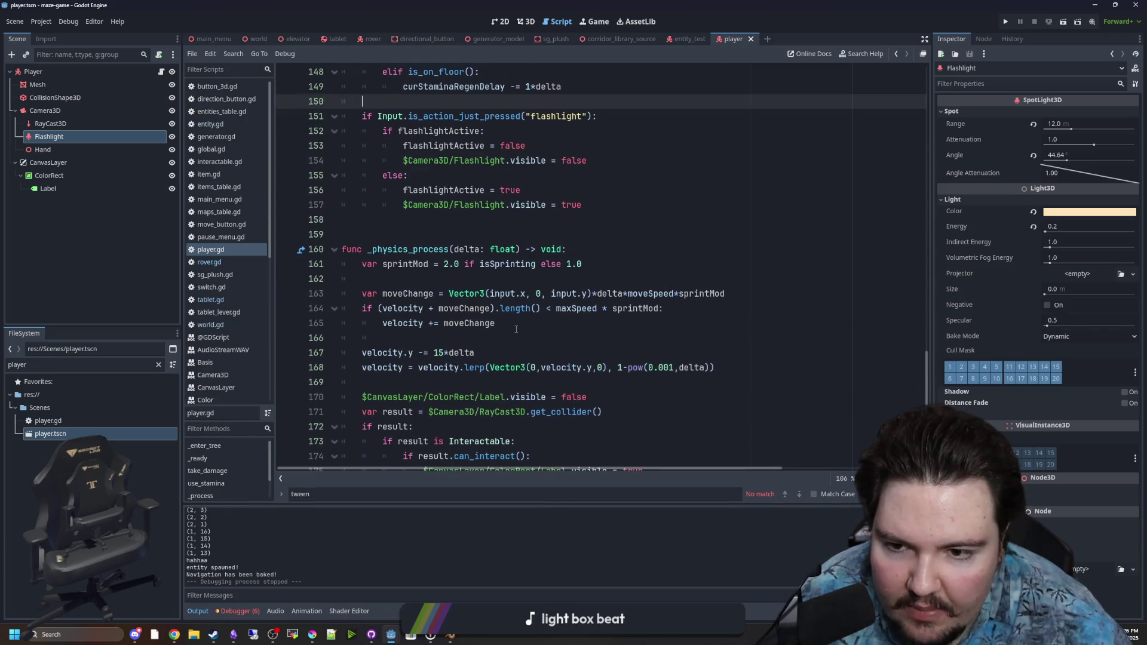
pyautogui.click(445, 294)
pyautogui.click(466, 281)
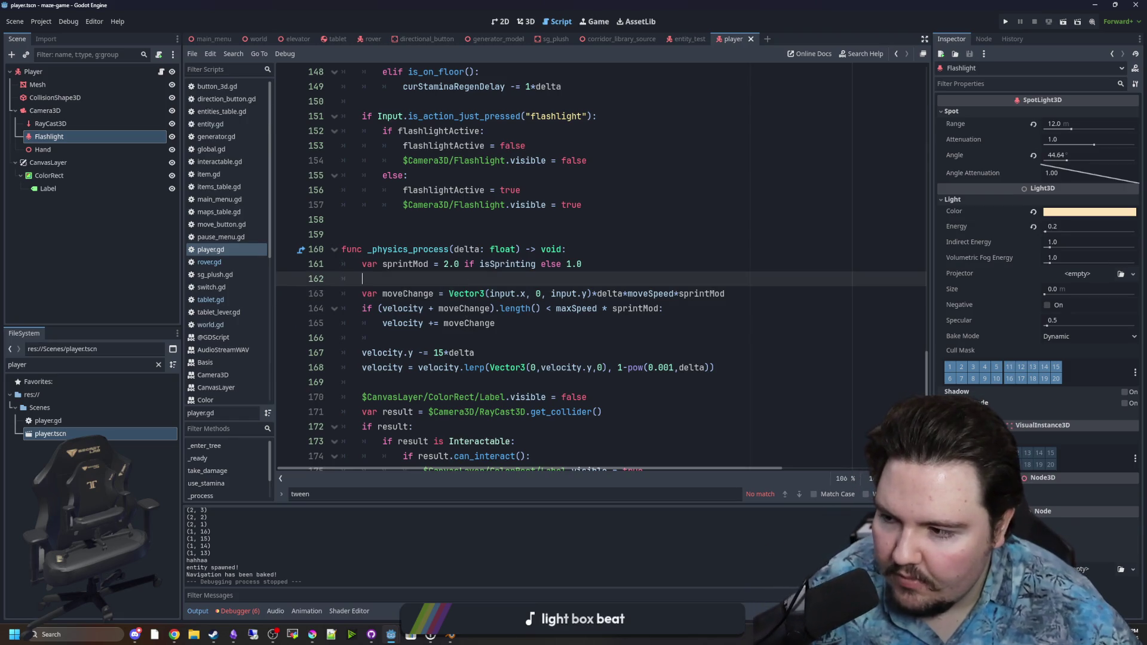
# Inspect the moveChange Vector3 expression, then insert new lines above it at line 162
pyautogui.click(489, 343)
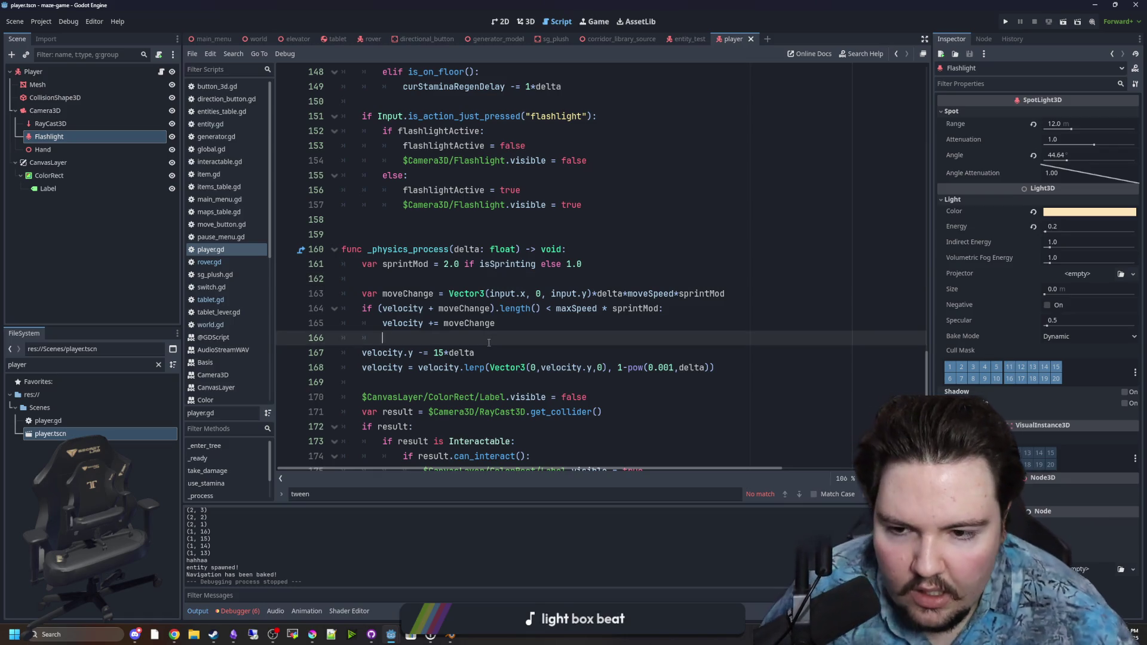
pyautogui.press('Up')
pyautogui.click(551, 273)
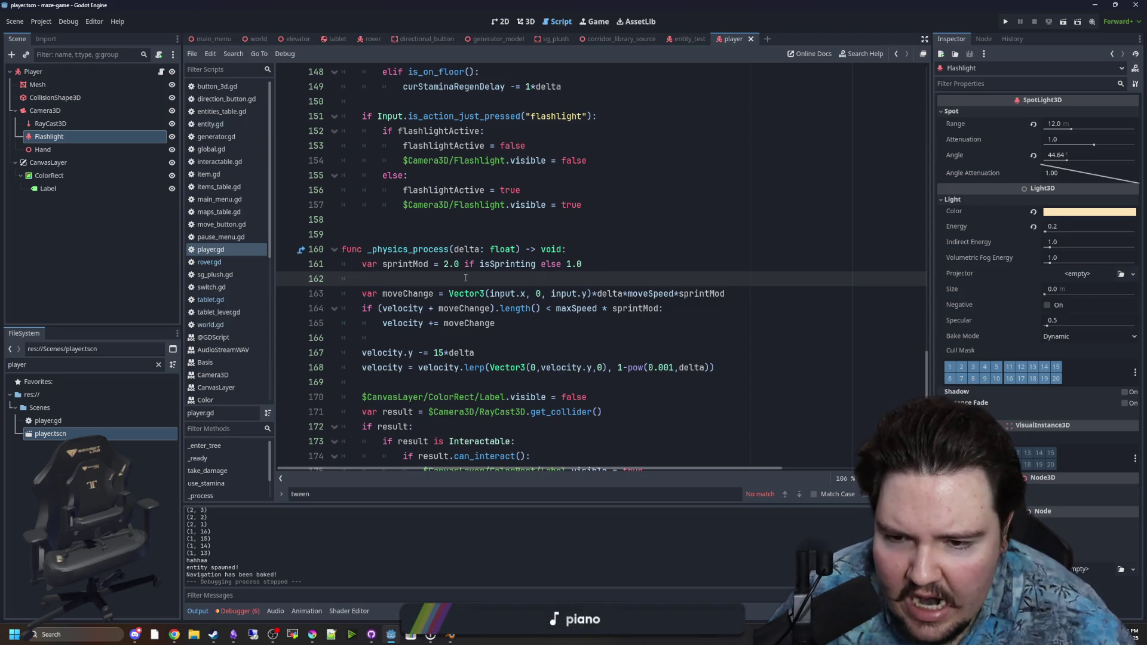
pyautogui.moveTo(465, 293); pyautogui.dragTo(742, 296)
pyautogui.click(742, 296)
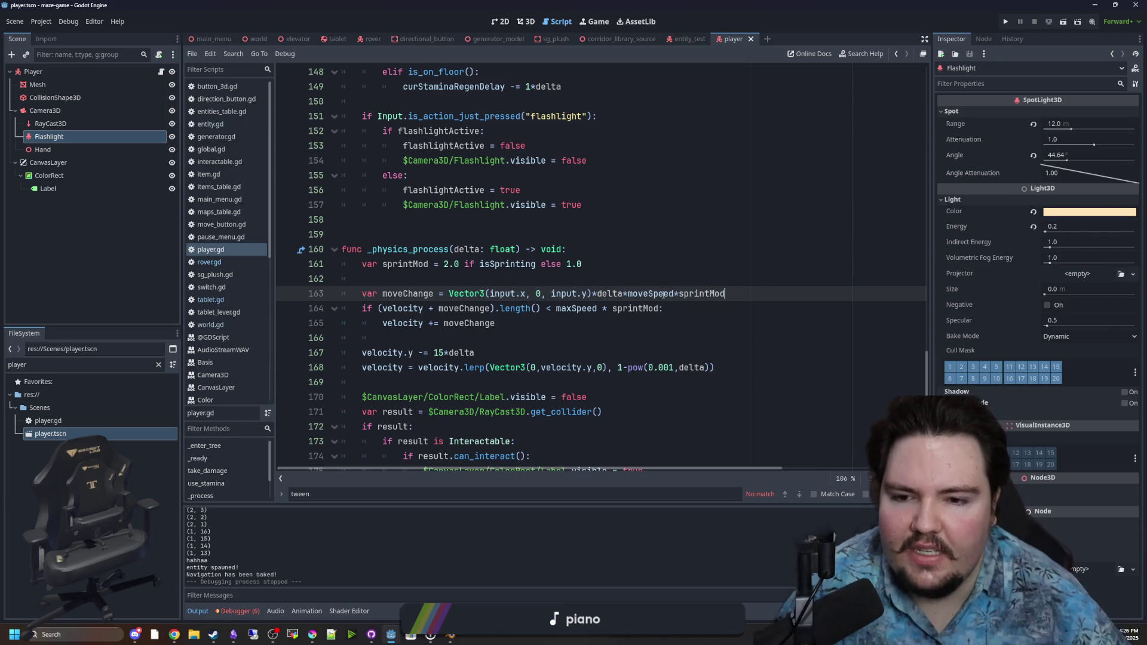
pyautogui.click(688, 273)
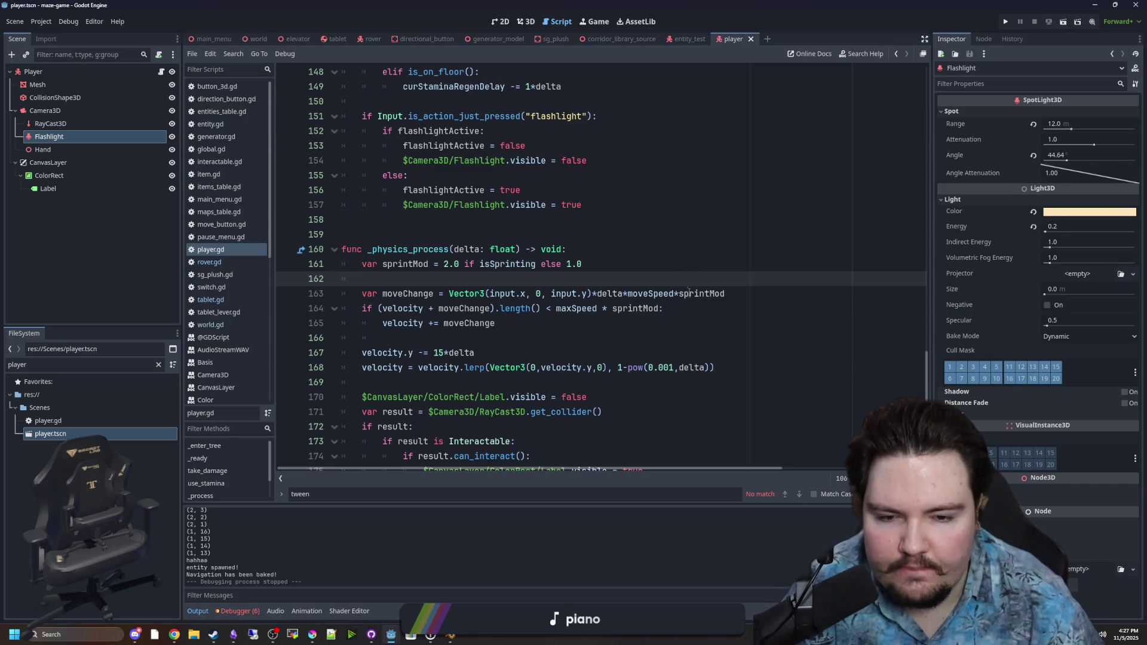
pyautogui.press('Return')
pyautogui.press('Return')
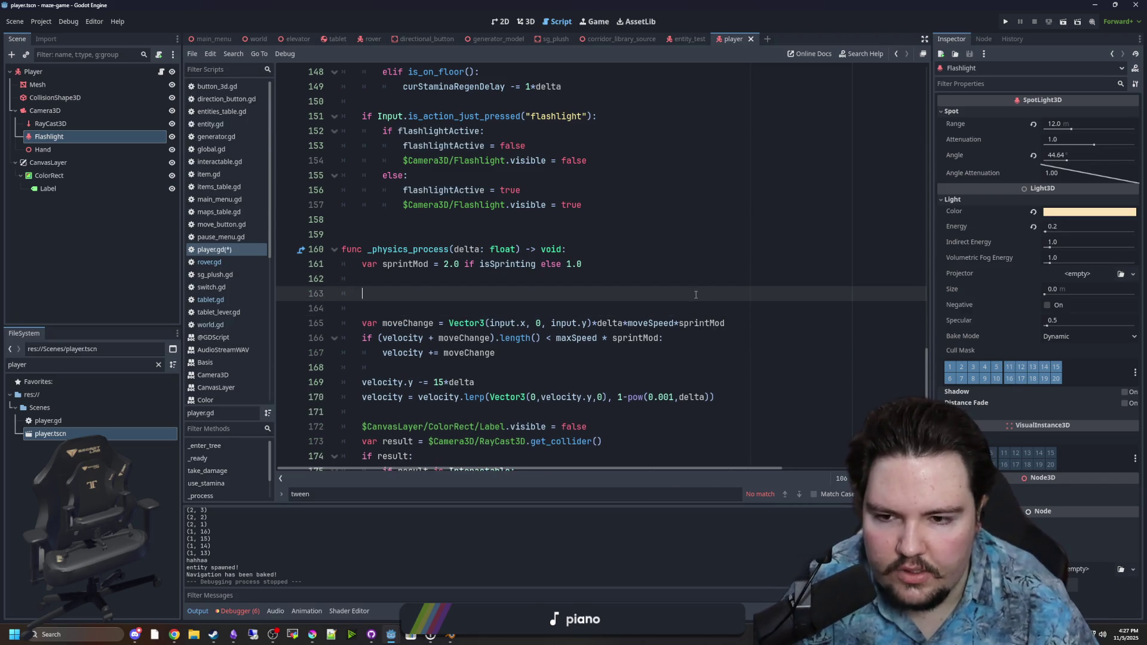
# Add an 'if crouching:' line followed by an 'else:' line above moveChange
pyautogui.press('Up')
pyautogui.write('if crouching:')
pyautogui.press('Return')
pyautogui.press('Return')
pyautogui.press('BackSpace')
pyautogui.write('else:')
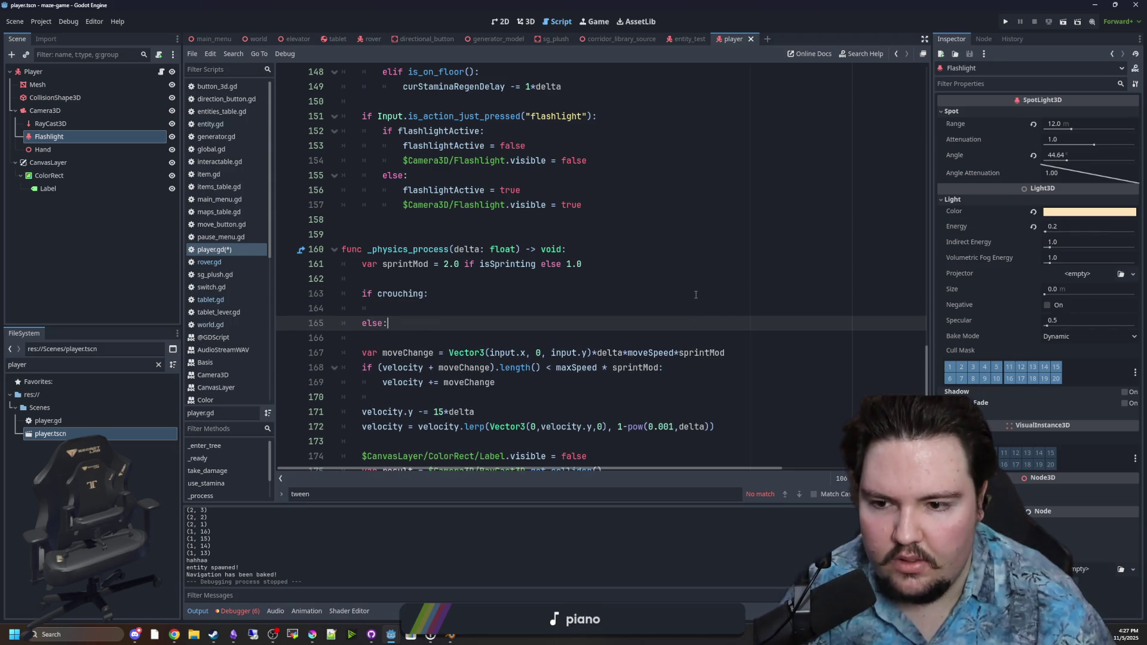
# Move the moveChange declaration above the branch and initialize it to Vector3.ZERO
pyautogui.moveTo(725, 353); pyautogui.dragTo(362, 353)
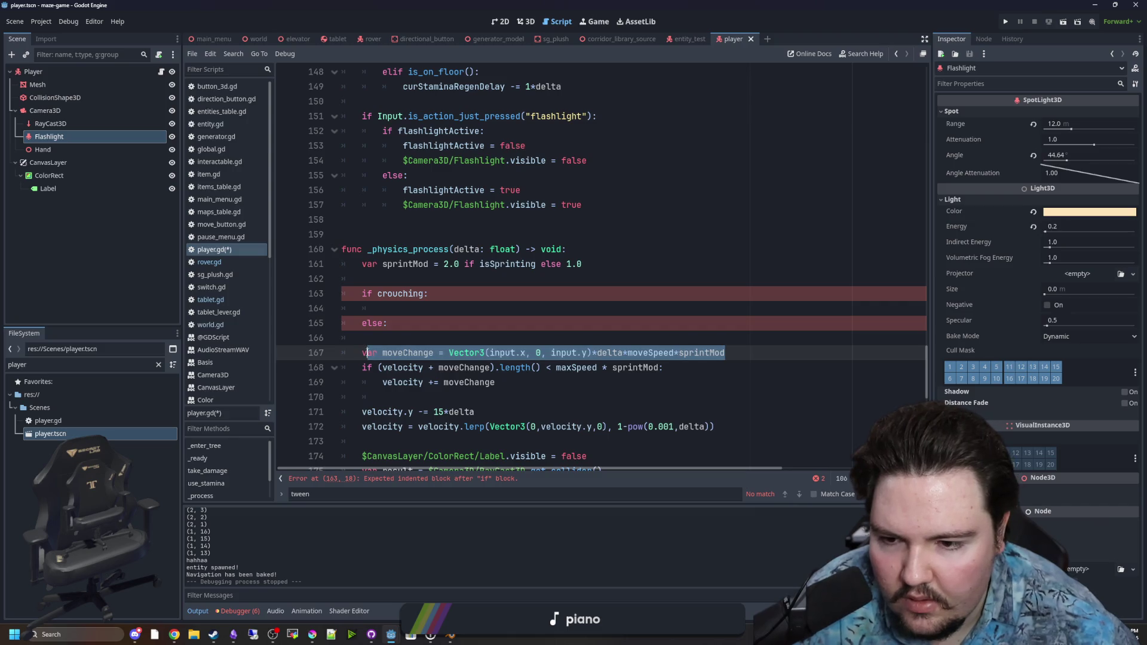
pyautogui.hotkey('ctrl', 'x')
pyautogui.click(391, 279)
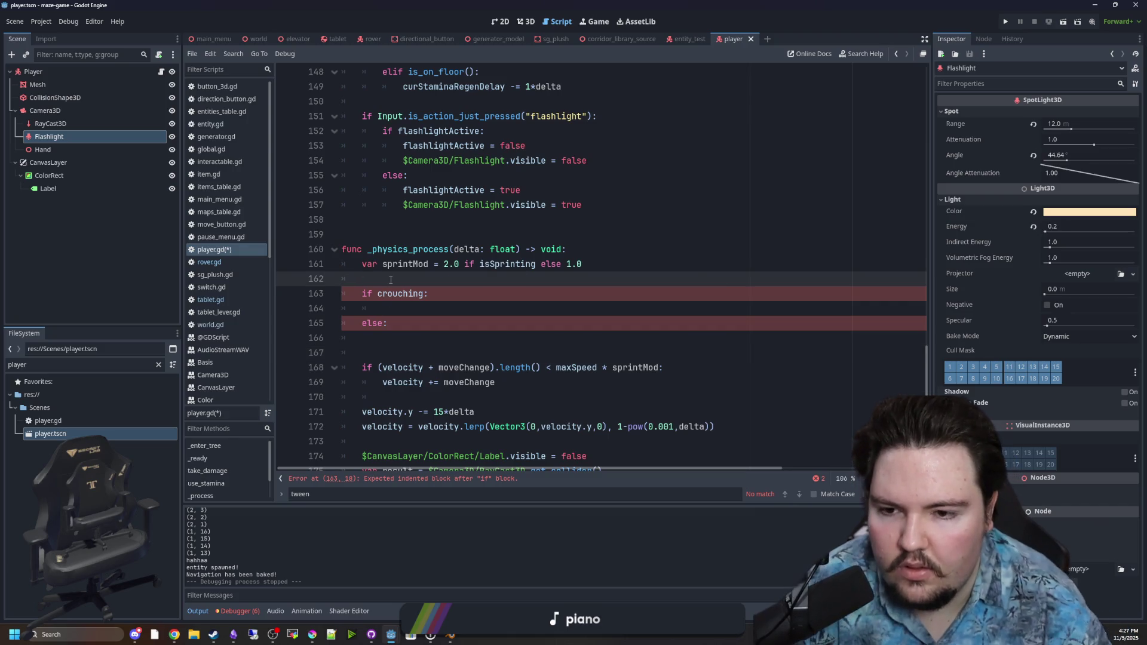
pyautogui.hotkey('ctrl', 'v')
pyautogui.press('Return')
pyautogui.moveTo(761, 275)
pyautogui.mouseDown()
pyautogui.moveTo(419, 279)
pyautogui.moveTo(449, 279)
pyautogui.mouseUp()
pyautogui.press('BackSpace')
pyautogui.write('Vector3.ZERO')
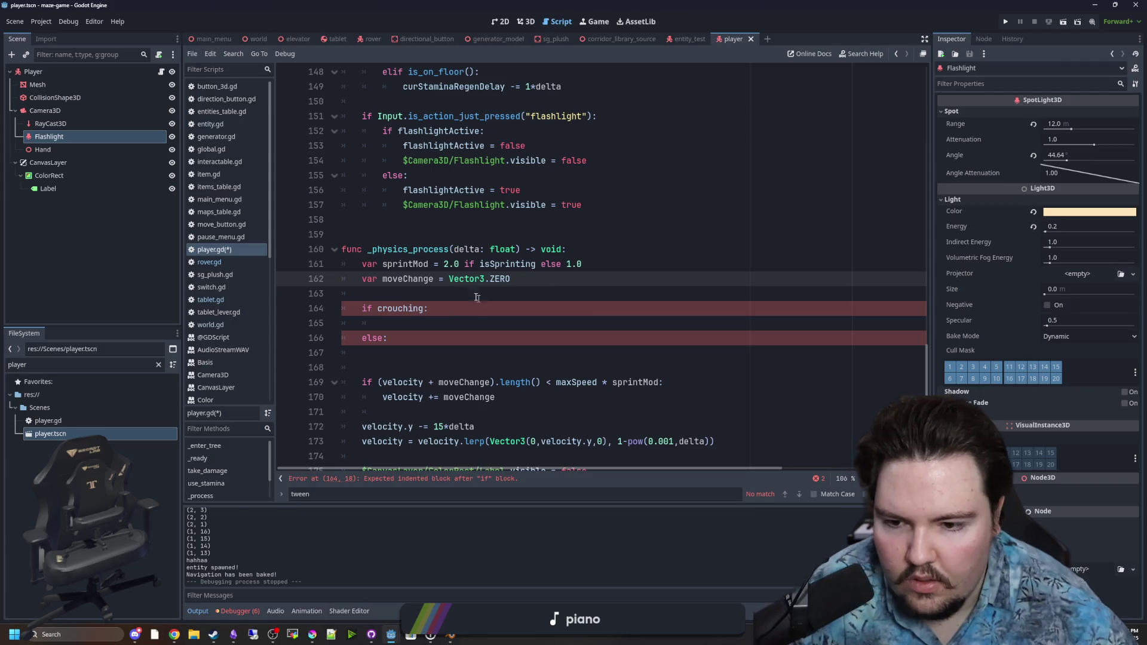
# Paste the movement Vector3 expression into both the crouching and else branches
pyautogui.click(447, 308)
pyautogui.press('Down')
pyautogui.hotkey('ctrl', 'v')
pyautogui.click(404, 352)
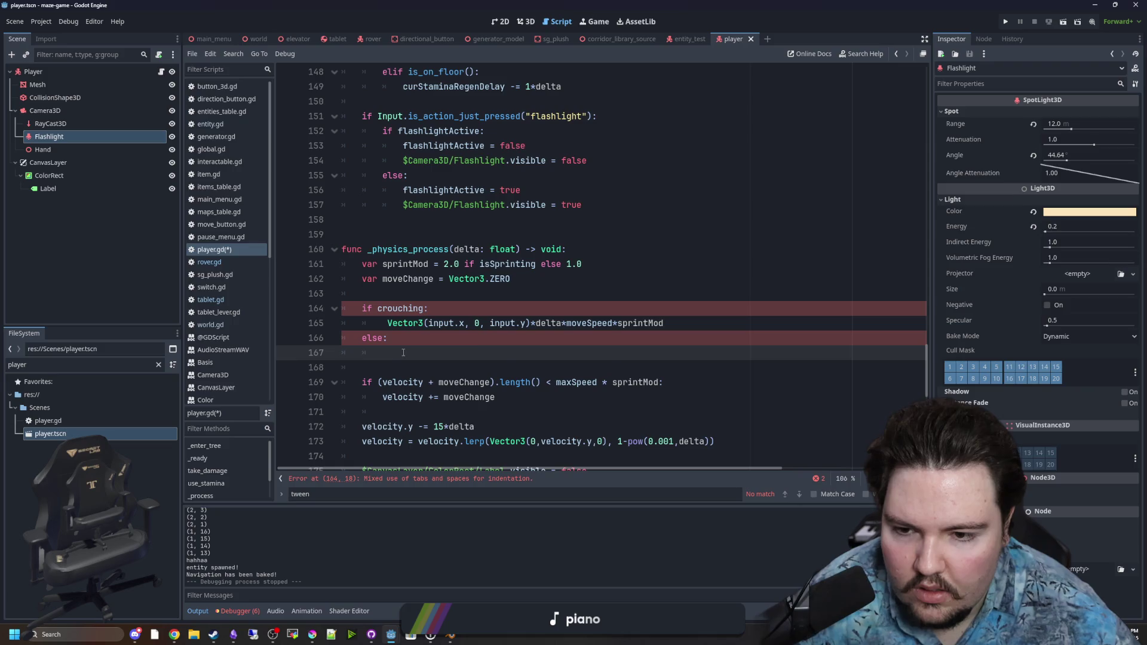
pyautogui.hotkey('ctrl', 'v')
pyautogui.press('Up')
pyautogui.click(445, 310)
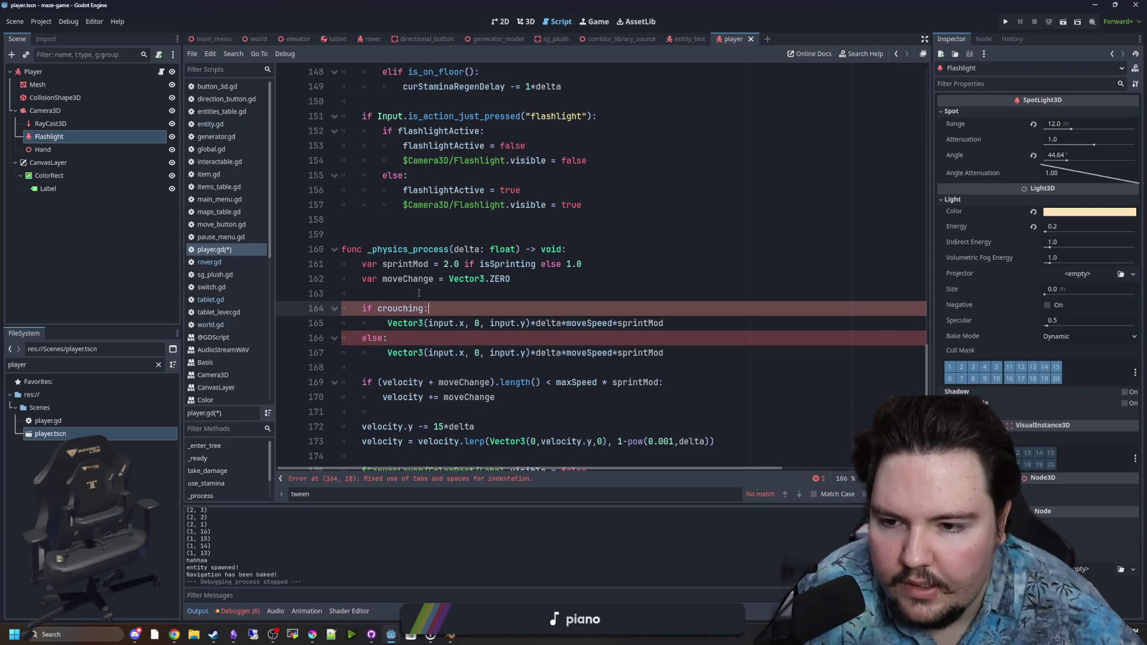
pyautogui.click(419, 293)
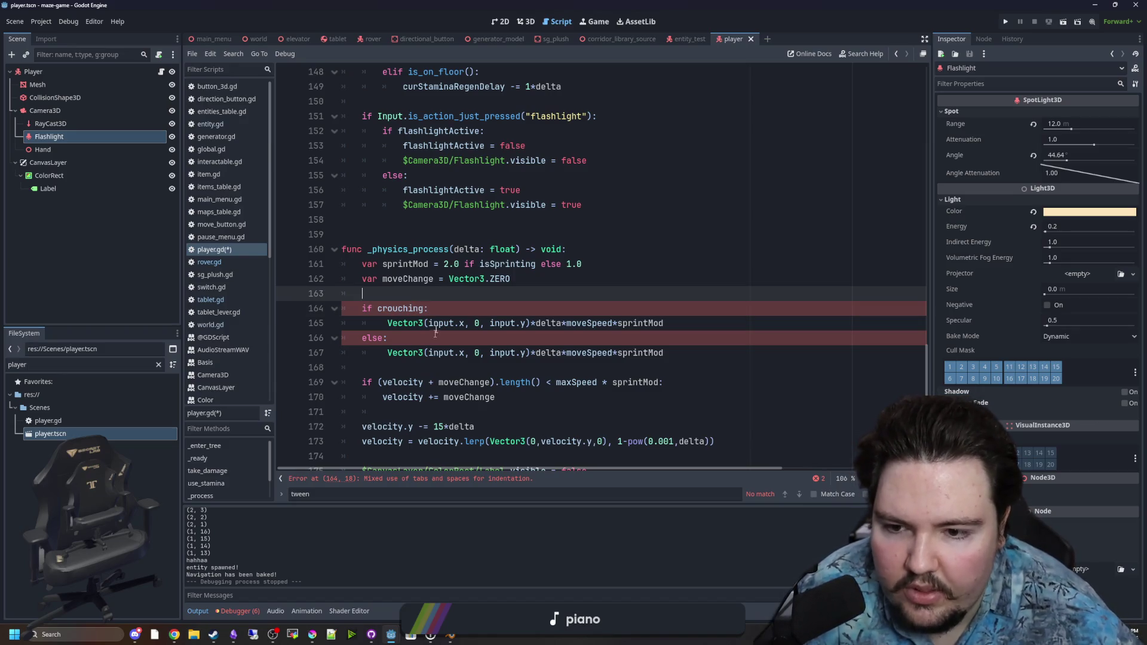
# Remove the stray spaces breaking the indentation of the pasted Vector3 lines
pyautogui.scroll(-1, 389, 313)
pyautogui.click(388, 309)
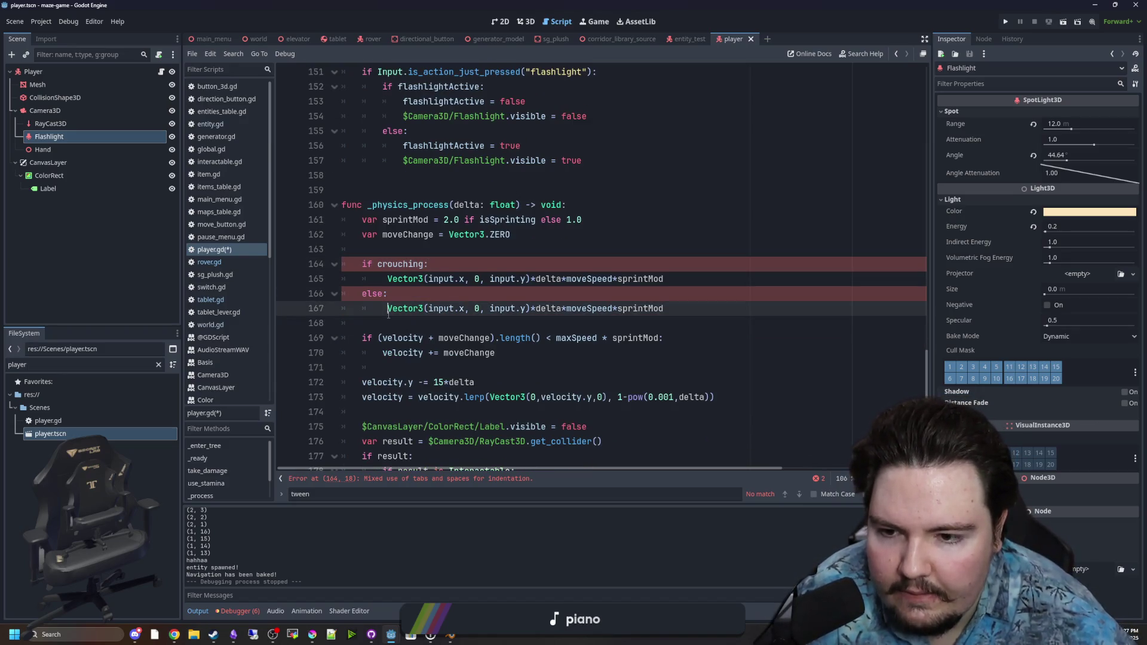
pyautogui.press('BackSpace')
pyautogui.press('Up')
pyautogui.press('Up')
pyautogui.press('Delete')
pyautogui.press('Up')
pyautogui.press('Up')
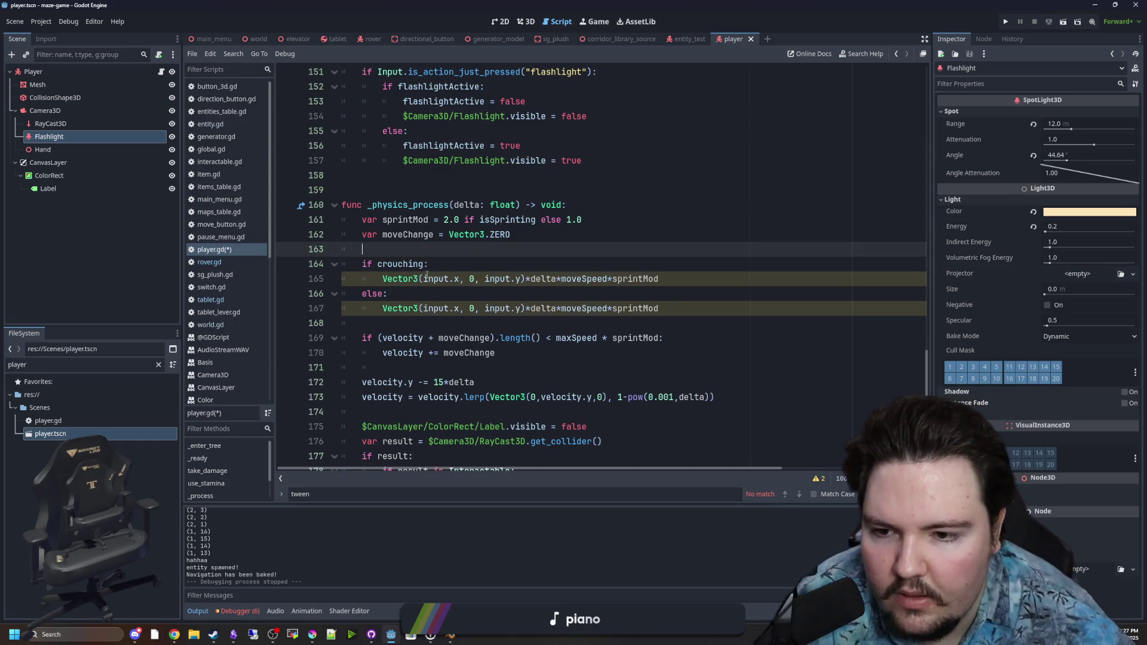
pyautogui.scroll(1, 427, 275)
# Replace '*sprintMod' with '/3.0' on the crouching movement line
pyautogui.click(584, 323)
pyautogui.doubleClick(584, 323)
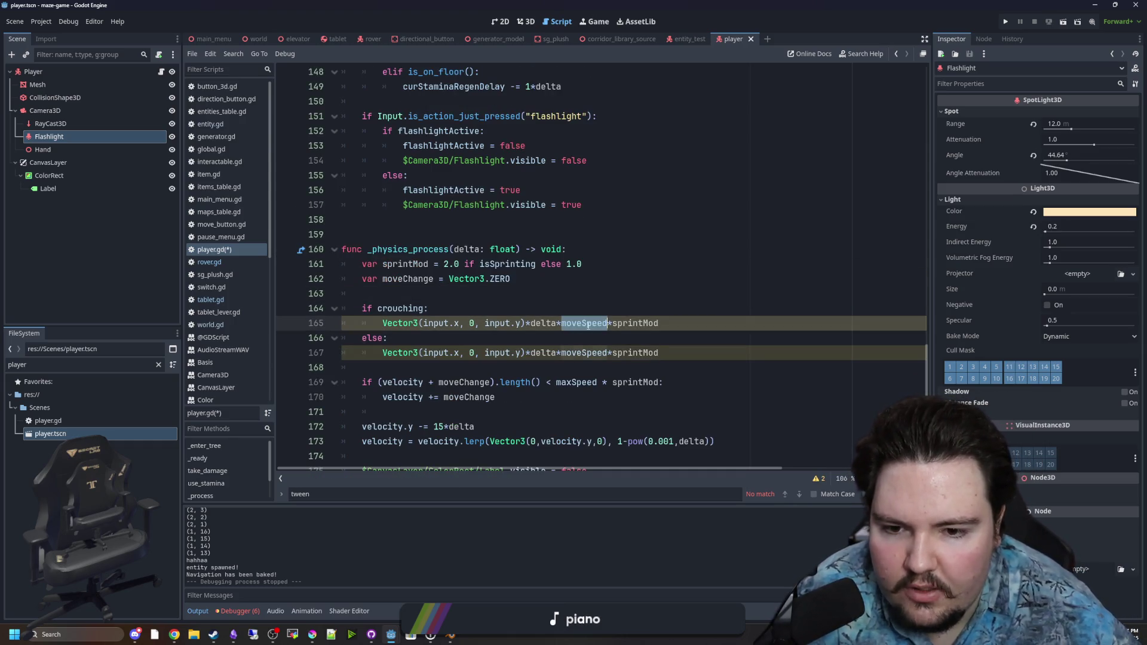
pyautogui.doubleClick(635, 322)
pyautogui.press('BackSpace')
pyautogui.press('BackSpace')
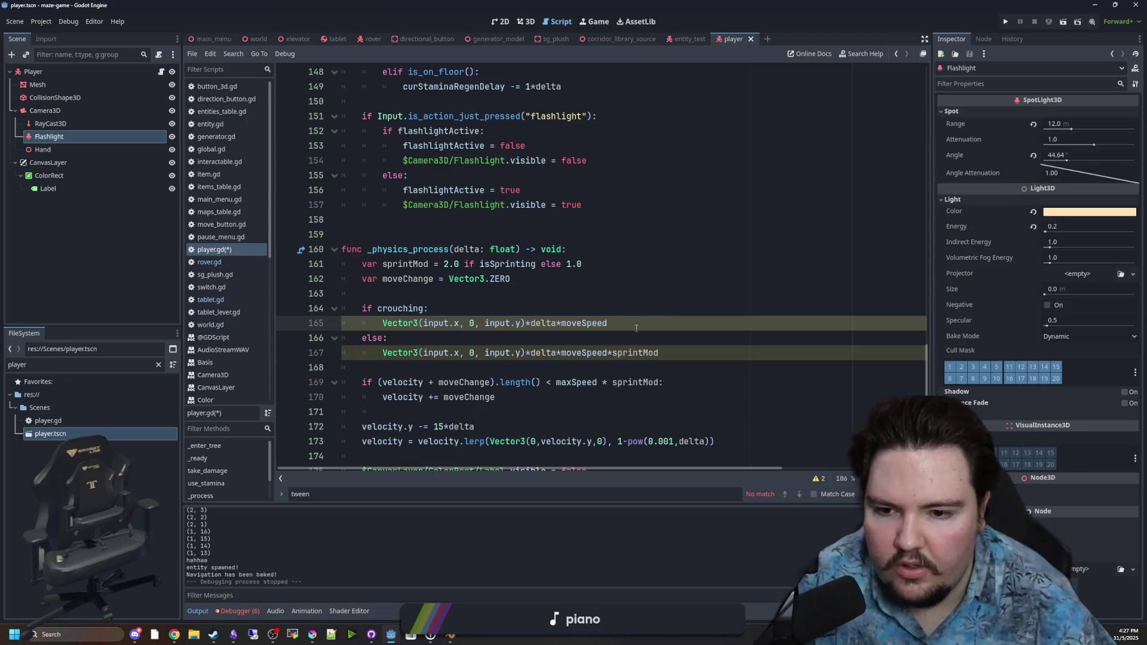
pyautogui.write('/3.0')
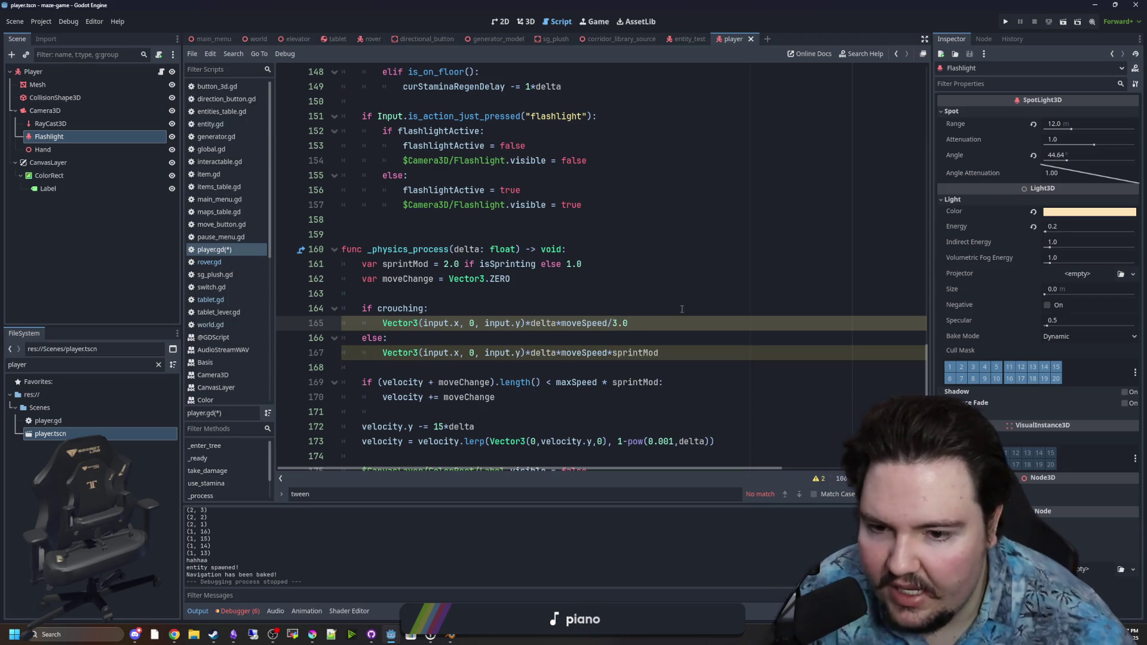
pyautogui.click(530, 333)
pyautogui.click(596, 350)
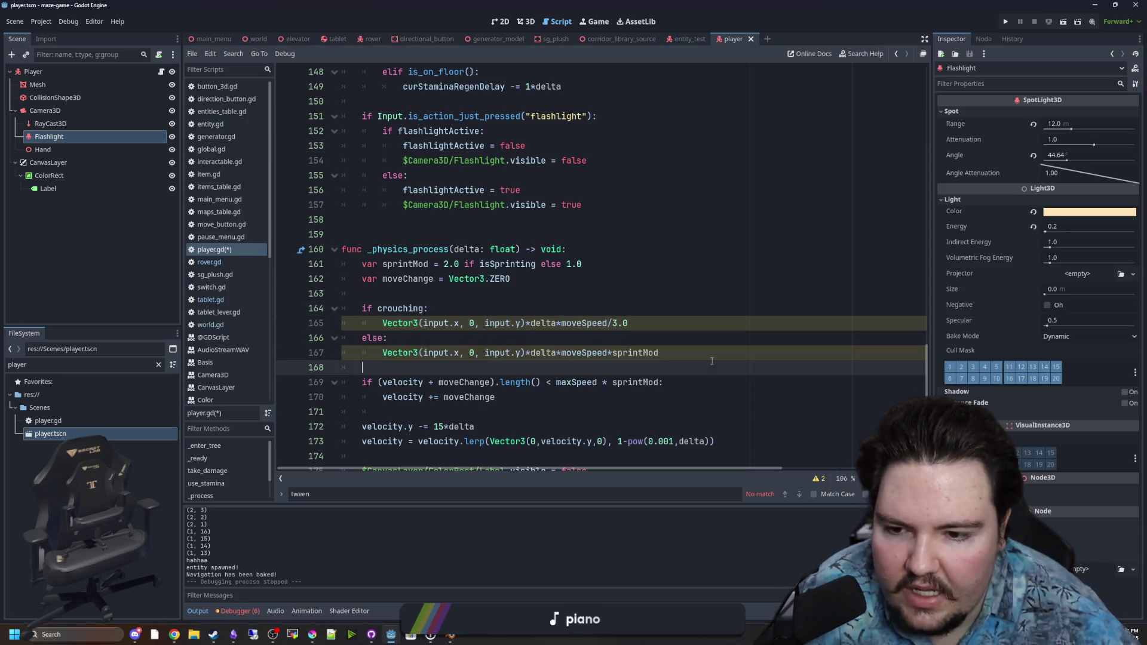
pyautogui.click(376, 372)
pyautogui.scroll(-2, 375, 374)
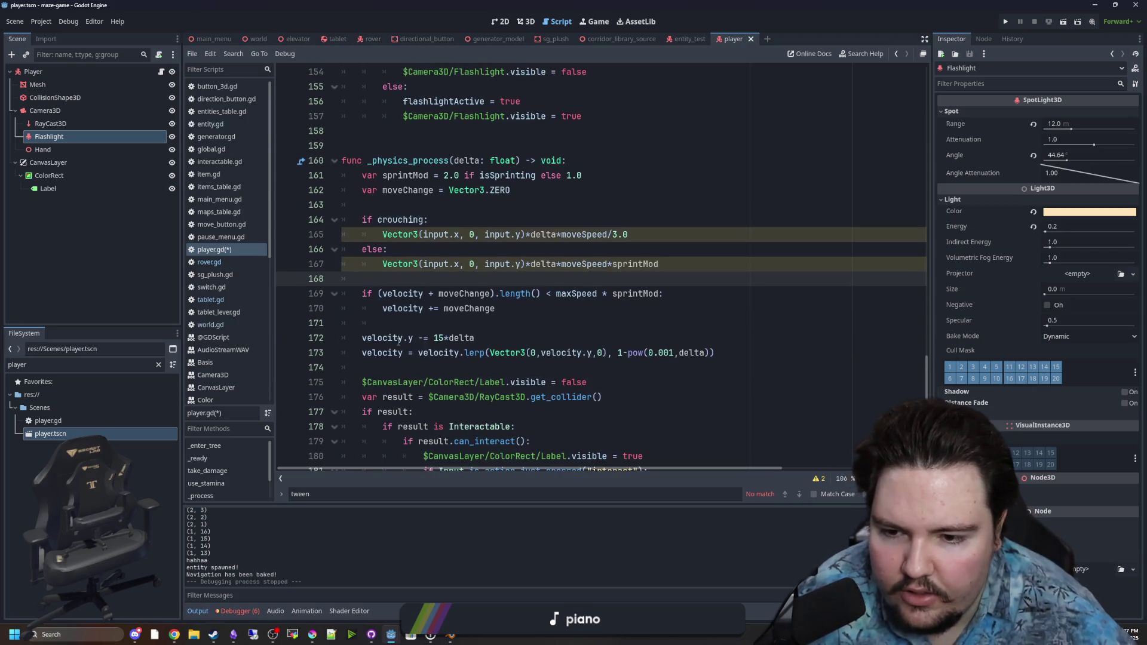
# Save player.gd with the crouch slowdown changes
pyautogui.scroll(1, 376, 374)
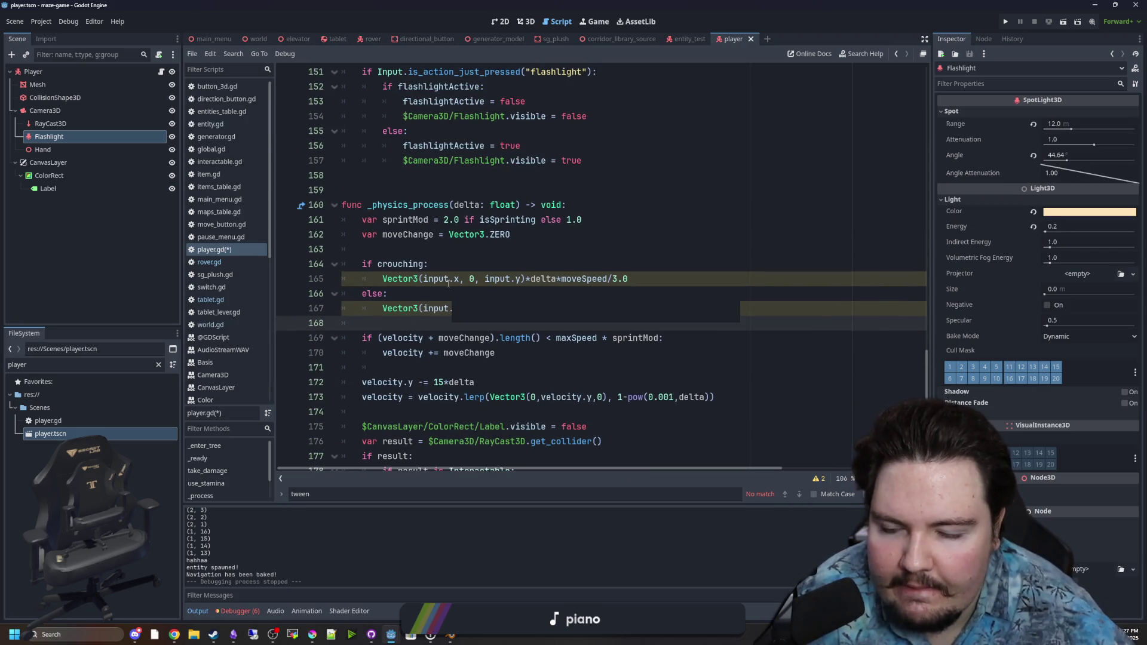
pyautogui.scroll(1, 449, 283)
pyautogui.scroll(2, 448, 284)
pyautogui.scroll(2, 449, 284)
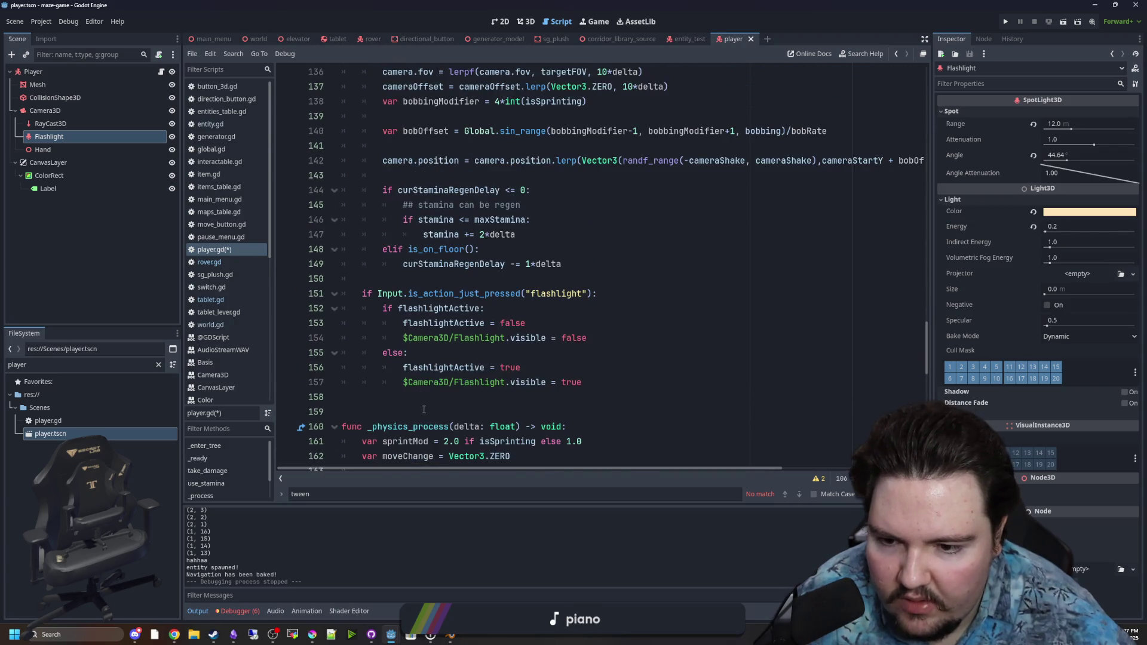
pyautogui.scroll(-2, 448, 283)
pyautogui.scroll(3, 445, 345)
pyautogui.click(484, 328)
pyautogui.hotkey('ctrl', 's')
# Scroll through player.gd to review the movement and camera code
pyautogui.scroll(3, 485, 318)
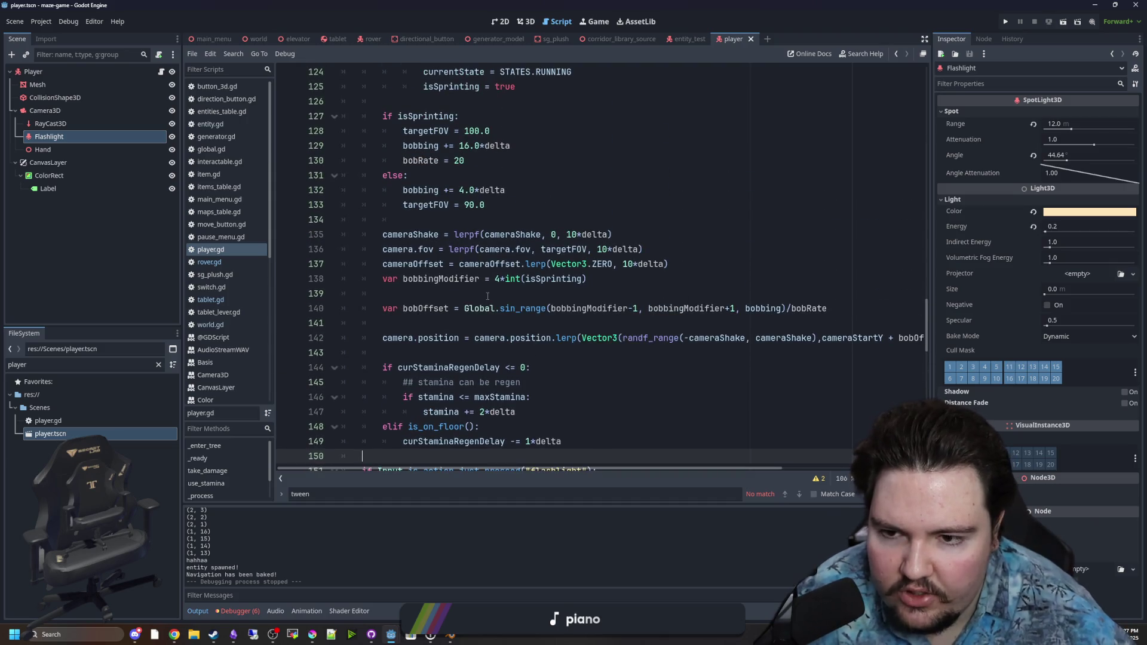
pyautogui.scroll(2, 488, 296)
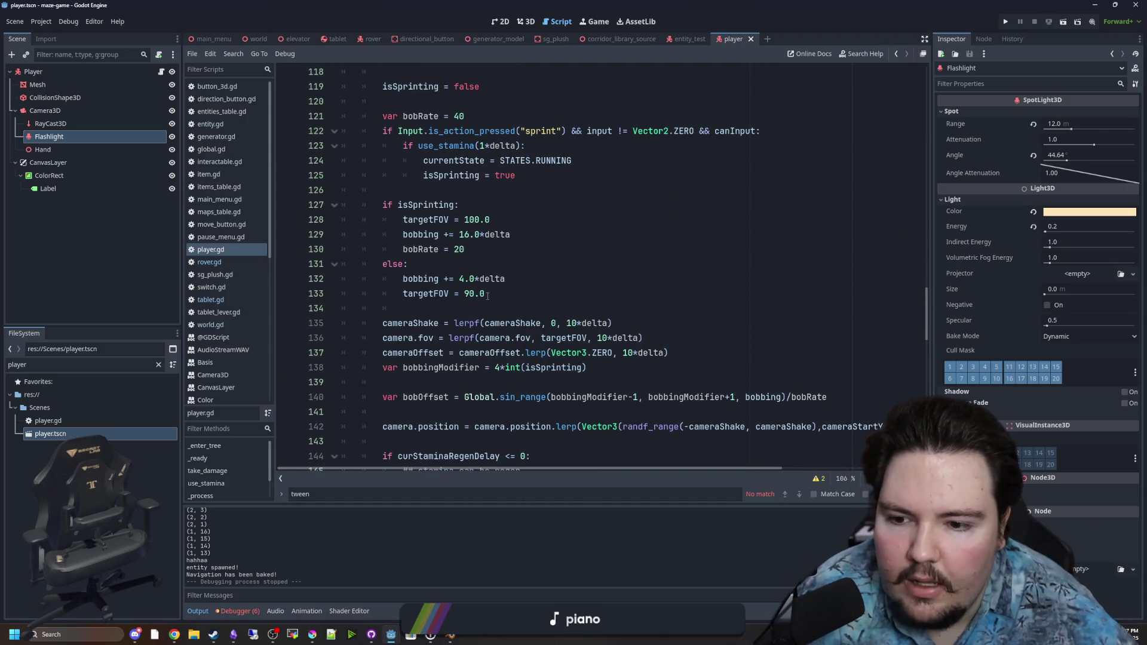
pyautogui.scroll(3, 487, 296)
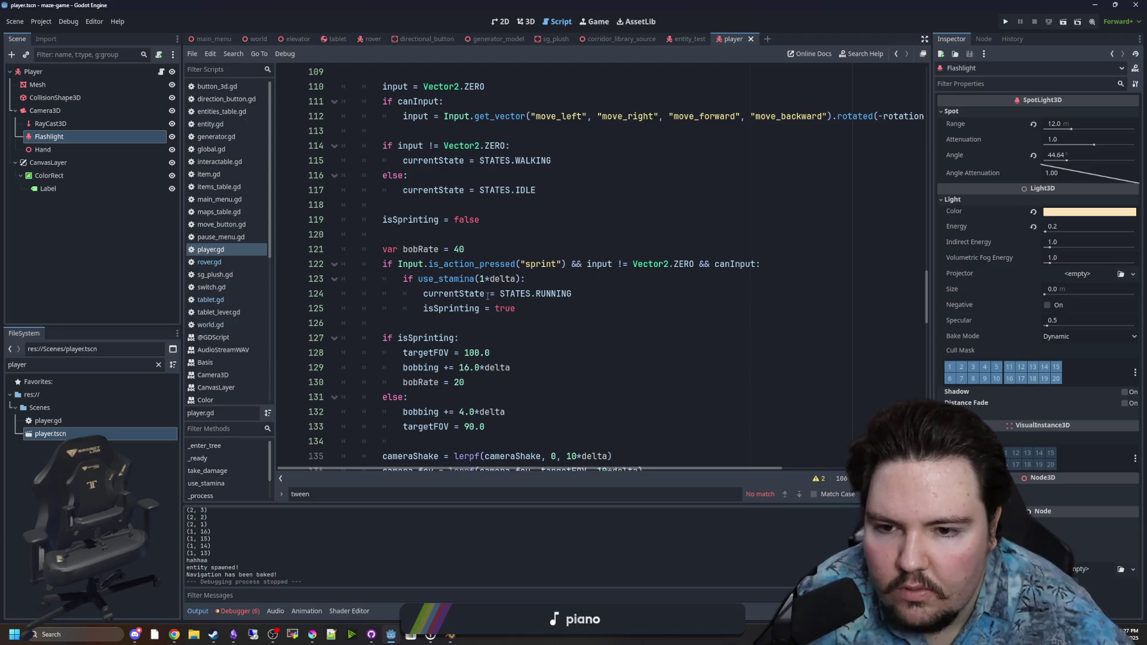
pyautogui.scroll(3, 470, 293)
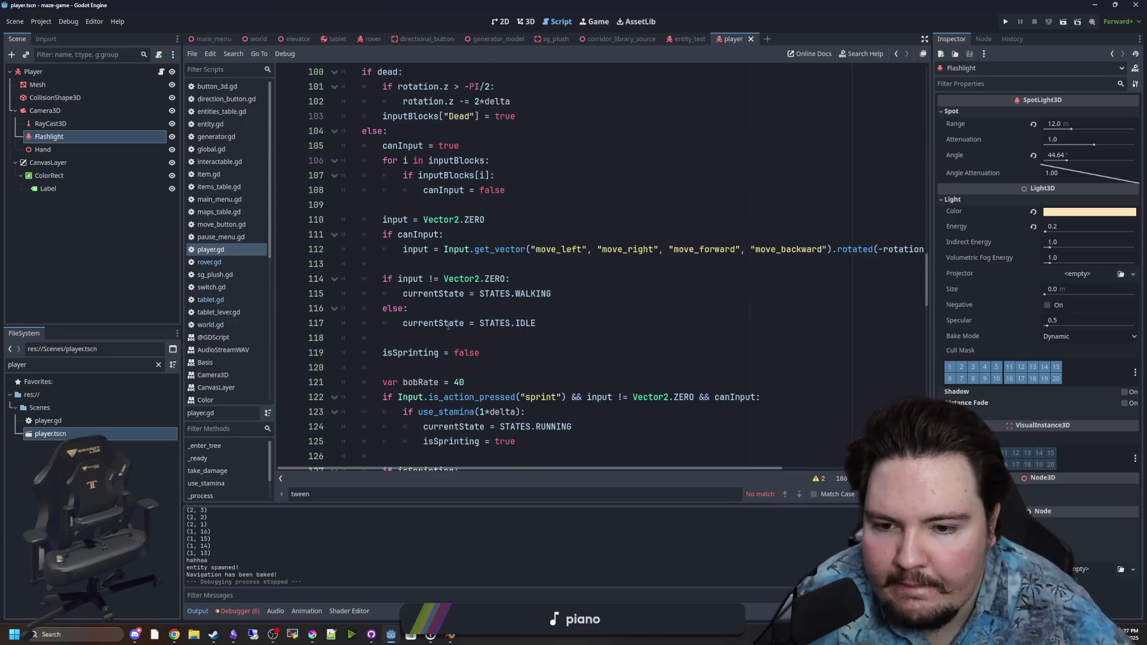
pyautogui.click(441, 337)
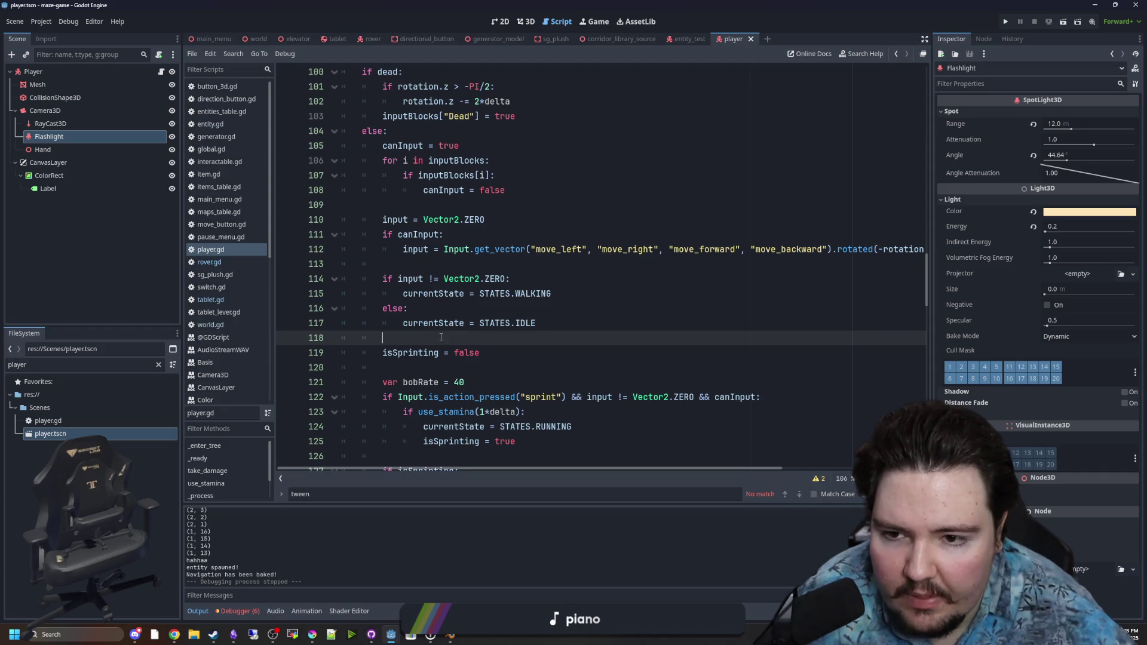
pyautogui.scroll(2, 441, 337)
pyautogui.scroll(-7, 441, 337)
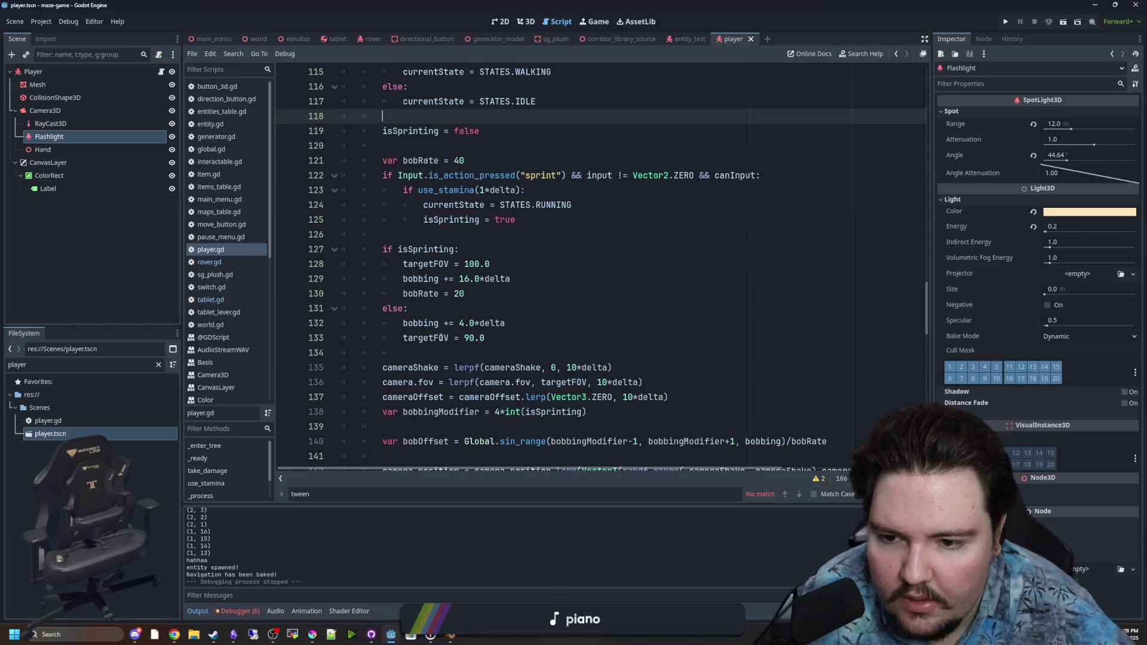
pyautogui.scroll(-3, 441, 337)
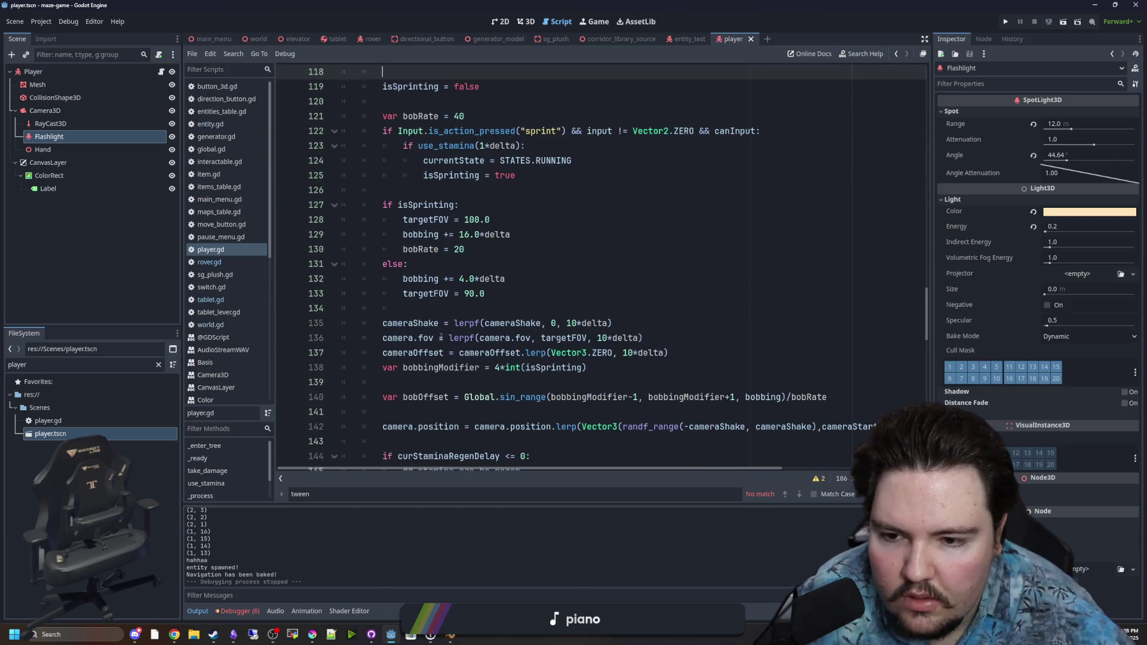
pyautogui.scroll(-1, 518, 356)
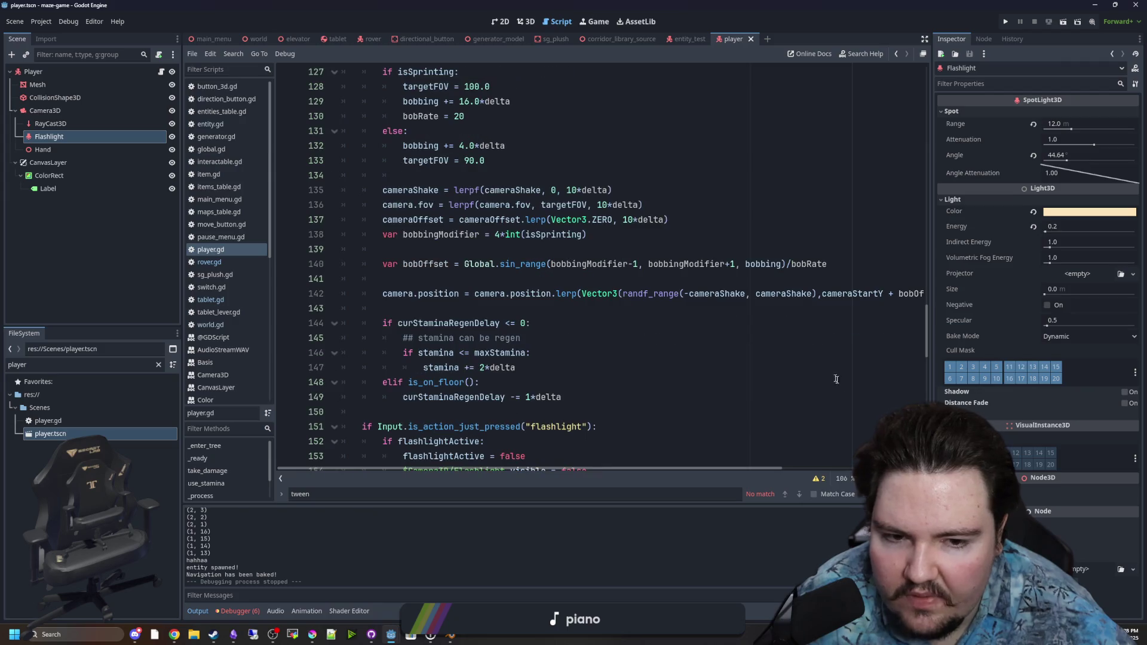
# Narrow the Inspector dock so the long camera.position lerp line shows fully
pyautogui.moveTo(933, 330); pyautogui.dragTo(1119, 330)
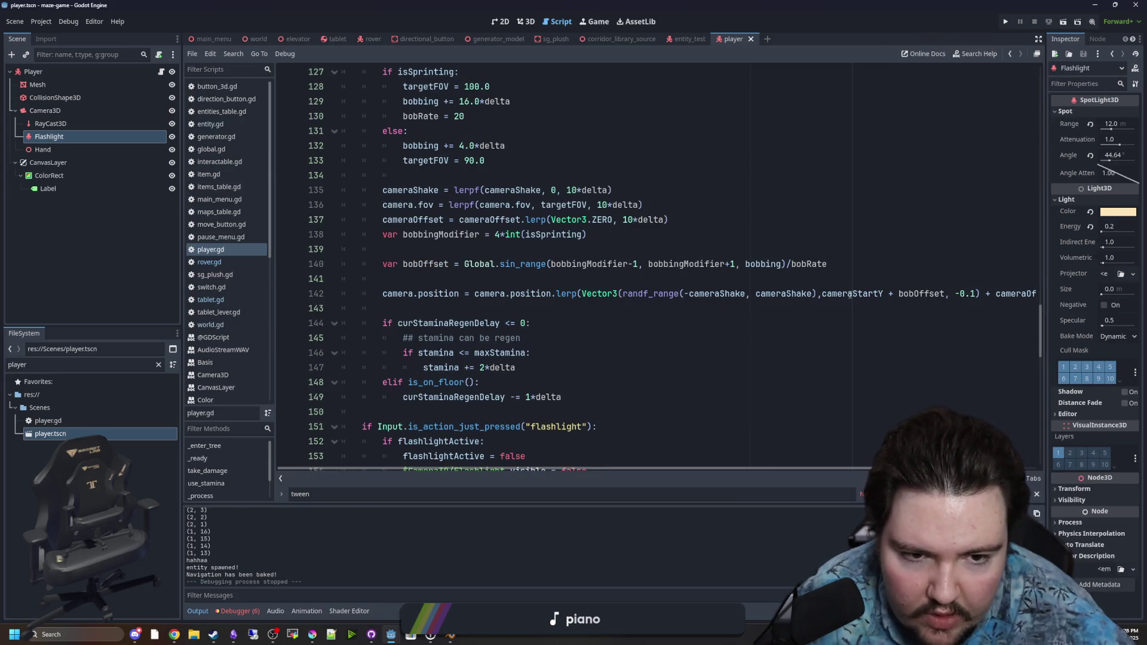
pyautogui.hscroll(3, 803, 465)
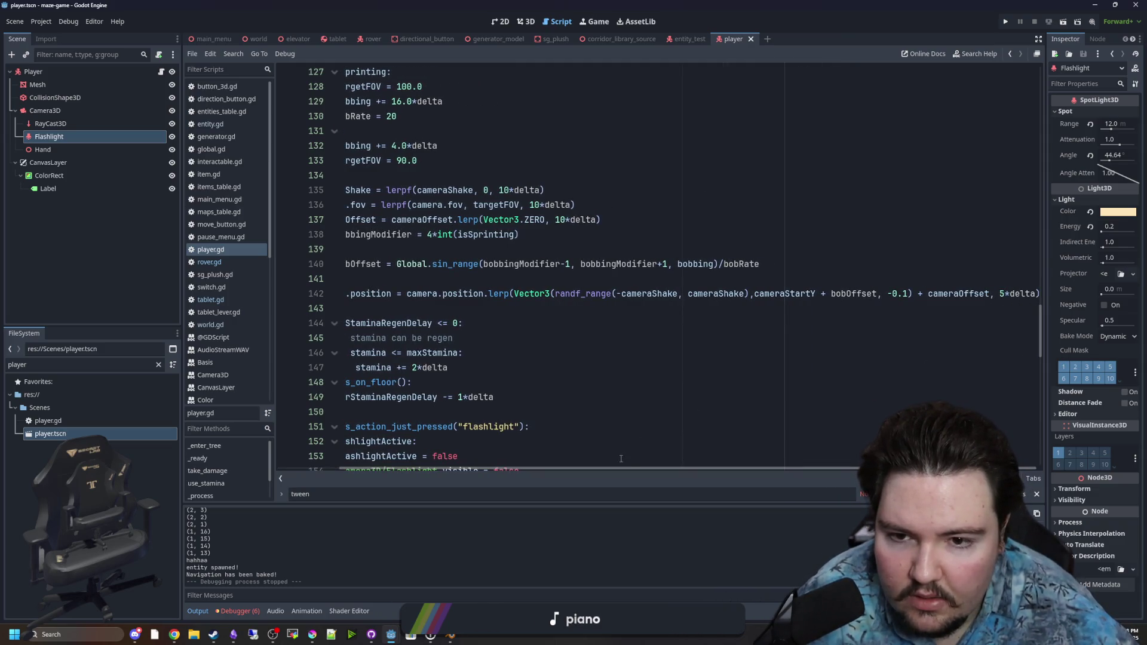
pyautogui.hscroll(-2, 569, 470)
pyautogui.hscroll(-1, 569, 469)
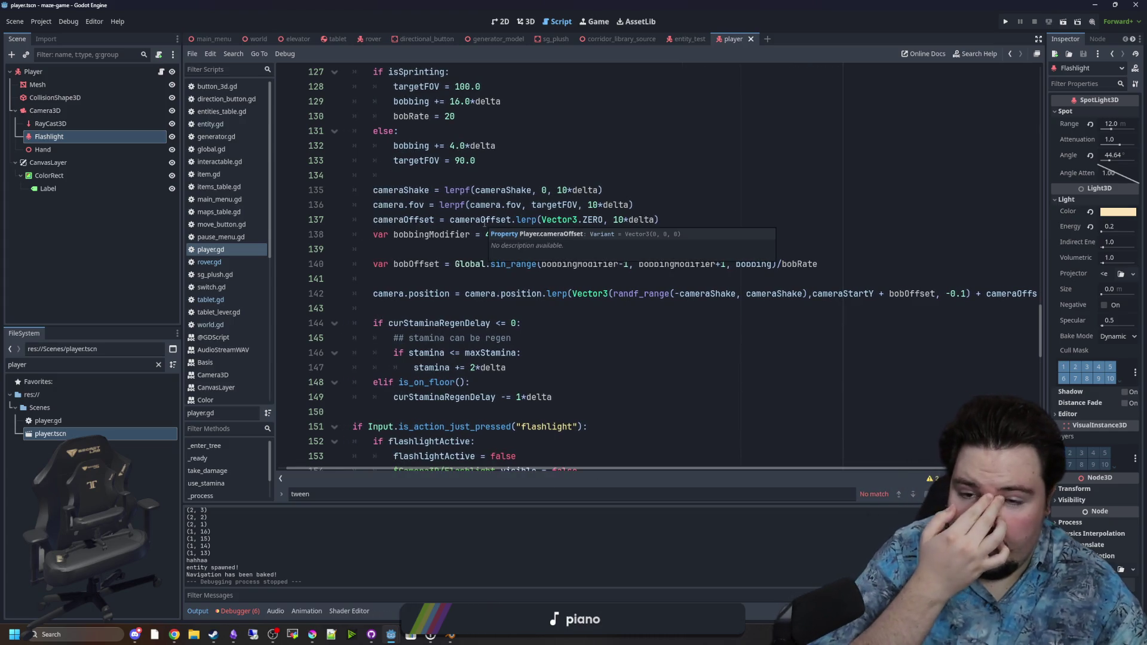
# Search player.gd for 'cameraOffset' and step through its matches
pyautogui.click(434, 251)
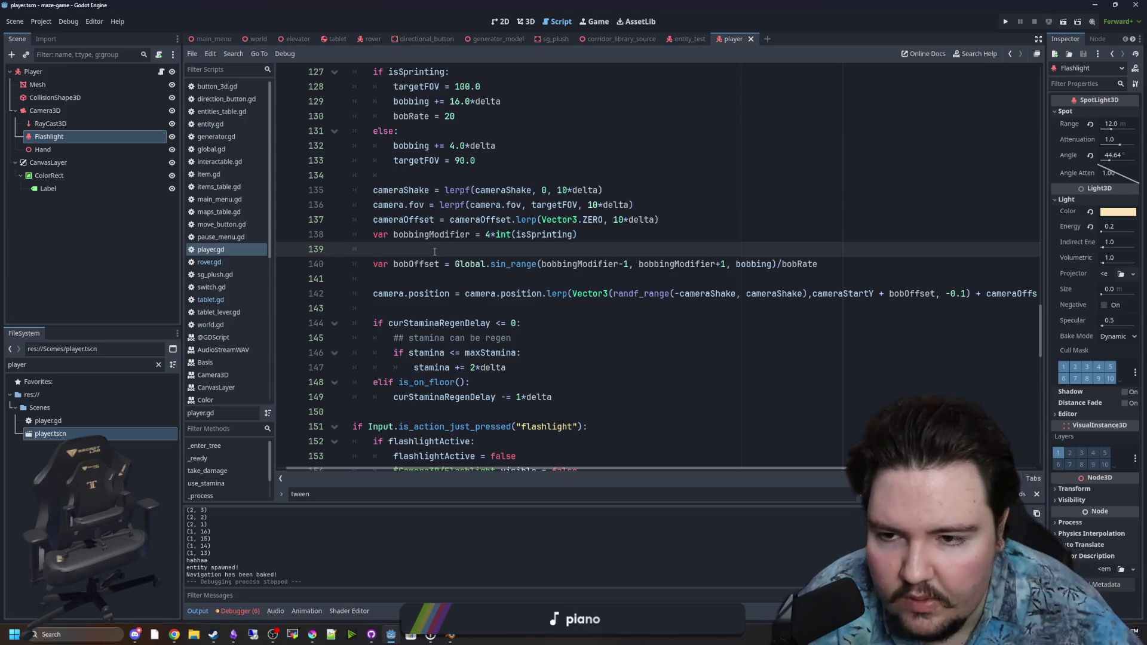
pyautogui.hotkey('ctrl', 'f')
pyautogui.write('cameraOffset')
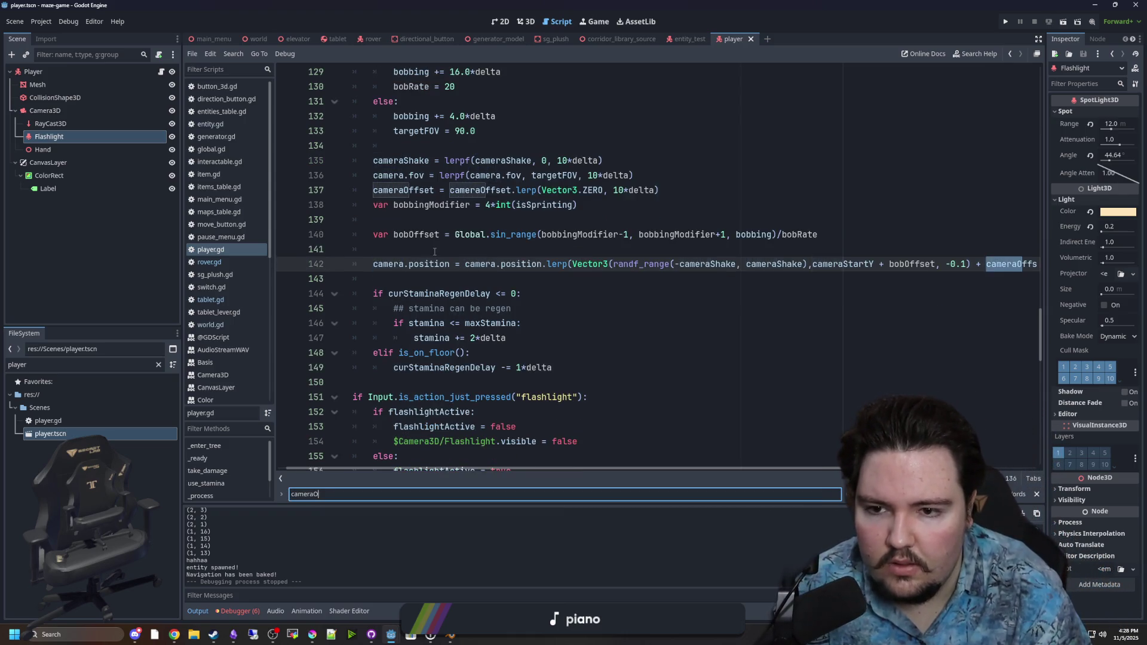
pyautogui.press('Return')
pyautogui.press('Return')
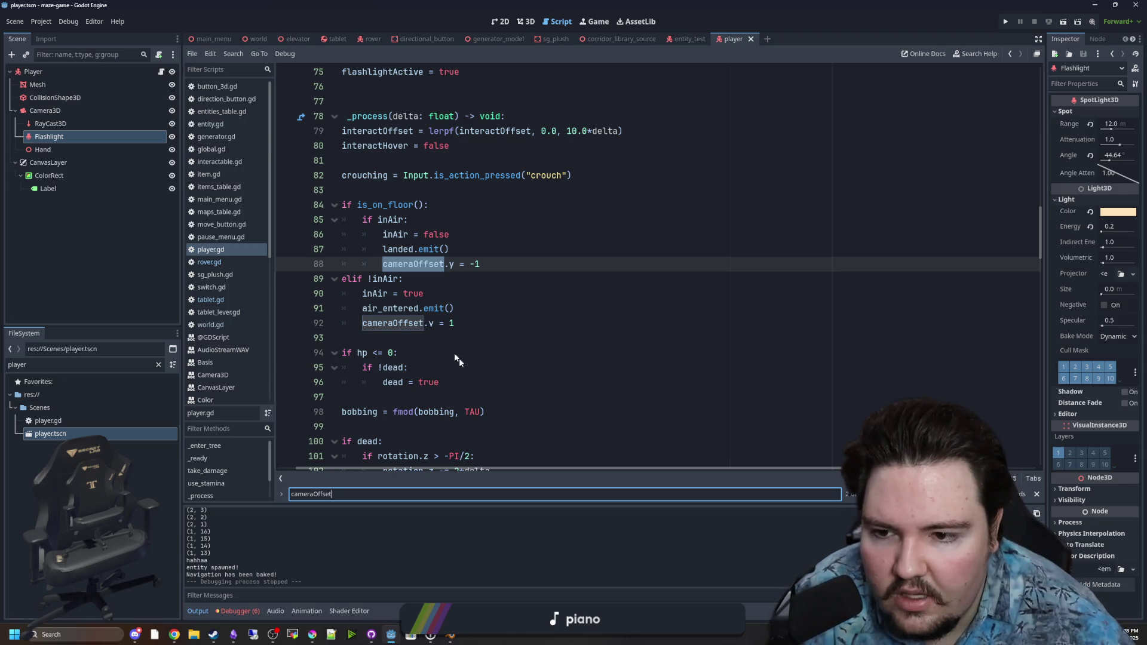
pyautogui.press('Return')
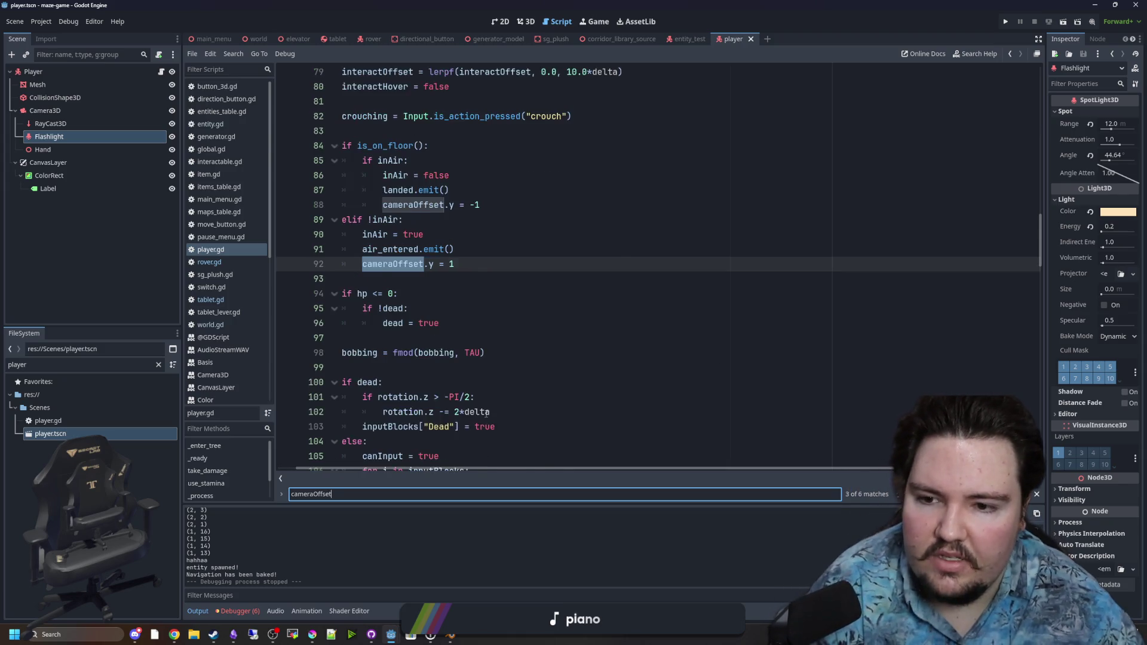
pyautogui.press('Return')
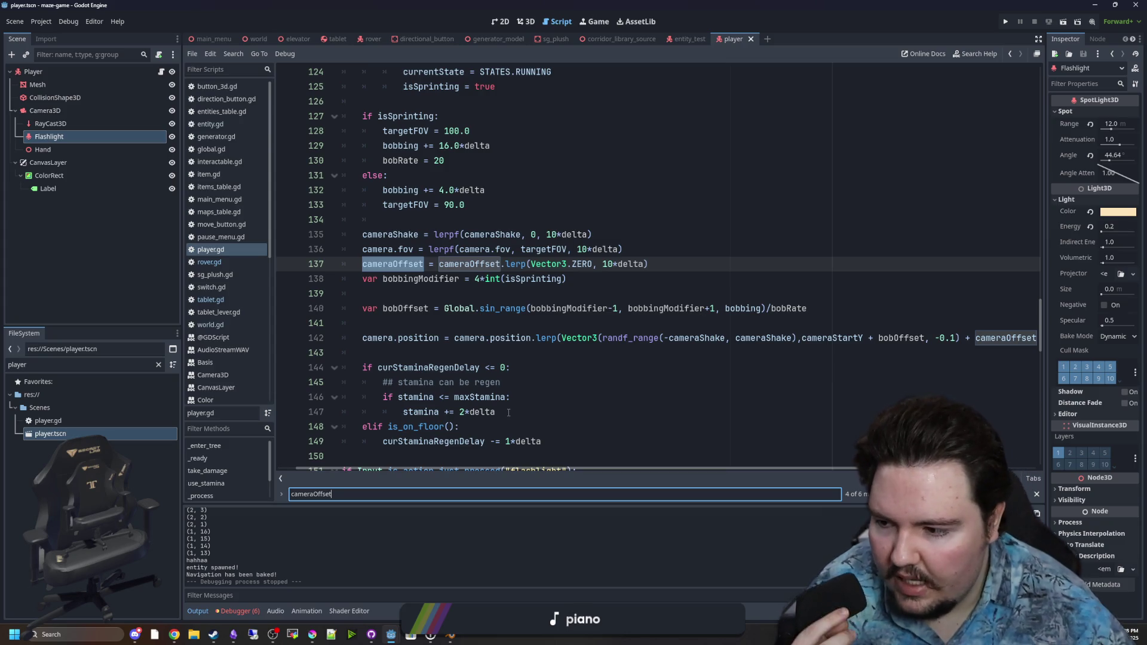
# Review the is_on_floor landing and airborne block on lines 84–92
pyautogui.scroll(13, 450, 367)
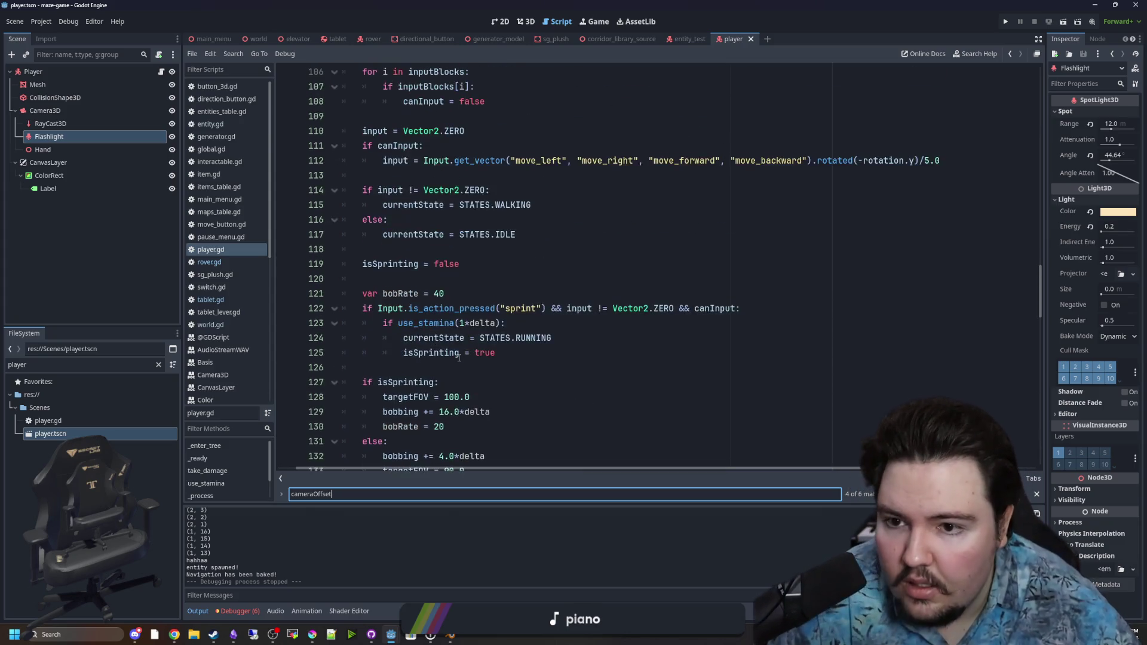
pyautogui.scroll(3, 433, 309)
pyautogui.click(432, 309)
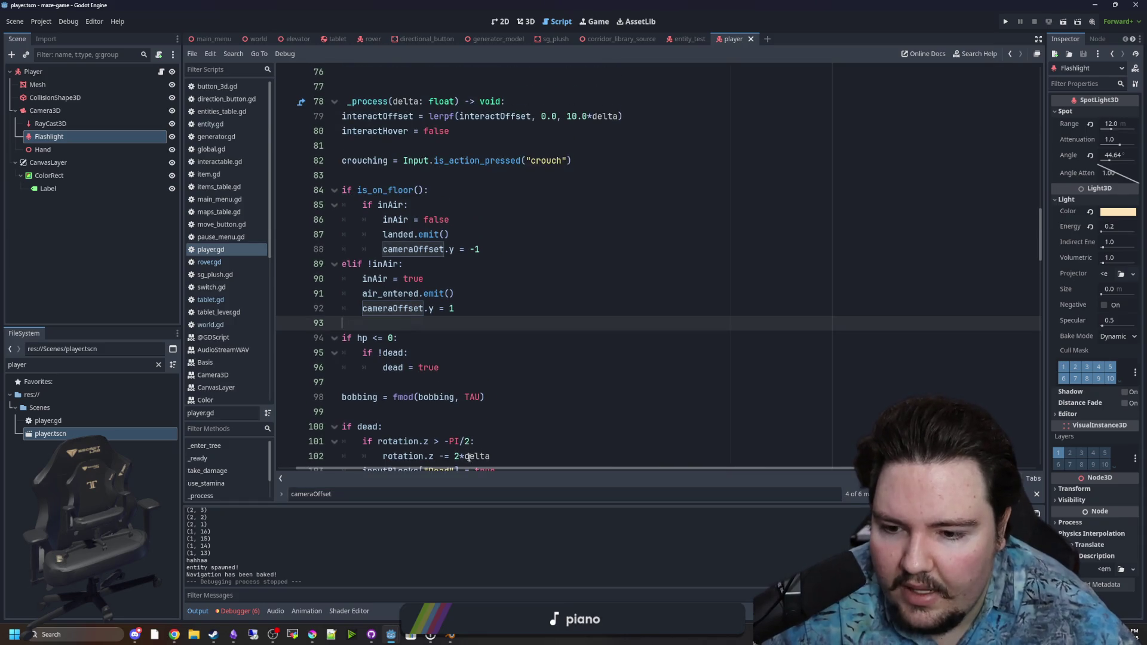
pyautogui.scroll(1, 478, 322)
pyautogui.click(488, 325)
pyautogui.moveTo(477, 353)
pyautogui.mouseDown()
pyautogui.moveTo(359, 353)
pyautogui.moveTo(334, 235)
pyautogui.moveTo(319, 235)
pyautogui.mouseUp()
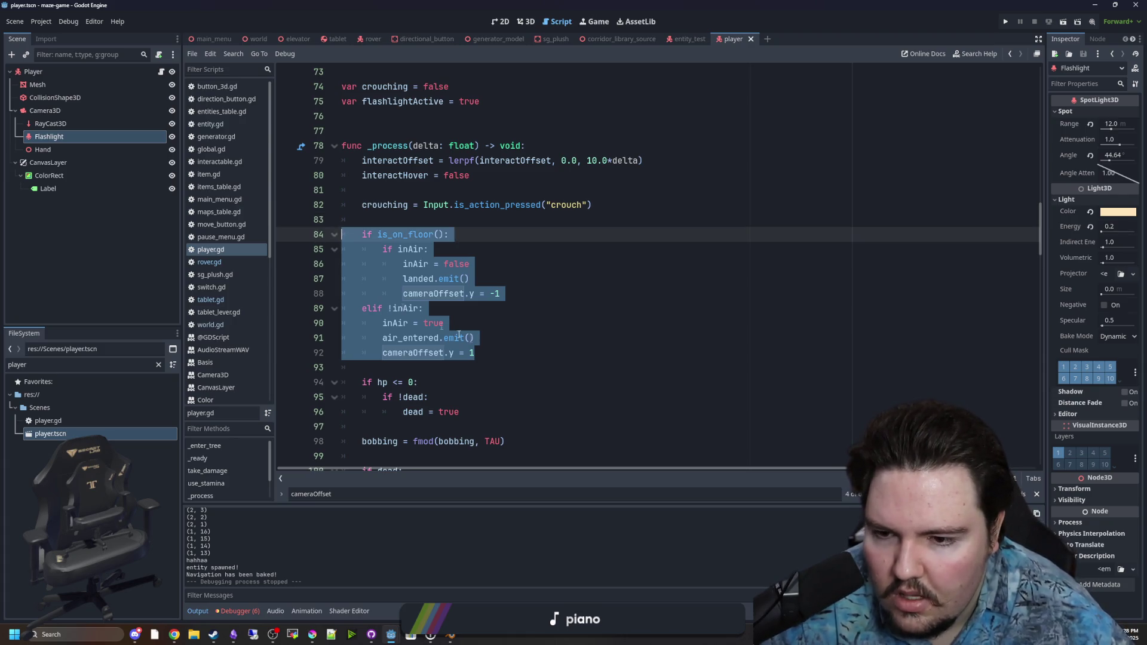
pyautogui.click(478, 353)
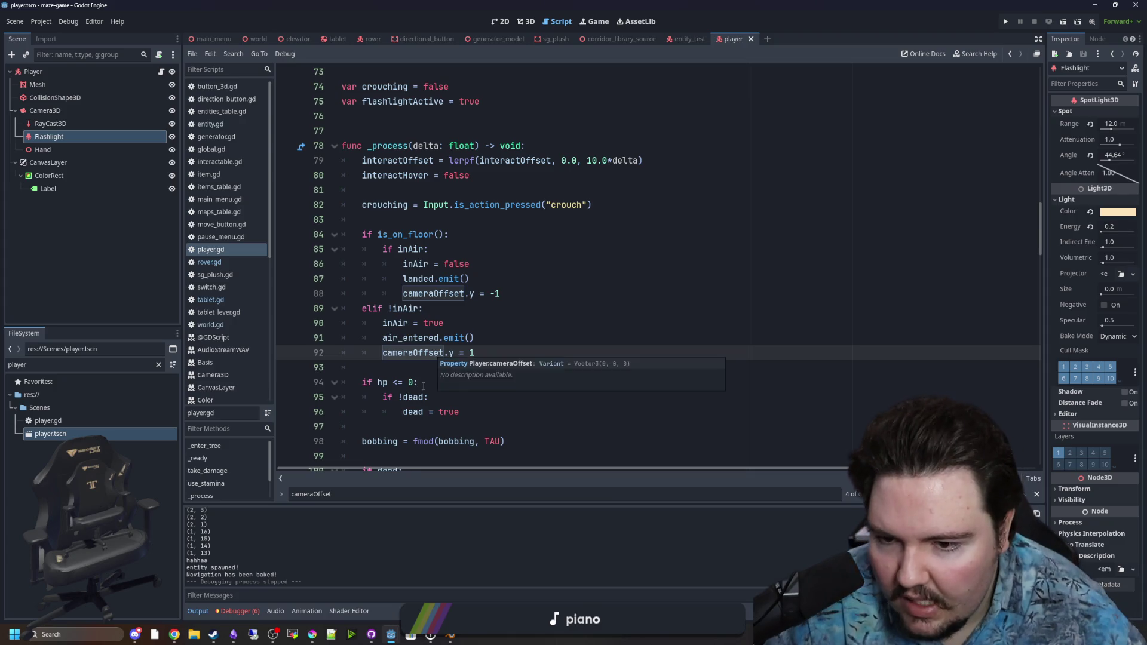
pyautogui.press('Down')
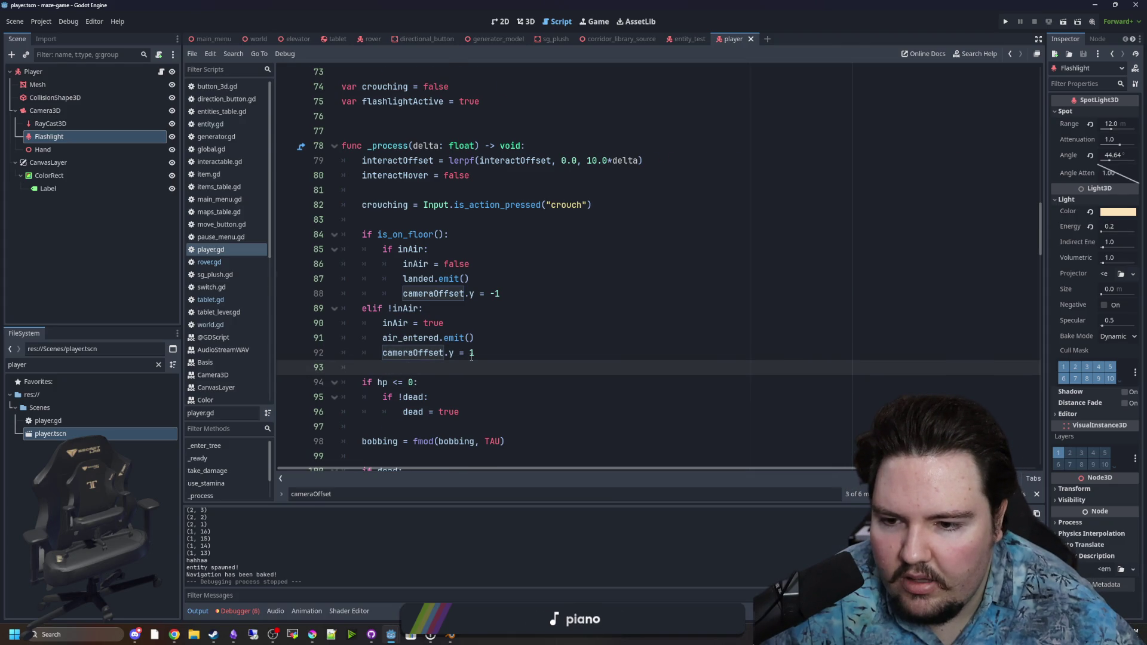
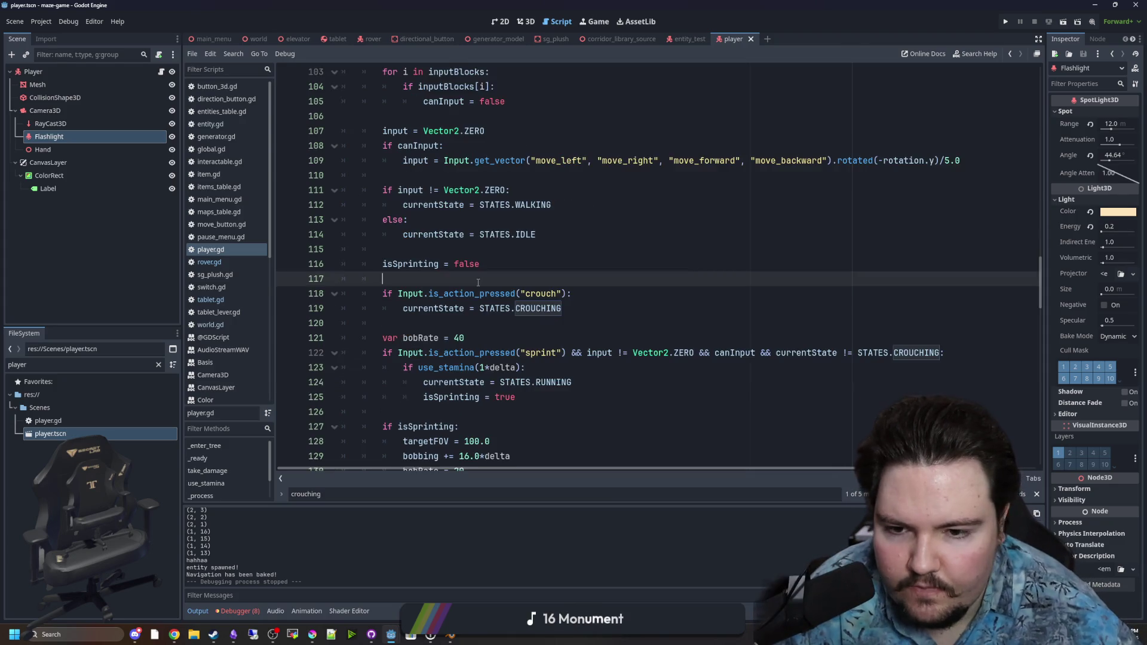
# Prefix the crouching movement line 168 with 'moveChange = '
pyautogui.scroll(-11, 479, 283)
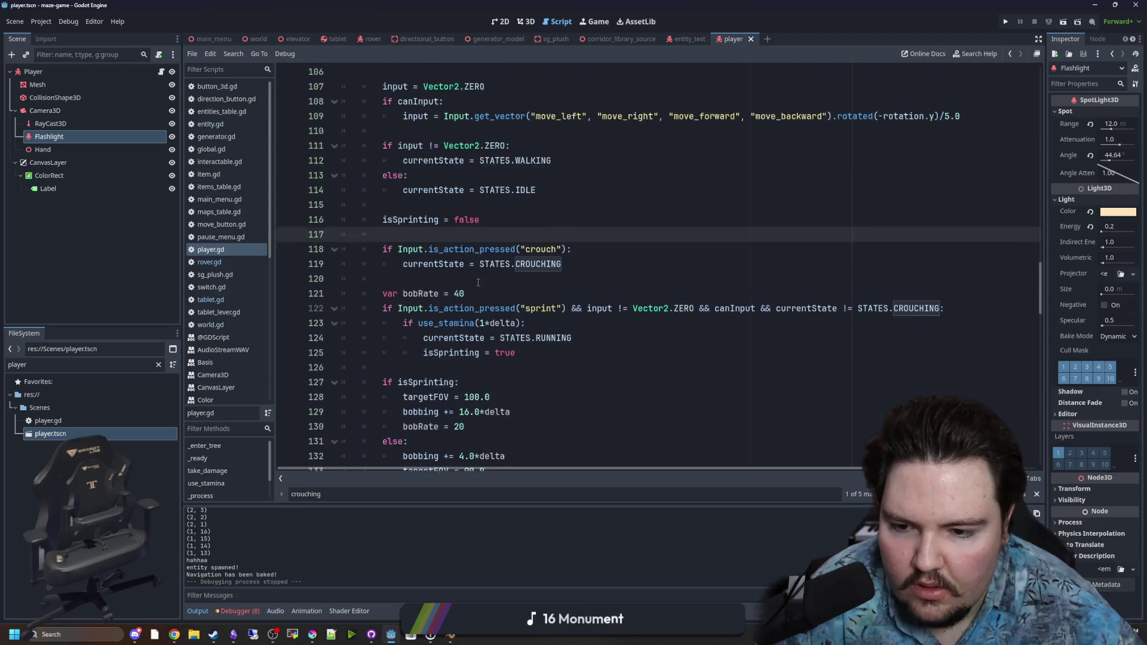
pyautogui.scroll(-6, 478, 284)
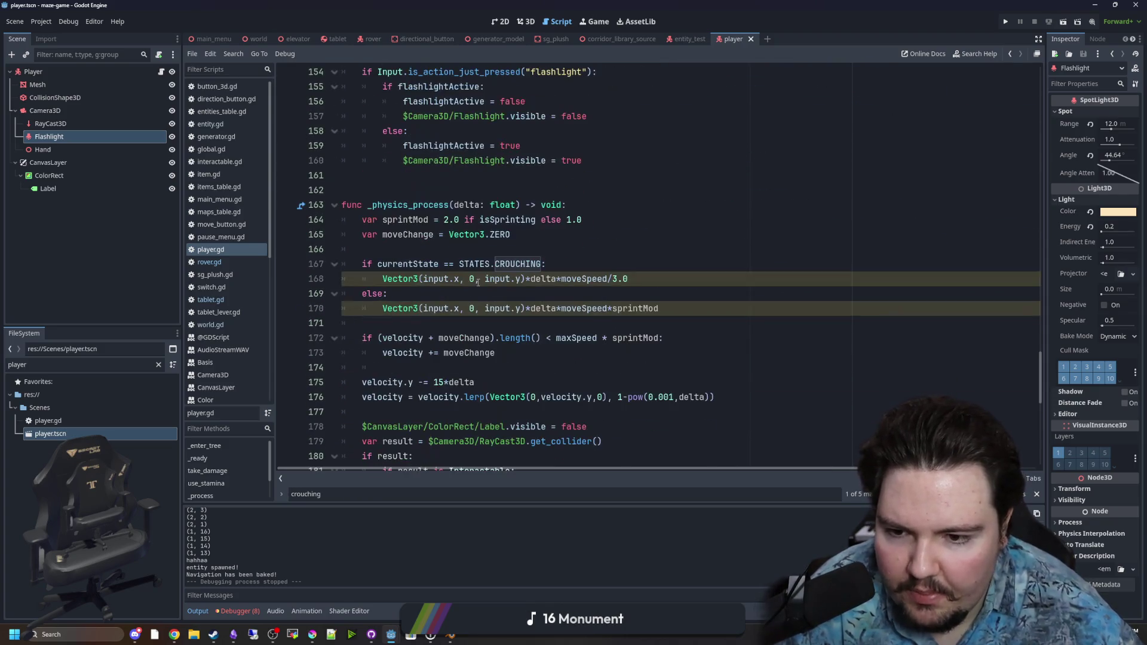
pyautogui.click(461, 260)
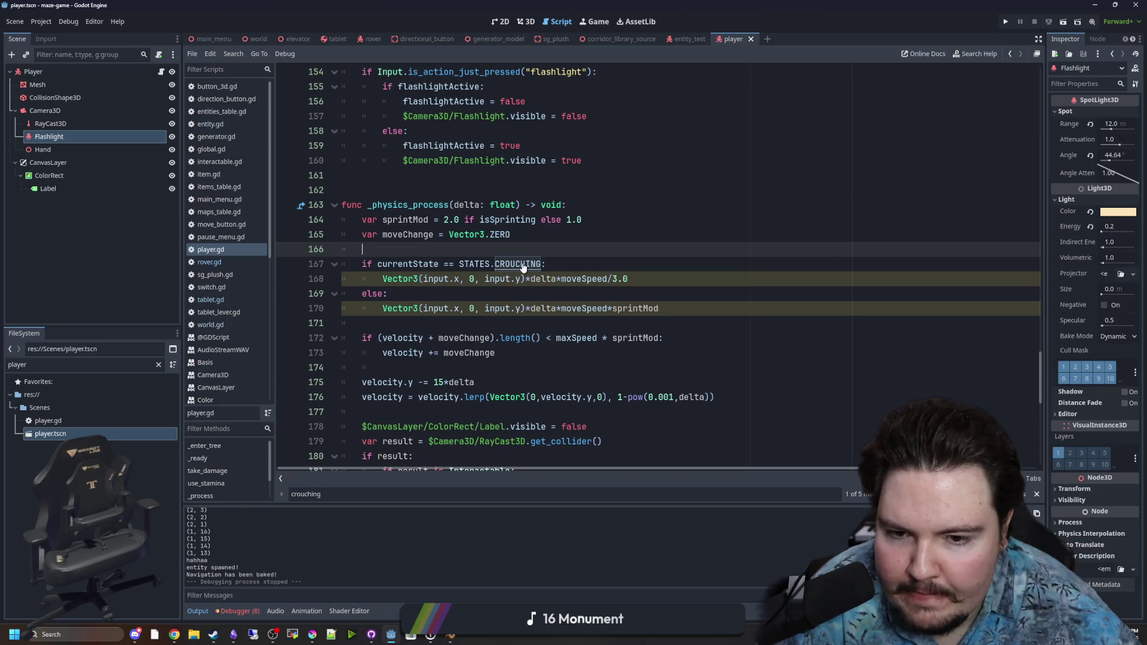
pyautogui.click(572, 261)
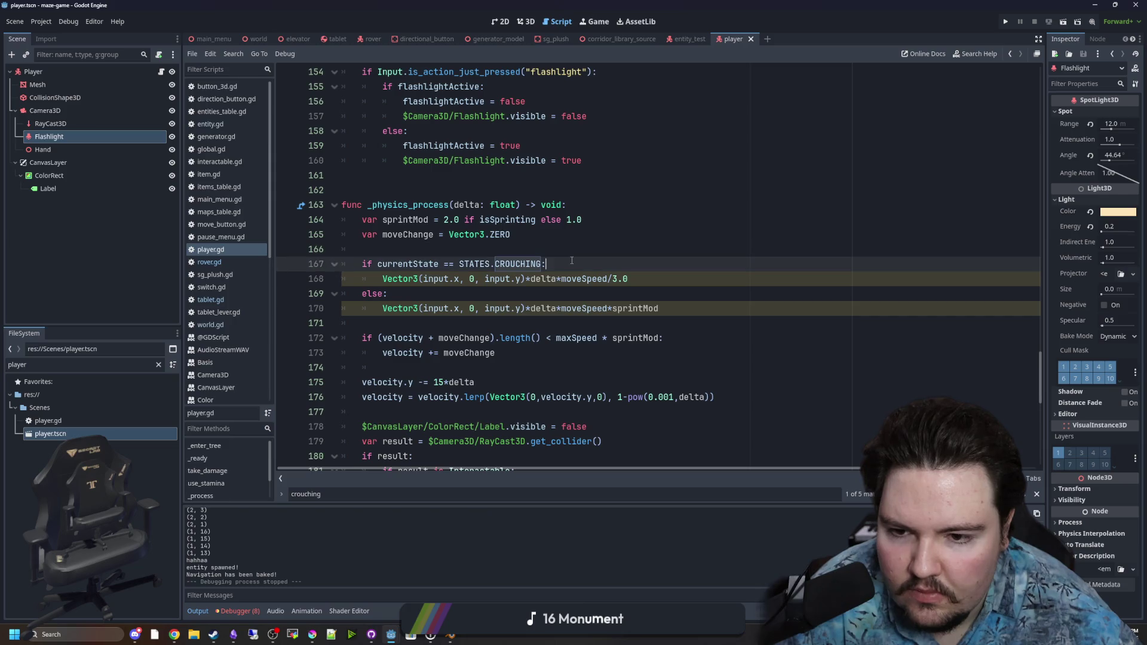
pyautogui.doubleClick(406, 234)
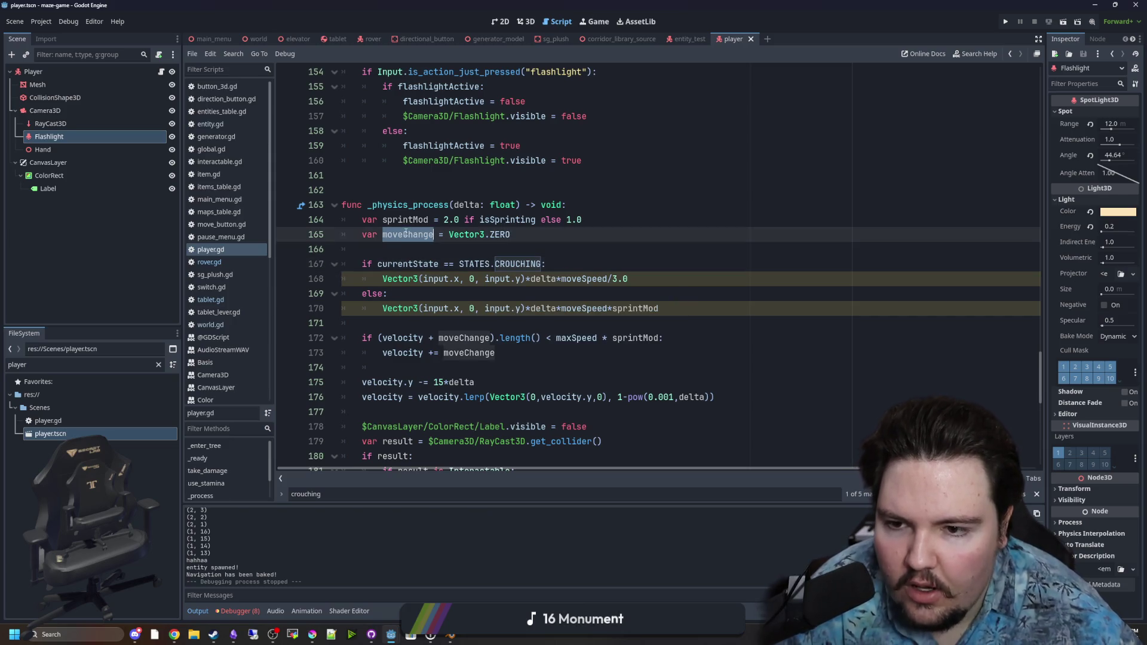
pyautogui.hotkey('ctrl', 'v')
pyautogui.keyDown('ctrl'); pyautogui.click(398, 279); pyautogui.keyUp('ctrl')
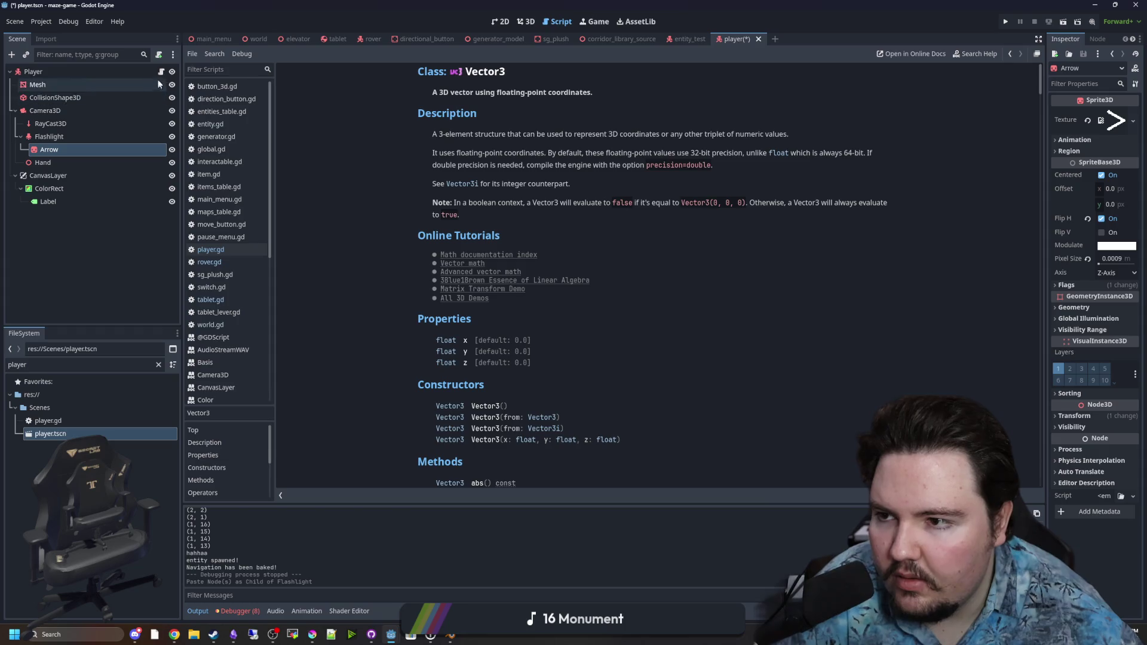
pyautogui.hotkey('alt', 'Left')
pyautogui.click(380, 279)
pyautogui.write('moveChange')
pyautogui.write('=')
# Prefix the normal movement line 170 with 'moveChange = '
pyautogui.click(382, 309)
pyautogui.write('moveChange')
pyautogui.write('=')
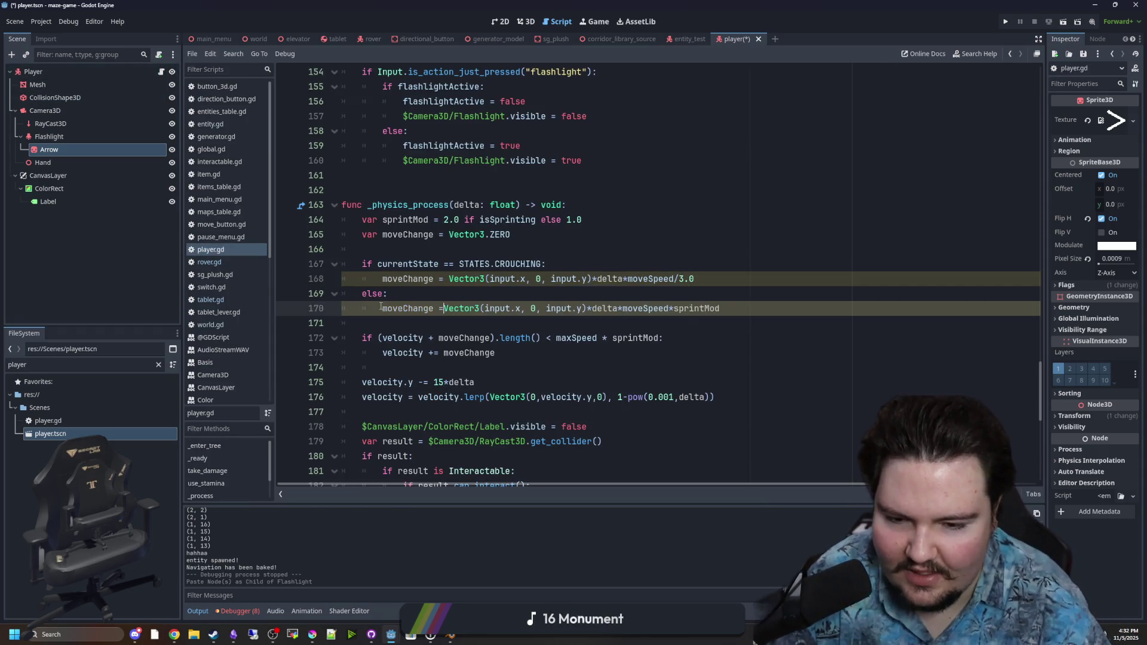
# Save player.gd and run the project
pyautogui.click(594, 261)
pyautogui.click(606, 256)
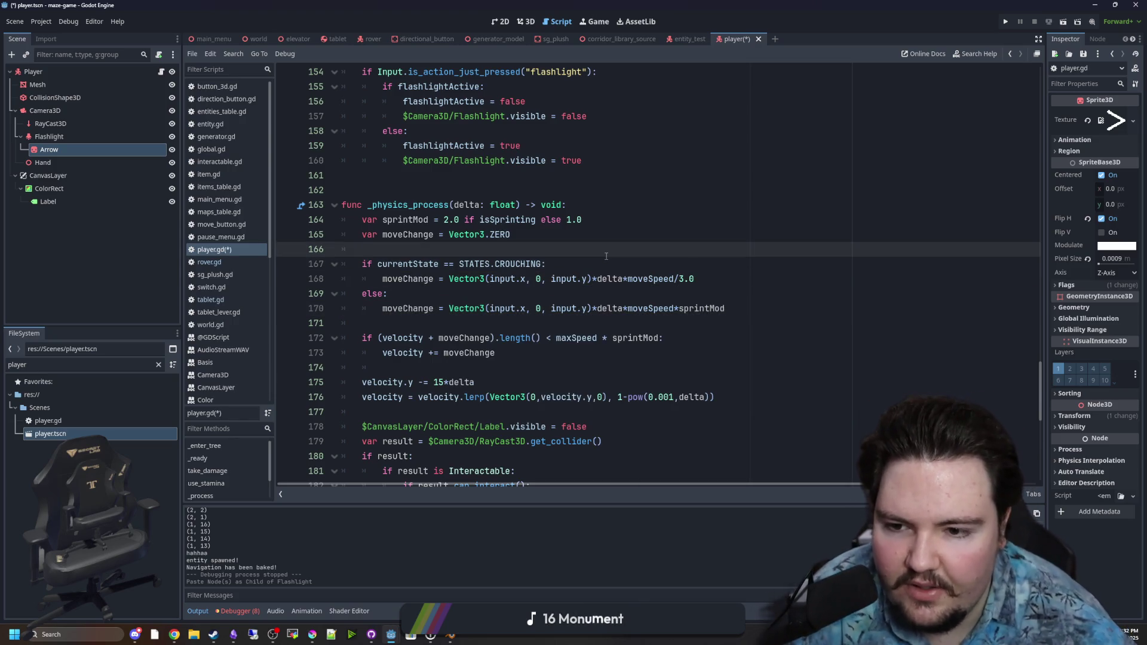
pyautogui.hotkey('ctrl', 's')
pyautogui.click(1008, 23)
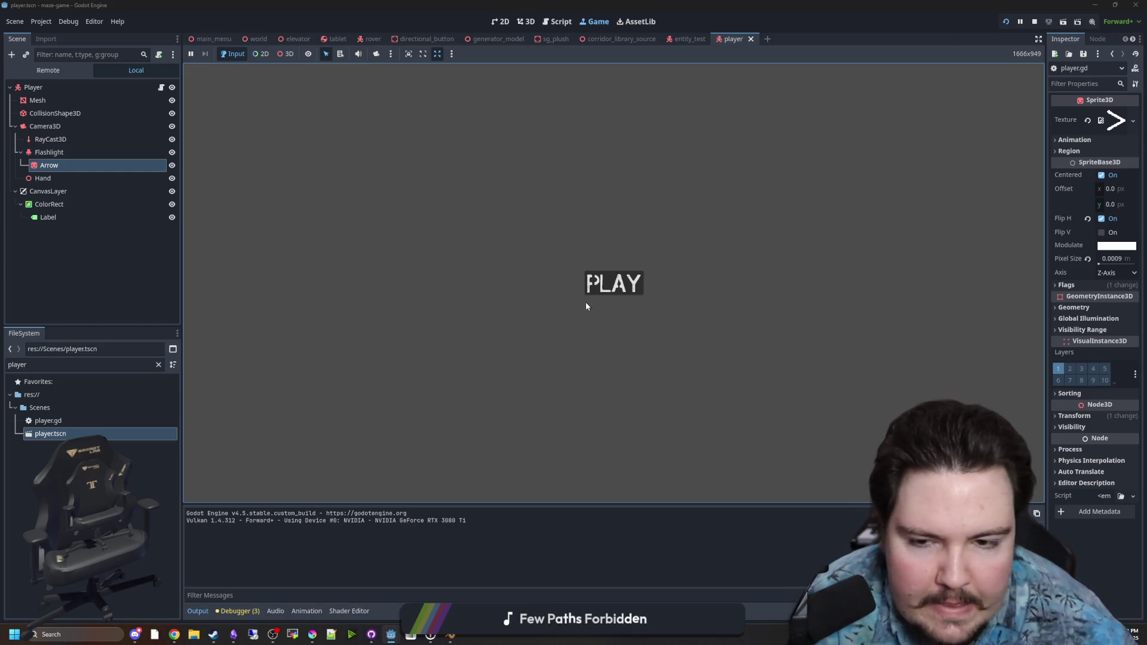
# Start a round and crouch under the wooden bench to test crouching
pyautogui.click(604, 285)
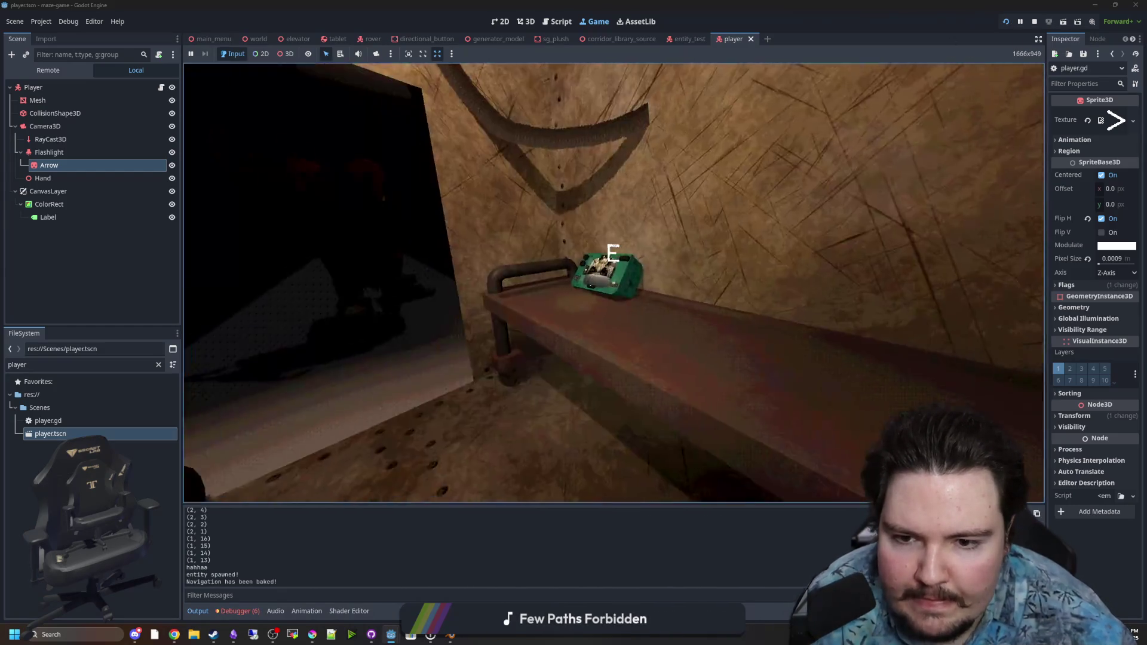
pyautogui.press('w')
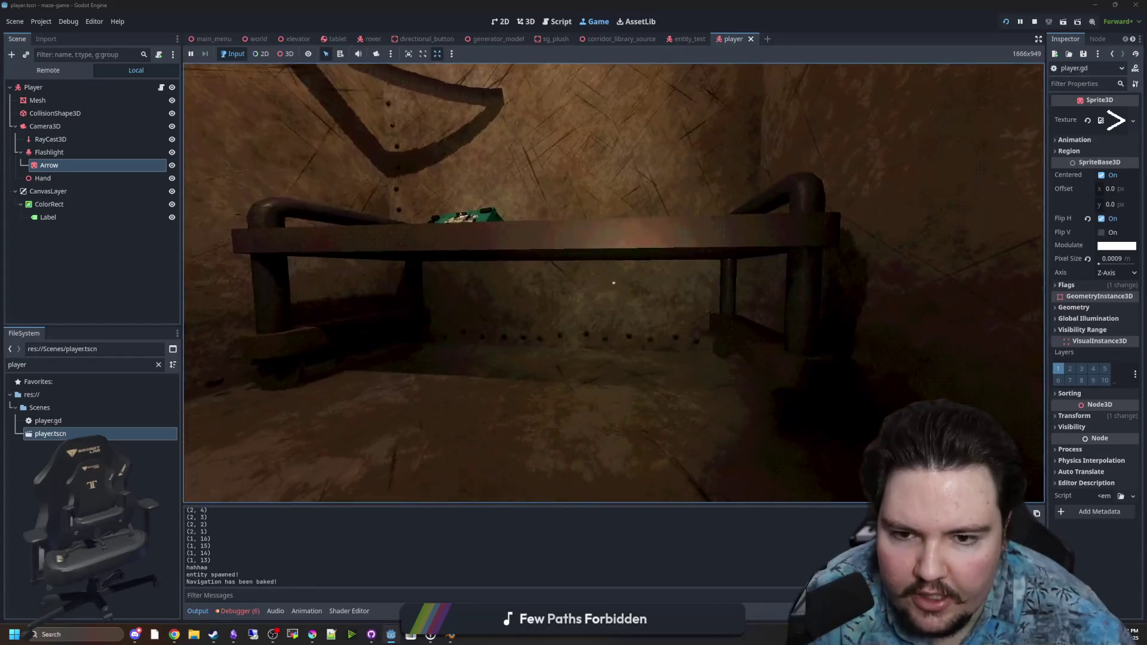
pyautogui.press('w')
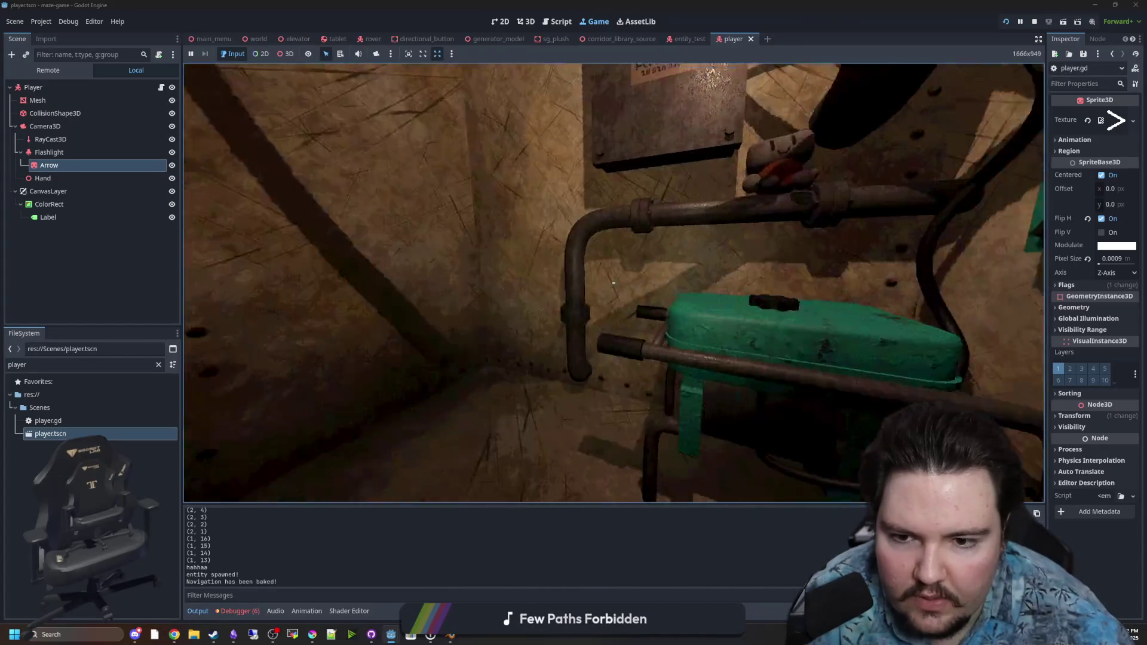
pyautogui.press('w')
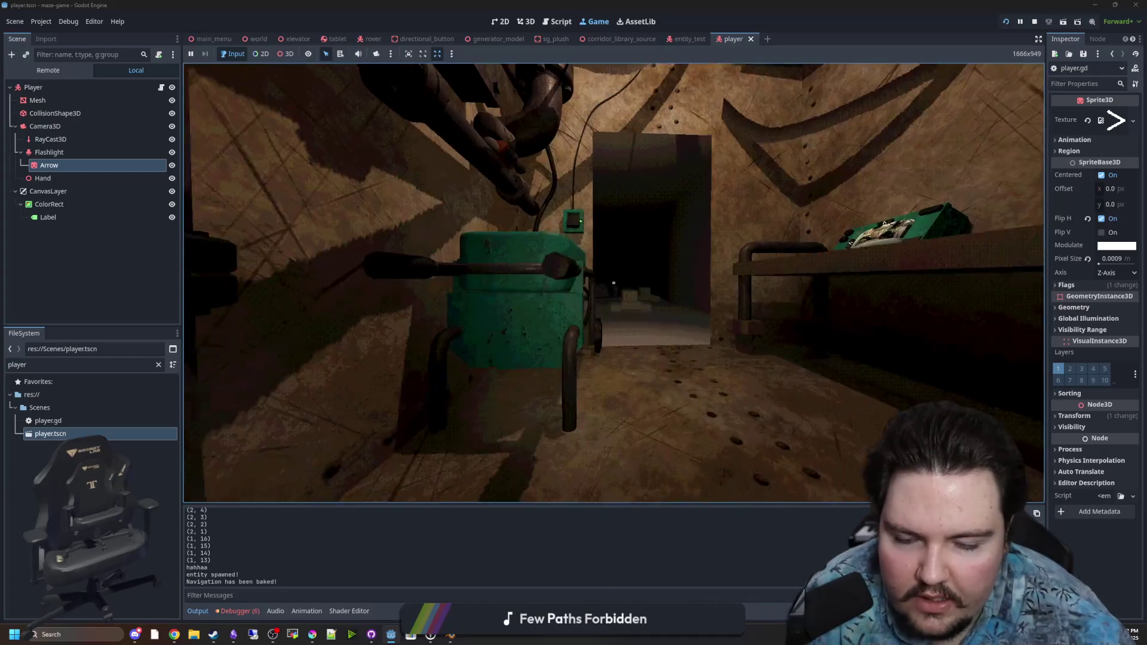
pyautogui.press('w')
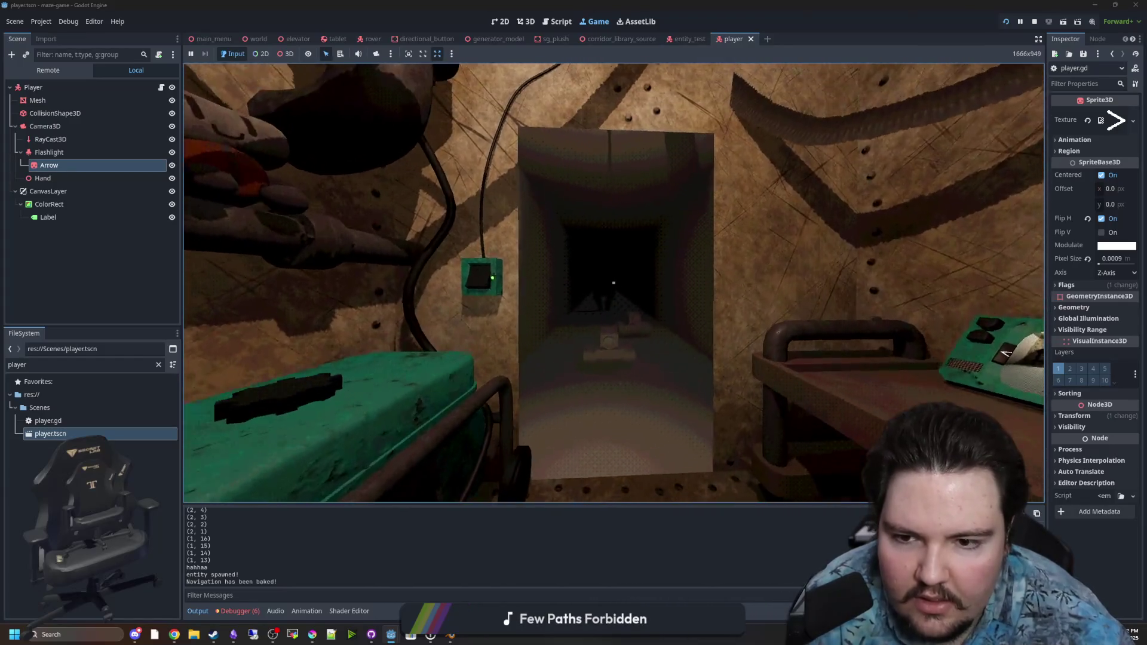
pyautogui.press('w')
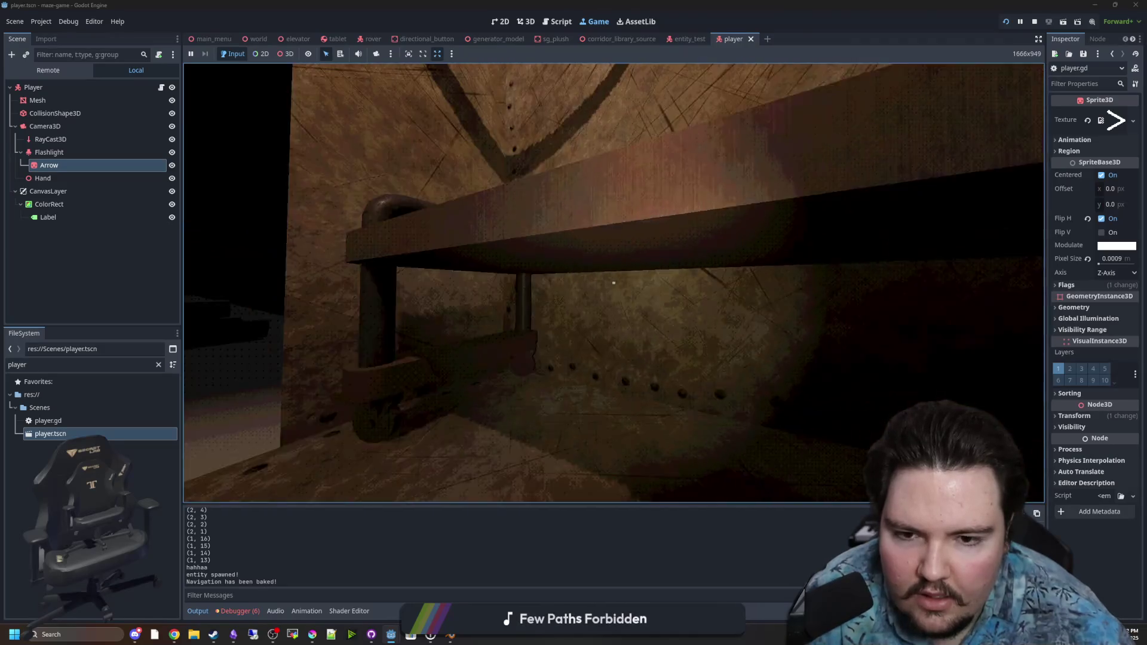
pyautogui.press('s')
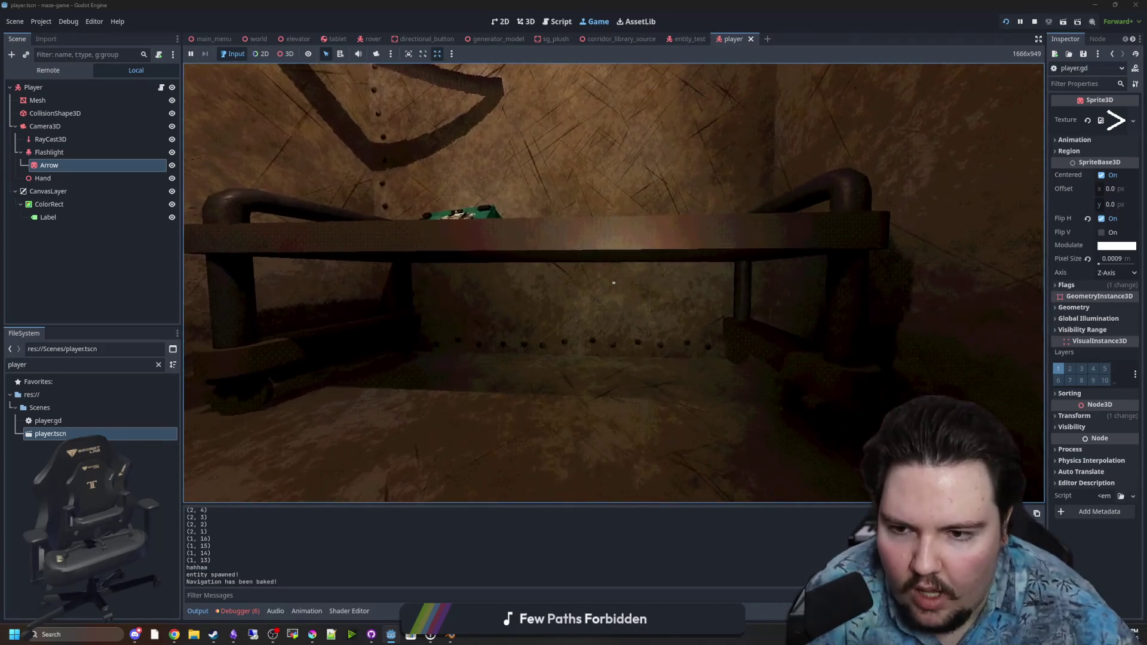
pyautogui.press('s')
pyautogui.press('w')
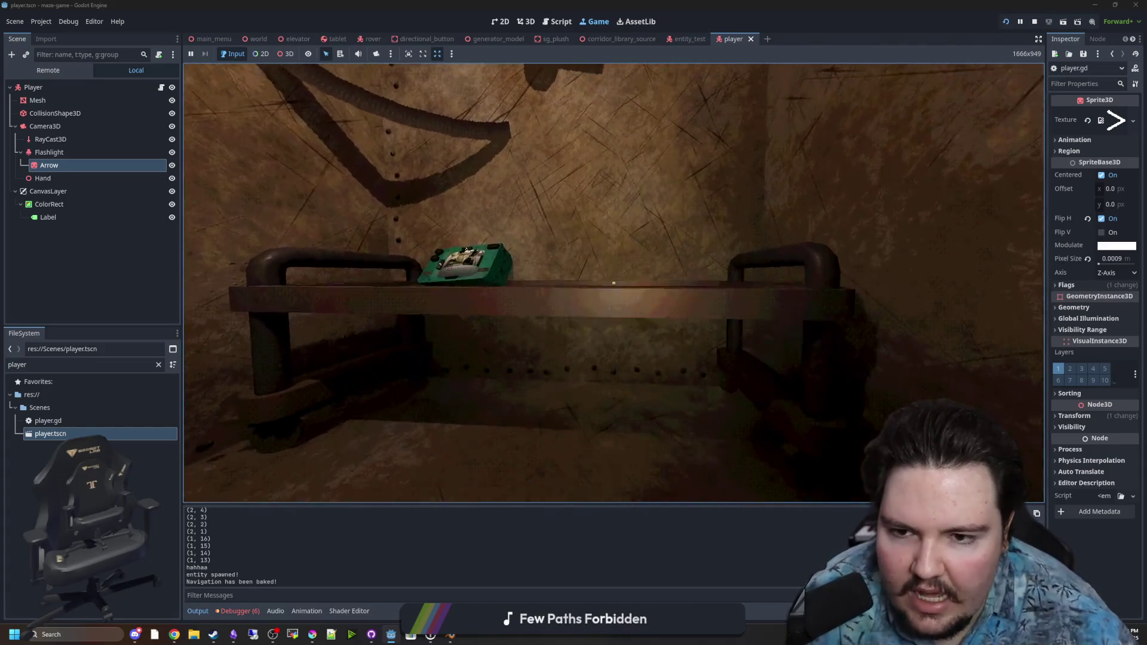
pyautogui.press('w')
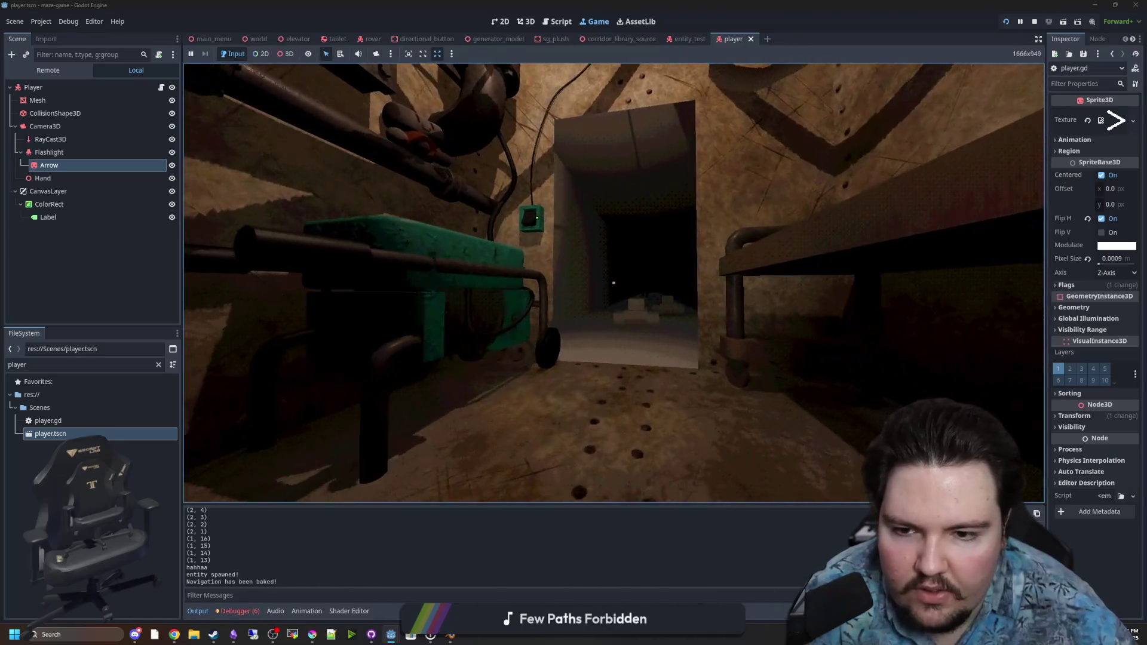
# Pause the game and slow crouched movement on line 168 to moveSpeed/5.0
pyautogui.press('Escape')
pyautogui.click(162, 87)
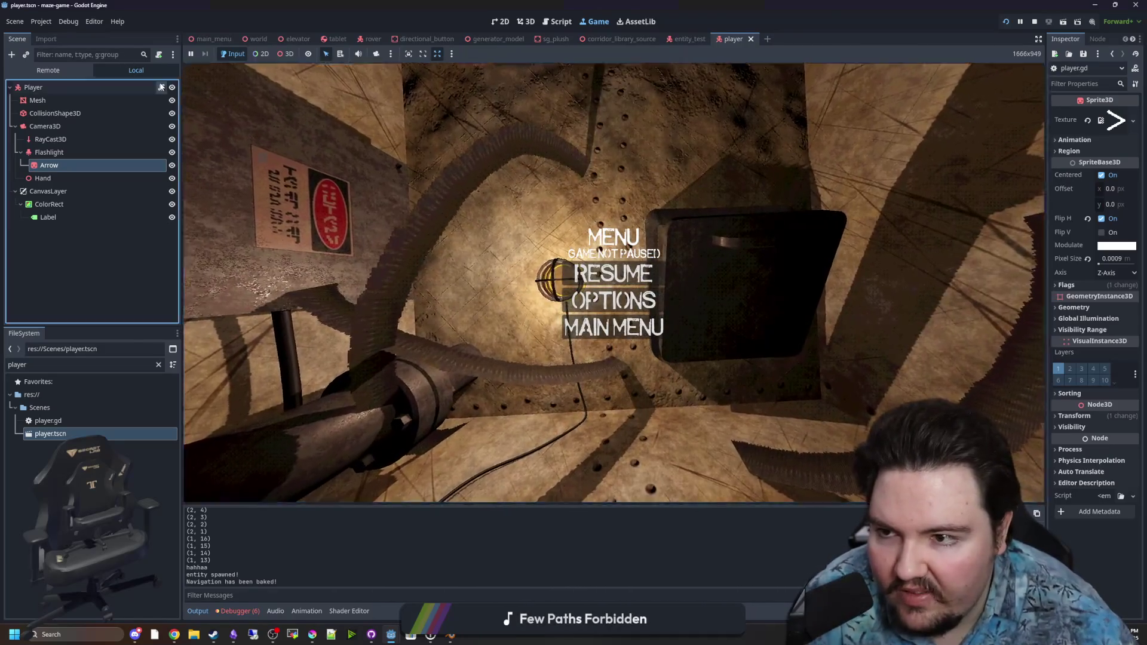
pyautogui.click(161, 87)
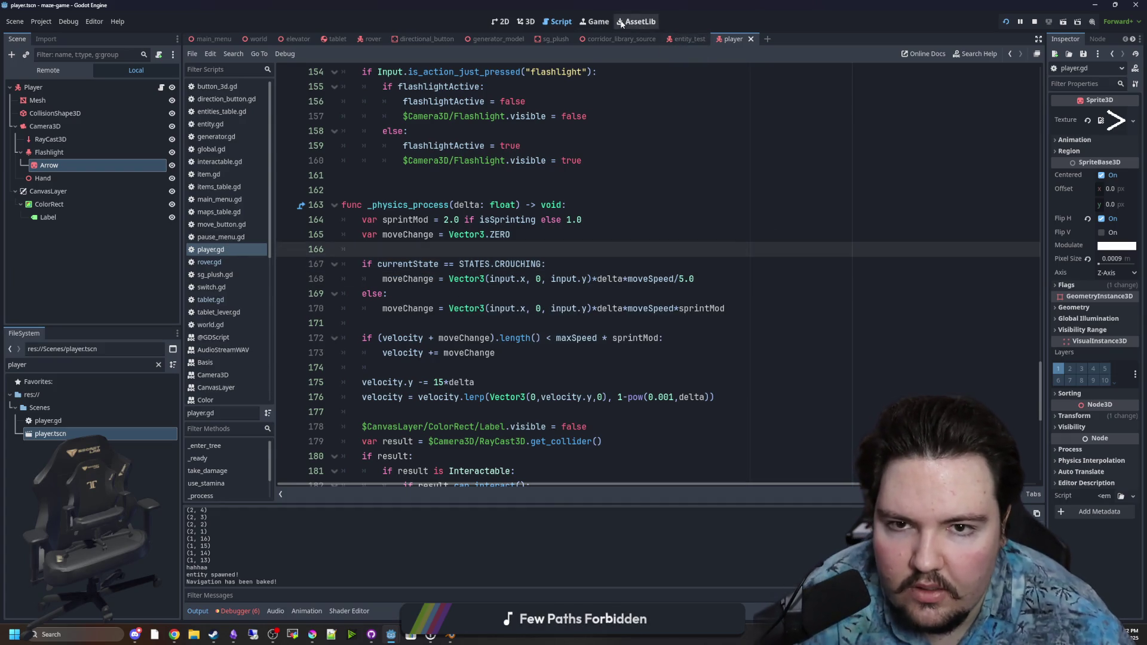
# Resume the game to retest crouched movement, then pause and return to player.gd
pyautogui.click(597, 22)
pyautogui.press('Escape')
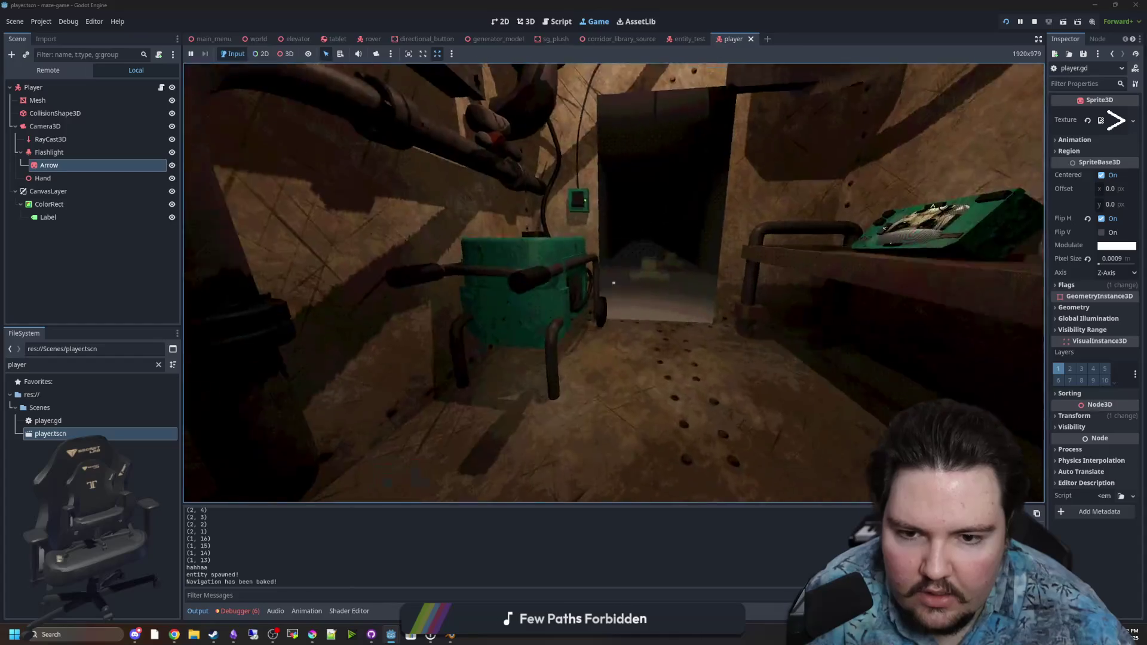
pyautogui.press('w')
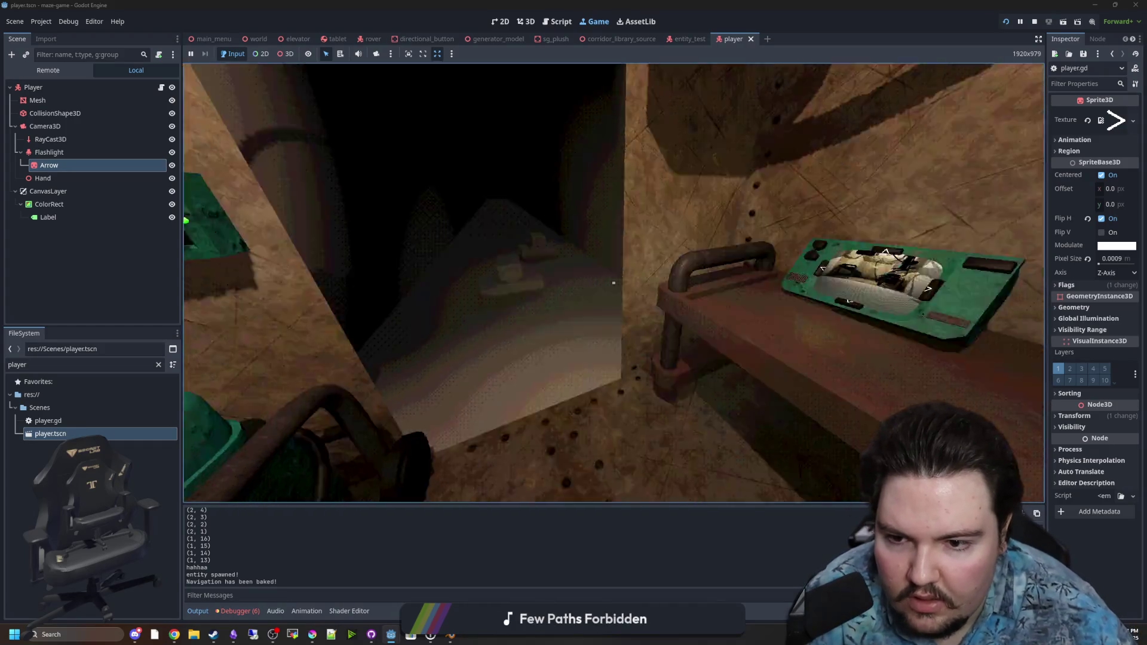
pyautogui.press('Escape')
pyautogui.hotkey('ctrl', 'F3')
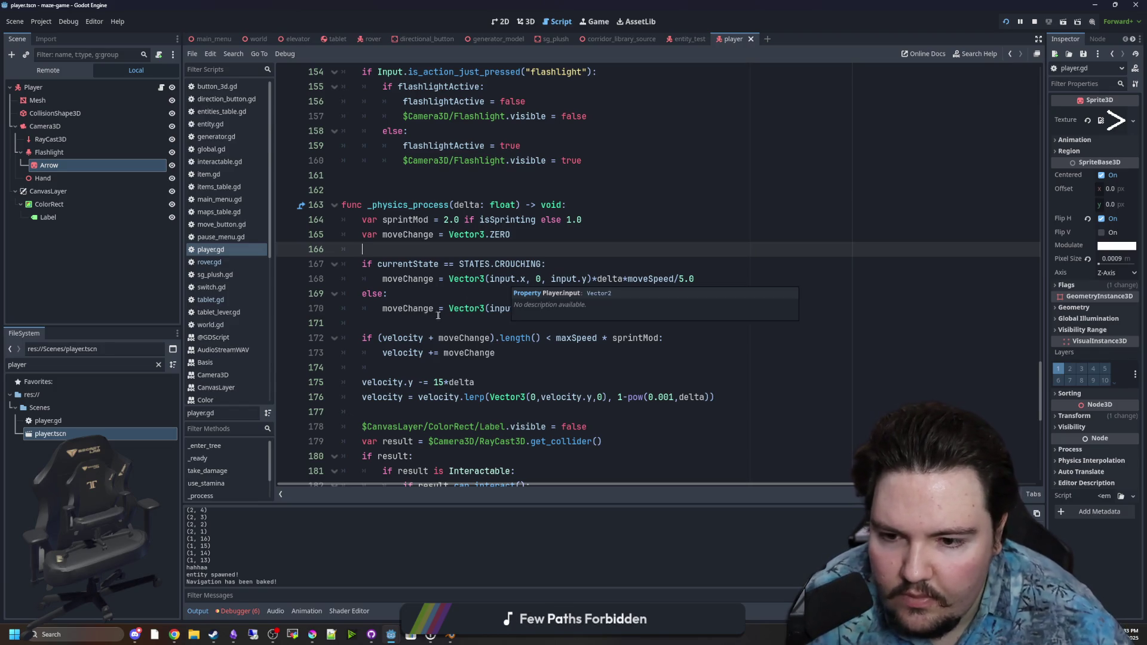
# Review the camera offset and bobOffset lines in the camera update code
pyautogui.scroll(7, 448, 315)
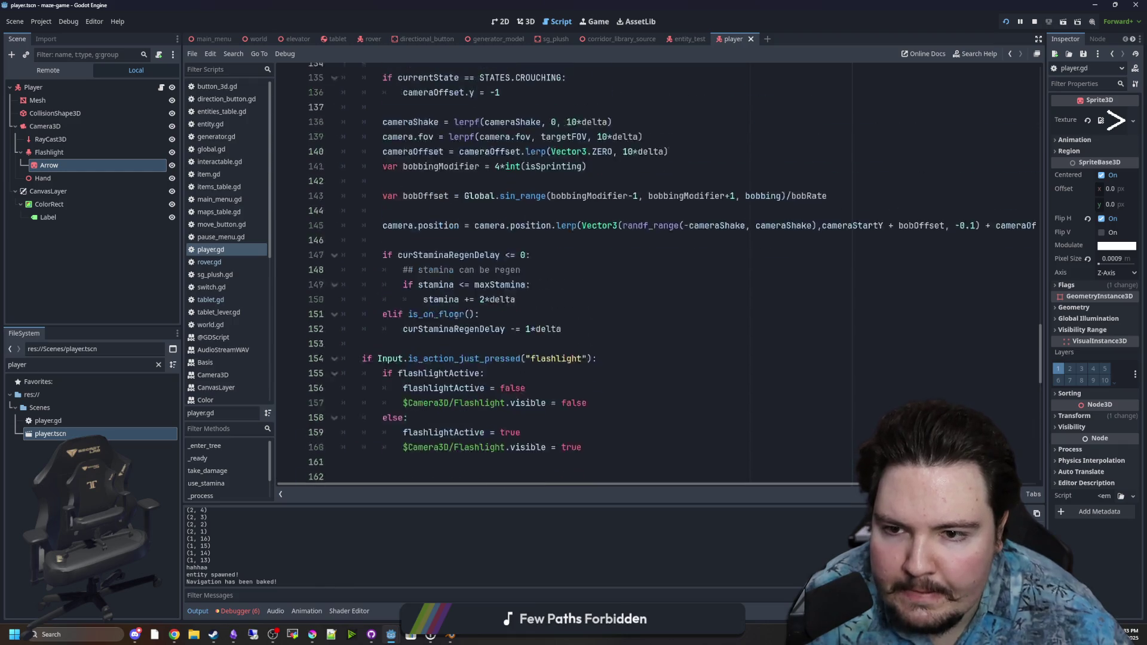
pyautogui.scroll(3, 521, 278)
pyautogui.scroll(1, 534, 260)
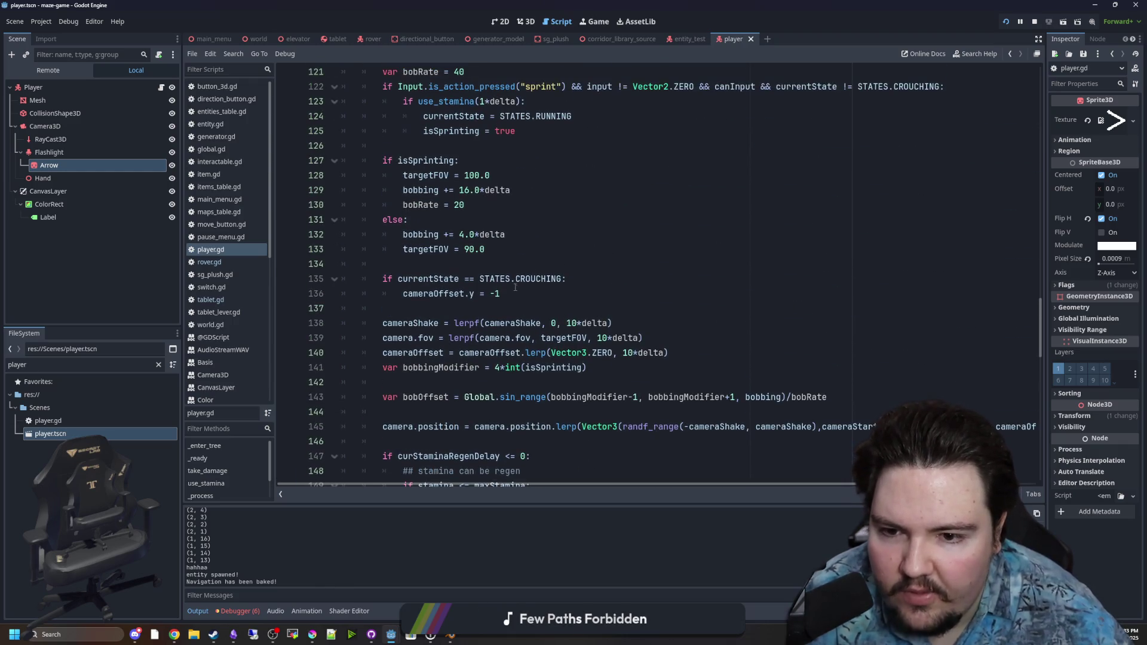
pyautogui.moveTo(501, 293); pyautogui.dragTo(439, 293)
pyautogui.click(454, 309)
pyautogui.scroll(-1, 478, 299)
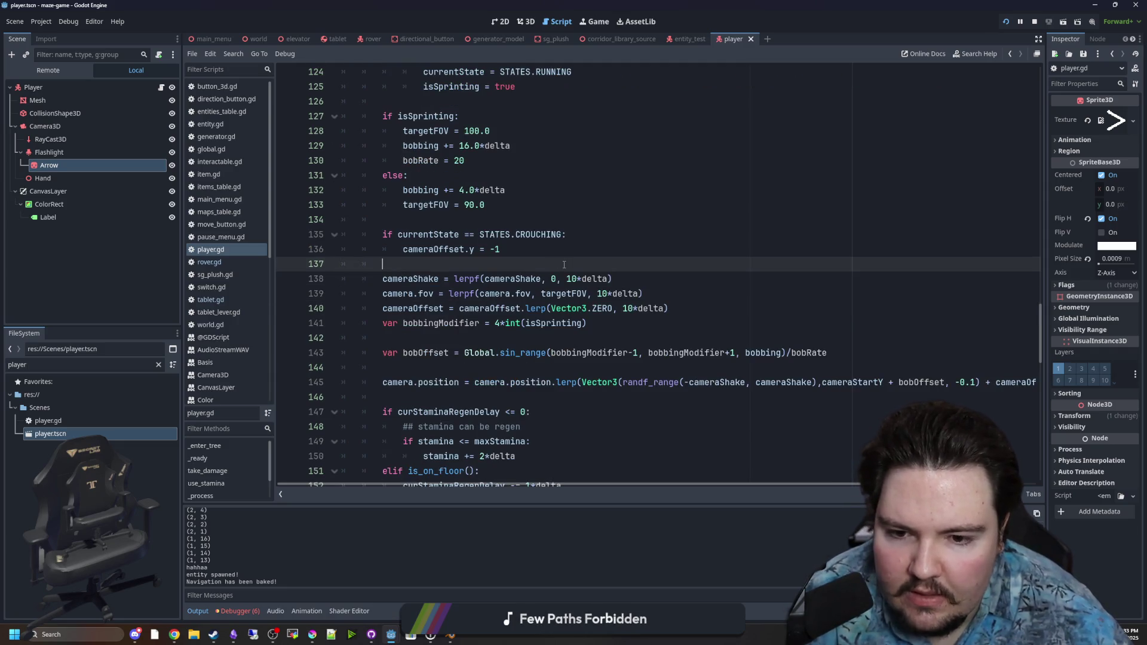
pyautogui.scroll(-1, 564, 264)
pyautogui.click(525, 321)
pyautogui.moveTo(524, 311); pyautogui.dragTo(828, 309)
pyautogui.click(760, 318)
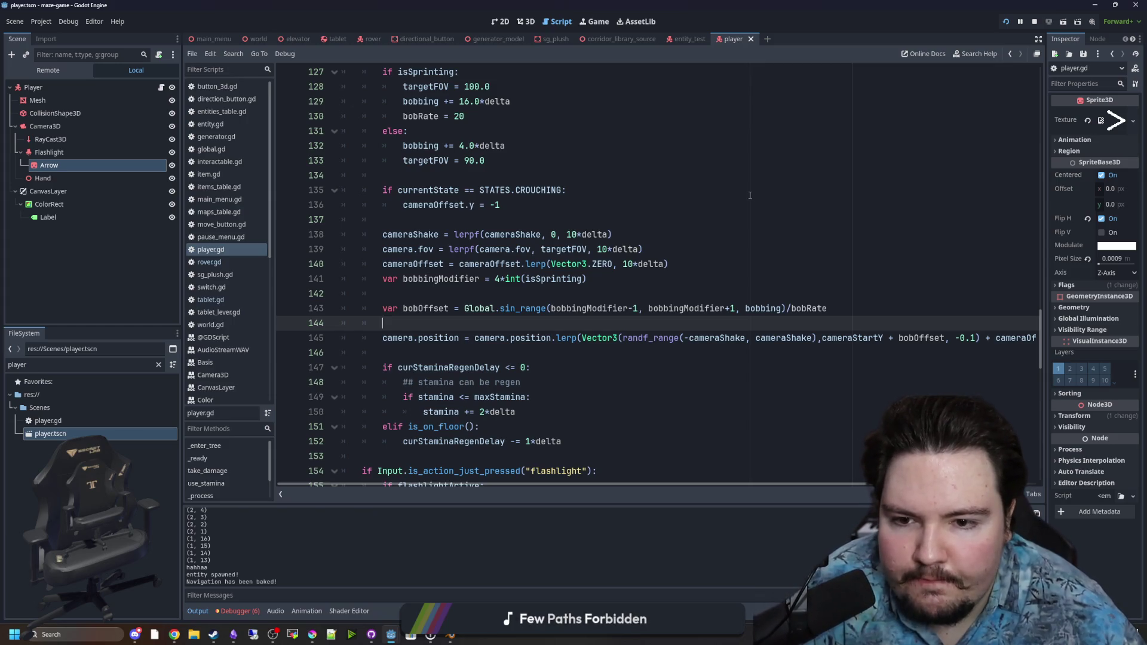
# Move the crouching 'cameraOffset.y = -1' block below the bobOffset line and relaunch the game
pyautogui.scroll(1, 517, 248)
pyautogui.moveTo(512, 308); pyautogui.dragTo(668, 309)
pyautogui.click(669, 309)
pyautogui.moveTo(544, 255); pyautogui.dragTo(370, 230)
pyautogui.hotkey('ctrl', 'c')
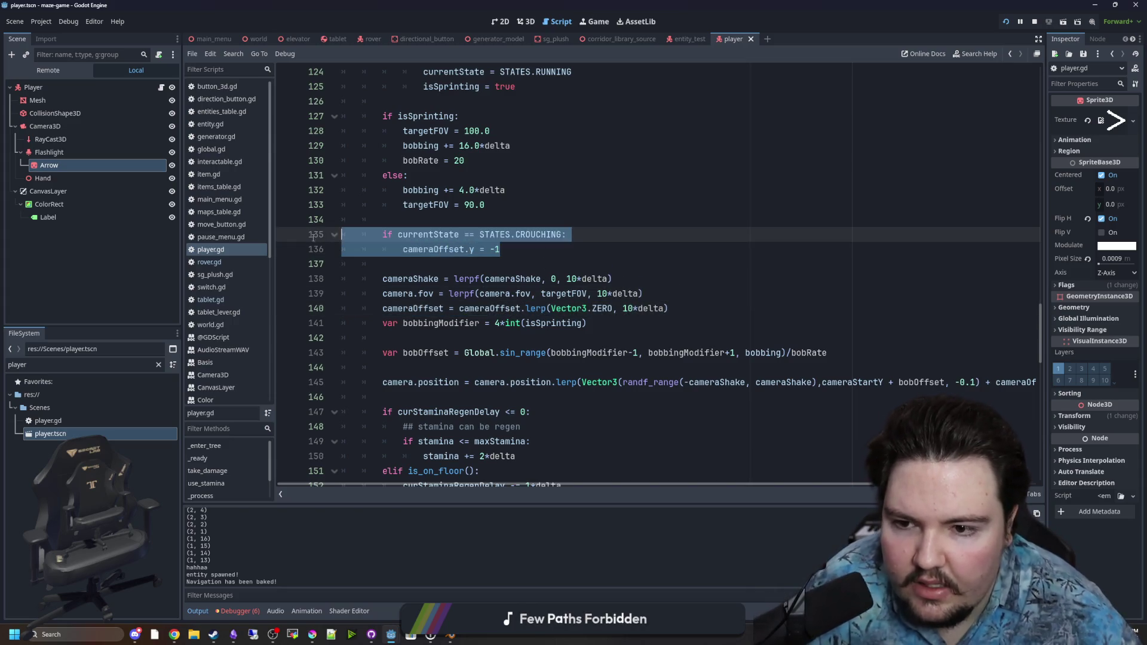
pyautogui.press('BackSpace')
pyautogui.press('BackSpace')
pyautogui.press('BackSpace')
pyautogui.click(412, 291)
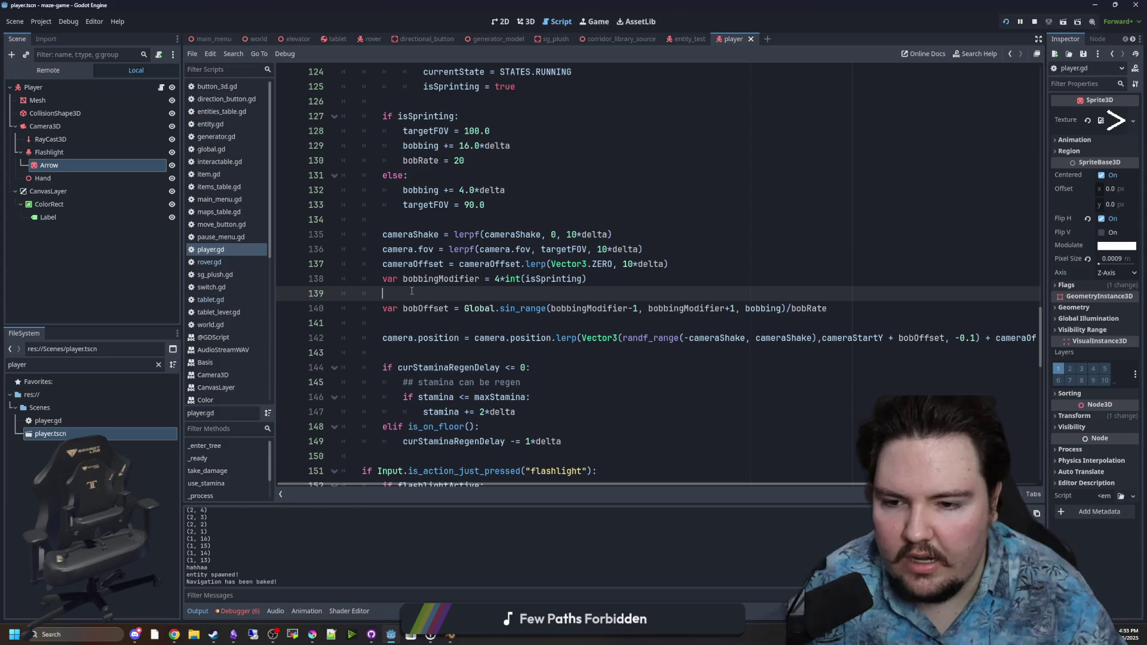
pyautogui.press('BackSpace')
pyautogui.press('BackSpace')
pyautogui.press('Down')
pyautogui.press('Down')
pyautogui.press('Return')
pyautogui.hotkey('ctrl', 'v')
pyautogui.click(416, 323)
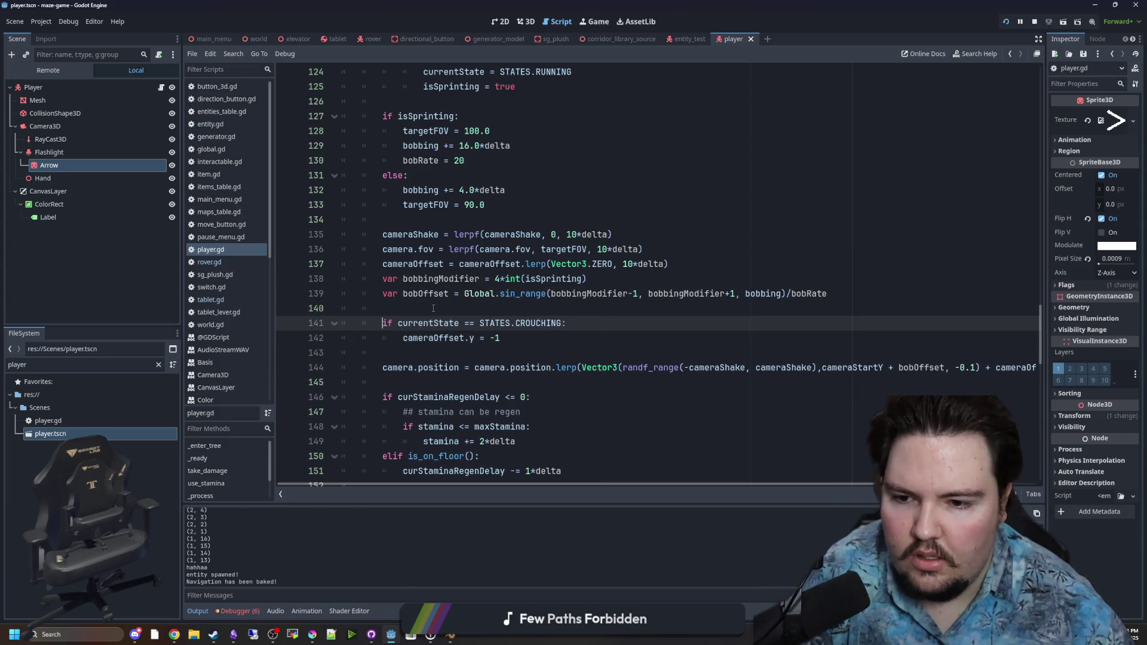
pyautogui.click(433, 308)
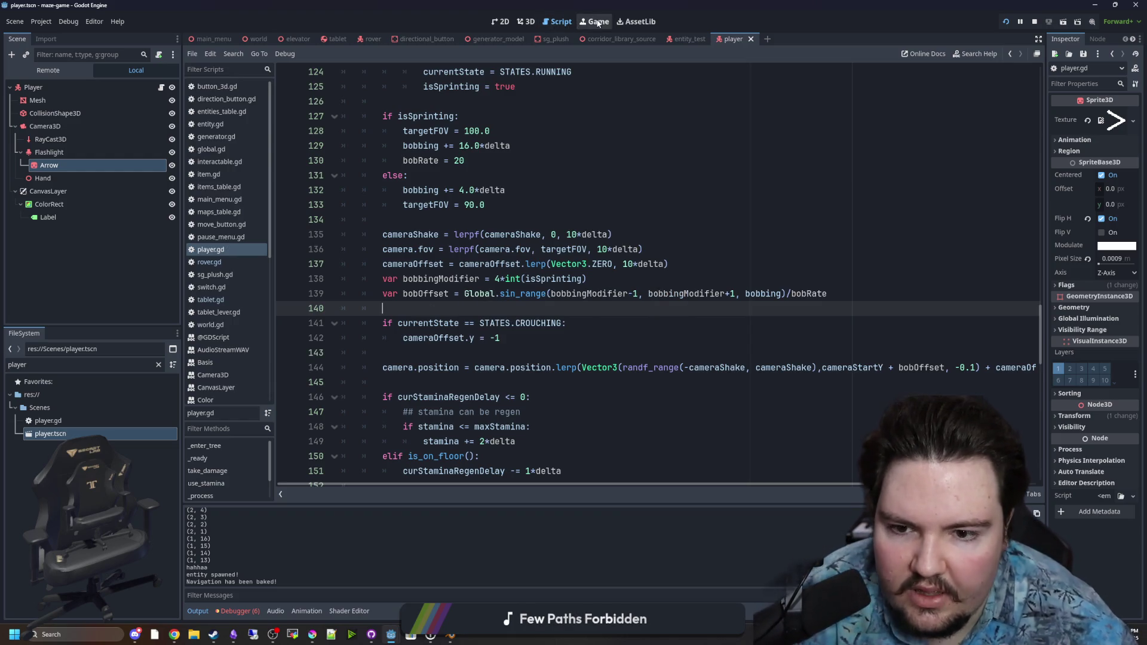
pyautogui.click(598, 23)
pyautogui.press('Escape')
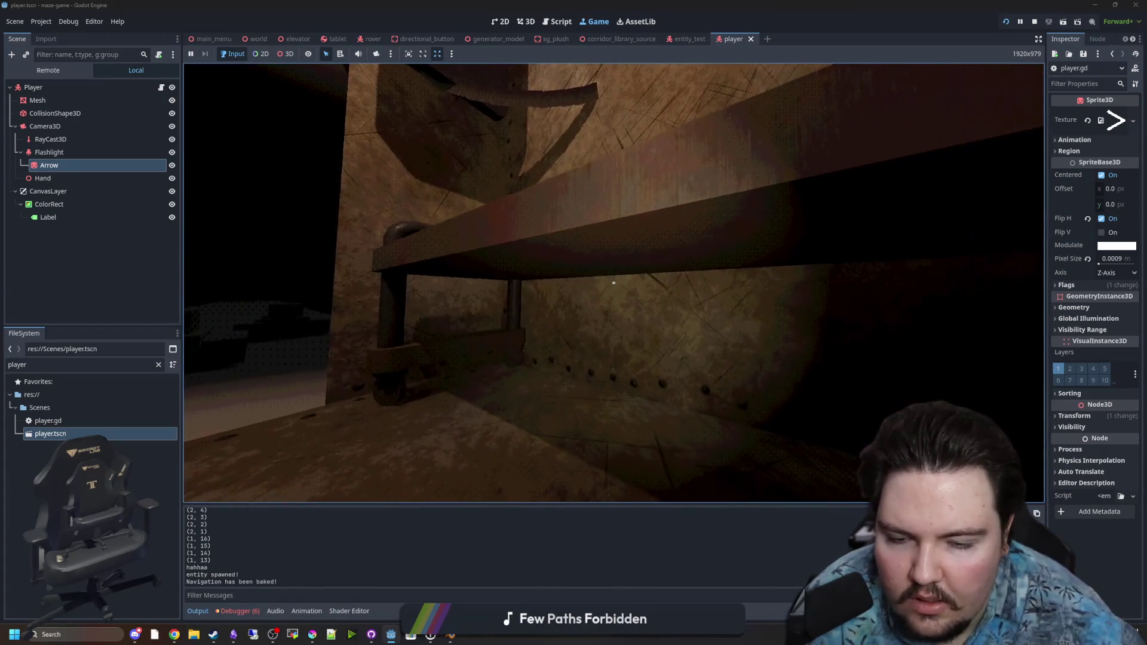
pyautogui.press('Escape')
pyautogui.click(1035, 21)
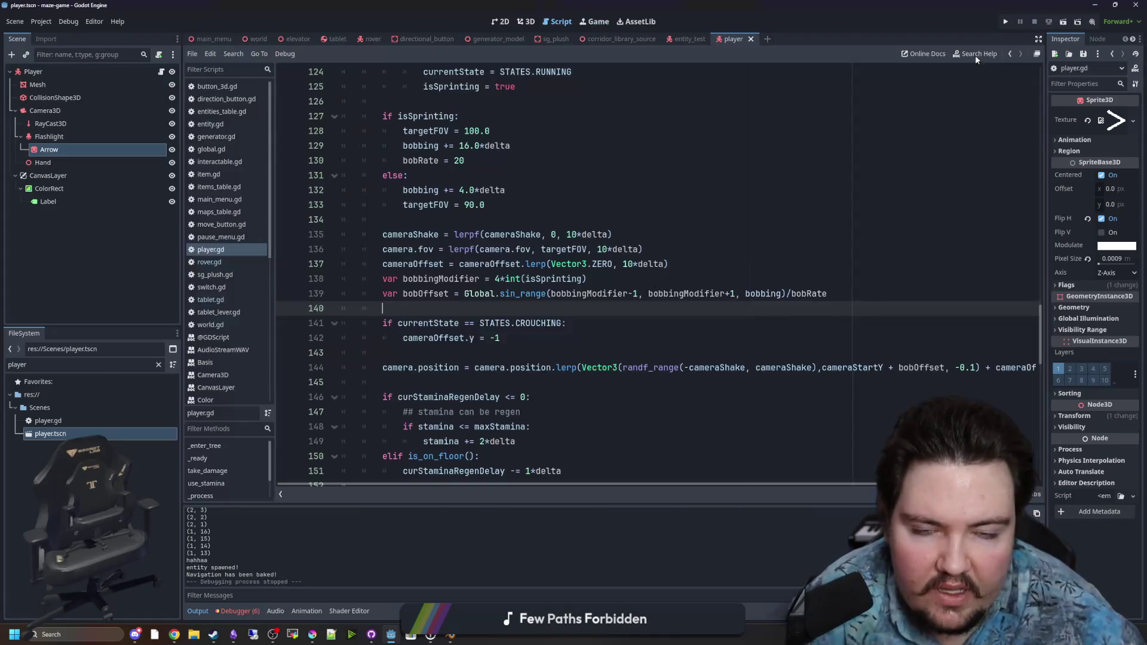
pyautogui.click(489, 221)
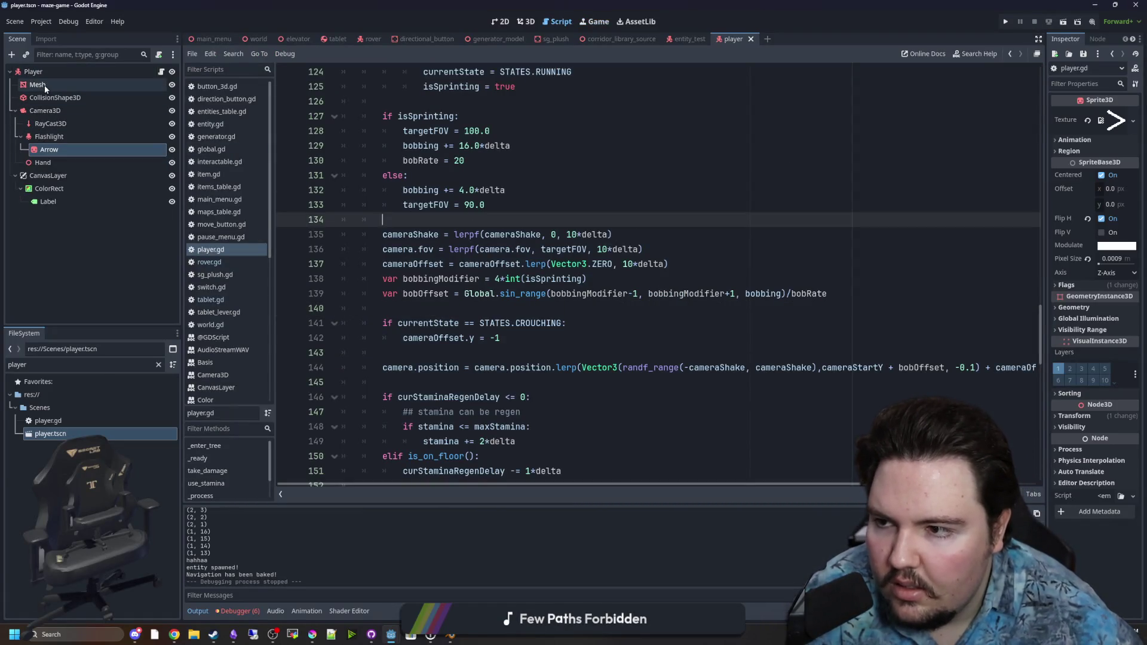
pyautogui.click(54, 97)
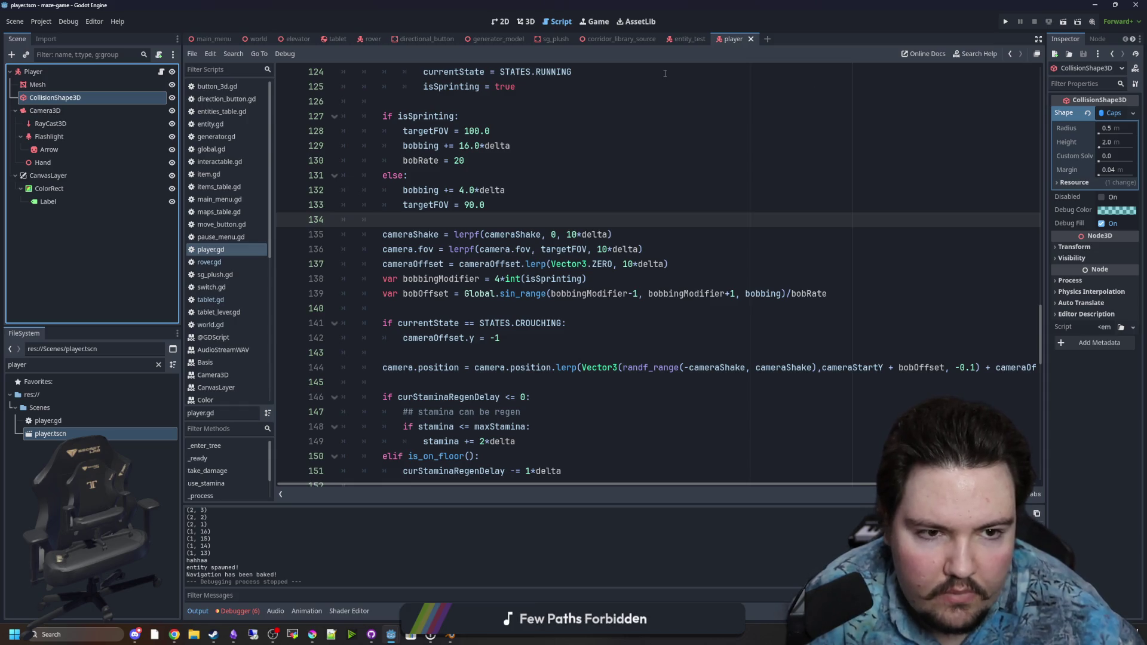
# Show the collision capsule in 3D, revert trial height tweaks, and save player.tscn
pyautogui.click(502, 24)
pyautogui.hotkey('ctrl', 'F2')
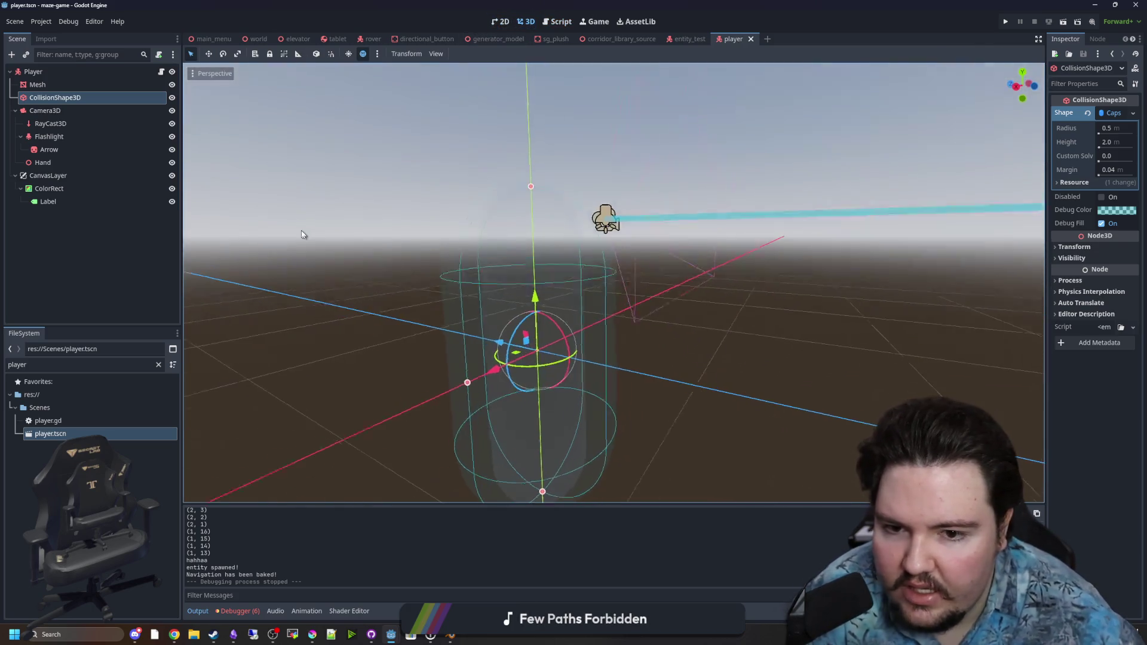
pyautogui.moveTo(562, 284); pyautogui.dragTo(867, 246)
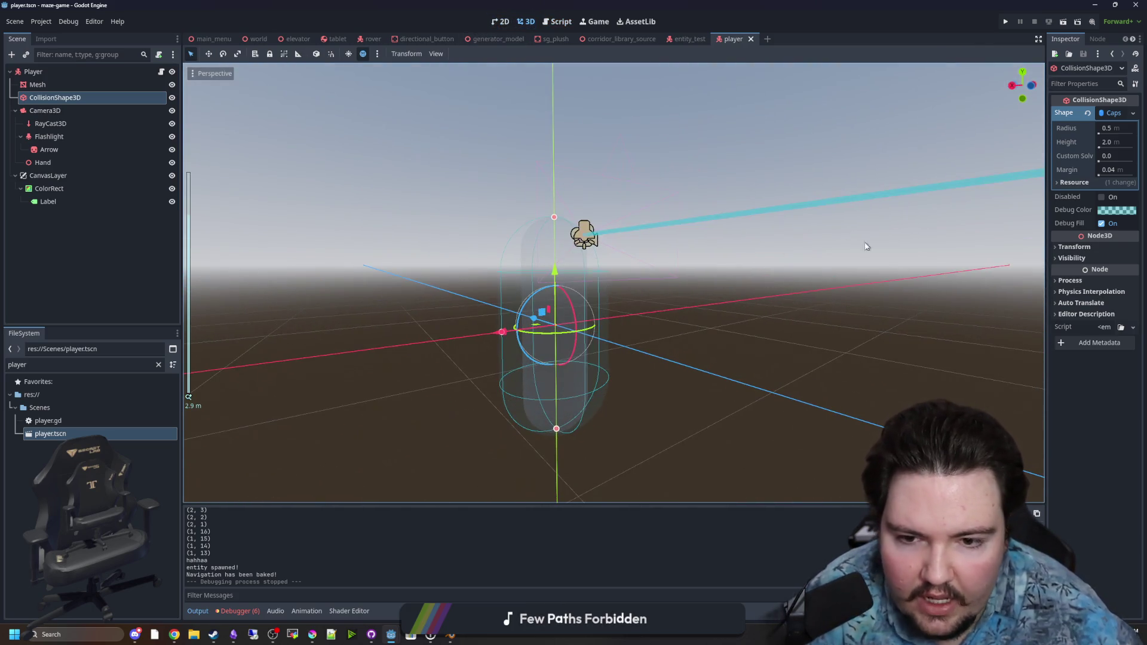
pyautogui.click(1100, 149)
pyautogui.hotkey('ctrl', 'z')
pyautogui.moveTo(1126, 142); pyautogui.dragTo(1117, 143)
pyautogui.hotkey('ctrl', 'z')
pyautogui.moveTo(743, 218)
pyautogui.mouseDown()
pyautogui.moveTo(729, 339)
pyautogui.moveTo(635, 359)
pyautogui.mouseUp()
pyautogui.scroll(-3, 770, 337)
pyautogui.hotkey('ctrl', 's')
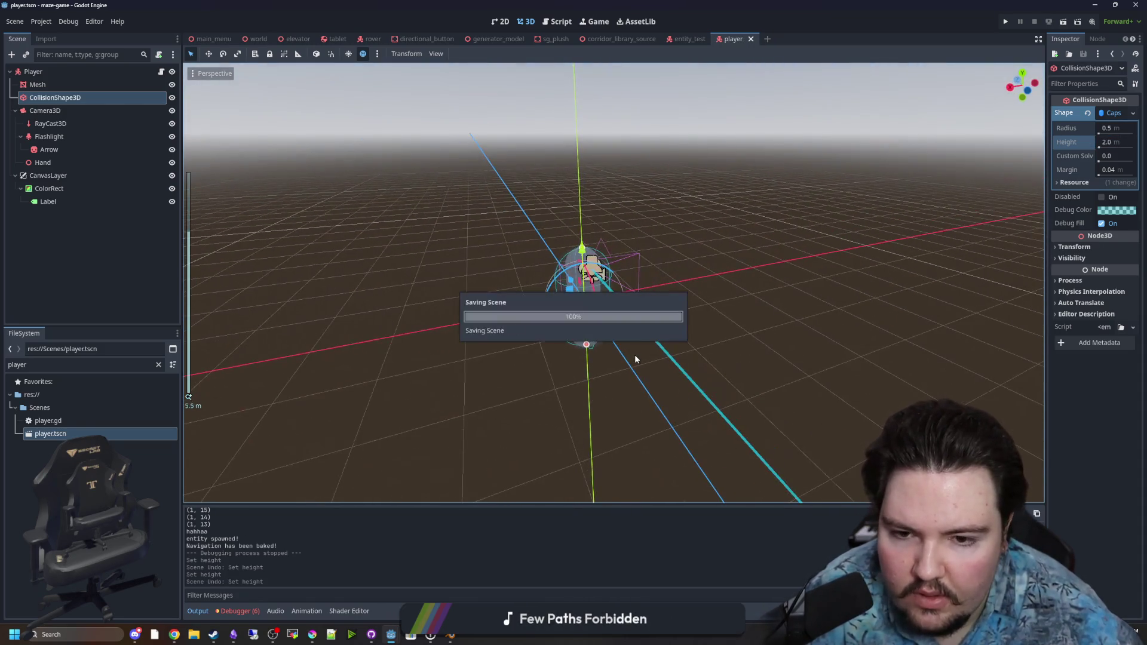
pyautogui.scroll(3, 634, 354)
pyautogui.moveTo(596, 391)
pyautogui.mouseDown()
pyautogui.moveTo(421, 360)
pyautogui.moveTo(560, 342)
pyautogui.moveTo(513, 338)
pyautogui.mouseUp()
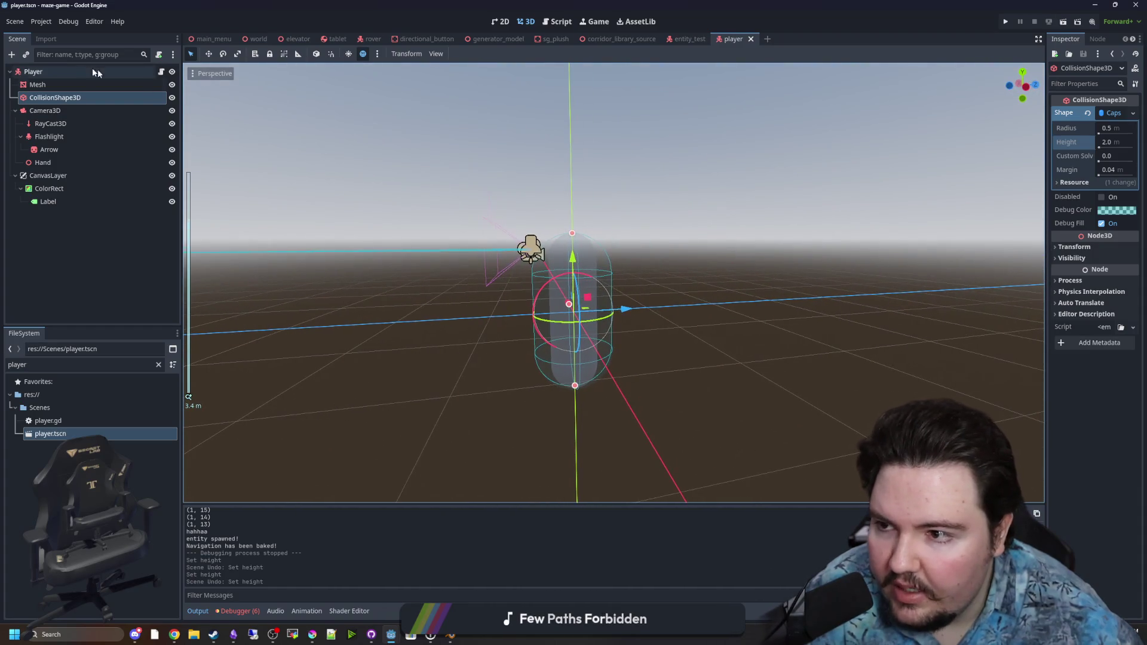
# Raise Mesh, CollisionShape3D and Camera3D together 1 m up the Y axis
pyautogui.click(42, 85)
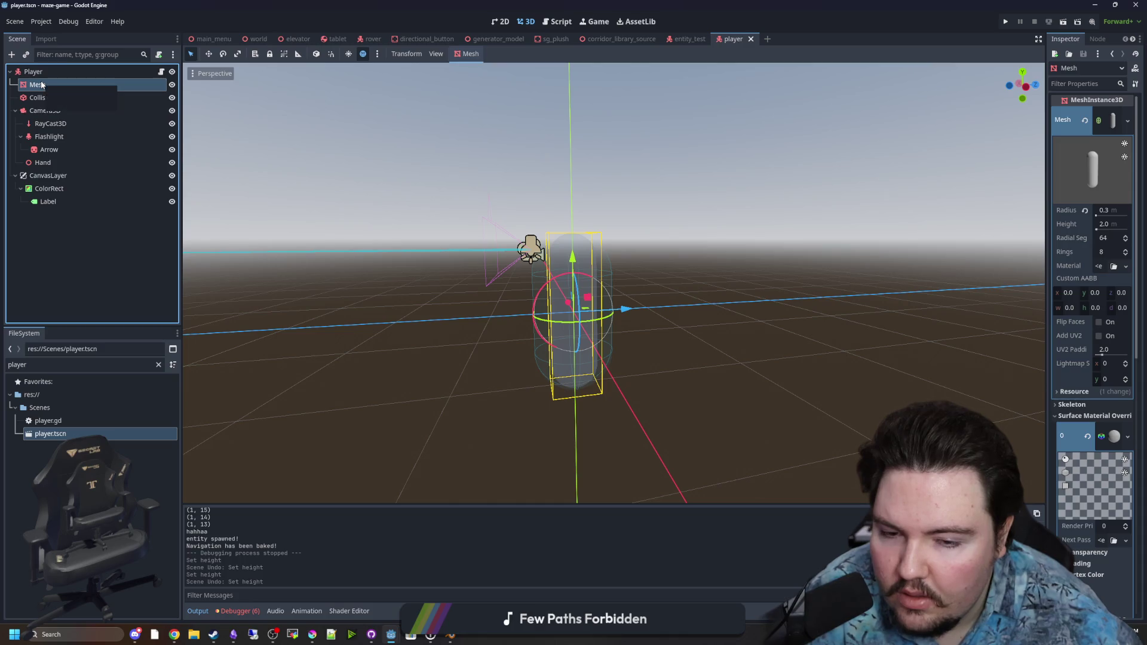
pyautogui.keyDown('ctrl'); pyautogui.click(69, 99); pyautogui.keyUp('ctrl')
pyautogui.keyDown('ctrl'); pyautogui.click(70, 110); pyautogui.keyUp('ctrl')
pyautogui.press('w')
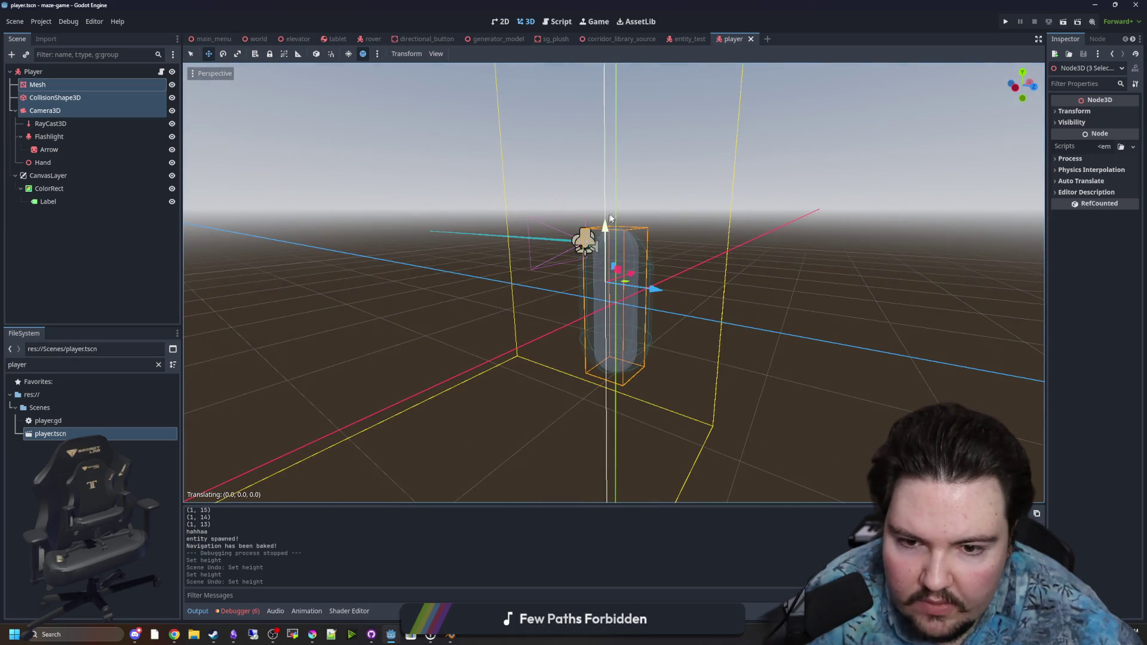
pyautogui.moveTo(610, 218); pyautogui.dragTo(613, 188)
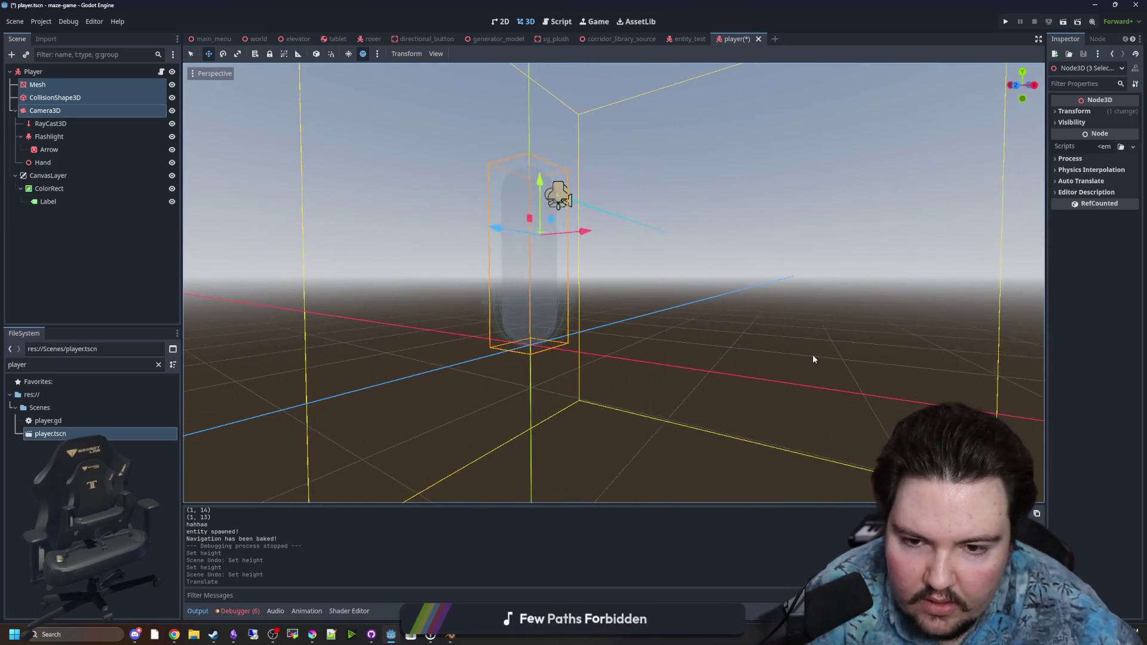
pyautogui.click(812, 359)
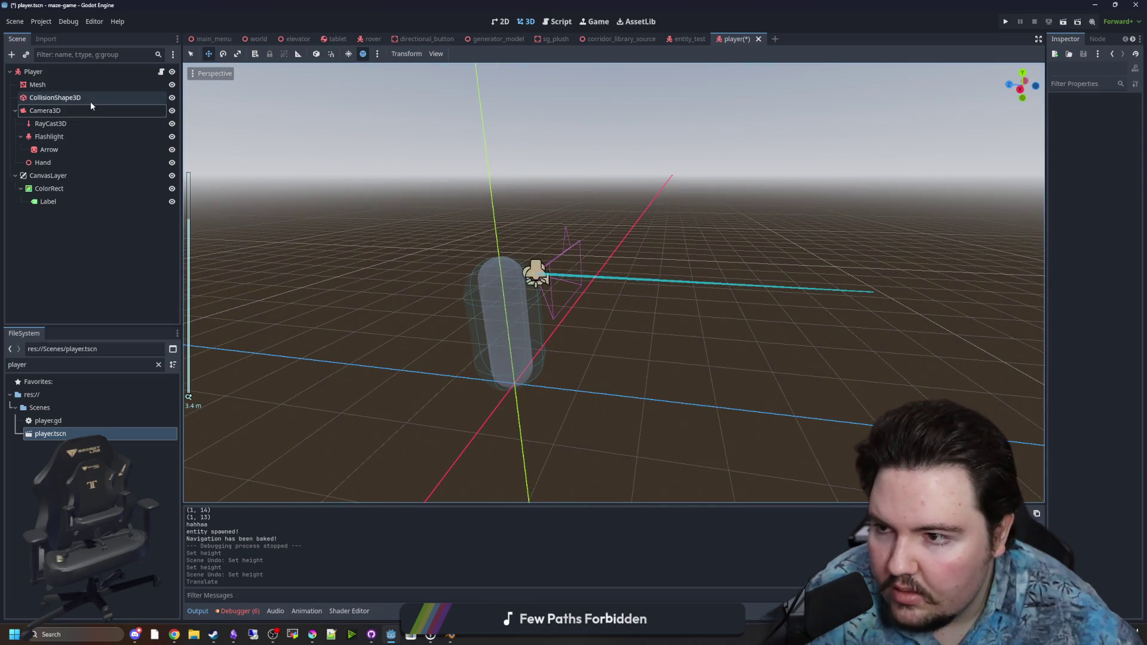
# Inspect the collision capsule's transform, reverting trial shortening and position changes
pyautogui.click(89, 98)
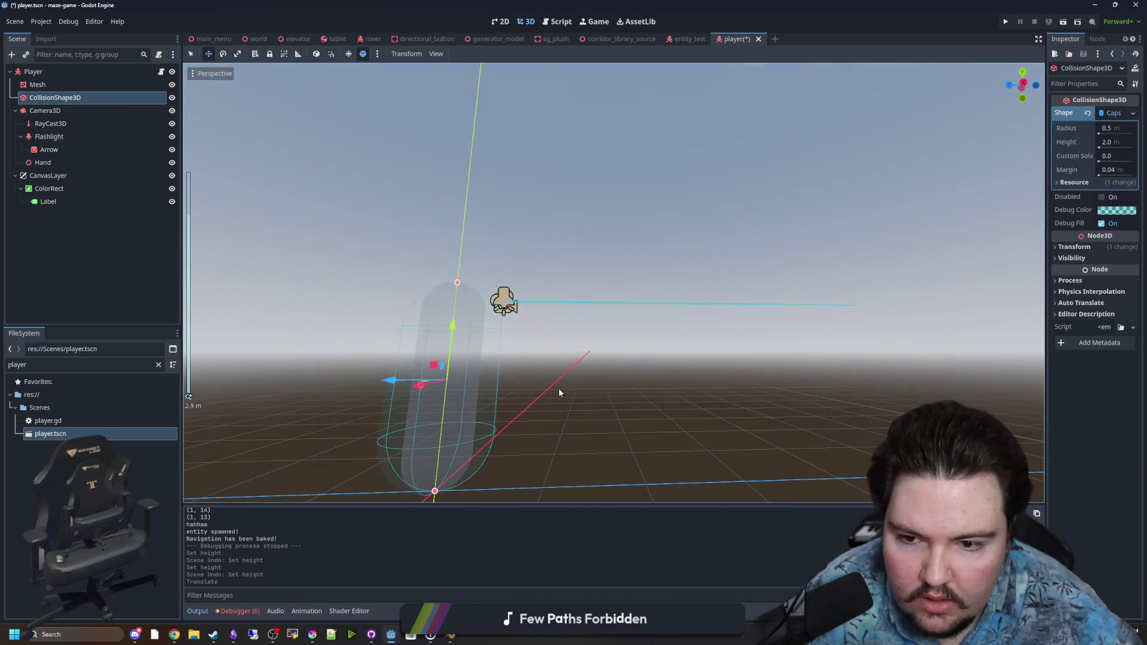
pyautogui.click(1075, 247)
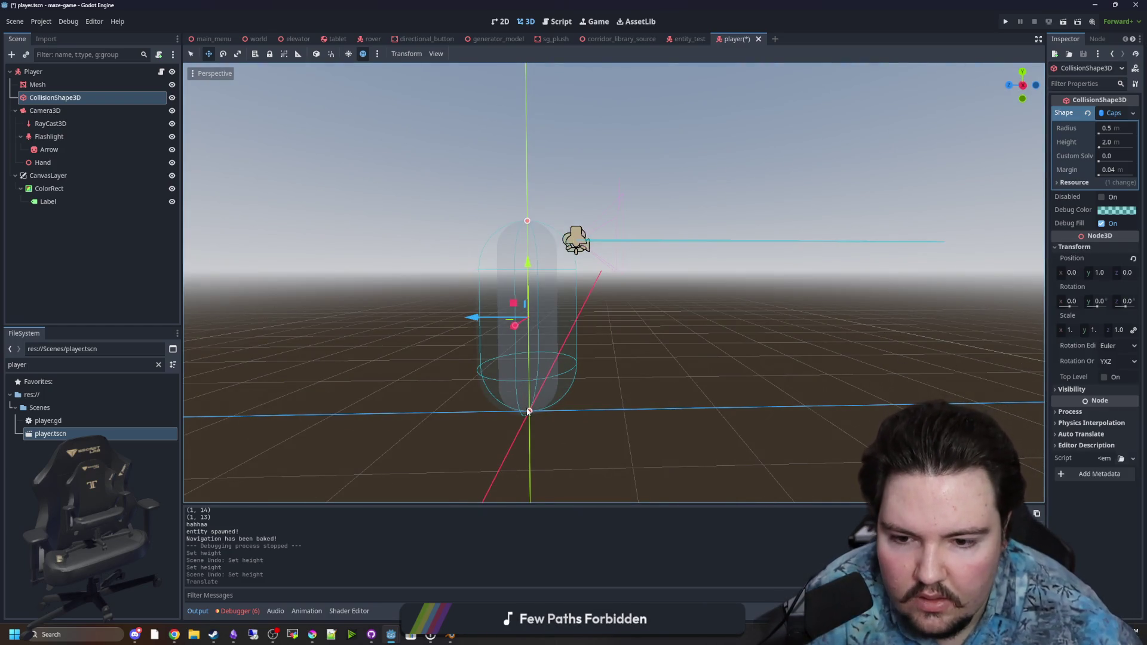
pyautogui.moveTo(529, 412); pyautogui.dragTo(535, 384)
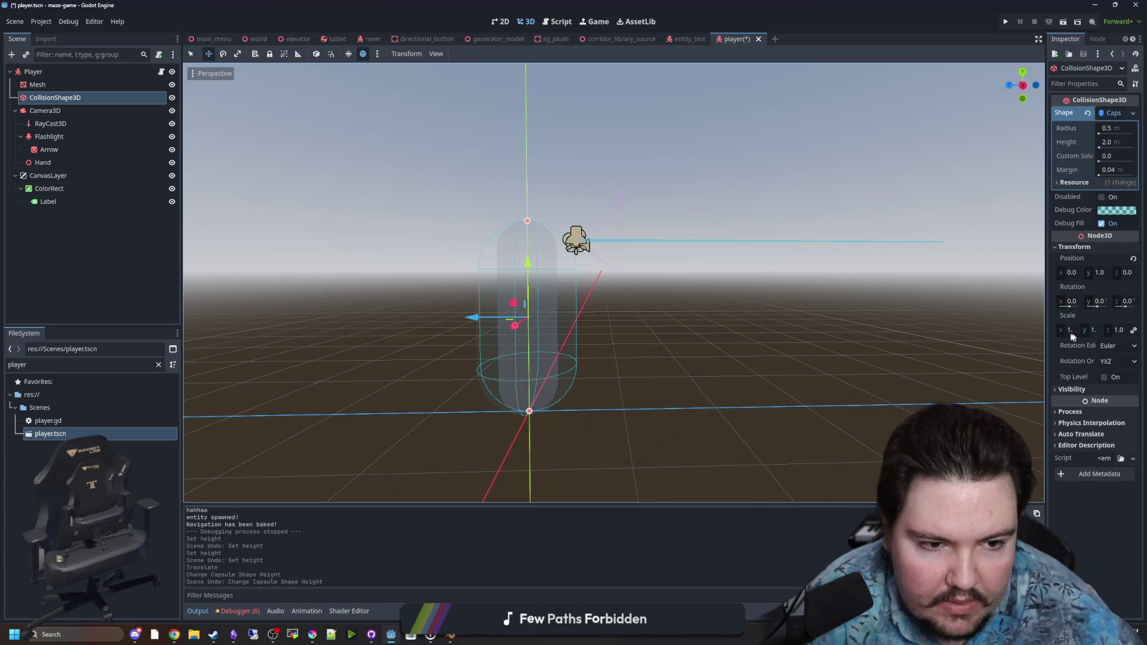
pyautogui.click(1044, 320)
pyautogui.click(77, 88)
pyautogui.click(73, 98)
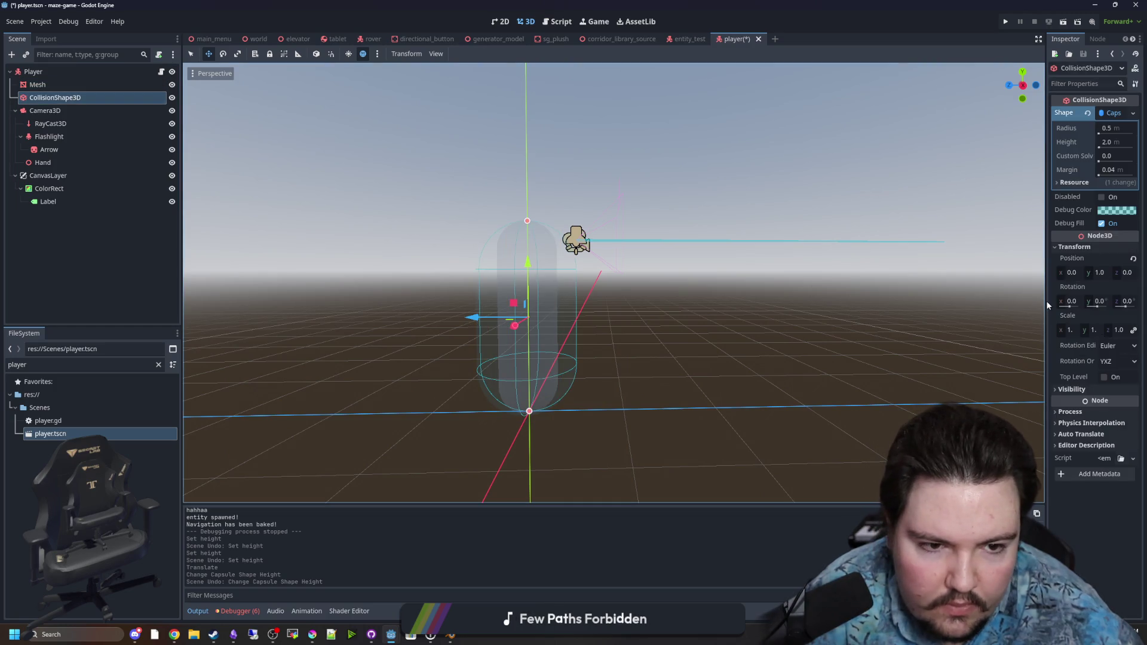
pyautogui.moveTo(1046, 306); pyautogui.dragTo(856, 314)
pyautogui.moveTo(986, 274); pyautogui.dragTo(986, 274)
pyautogui.hotkey('ctrl', 'z')
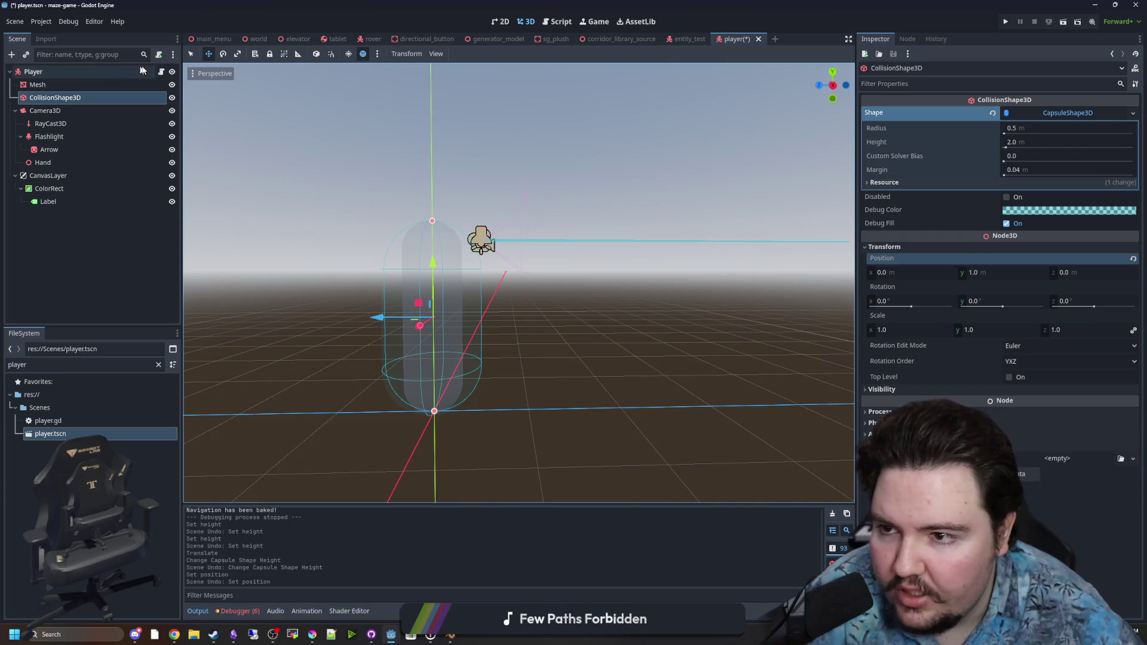
# Save the player scene again and return to the 3D view at the collision node
pyautogui.click(162, 73)
pyautogui.scroll(3, 469, 273)
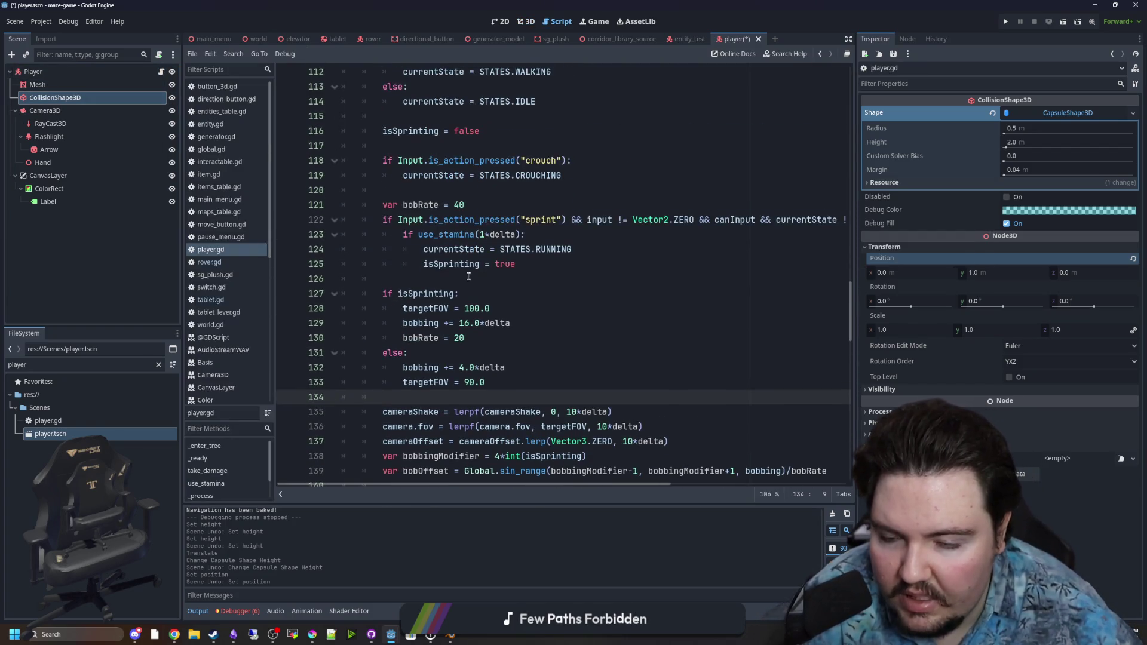
pyautogui.hotkey('ctrl', 's')
pyautogui.scroll(3, 469, 273)
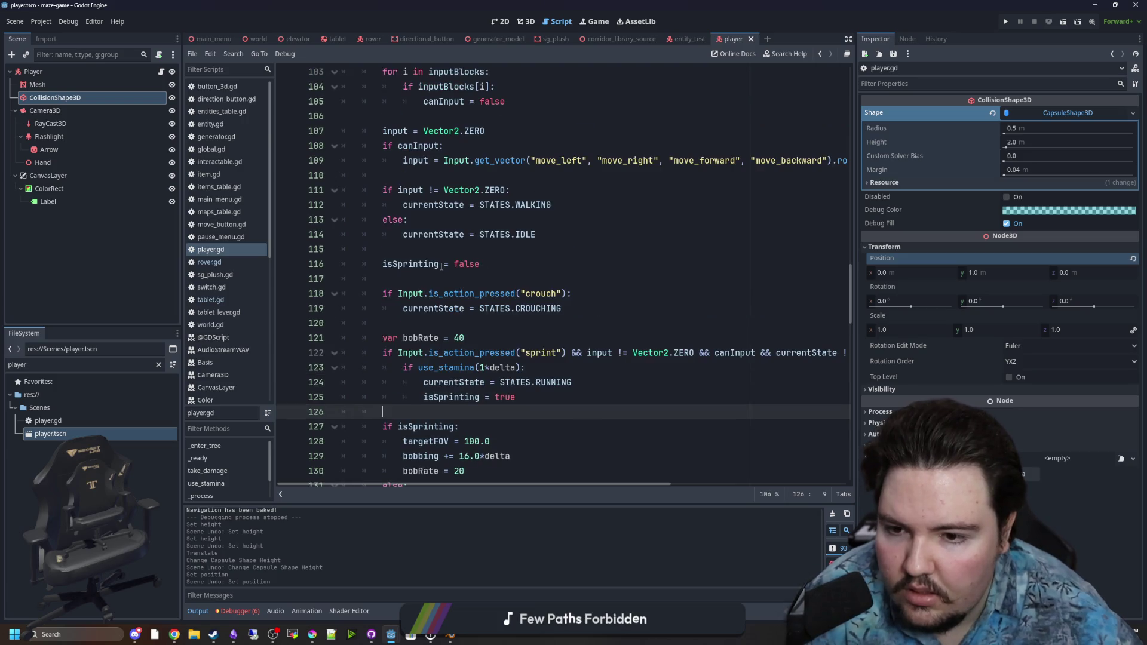
pyautogui.click(525, 22)
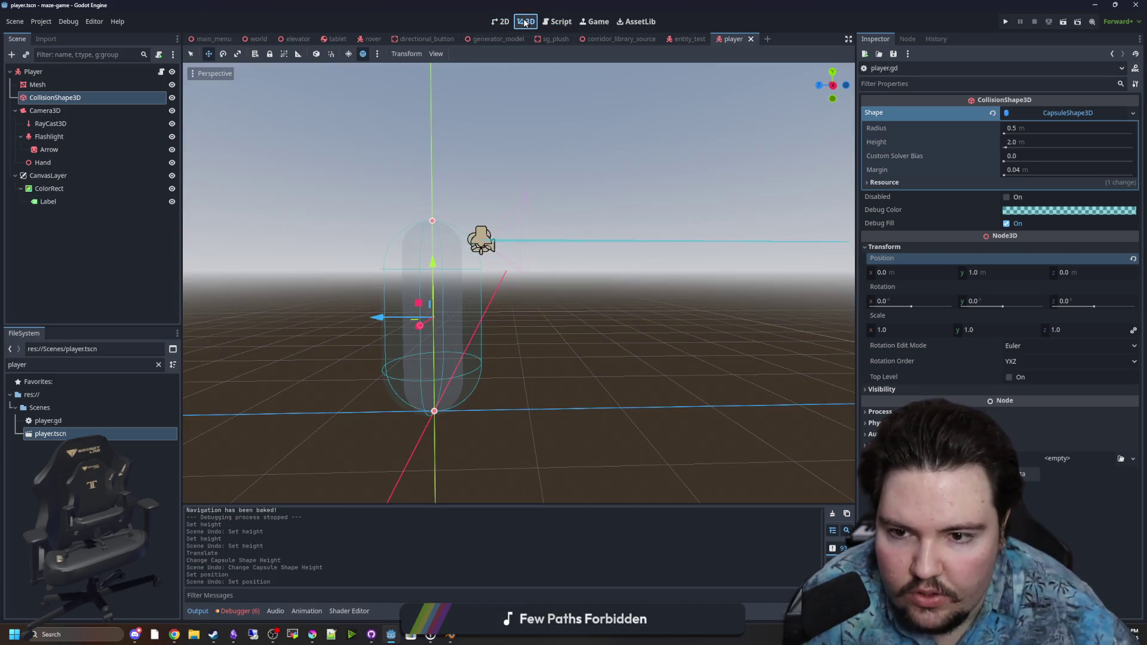
pyautogui.rightClick(46, 98)
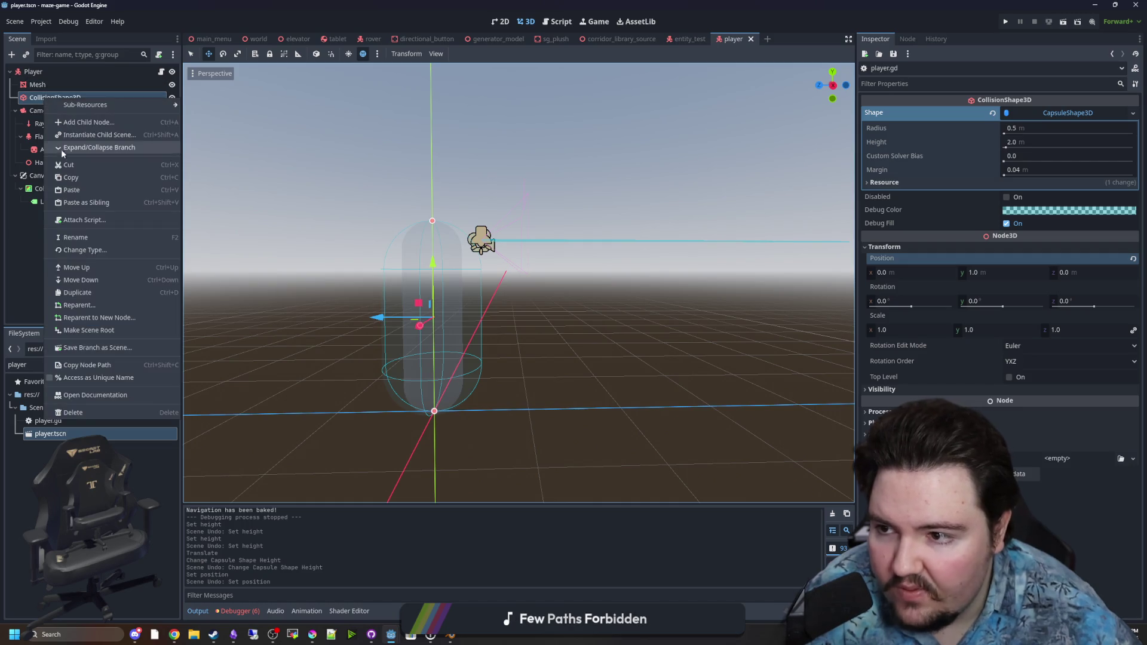
# Rename CollisionShape3D to CollisionStand
pyautogui.click(70, 177)
pyautogui.click(96, 85)
pyautogui.click(84, 98)
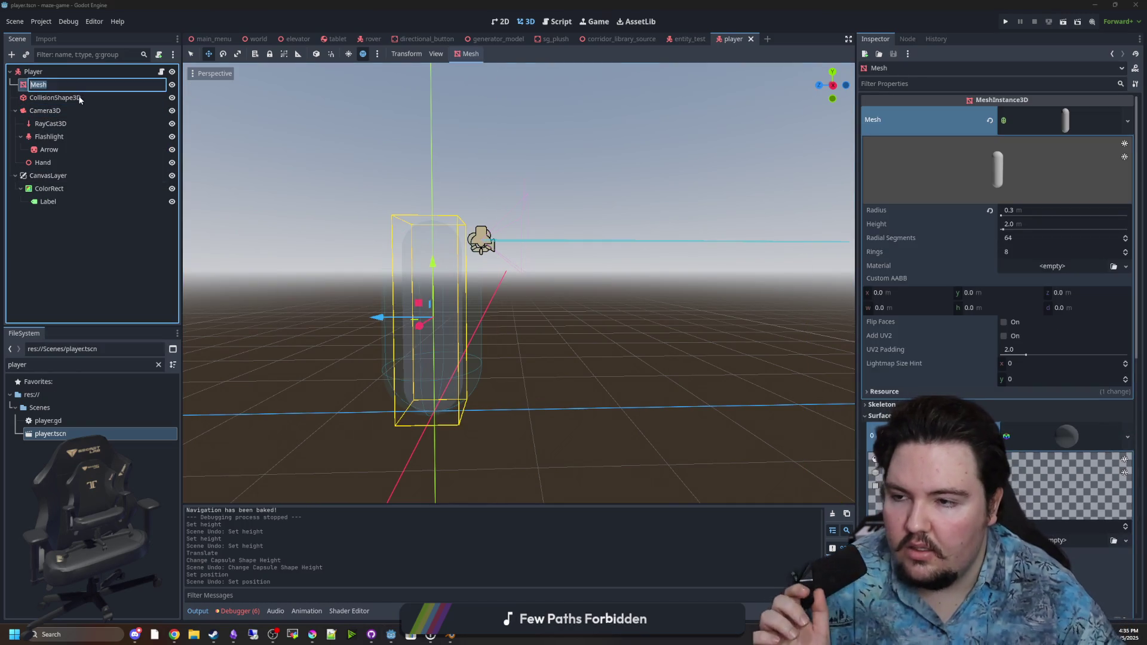
pyautogui.click(81, 98)
pyautogui.click(93, 103)
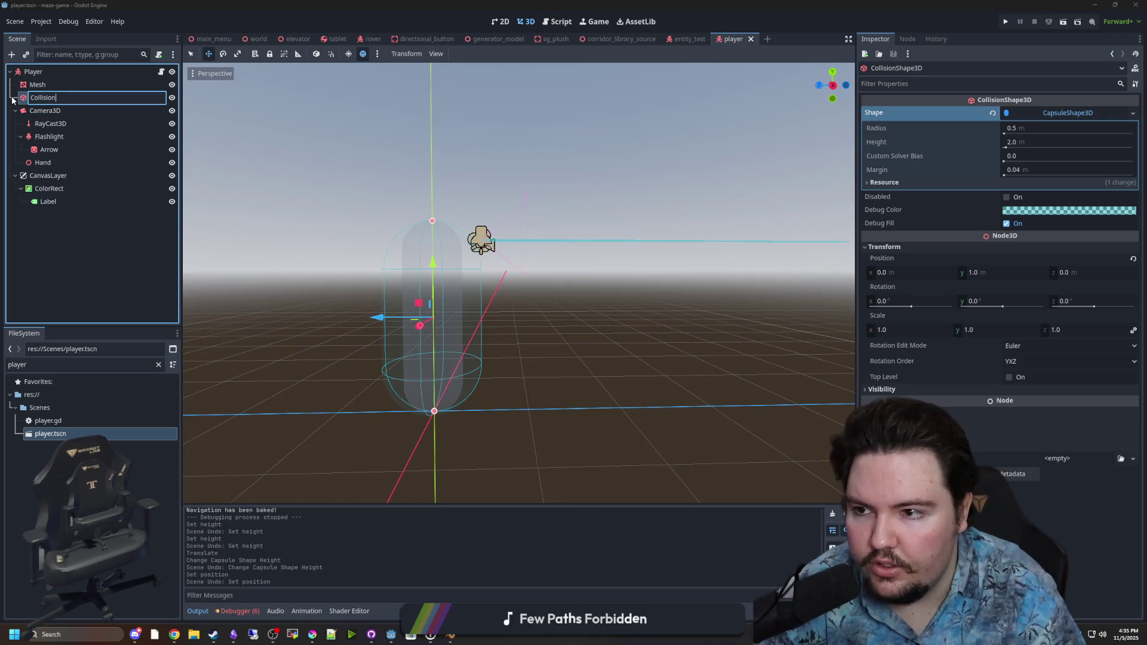
pyautogui.press('Return')
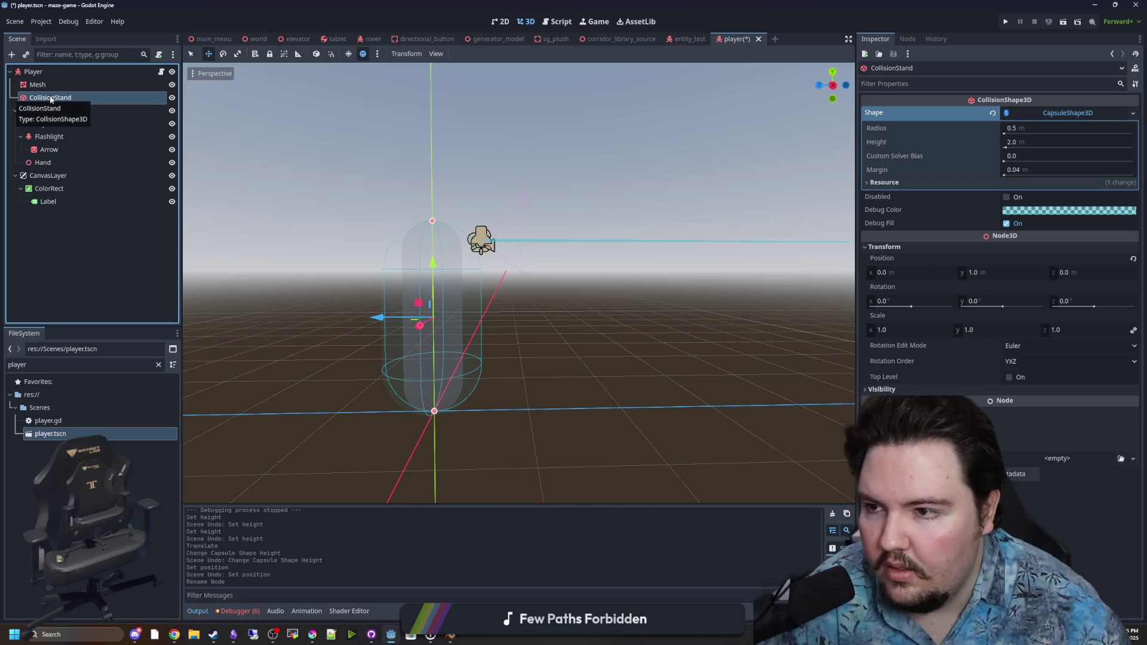
# Duplicate CollisionStand and name the copy CollisionCrouch
pyautogui.rightClick(50, 97)
pyautogui.click(84, 290)
pyautogui.doubleClick(95, 111)
pyautogui.click(95, 111)
pyautogui.write('CollisionCrouch')
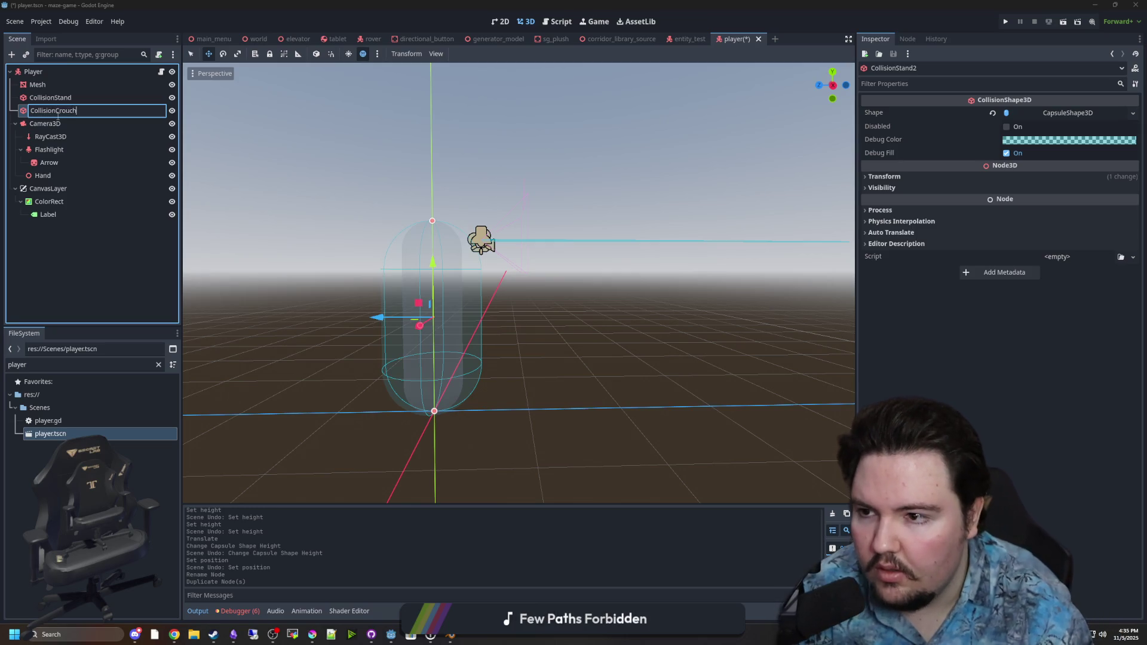
pyautogui.press('Return')
pyautogui.click(71, 127)
pyautogui.click(85, 113)
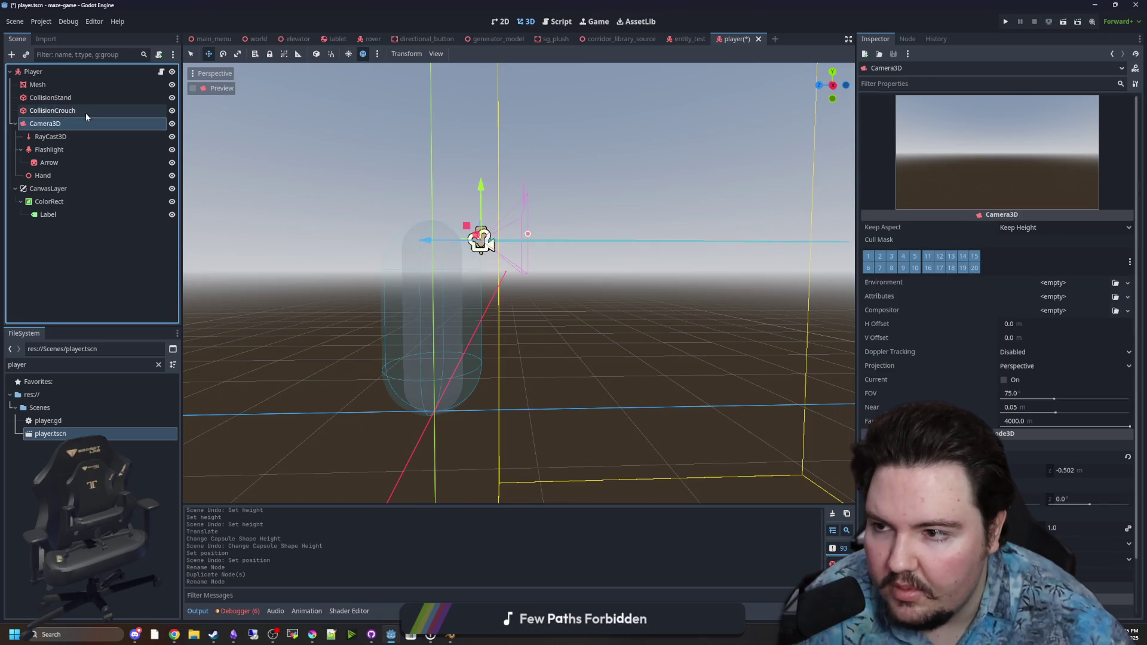
# Make CollisionCrouch's capsule unique with height 1.0 and position y 0.5
pyautogui.rightClick(1088, 115)
pyautogui.click(1087, 303)
pyautogui.click(1073, 114)
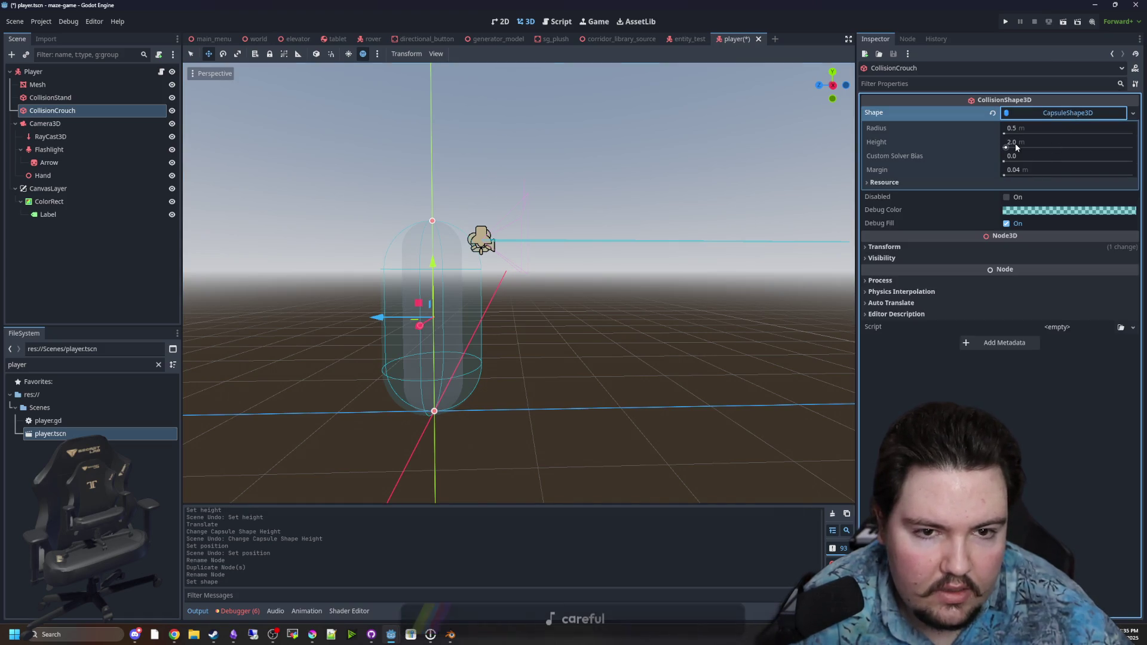
pyautogui.click(1016, 143)
pyautogui.write('1')
pyautogui.press('Return')
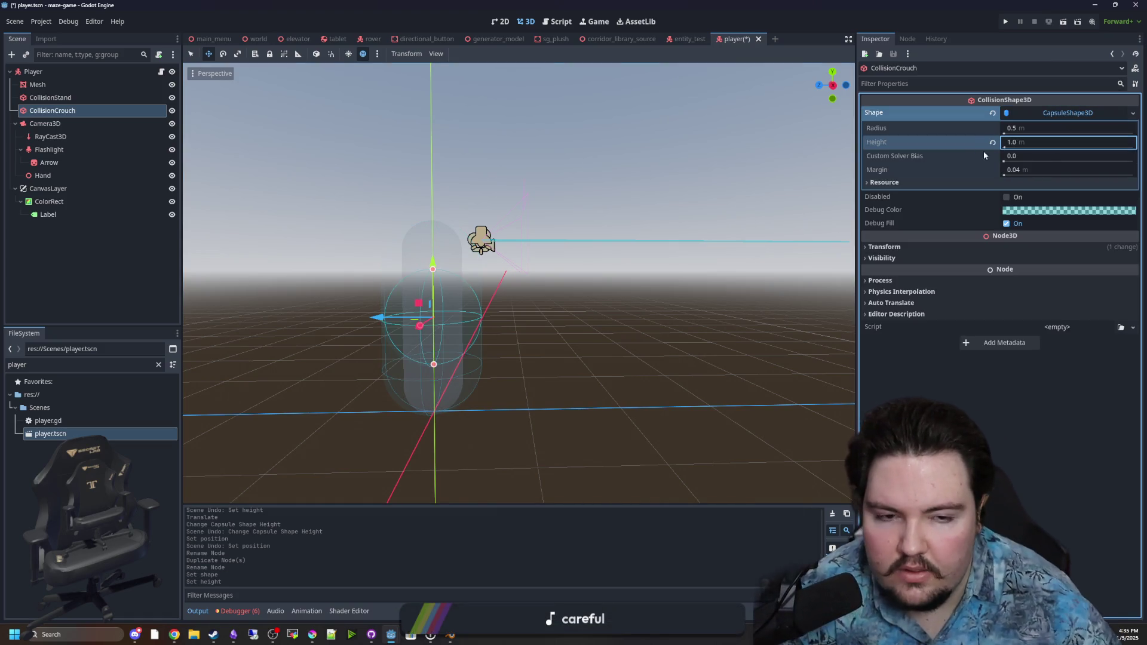
pyautogui.click(885, 246)
pyautogui.click(1004, 274)
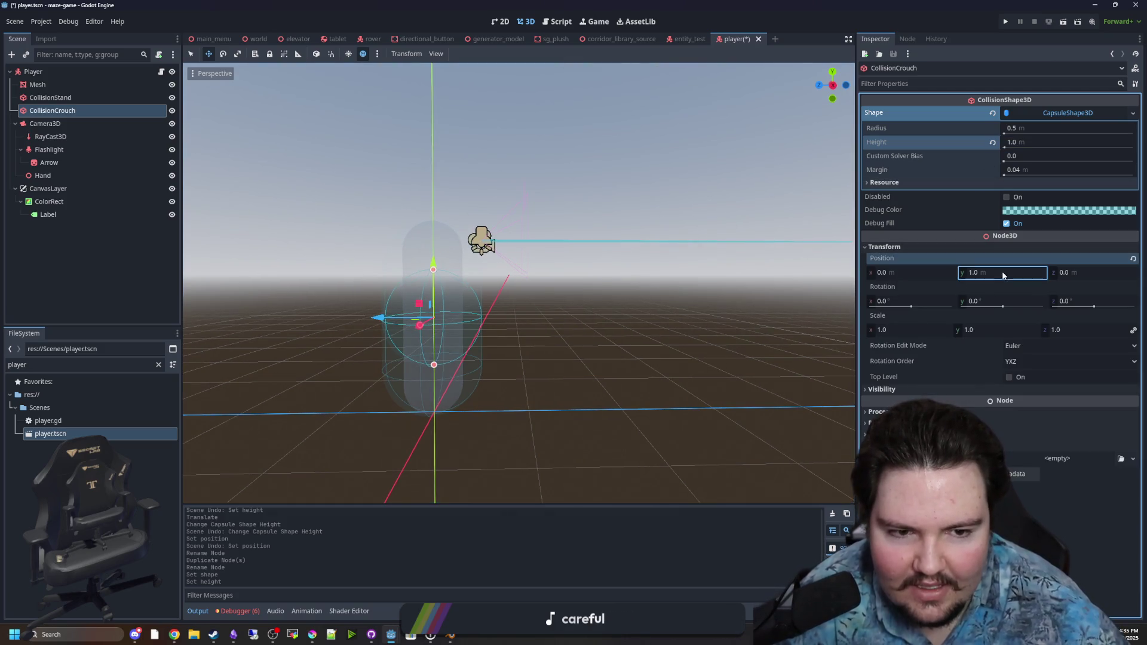
pyautogui.write('0.5')
pyautogui.press('Return')
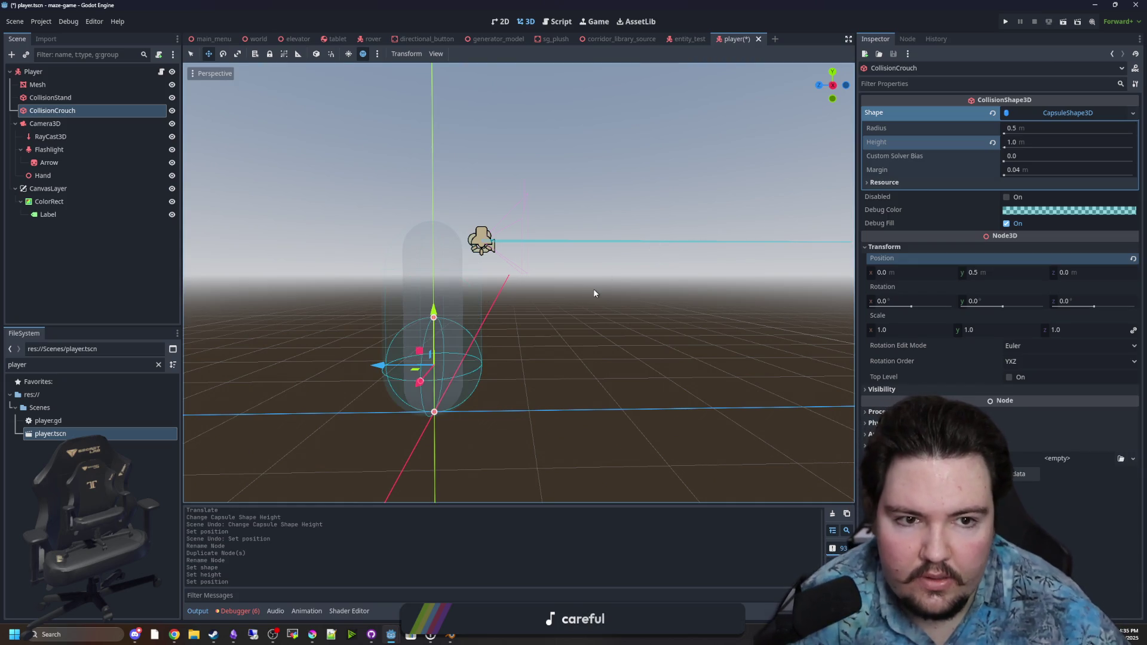
# Tick Disabled on CollisionCrouch so it starts switched off
pyautogui.click(594, 290)
pyautogui.click(67, 111)
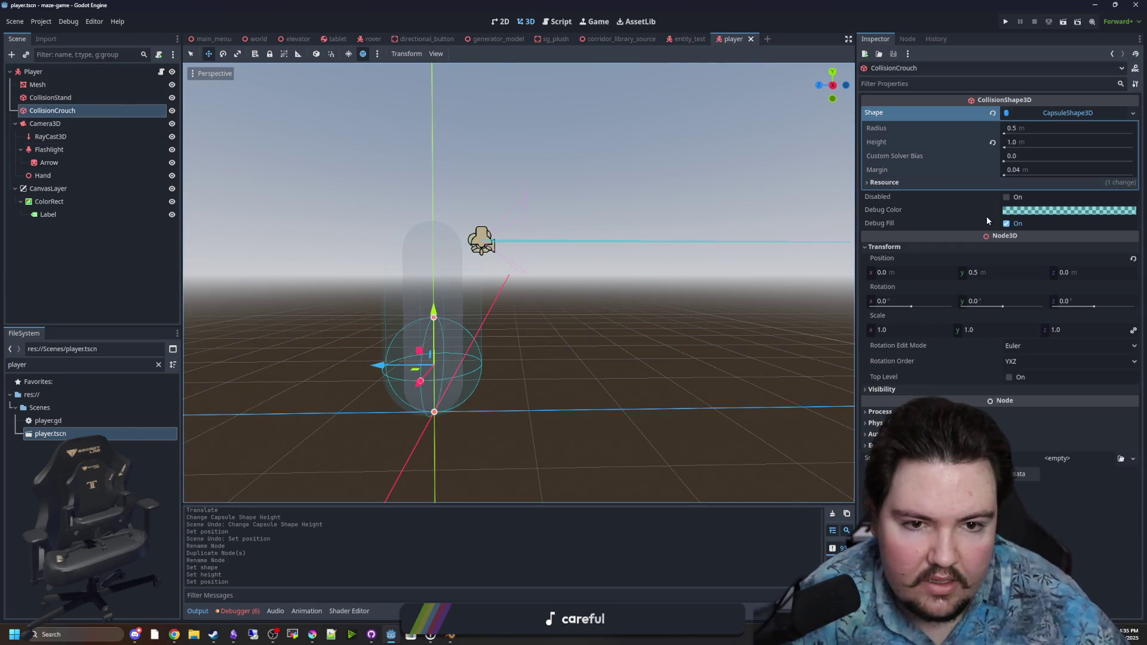
pyautogui.click(1006, 198)
pyautogui.click(161, 71)
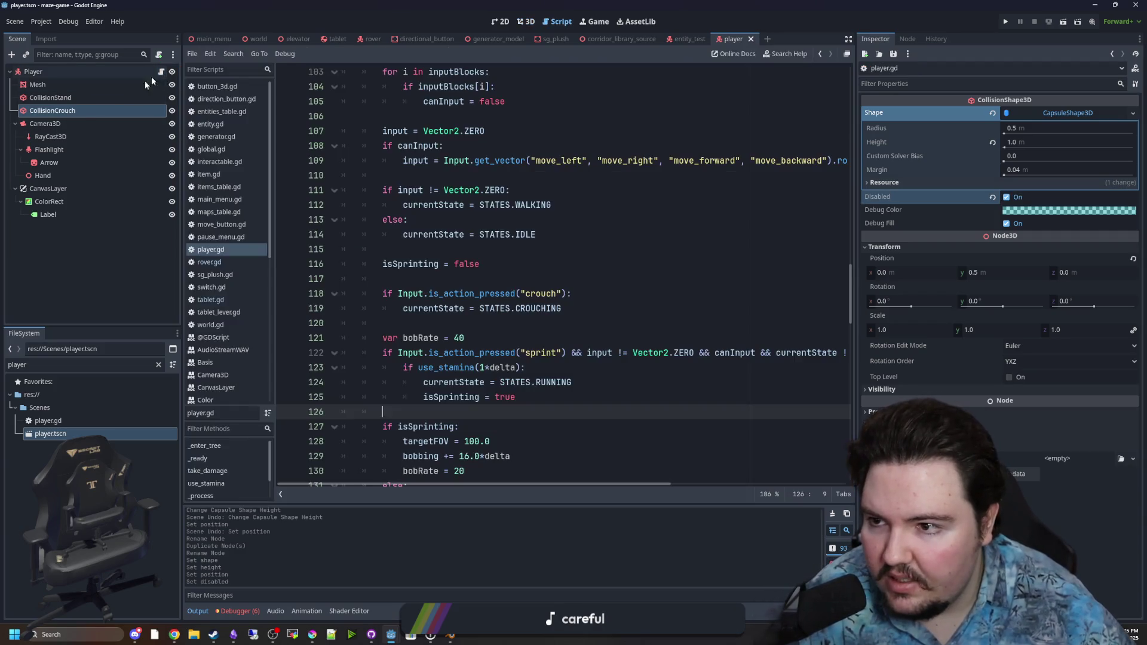
# In the crouch branch, set CollisionCrouch.disabled = false and CollisionStand.disabled = true
pyautogui.moveTo(83, 119); pyautogui.dragTo(563, 310)
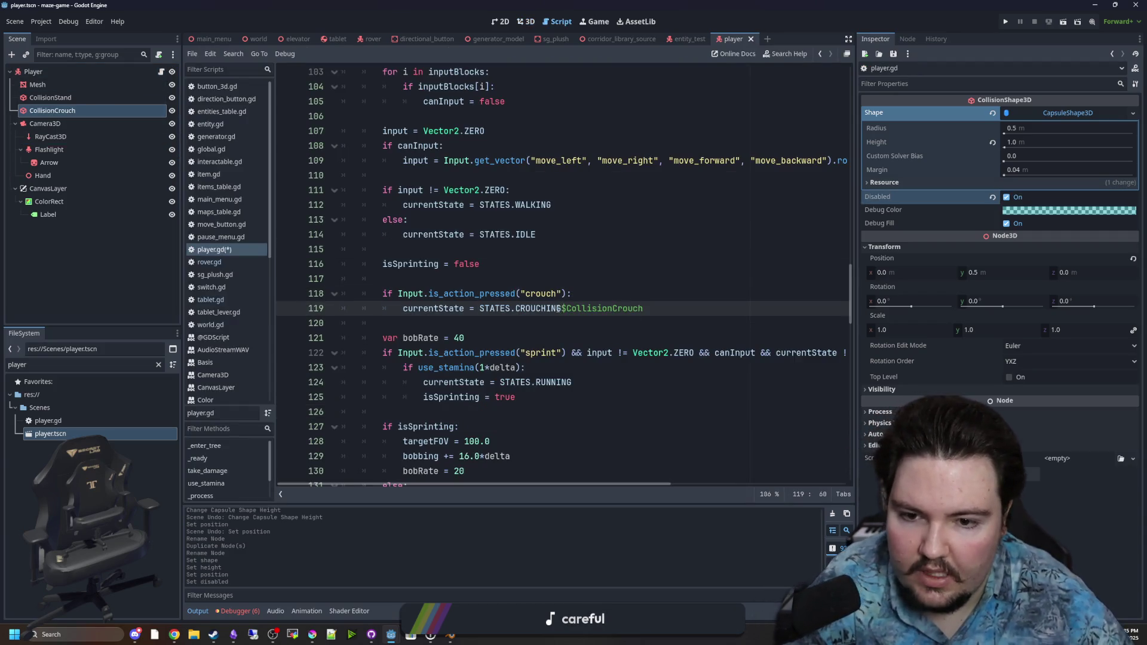
pyautogui.press('Return')
pyautogui.moveTo(50, 97)
pyautogui.mouseDown()
pyautogui.moveTo(408, 242)
pyautogui.moveTo(488, 327)
pyautogui.mouseUp()
pyautogui.click(485, 323)
pyautogui.press('Return')
pyautogui.click(507, 323)
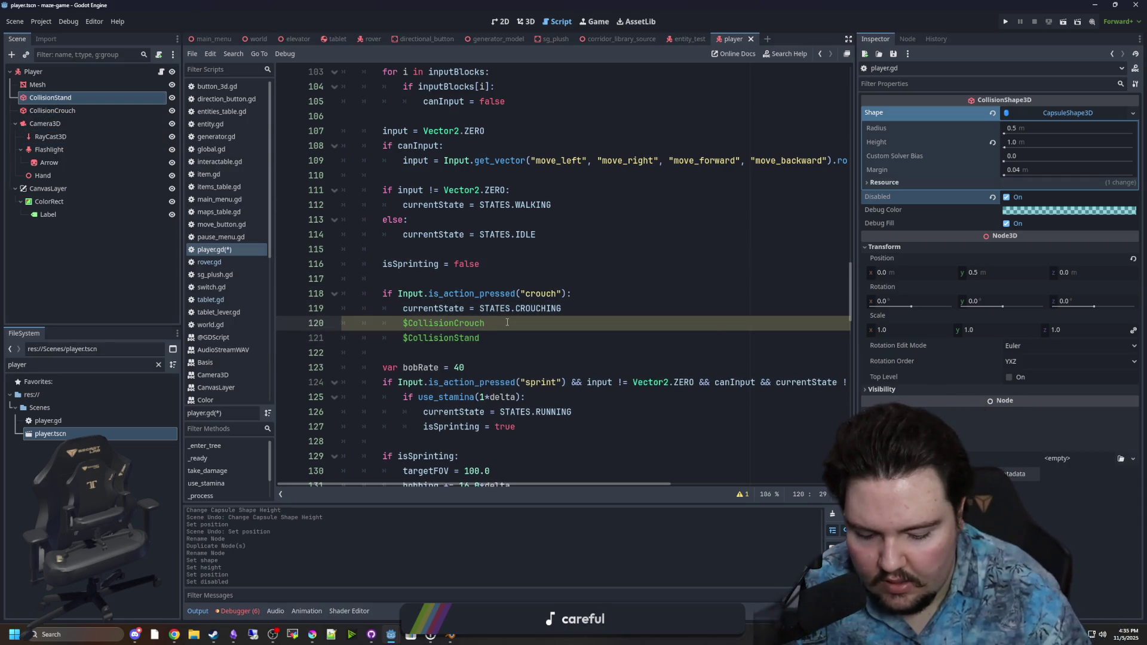
pyautogui.write('.disabled = false')
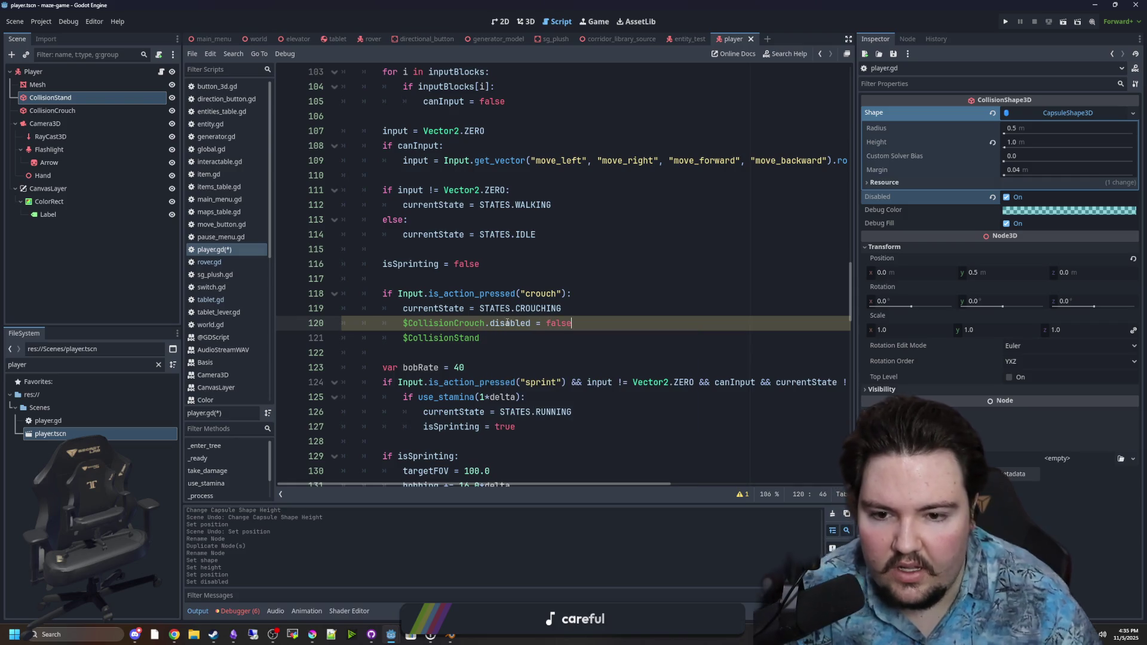
pyautogui.click(513, 334)
pyautogui.write('abled = true')
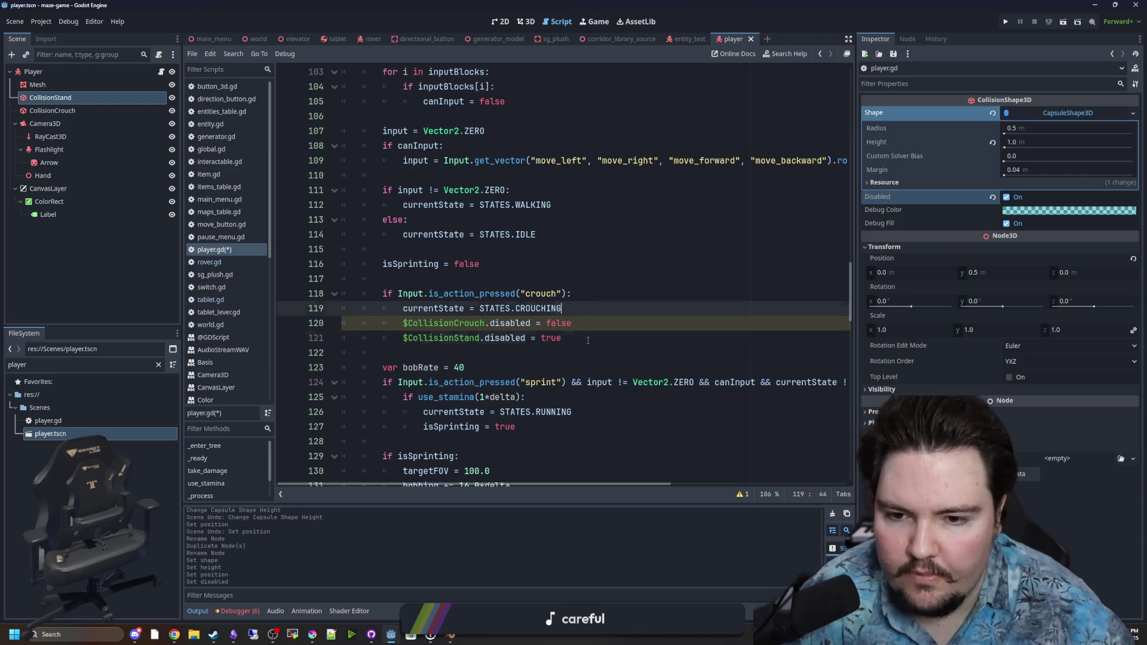
# Add an else block setting CollisionCrouch.disabled = true and CollisionStand.disabled = false
pyautogui.press('Return')
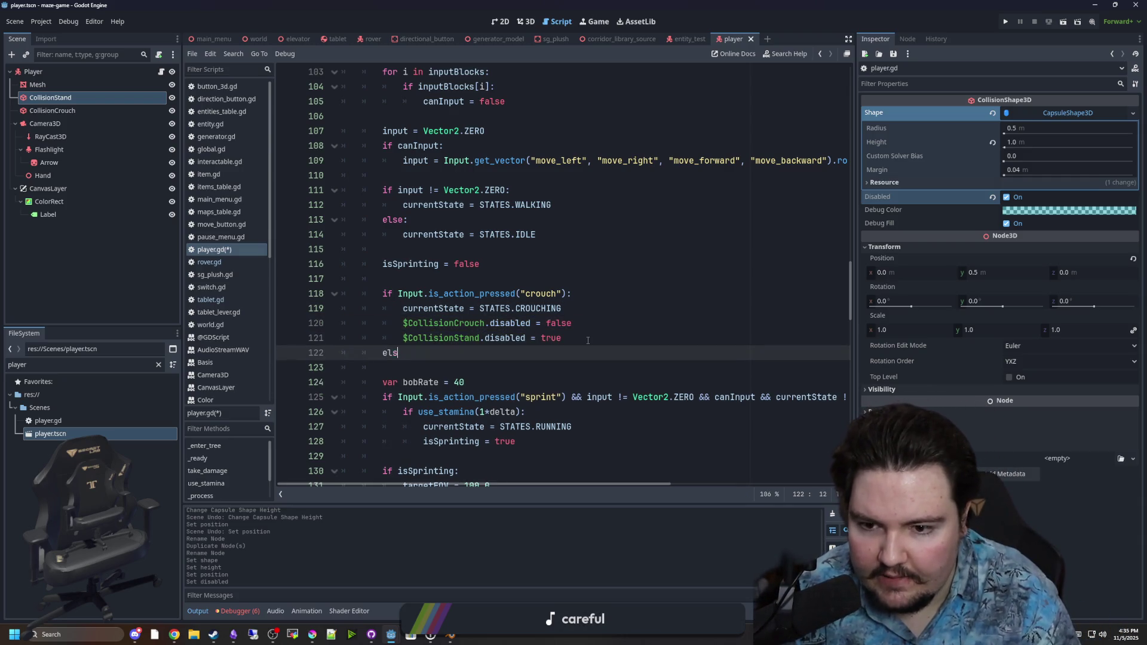
pyautogui.write('e:')
pyautogui.press('Return')
pyautogui.click(431, 361)
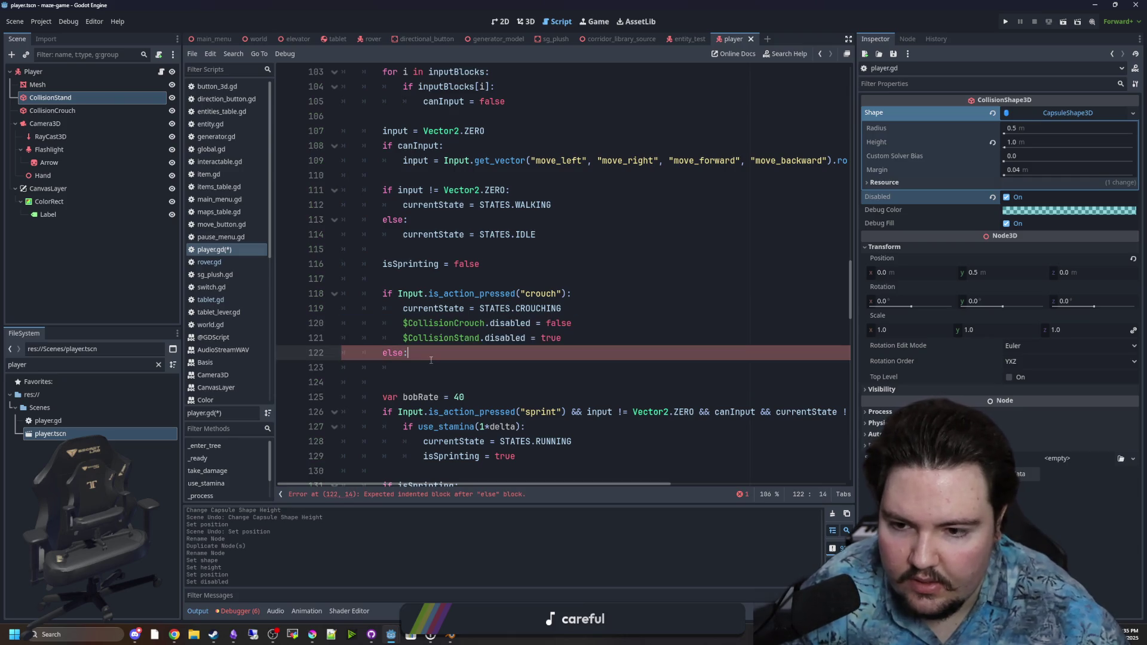
pyautogui.hotkey('ctrl', 'v')
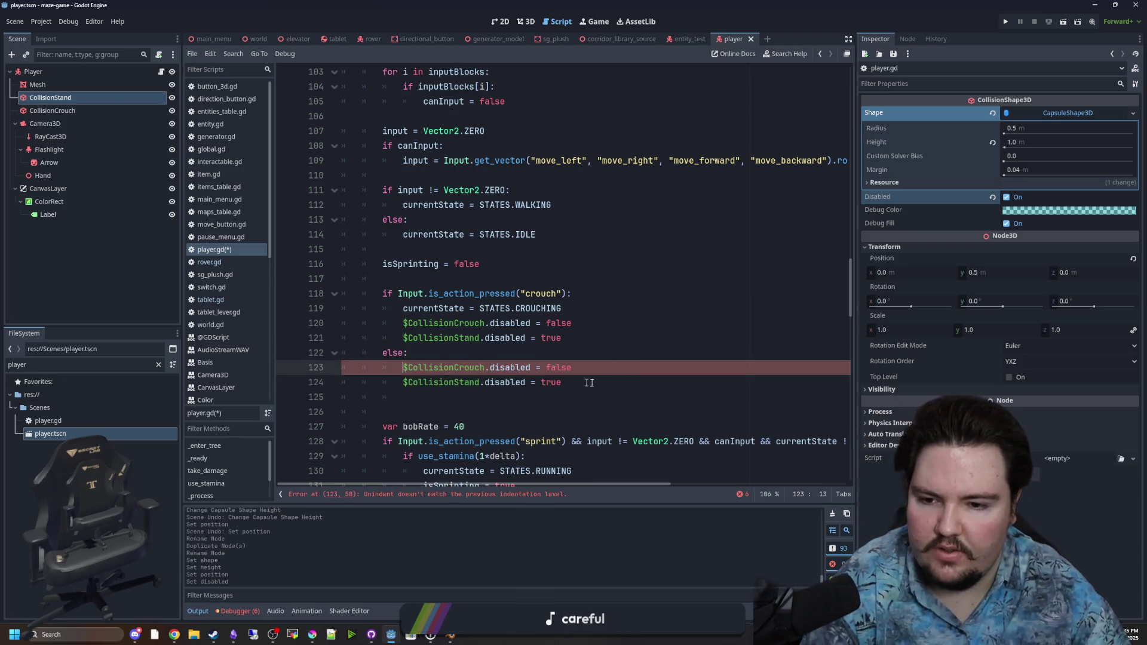
pyautogui.doubleClick(558, 368)
pyautogui.write('tru')
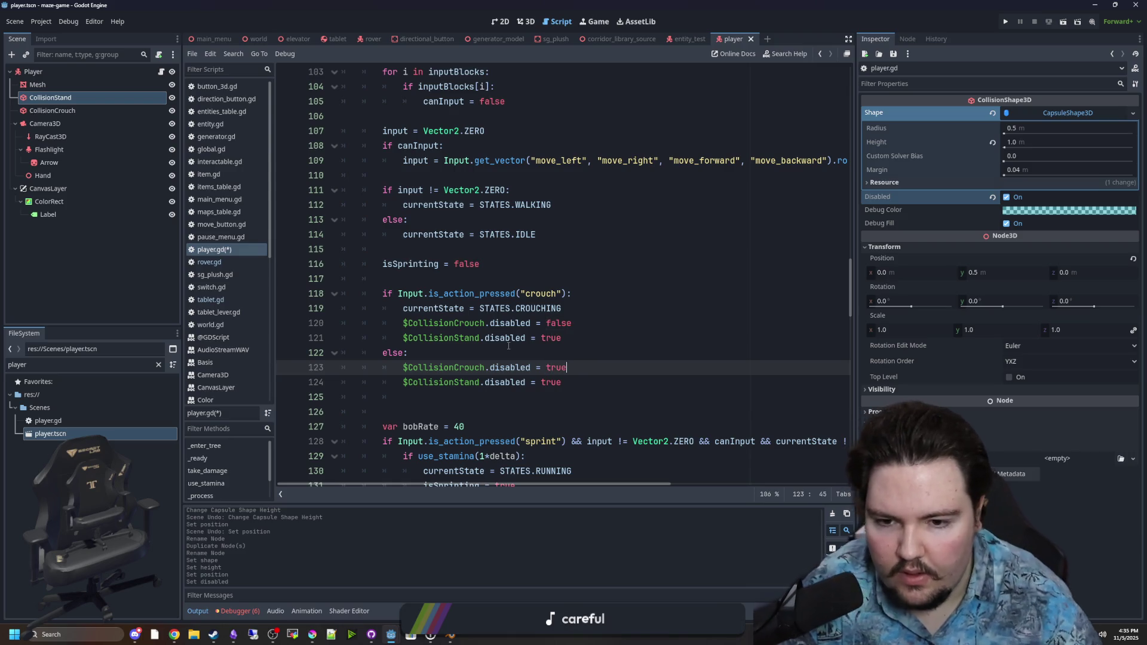
pyautogui.click(551, 383)
# Save player.gd and run the project
pyautogui.press('Up')
pyautogui.press('Up')
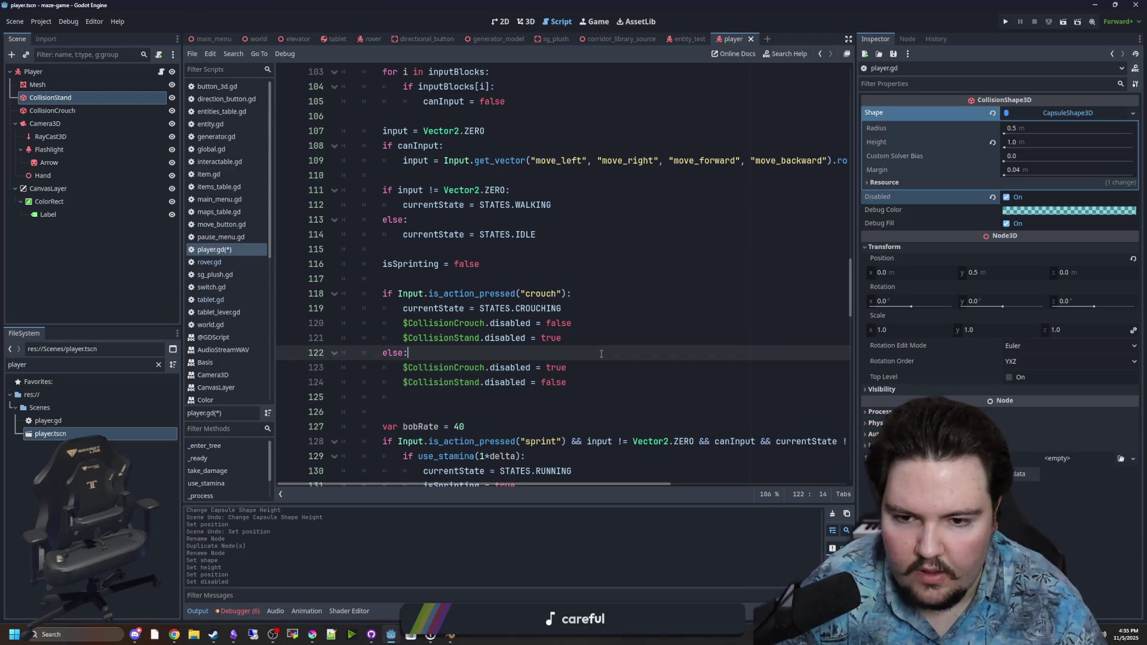
pyautogui.hotkey('ctrl', 's')
pyautogui.click(1008, 19)
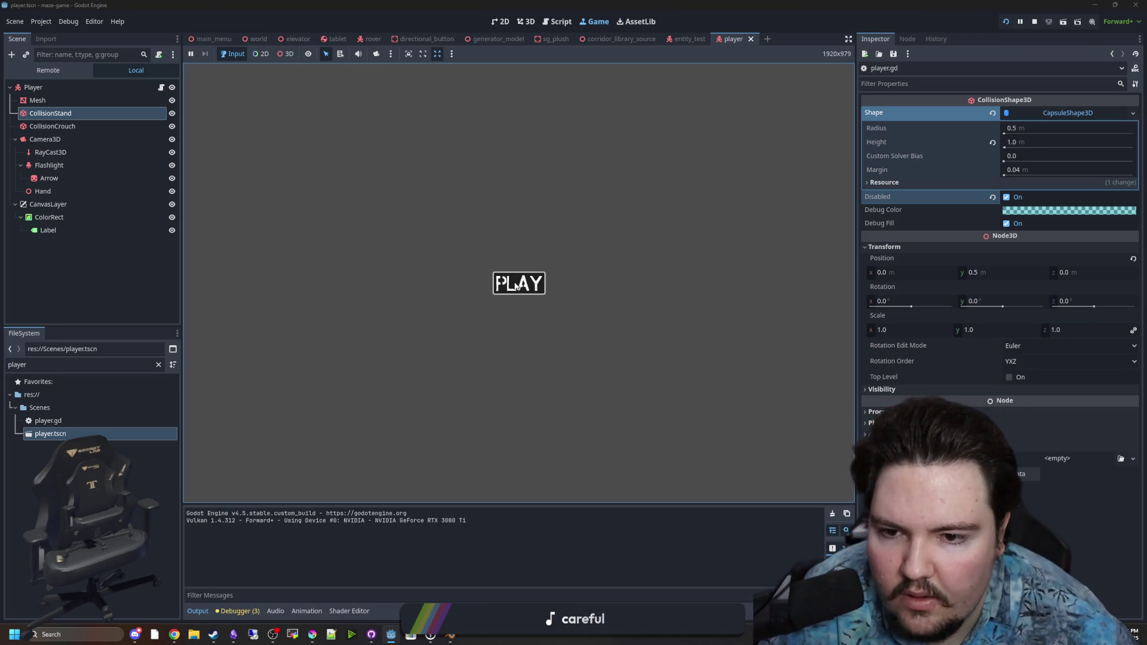
# Start the maze game, walk forward and crouch under the low bench, then pause and leave for the editor
pyautogui.click(518, 285)
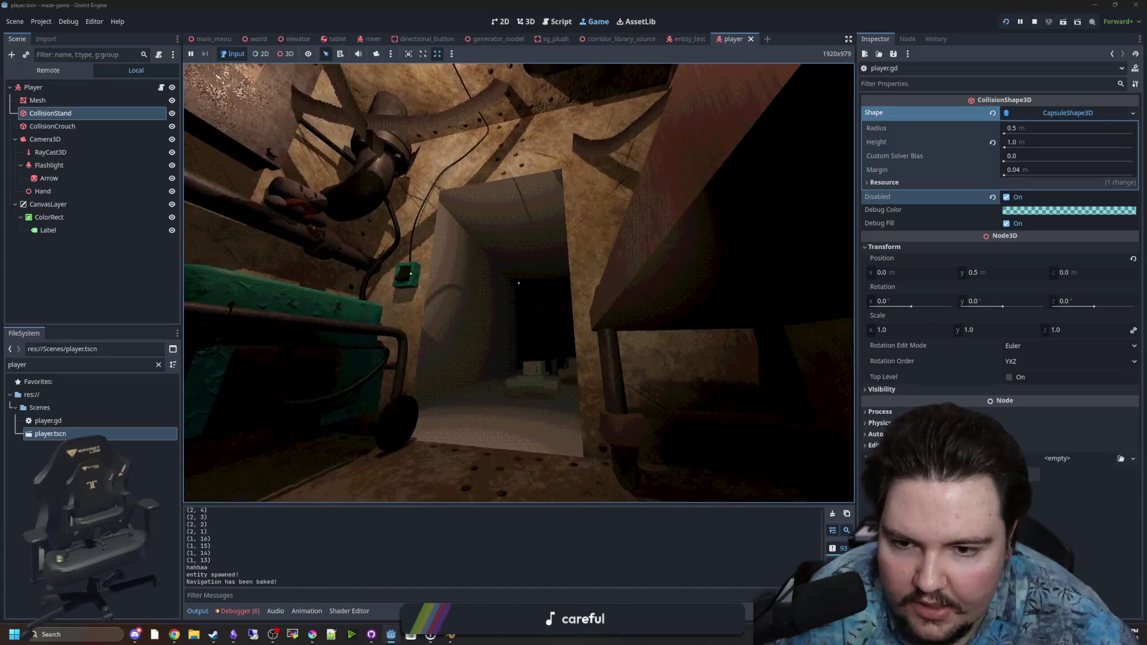
pyautogui.press('w')
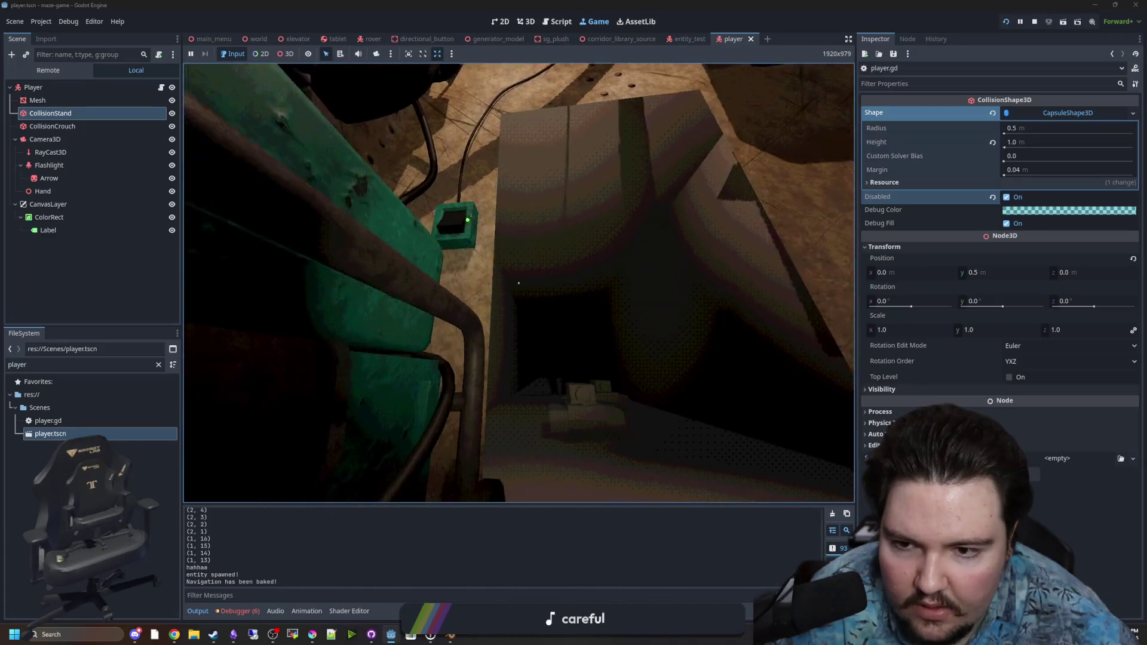
pyautogui.press('w')
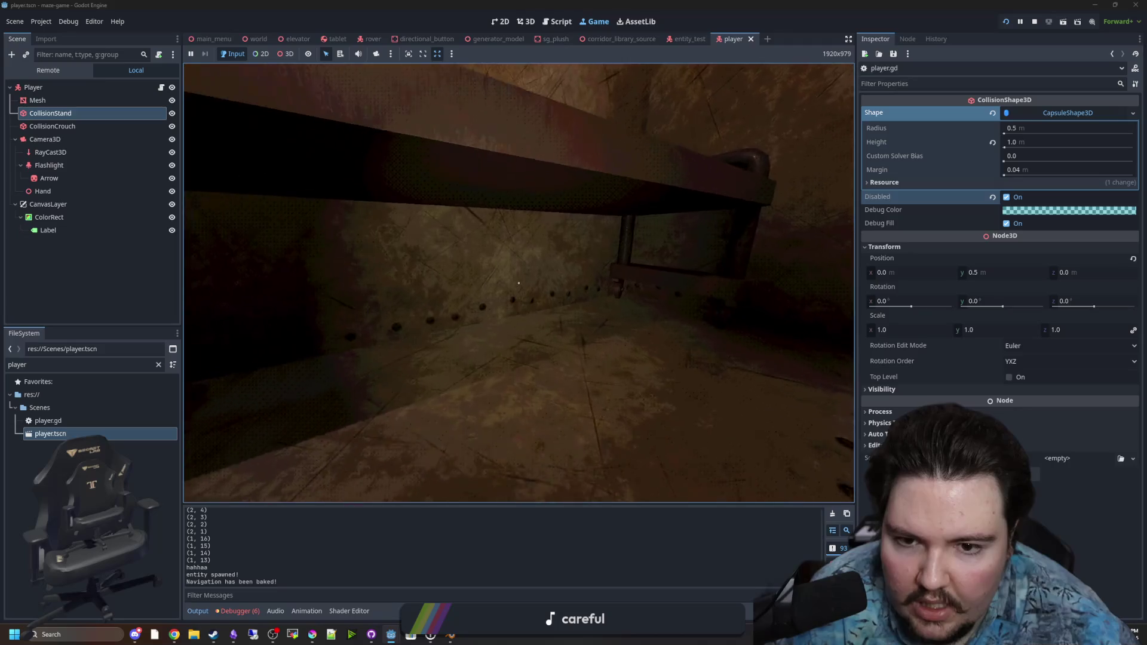
pyautogui.press('w')
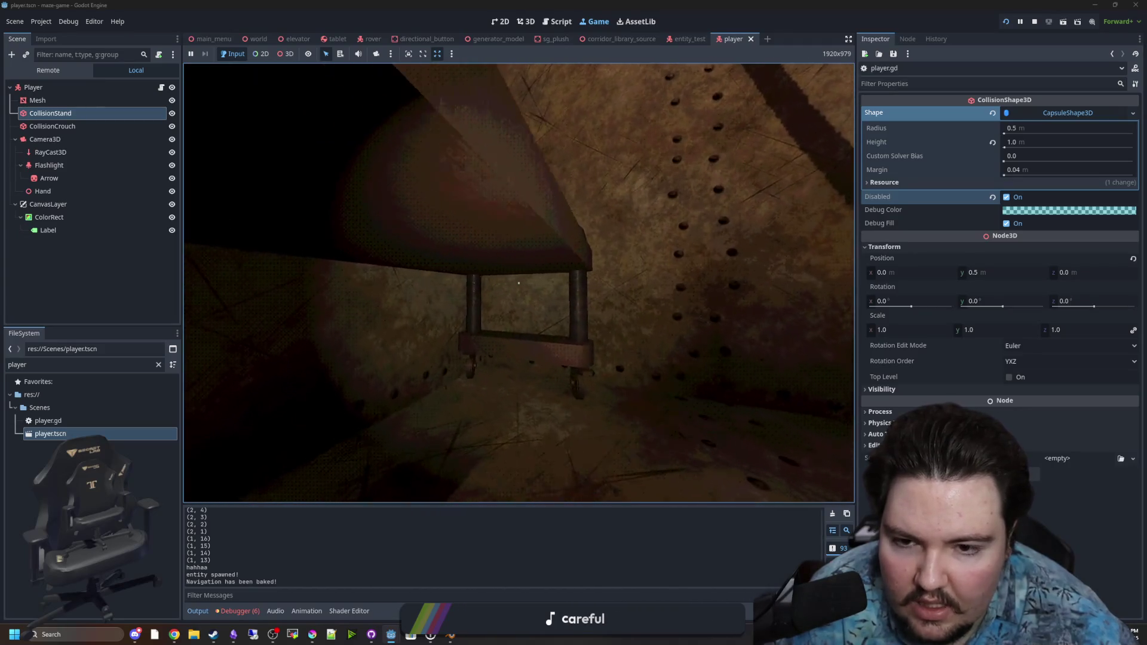
pyautogui.press('w')
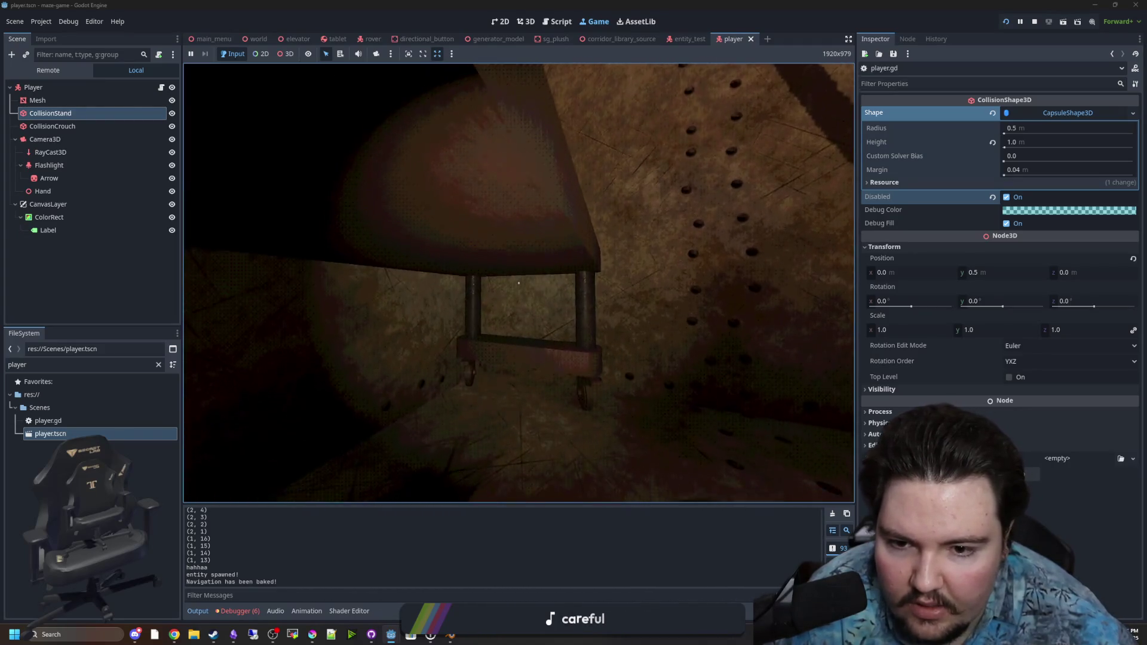
pyautogui.press('Escape')
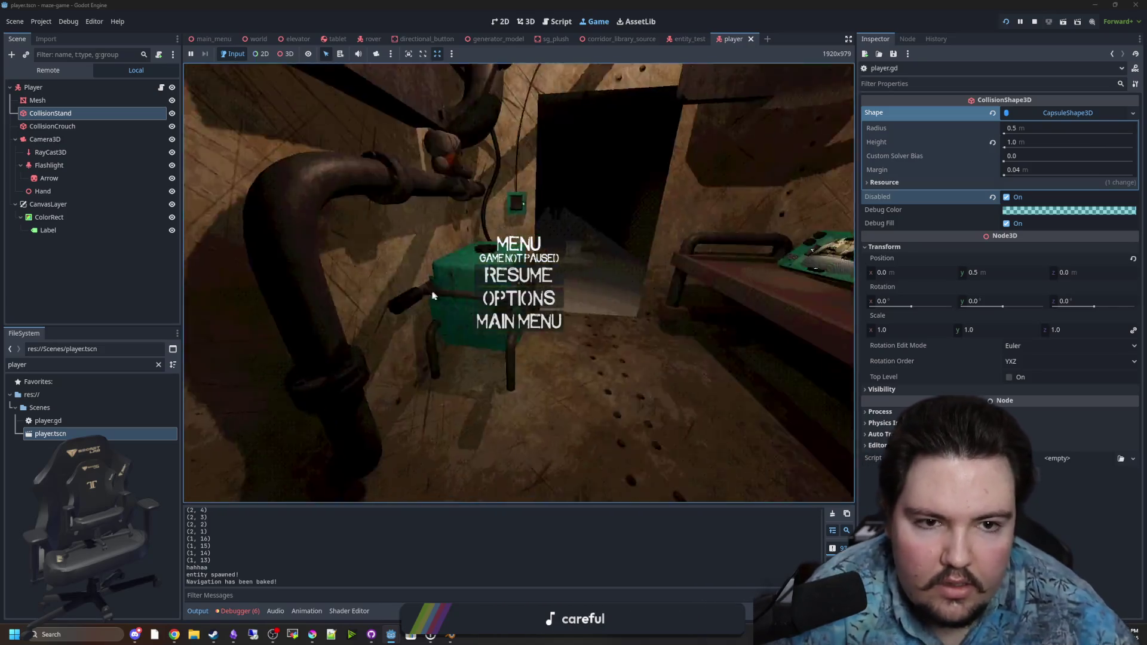
pyautogui.click(99, 115)
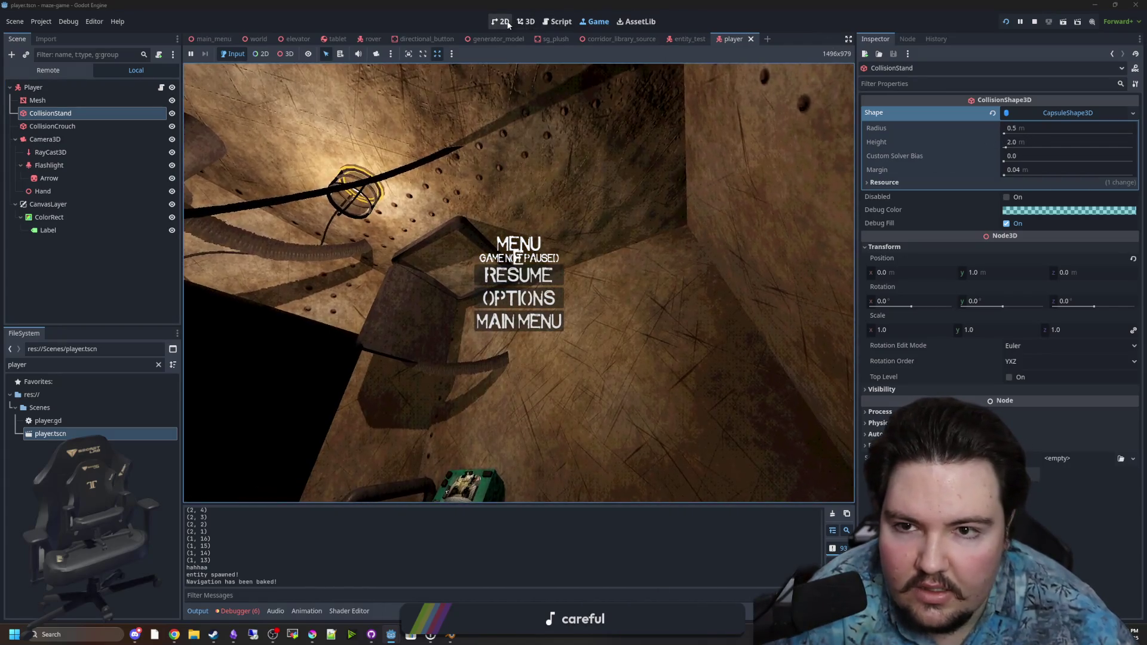
pyautogui.click(502, 21)
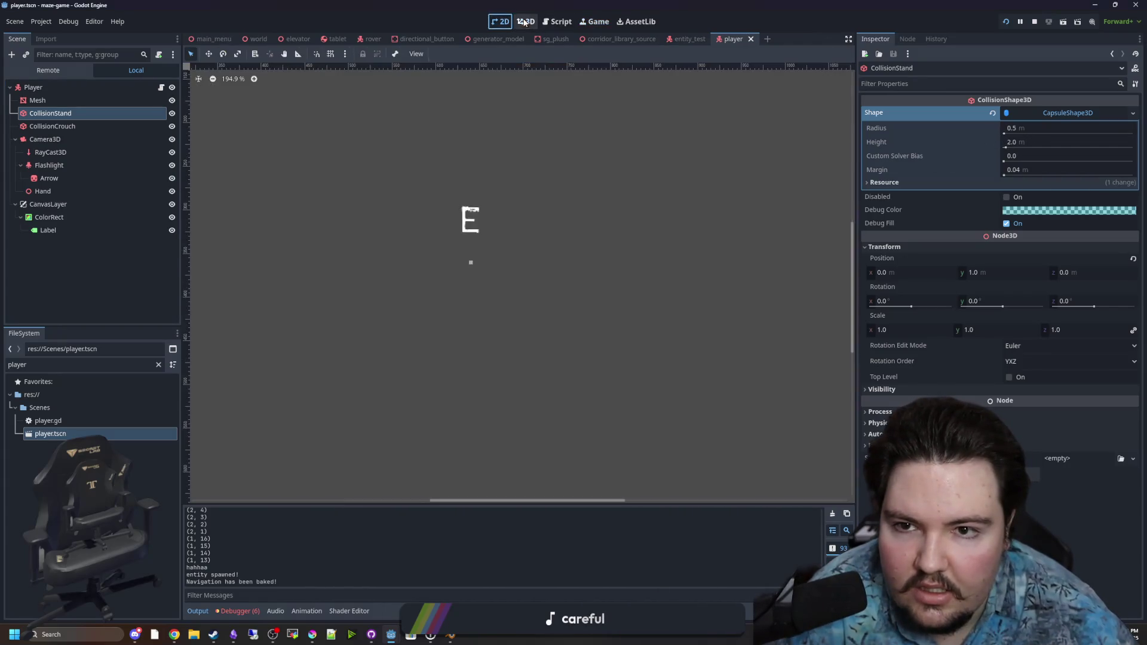
# Give the CollisionCrouch capsule height 0.8 and position y 0.4, then save the player scene
pyautogui.click(525, 22)
pyautogui.click(54, 126)
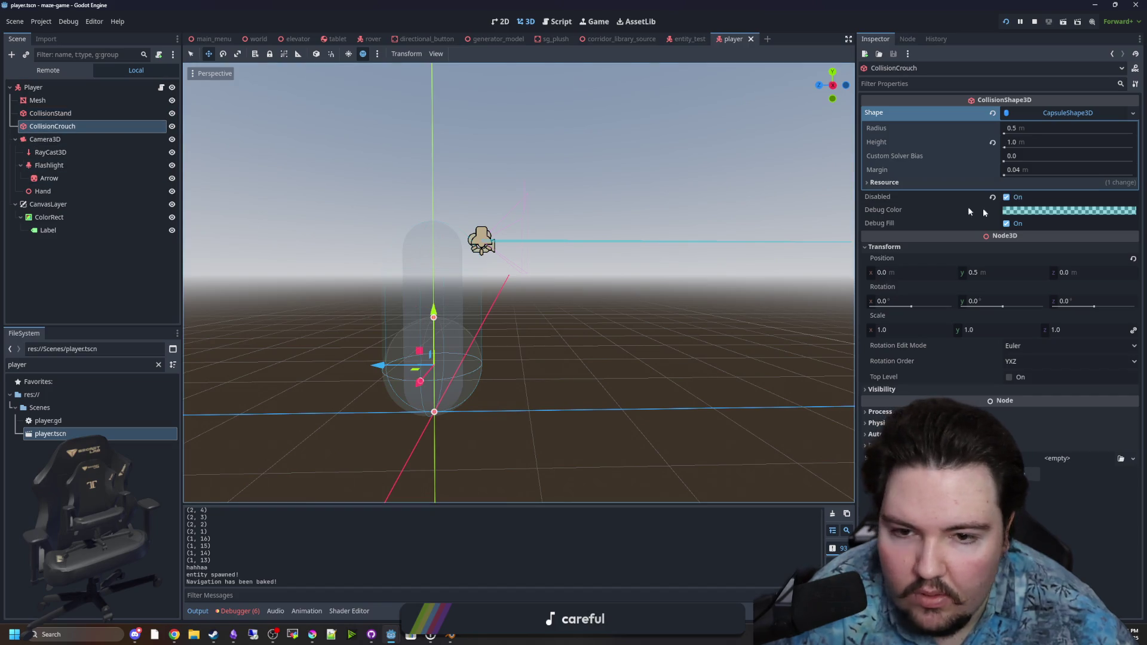
pyautogui.click(1027, 139)
pyautogui.write('0.8')
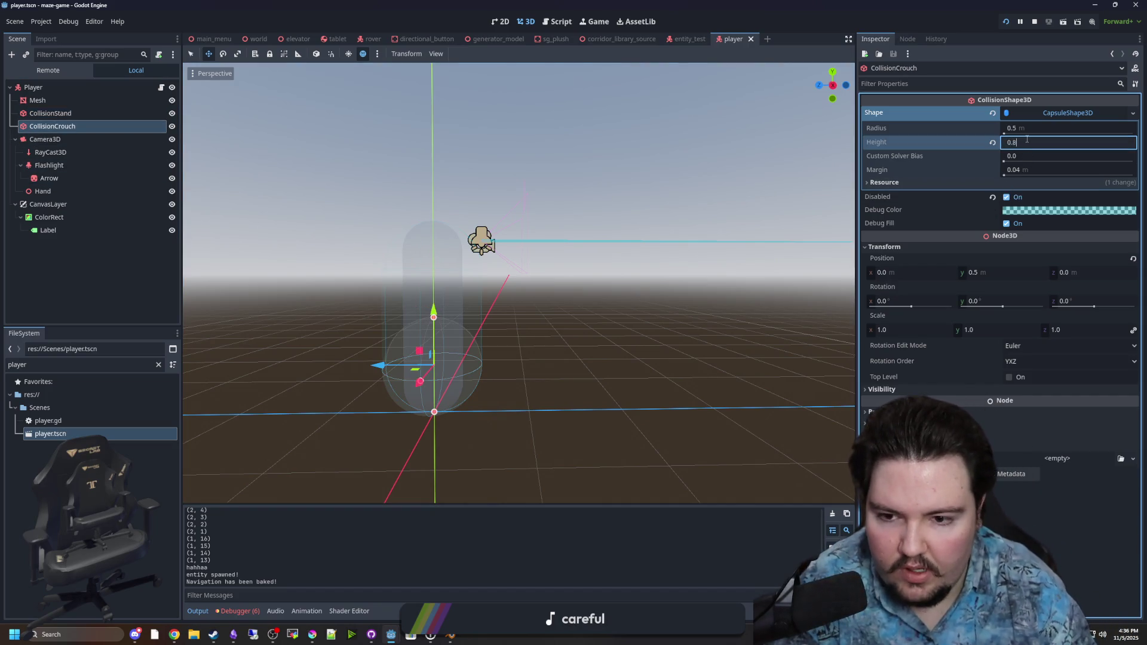
pyautogui.press('Return')
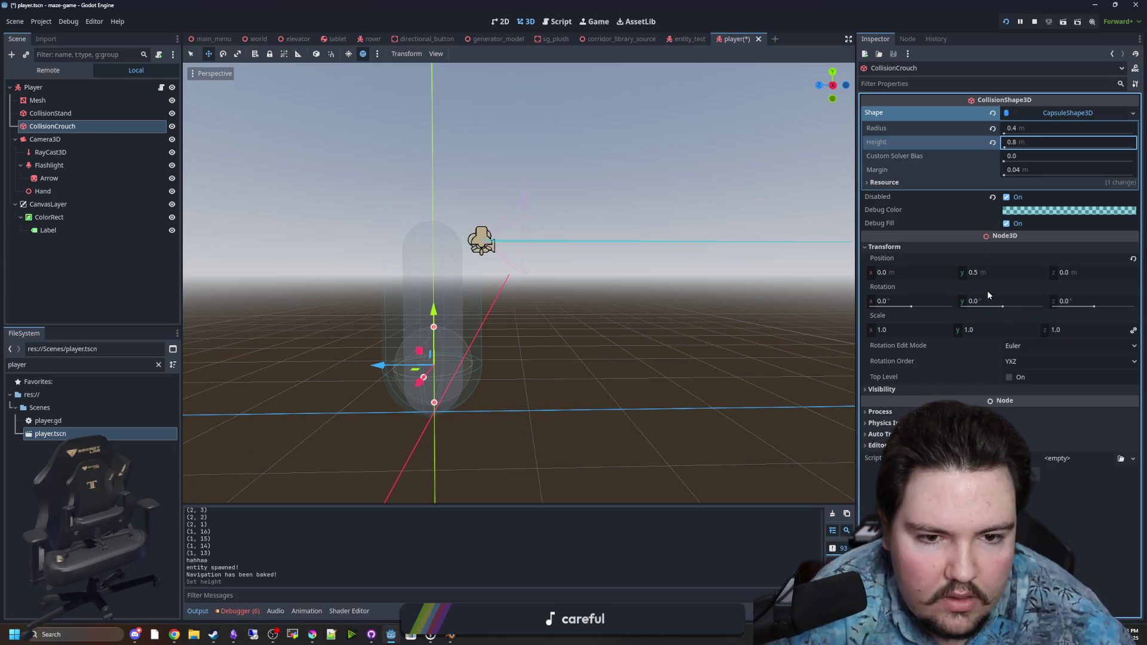
pyautogui.click(983, 272)
pyautogui.write('0.4')
pyautogui.press('Return')
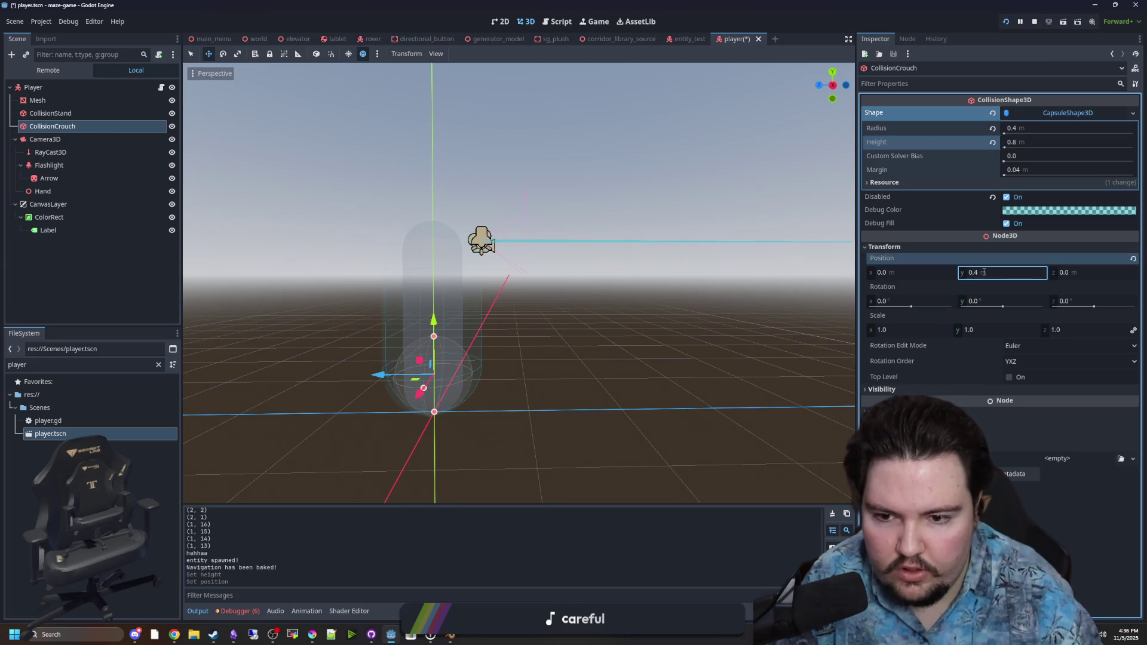
pyautogui.moveTo(697, 300)
pyautogui.mouseDown()
pyautogui.moveTo(687, 257)
pyautogui.moveTo(679, 265)
pyautogui.mouseUp()
pyautogui.hotkey('ctrl', 's')
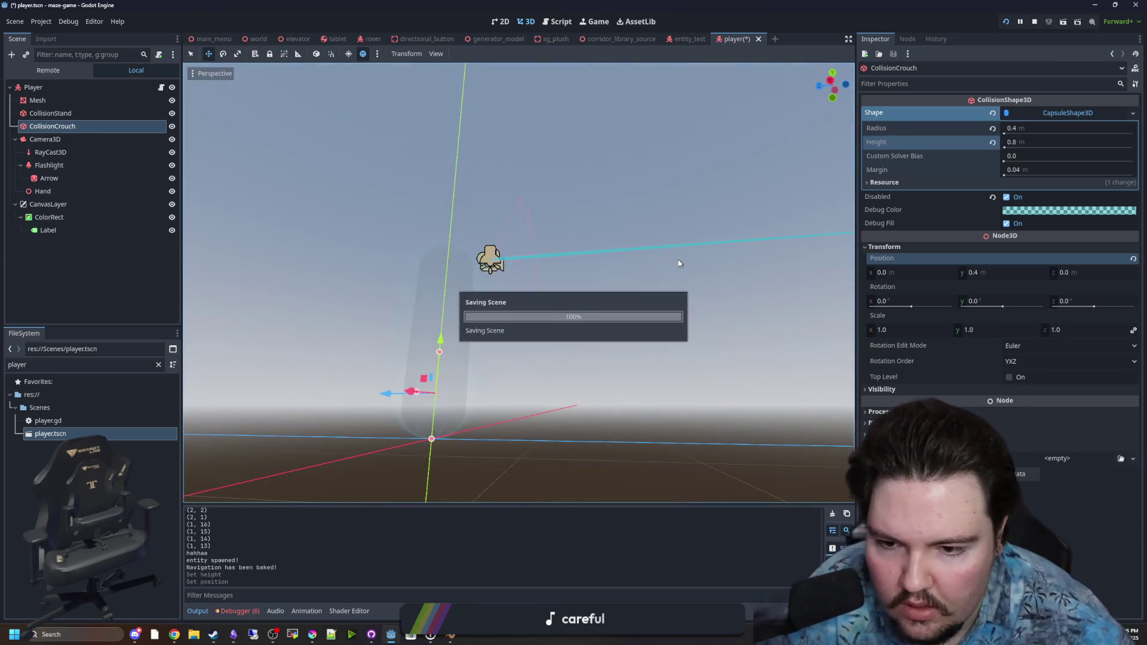
pyautogui.click(597, 22)
# Resume the game and crouch-walk under the large table with the smaller crouch shape
pyautogui.press('Escape')
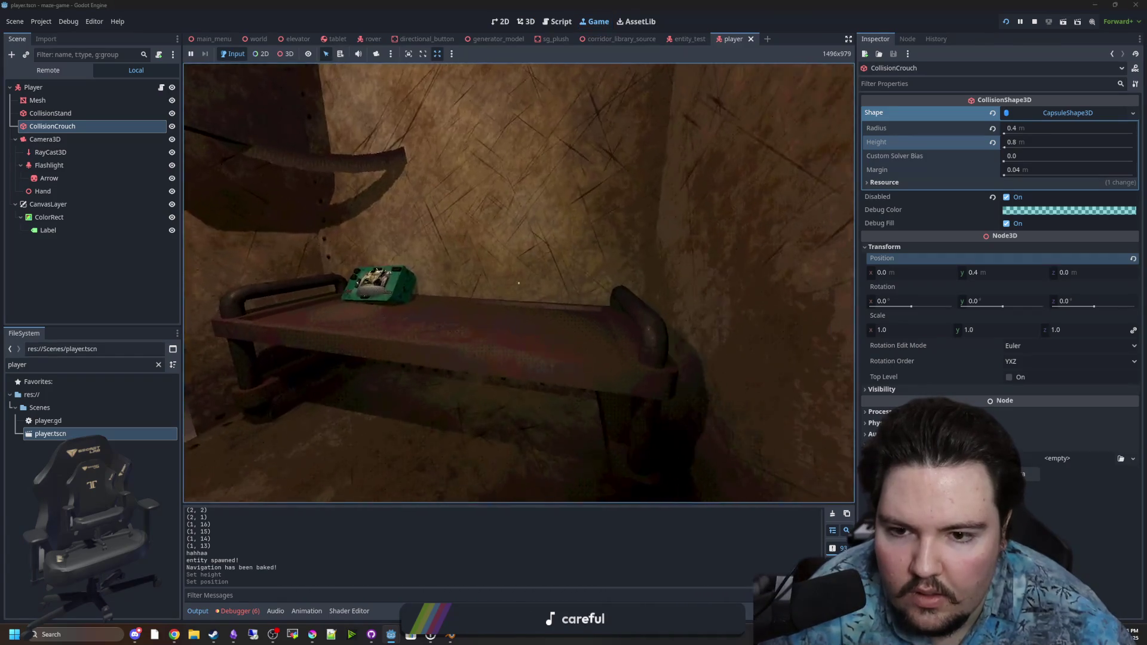
pyautogui.press('w')
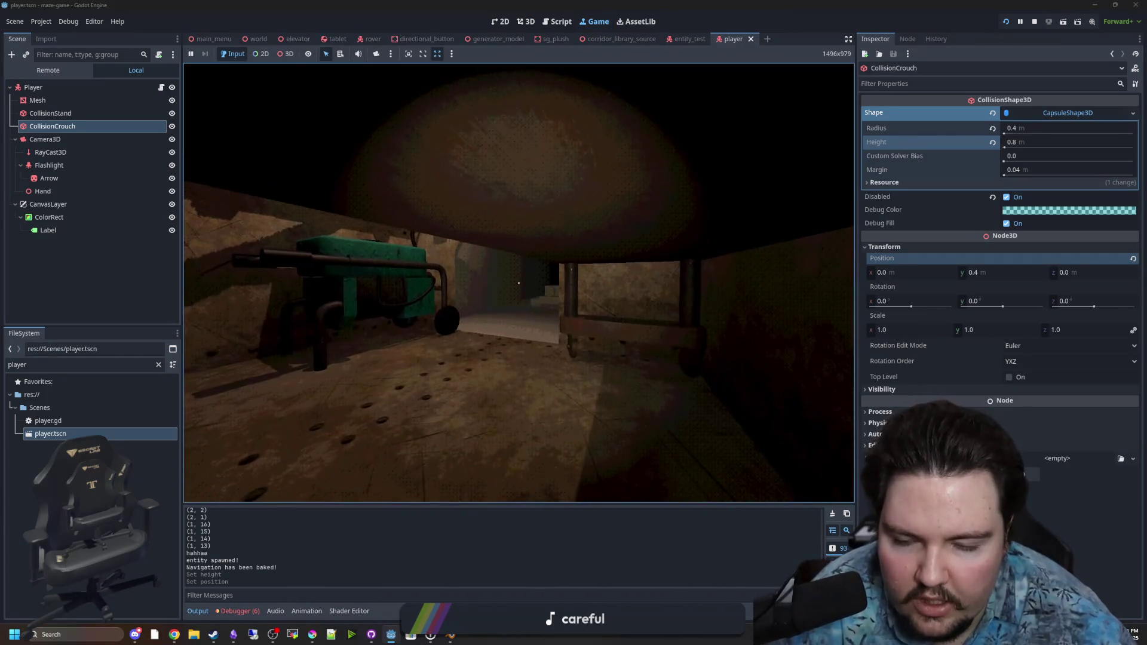
pyautogui.moveTo(519, 283)
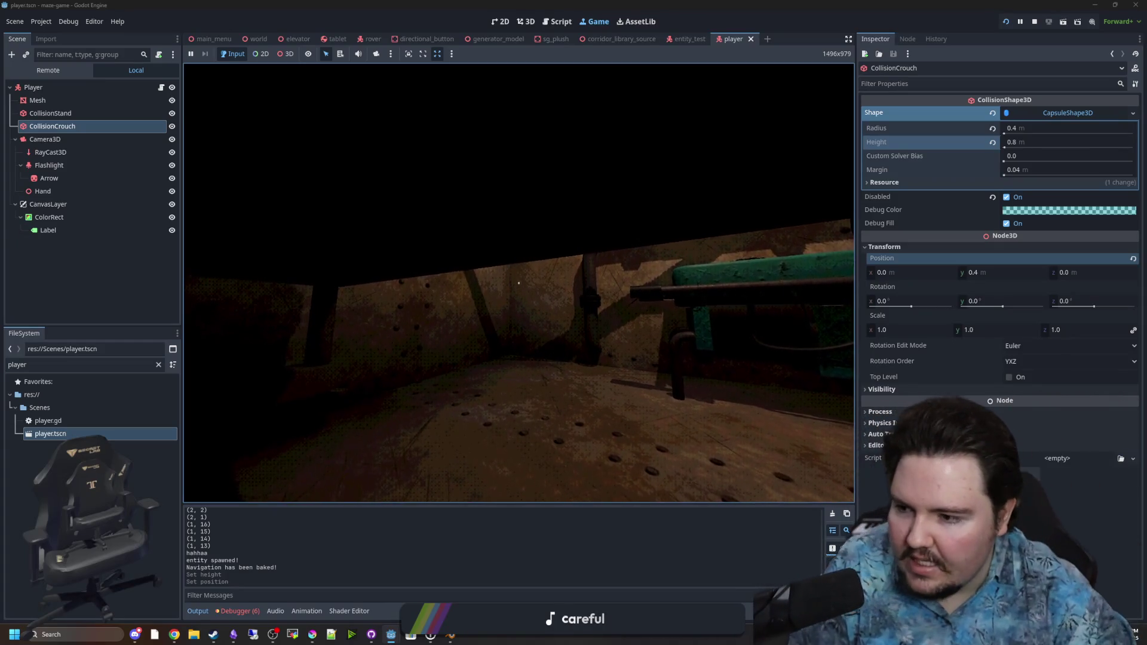
# Pause and stop the running game, then view the player scene in the 3D workspace
pyautogui.press('Escape')
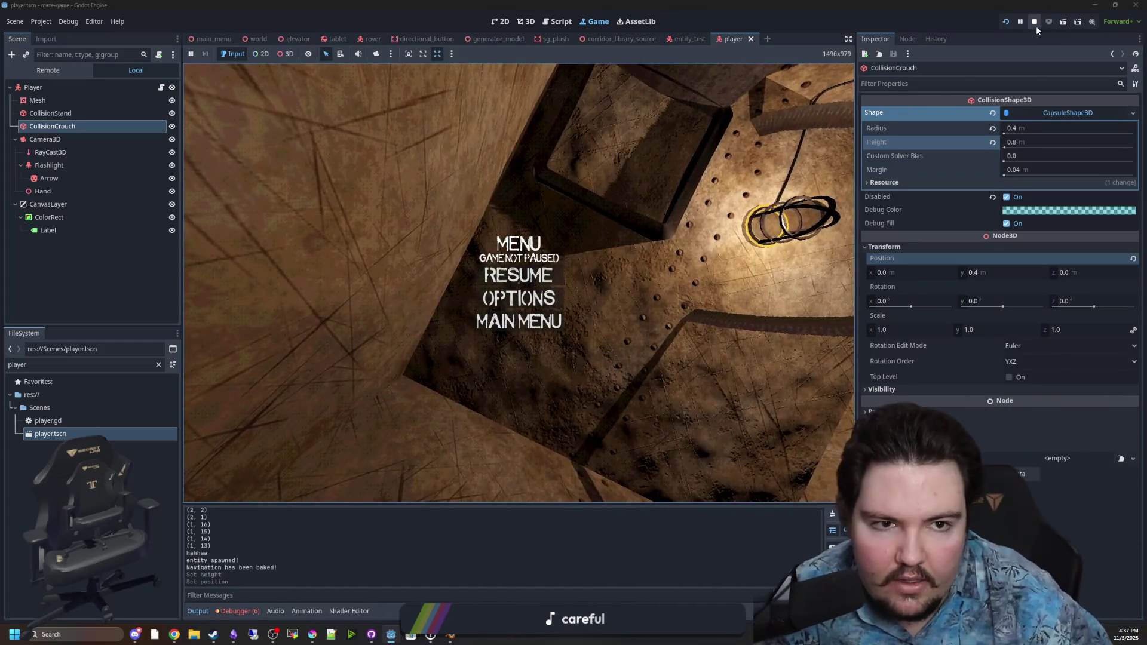
pyautogui.click(1035, 22)
pyautogui.click(523, 276)
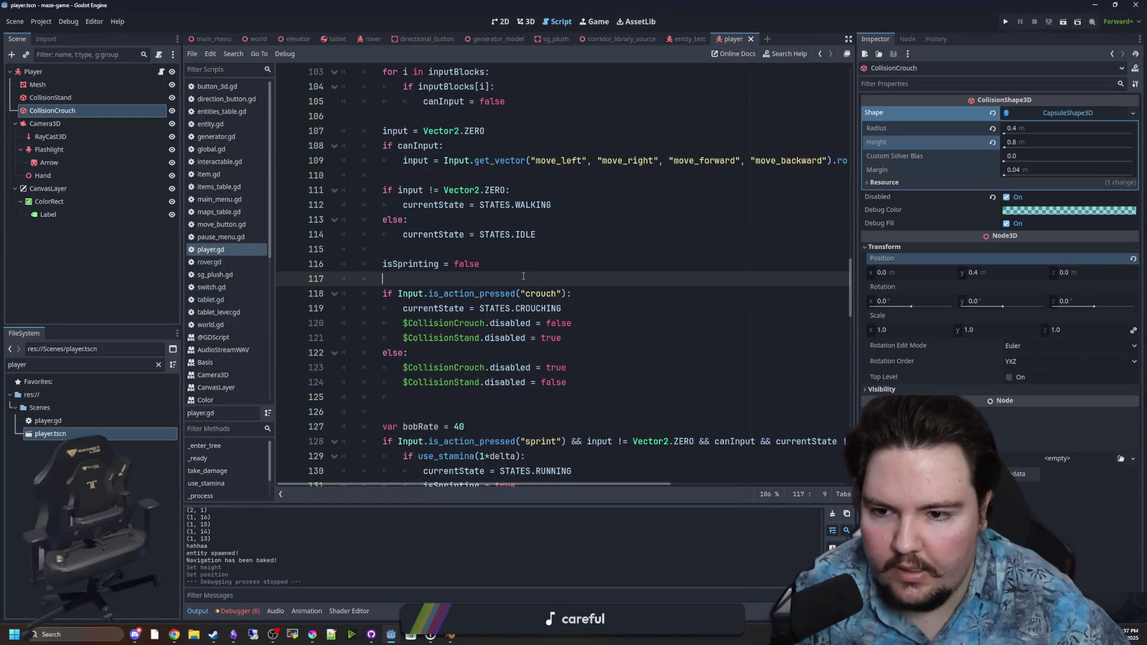
pyautogui.click(96, 251)
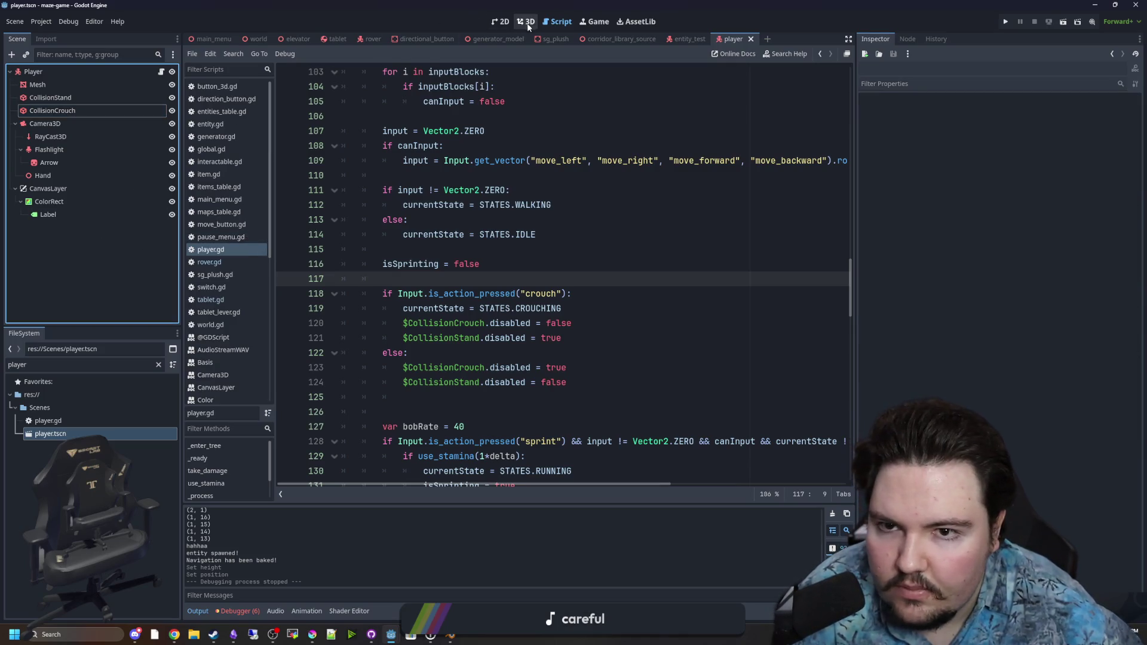
pyautogui.click(528, 26)
pyautogui.moveTo(465, 187); pyautogui.dragTo(455, 334)
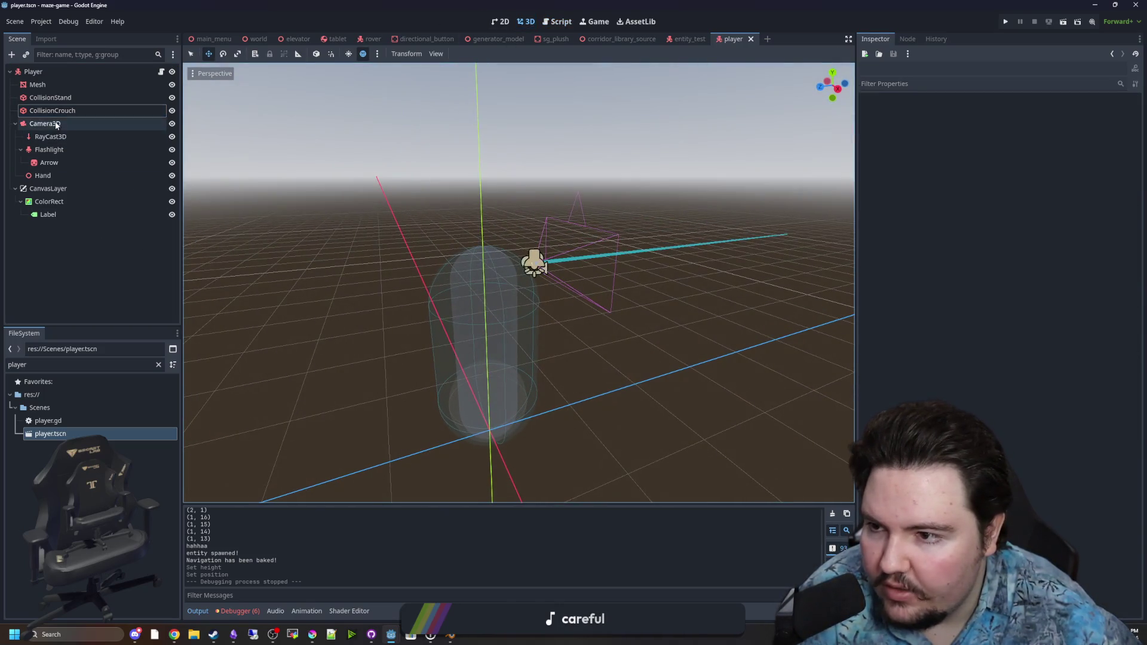
# Add a RayCast3D child node under the Player node
pyautogui.click(55, 73)
pyautogui.rightClick(56, 73)
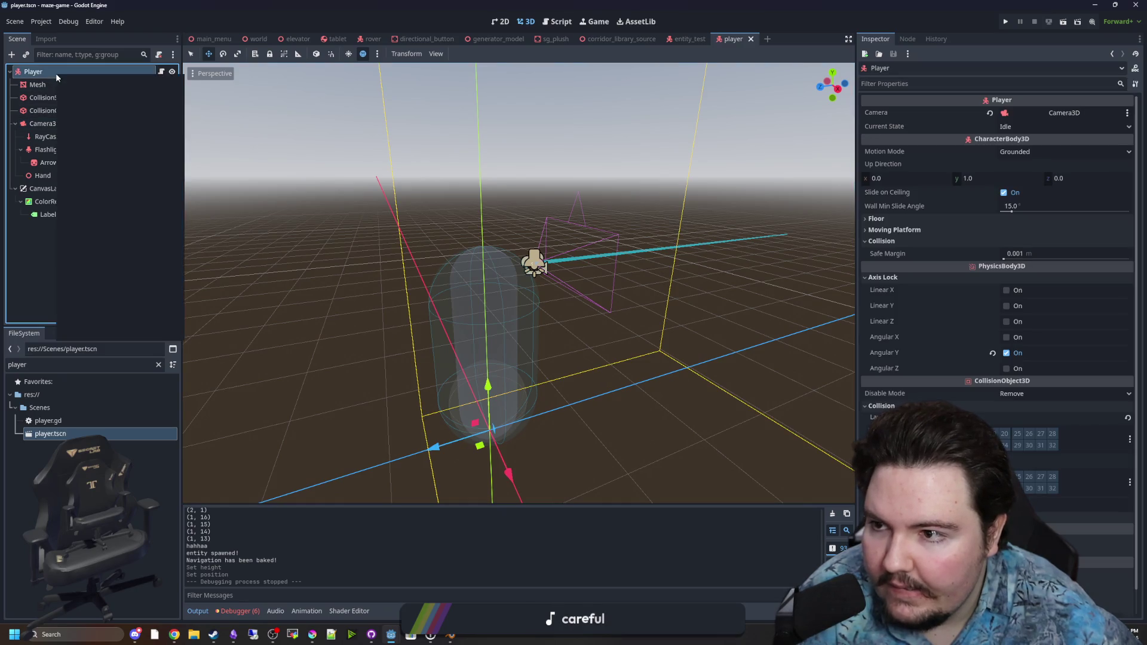
pyautogui.click(80, 96)
pyautogui.write('raycast')
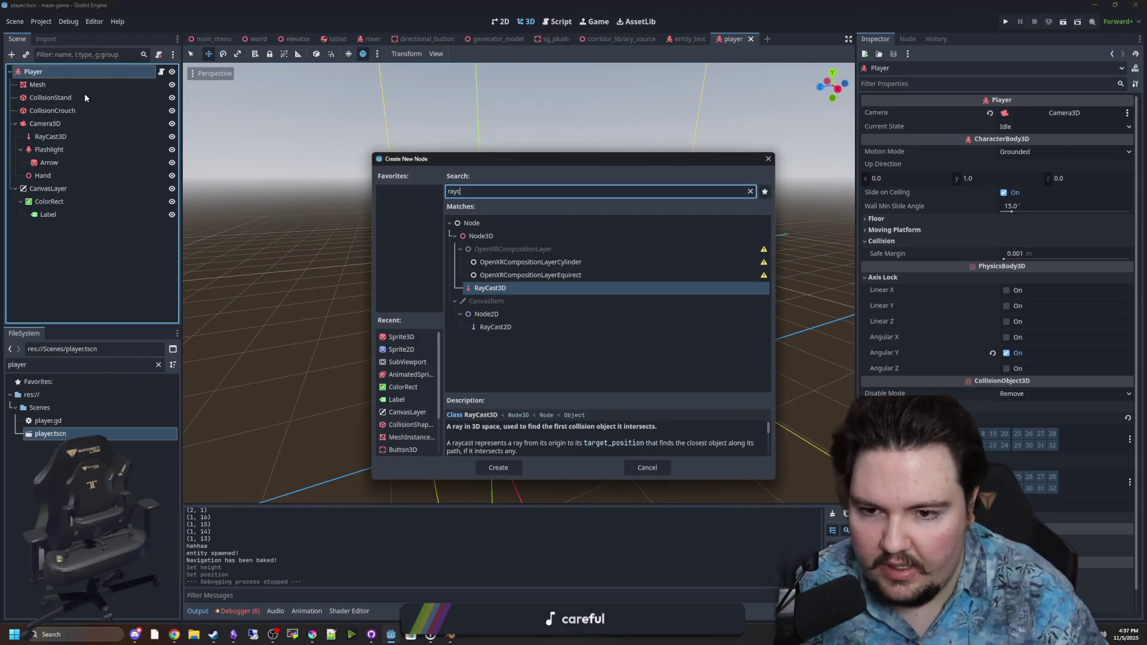
pyautogui.press('Return')
pyautogui.click(897, 235)
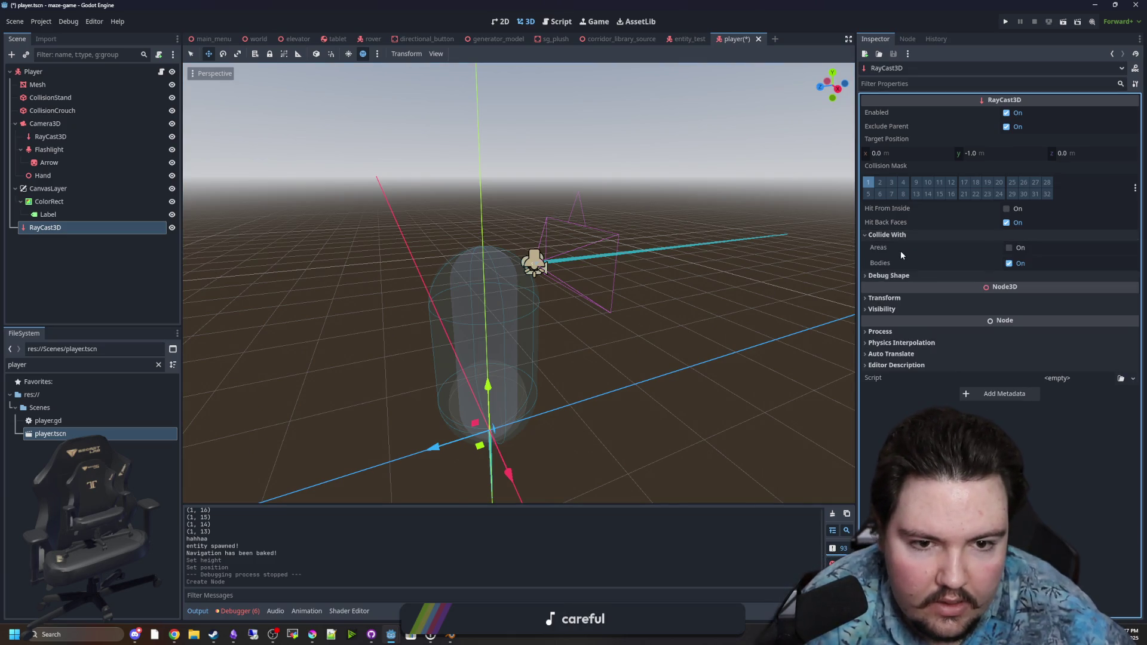
pyautogui.click(904, 239)
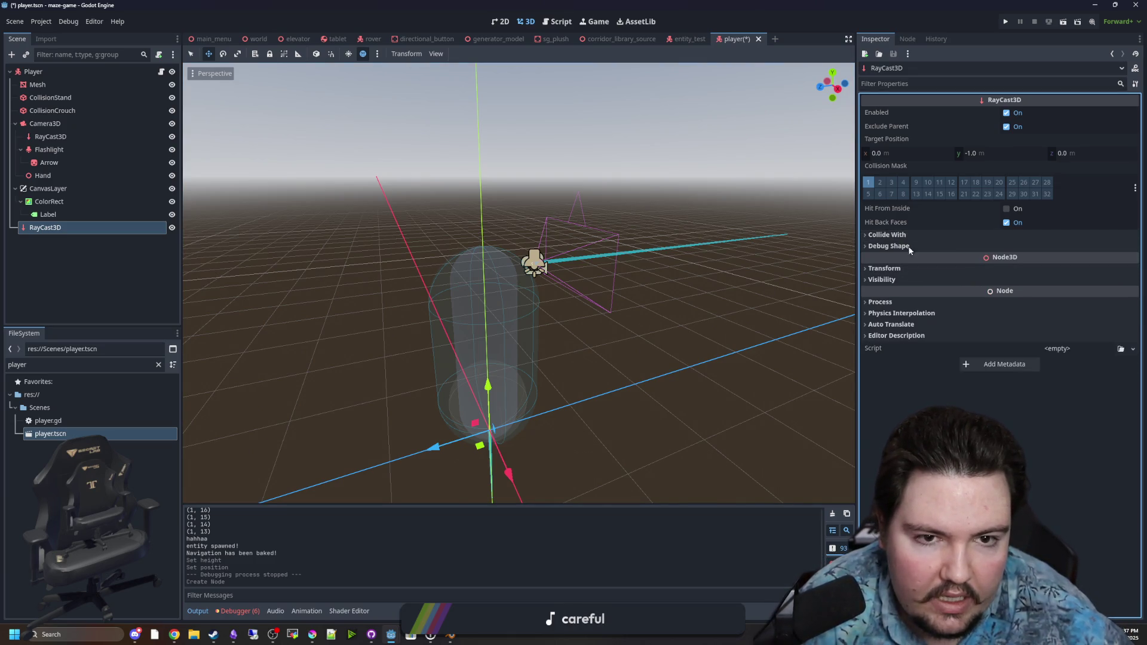
# Set the raycast's target position y to 2.0, enable Hit From Inside, and save the scene
pyautogui.moveTo(753, 251)
pyautogui.mouseDown()
pyautogui.moveTo(723, 268)
pyautogui.moveTo(704, 333)
pyautogui.moveTo(667, 324)
pyautogui.mouseUp()
pyautogui.moveTo(992, 153); pyautogui.dragTo(1016, 153)
pyautogui.press('Return')
pyautogui.moveTo(573, 263)
pyautogui.mouseDown()
pyautogui.moveTo(622, 233)
pyautogui.moveTo(506, 229)
pyautogui.mouseUp()
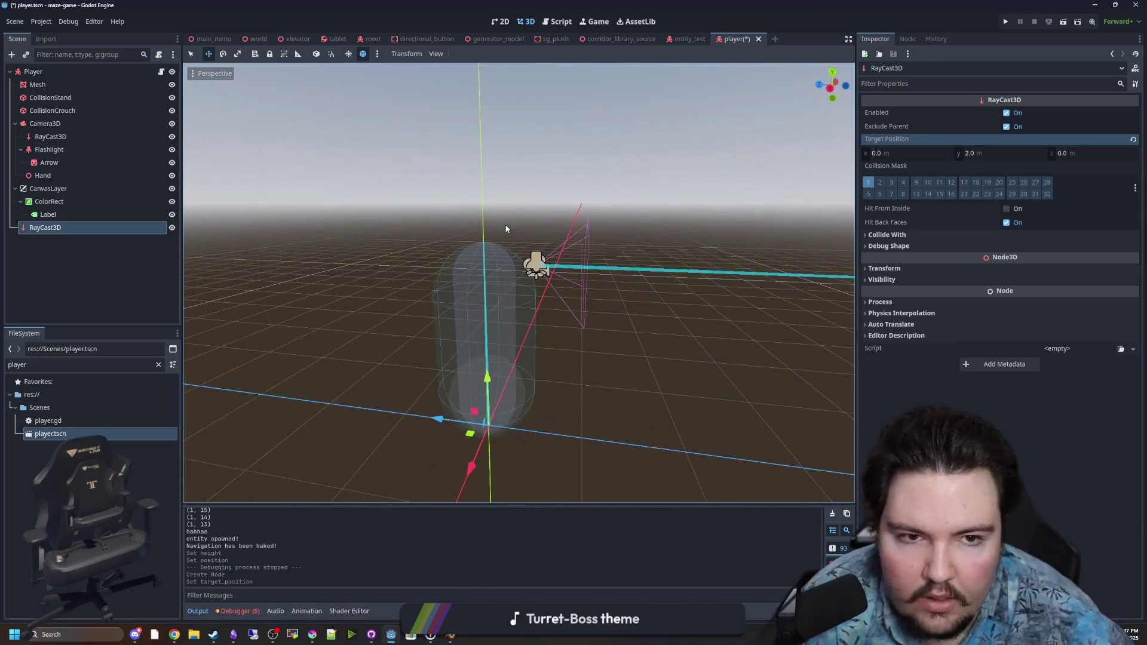
pyautogui.click(1007, 209)
pyautogui.hotkey('ctrl', 's')
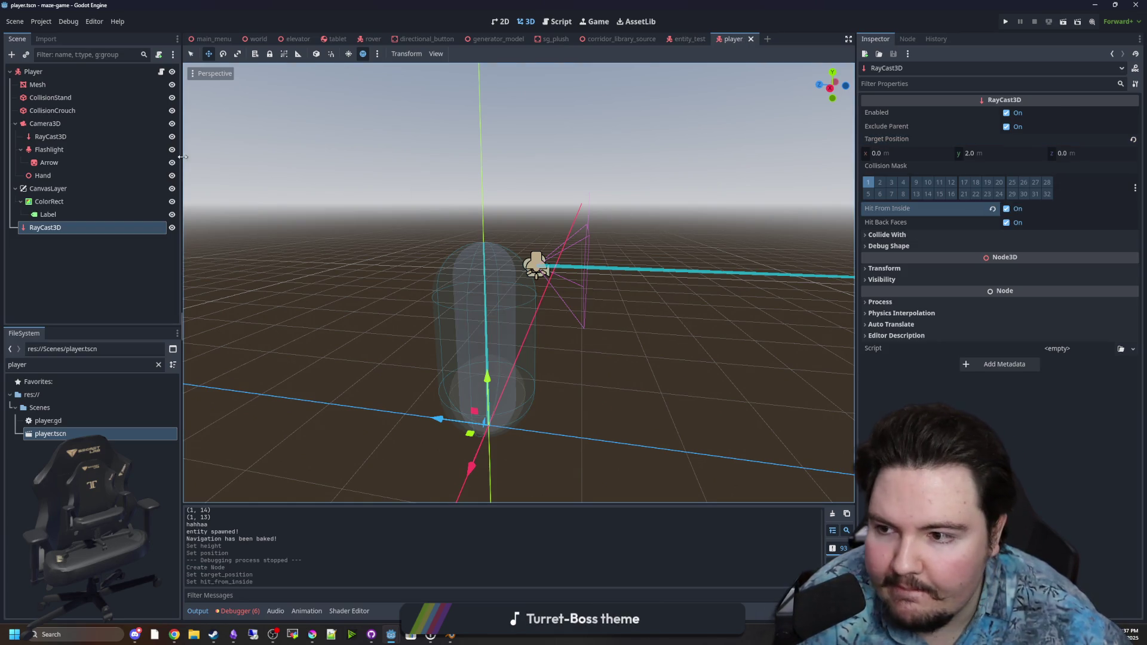
pyautogui.click(78, 240)
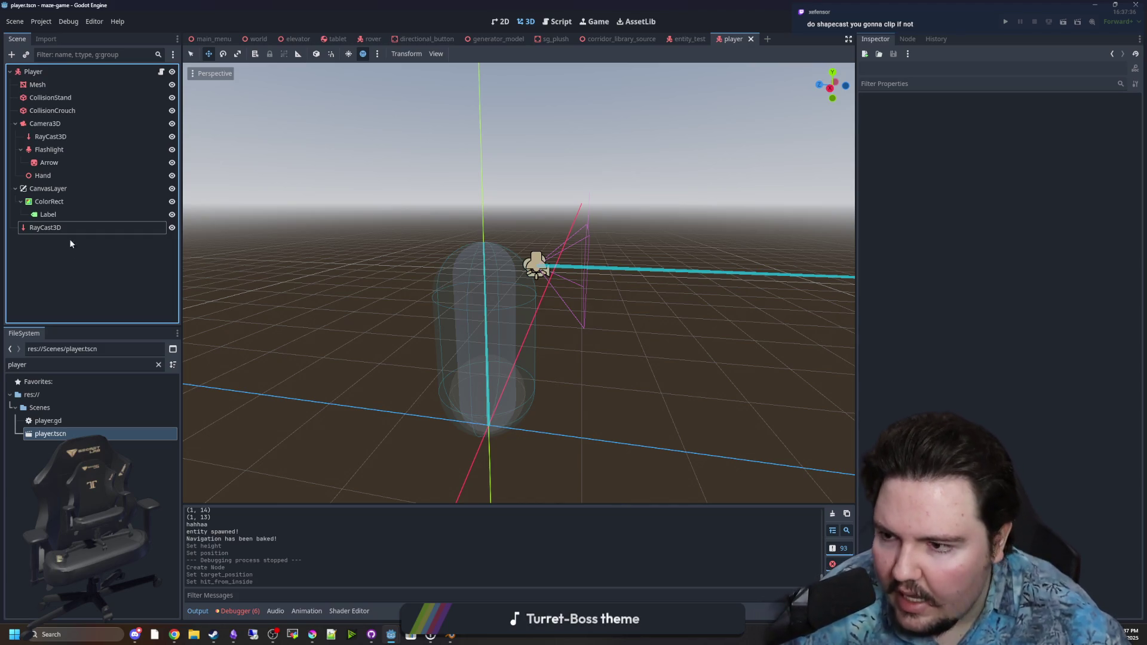
# Change the RayCast3D node's type to ShapeCast3D and rename it CrouchCheck
pyautogui.rightClick(66, 227)
pyautogui.click(127, 362)
pyautogui.write('shapecast')
pyautogui.press('Return')
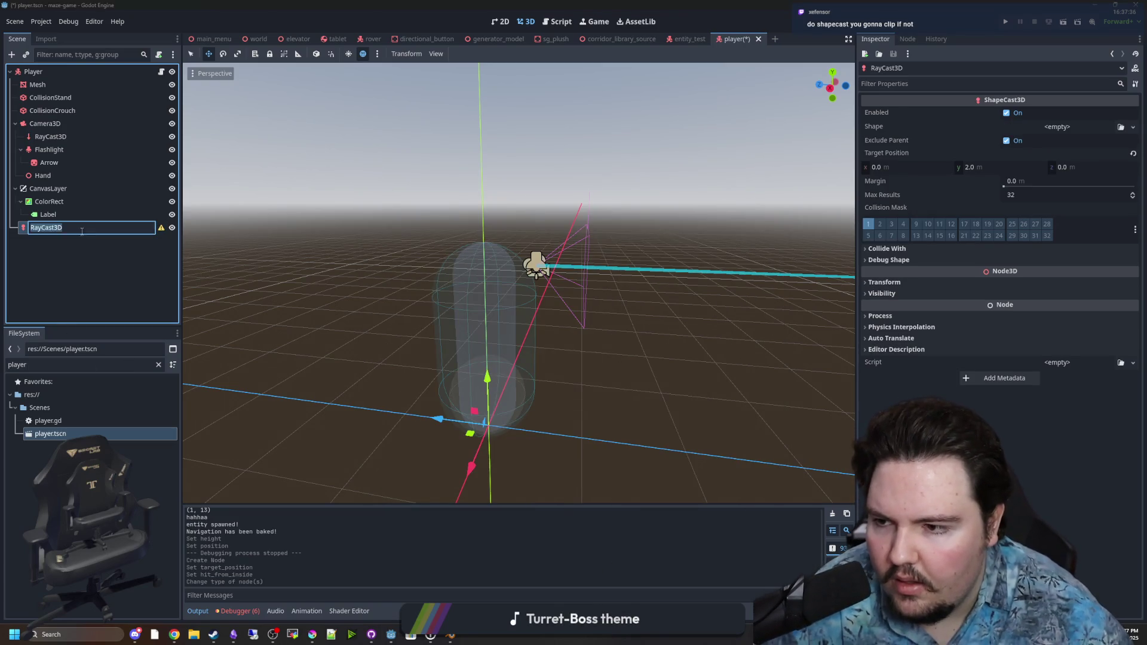
pyautogui.doubleClick(92, 230)
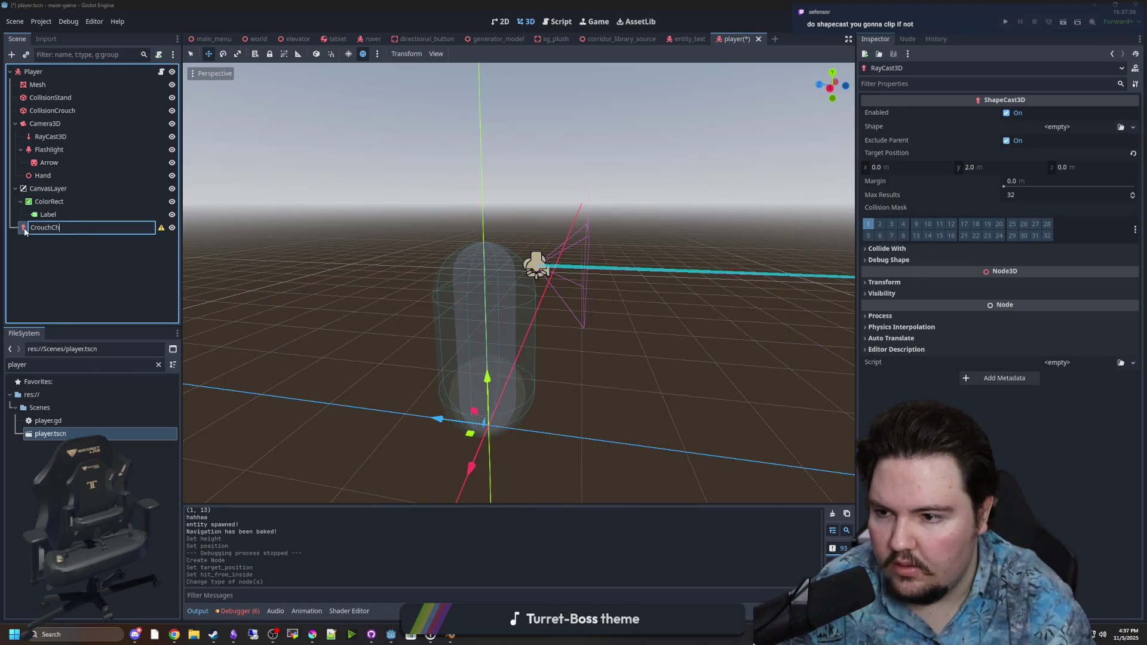
pyautogui.write('heck')
pyautogui.press('Return')
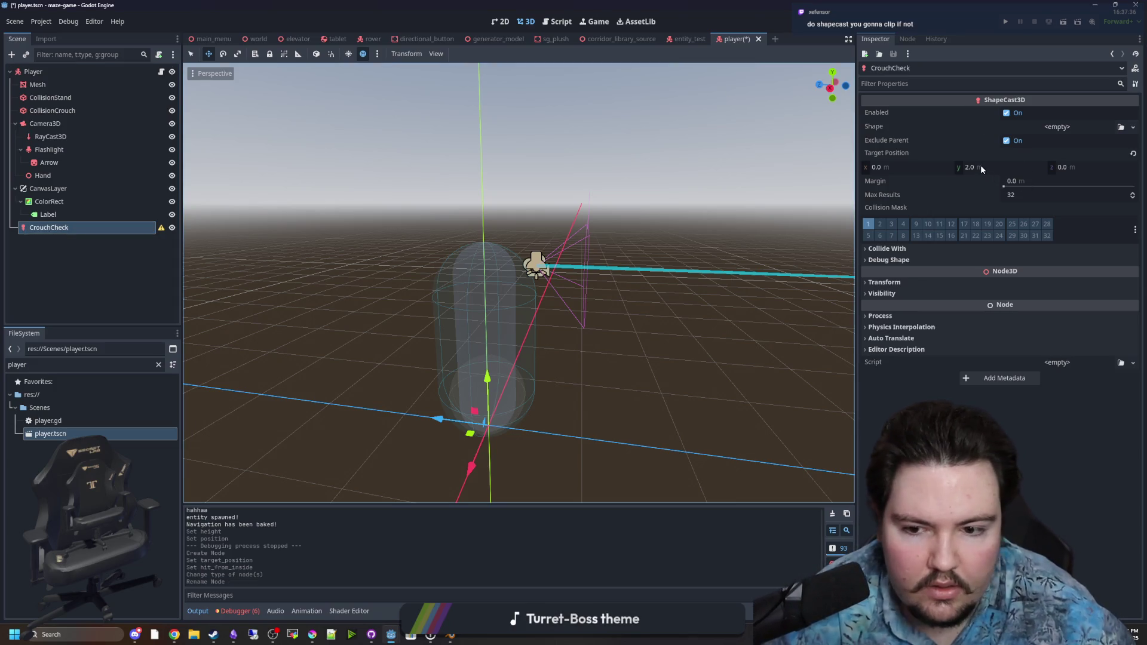
# Give CrouchCheck a new CapsuleShape3D and set its target position y to 1.0
pyautogui.scroll(2, 709, 259)
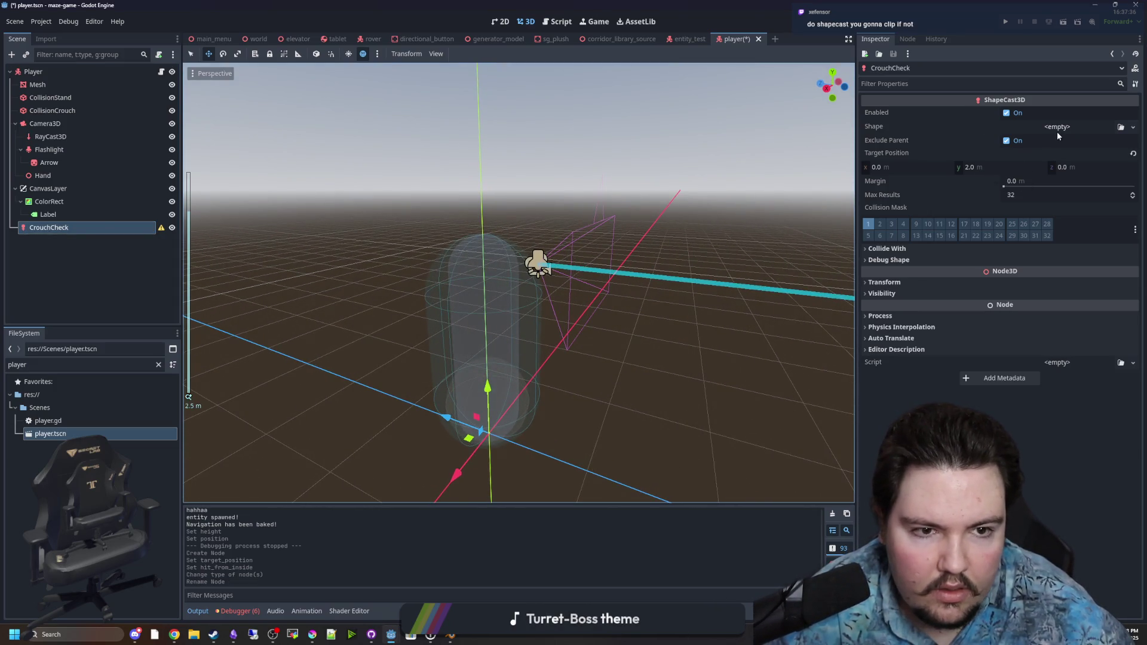
pyautogui.click(1057, 131)
pyautogui.click(1074, 188)
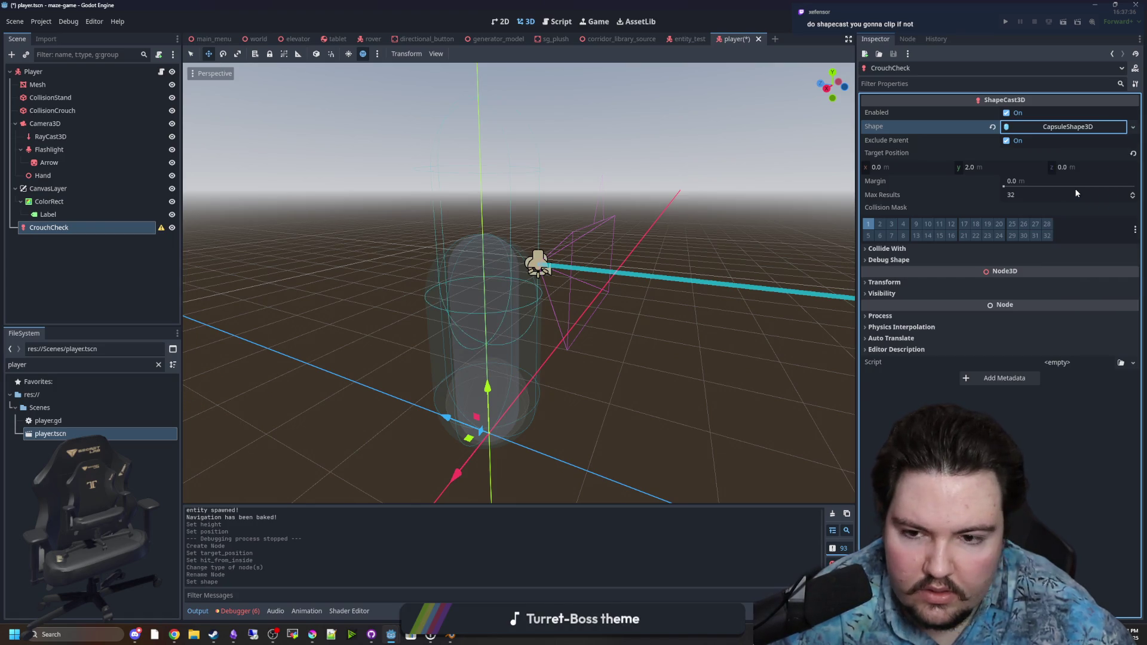
pyautogui.moveTo(622, 221)
pyautogui.mouseDown()
pyautogui.moveTo(646, 268)
pyautogui.moveTo(777, 232)
pyautogui.mouseUp()
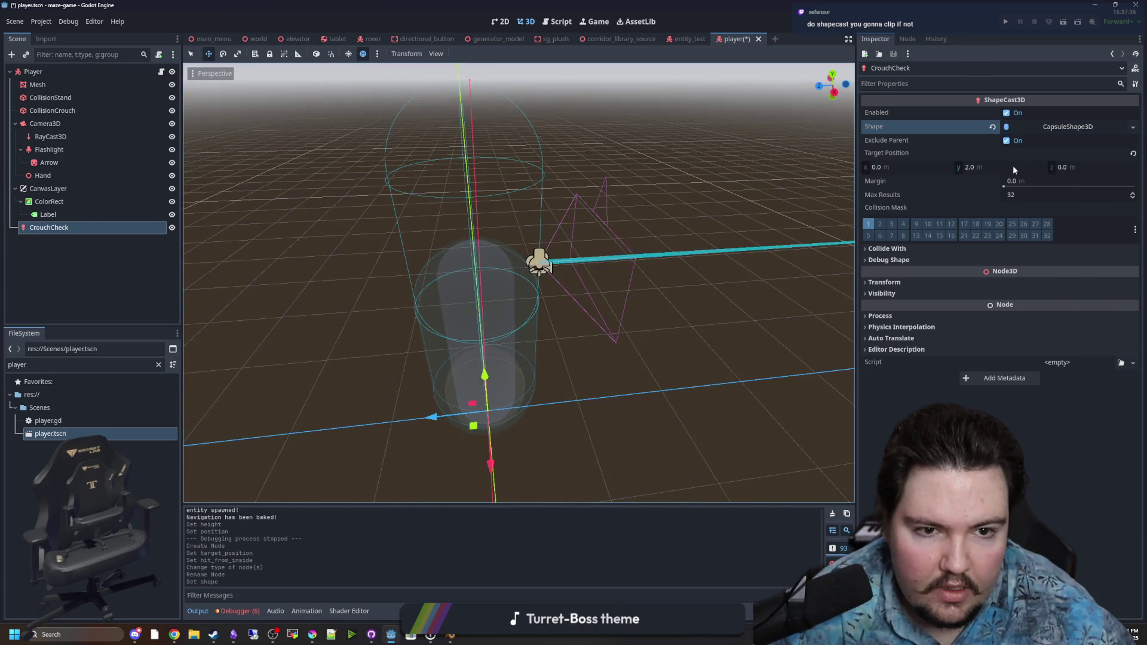
pyautogui.click(985, 167)
pyautogui.write('0')
pyautogui.press('Return')
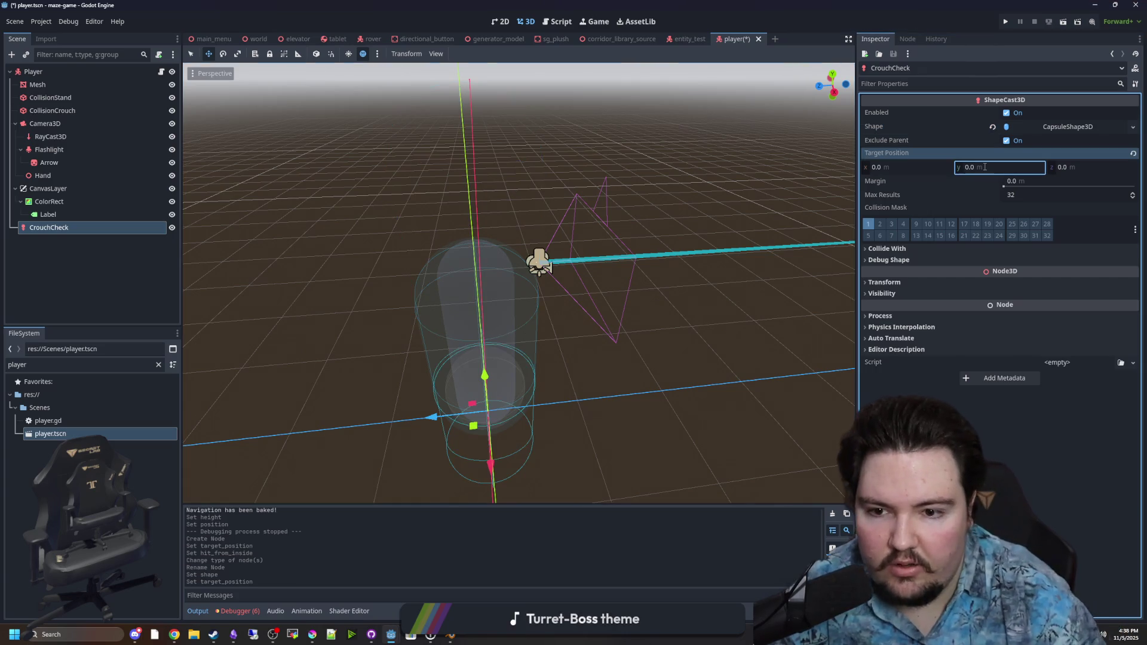
pyautogui.write('1')
pyautogui.press('Return')
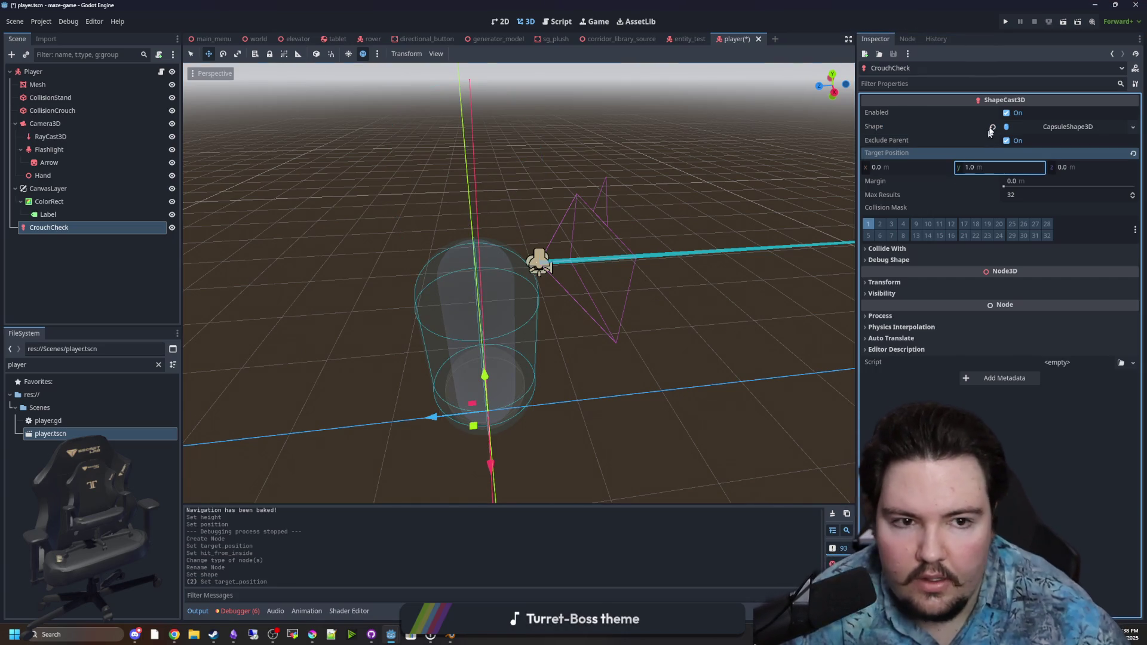
# Adjust the CrouchCheck capsule radius, then select the CollisionCrouch shape
pyautogui.click(1060, 126)
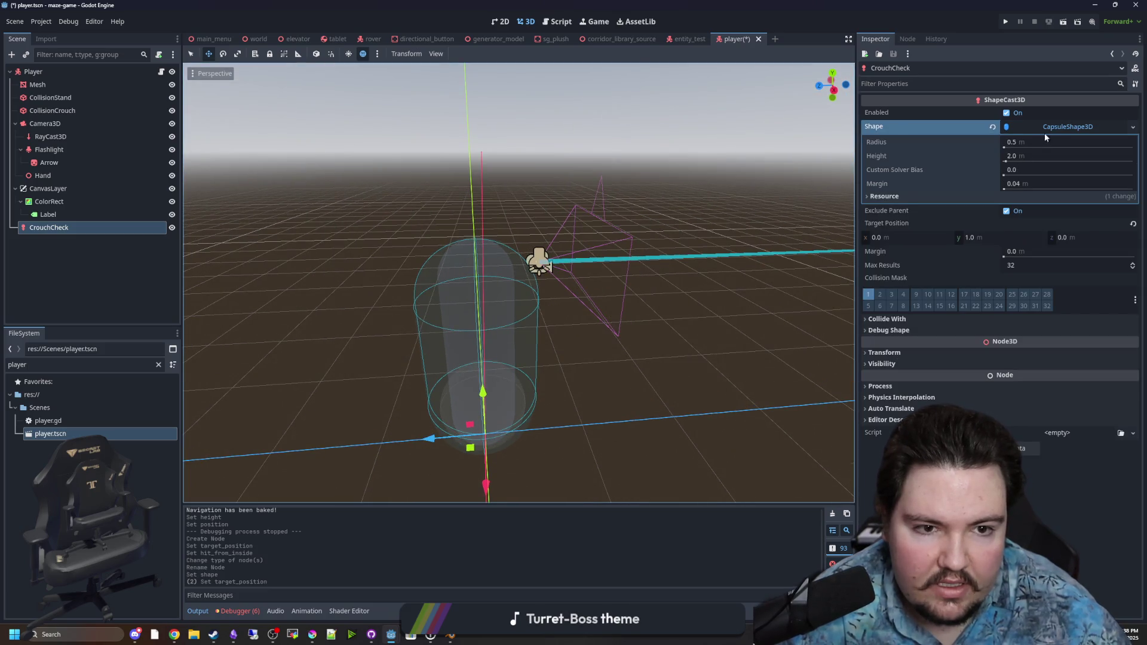
pyautogui.moveTo(700, 282); pyautogui.dragTo(589, 282)
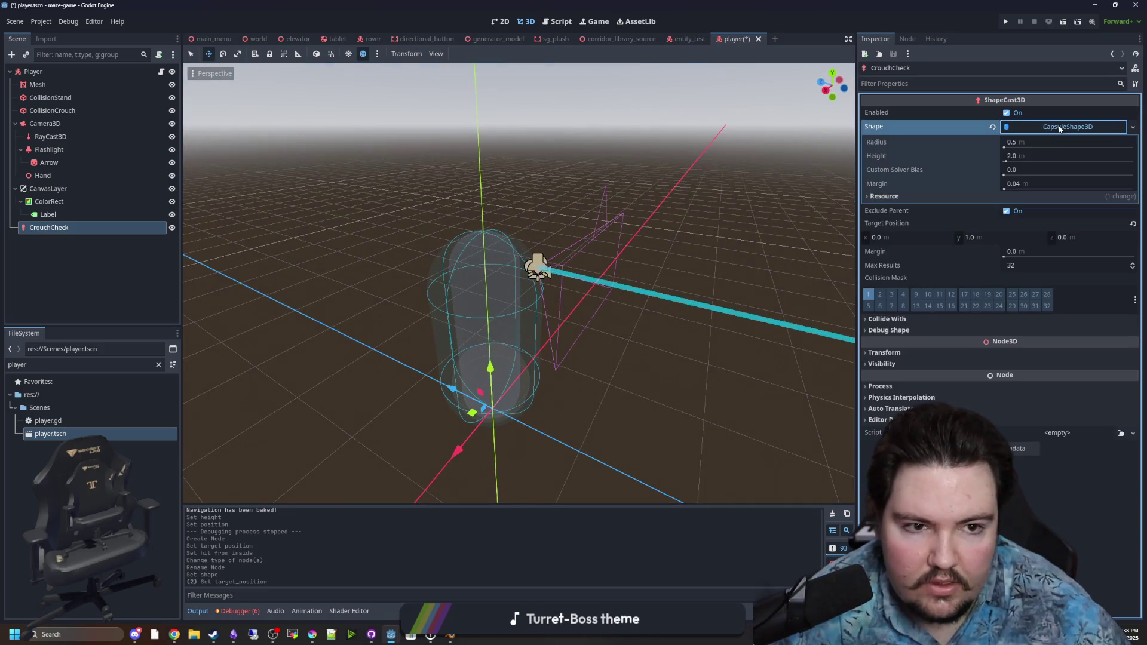
pyautogui.click(1028, 144)
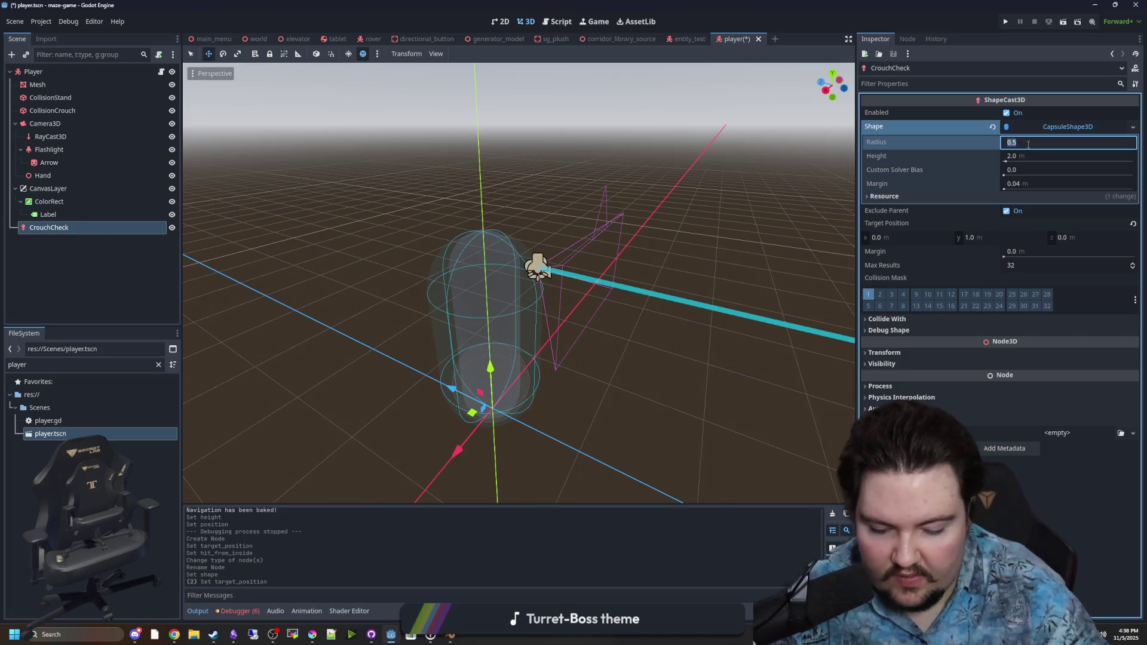
pyautogui.write('0.2')
pyautogui.press('Return')
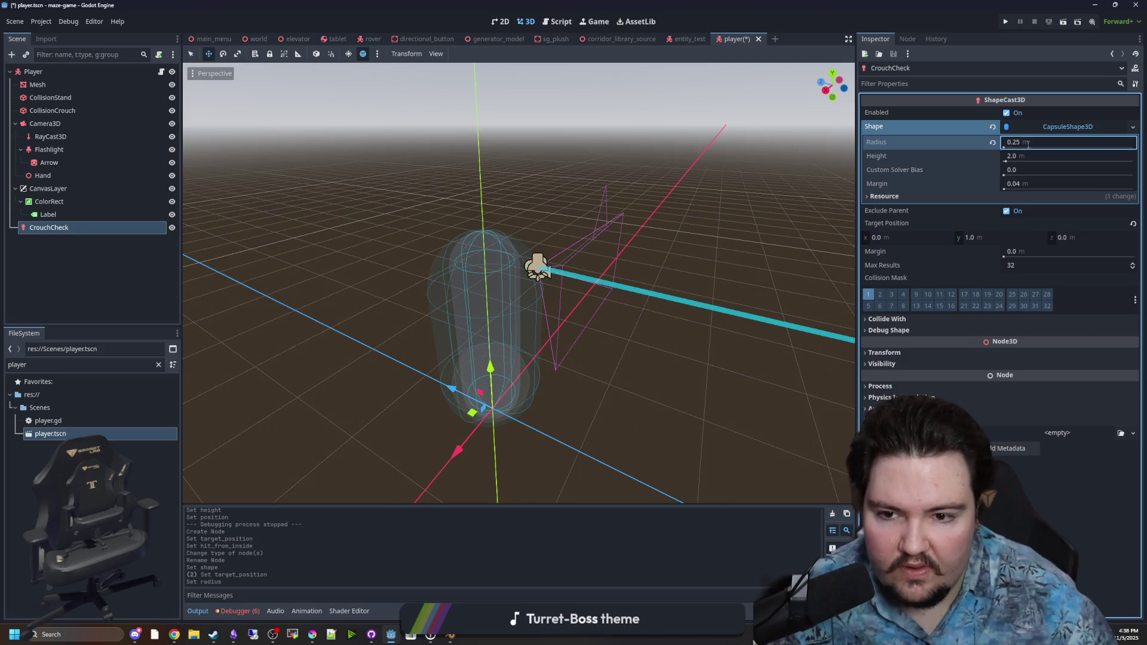
pyautogui.click(469, 296)
pyautogui.moveTo(470, 299); pyautogui.dragTo(603, 257)
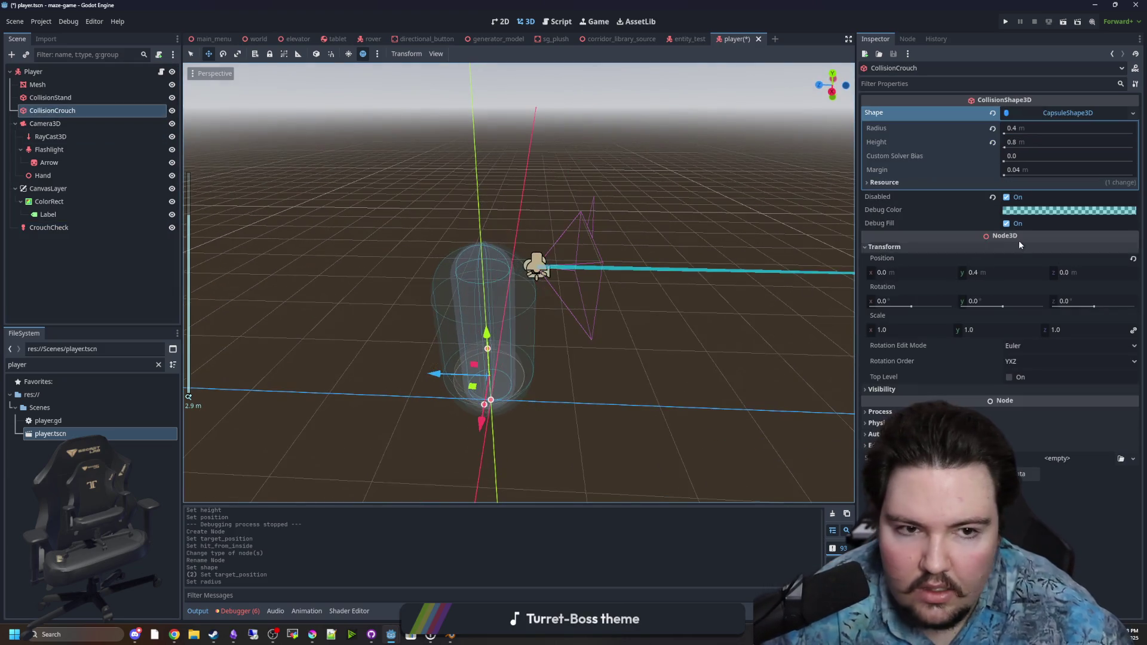
# Set the crouch capsule radius to 0.25
pyautogui.click(1026, 130)
pyautogui.write('0.25')
pyautogui.press('Return')
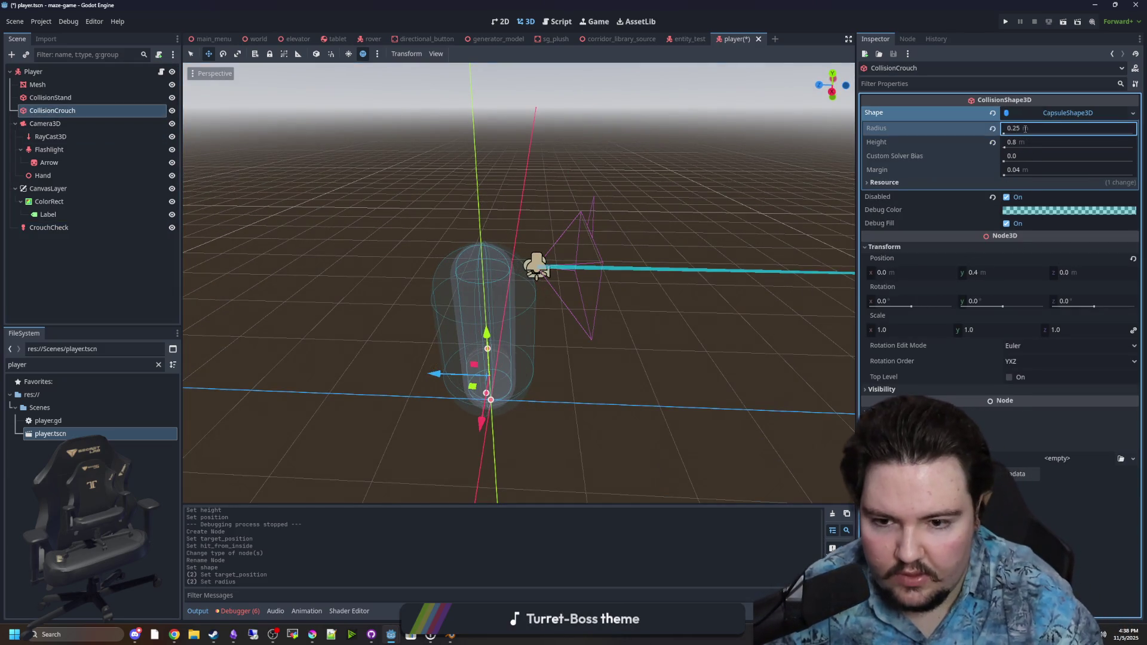
pyautogui.moveTo(538, 263)
pyautogui.mouseDown()
pyautogui.moveTo(538, 245)
pyautogui.moveTo(550, 306)
pyautogui.mouseUp()
pyautogui.scroll(2, 537, 248)
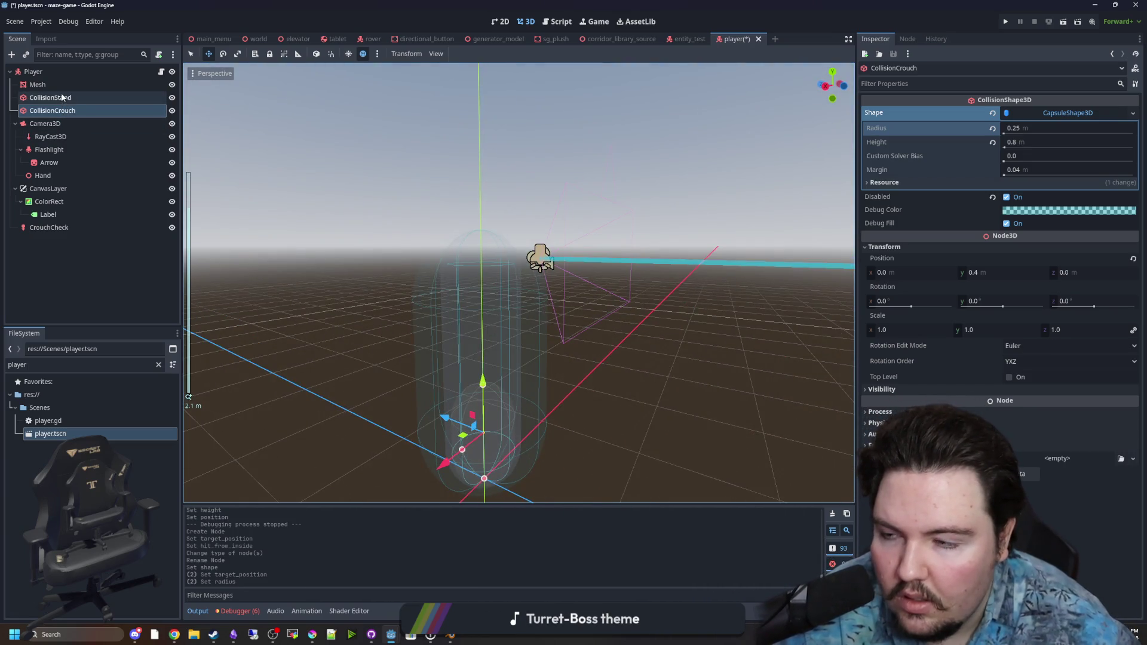
# Compare the collision shapes and set the CrouchCheck capsule radius to 0.4
pyautogui.click(62, 98)
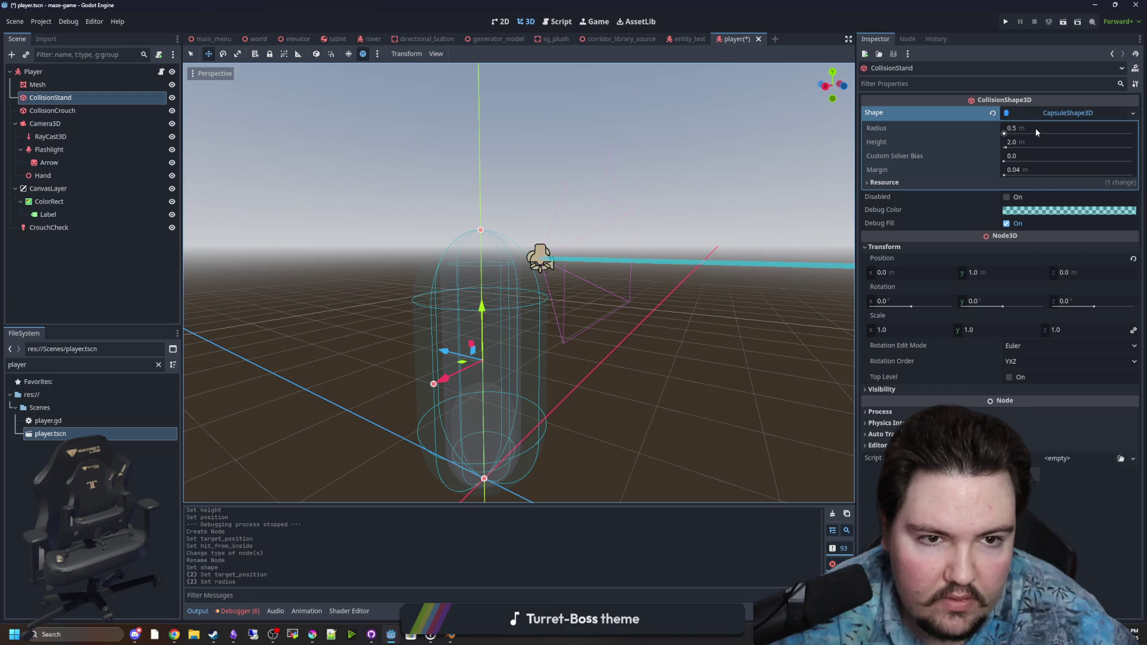
pyautogui.moveTo(379, 251)
pyautogui.mouseDown()
pyautogui.moveTo(358, 233)
pyautogui.moveTo(356, 266)
pyautogui.moveTo(375, 224)
pyautogui.mouseUp()
pyautogui.moveTo(747, 221); pyautogui.dragTo(625, 262)
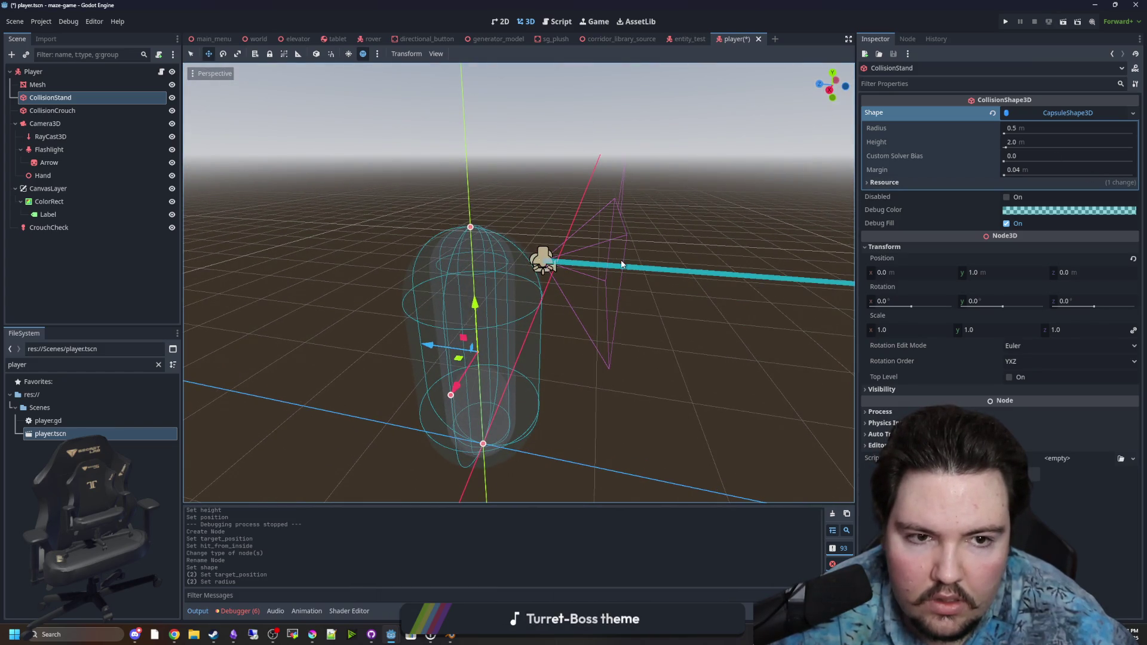
pyautogui.click(59, 111)
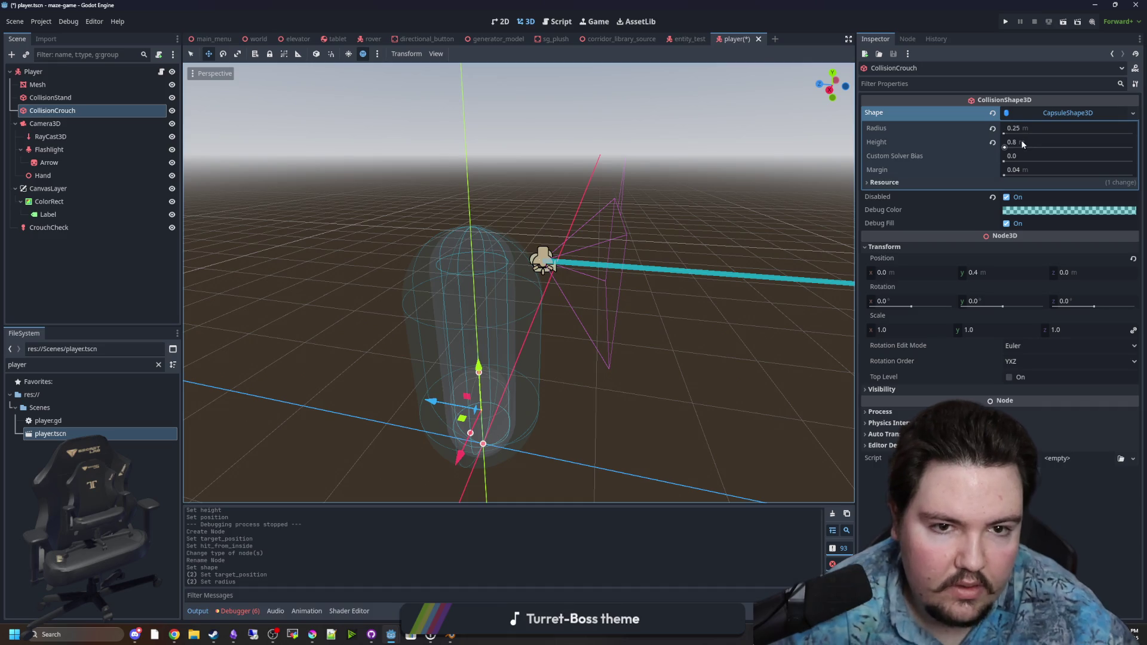
pyautogui.click(1029, 124)
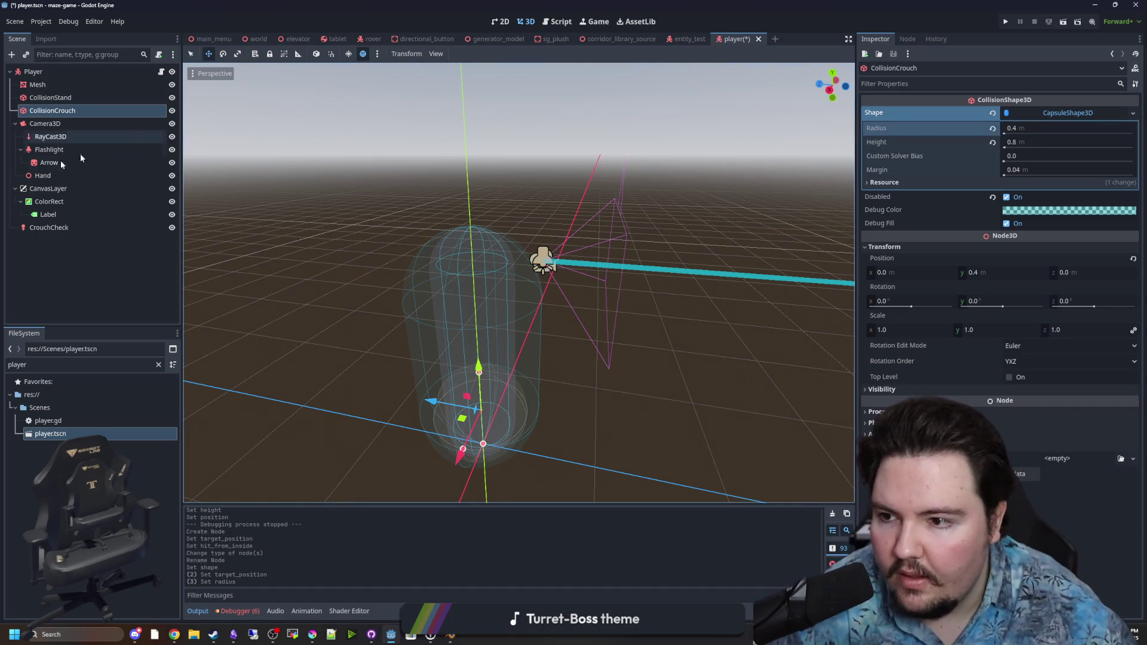
pyautogui.click(49, 227)
pyautogui.click(1031, 143)
pyautogui.write('0.4')
pyautogui.press('Return')
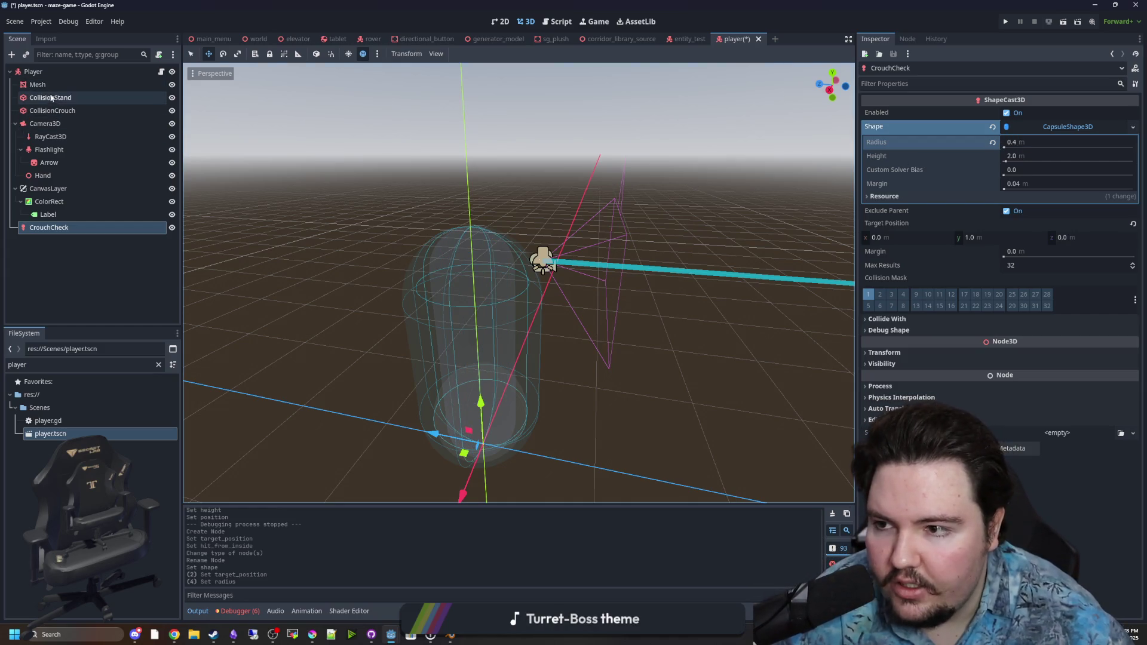
# Copy the CollisionStand capsule shape and paste it into CrouchCheck's Shape
pyautogui.click(50, 97)
pyautogui.click(1059, 116)
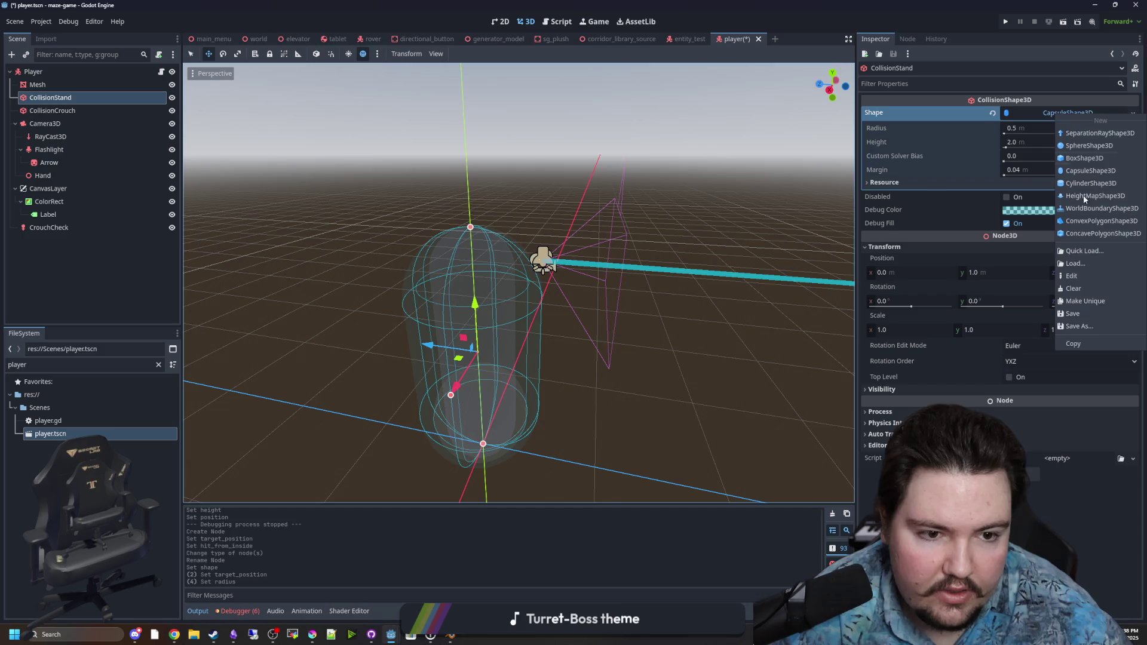
pyautogui.click(331, 218)
pyautogui.click(49, 228)
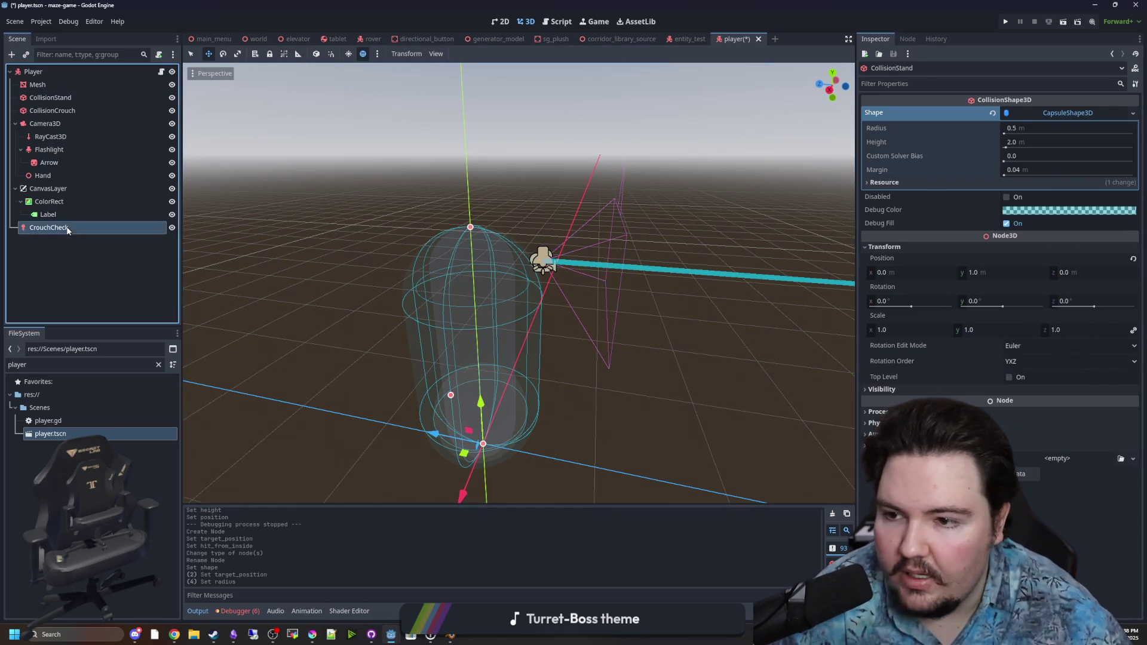
pyautogui.rightClick(1056, 128)
pyautogui.click(1074, 372)
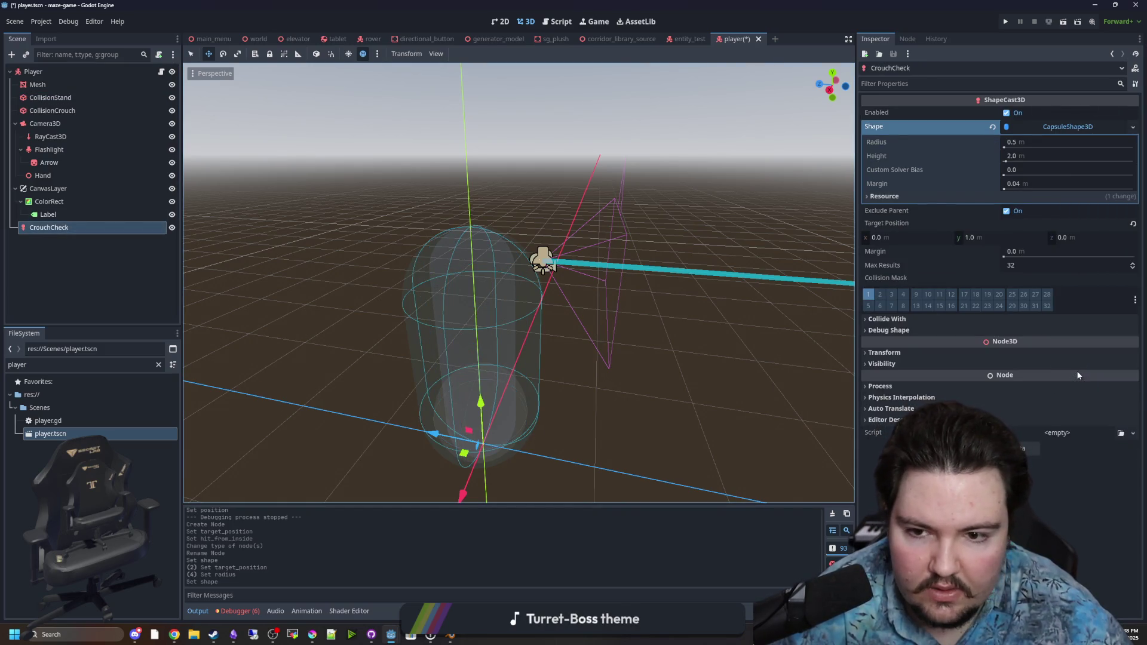
pyautogui.scroll(-3, 546, 329)
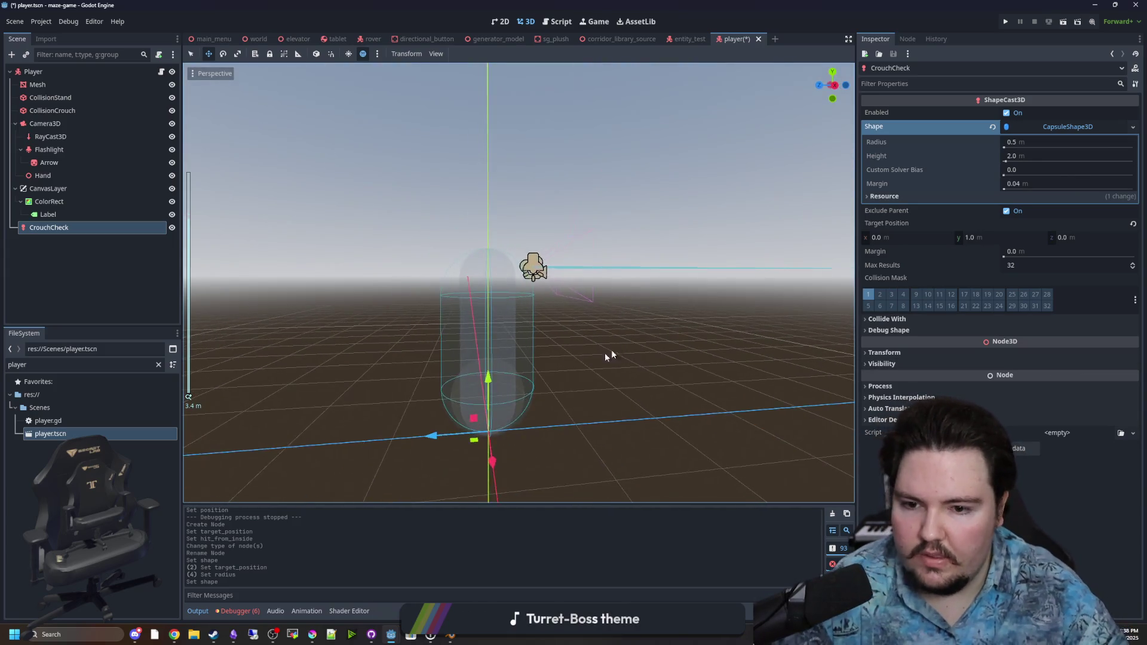
pyautogui.scroll(3, 622, 380)
pyautogui.click(624, 317)
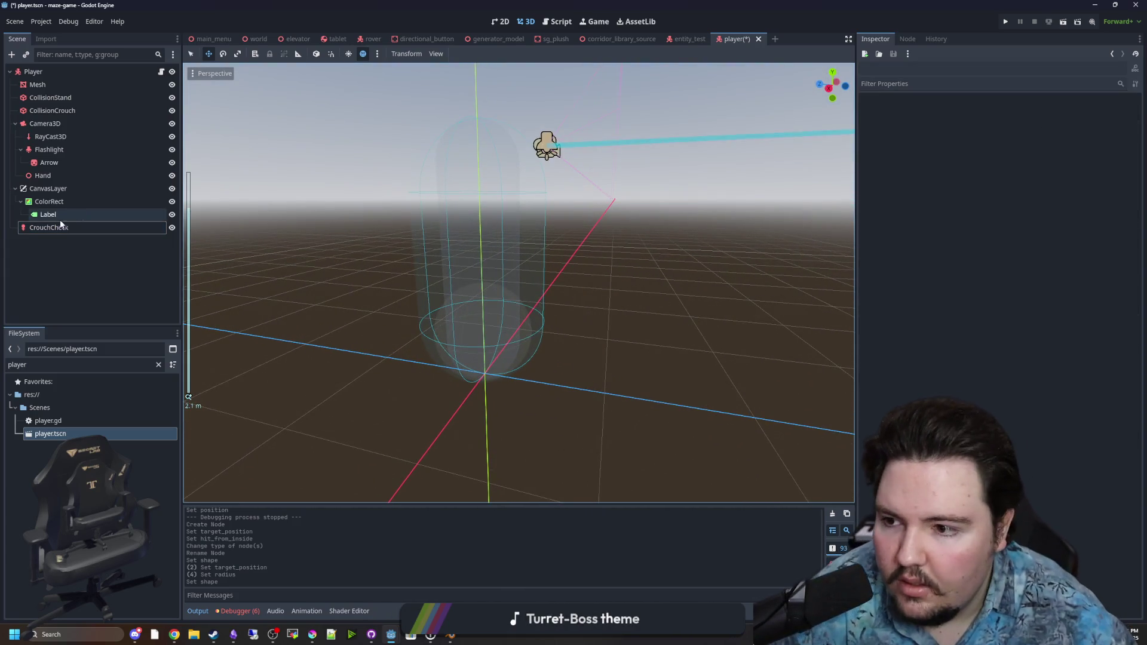
pyautogui.click(49, 228)
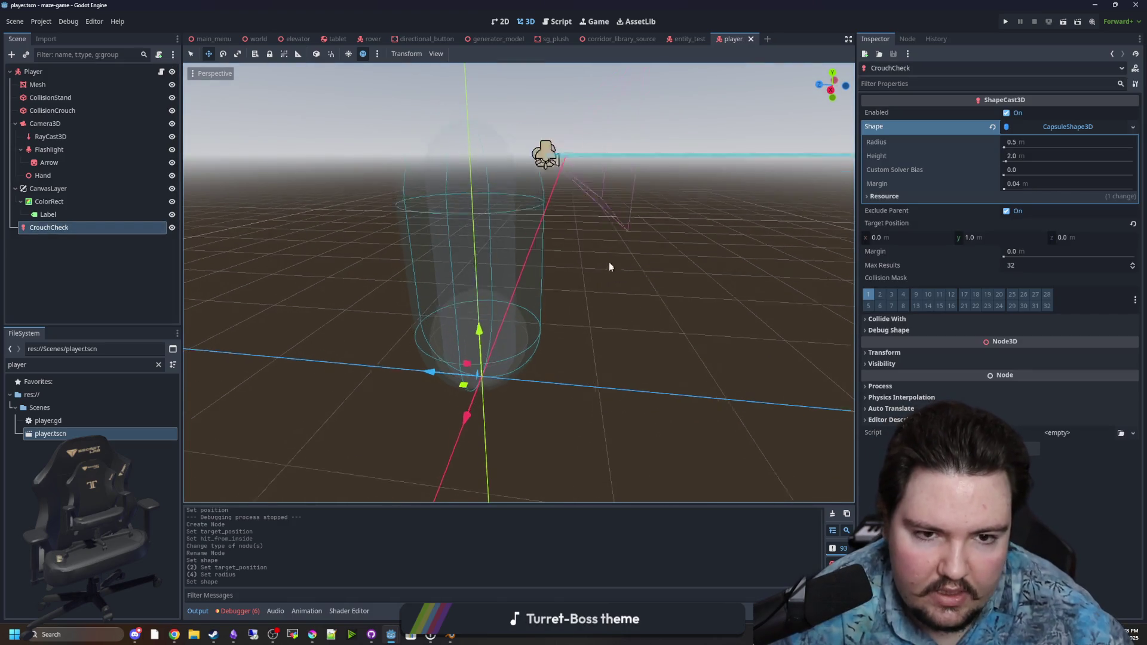
# Save the scene, disable CrouchCheck, and drop a $CrouchCheck reference into player.gd's crouch branch
pyautogui.hotkey('ctrl', 's')
pyautogui.click(1007, 113)
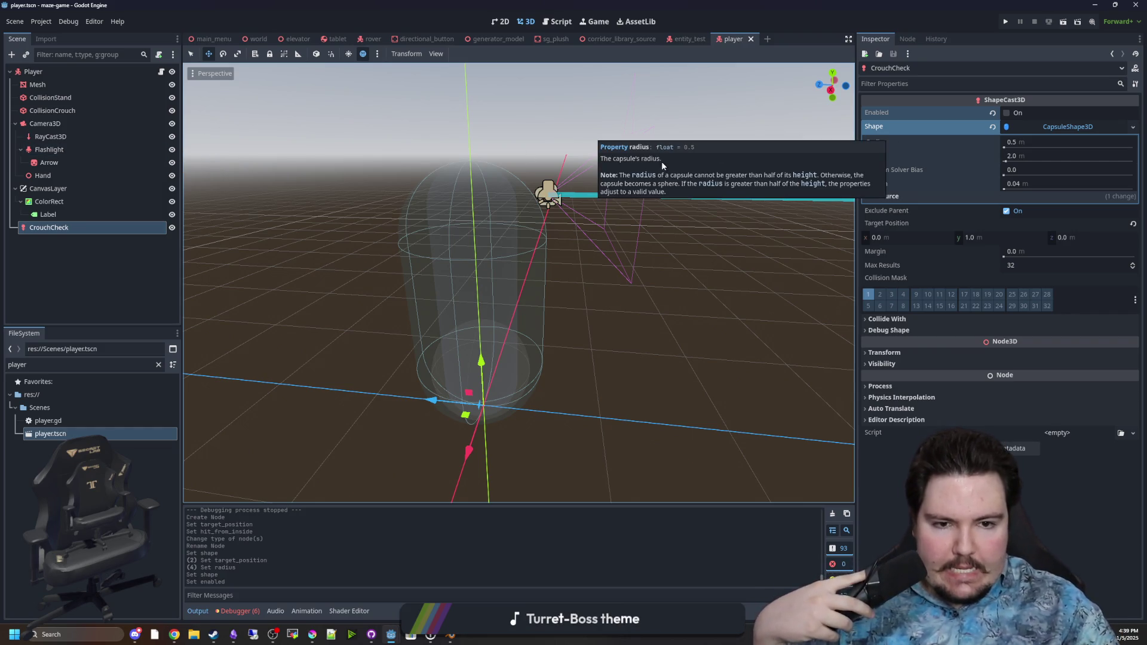
pyautogui.click(161, 71)
pyautogui.moveTo(54, 228)
pyautogui.mouseDown()
pyautogui.moveTo(500, 343)
pyautogui.moveTo(575, 318)
pyautogui.moveTo(561, 338)
pyautogui.mouseUp()
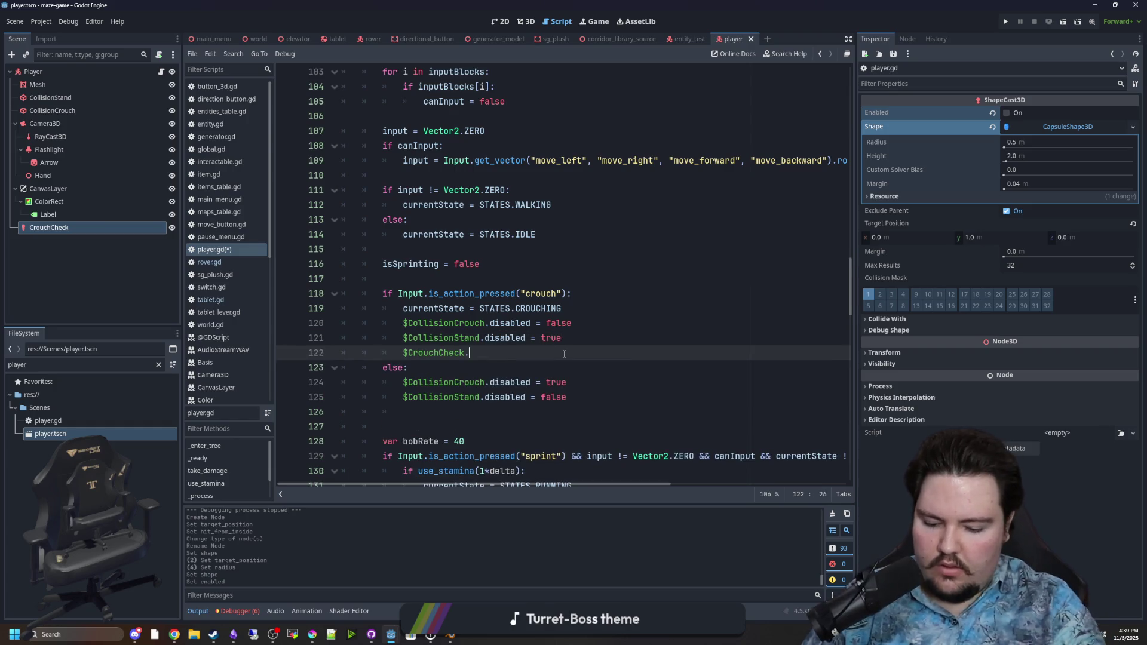
# Complete the $CrouchCheck.enabled = true line in the crouch branch
pyautogui.press('Return')
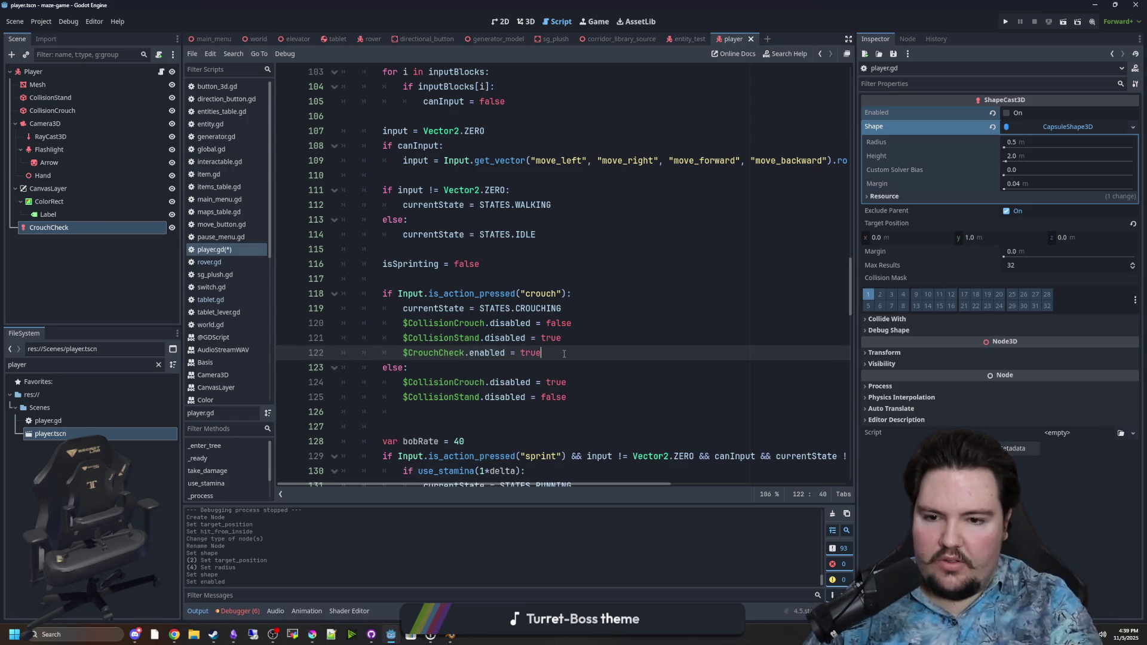
pyautogui.click(466, 279)
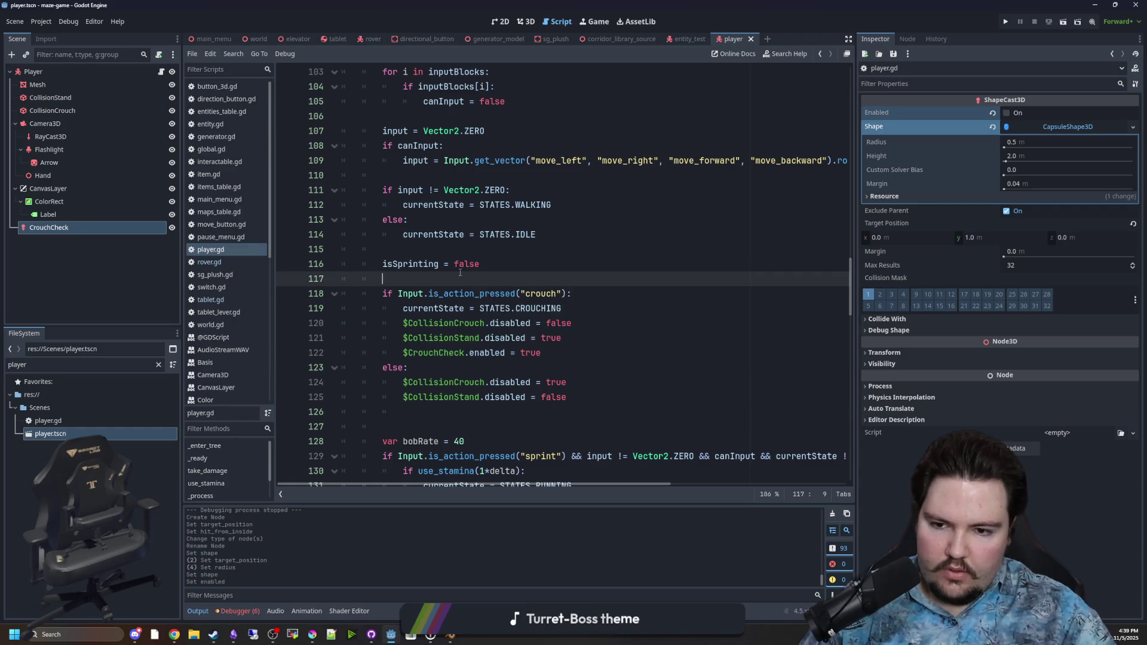
pyautogui.click(552, 344)
pyautogui.click(561, 359)
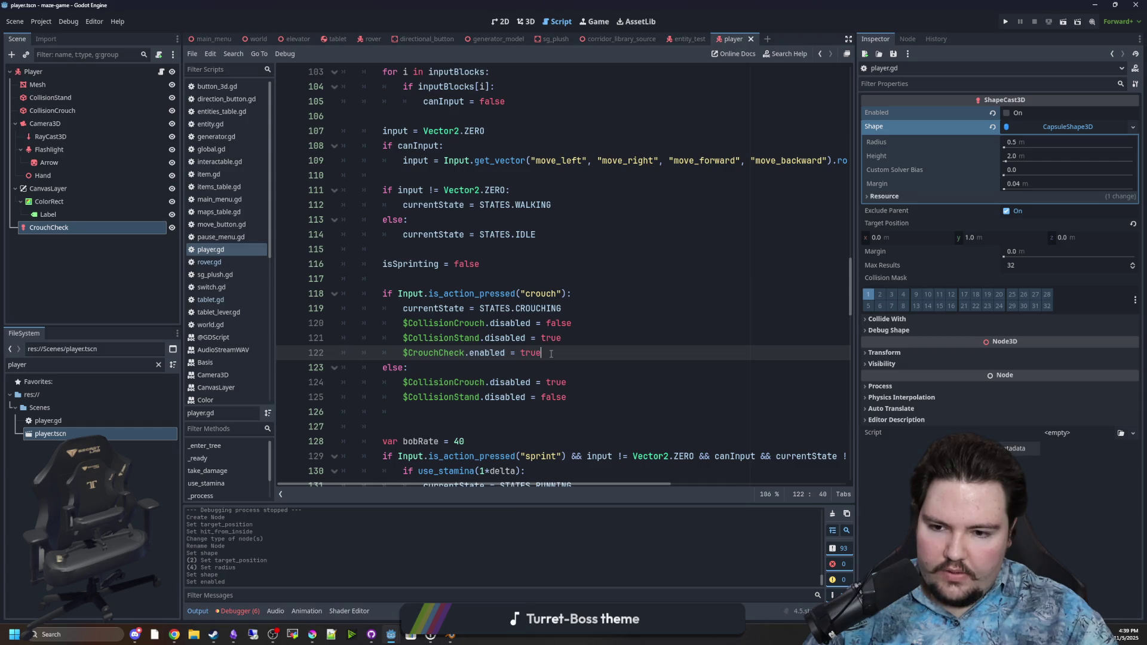
pyautogui.moveTo(551, 354); pyautogui.dragTo(406, 353)
pyautogui.click(567, 350)
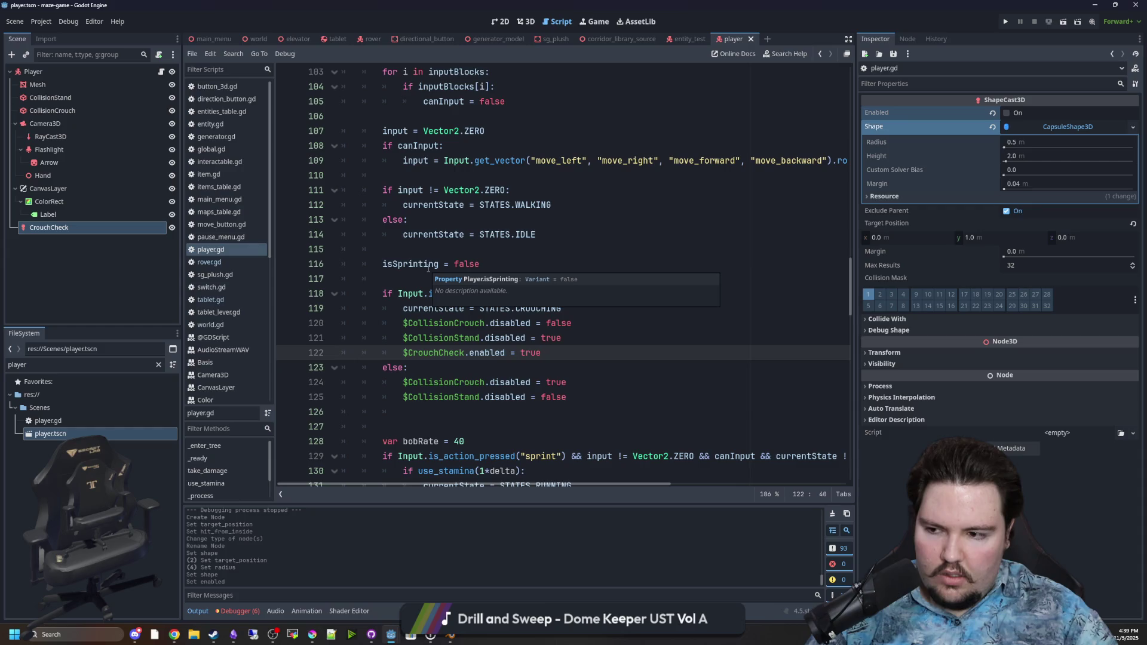
pyautogui.click(454, 368)
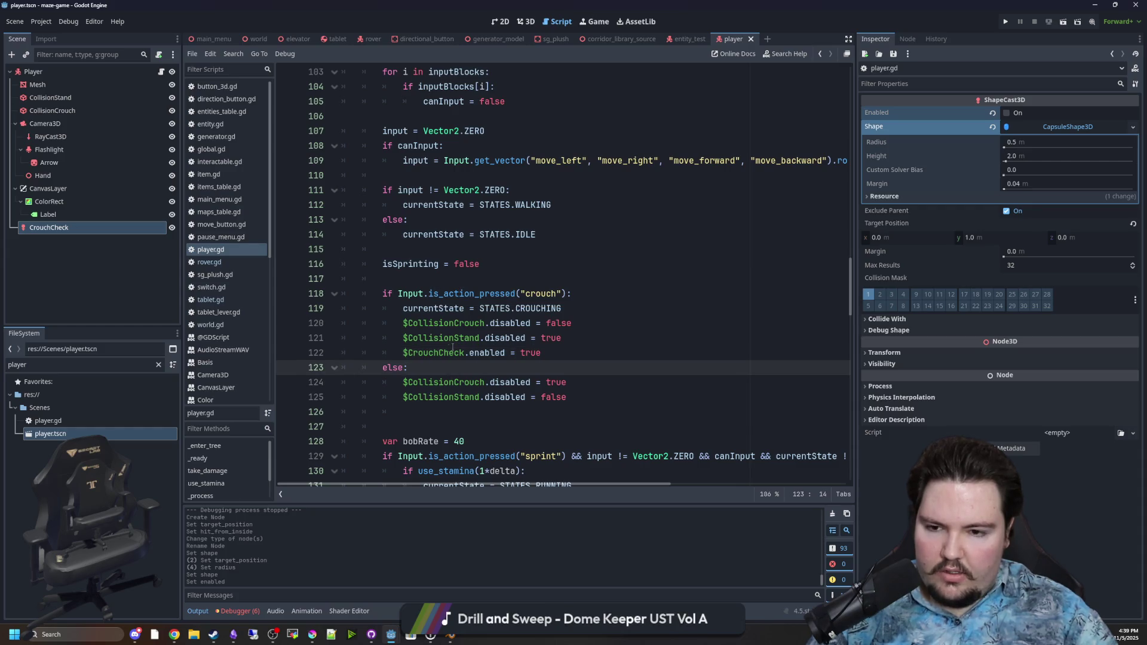
pyautogui.moveTo(405, 354)
pyautogui.mouseDown()
pyautogui.moveTo(502, 356)
pyautogui.moveTo(463, 358)
pyautogui.mouseUp()
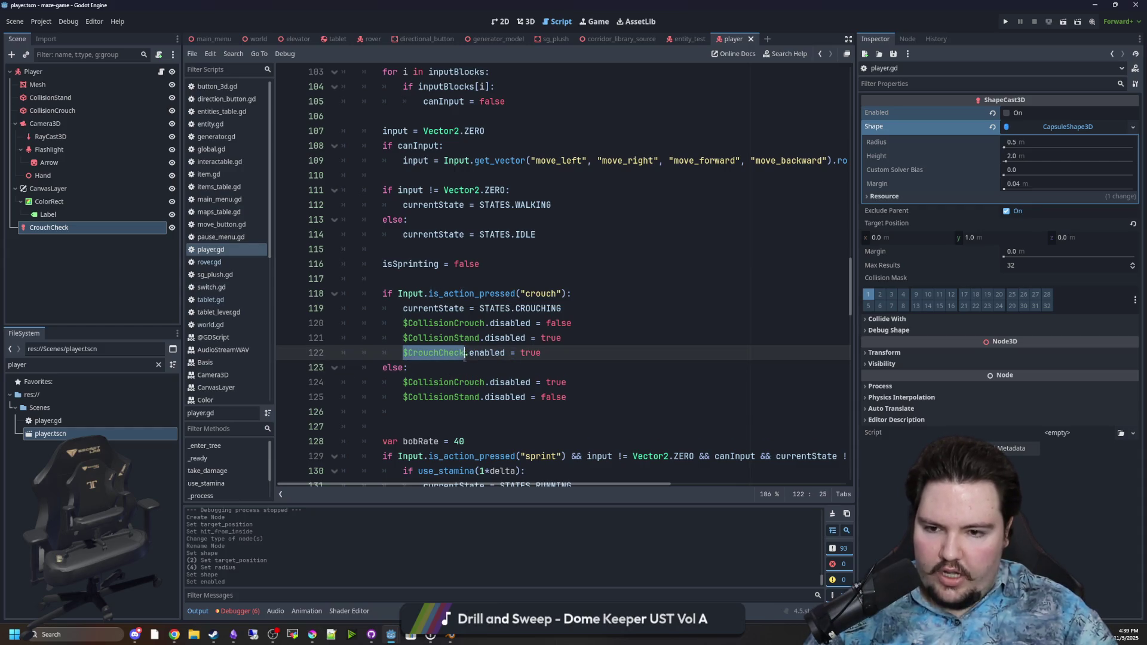
pyautogui.click(569, 352)
# Declare var canStand = true below the flashlightActive variable
pyautogui.scroll(12, 388, 216)
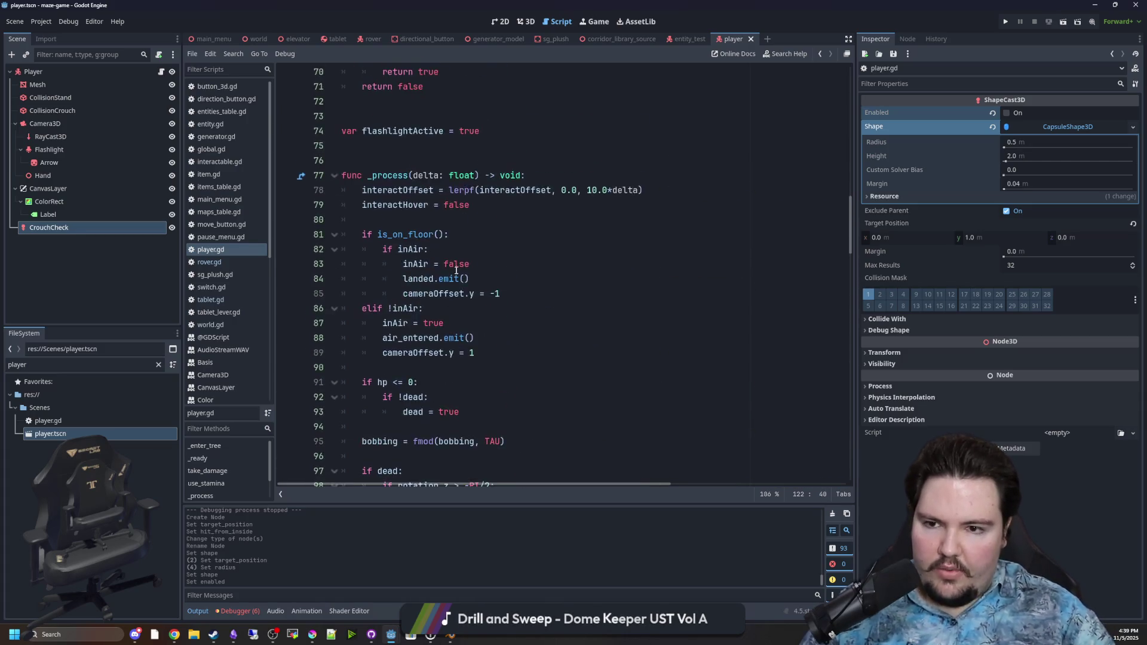
pyautogui.click(395, 204)
pyautogui.press('Return')
pyautogui.press('Return')
pyautogui.click(395, 203)
pyautogui.write('var canStand =')
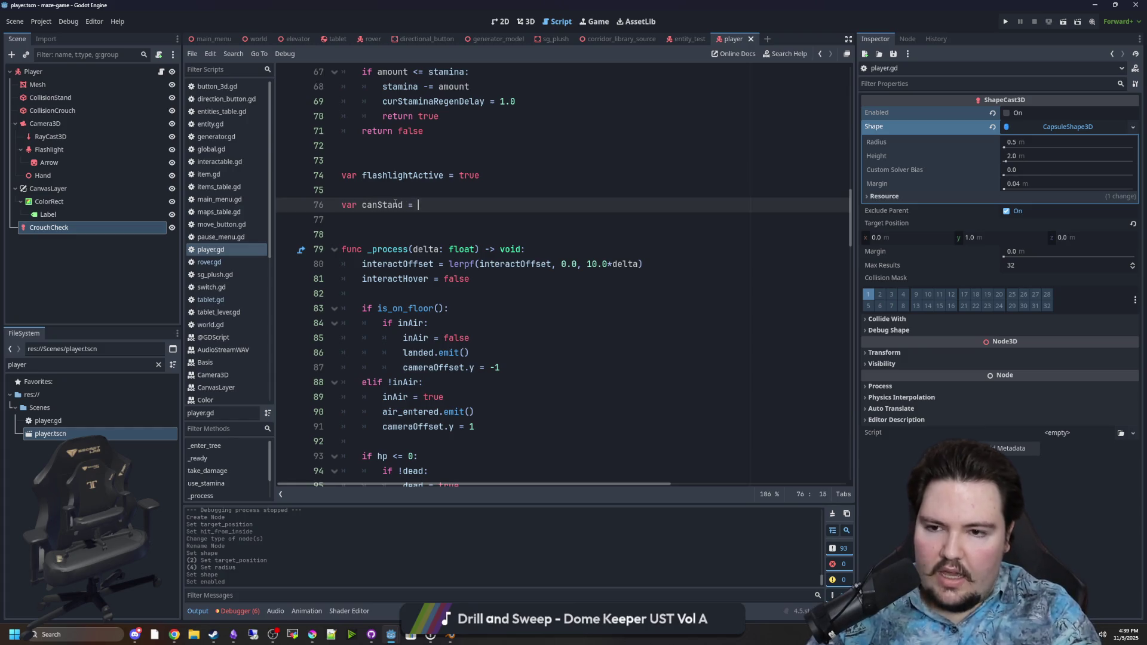
pyautogui.write('true')
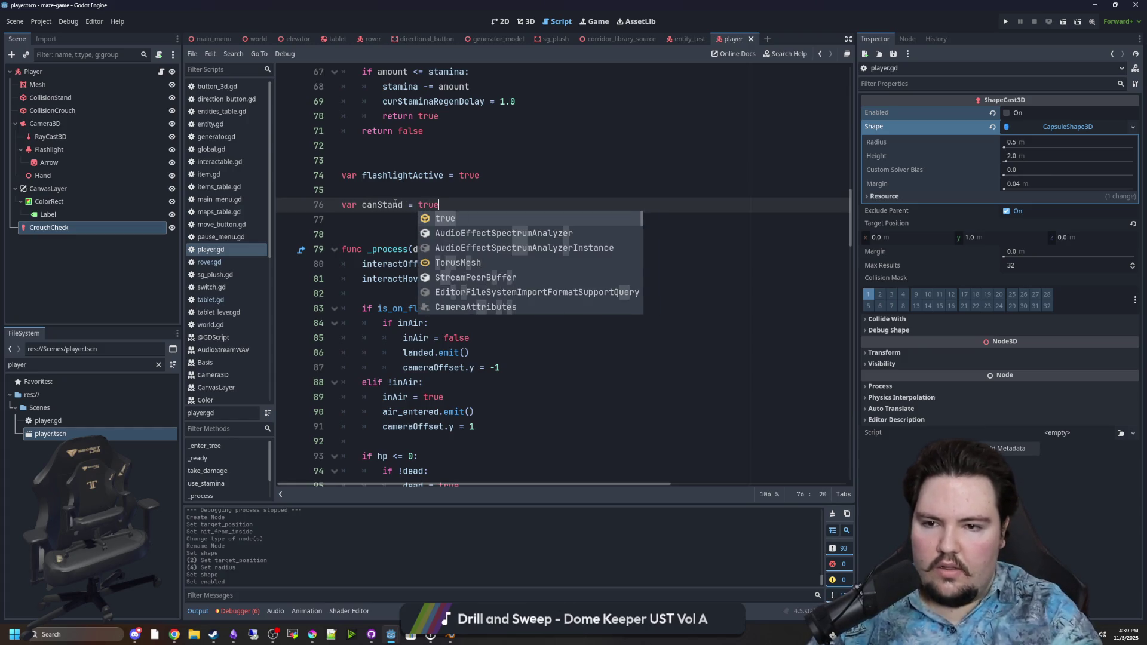
pyautogui.press('Return')
pyautogui.doubleClick(395, 204)
# Add a $CrouchCheck.enabled line to the else branch so it turns off when standing
pyautogui.scroll(-14, 582, 320)
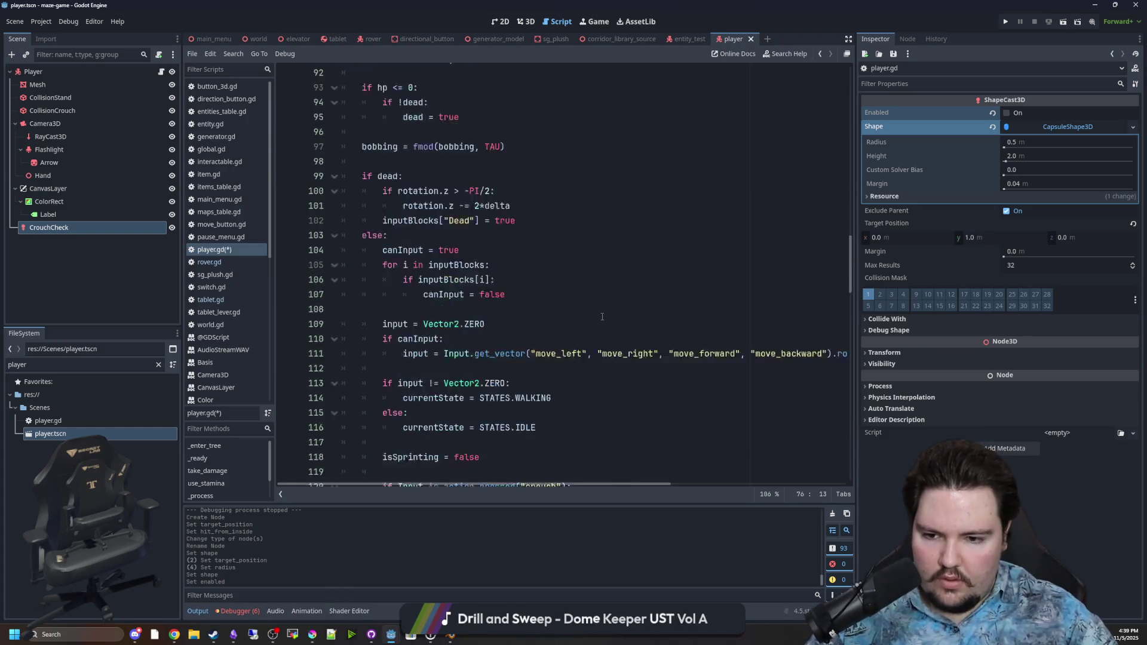
pyautogui.doubleClick(444, 294)
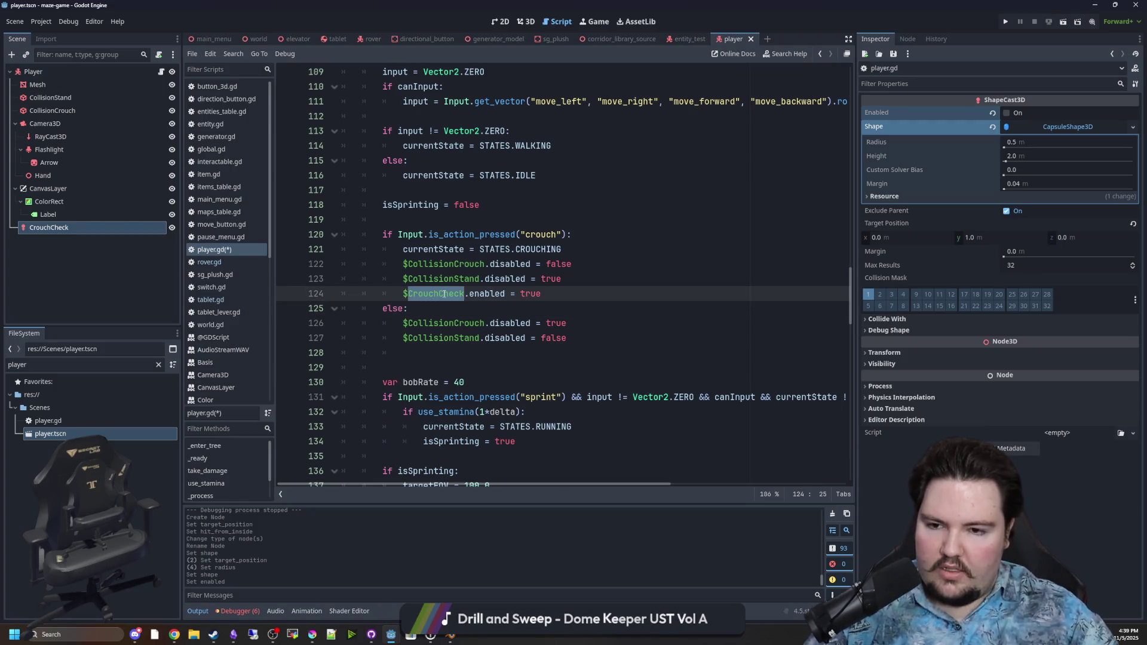
pyautogui.scroll(-12, 444, 294)
pyautogui.scroll(8, 506, 264)
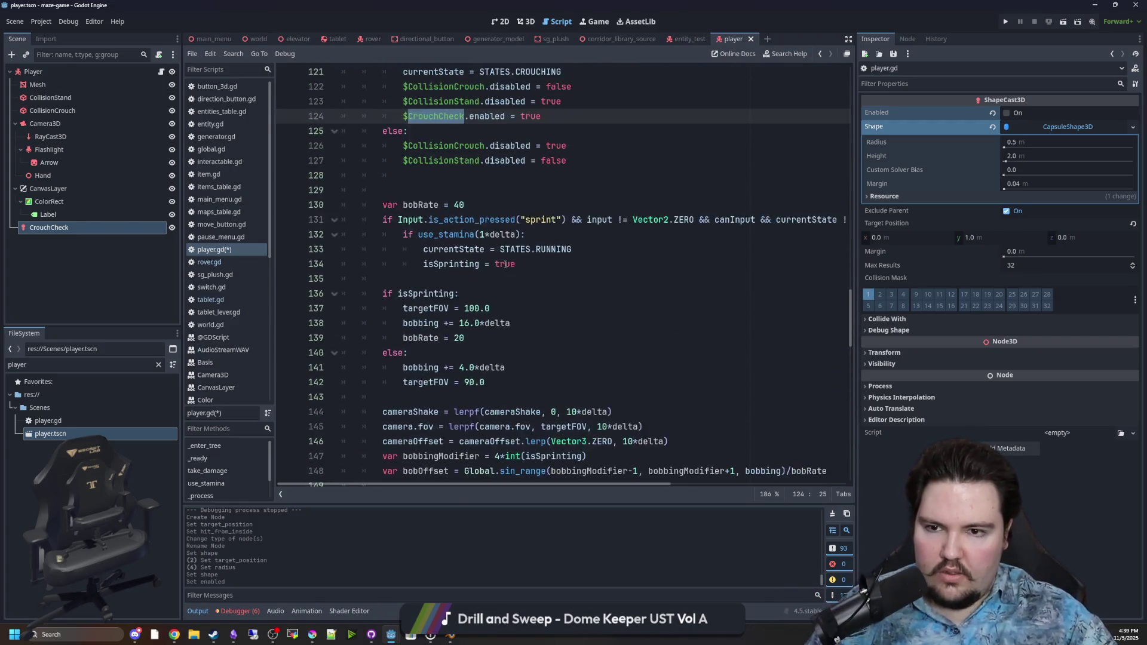
pyautogui.scroll(2, 505, 264)
pyautogui.click(608, 251)
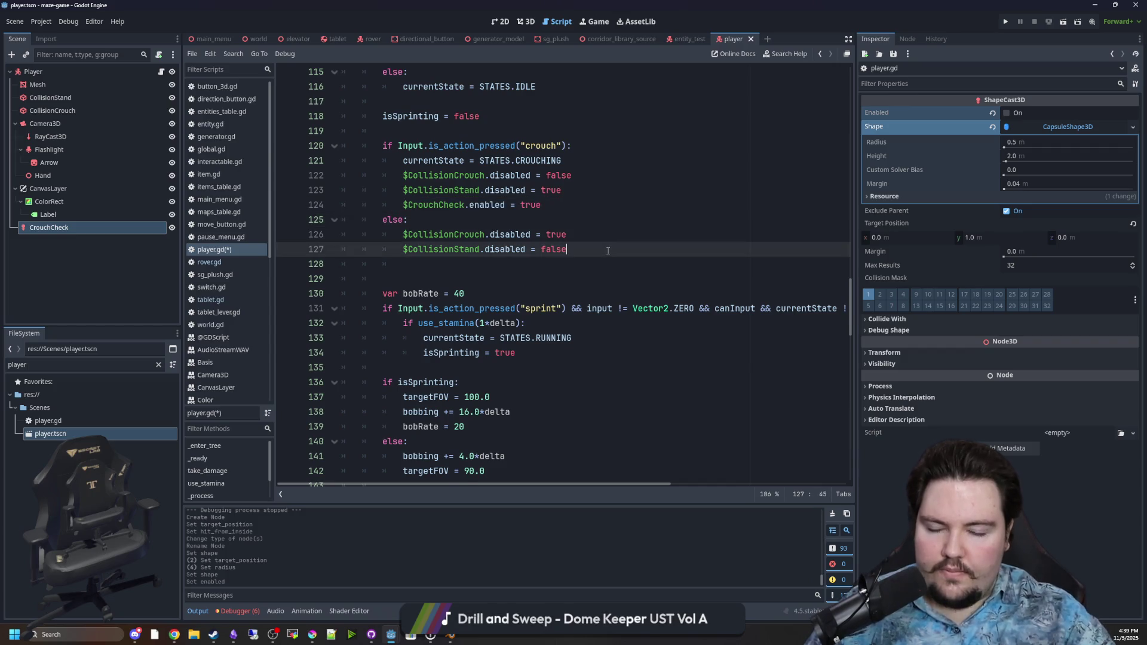
pyautogui.press('Return')
pyautogui.write('$CrouchCheck.enabled = true')
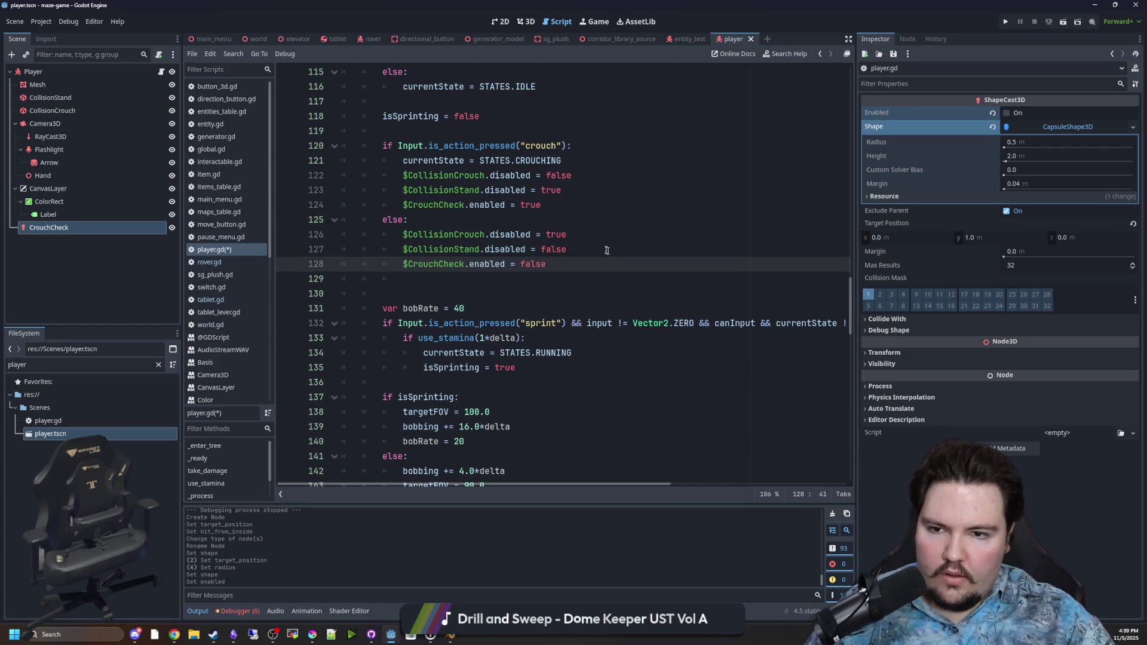
# Append || !canStand to the crouch condition
pyautogui.click(568, 150)
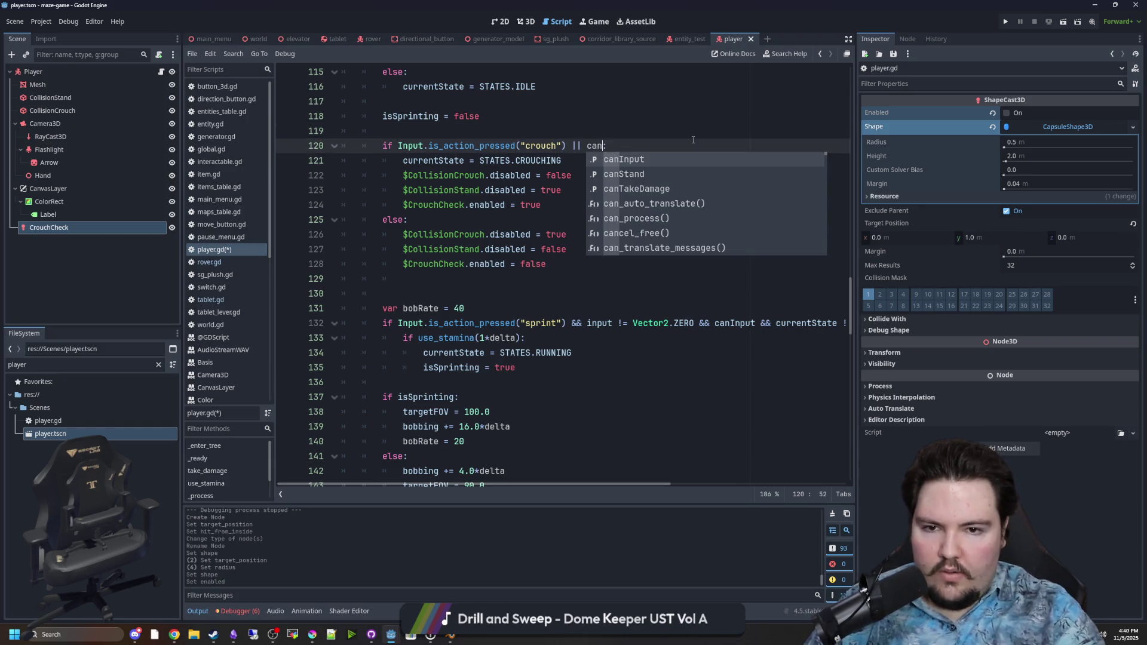
pyautogui.press('Down')
pyautogui.press('Return')
pyautogui.press('Left')
pyautogui.press('Left')
pyautogui.press('Left')
pyautogui.write('!')
pyautogui.hotkey('ctrl', 'Right')
pyautogui.scroll(-10, 584, 288)
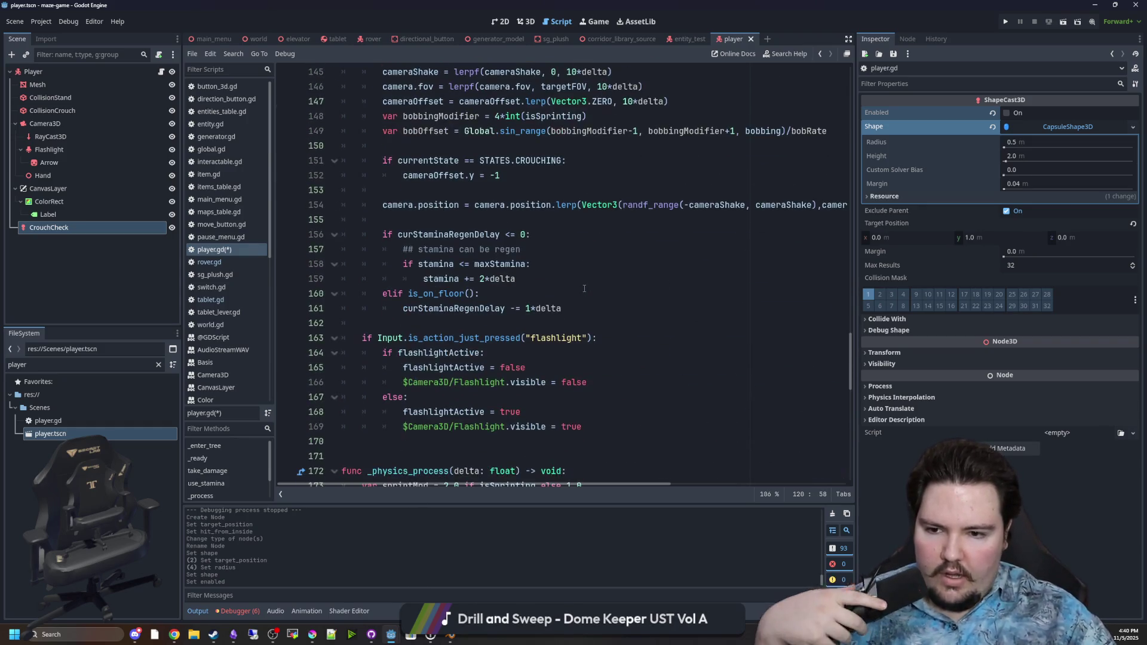
pyautogui.scroll(-7, 584, 289)
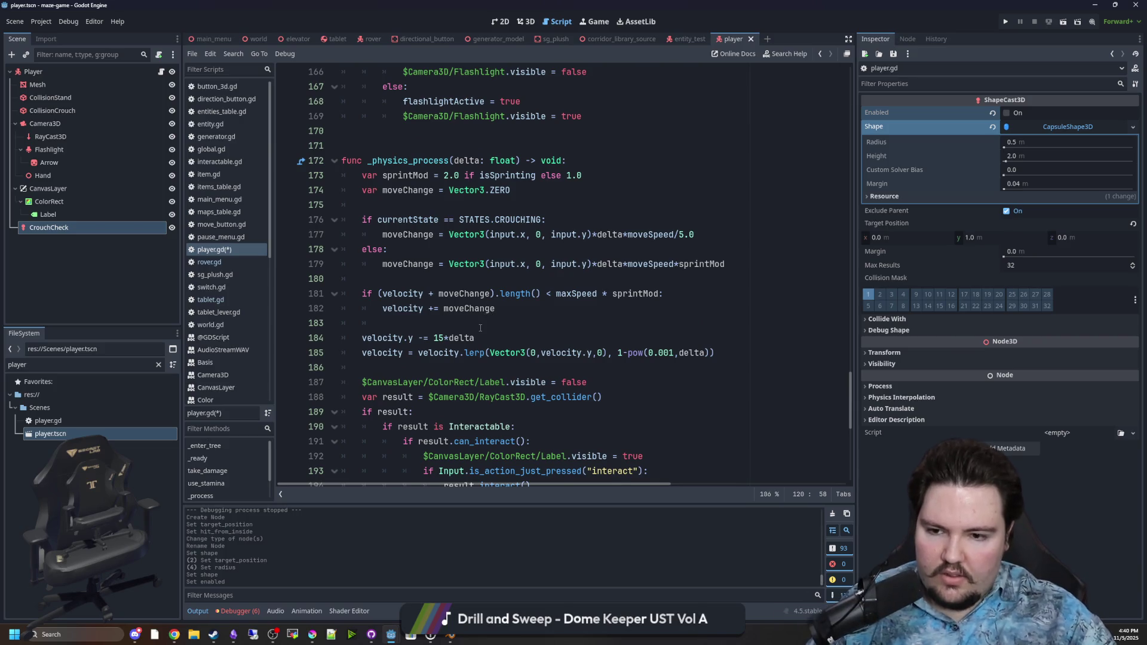
pyautogui.scroll(-1, 481, 328)
pyautogui.scroll(3, 432, 213)
pyautogui.click(404, 299)
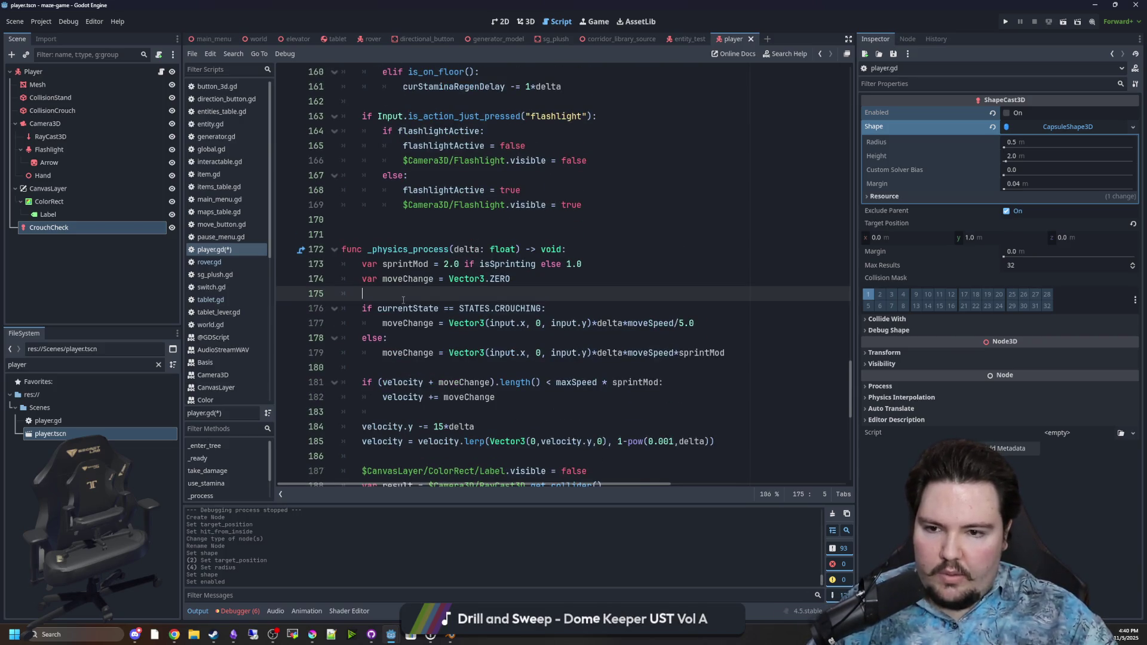
# Add an `if $CrouchCheck.enabled:` block in _physics_process with a `canStand = true` reset line above it
pyautogui.press('Return')
pyautogui.press('Return')
pyautogui.press('Up')
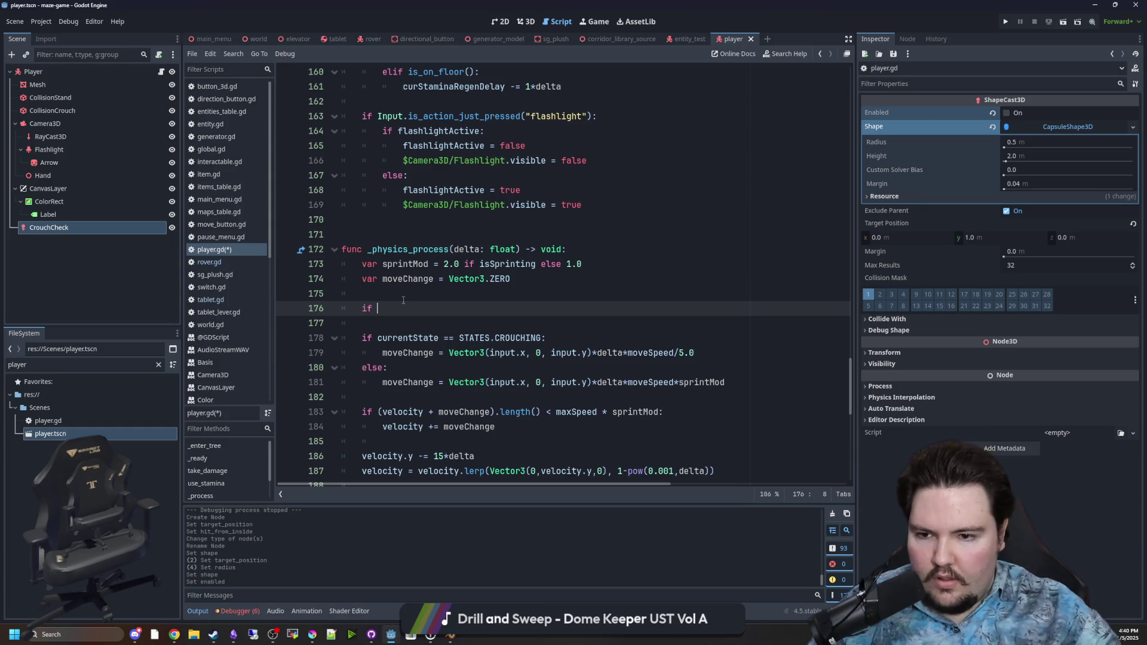
pyautogui.moveTo(31, 227); pyautogui.dragTo(458, 296)
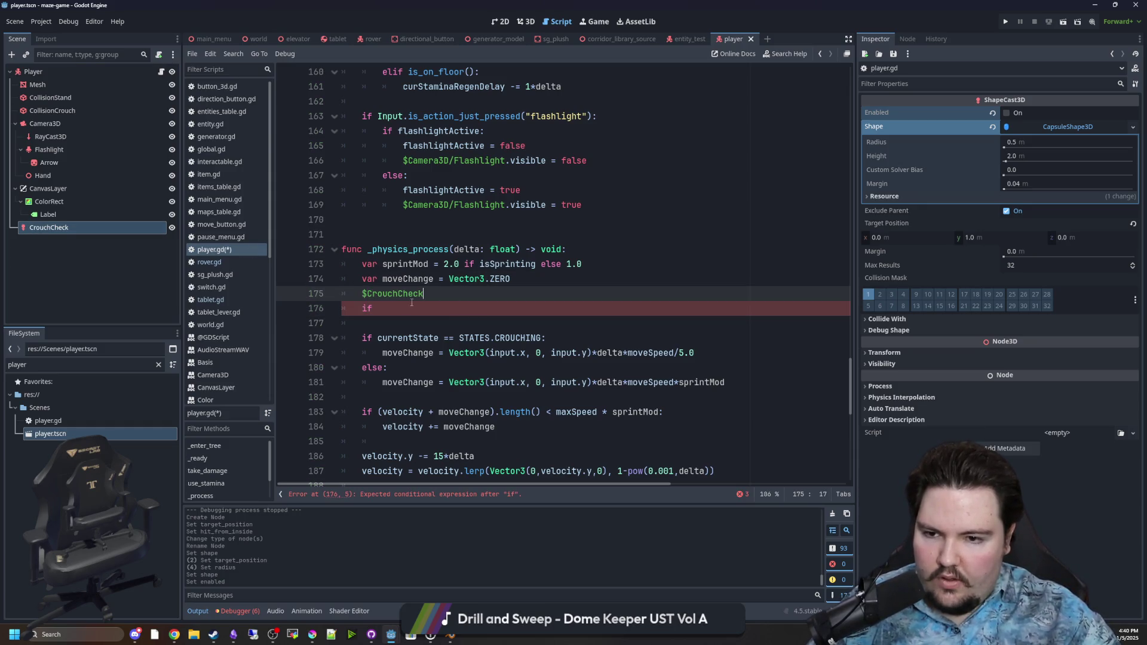
pyautogui.hotkey('ctrl', 'z')
pyautogui.moveTo(134, 228)
pyautogui.mouseDown()
pyautogui.moveTo(407, 281)
pyautogui.moveTo(442, 309)
pyautogui.moveTo(497, 308)
pyautogui.mouseUp()
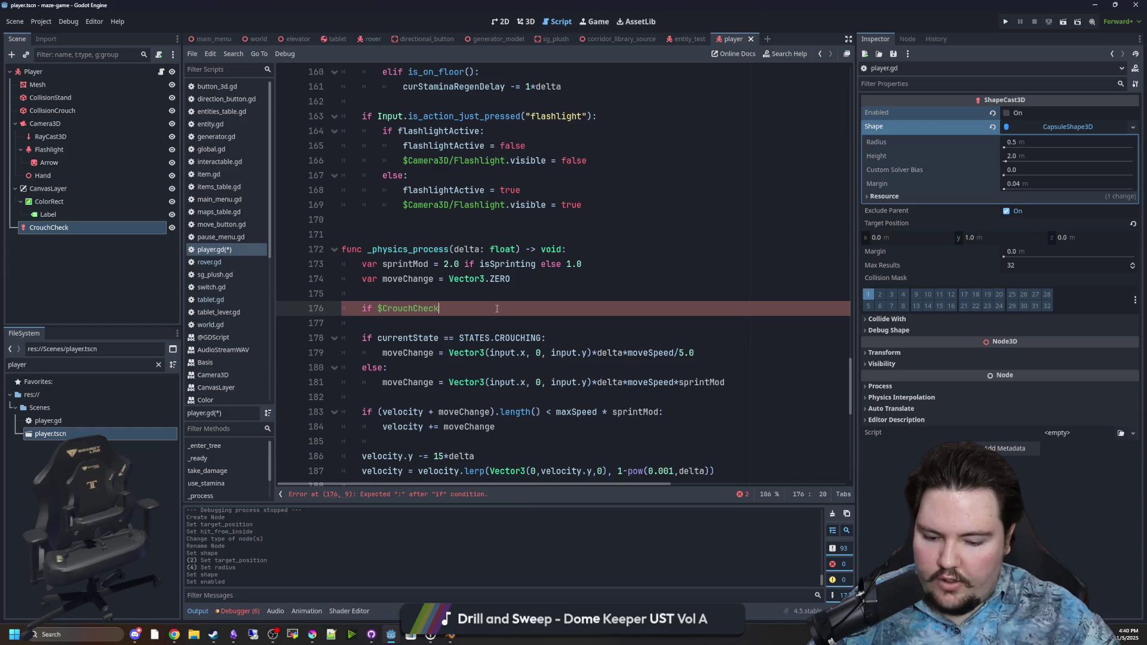
pyautogui.write('enabled:')
pyautogui.press('Return')
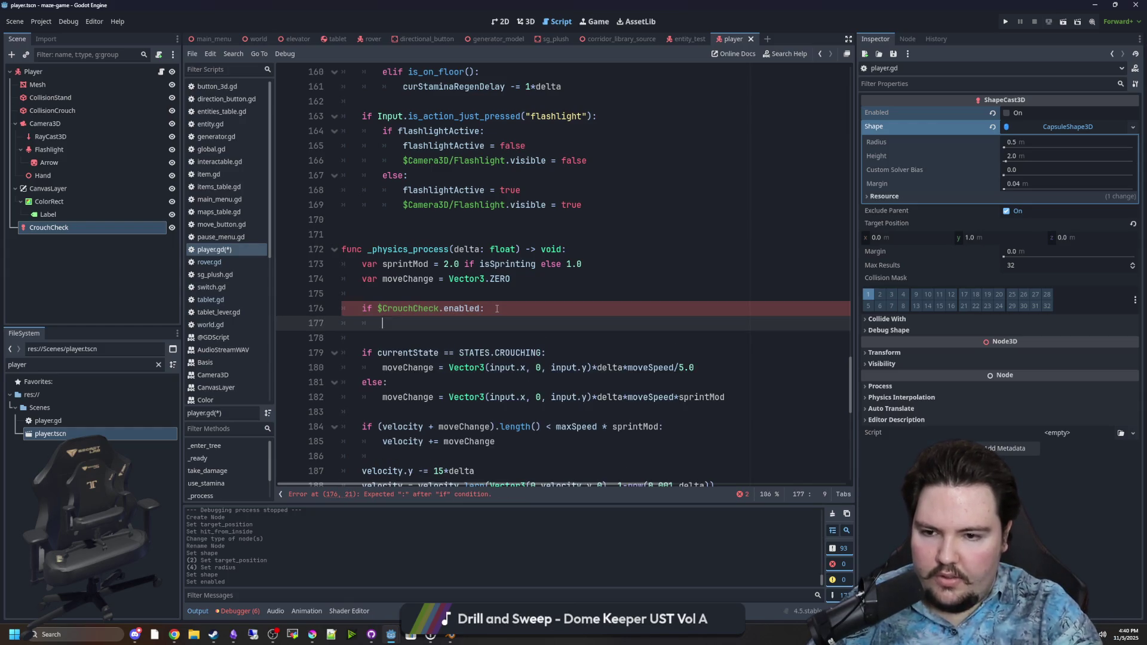
pyautogui.click(442, 297)
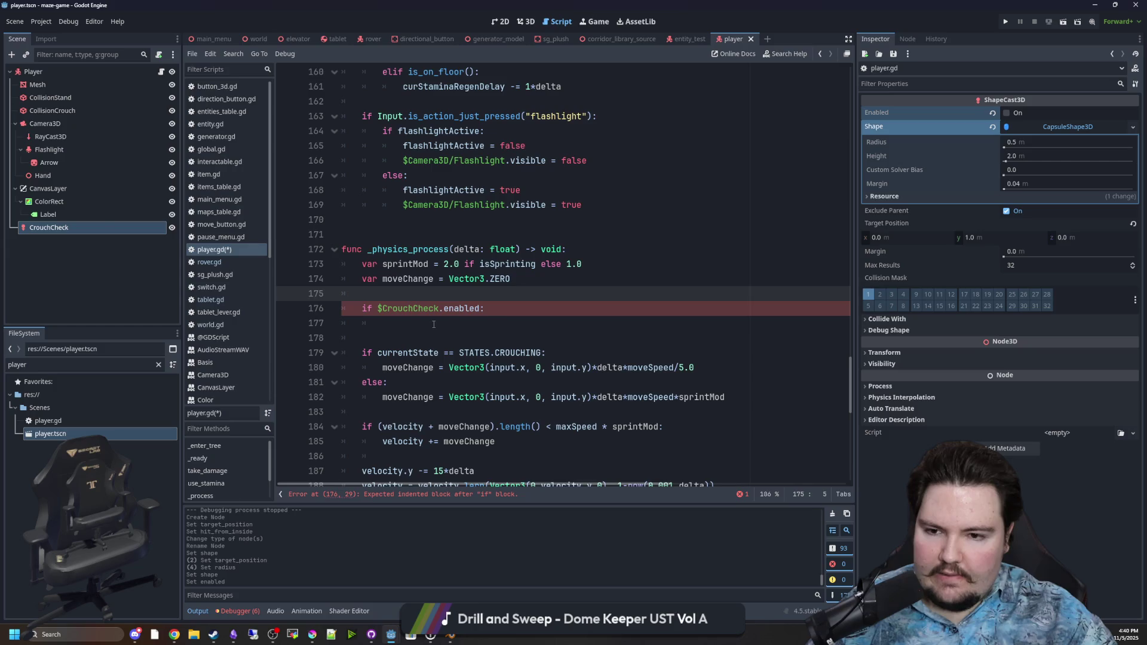
pyautogui.click(434, 324)
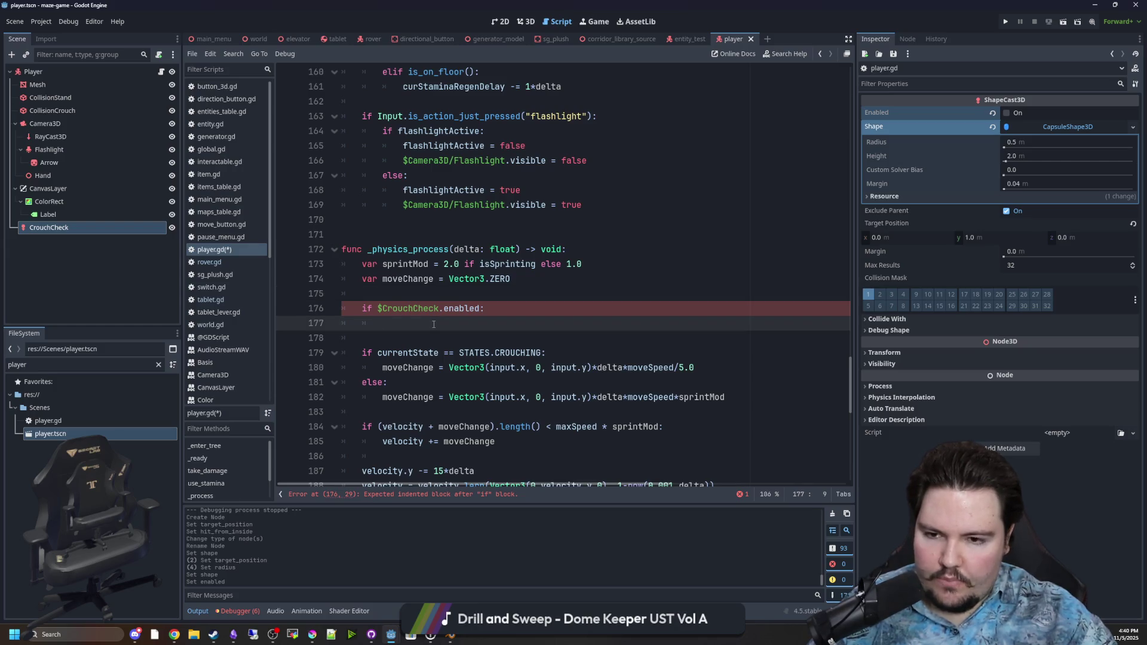
pyautogui.write('canStand =')
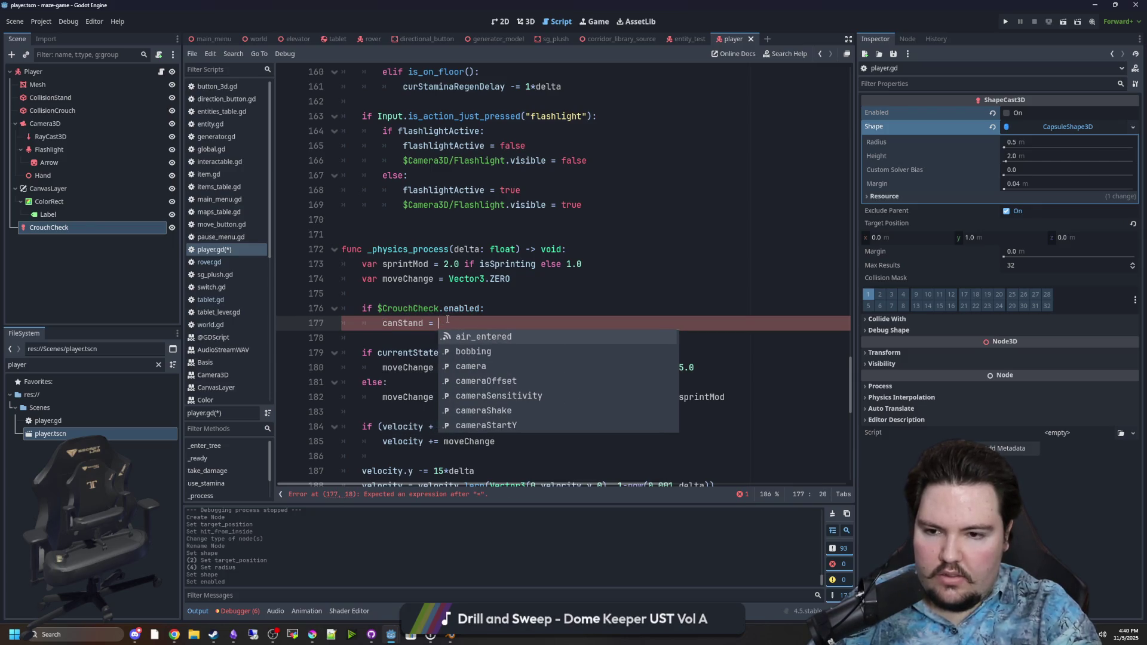
pyautogui.write(' true')
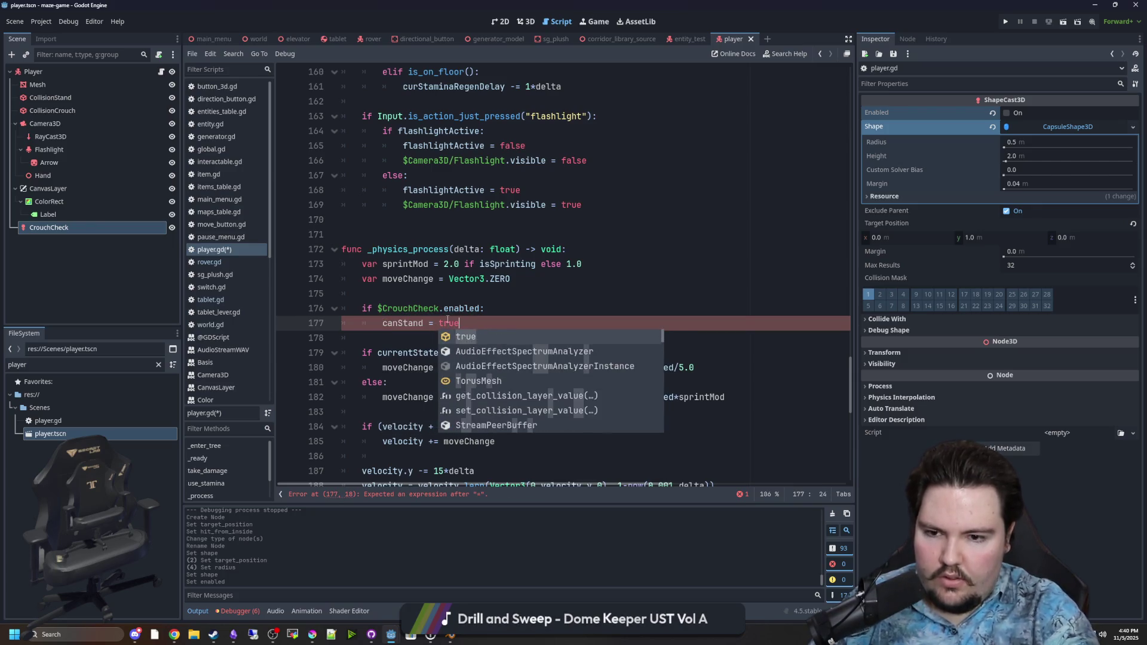
pyautogui.hotkey('shift', 'Home')
pyautogui.press('BackSpace')
pyautogui.click(397, 293)
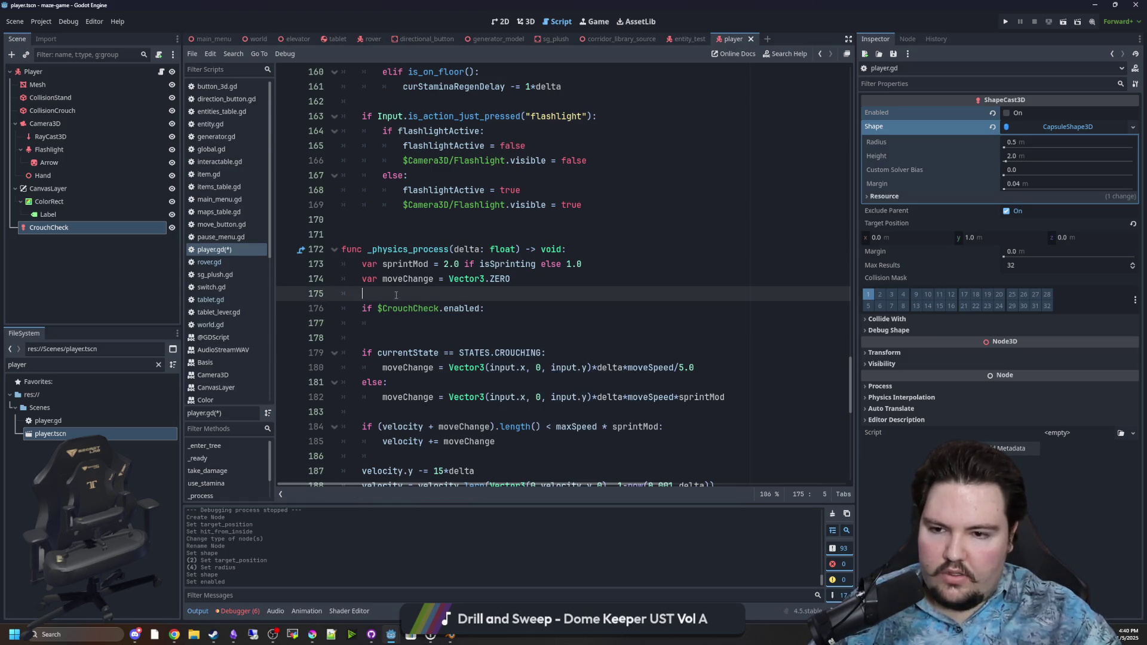
pyautogui.write('canStand = true')
pyautogui.click(405, 336)
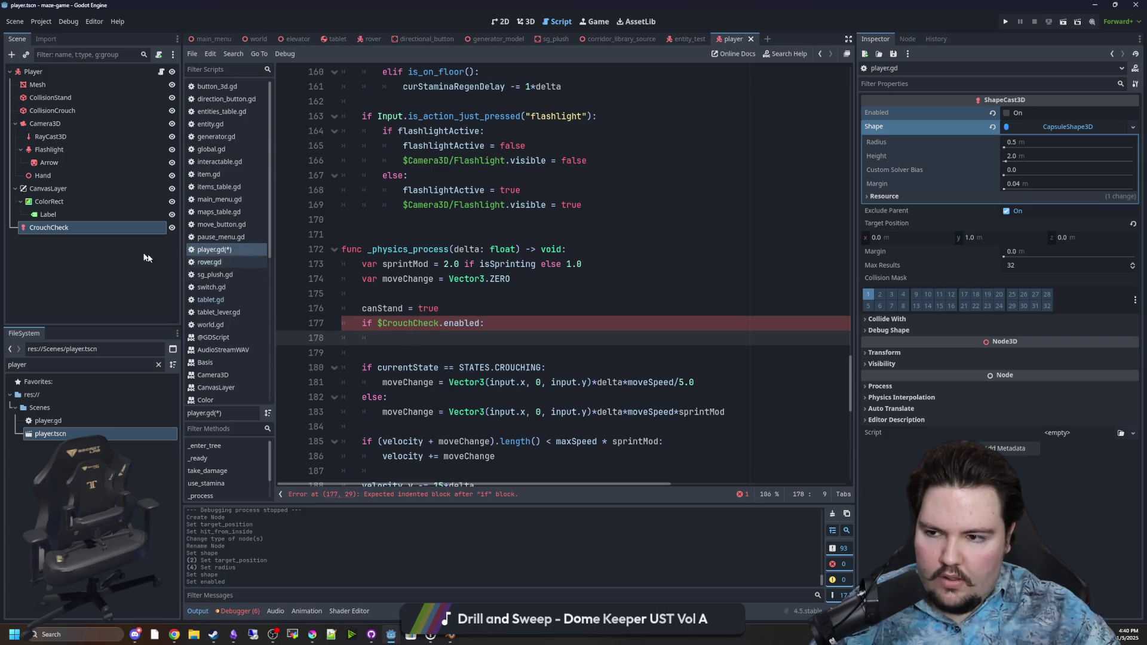
# Inside it, add `if $CrouchCheck.get_collision_count() > 0:` followed by a canStand assignment line
pyautogui.write('if $CrouchCheck.')
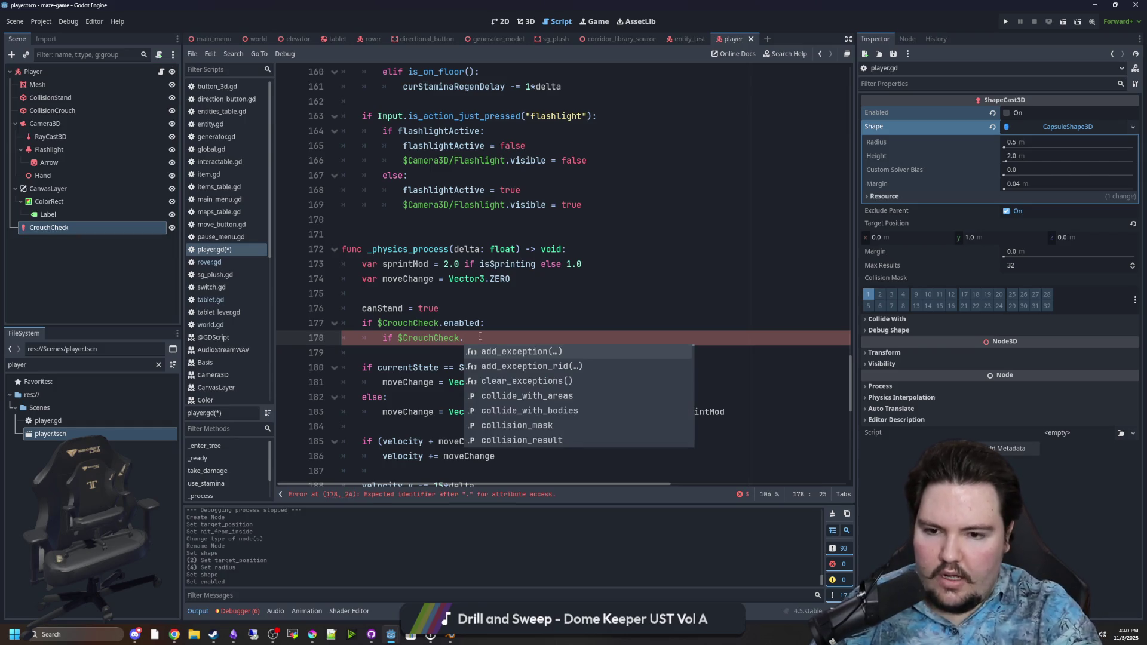
pyautogui.write('get_collision')
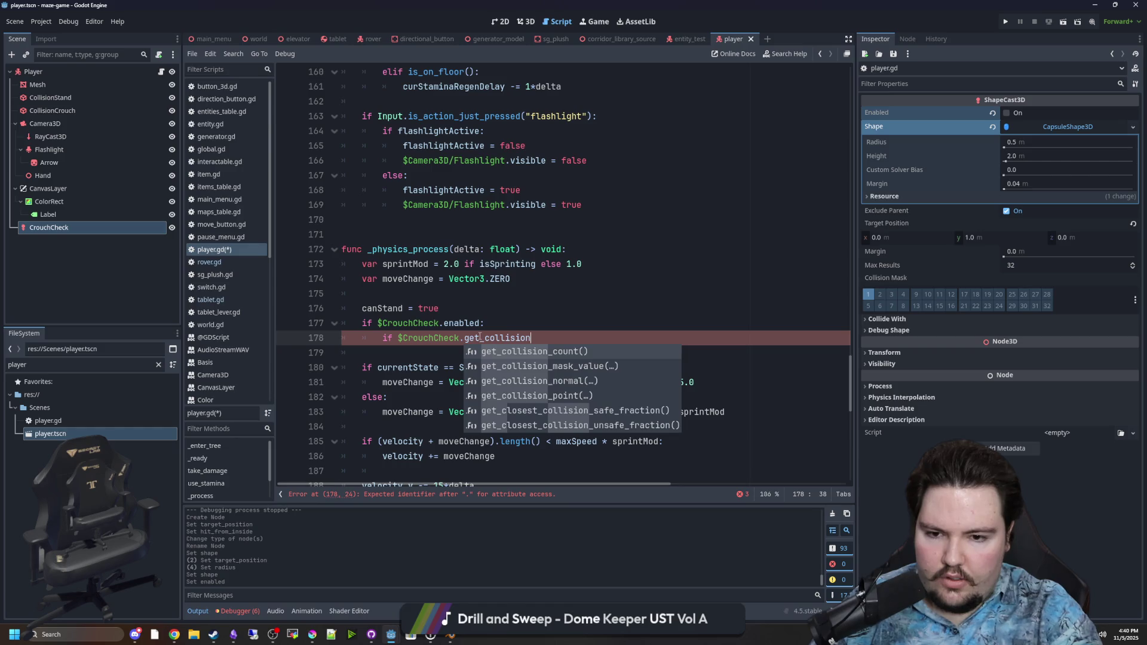
pyautogui.press('Return')
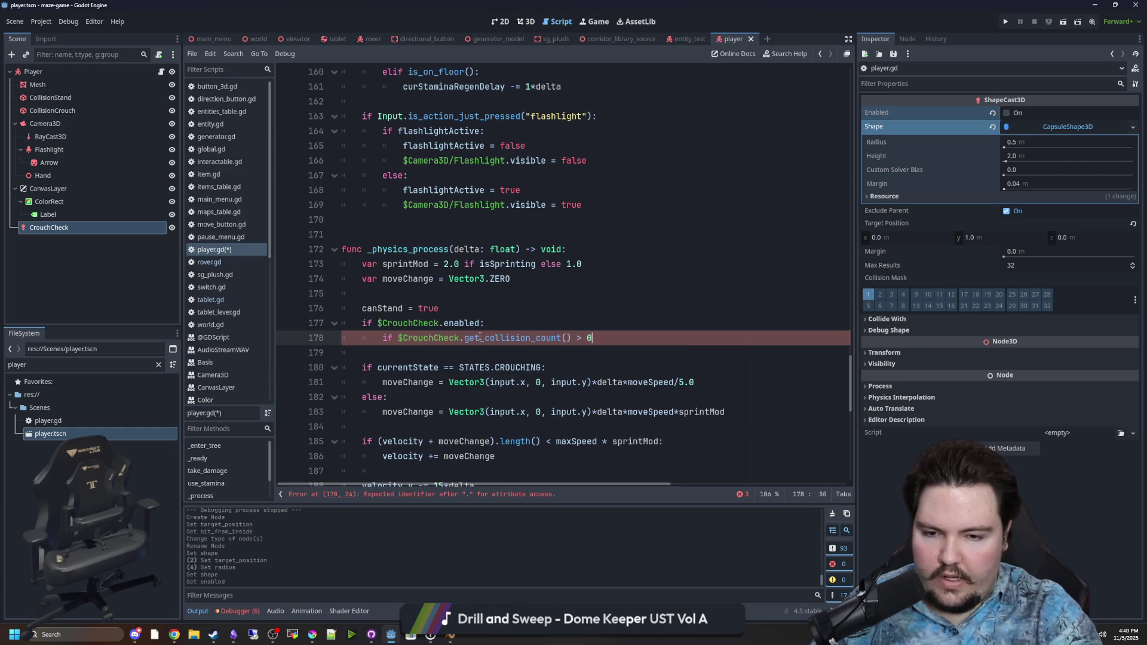
pyautogui.write(':')
pyautogui.press('Return')
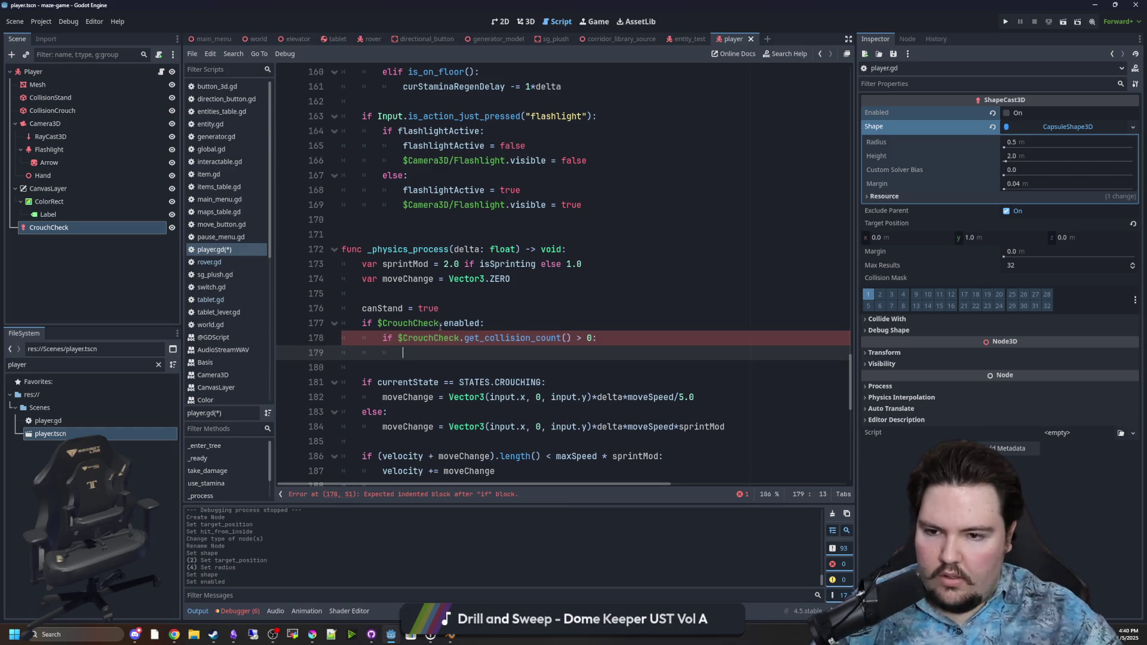
pyautogui.doubleClick(382, 308)
pyautogui.hotkey('ctrl', 'c')
pyautogui.press('Down')
pyautogui.press('Down')
pyautogui.press('Down')
pyautogui.press('End')
pyautogui.hotkey('ctrl', 'v')
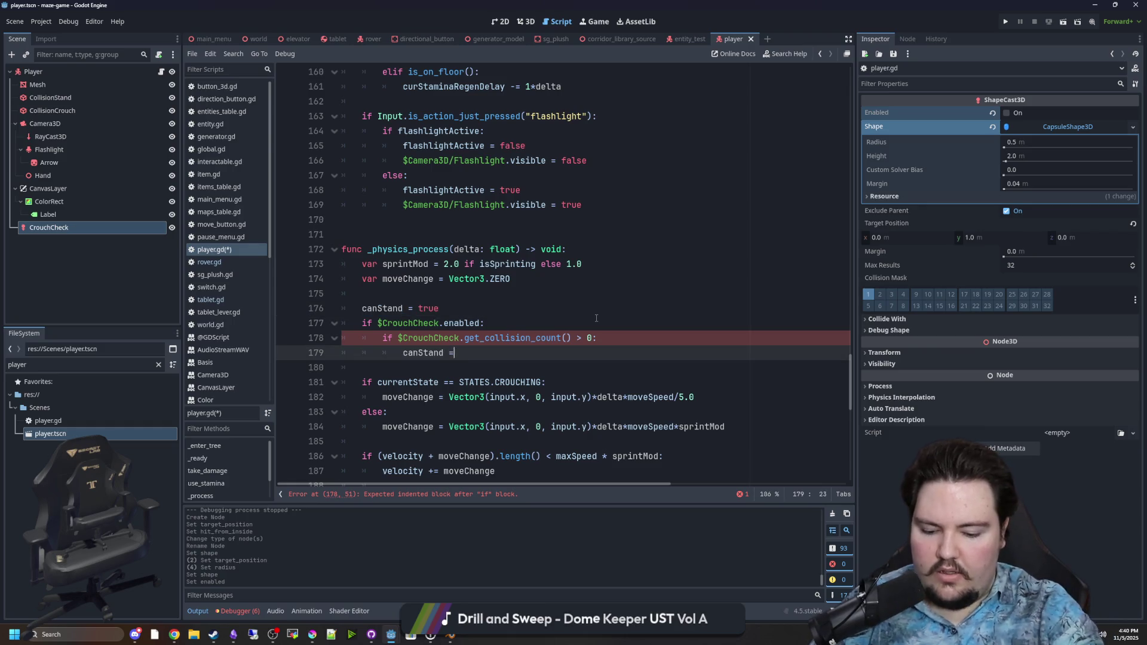
# Save player.gd and run the project with F5
pyautogui.scroll(10, 596, 318)
pyautogui.hotkey('ctrl', 's')
pyautogui.press('F5')
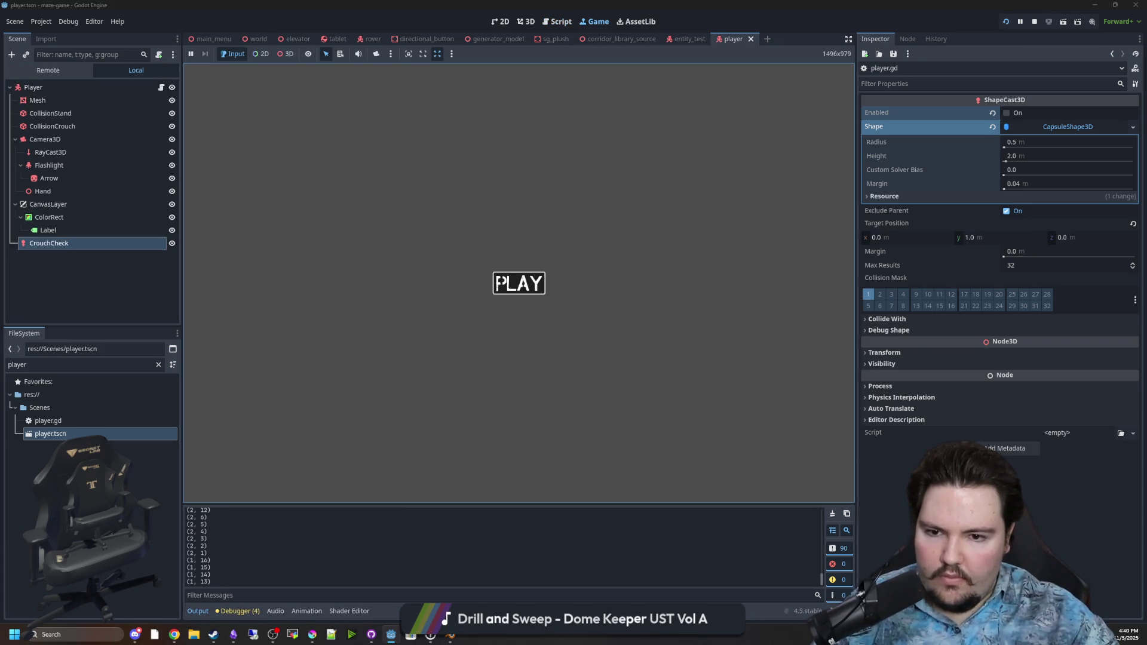
# Start the game, walk under the table and back out, then pause and stop the run
pyautogui.click(518, 282)
pyautogui.press('w')
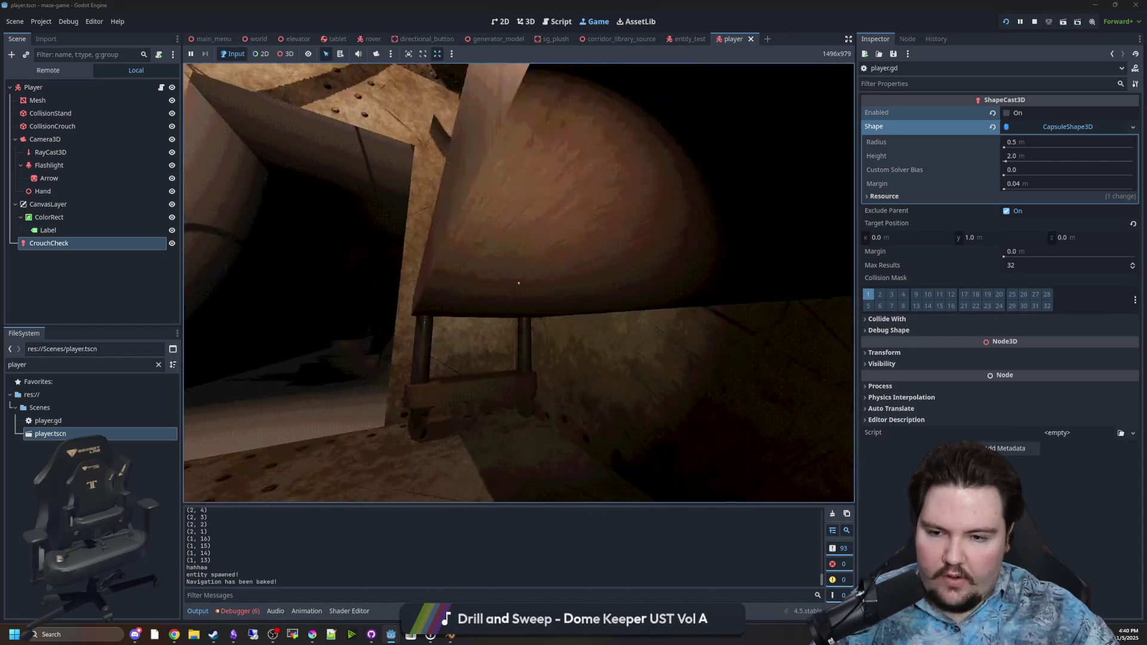
pyautogui.press('w')
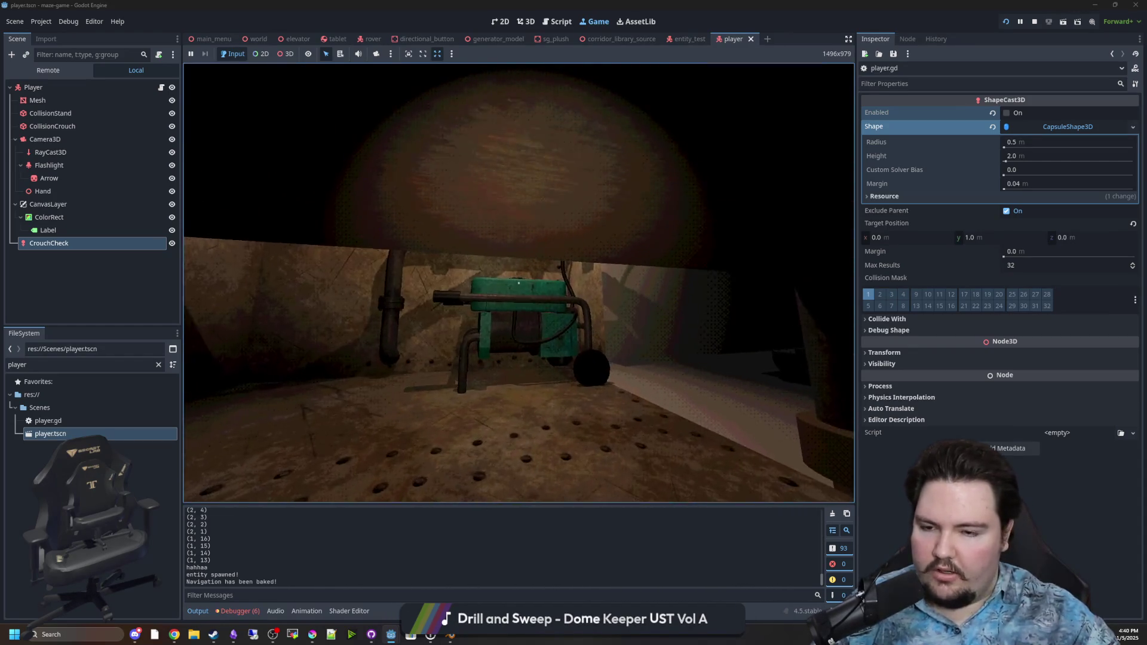
pyautogui.press('s')
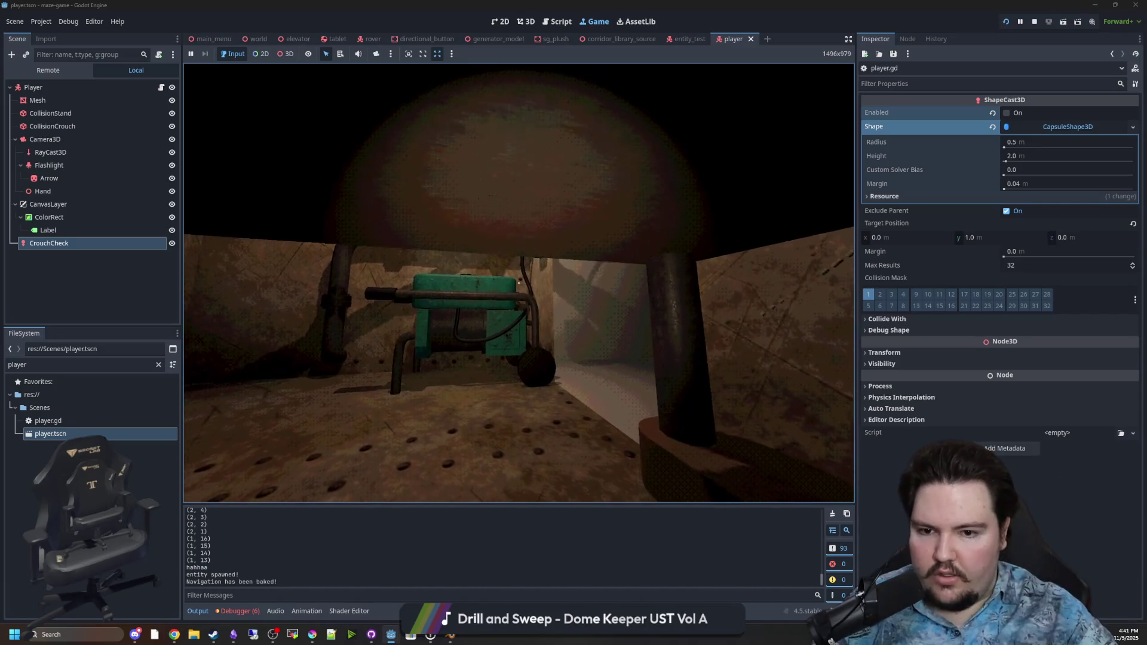
pyautogui.press('w')
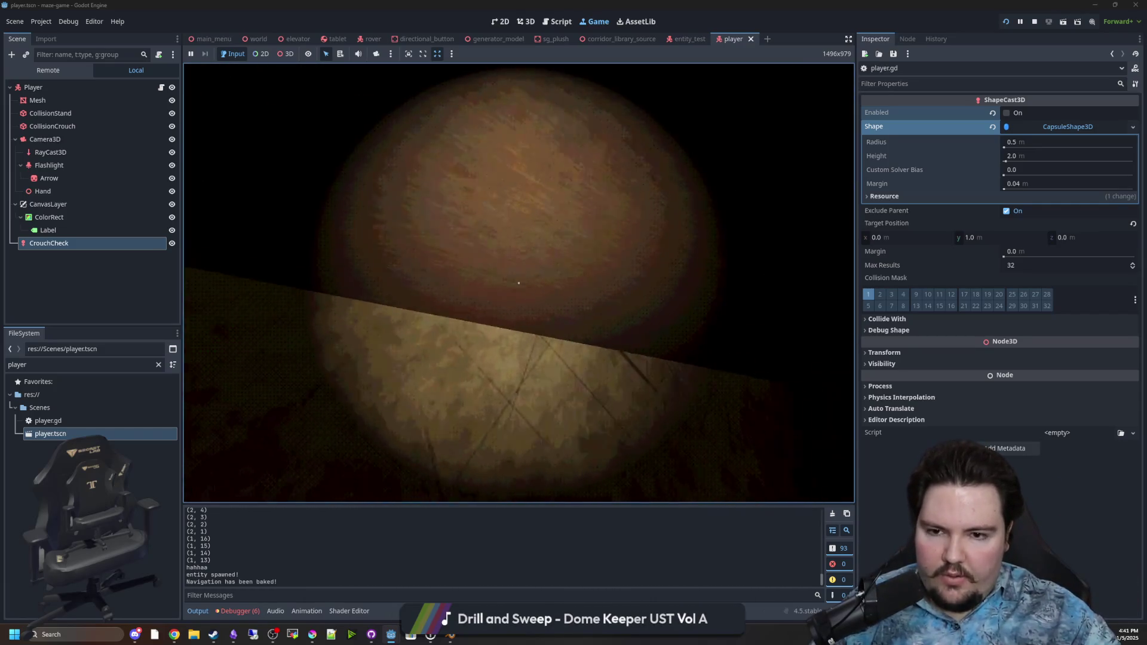
pyautogui.press('w')
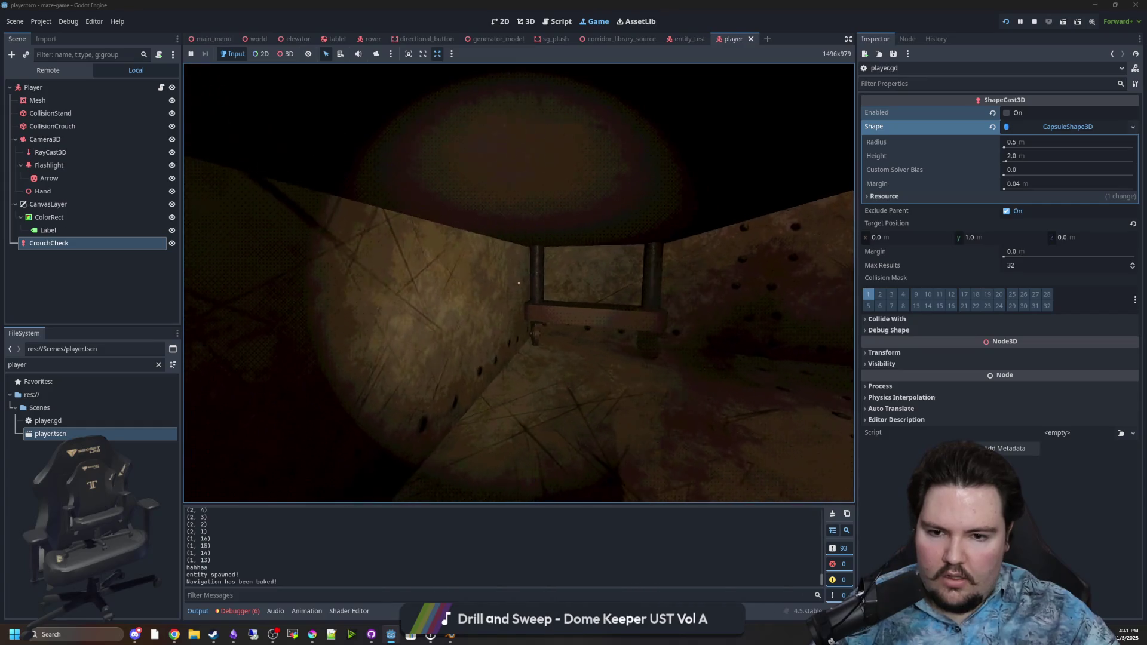
pyautogui.press('w')
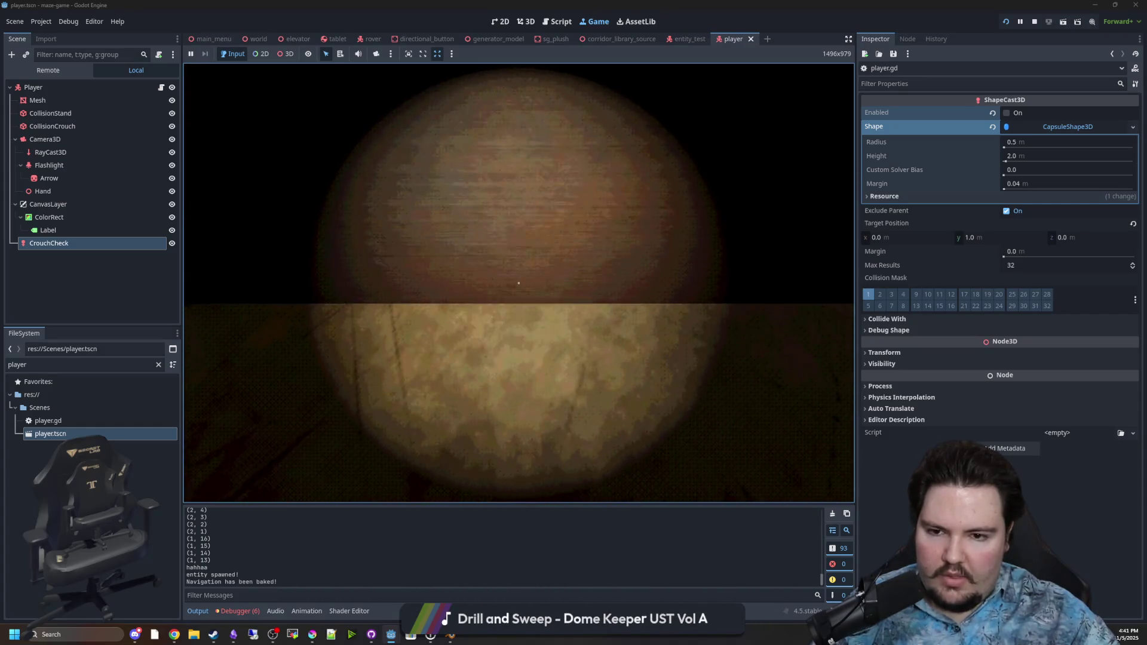
pyautogui.press('w')
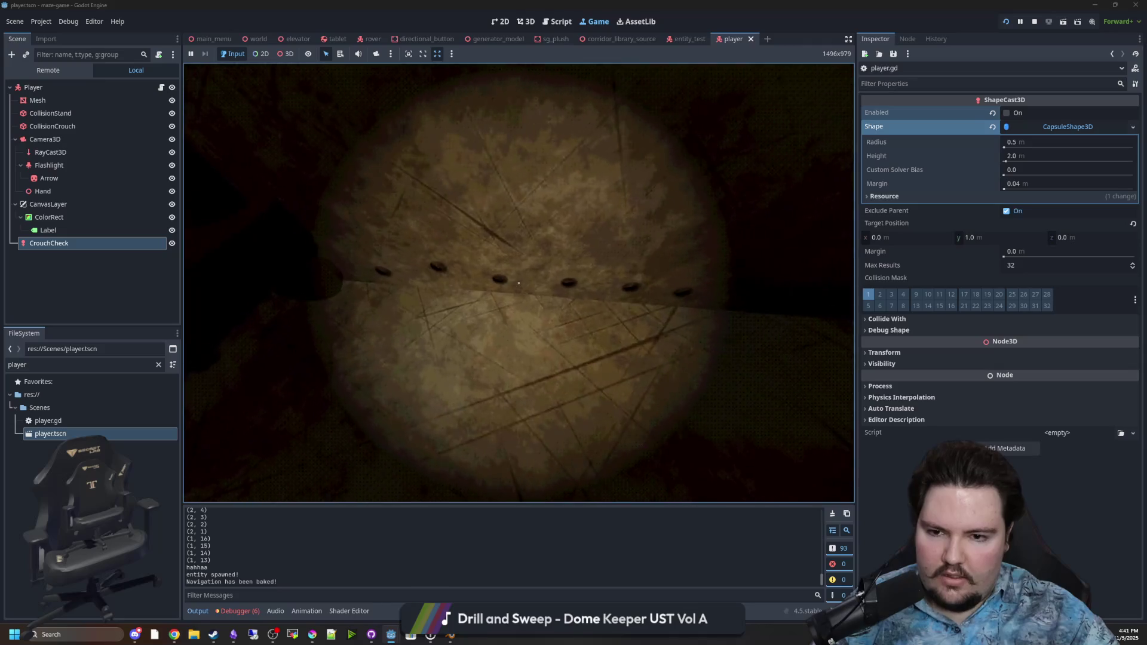
pyautogui.press('Escape')
pyautogui.click(1035, 21)
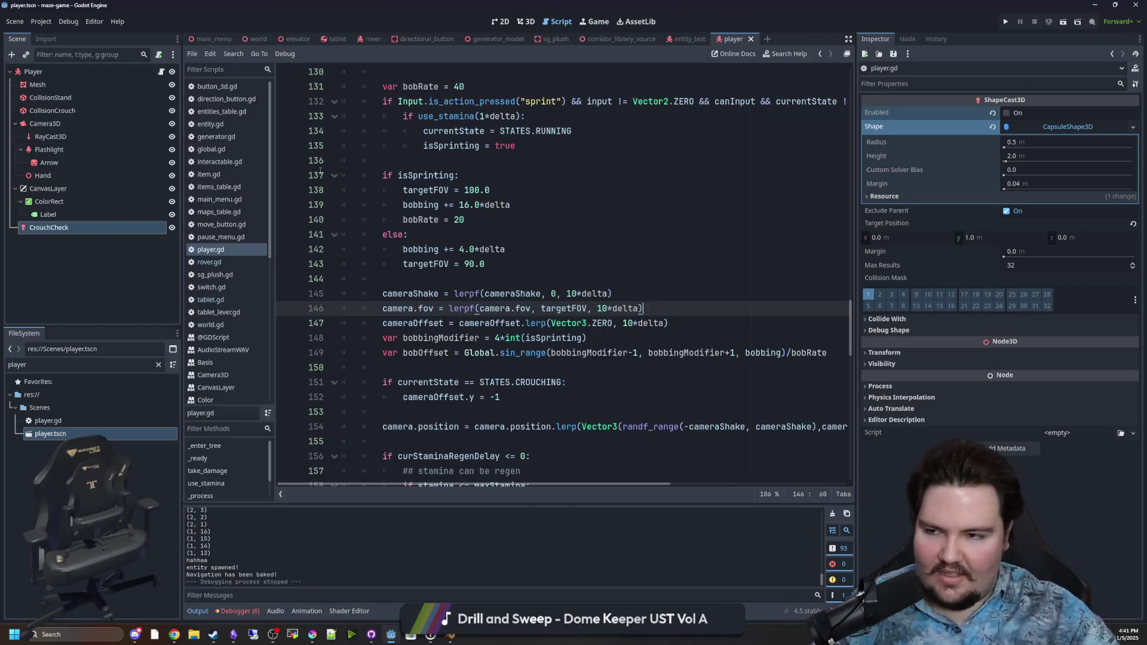
# Open the tablet scene, select the Tablet root, expand Collision, save, and view it in 3D
pyautogui.click(594, 130)
pyautogui.click(335, 39)
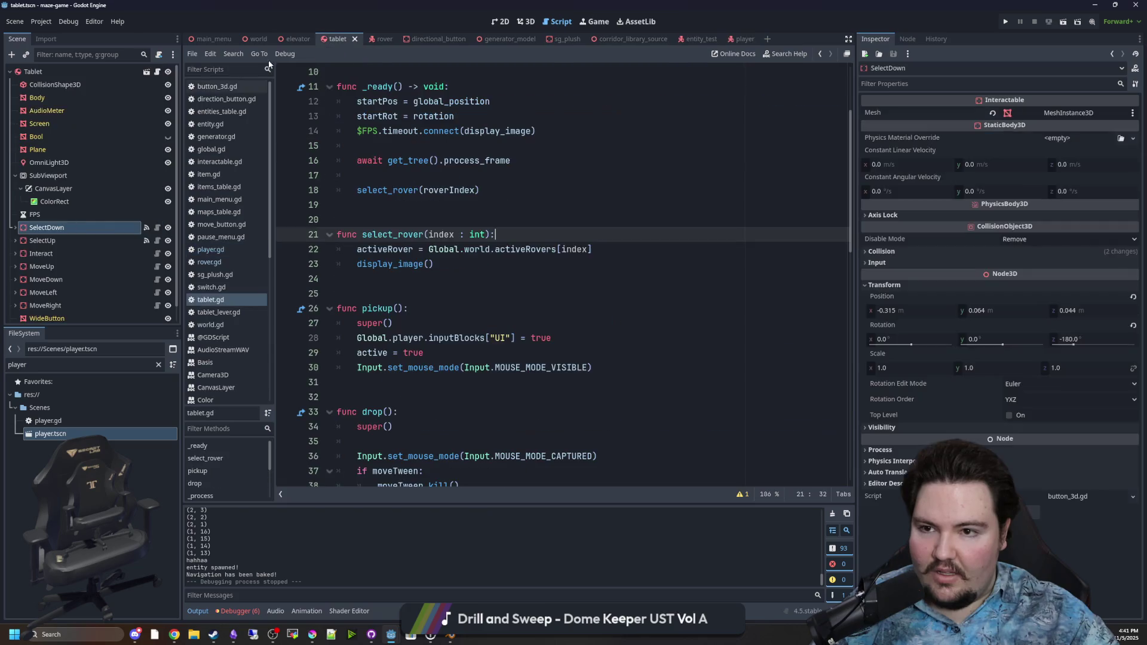
pyautogui.click(49, 73)
pyautogui.hotkey('ctrl', 's')
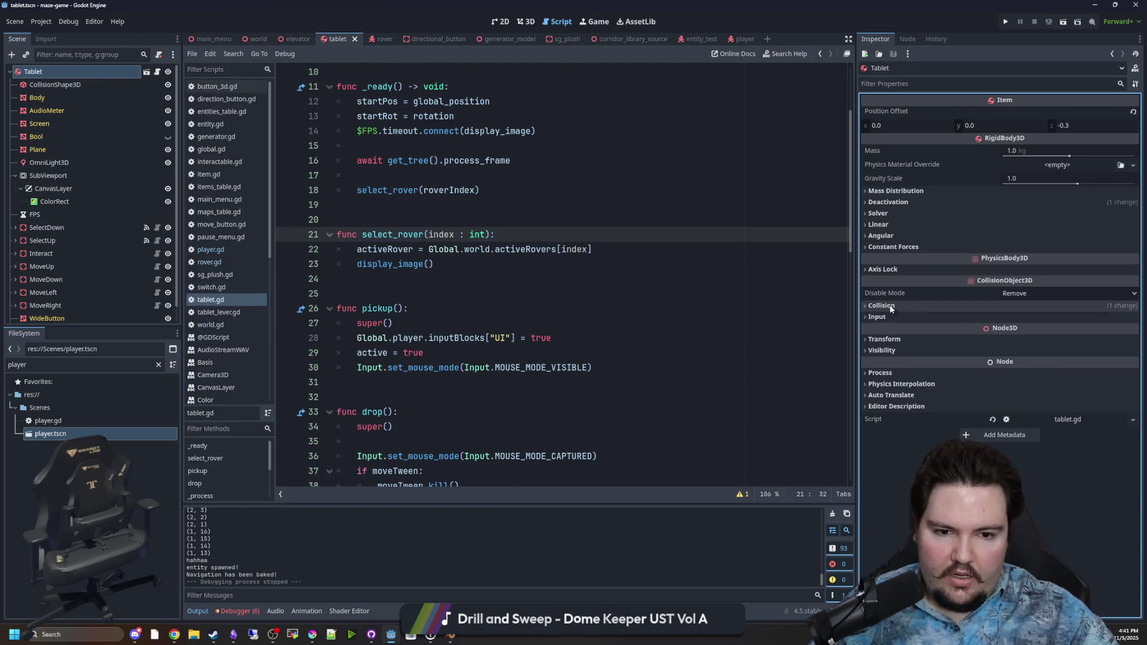
pyautogui.click(889, 307)
pyautogui.click(594, 270)
pyautogui.hotkey('ctrl', 's')
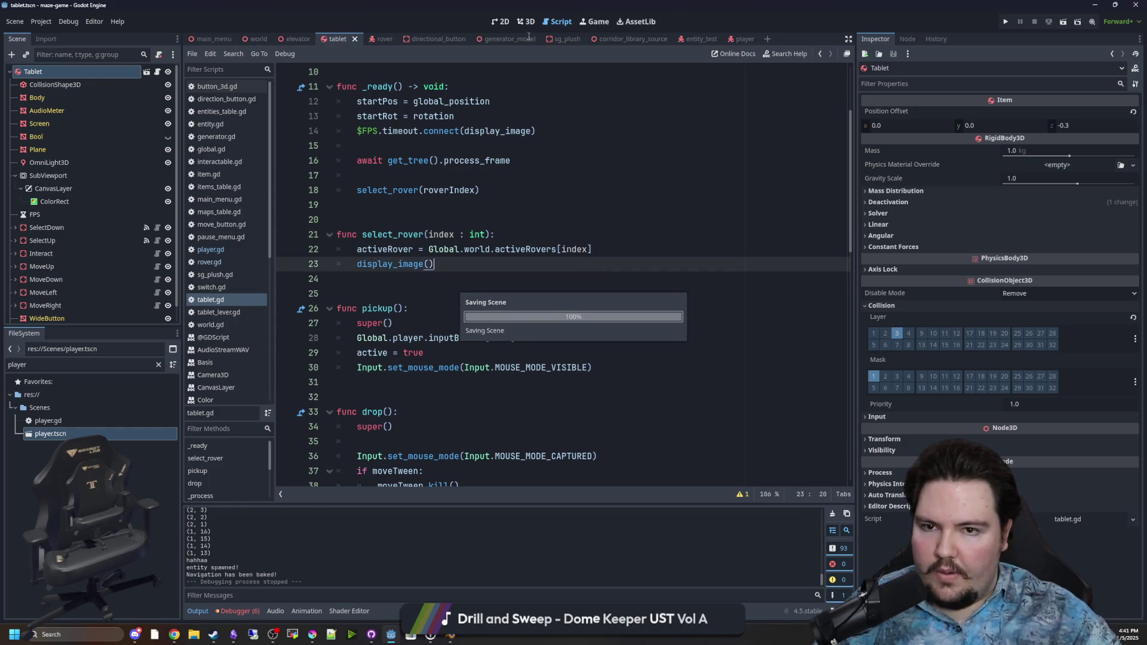
pyautogui.click(523, 22)
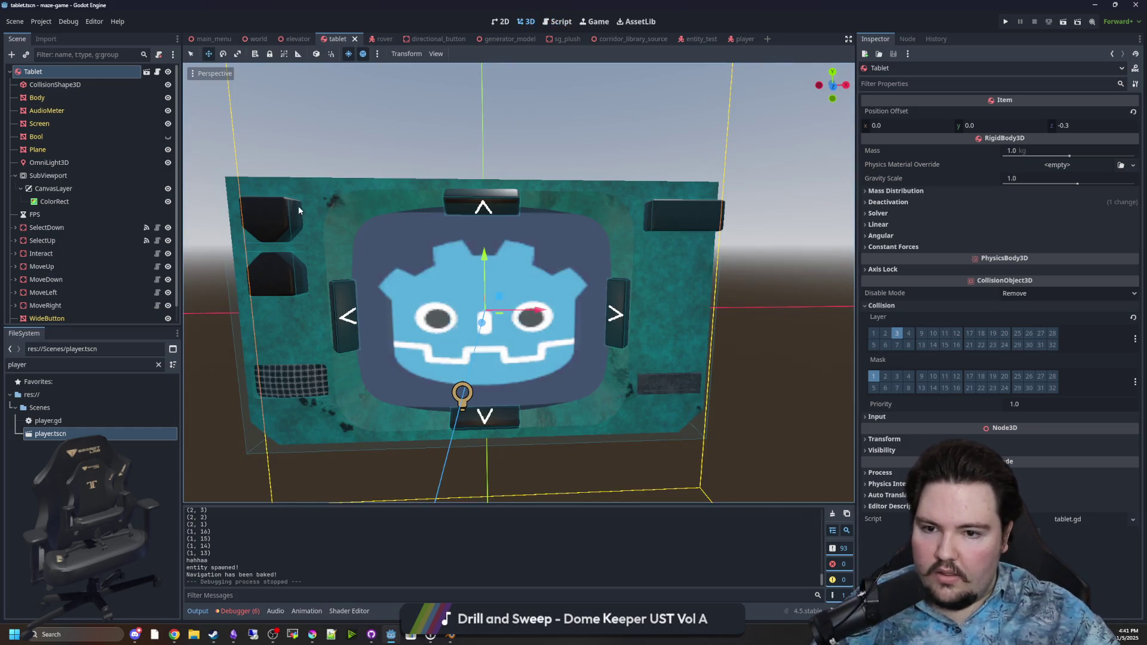
pyautogui.scroll(-1, 48, 251)
pyautogui.click(45, 289)
pyautogui.keyDown('shift'); pyautogui.click(47, 211); pyautogui.keyUp('shift')
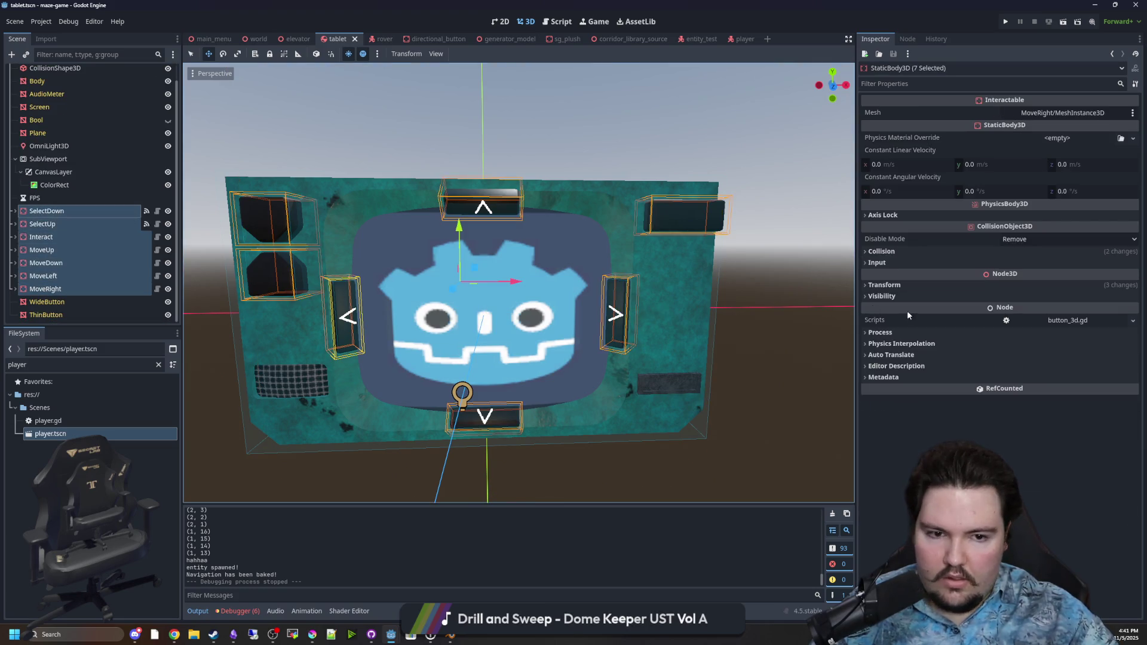
pyautogui.click(891, 252)
pyautogui.click(882, 252)
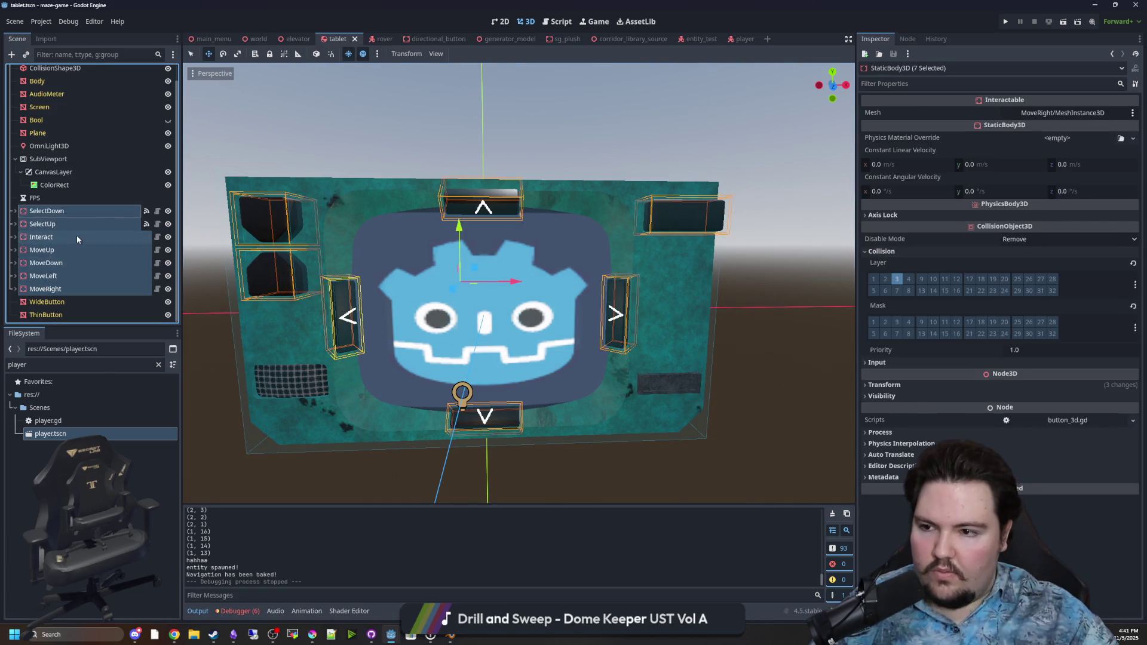
pyautogui.click(46, 211)
pyautogui.click(912, 246)
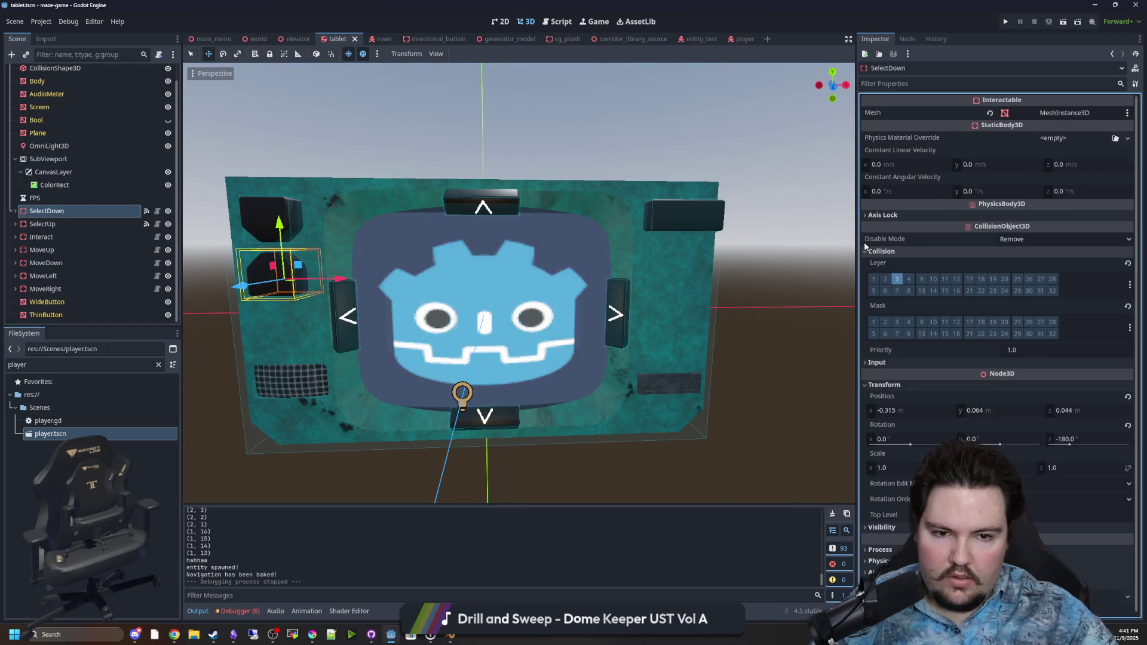
pyautogui.click(90, 226)
pyautogui.click(930, 252)
pyautogui.click(80, 236)
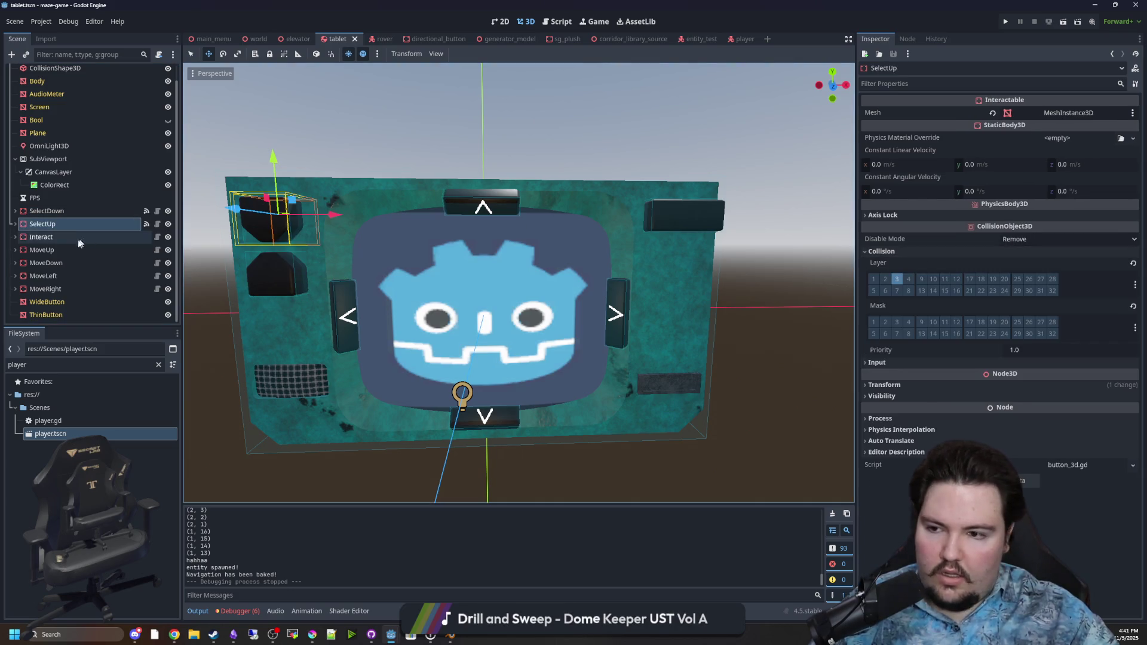
pyautogui.click(42, 250)
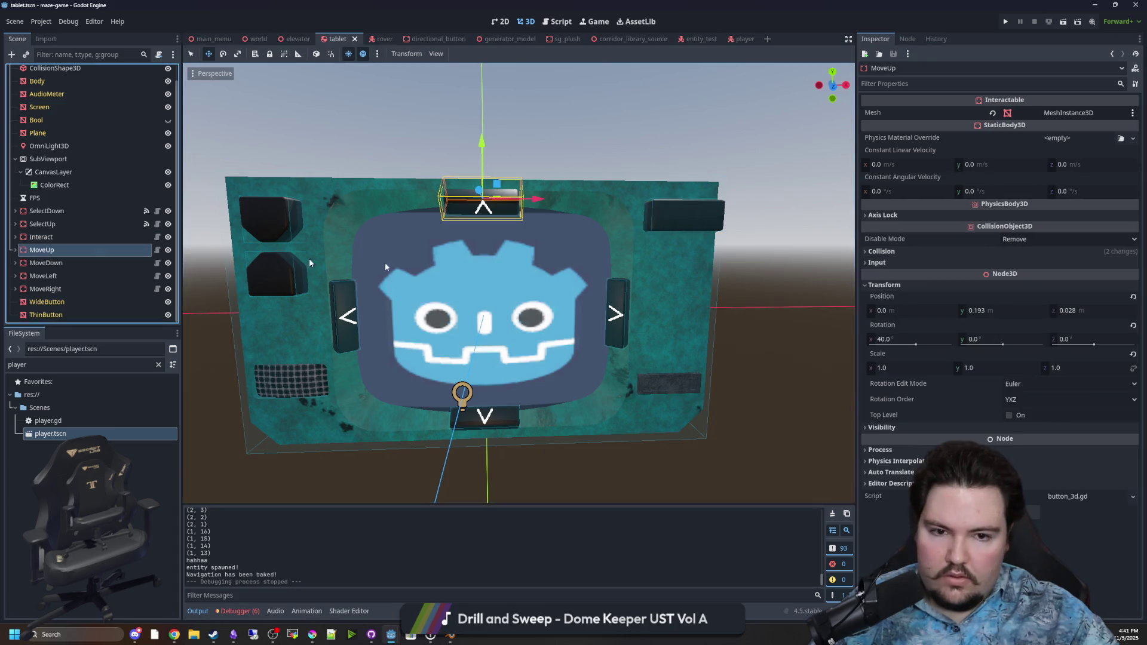
pyautogui.click(51, 264)
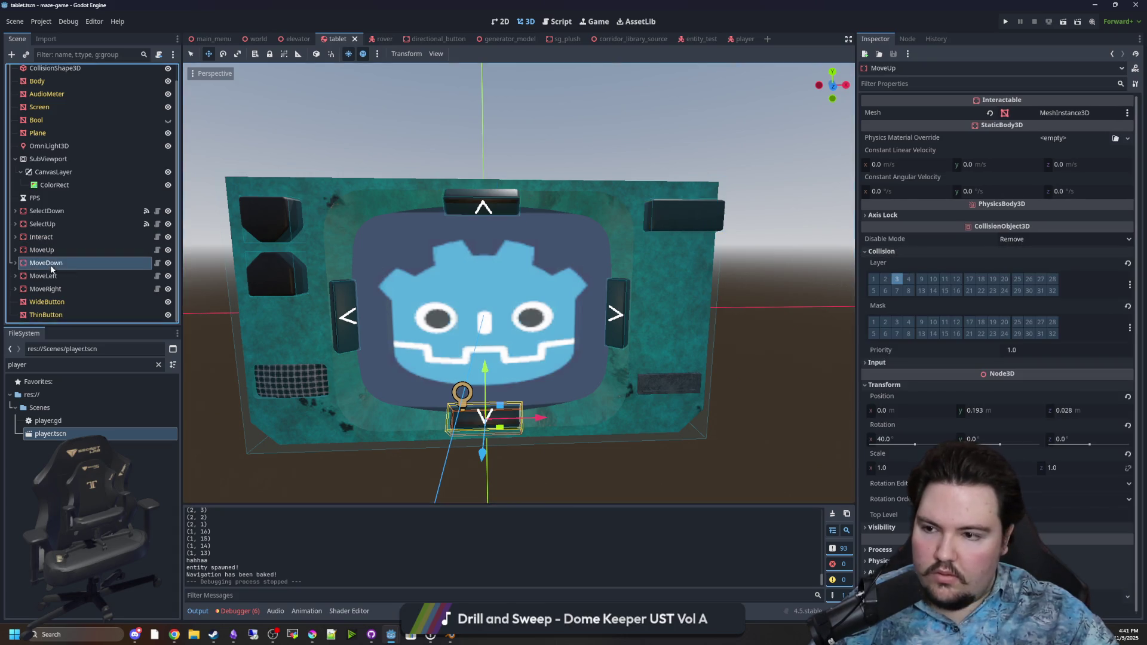
pyautogui.press('Down')
pyautogui.click(905, 255)
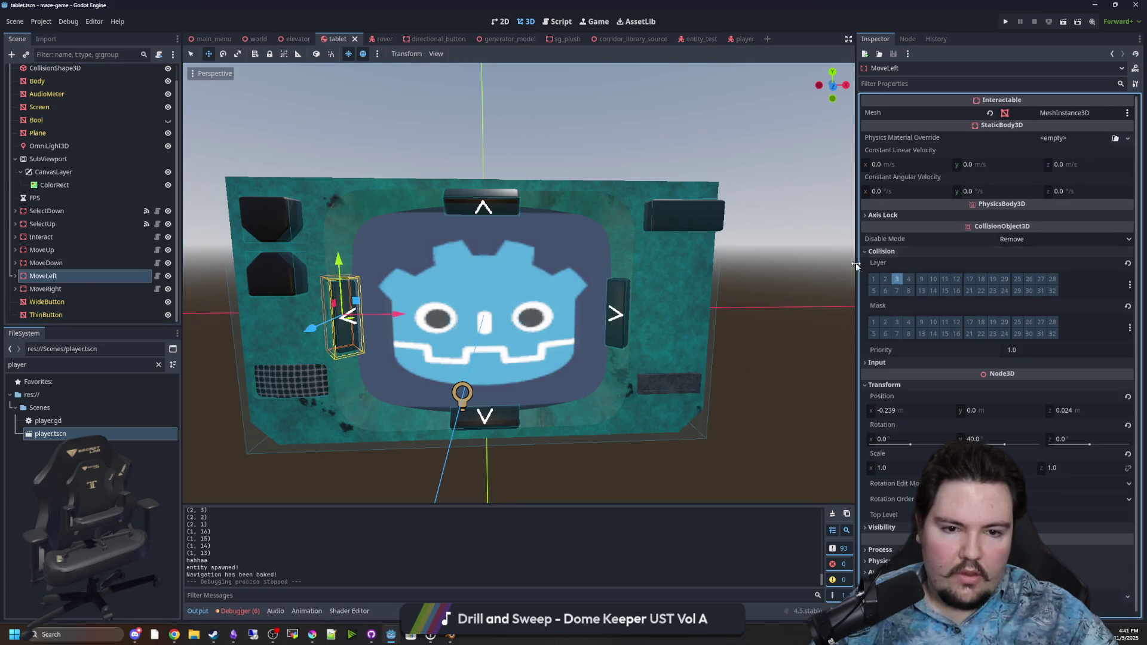
pyautogui.click(47, 289)
pyautogui.click(891, 254)
pyautogui.click(891, 253)
pyautogui.scroll(1, 22, 233)
pyautogui.click(55, 84)
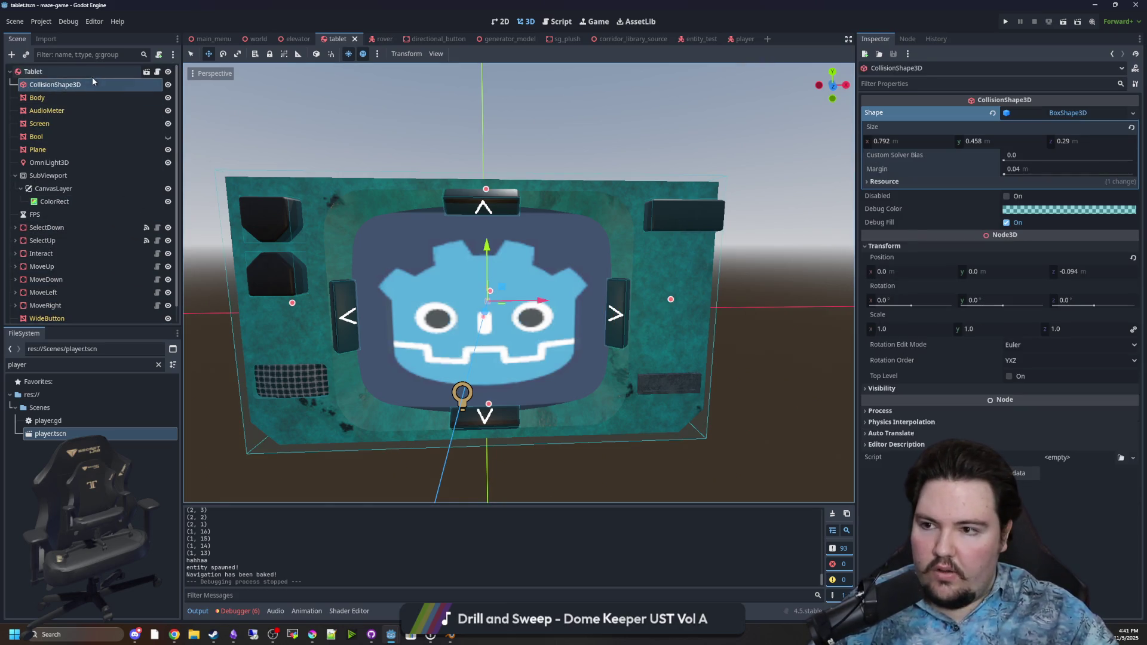
pyautogui.click(92, 73)
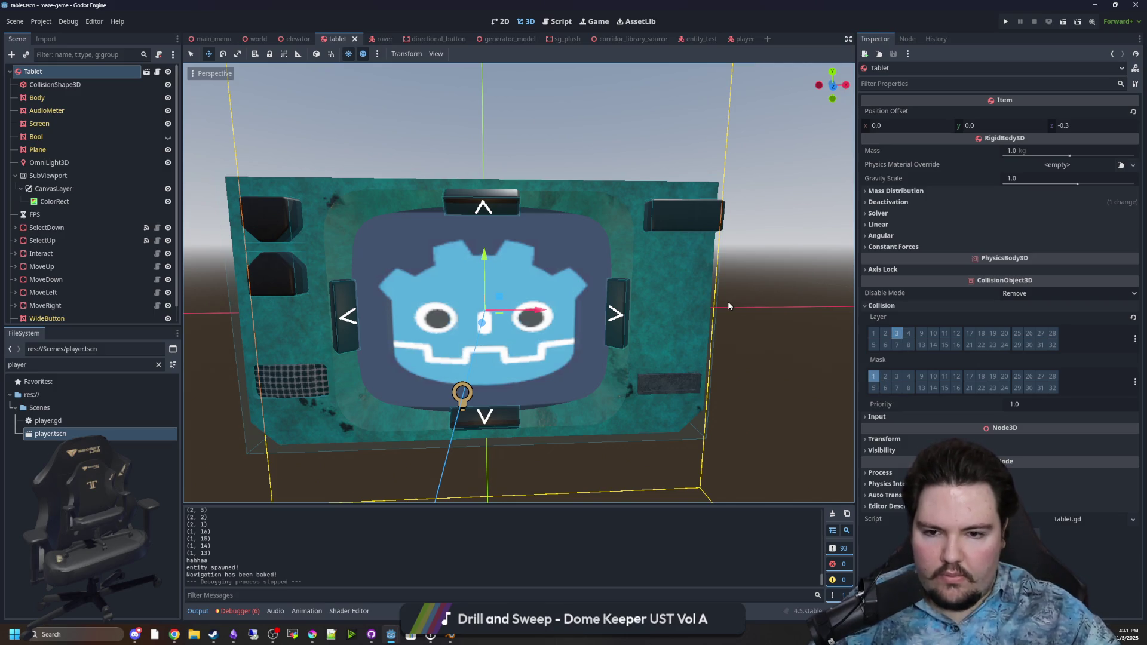
pyautogui.hotkey('ctrl', 's')
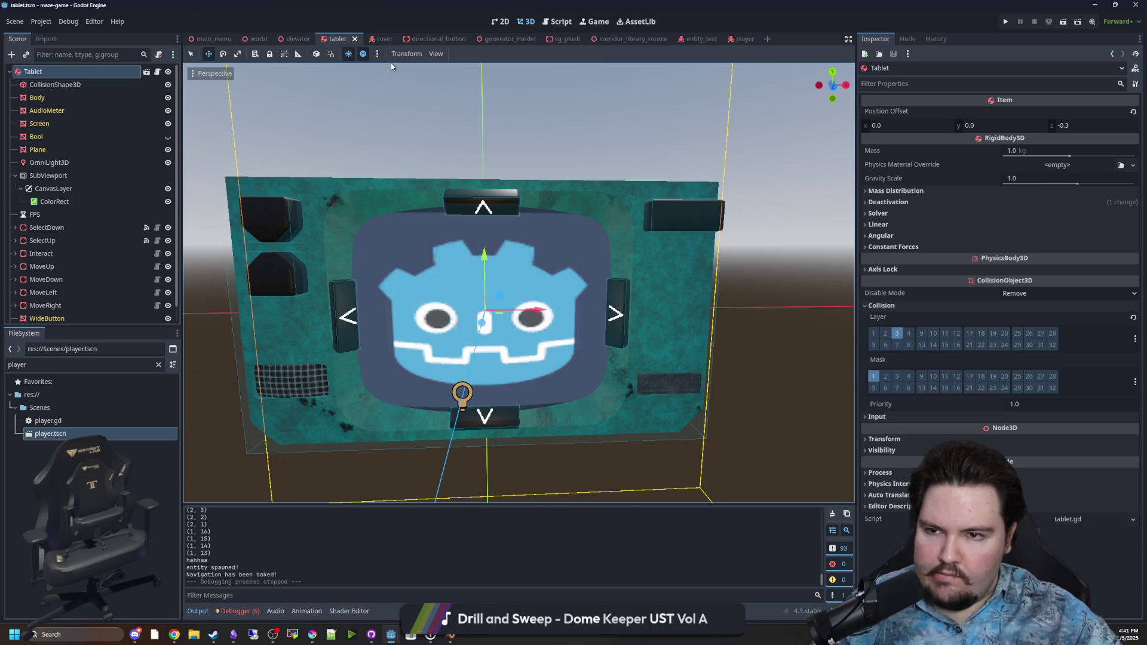
pyautogui.hotkey('ctrl', 's')
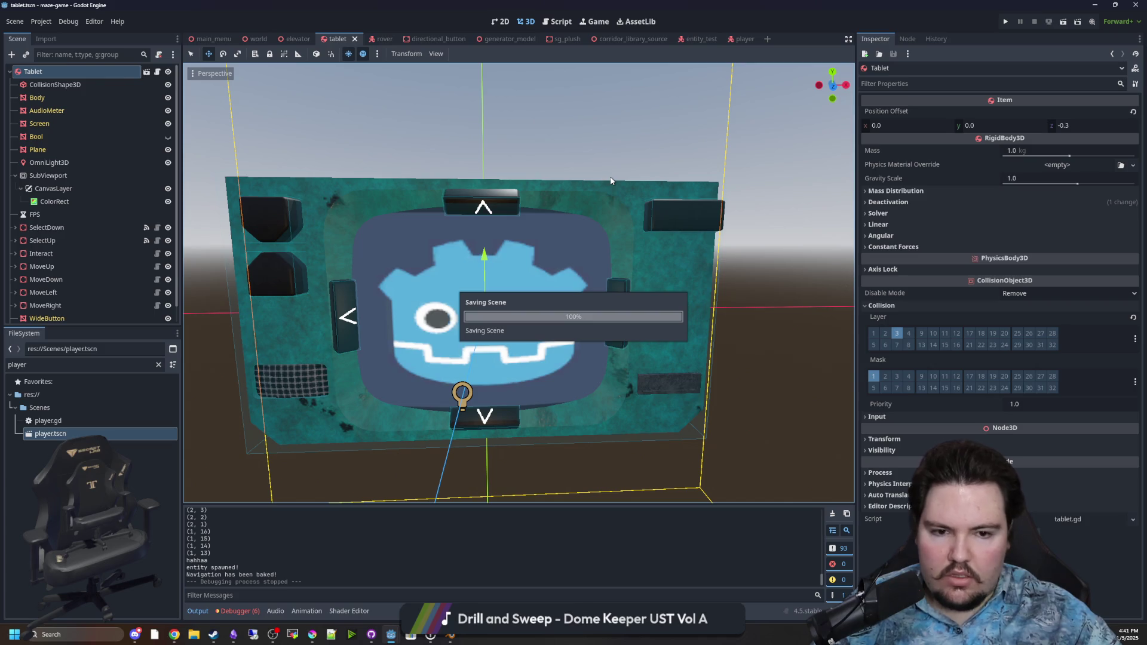
# In the player scene, select the CrouchCheck node and save the scene
pyautogui.click(744, 39)
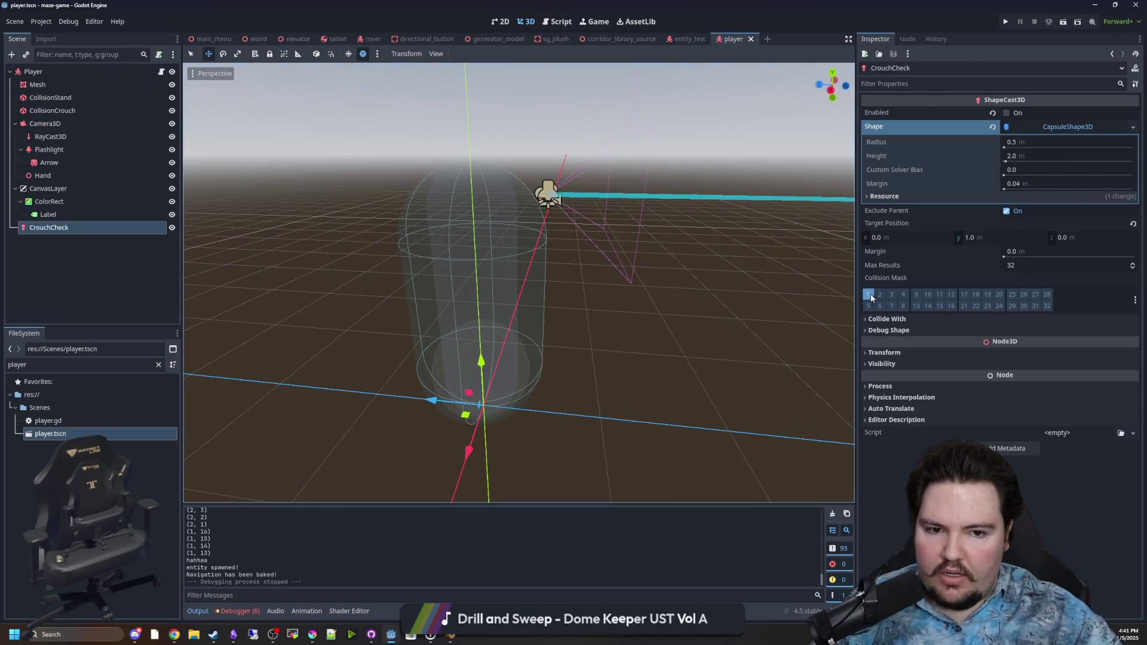
pyautogui.click(36, 72)
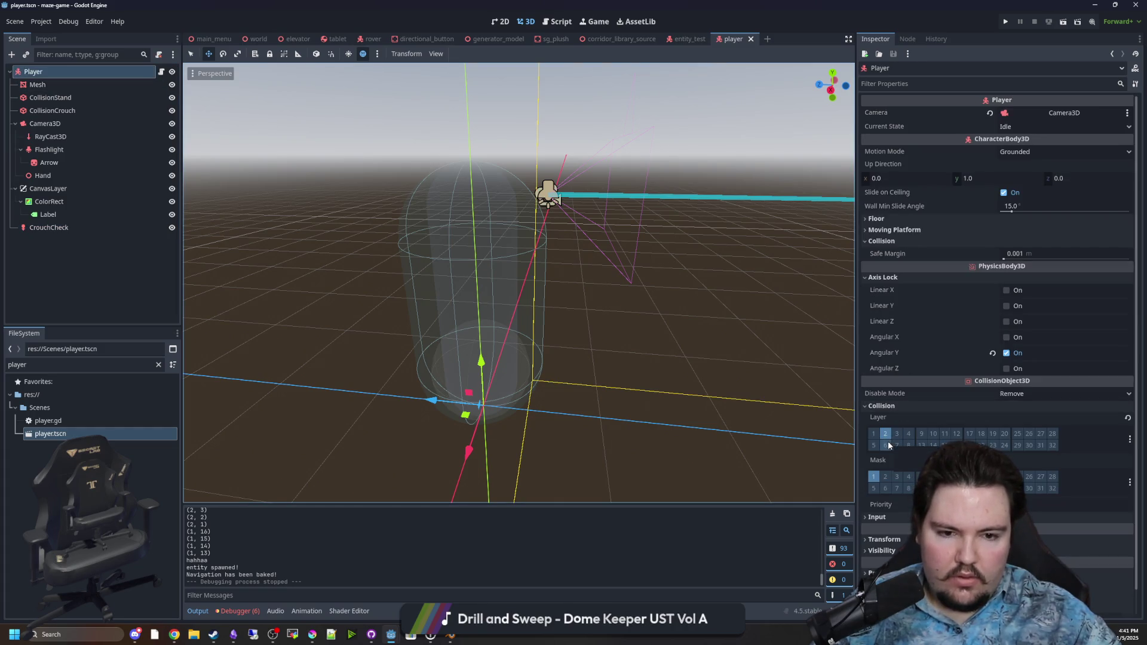
pyautogui.click(76, 230)
pyautogui.hotkey('ctrl', 's')
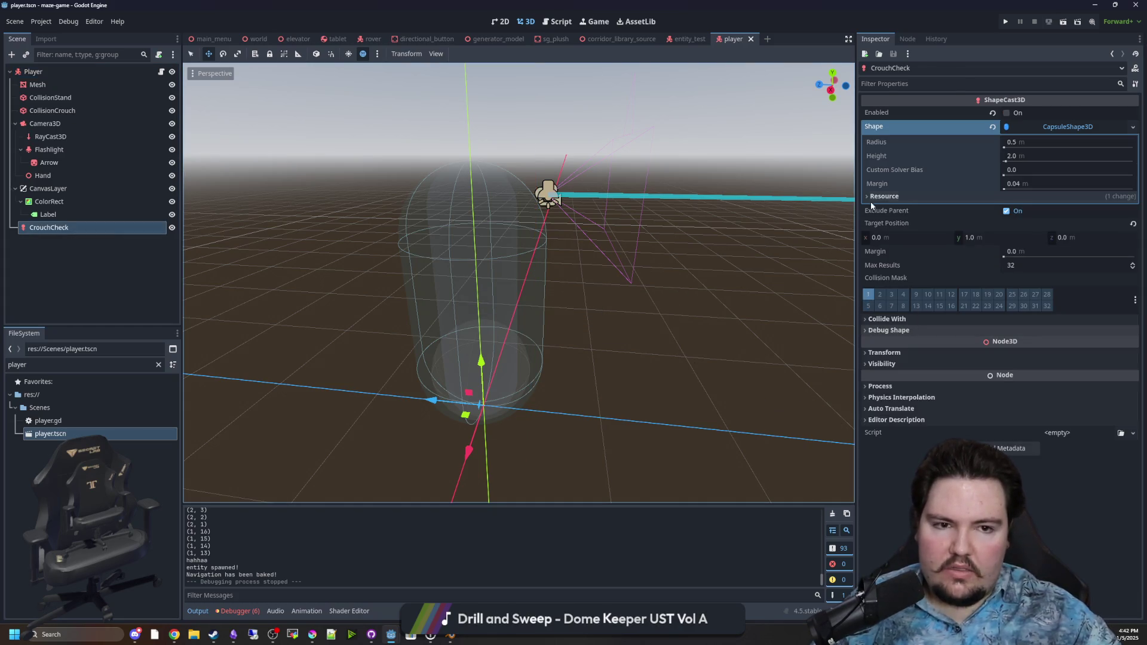
# Run the maze, crouch under the table, then pause and open the Player's script
pyautogui.click(1012, 22)
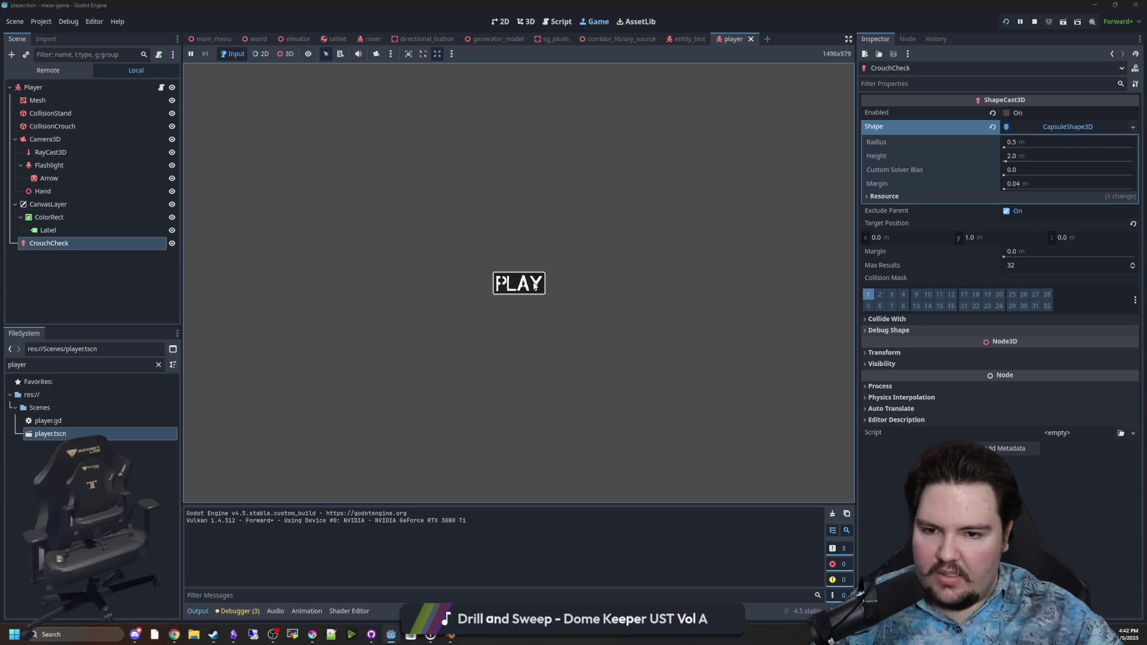
pyautogui.click(536, 287)
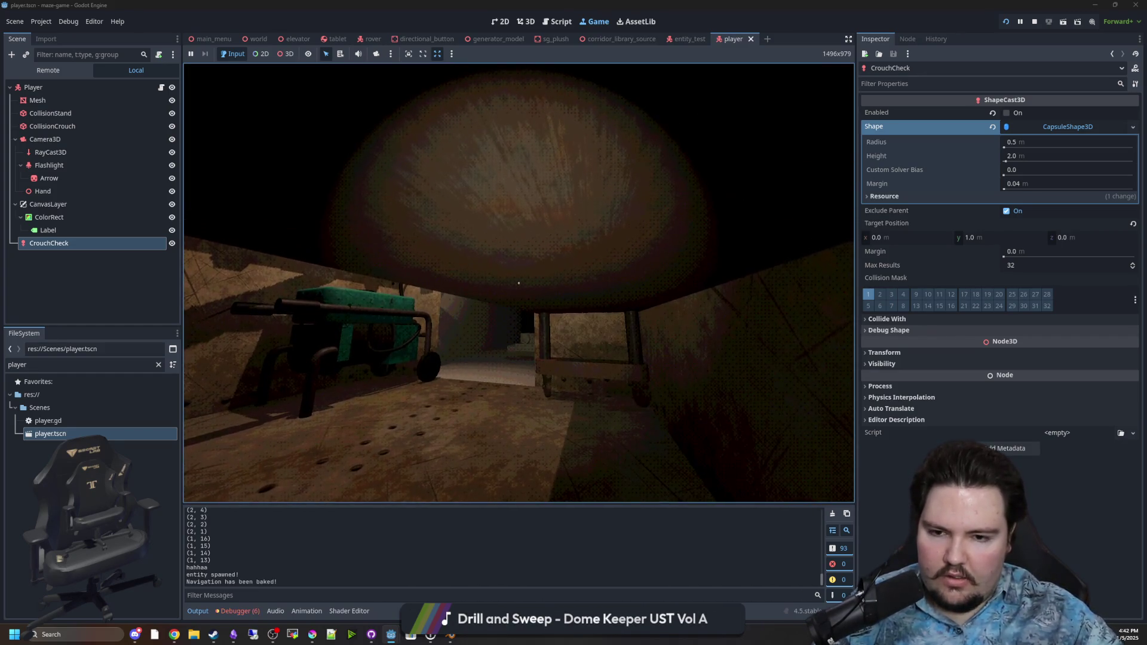
pyautogui.press('w')
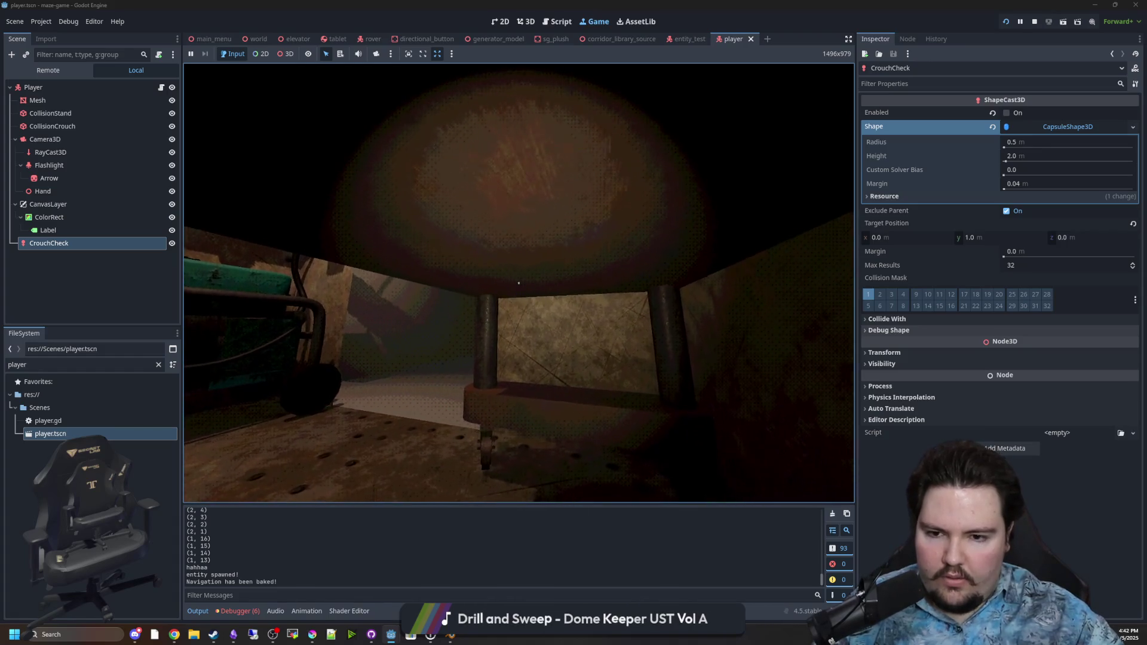
pyautogui.press('ctrl')
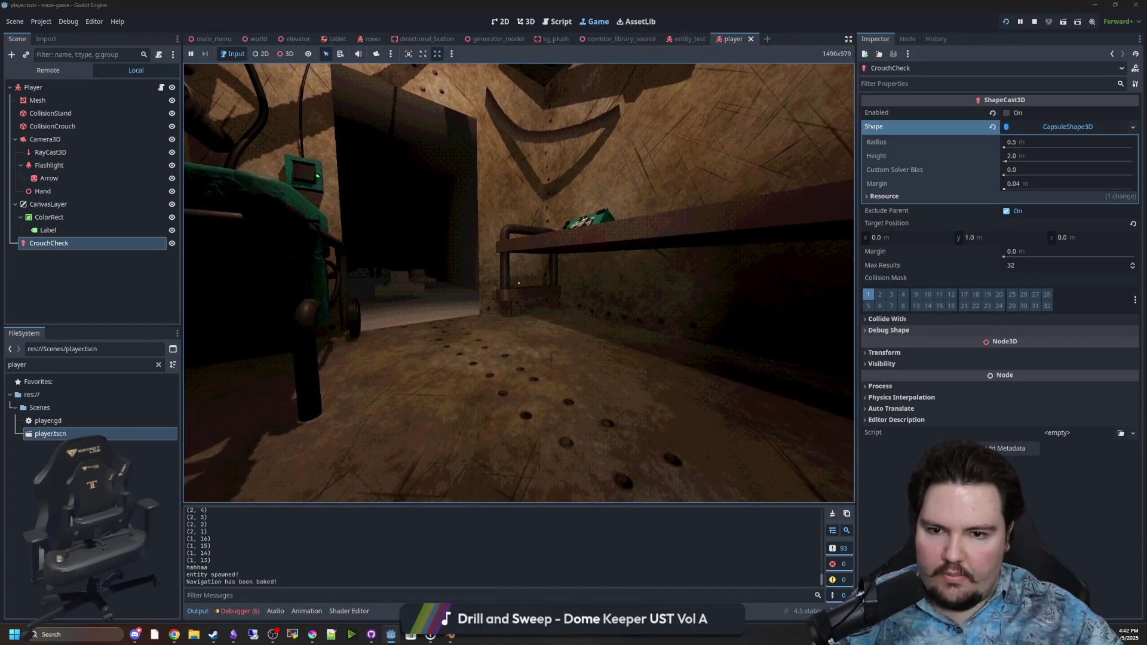
pyautogui.press('Escape')
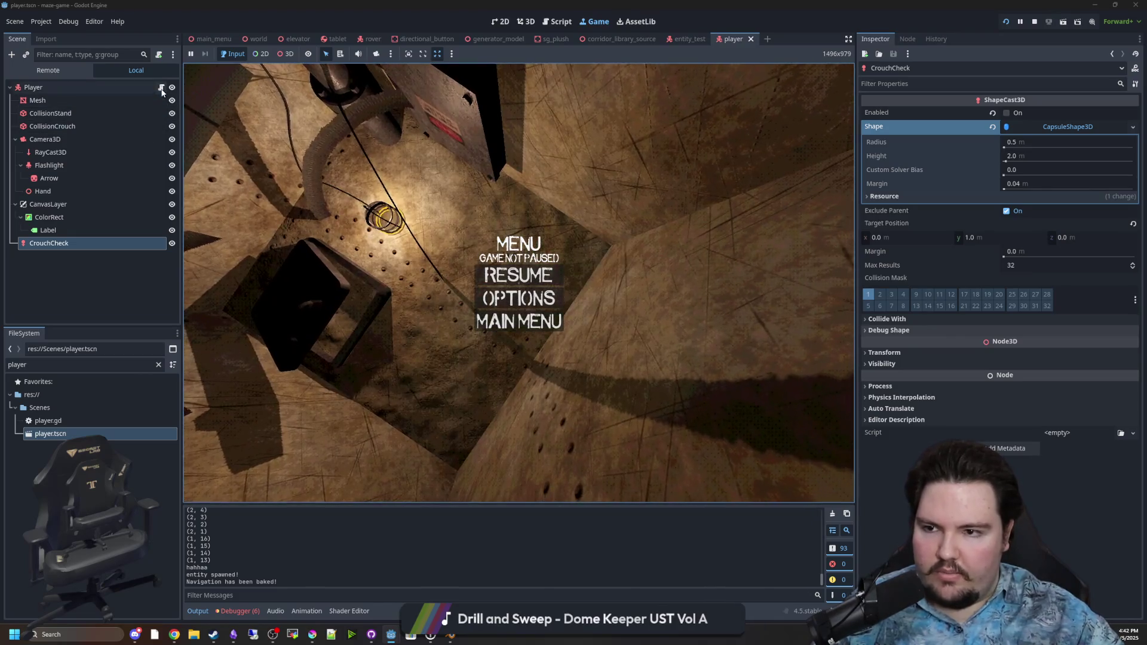
pyautogui.click(161, 87)
pyautogui.scroll(-7, 805, 305)
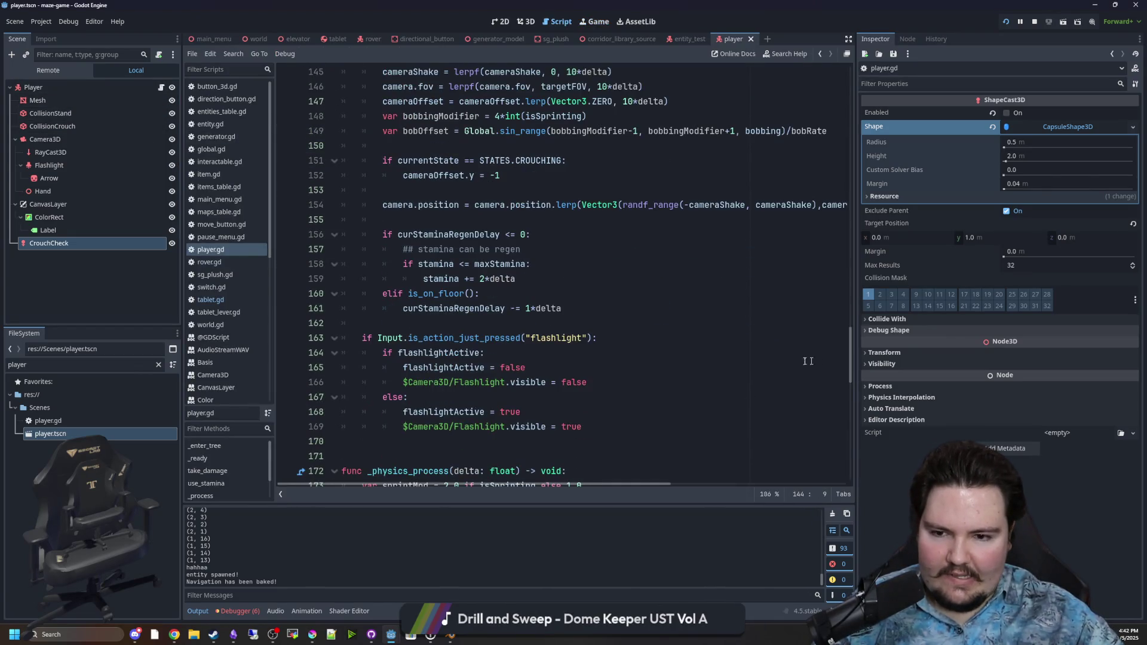
# After the canStand = false line, add an else branch setting canStand = true
pyautogui.scroll(2, 512, 309)
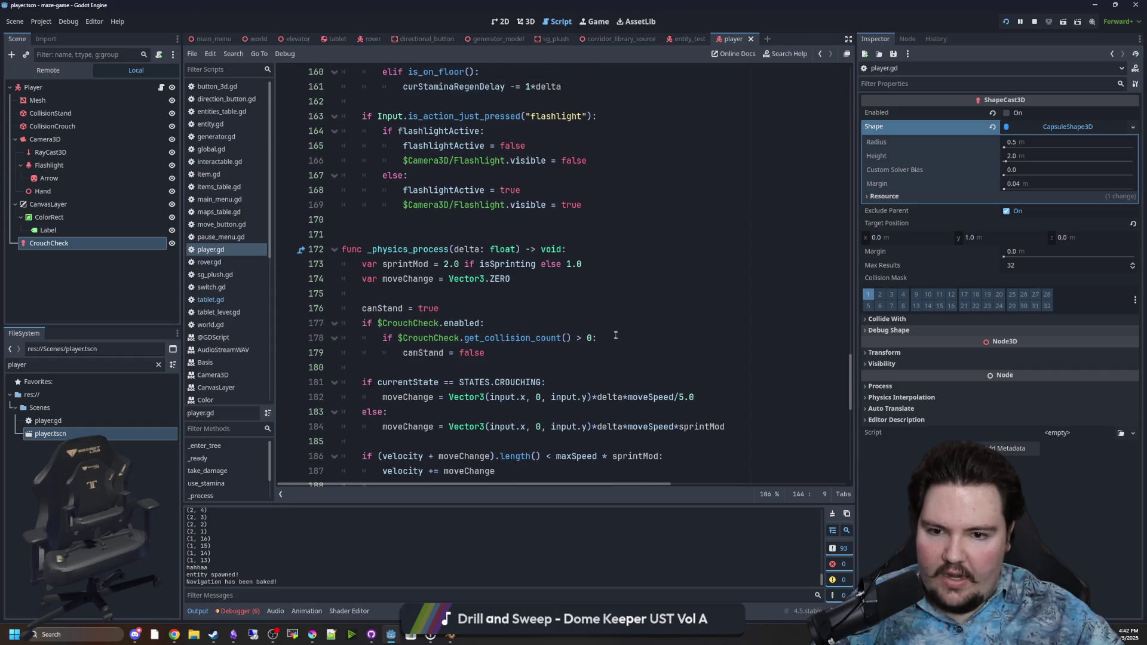
pyautogui.click(592, 348)
pyautogui.press('Return')
pyautogui.write('else:')
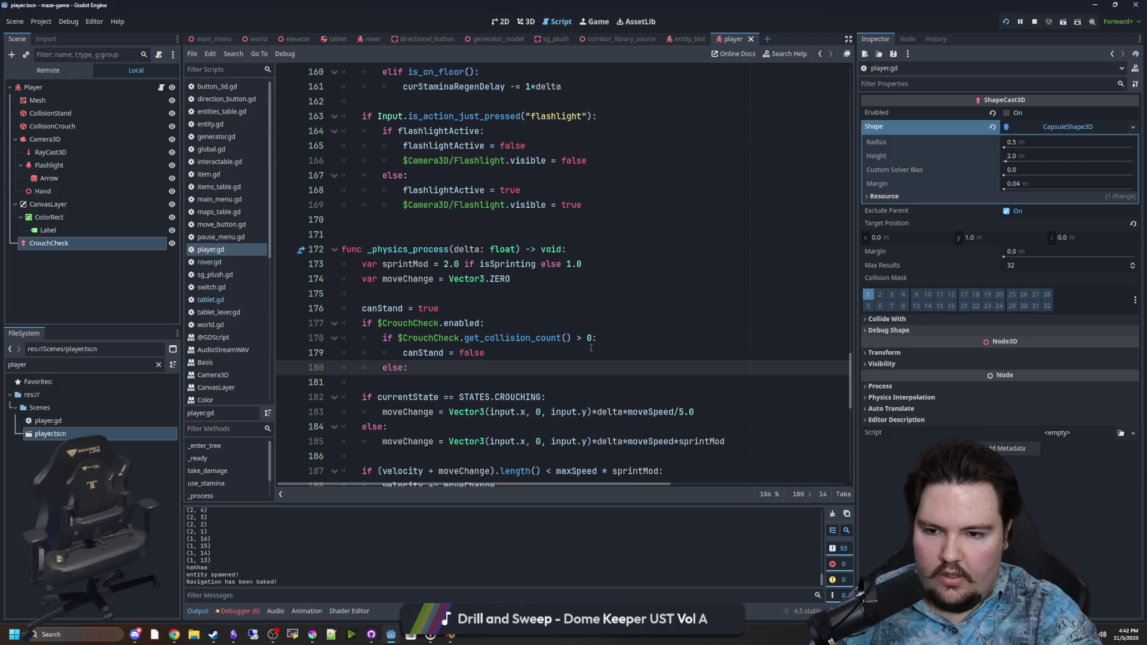
pyautogui.press('Return')
pyautogui.write('canStand = true')
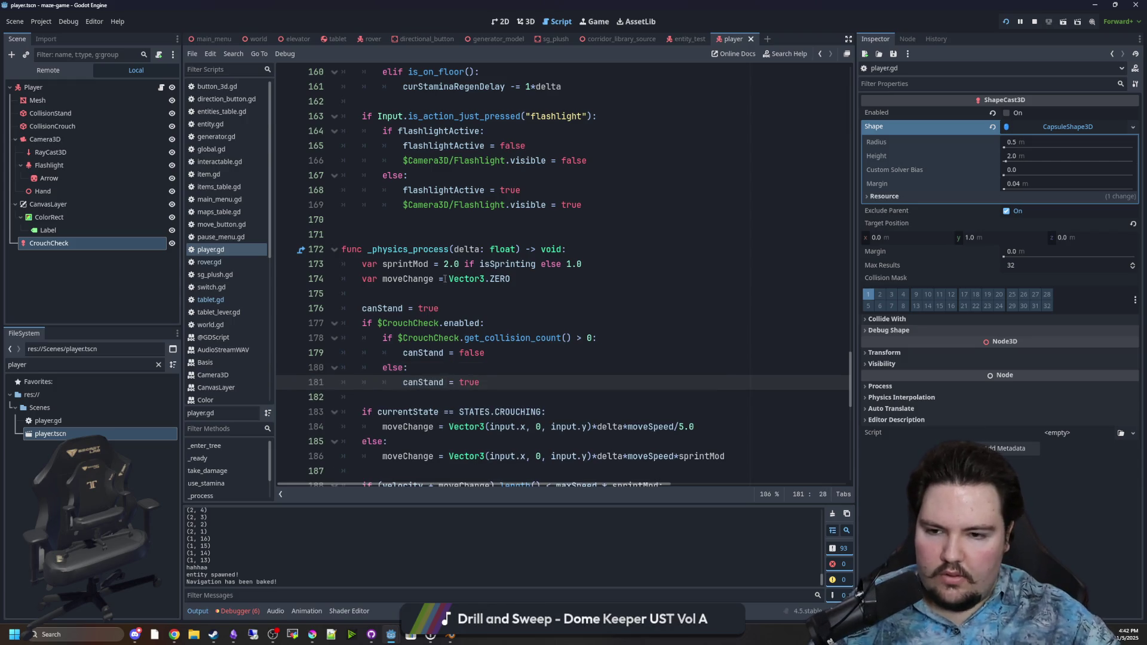
# Run the game with the updated script, then pause and stop it
pyautogui.click(461, 294)
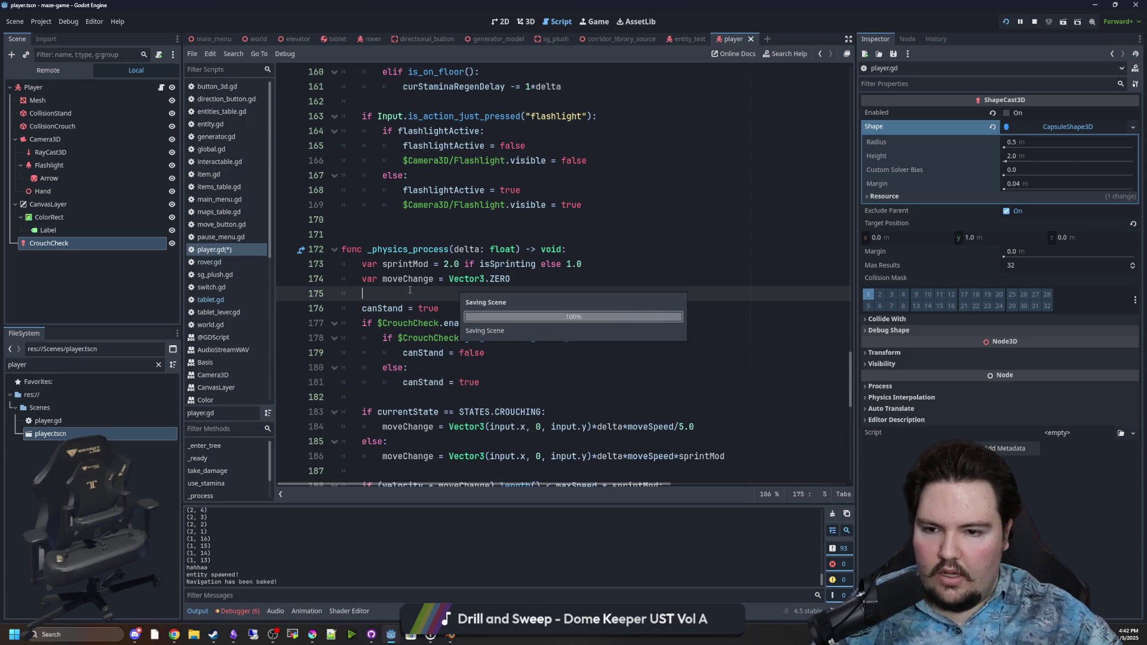
pyautogui.click(595, 22)
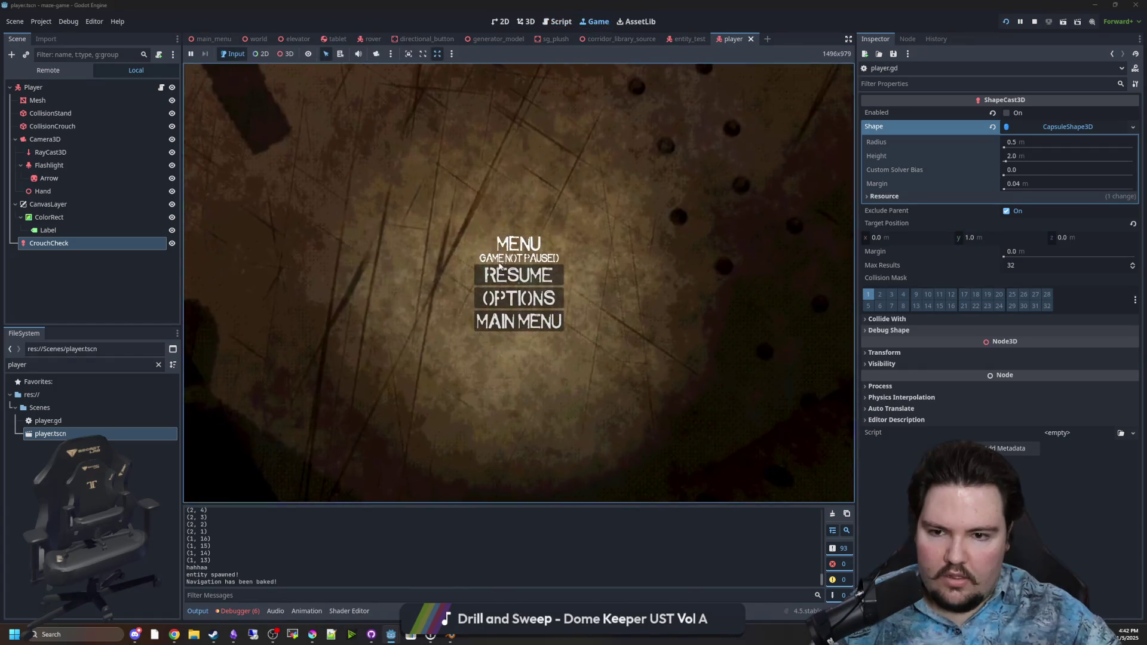
pyautogui.press('Escape')
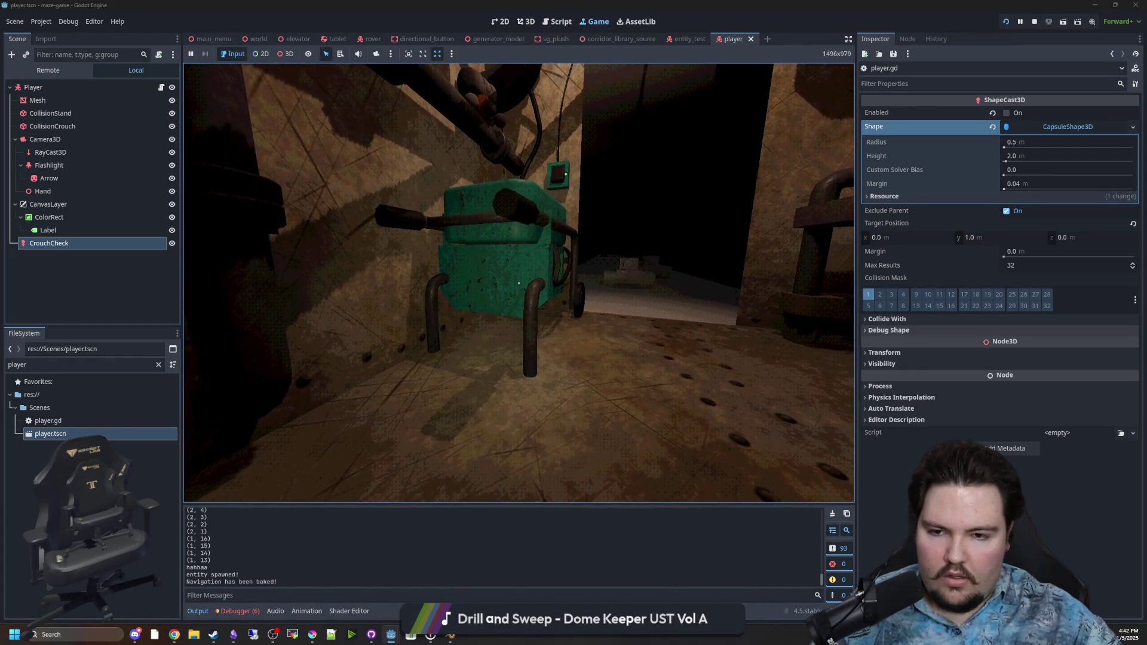
pyautogui.press('Escape')
pyautogui.click(1034, 22)
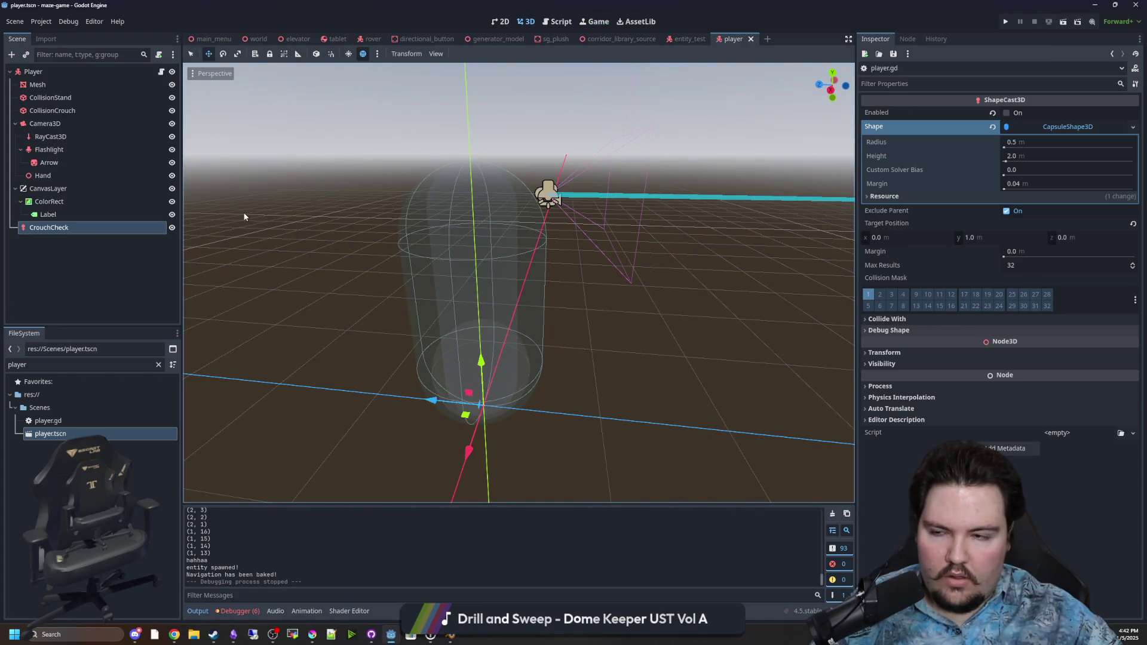
# Run the maze again, crouch under the cart and past the table, then pause and return to player.gd
pyautogui.click(1006, 22)
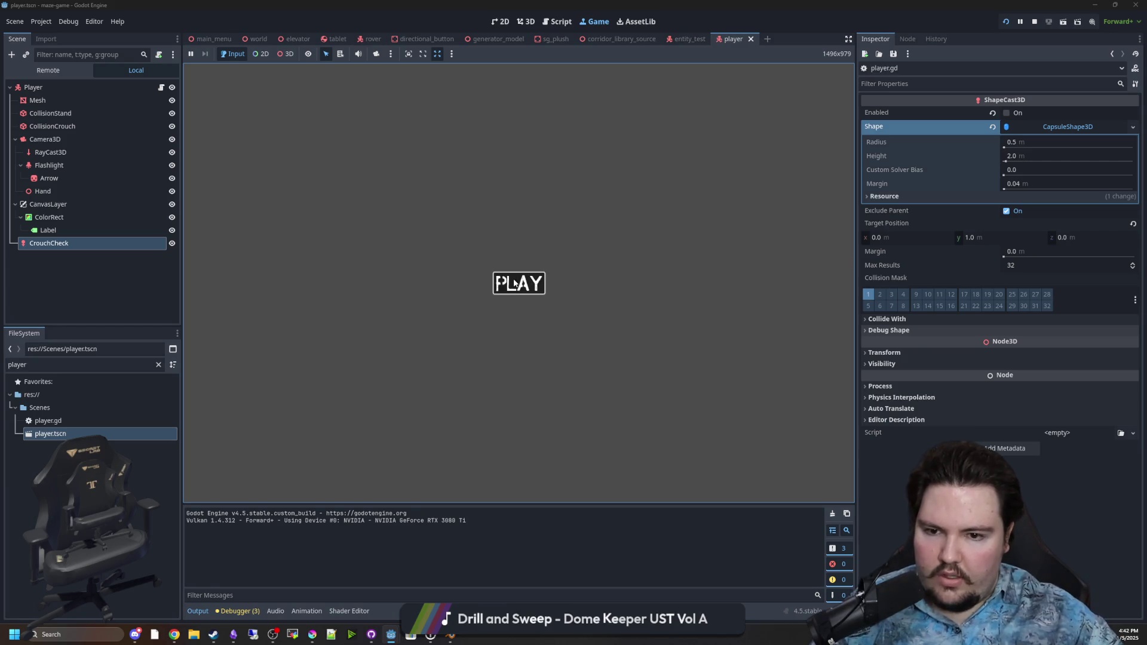
pyautogui.click(498, 283)
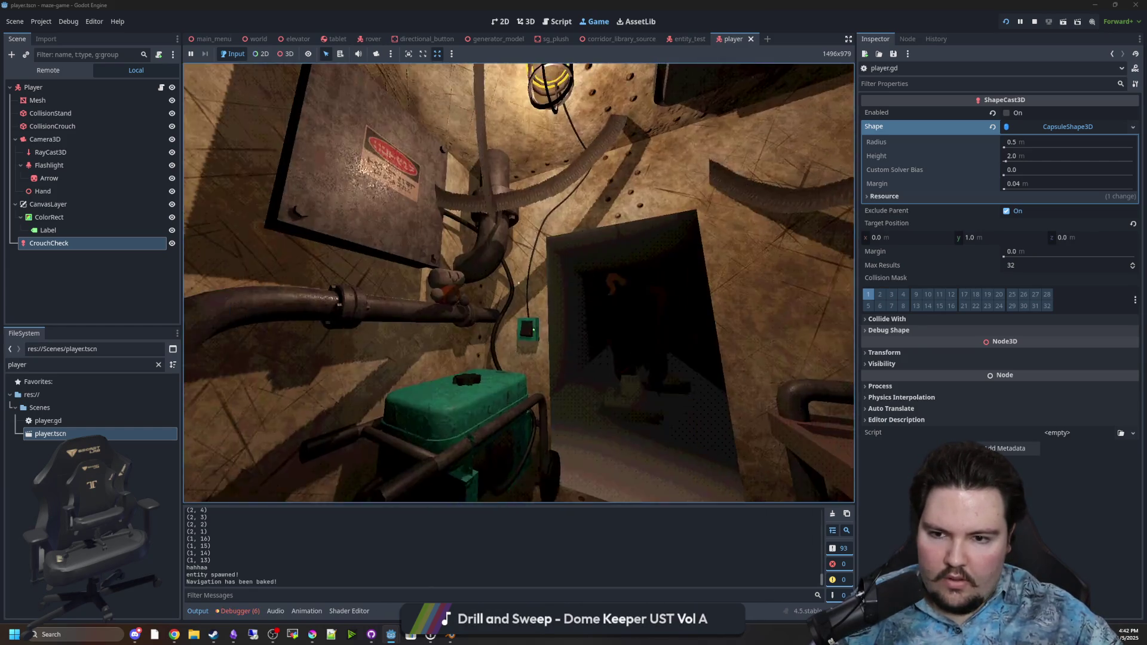
pyautogui.press('w')
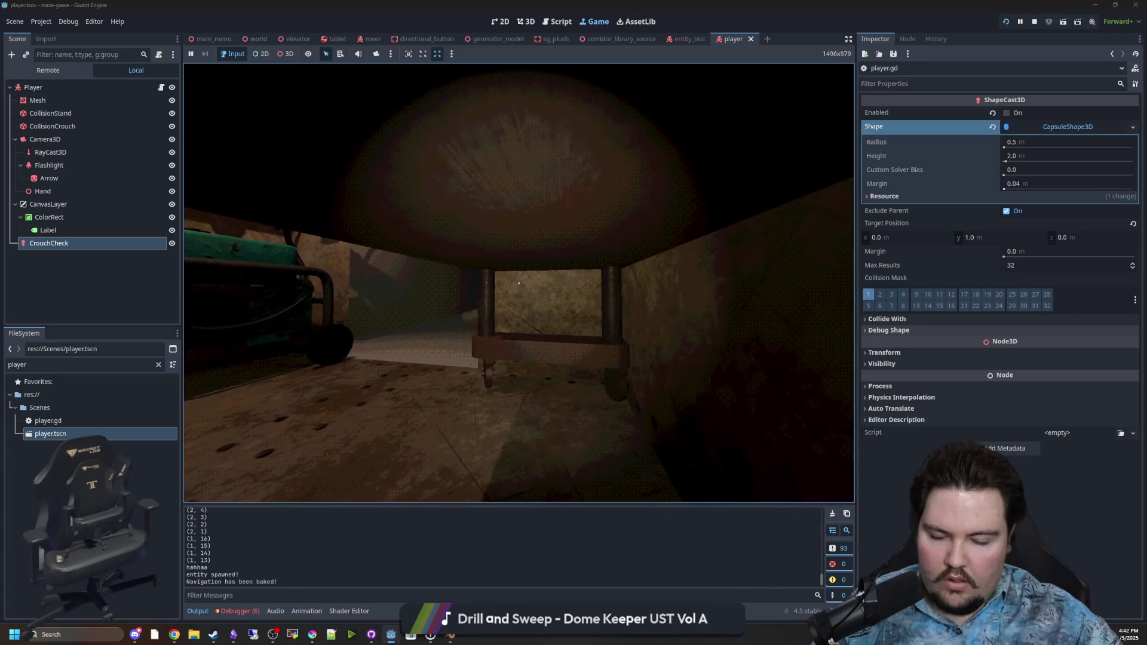
pyautogui.press('w')
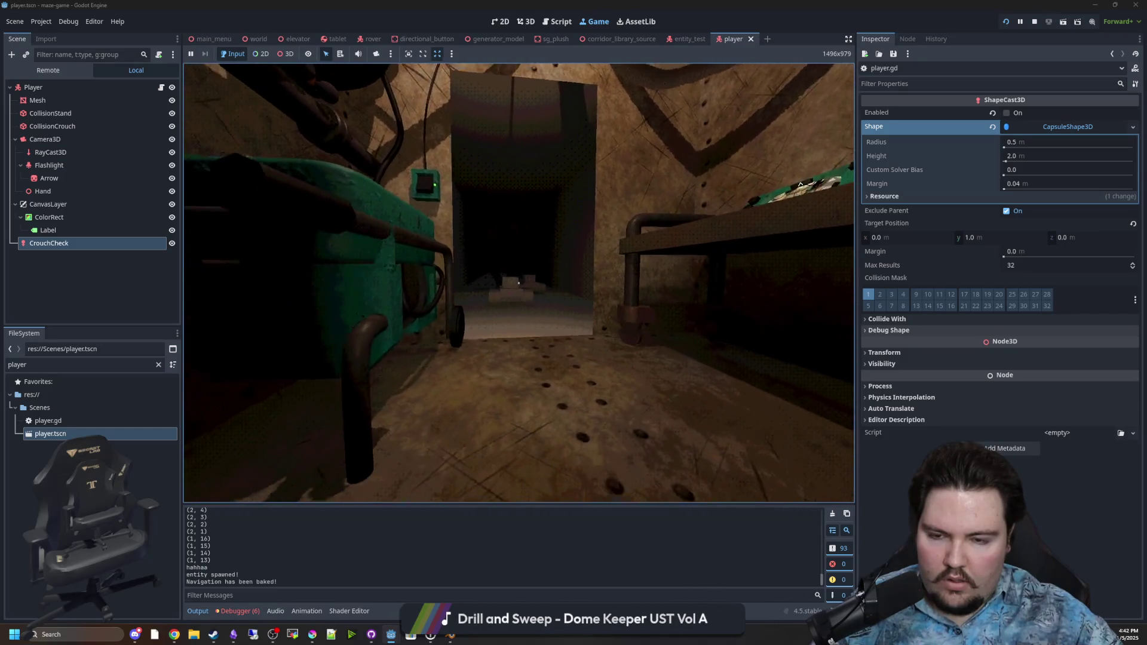
pyautogui.press('w')
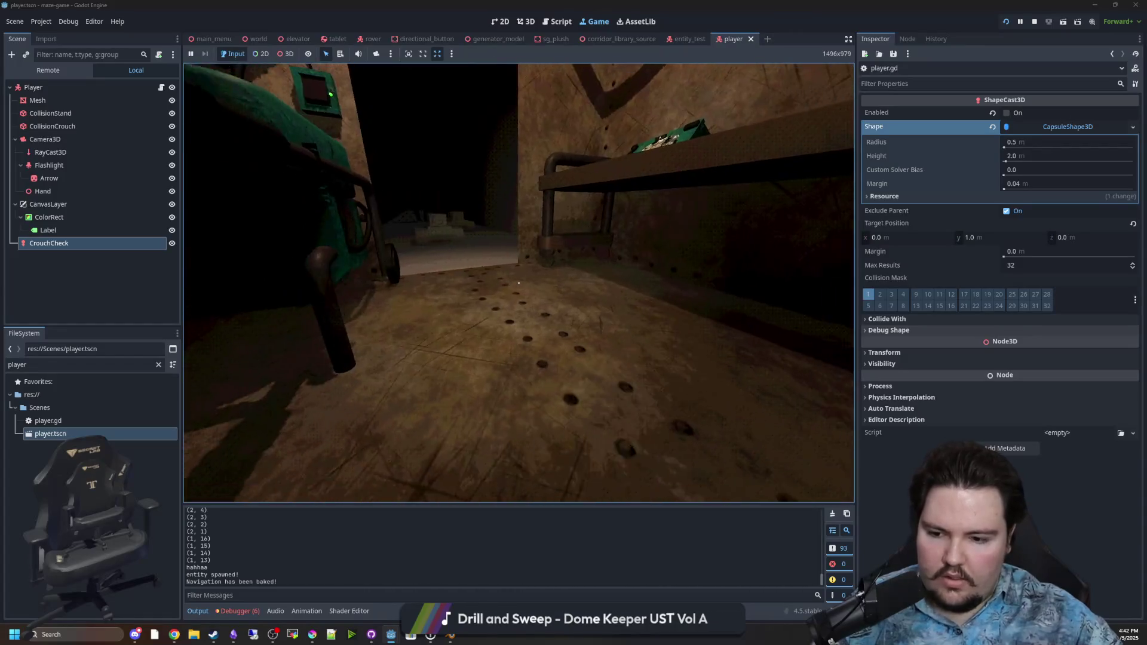
pyautogui.press('Escape')
pyautogui.hotkey('ctrl', 'F3')
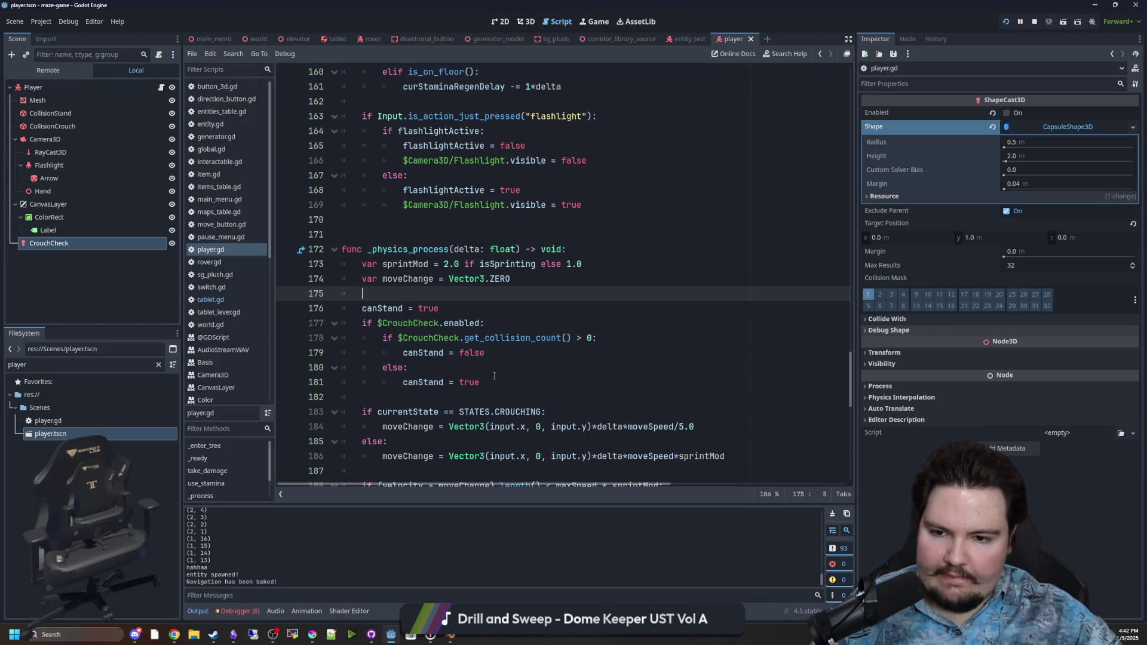
# Delete the else branch and add a print(canStand) debug line in its place
pyautogui.moveTo(494, 382); pyautogui.dragTo(325, 371)
pyautogui.press('BackSpace')
pyautogui.press('BackSpace')
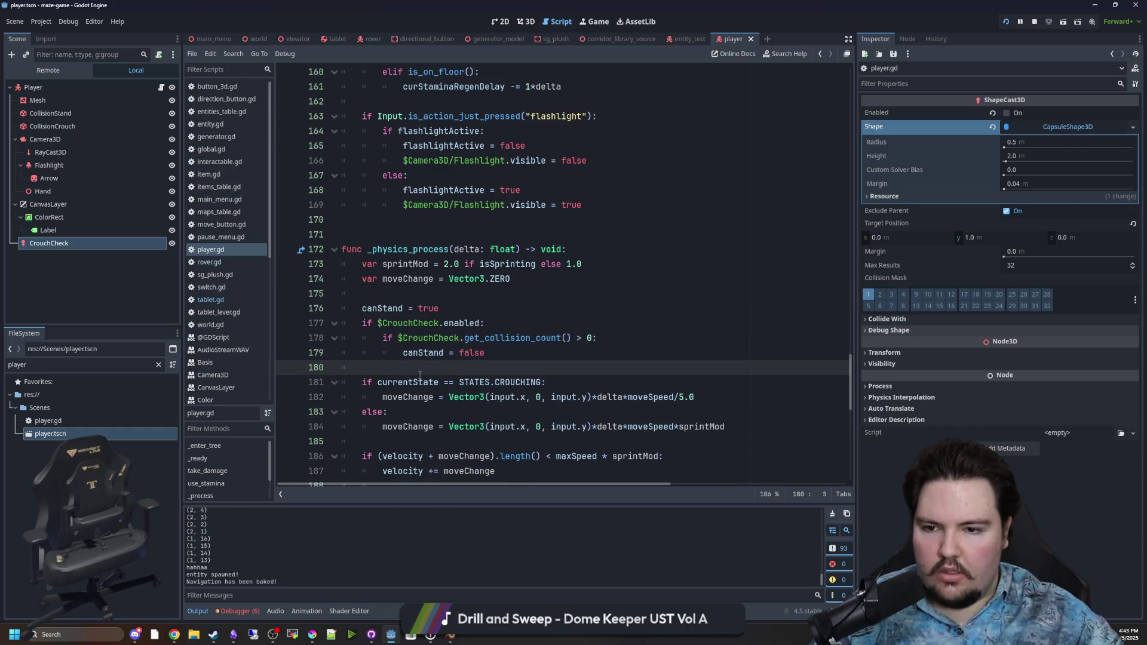
pyautogui.press('Return')
pyautogui.write('(canStand)')
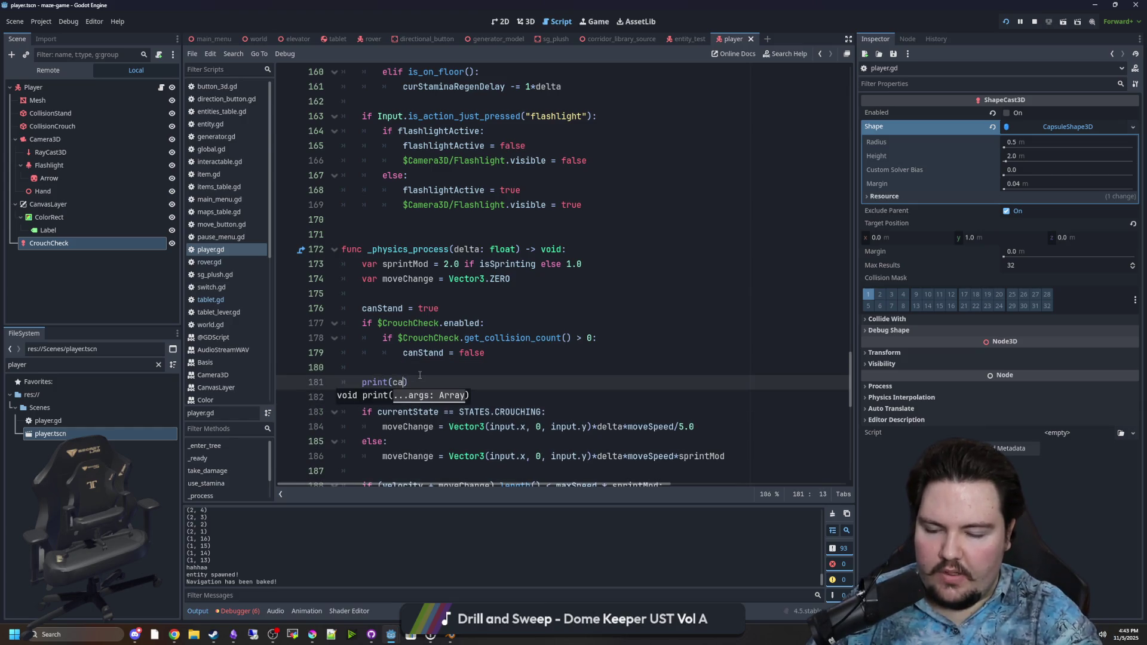
# Save, run the game briefly to log canStand as false, then stop it with F8
pyautogui.press('Up')
pyautogui.hotkey('ctrl', 's')
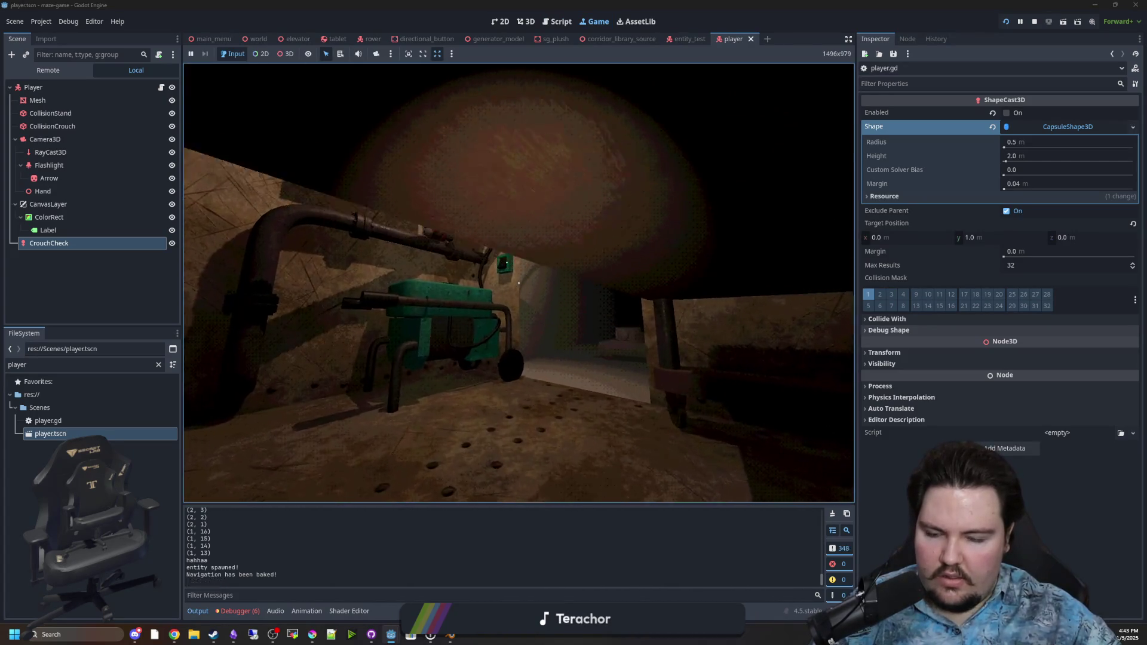
pyautogui.press('Escape')
pyautogui.press('super')
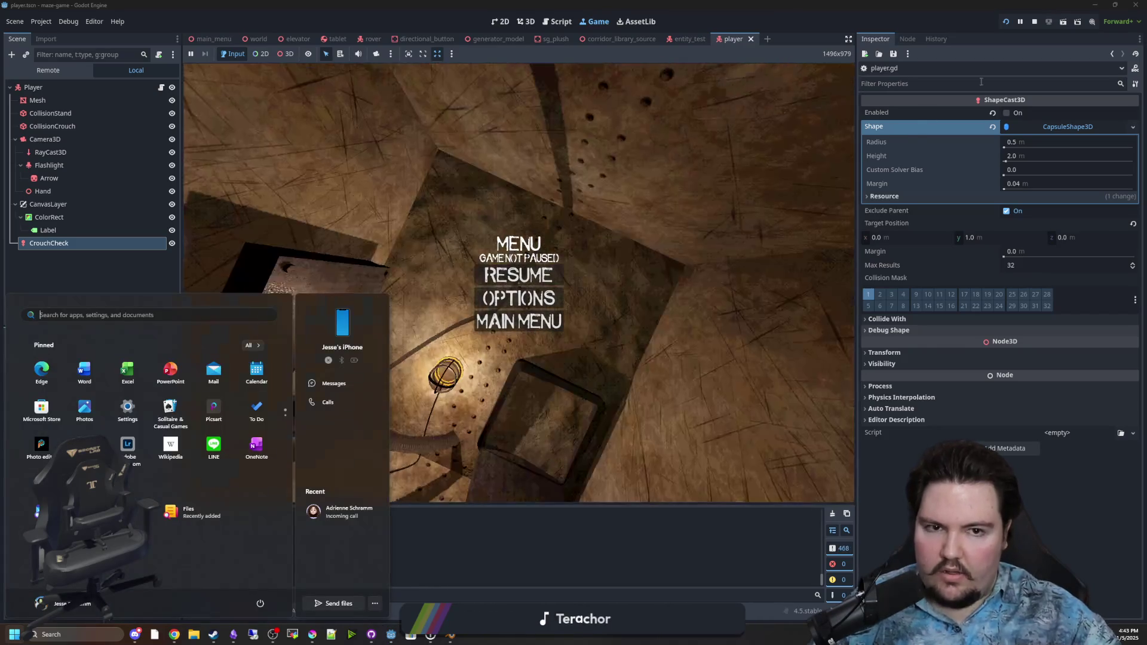
pyautogui.press('F8')
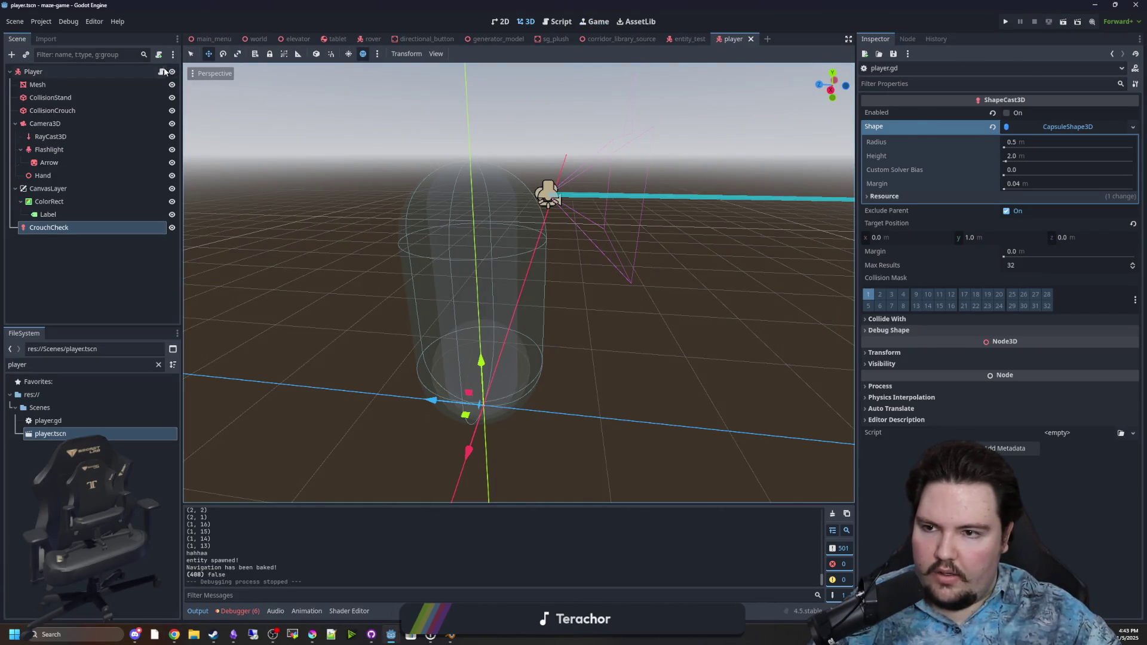
# Open player.gd at the CrouchCheck enabled check line
pyautogui.click(163, 72)
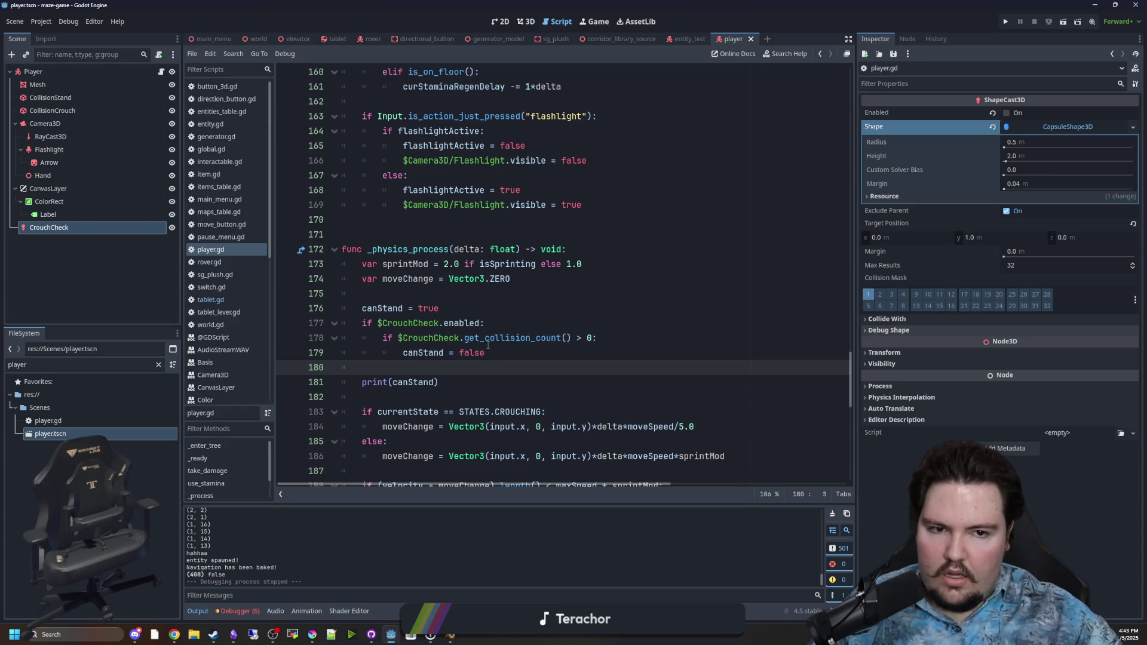
pyautogui.moveTo(488, 345)
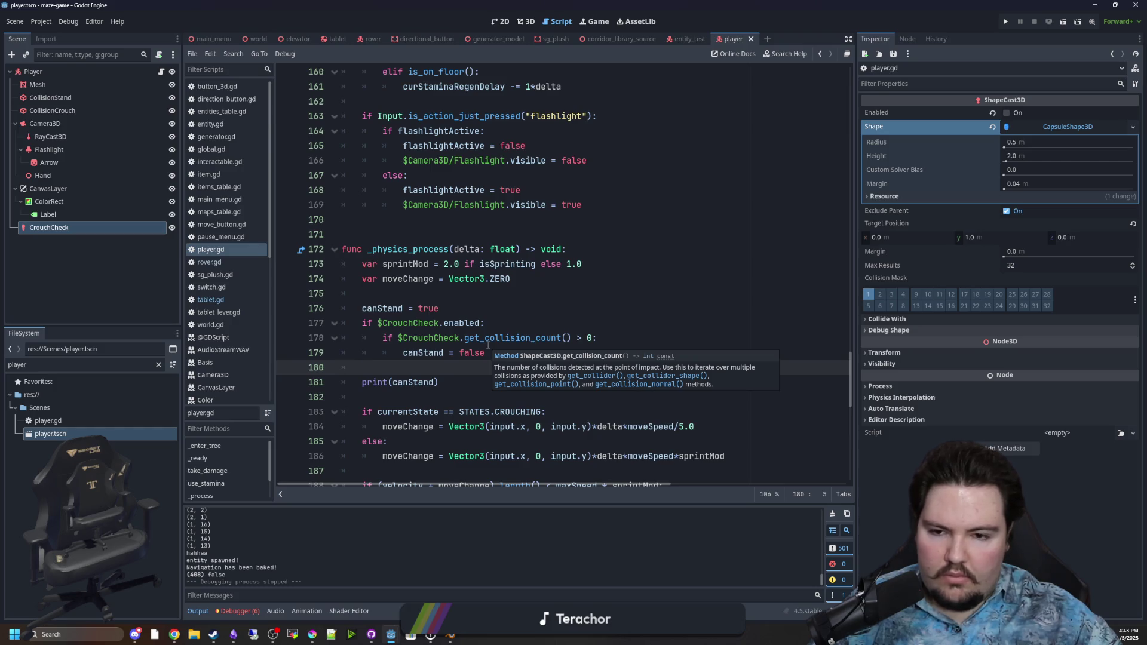
pyautogui.click(507, 319)
# Select the CrouchCheck node, inspect what it collides with, and switch to the 3D view
pyautogui.click(90, 228)
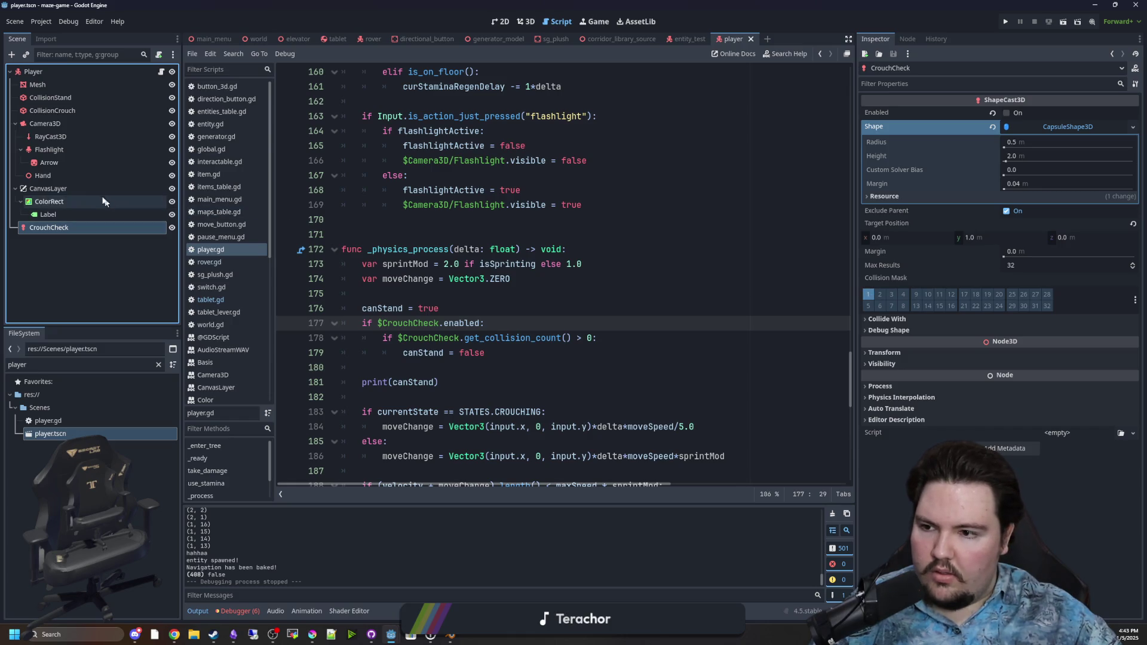
pyautogui.click(63, 72)
pyautogui.click(55, 225)
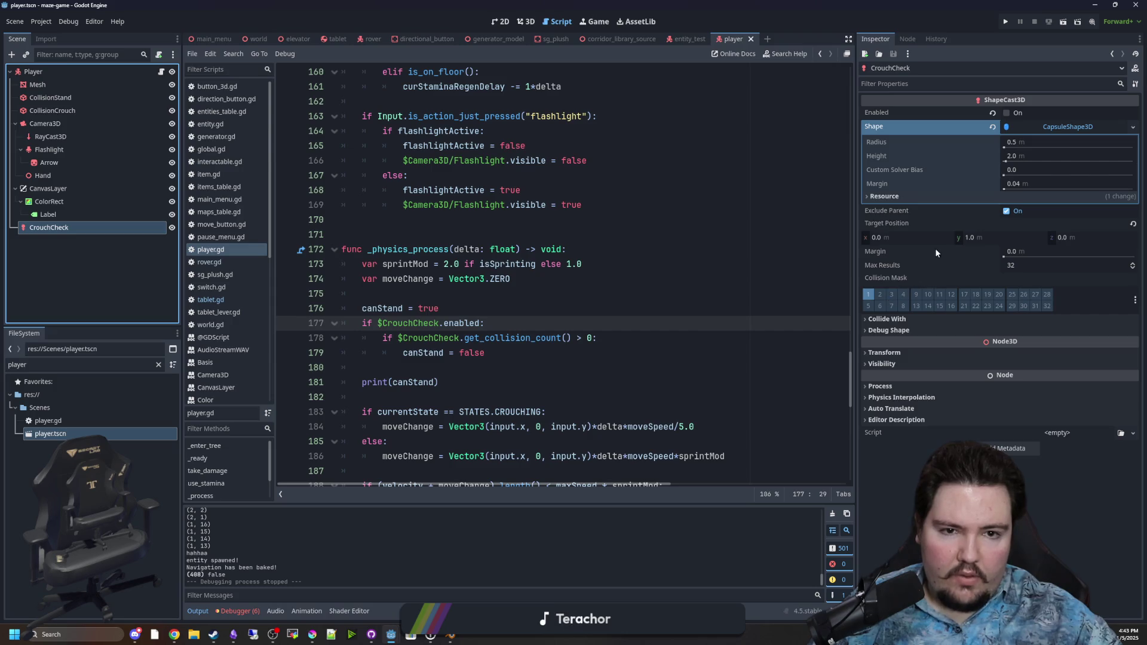
pyautogui.click(887, 319)
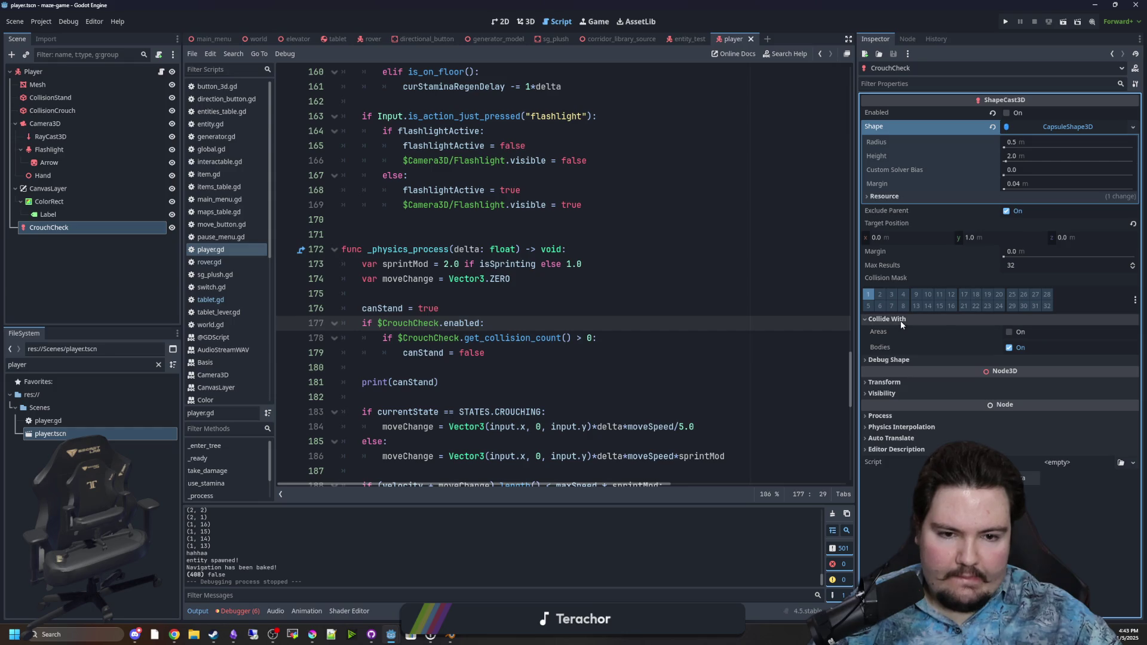
pyautogui.click(887, 319)
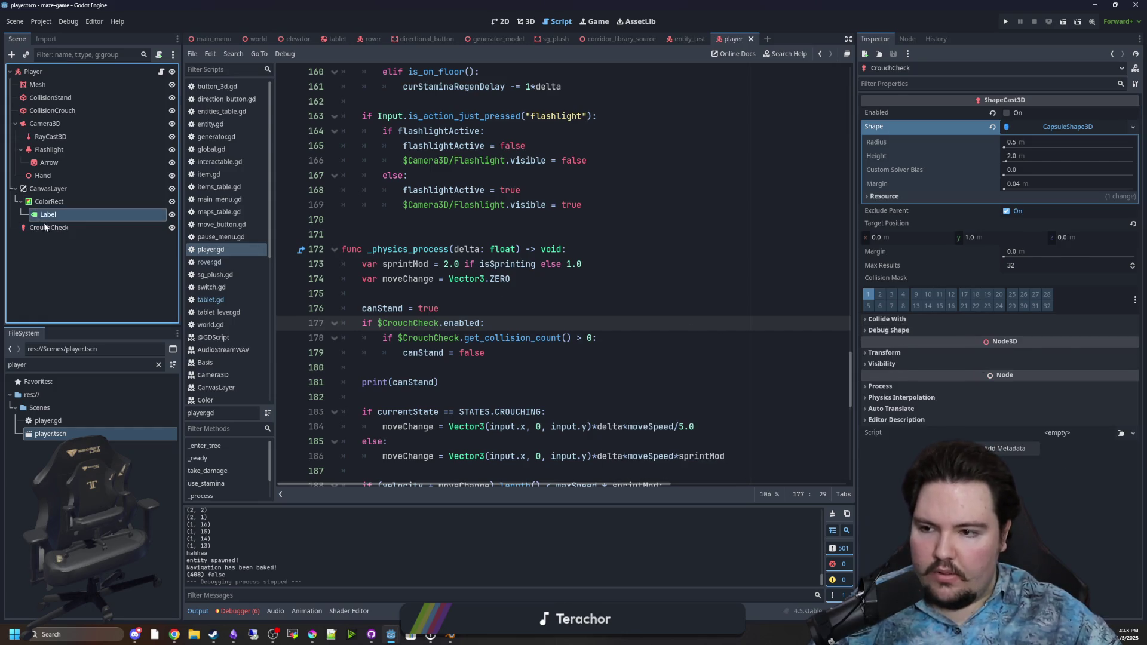
pyautogui.click(526, 22)
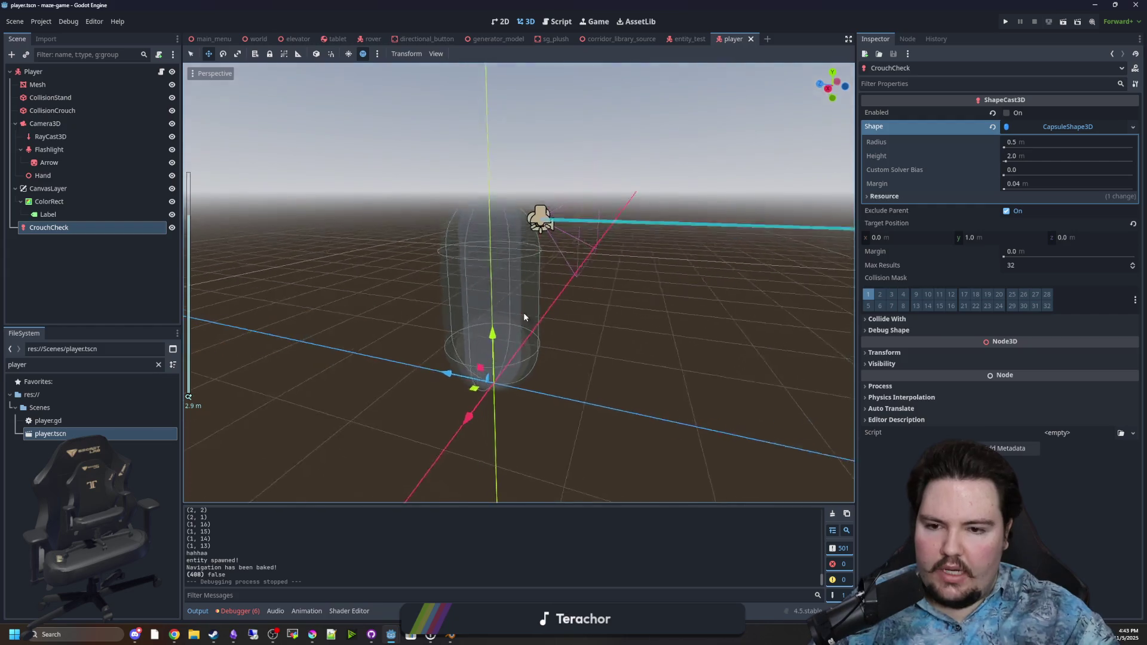
# Give CrouchCheck a new capsule shape with height 1.0 and radius 0.5
pyautogui.scroll(3, 526, 393)
pyautogui.moveTo(526, 398)
pyautogui.mouseDown()
pyautogui.moveTo(586, 367)
pyautogui.moveTo(578, 352)
pyautogui.moveTo(459, 375)
pyautogui.moveTo(473, 288)
pyautogui.mouseUp()
pyautogui.moveTo(583, 258); pyautogui.dragTo(635, 262)
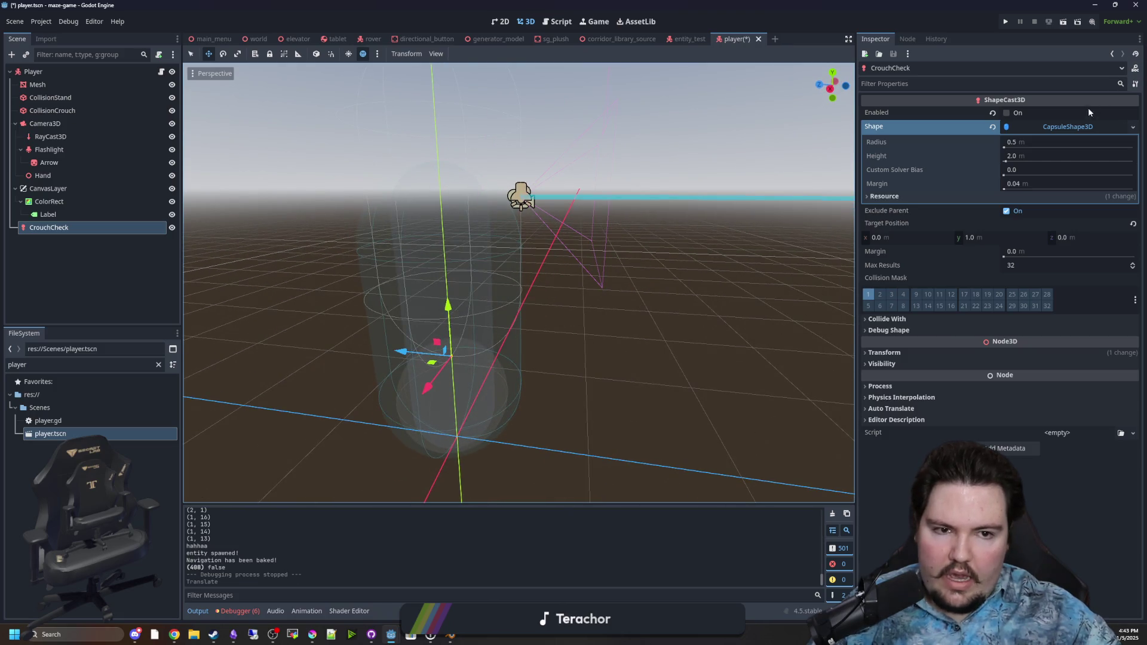
pyautogui.click(1058, 129)
pyautogui.click(1080, 315)
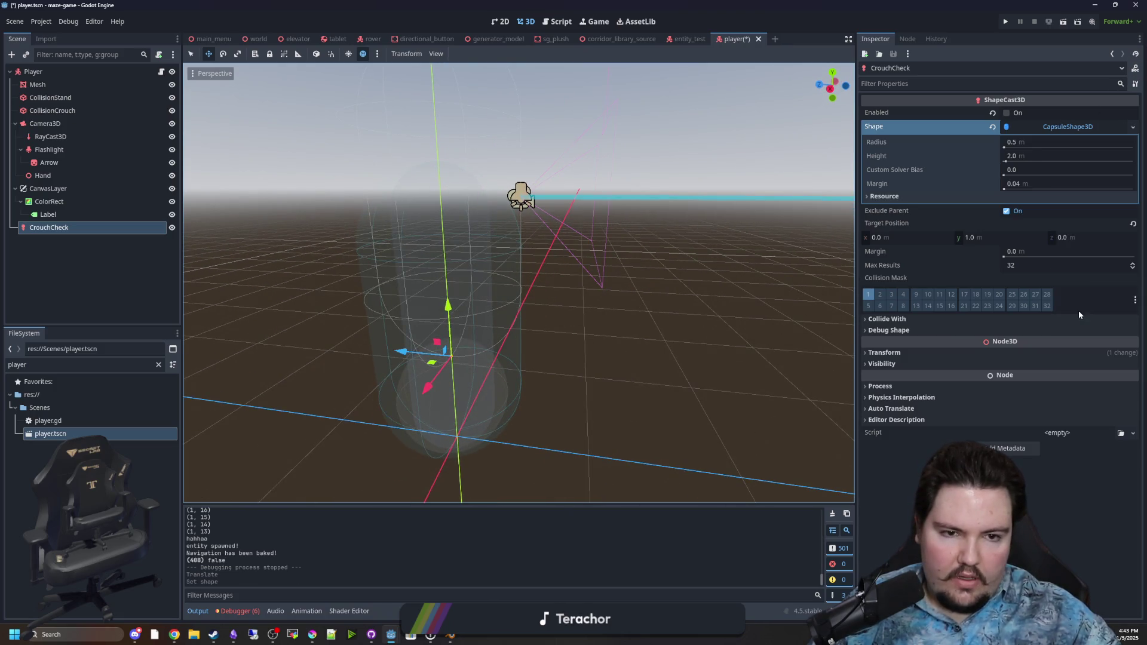
pyautogui.click(1023, 155)
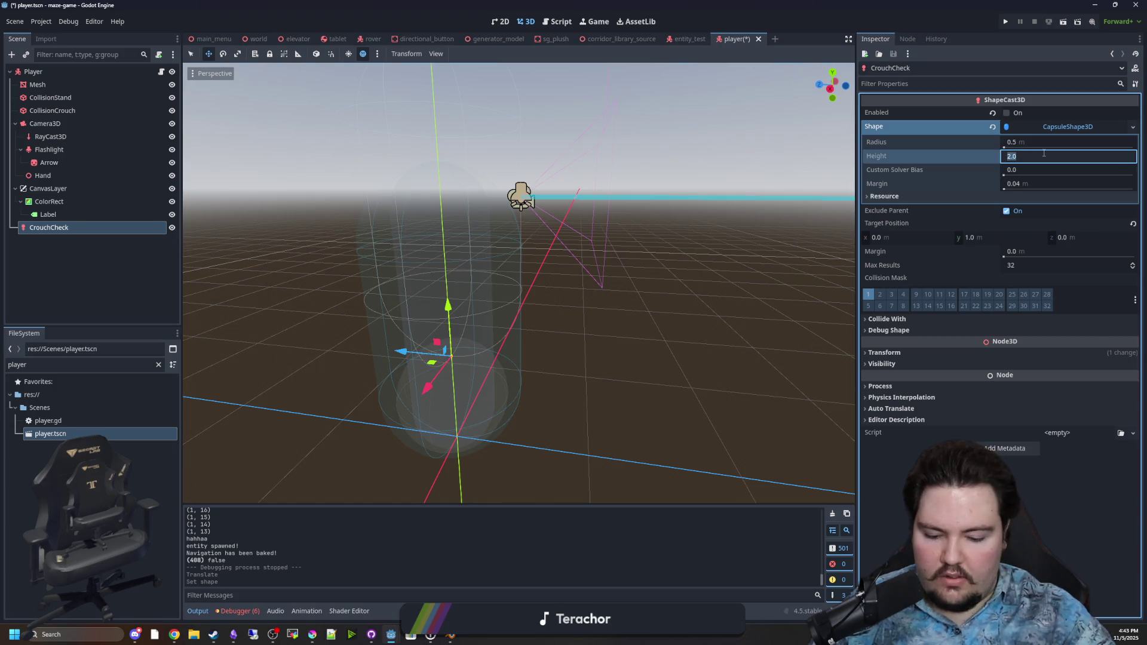
pyautogui.write('0.5')
pyautogui.press('Return')
pyautogui.moveTo(609, 253)
pyautogui.mouseDown()
pyautogui.moveTo(541, 295)
pyautogui.moveTo(594, 273)
pyautogui.mouseUp()
pyautogui.click(1034, 156)
pyautogui.click(1043, 144)
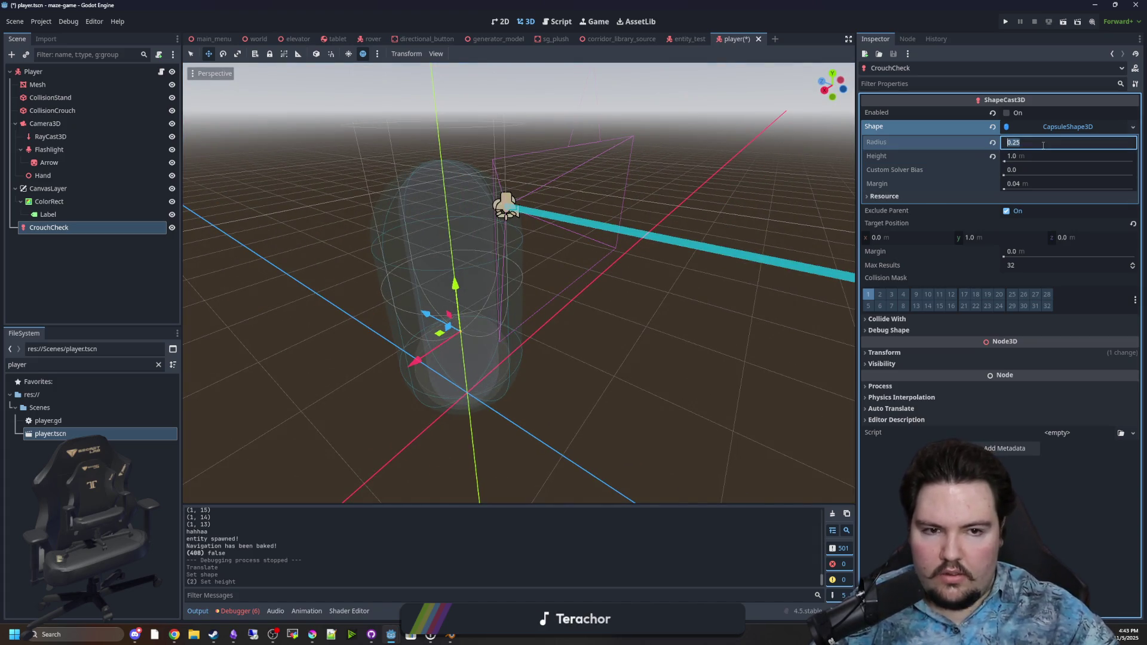
pyautogui.write('0.5')
pyautogui.press('Return')
# Set CrouchCheck's target position y to 0 and position y to 1.5, then save player.tscn
pyautogui.moveTo(568, 280)
pyautogui.mouseDown()
pyautogui.moveTo(490, 311)
pyautogui.moveTo(450, 352)
pyautogui.moveTo(452, 386)
pyautogui.moveTo(431, 154)
pyautogui.mouseUp()
pyautogui.click(970, 237)
pyautogui.press('Return')
pyautogui.moveTo(508, 251)
pyautogui.mouseDown()
pyautogui.moveTo(515, 195)
pyautogui.moveTo(496, 203)
pyautogui.moveTo(496, 230)
pyautogui.mouseUp()
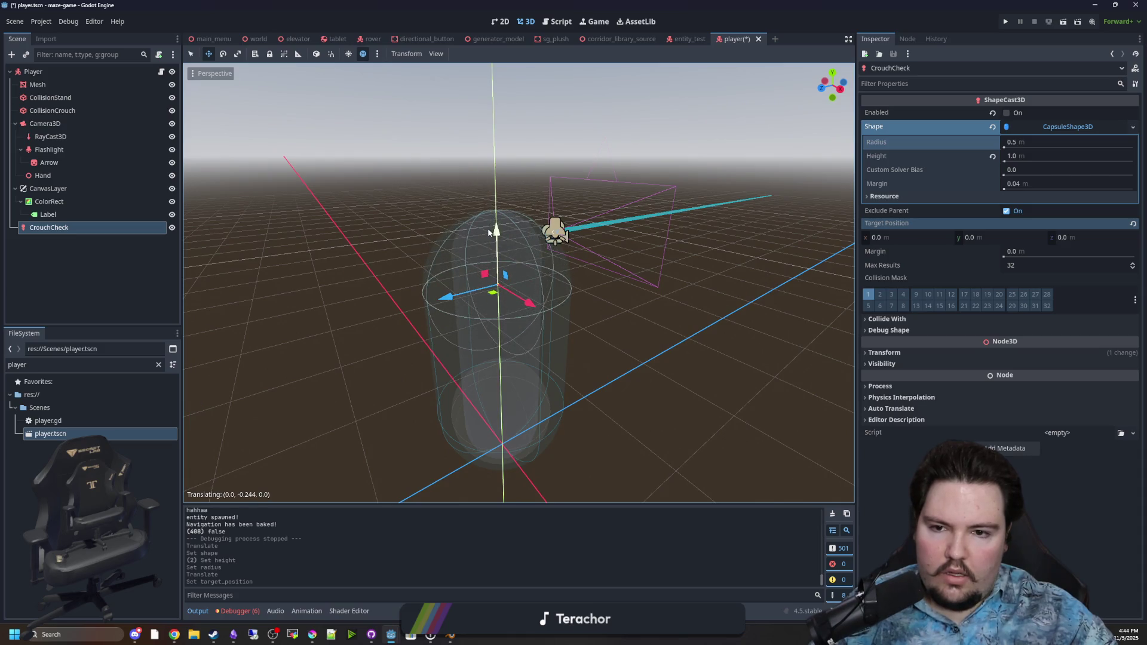
pyautogui.click(891, 353)
pyautogui.click(995, 382)
pyautogui.write('1.5')
pyautogui.press('Return')
pyautogui.scroll(-3, 525, 355)
pyautogui.click(669, 373)
pyautogui.hotkey('ctrl', 's')
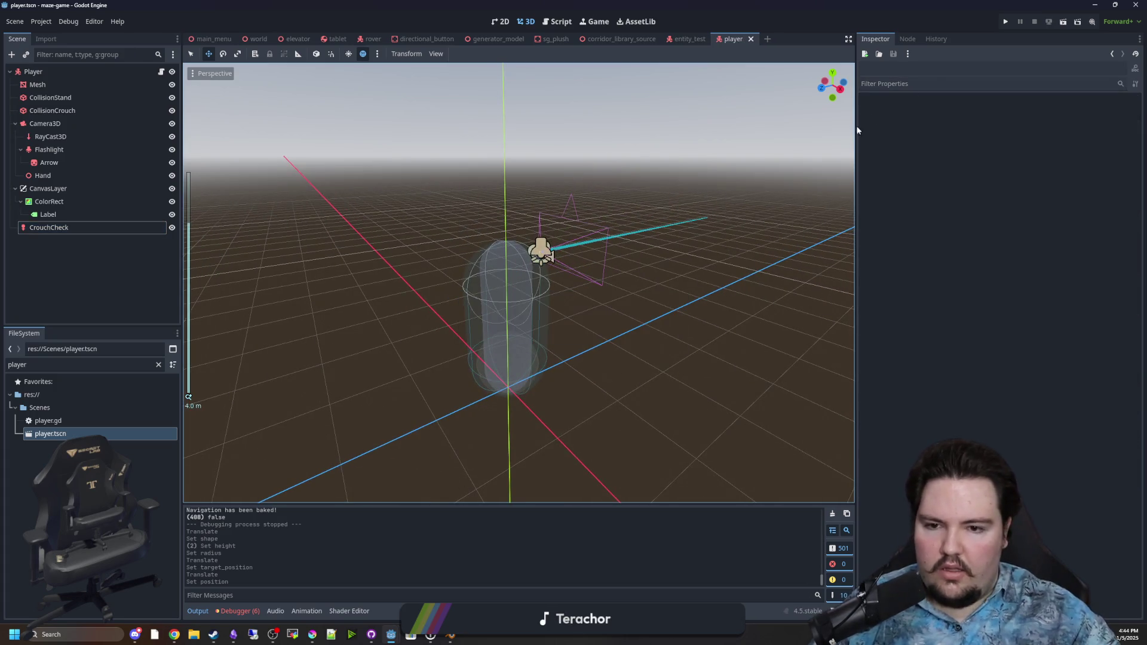
# Launch the maze, walk through the doorway and rooms to the shelf, then pause and stop the run
pyautogui.click(1006, 24)
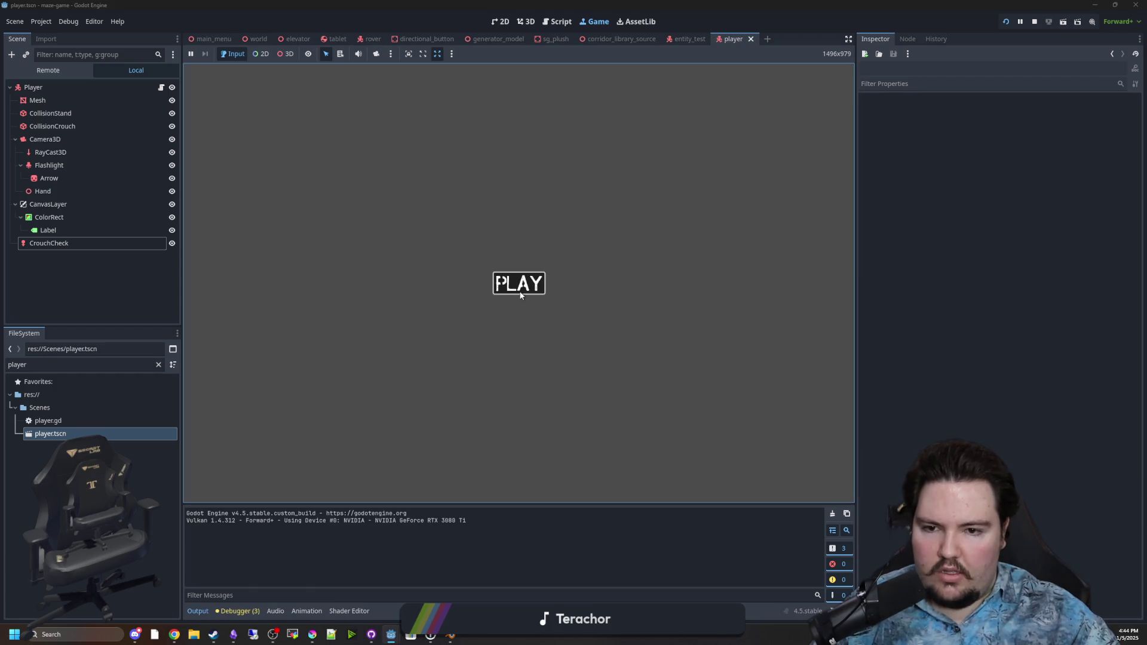
pyautogui.click(499, 281)
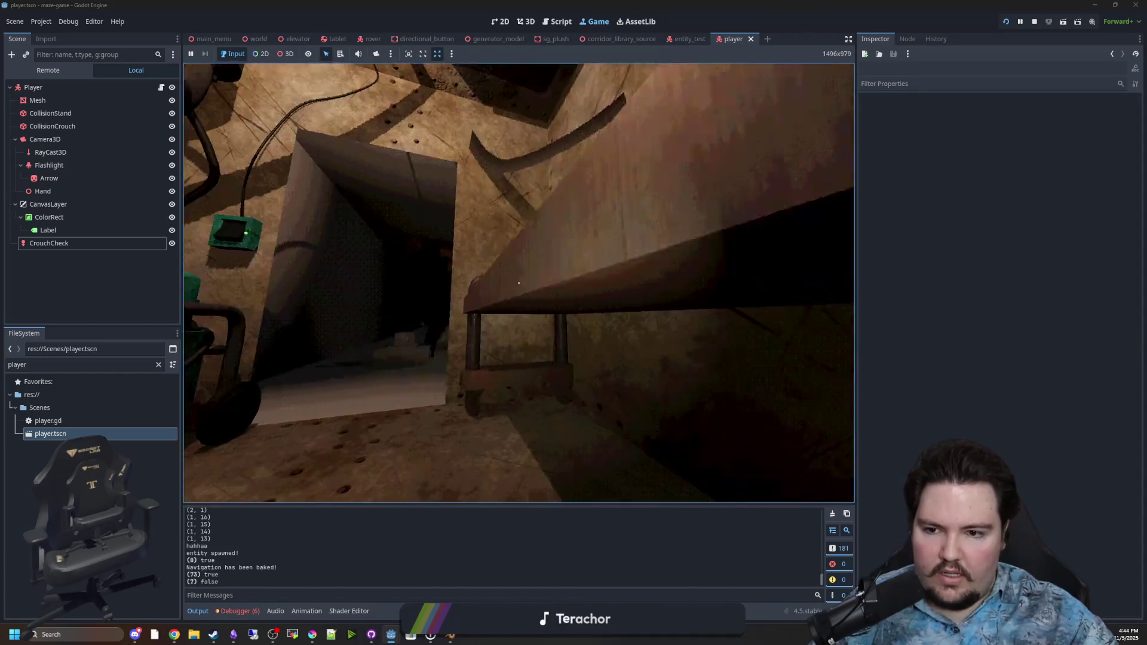
pyautogui.moveTo(518, 283)
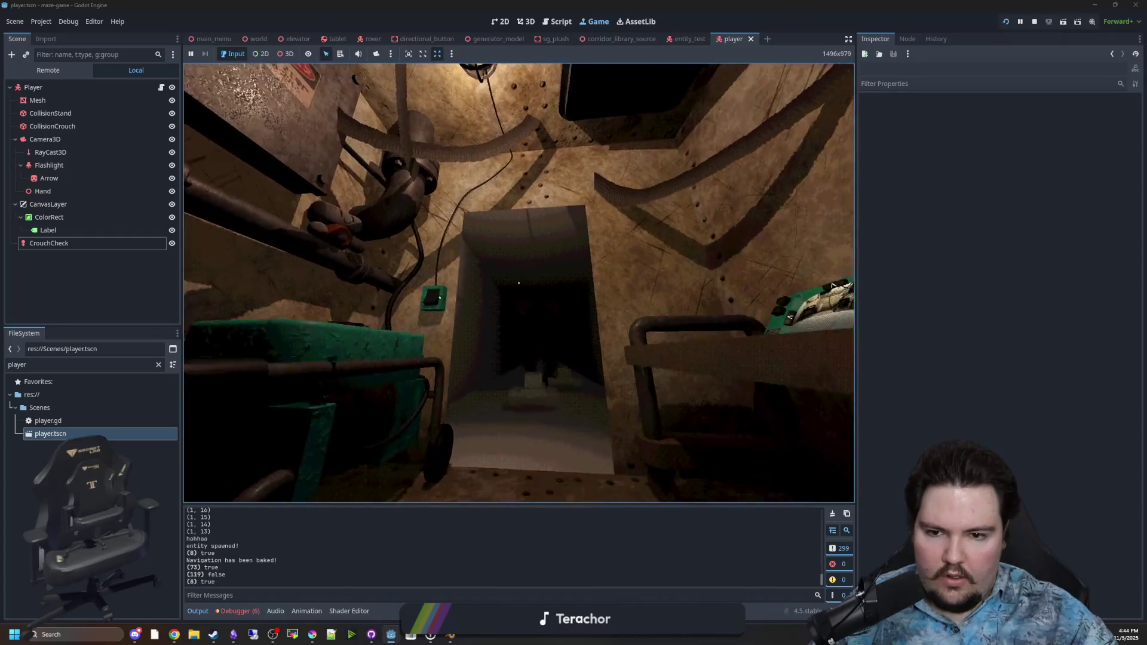
pyautogui.press('w')
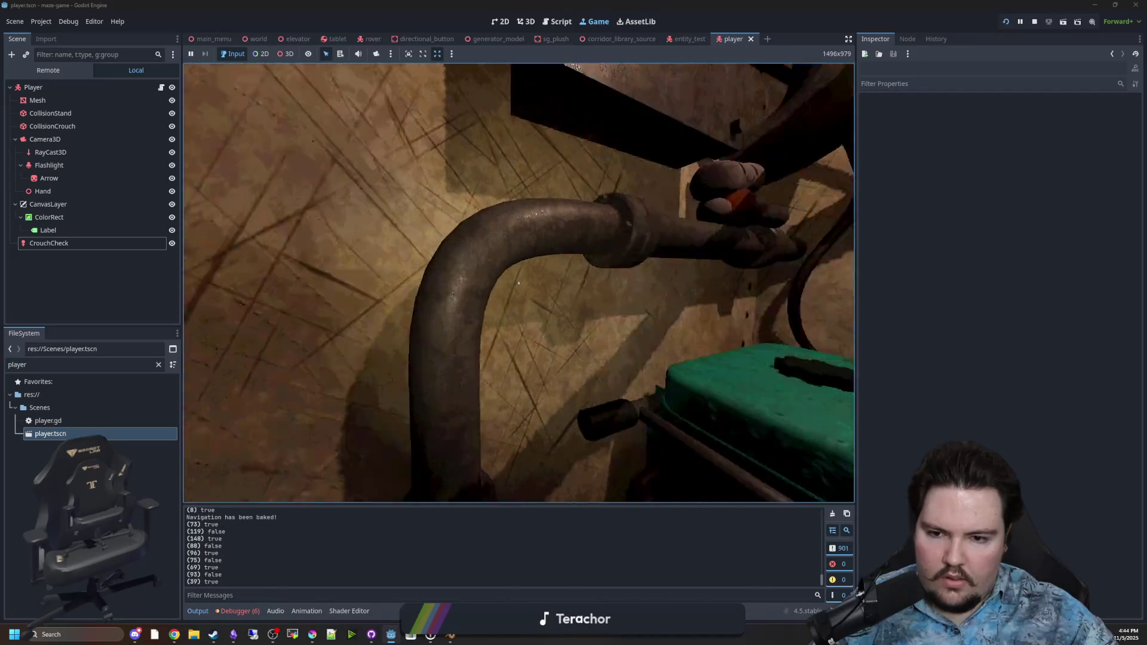
pyautogui.press('w')
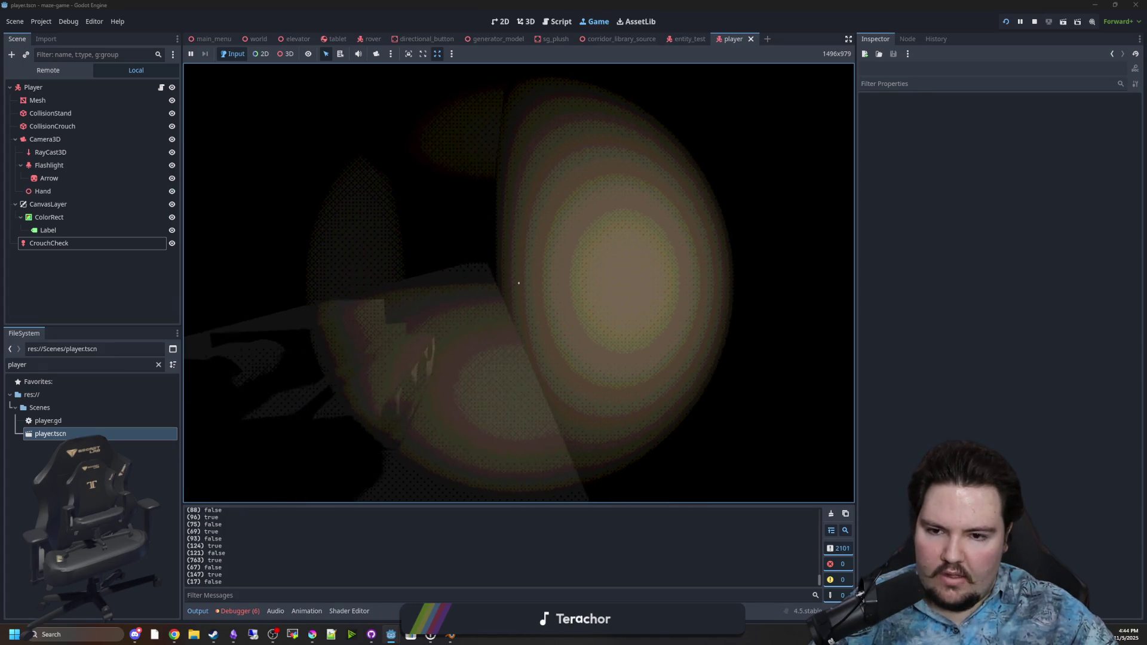
pyautogui.moveTo(519, 284)
pyautogui.press('w')
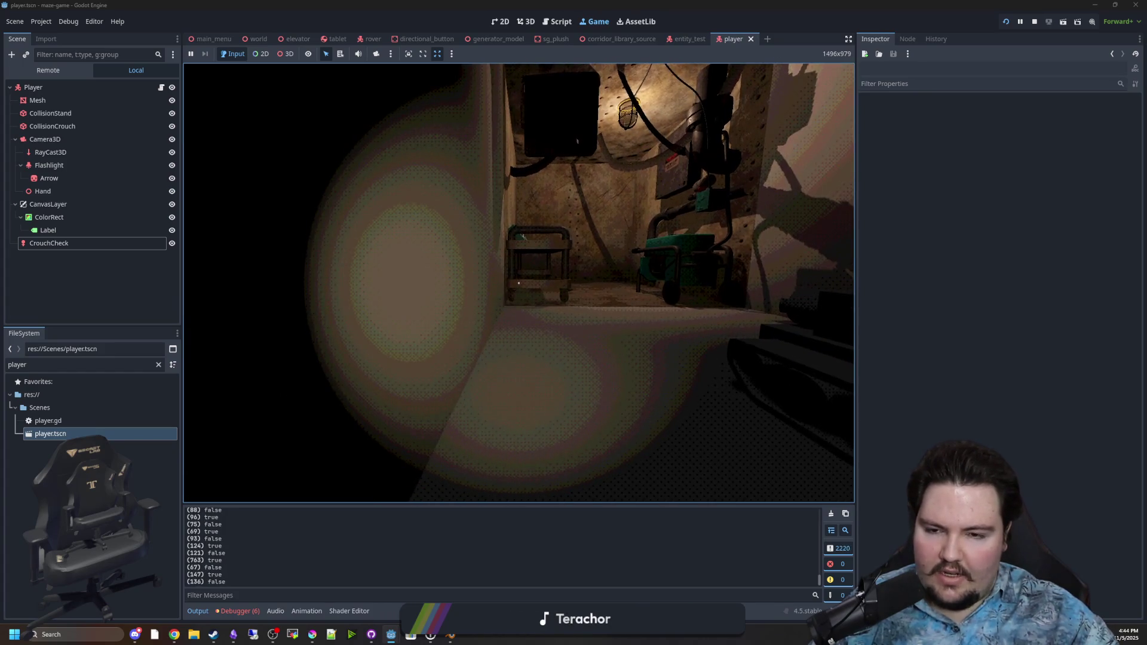
pyautogui.press('Escape')
pyautogui.moveTo(963, 63)
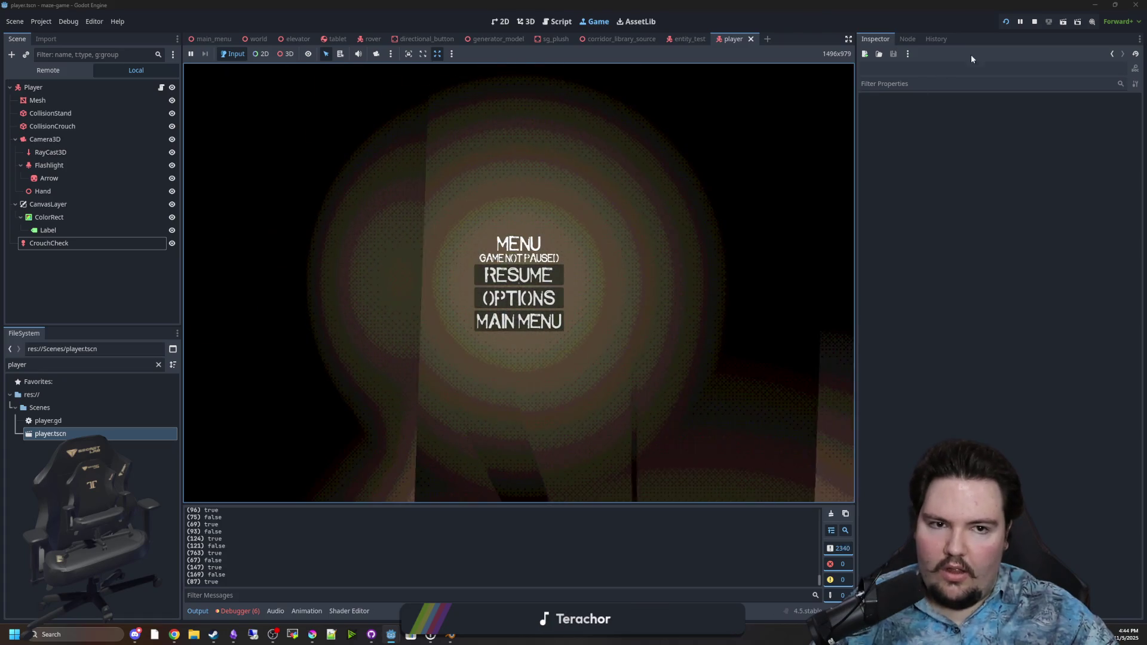
pyautogui.click(1035, 22)
# Select CrouchCheck and set its capsule radius to 0.4
pyautogui.scroll(3, 586, 243)
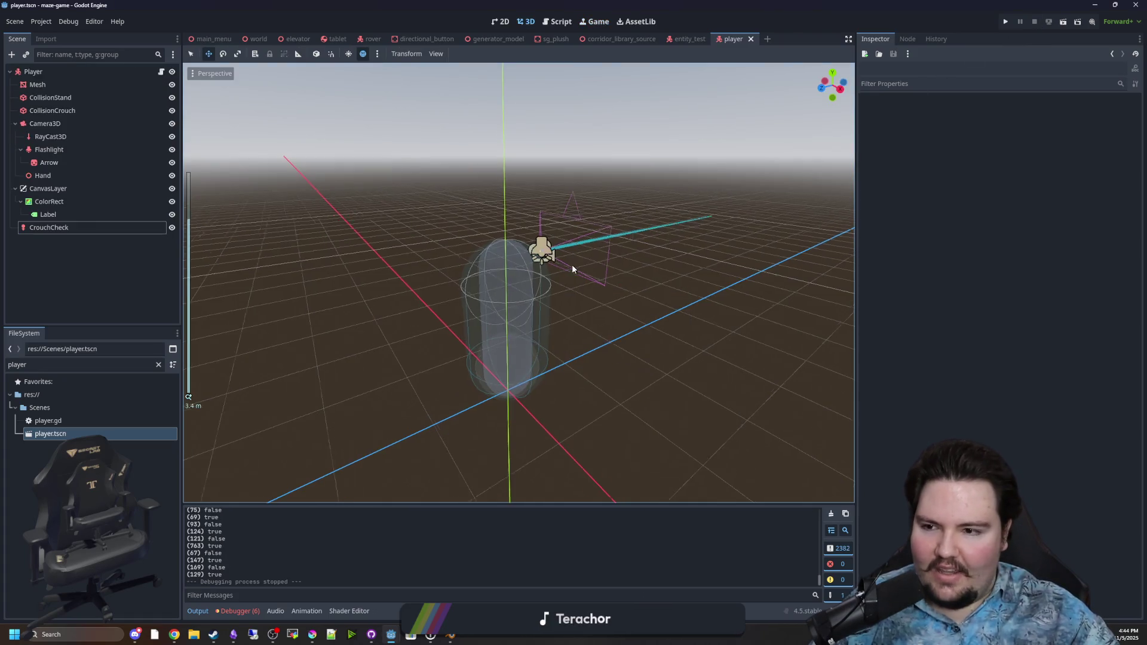
pyautogui.click(66, 228)
pyautogui.click(1026, 142)
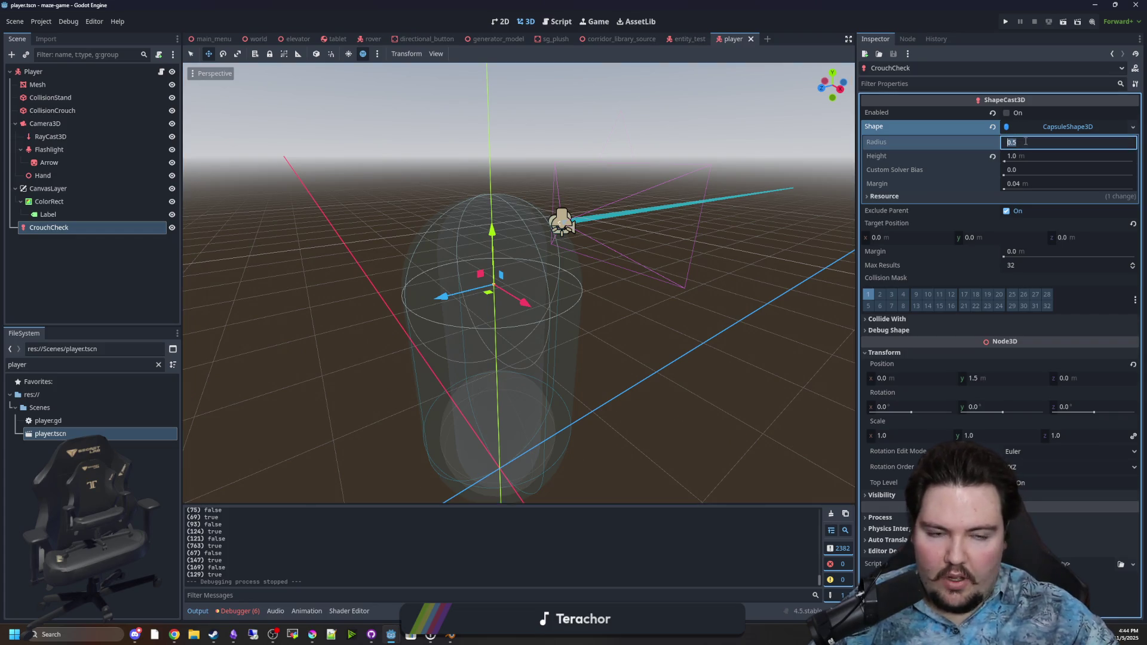
pyautogui.write('0.4')
pyautogui.press('Return')
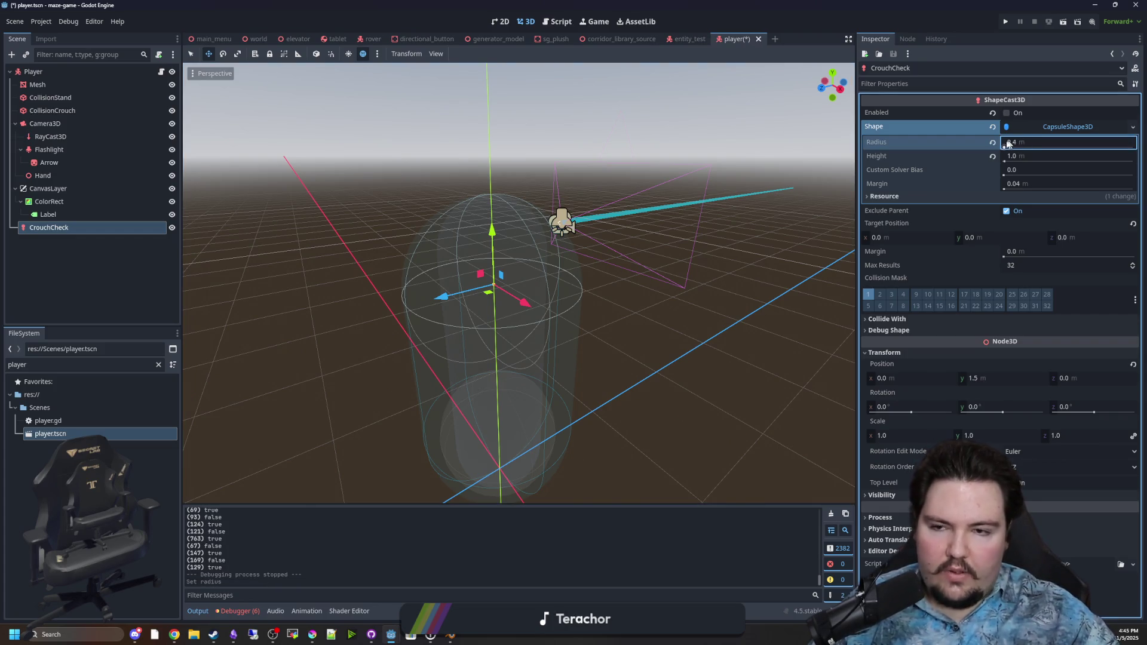
pyautogui.moveTo(565, 218)
pyautogui.mouseDown()
pyautogui.moveTo(502, 253)
pyautogui.moveTo(536, 166)
pyautogui.moveTo(520, 230)
pyautogui.mouseUp()
pyautogui.moveTo(624, 231)
pyautogui.mouseDown()
pyautogui.moveTo(524, 287)
pyautogui.moveTo(538, 281)
pyautogui.mouseUp()
# Enable CrouchCheck and set its capsule height to 1.0 and radius 0.4
pyautogui.moveTo(1006, 146); pyautogui.dragTo(1009, 147)
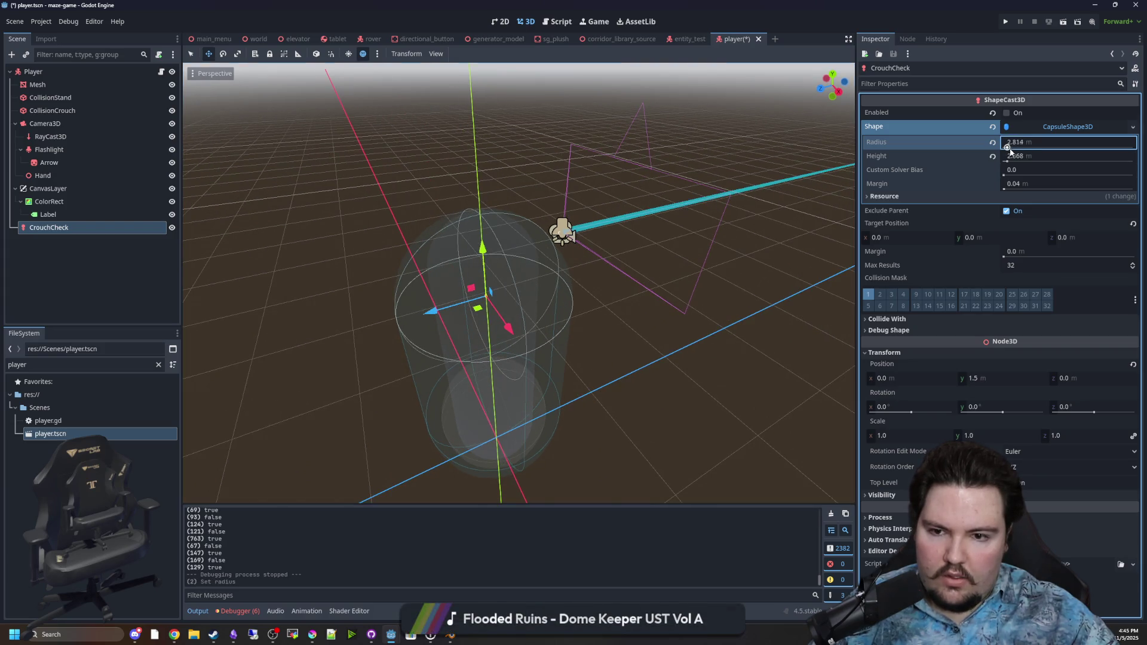
pyautogui.click(1006, 113)
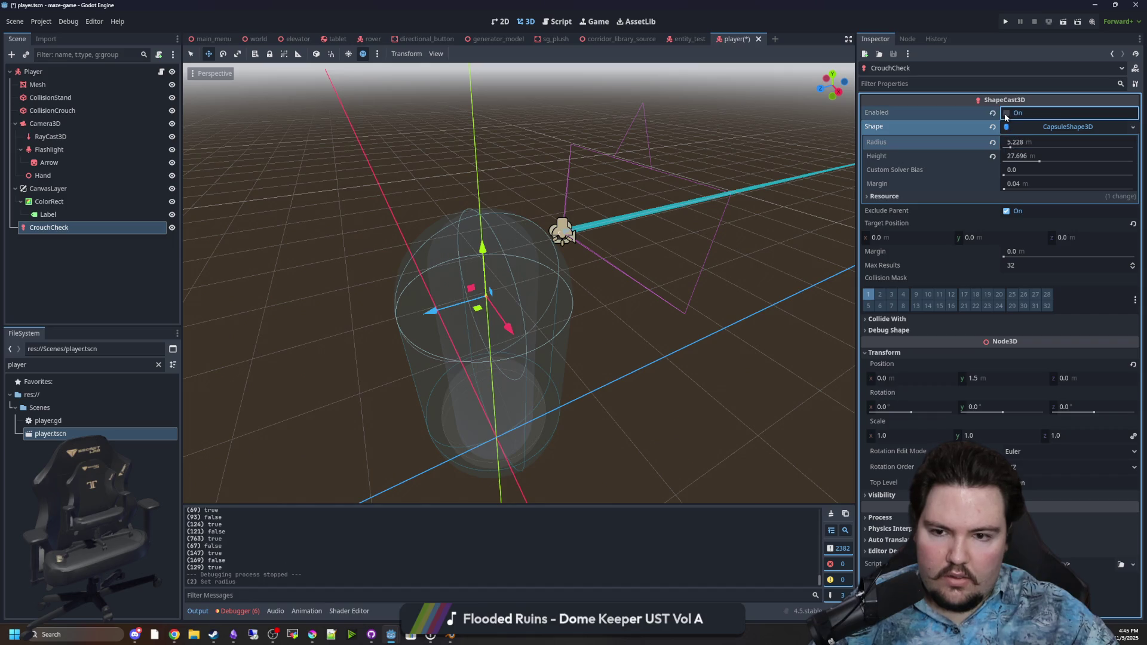
pyautogui.moveTo(1014, 150); pyautogui.dragTo(1031, 151)
pyautogui.click(1103, 157)
pyautogui.write('1')
pyautogui.press('Return')
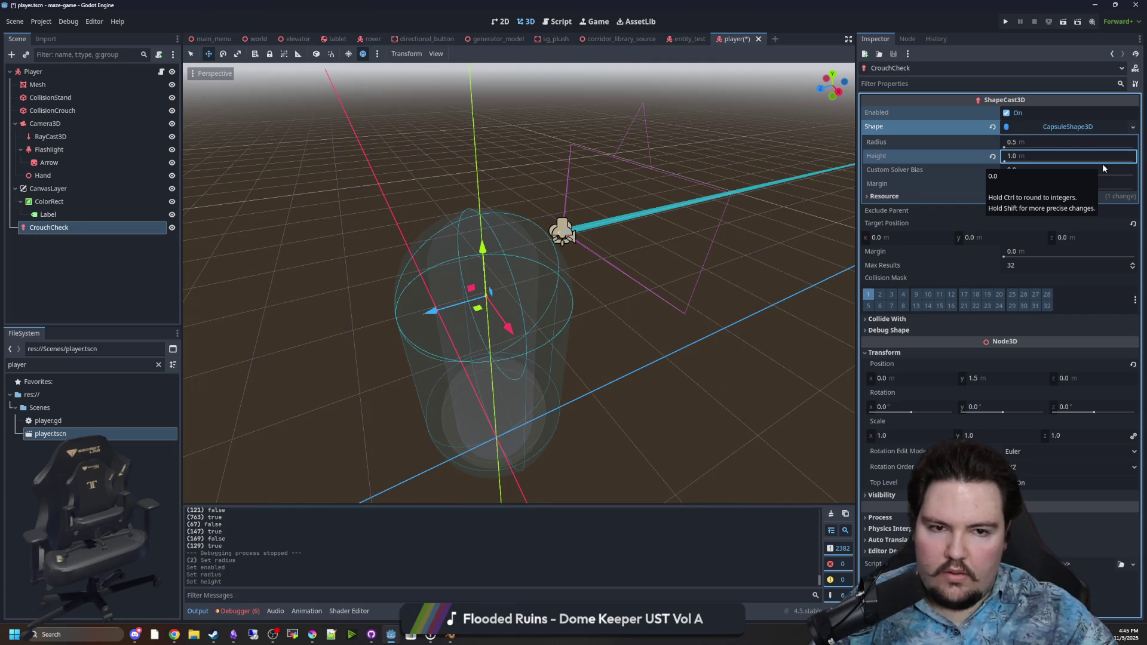
pyautogui.click(1056, 140)
pyautogui.write('4')
pyautogui.press('Return')
# Disable CrouchCheck again, then save and run the game
pyautogui.moveTo(540, 230); pyautogui.dragTo(504, 199)
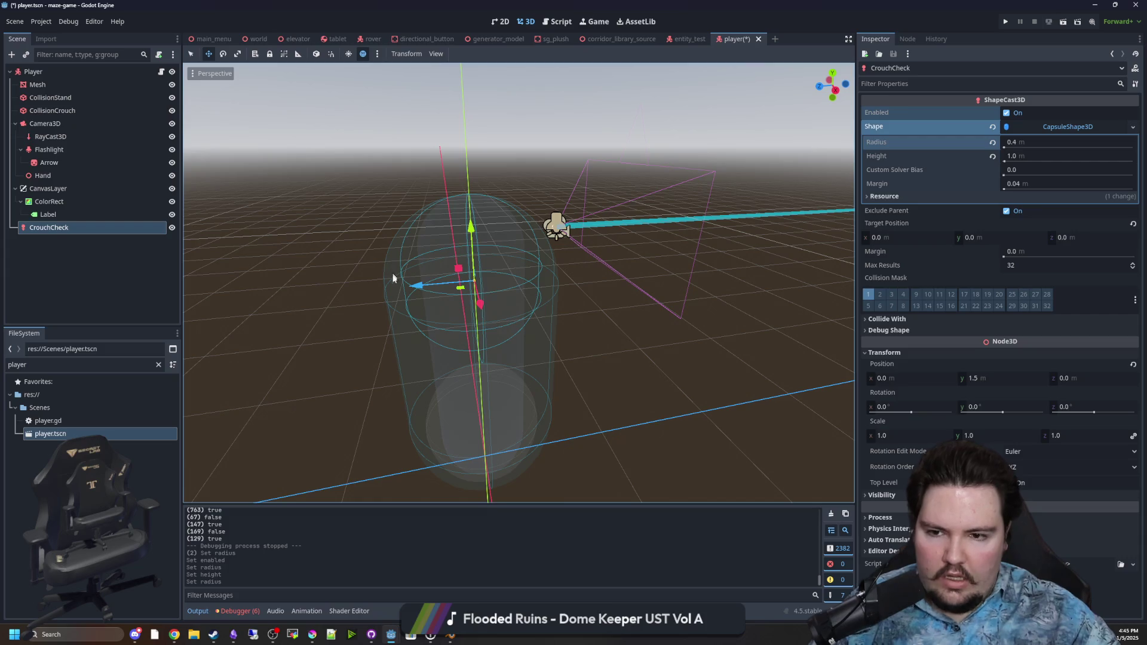
pyautogui.click(1009, 112)
pyautogui.click(1006, 22)
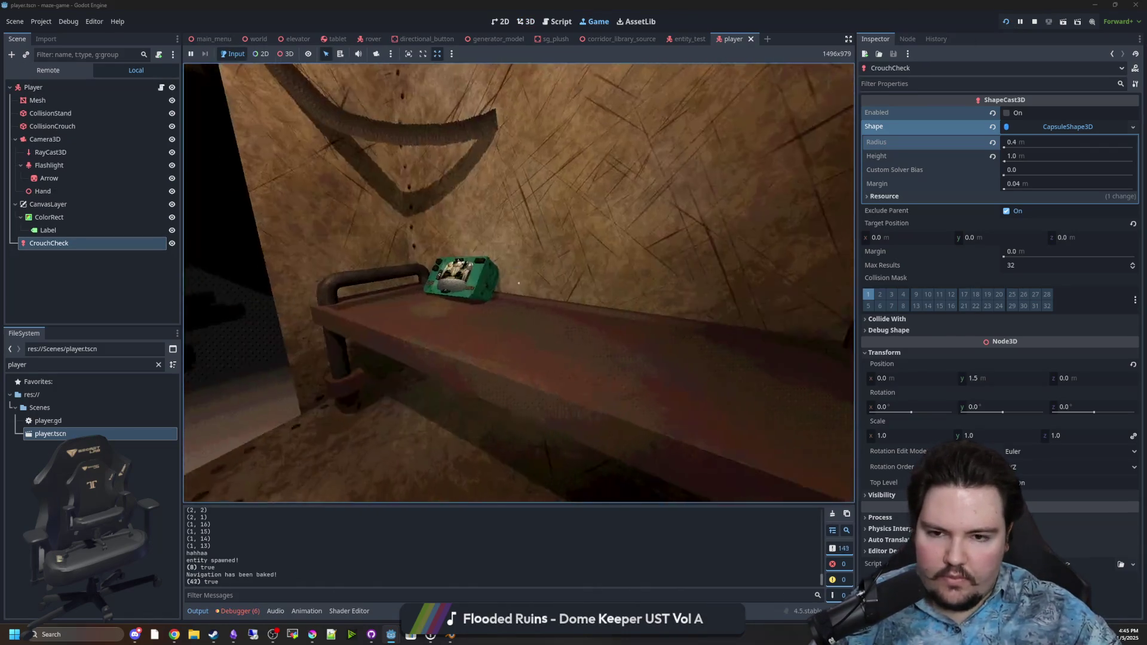
# Crawl under the round table, walk into the cart room, then pause and stop the game
pyautogui.press('w')
pyautogui.press('w')
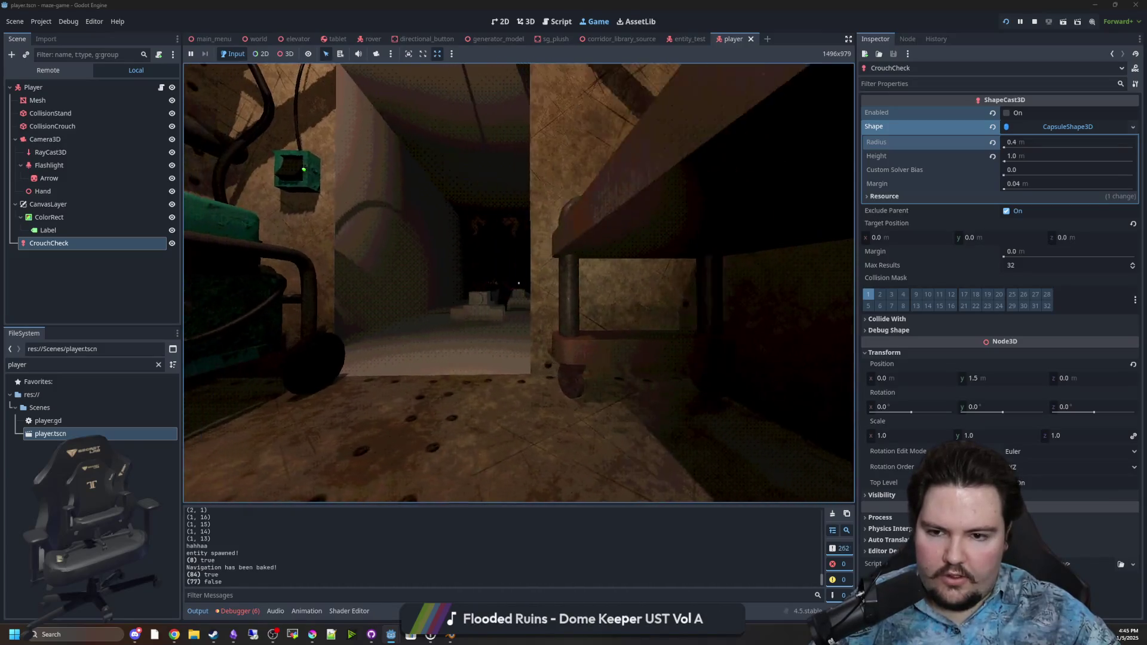
pyautogui.press('w')
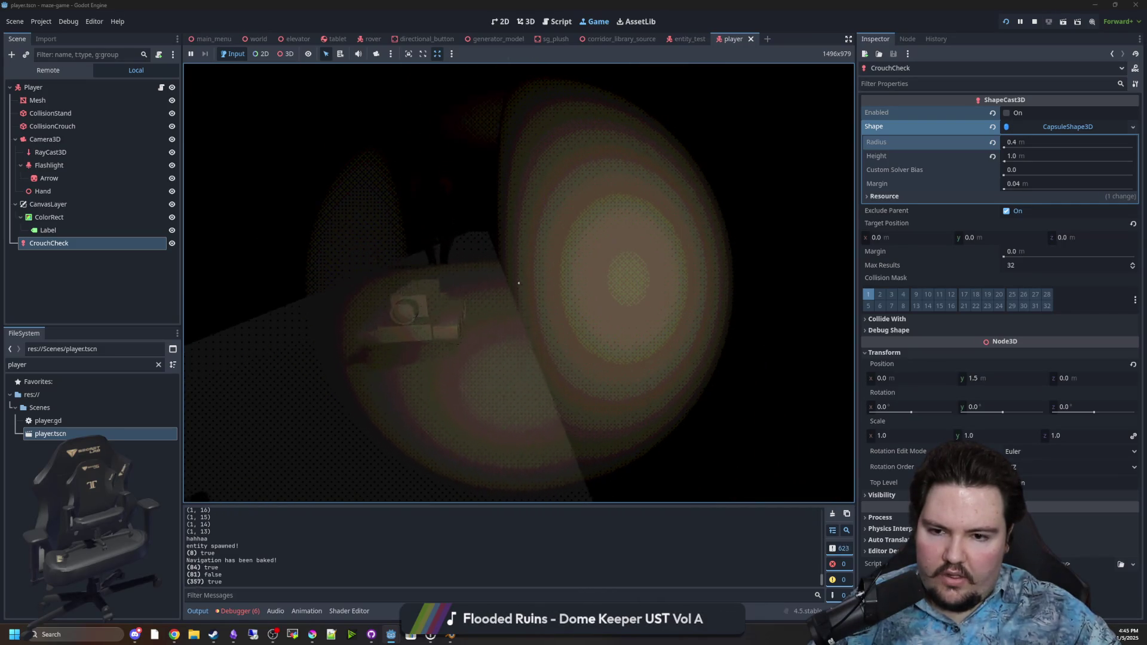
pyautogui.press('d')
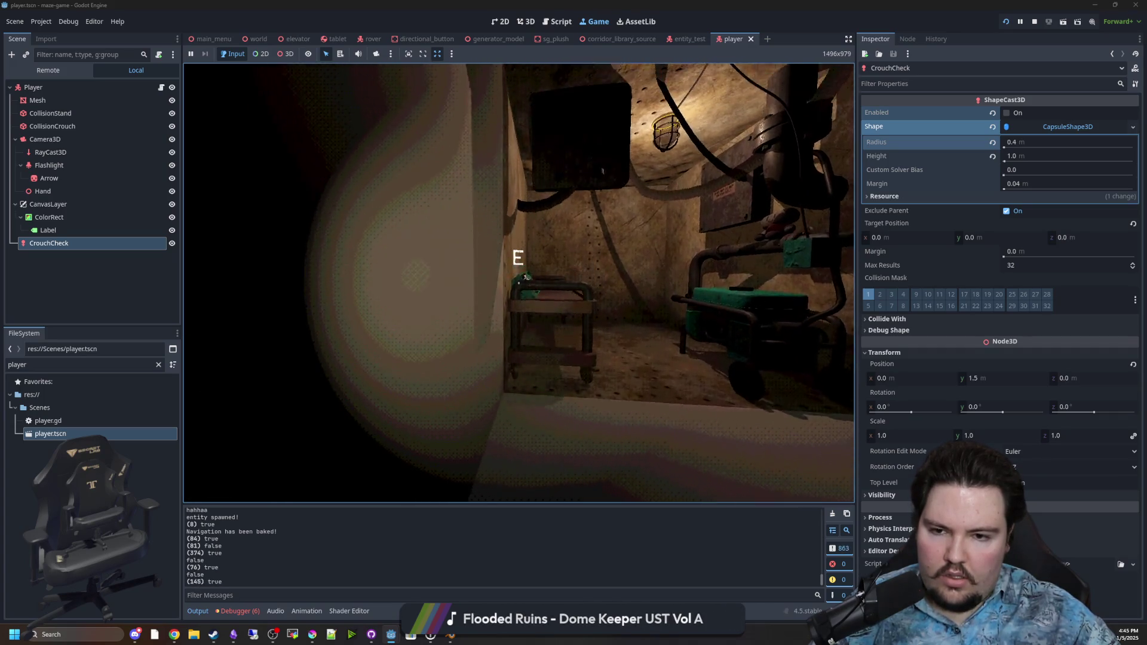
pyautogui.press('w')
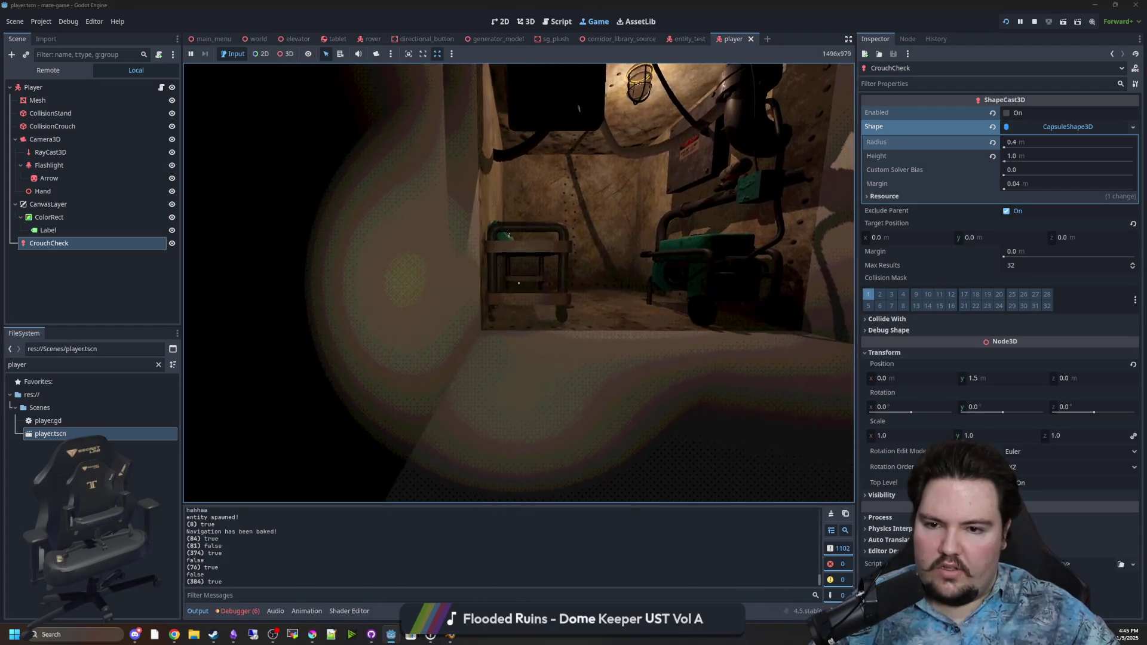
pyautogui.press('Escape')
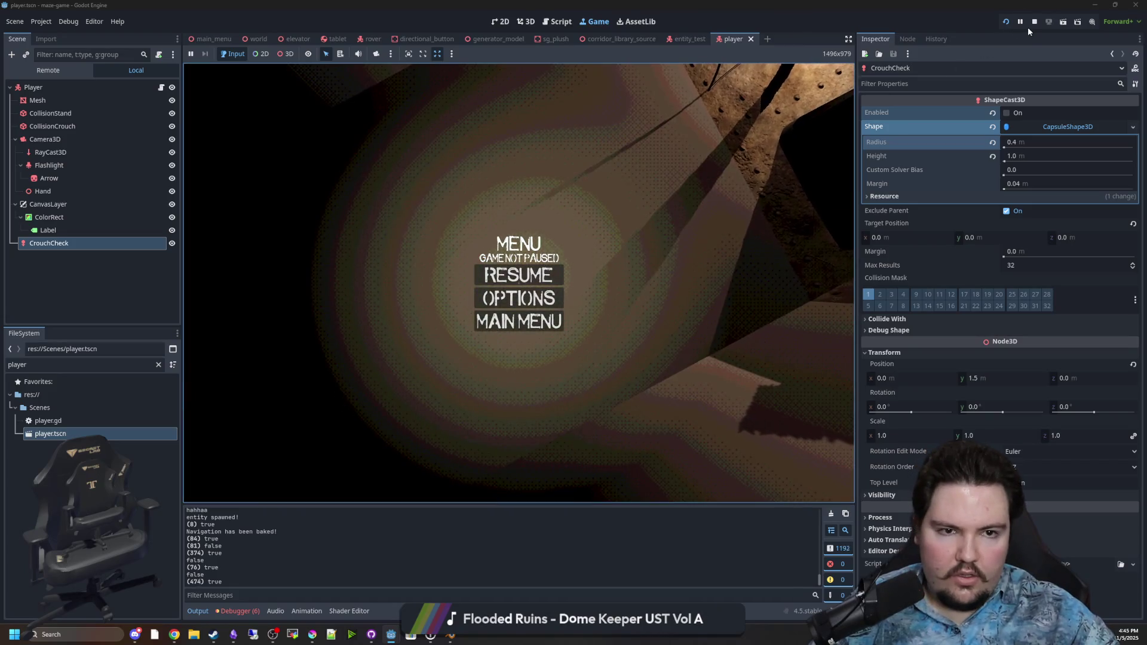
pyautogui.click(1032, 23)
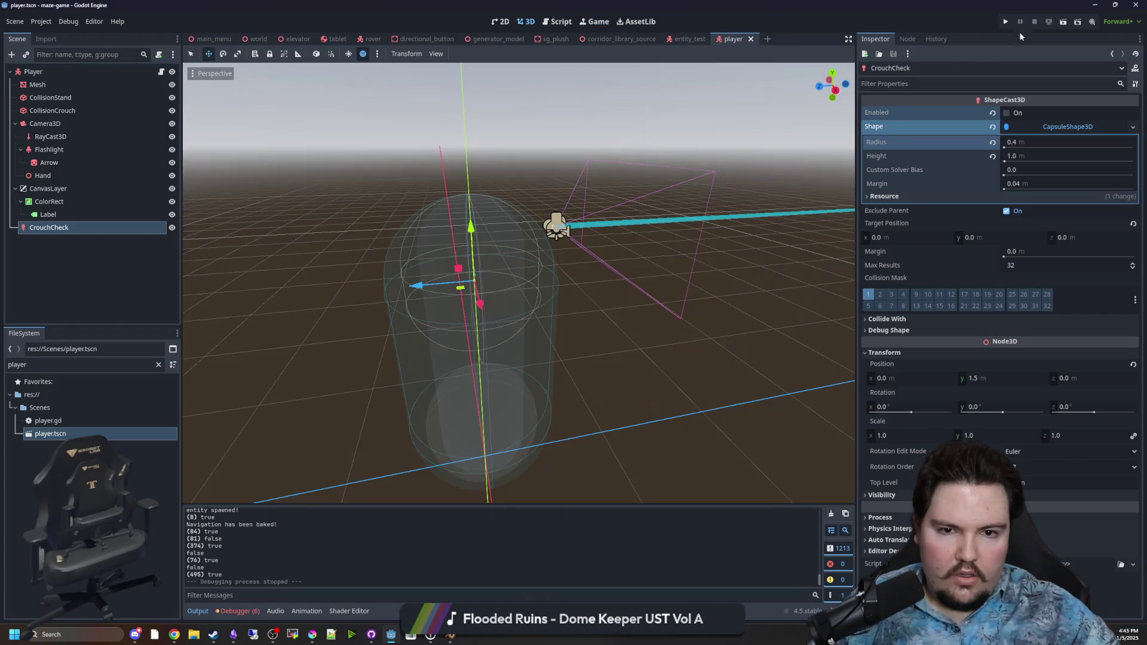
# Replace CollisionCrouch's shape with a 0.4 m tall CylinderShape3D, then run the game
pyautogui.moveTo(546, 321); pyautogui.dragTo(507, 293)
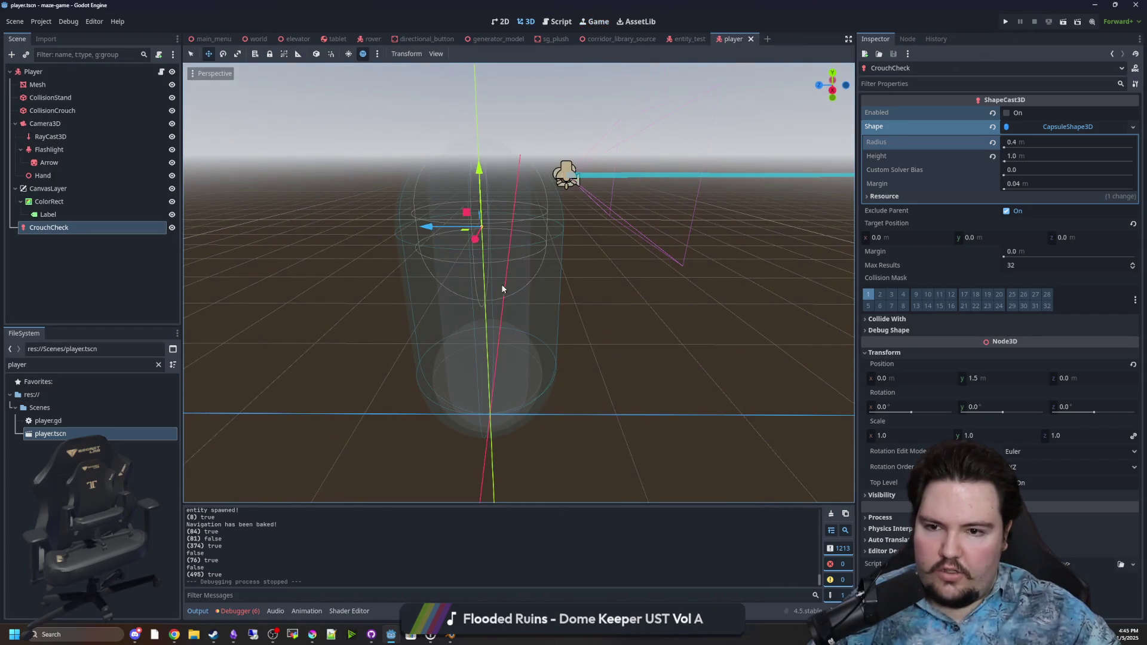
pyautogui.click(53, 111)
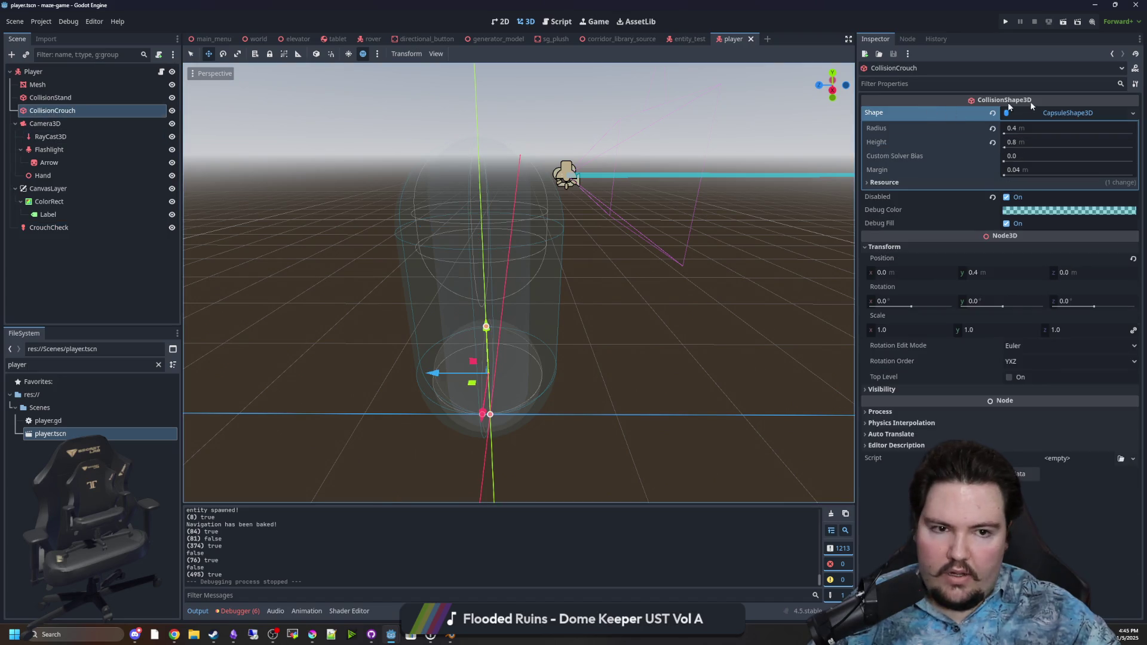
pyautogui.click(1089, 110)
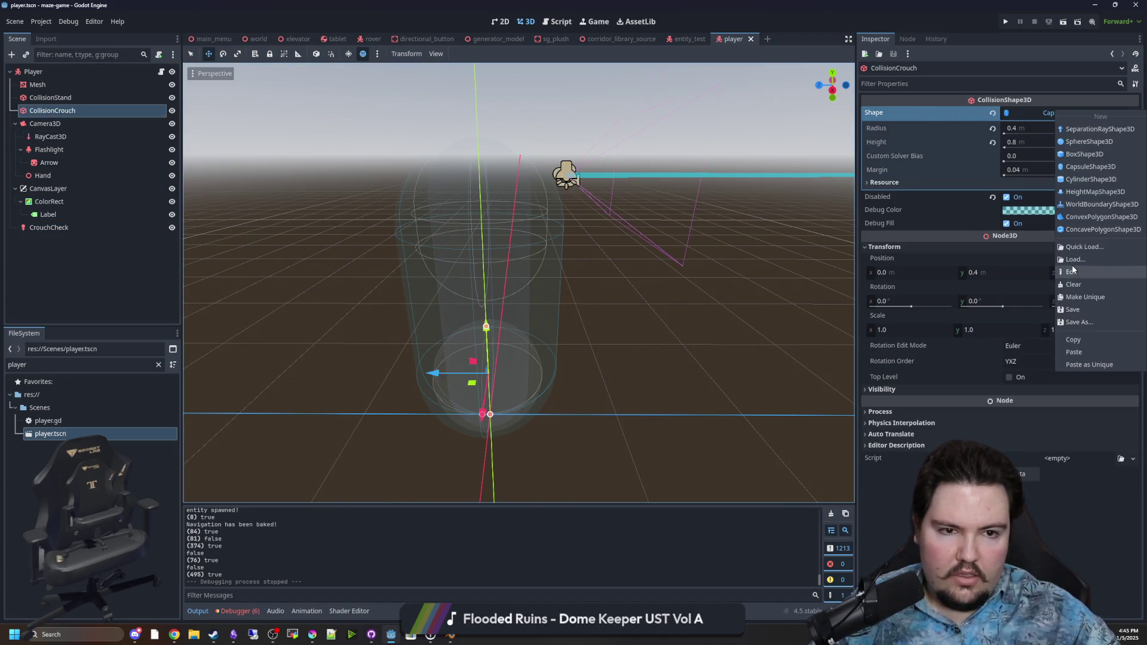
pyautogui.click(1106, 182)
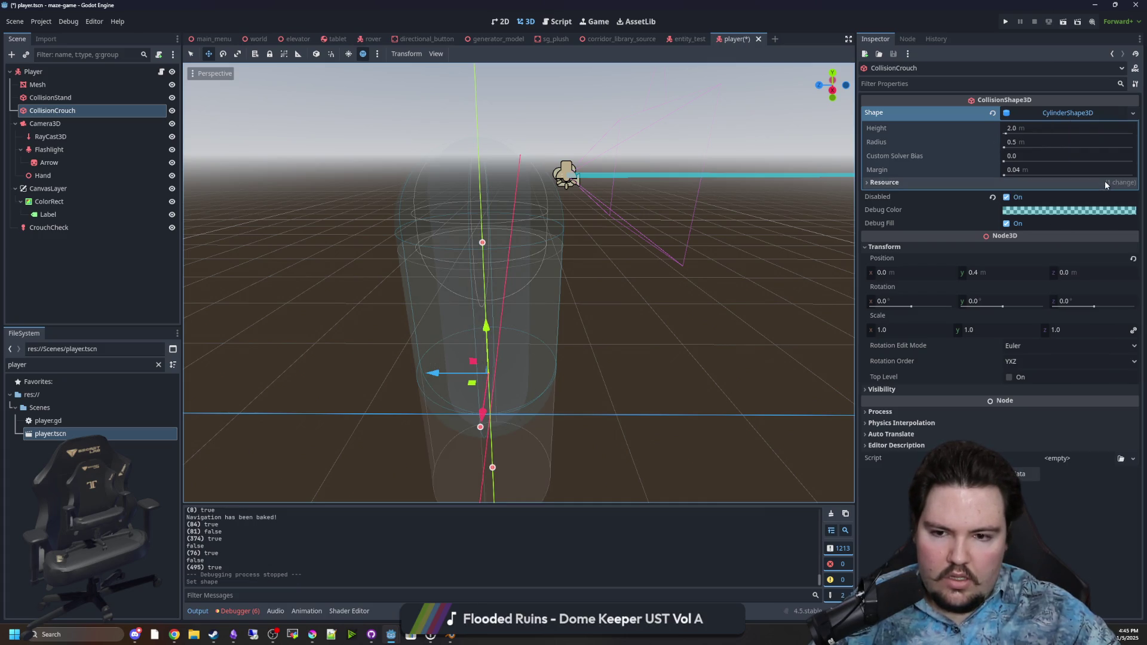
pyautogui.click(1029, 130)
pyautogui.write('0.4')
pyautogui.press('Return')
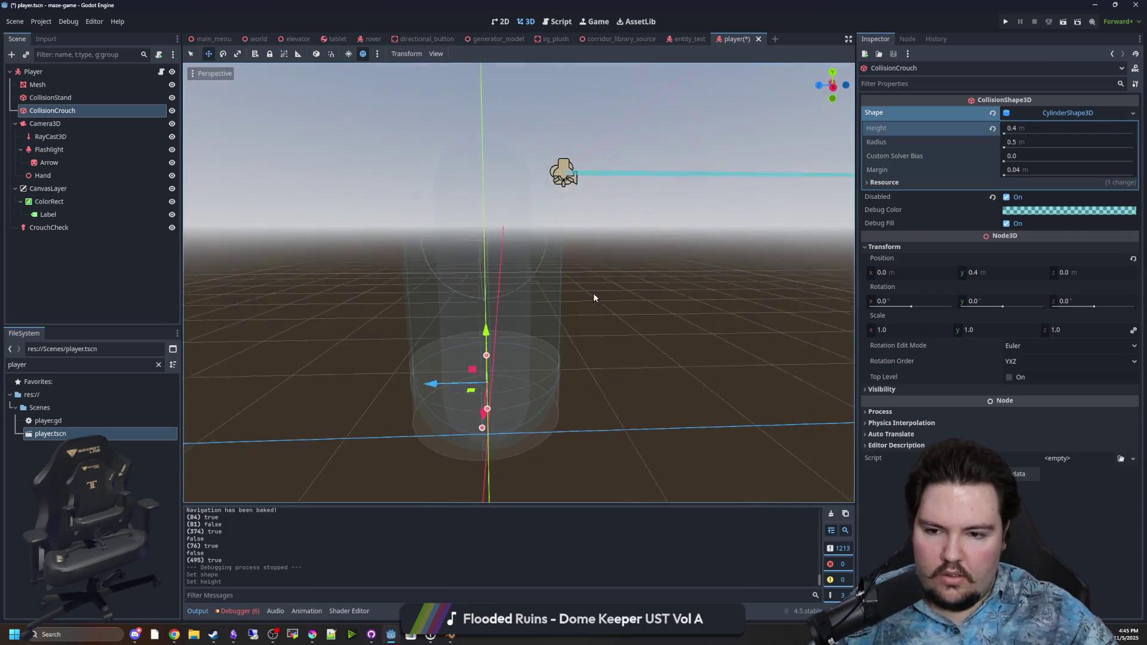
pyautogui.click(1016, 143)
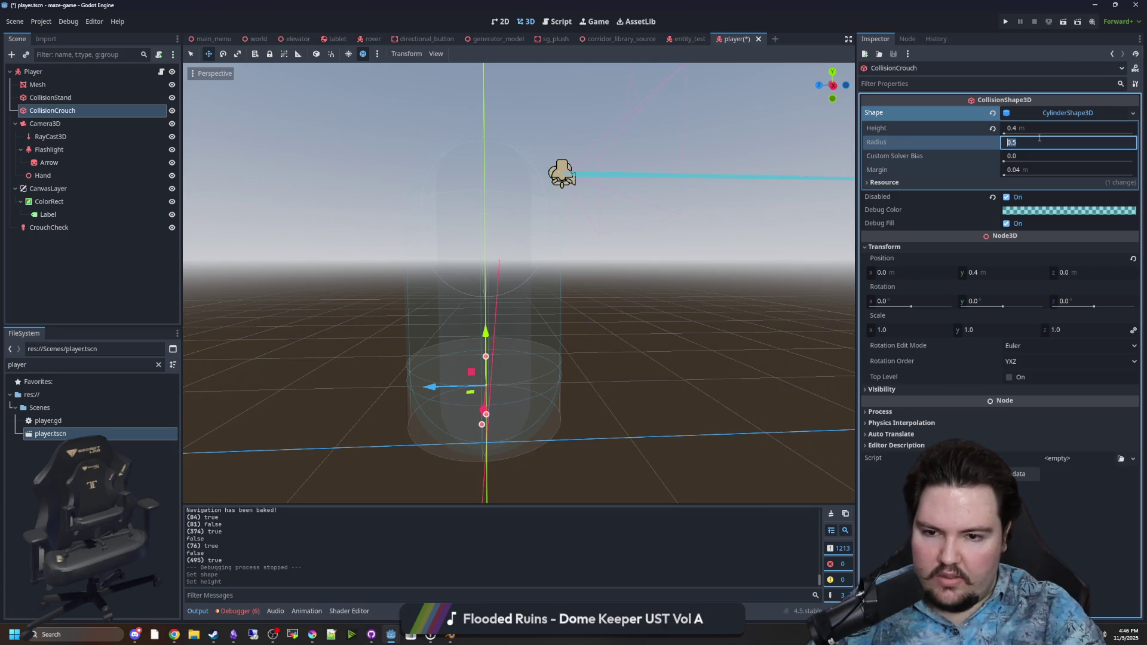
pyautogui.click(722, 354)
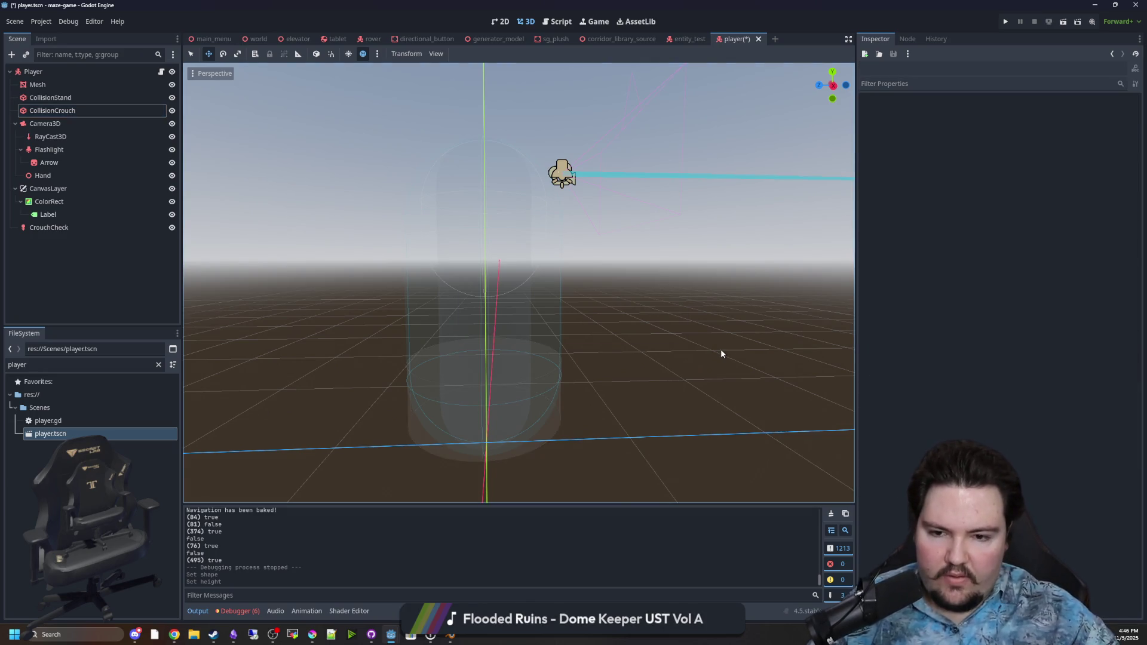
pyautogui.click(1006, 20)
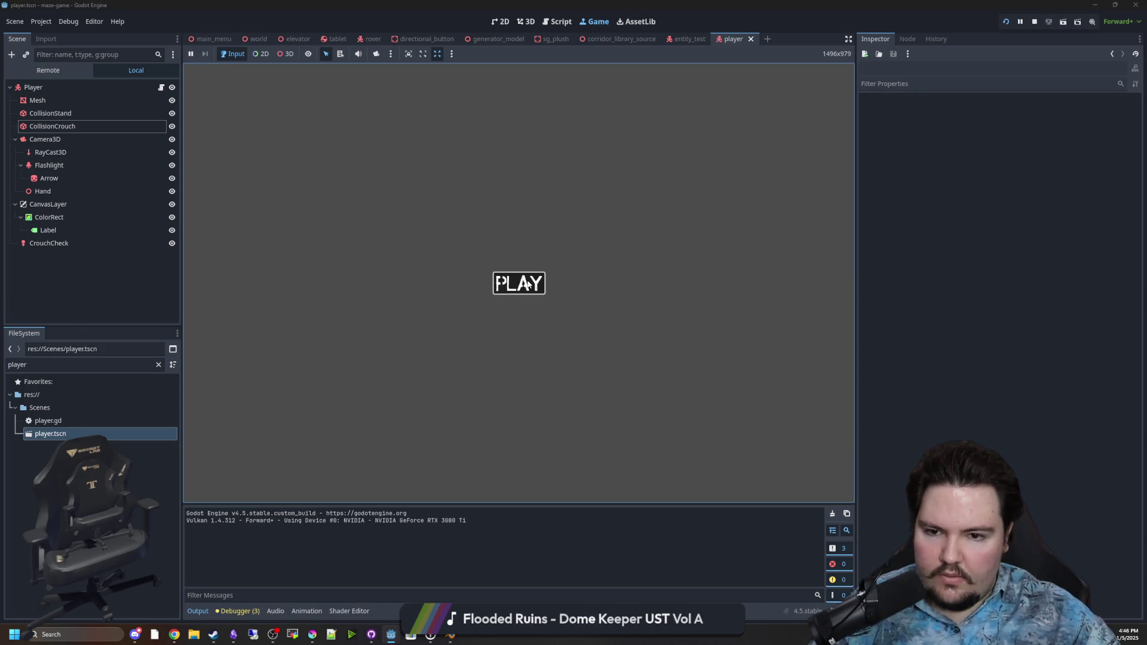
# Start a round from PLAY, playtest the maze, then pause and stop the game
pyautogui.click(521, 282)
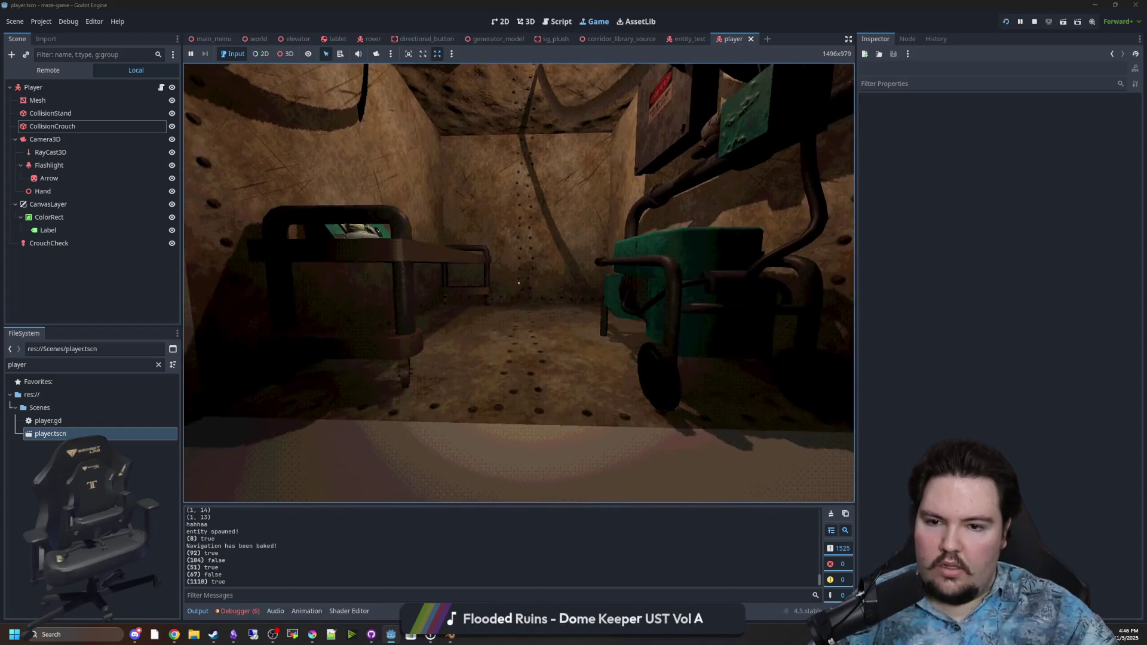
pyautogui.press('Escape')
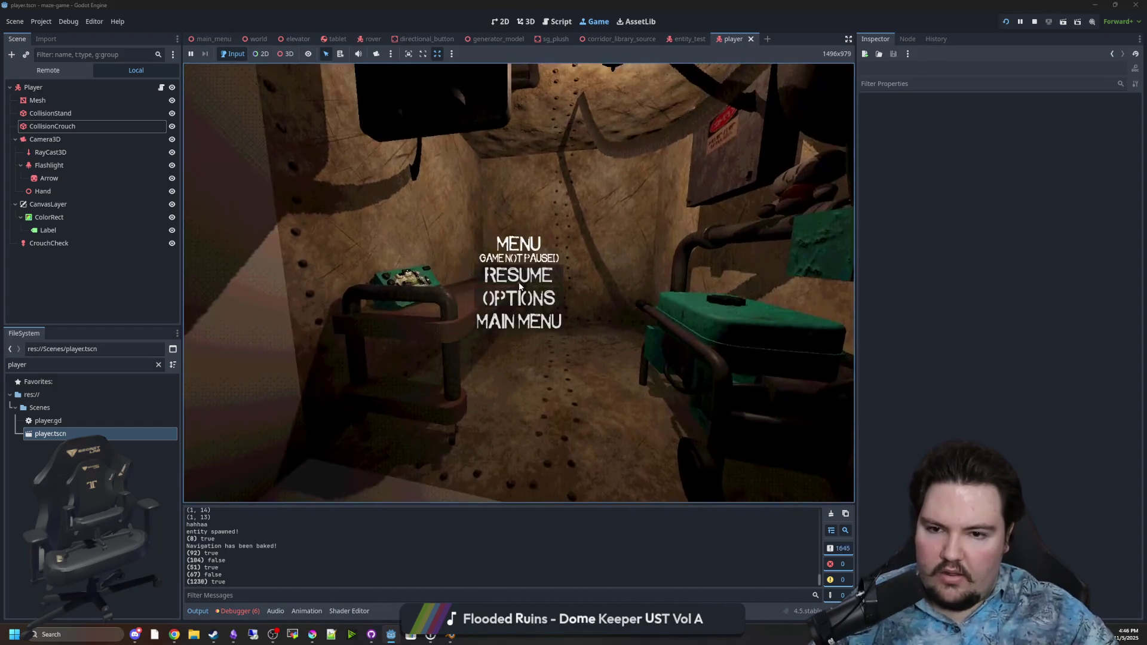
pyautogui.click(1032, 23)
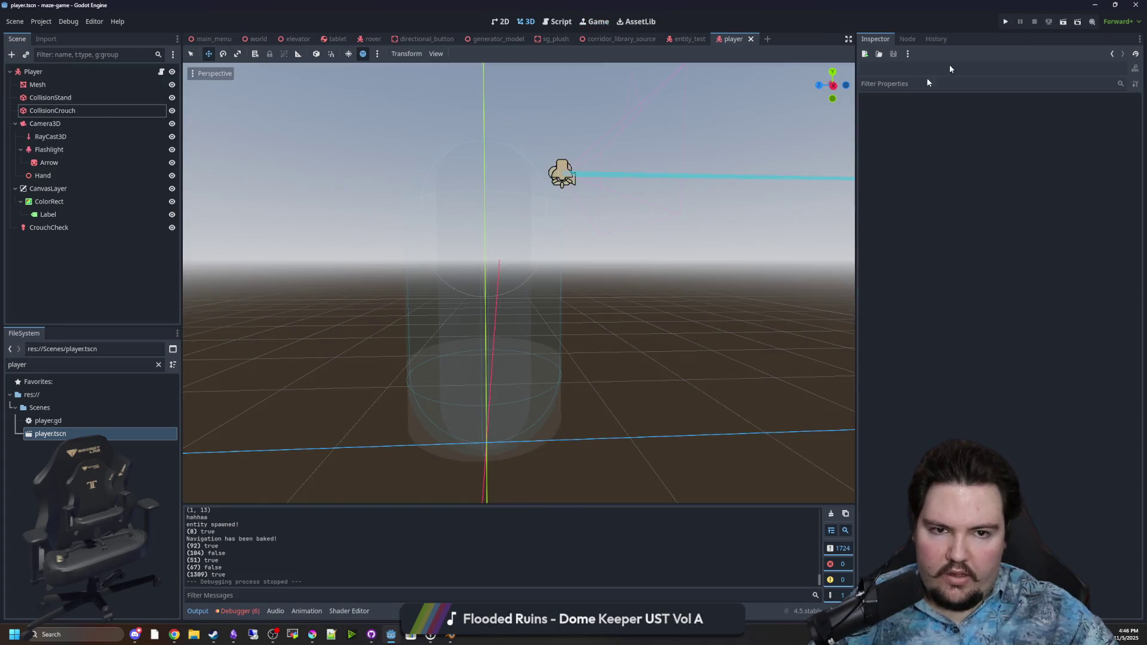
# Lower CollisionCrouch's vertical position, trying y 0.0 and then 0.2
pyautogui.moveTo(484, 284)
pyautogui.mouseDown()
pyautogui.moveTo(410, 312)
pyautogui.moveTo(329, 312)
pyautogui.moveTo(333, 333)
pyautogui.moveTo(341, 325)
pyautogui.mouseUp()
pyautogui.click(74, 110)
pyautogui.moveTo(464, 335)
pyautogui.mouseDown()
pyautogui.moveTo(540, 310)
pyautogui.moveTo(615, 310)
pyautogui.moveTo(818, 372)
pyautogui.mouseUp()
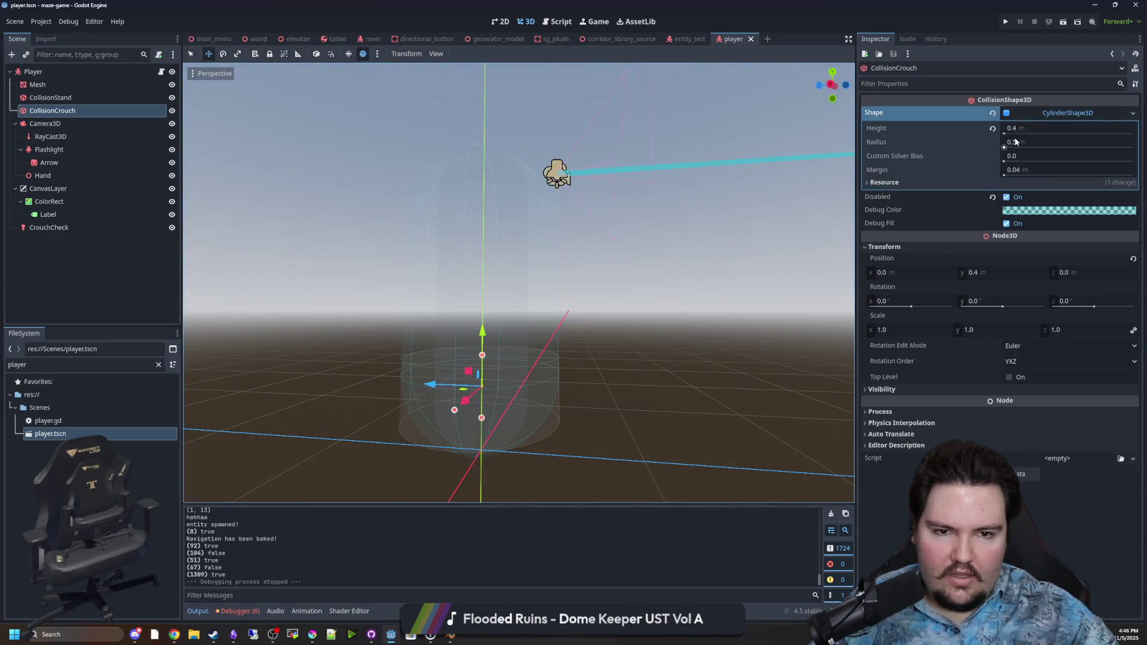
pyautogui.moveTo(615, 277)
pyautogui.mouseDown()
pyautogui.moveTo(507, 346)
pyautogui.moveTo(584, 381)
pyautogui.moveTo(727, 398)
pyautogui.moveTo(834, 357)
pyautogui.mouseUp()
pyautogui.scroll(-3, 507, 345)
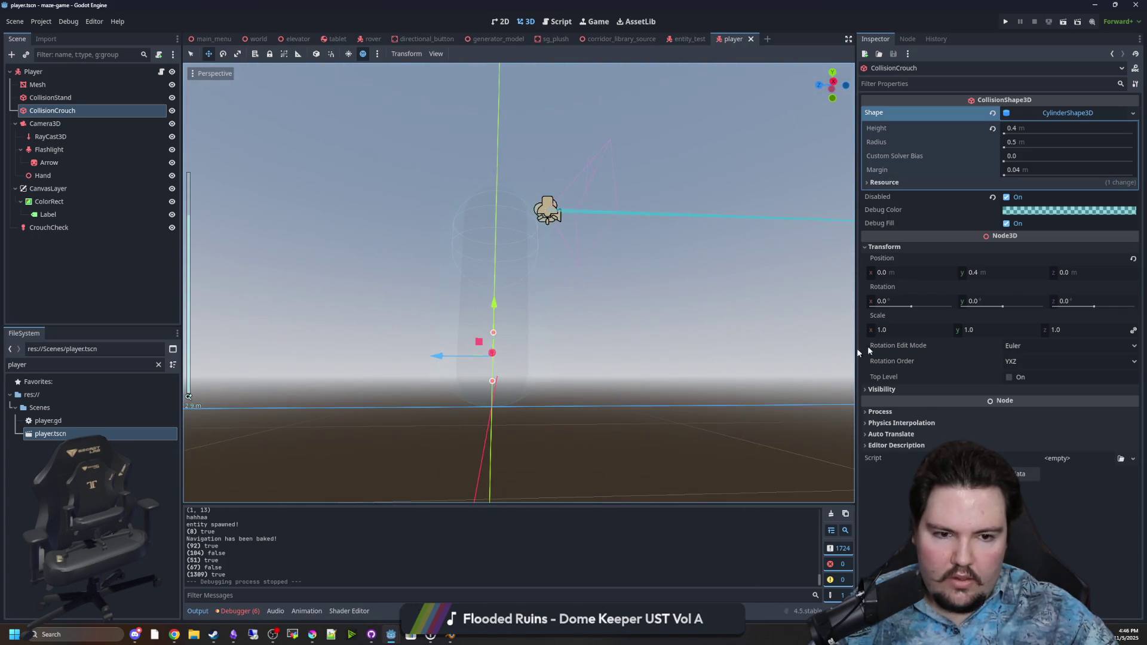
pyautogui.click(1008, 275)
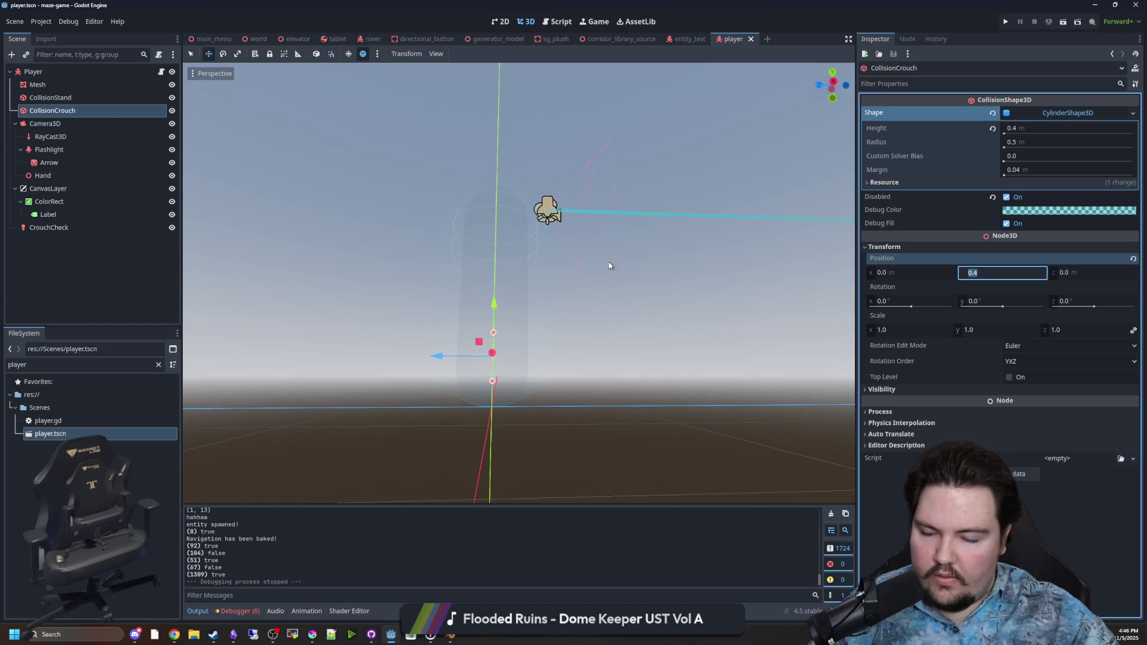
pyautogui.write('0')
pyautogui.press('Return')
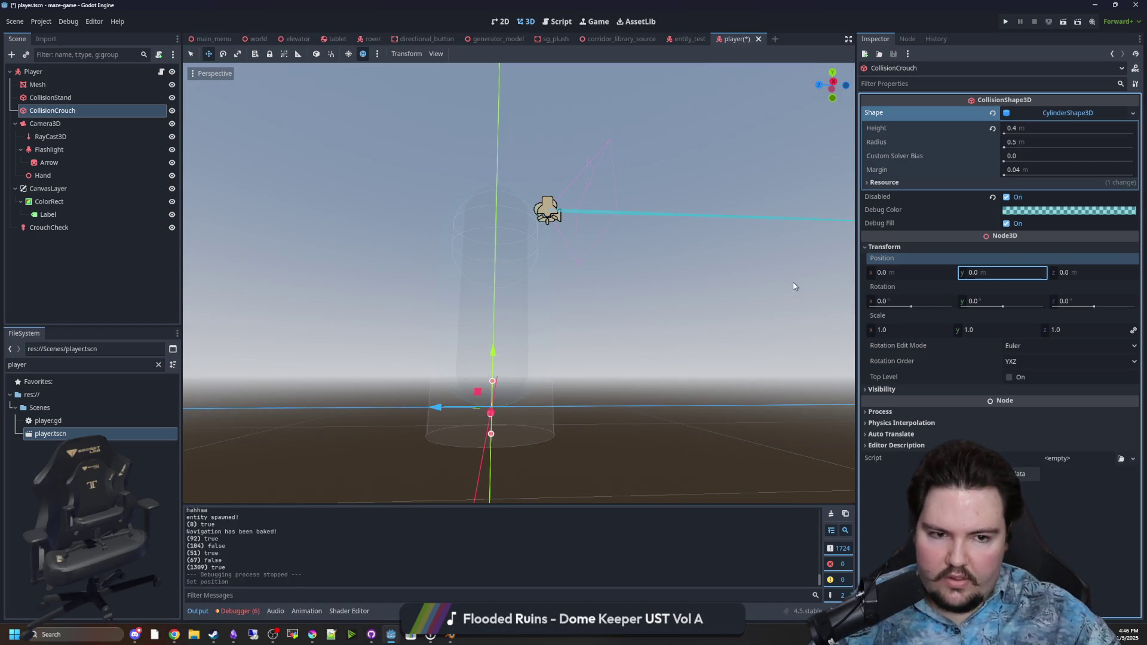
pyautogui.write('0.2')
pyautogui.press('Return')
# Set the crouch cylinder height to 1.0 and compare it with the CollisionStand capsule
pyautogui.moveTo(566, 249)
pyautogui.mouseDown()
pyautogui.moveTo(538, 289)
pyautogui.moveTo(480, 308)
pyautogui.moveTo(481, 346)
pyautogui.moveTo(496, 302)
pyautogui.mouseUp()
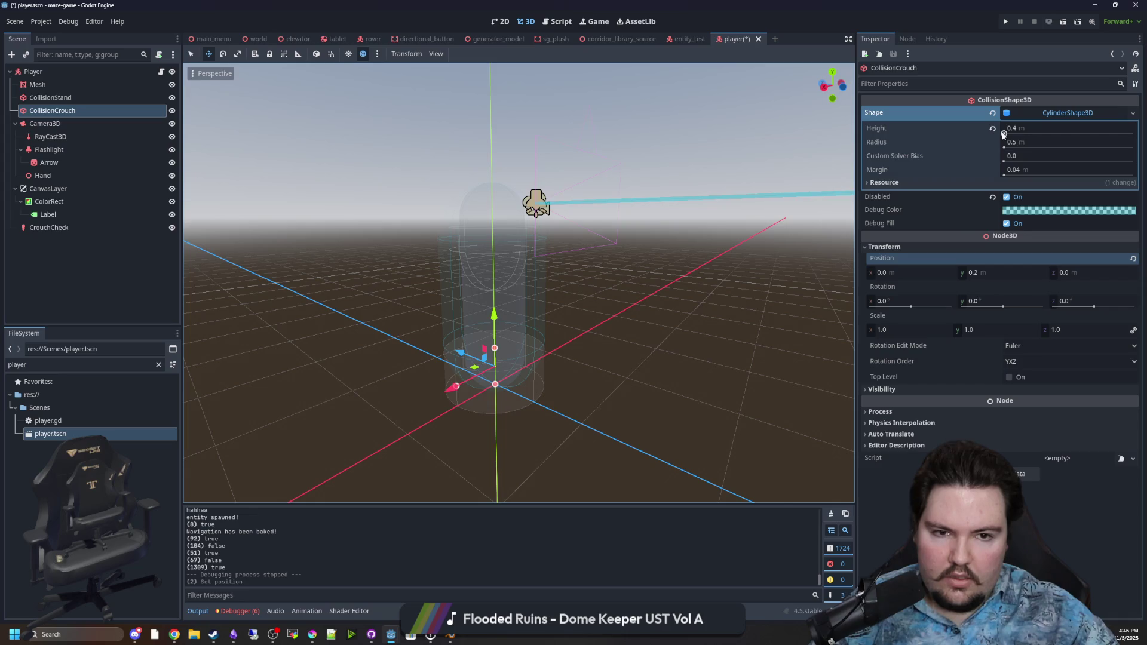
pyautogui.click(1020, 128)
pyautogui.write('1')
pyautogui.press('Return')
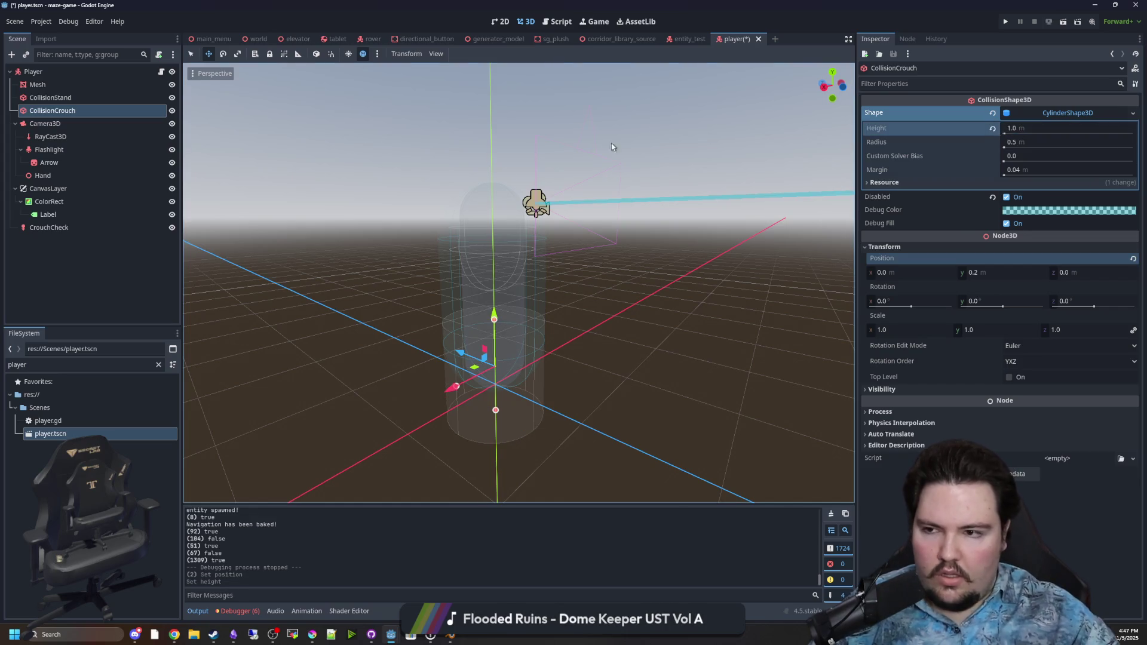
pyautogui.click(51, 97)
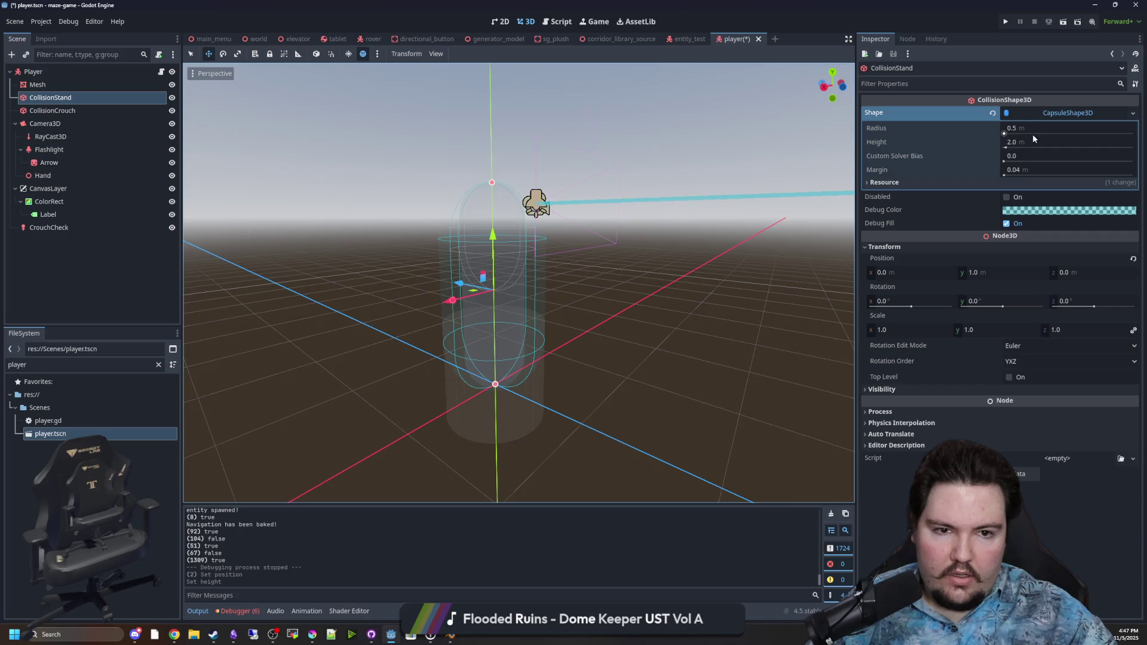
pyautogui.moveTo(598, 287); pyautogui.dragTo(478, 296)
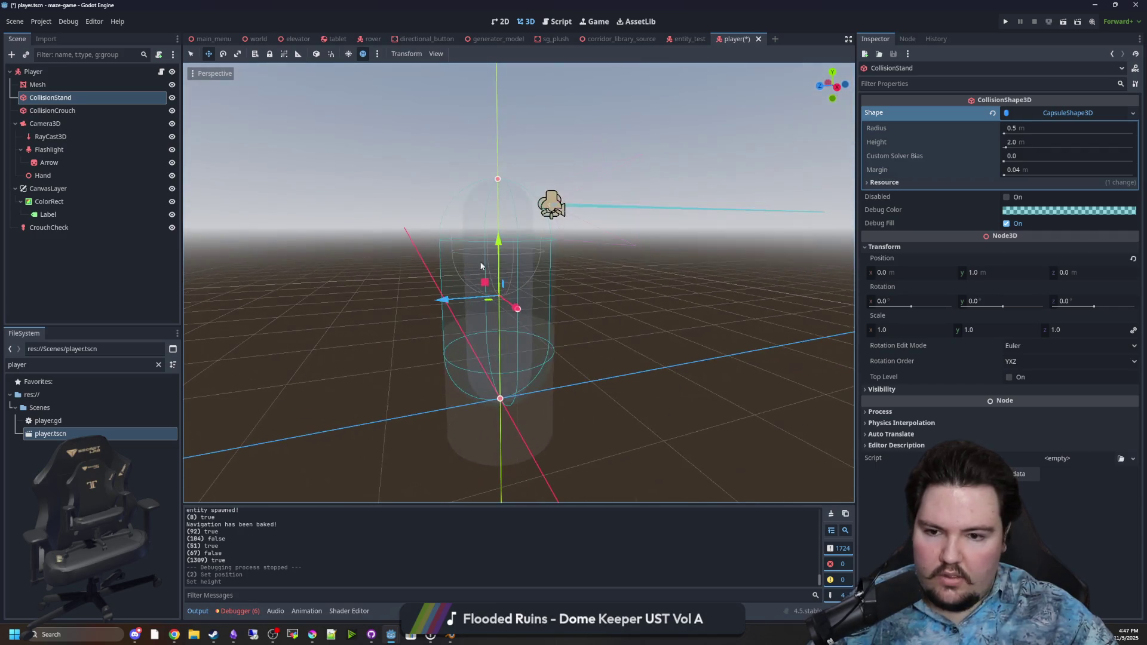
pyautogui.click(65, 111)
pyautogui.moveTo(621, 251); pyautogui.dragTo(627, 271)
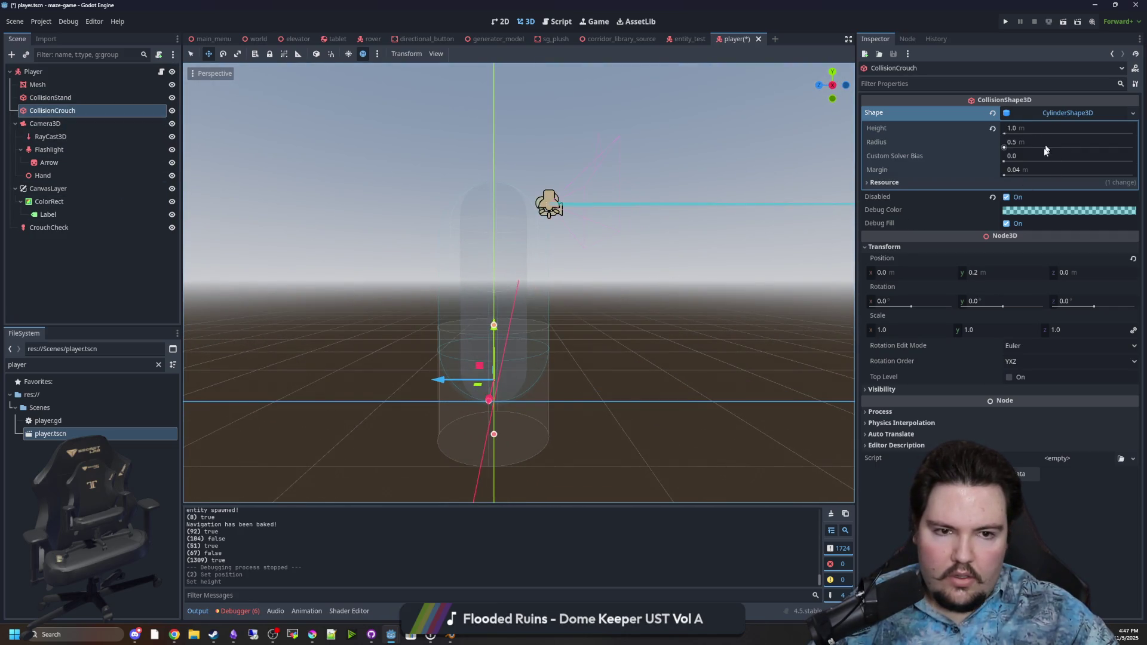
# Raise CollisionCrouch to y 0.4 with height 0.8, save player.tscn and run the project
pyautogui.click(986, 274)
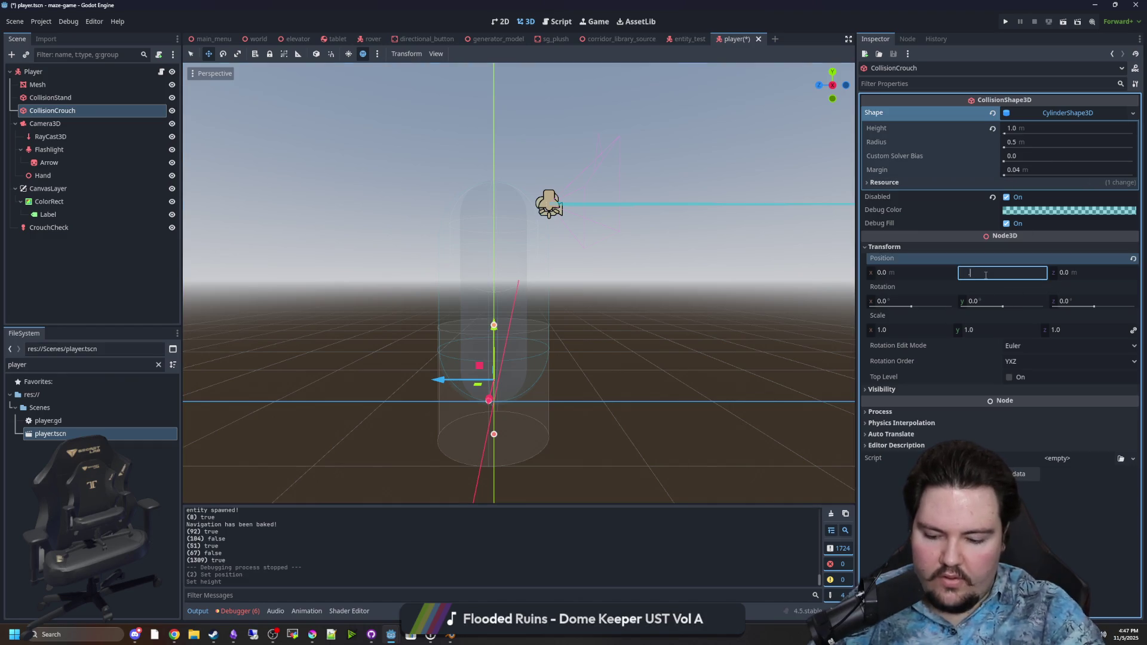
pyautogui.write('0.4')
pyautogui.press('Return')
pyautogui.click(1025, 142)
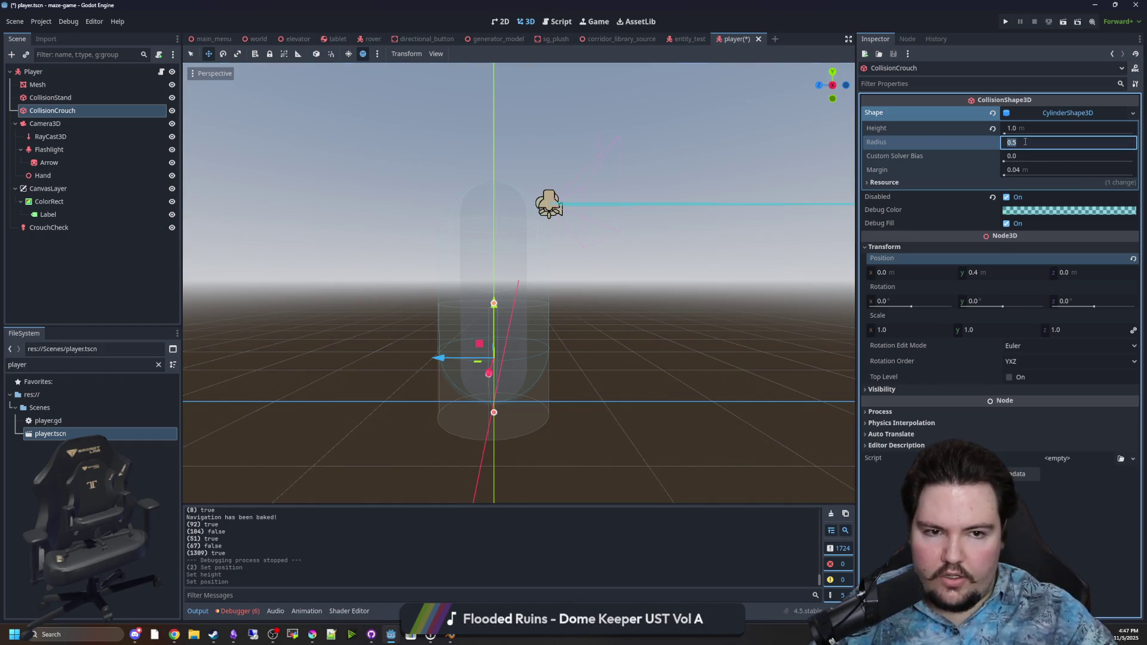
pyautogui.click(1018, 129)
pyautogui.write('0.8')
pyautogui.press('Return')
pyautogui.moveTo(657, 281)
pyautogui.mouseDown()
pyautogui.moveTo(558, 238)
pyautogui.moveTo(639, 252)
pyautogui.mouseUp()
pyautogui.hotkey('ctrl', 's')
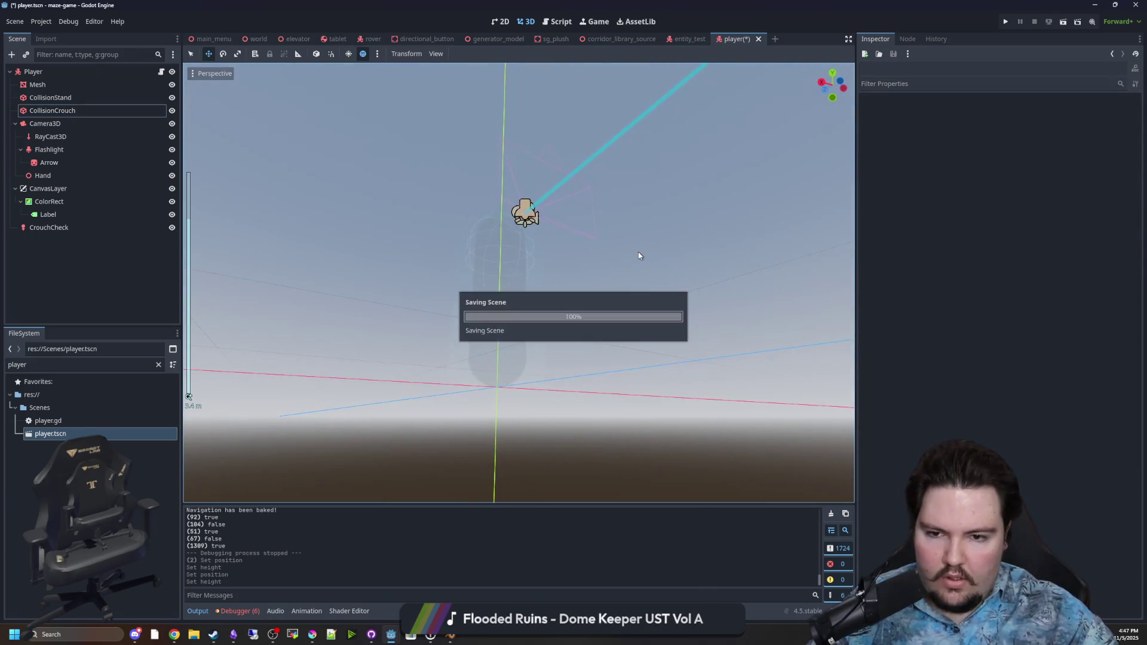
pyautogui.click(1006, 22)
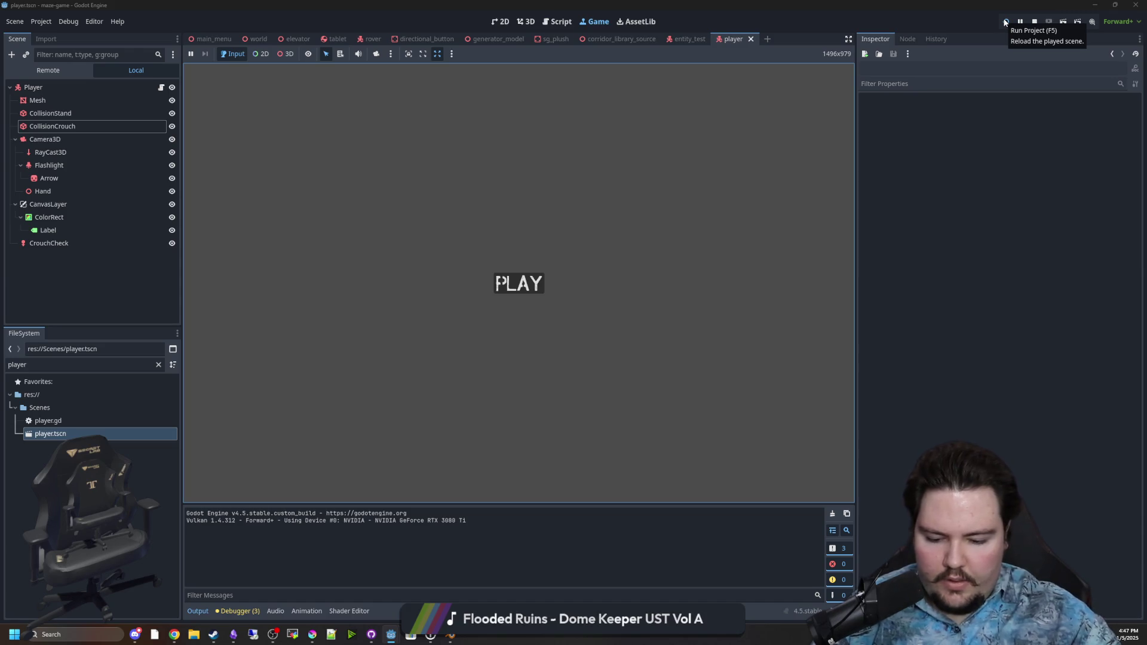
# Restart the game, start a round from PLAY and walk the player through the room
pyautogui.click(1006, 22)
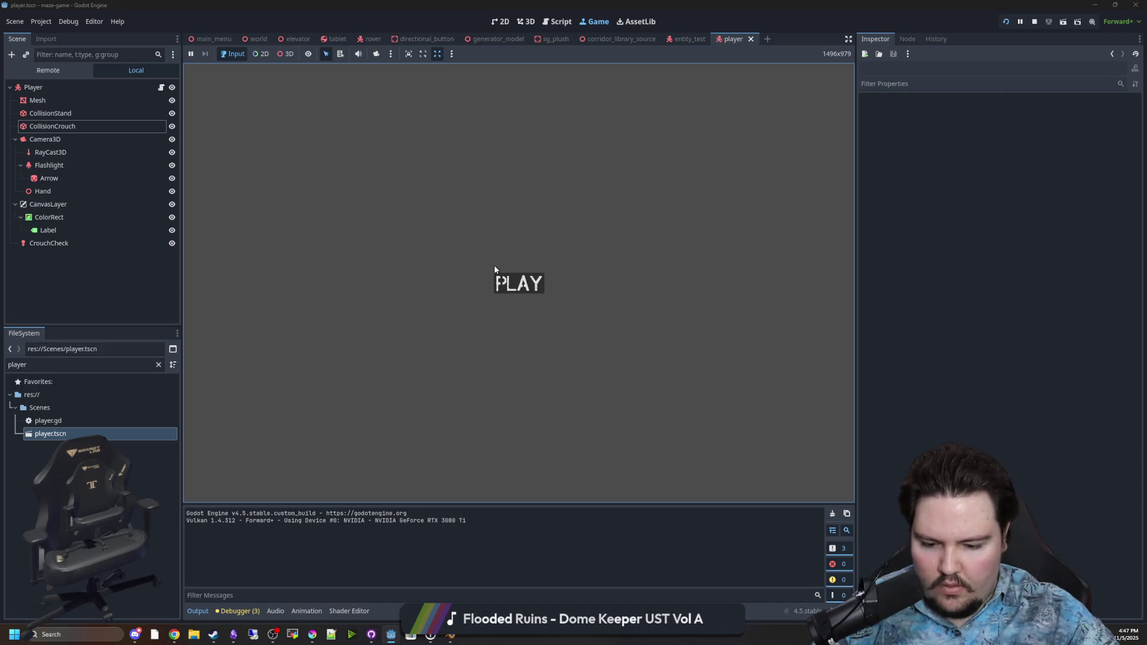
pyautogui.click(502, 283)
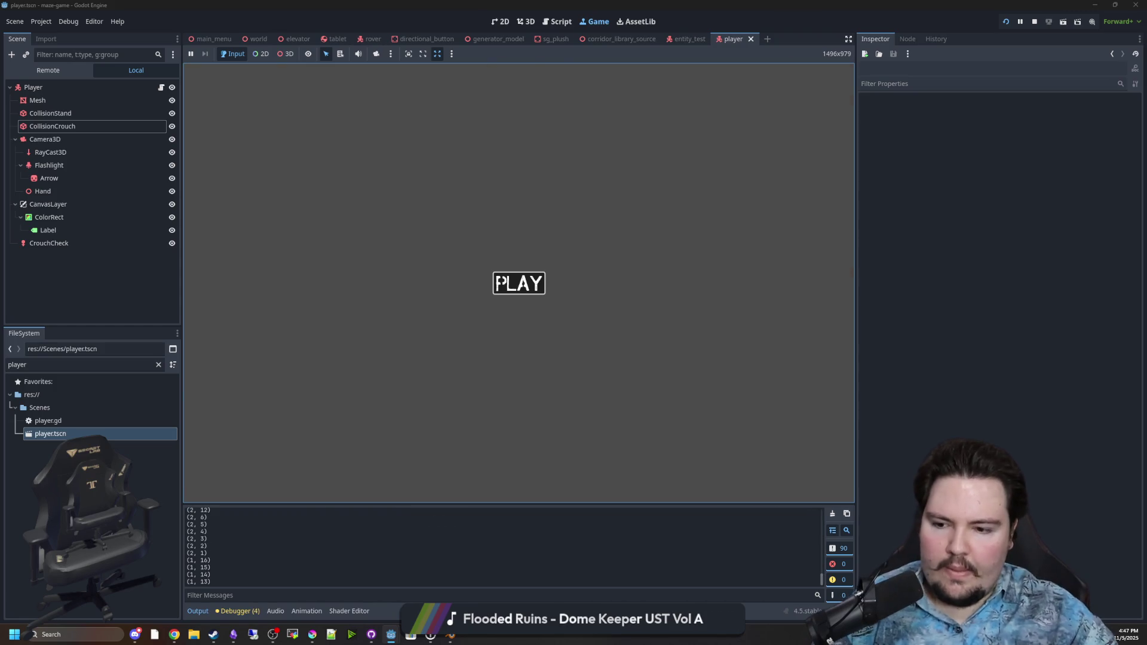
pyautogui.moveTo(518, 283)
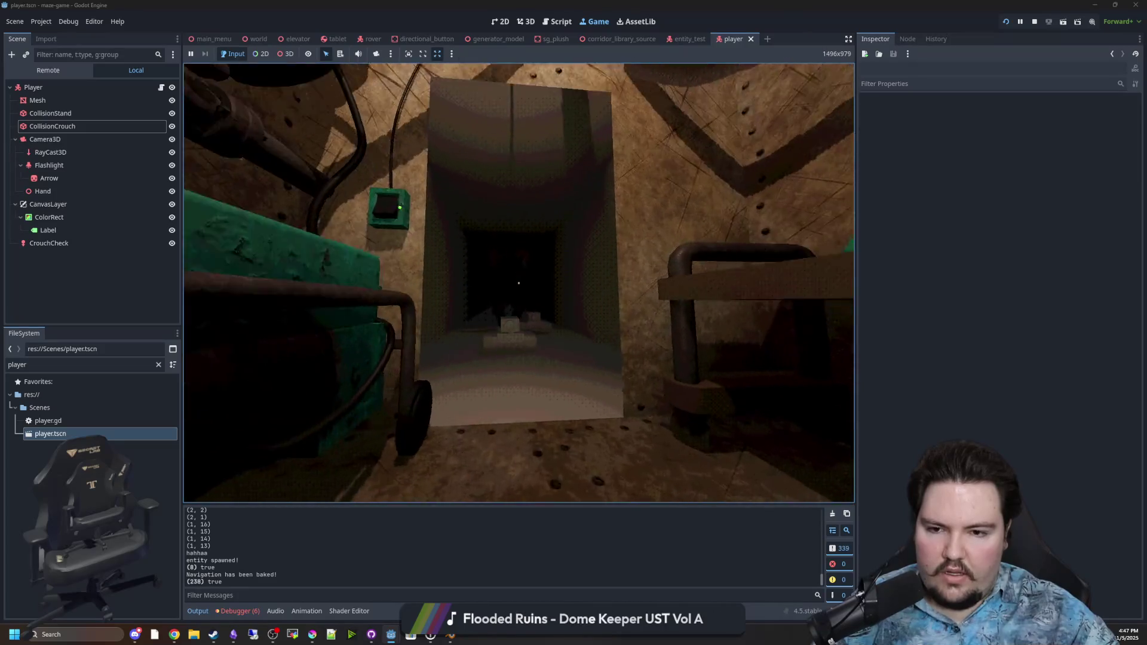
pyautogui.press('w')
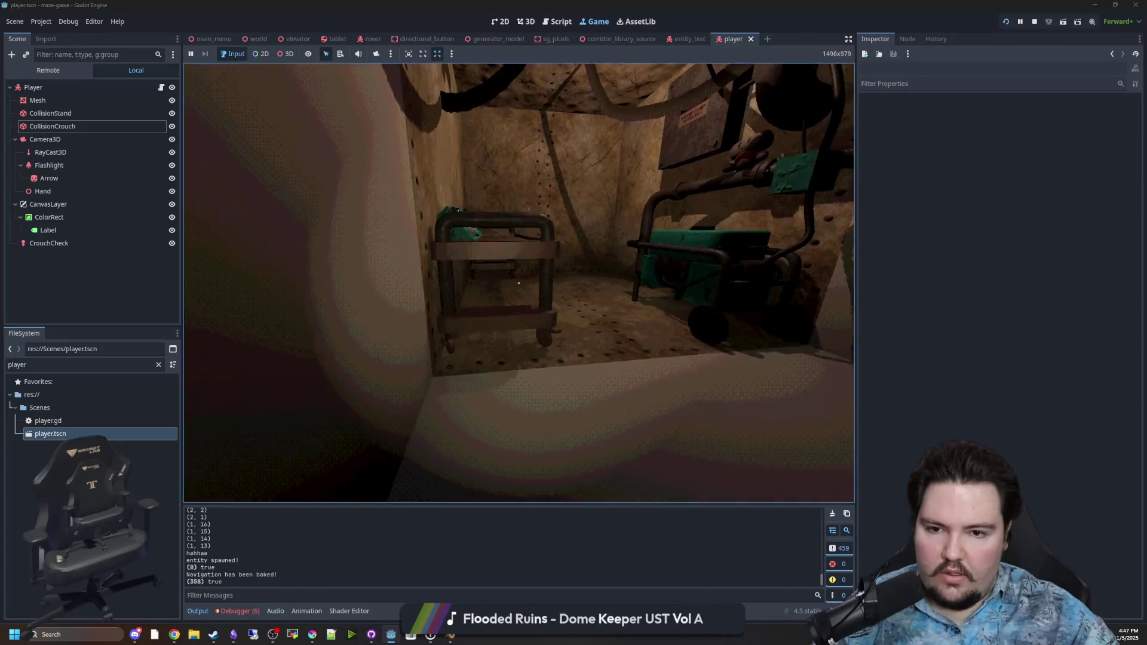
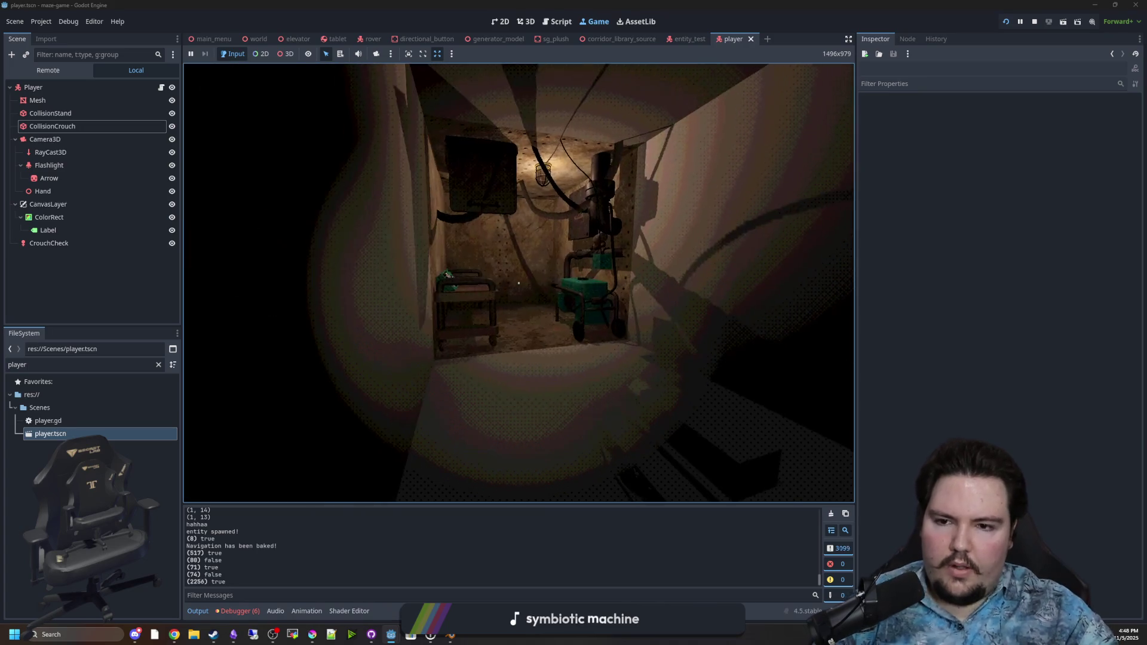
# Walk the player down the corridor and through the doorway toward the box and sphere
pyautogui.press('w')
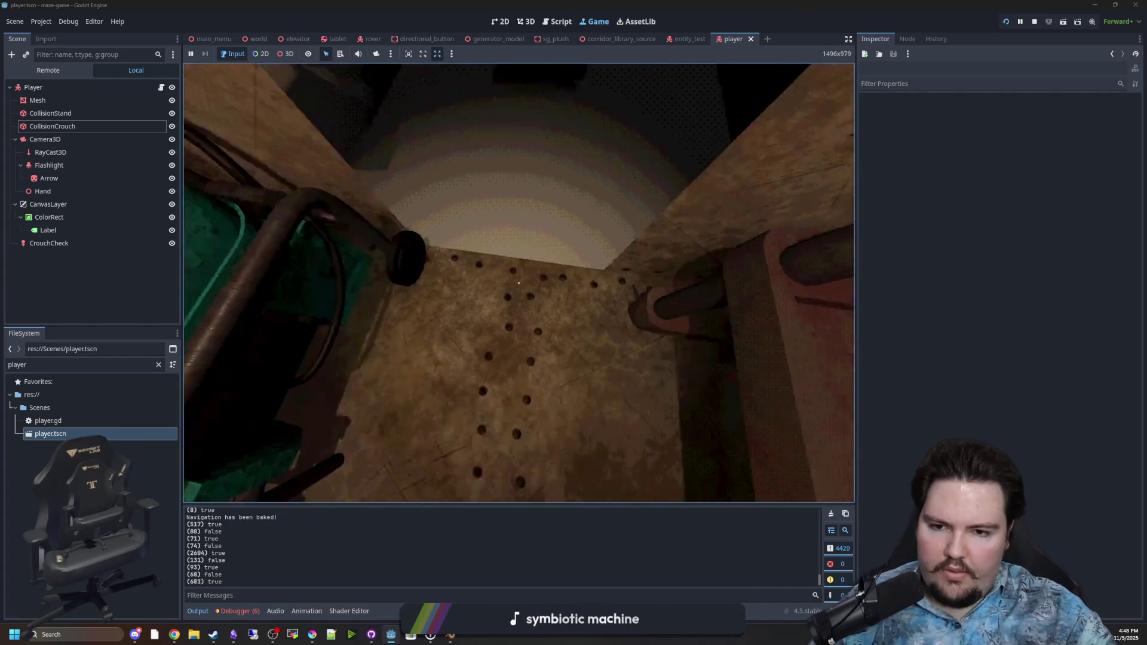
pyautogui.press('w')
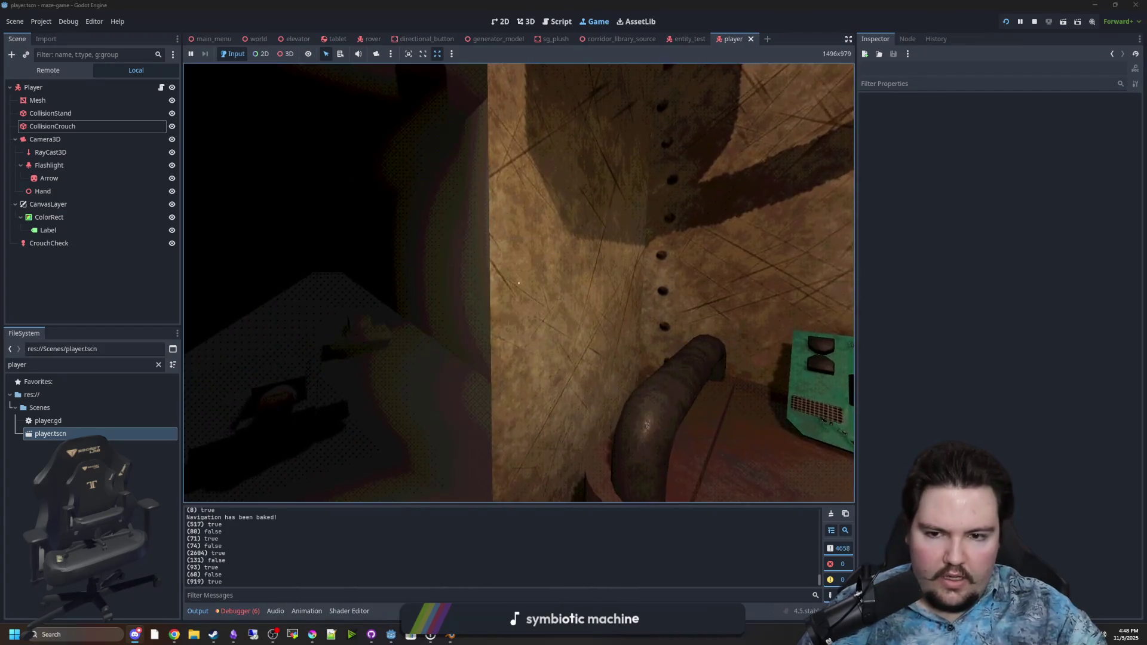
pyautogui.moveTo(519, 282)
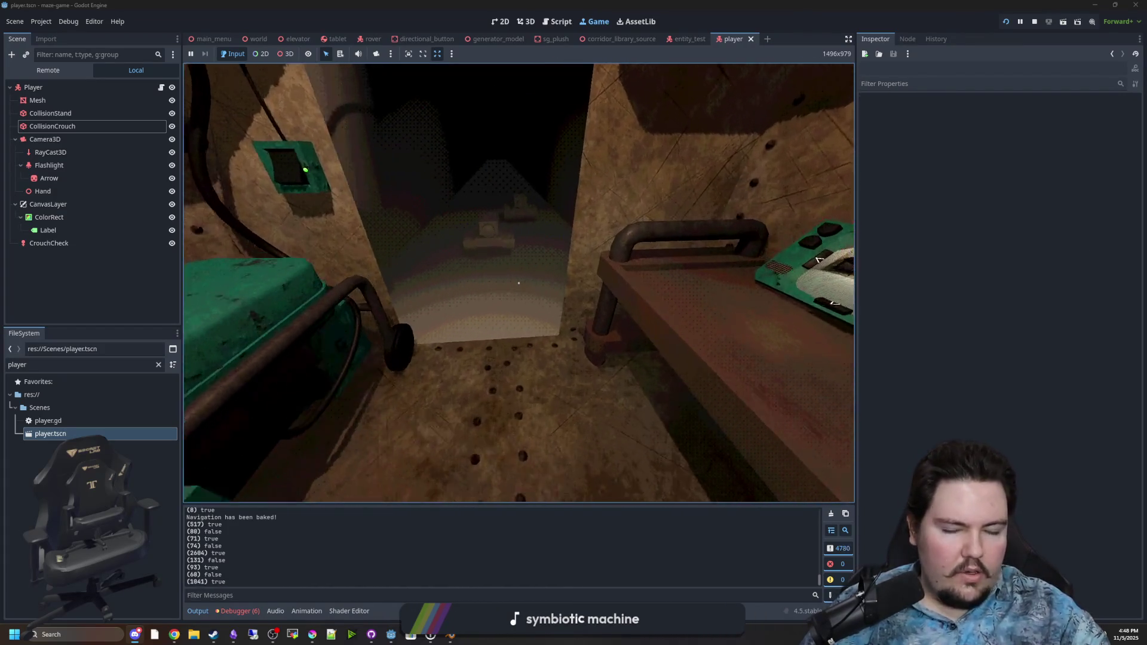
pyautogui.press('w')
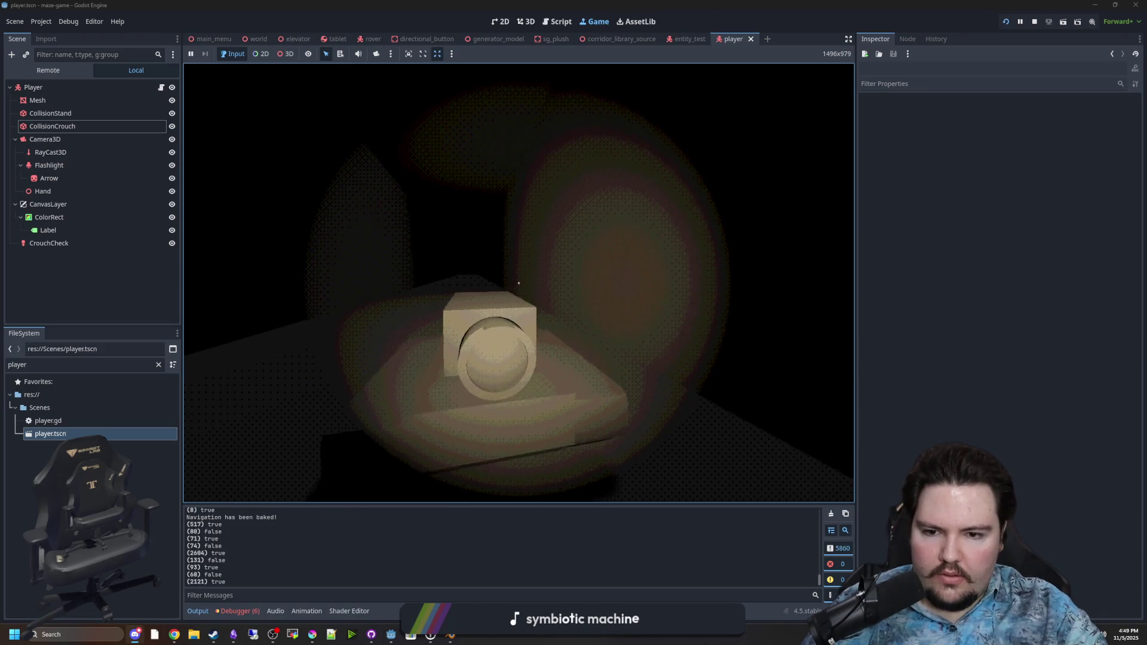
pyautogui.press('w')
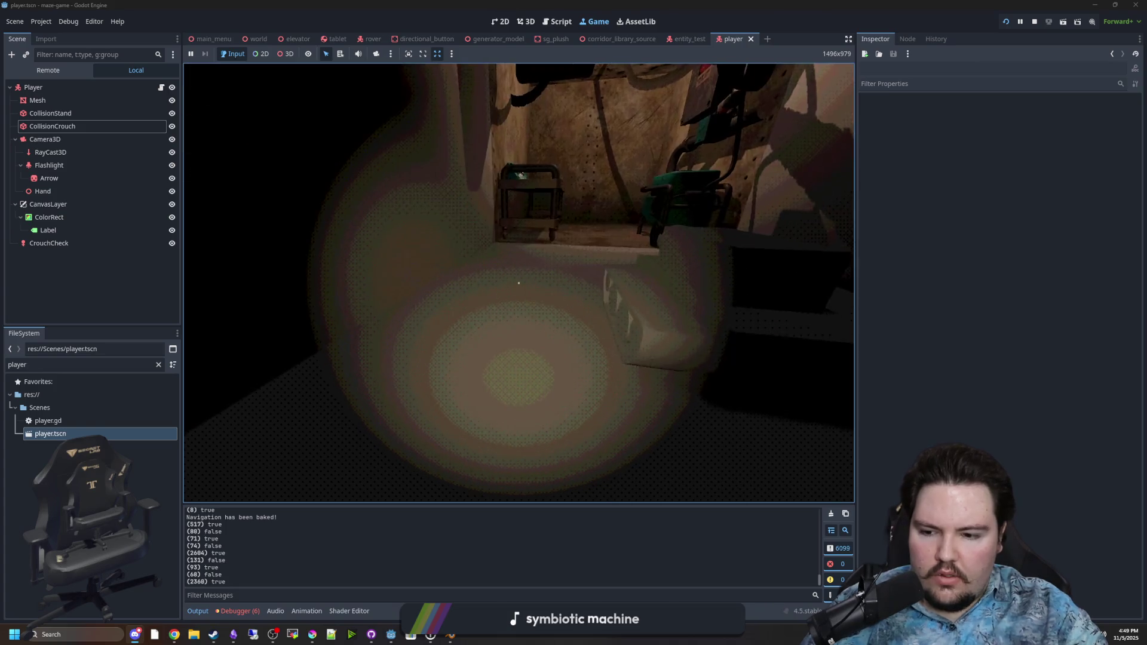
# Walk through the lit room past the cart and generator, then pause and stop the game
pyautogui.press('w')
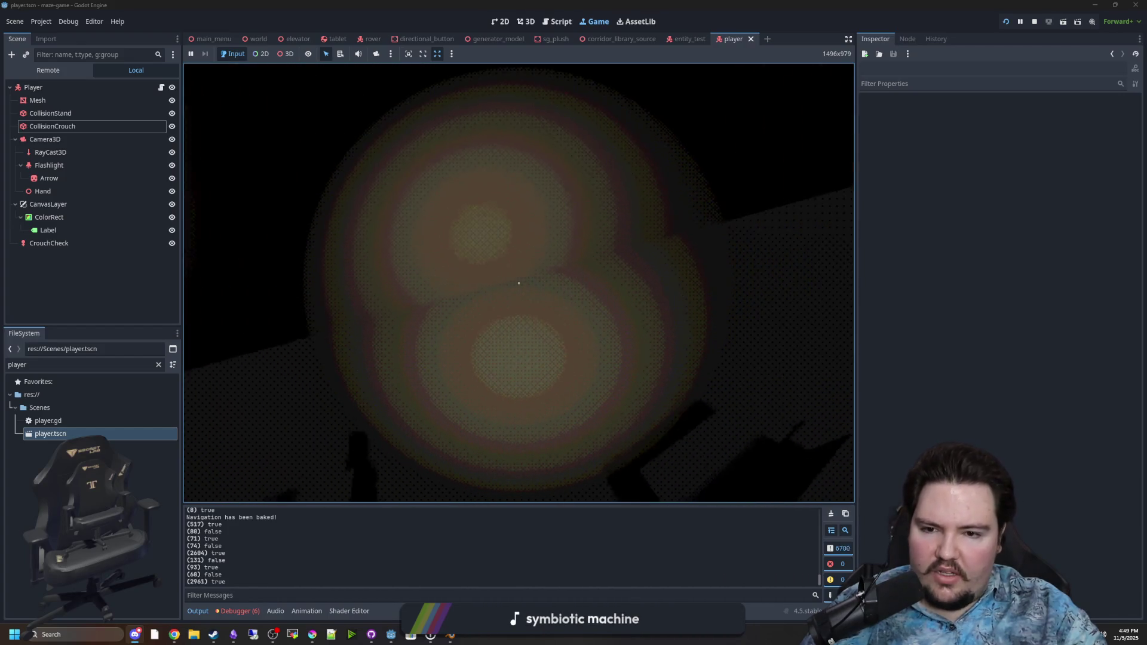
pyautogui.press('w')
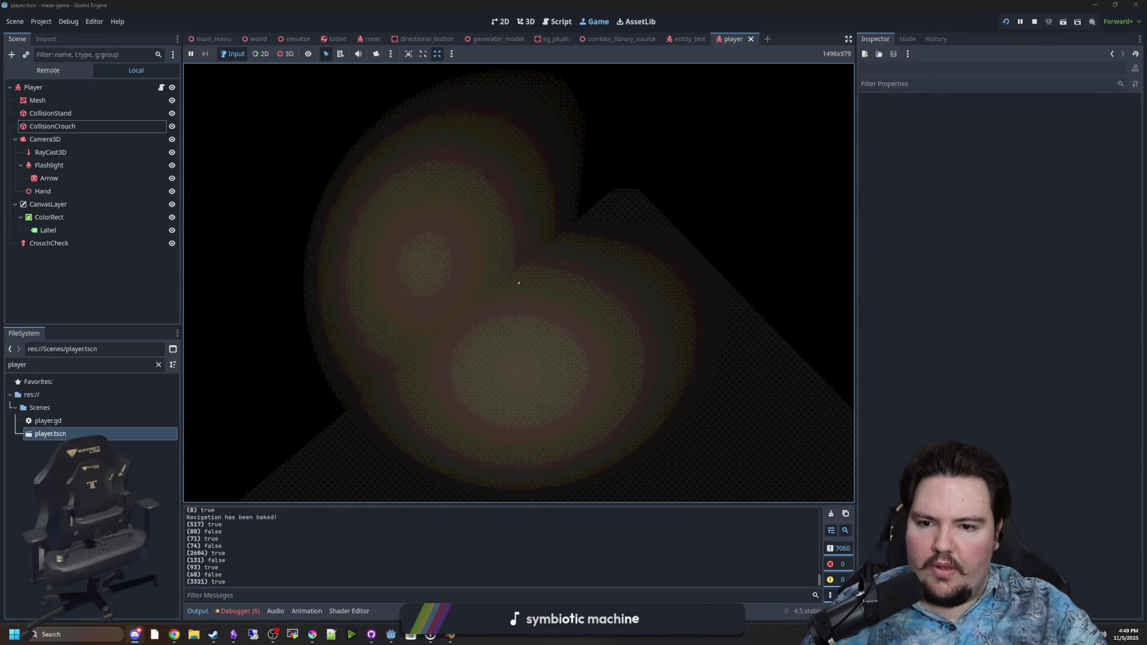
pyautogui.press('w')
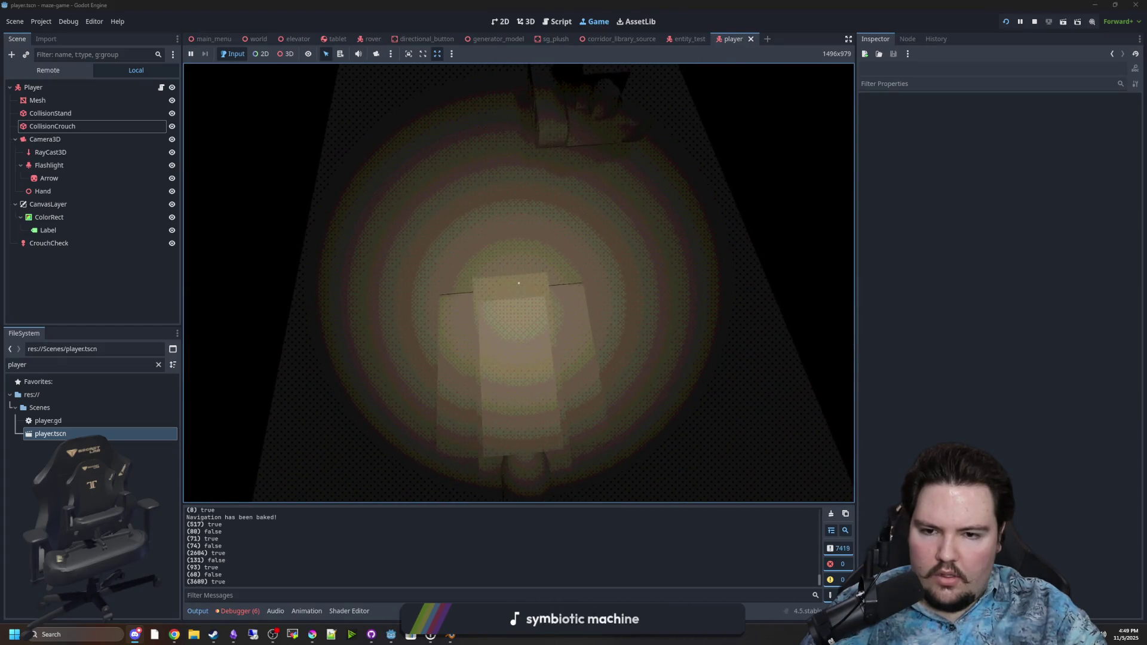
pyautogui.press('Escape')
pyautogui.press('F8')
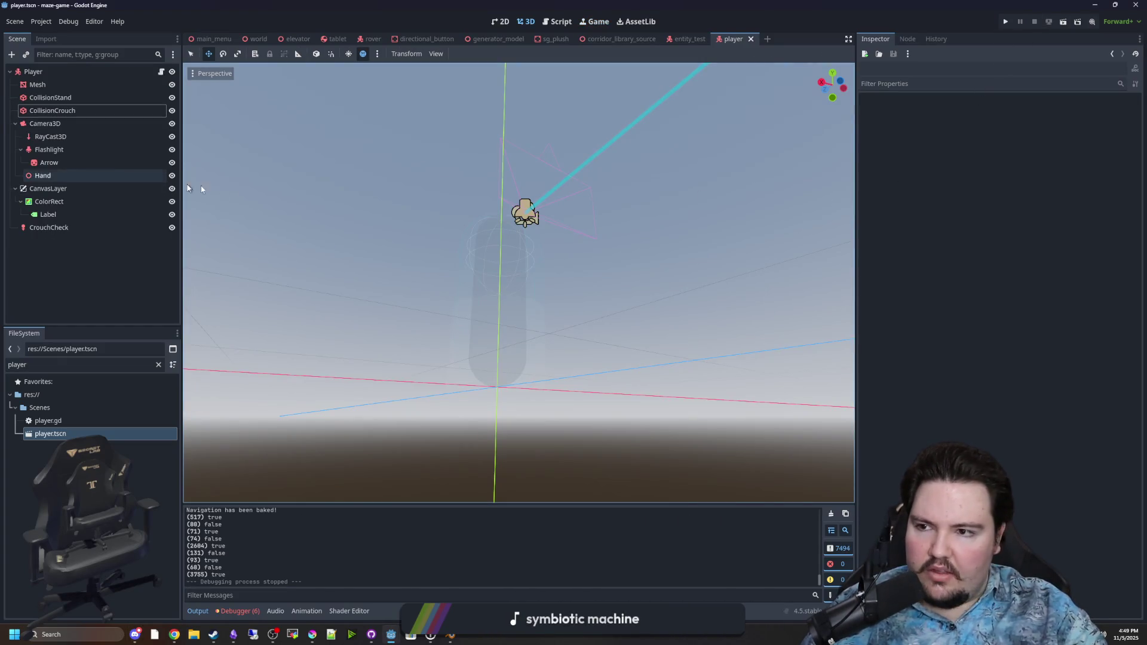
# Filter the FileSystem for 'rov', open rover.tscn, and bring up its rover.gd script
pyautogui.doubleClick(141, 364)
pyautogui.write('ro')
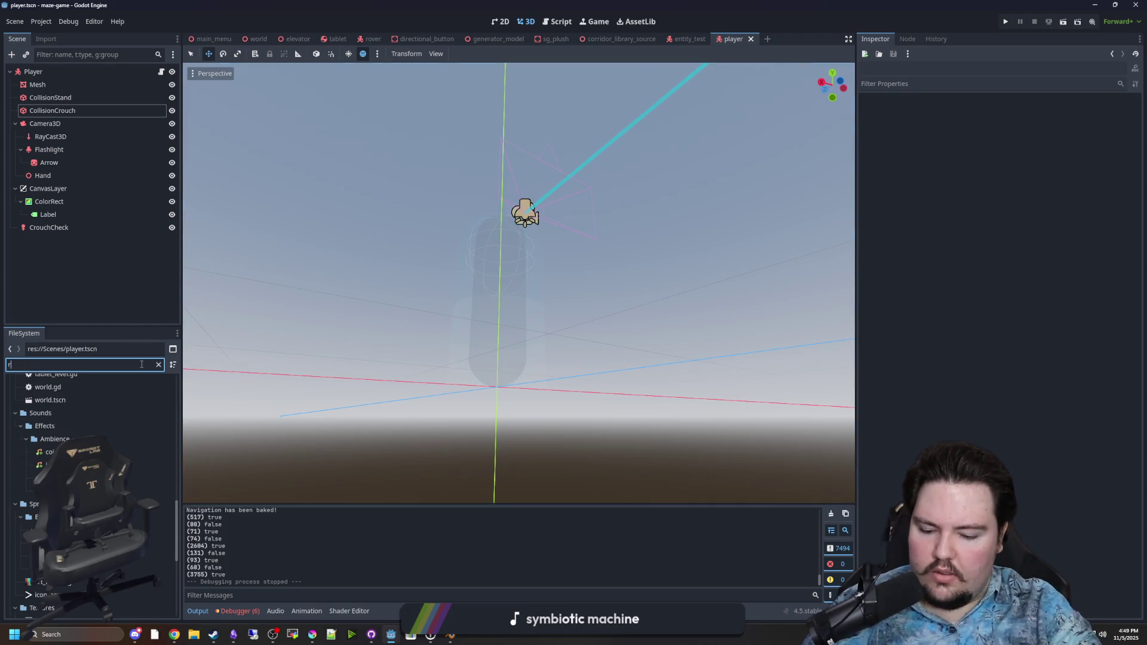
pyautogui.write('v')
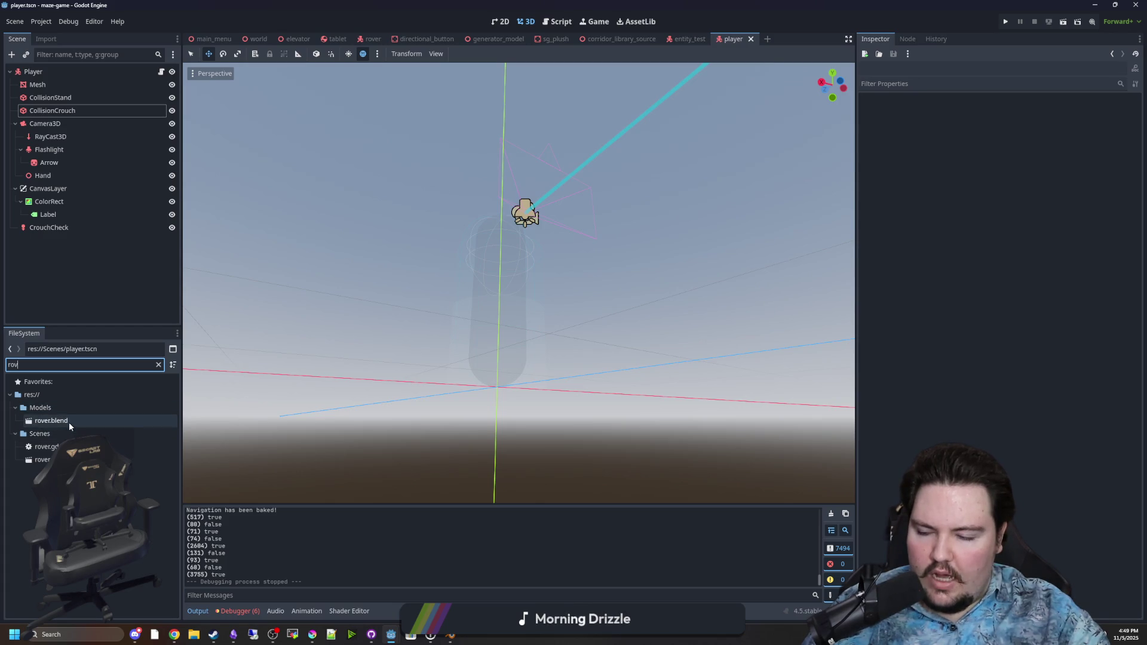
pyautogui.doubleClick(42, 460)
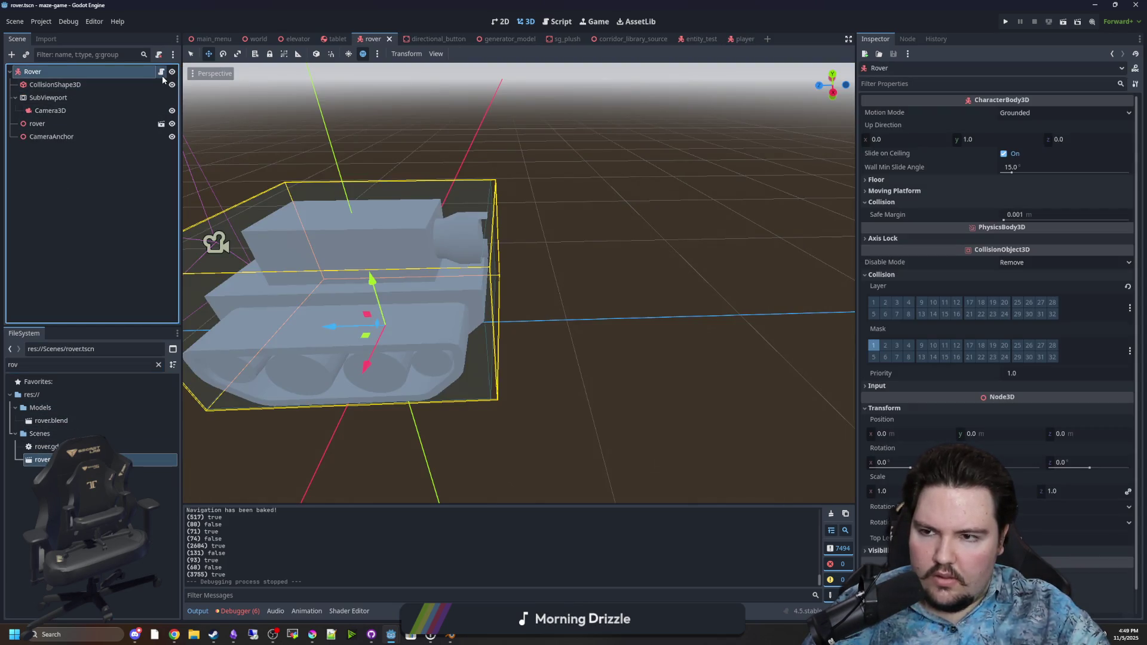
pyautogui.click(161, 71)
pyautogui.click(522, 81)
pyautogui.moveTo(527, 72)
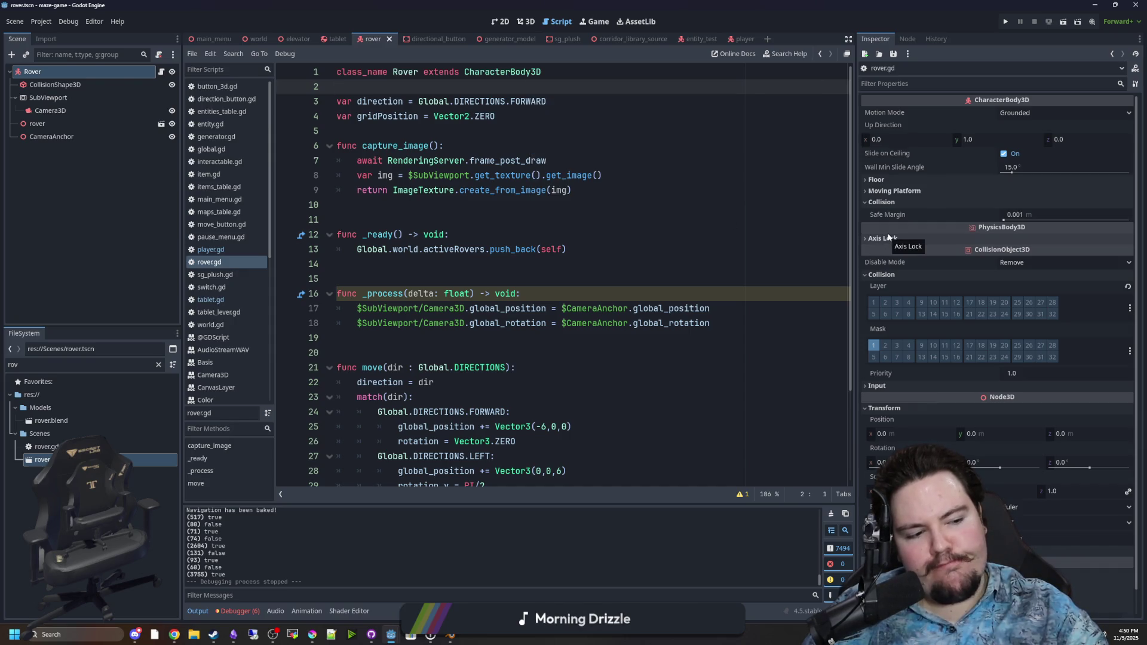
# Change the Rover node's type to RigidBody3D via Change Type with a 'rigid' search
pyautogui.click(449, 205)
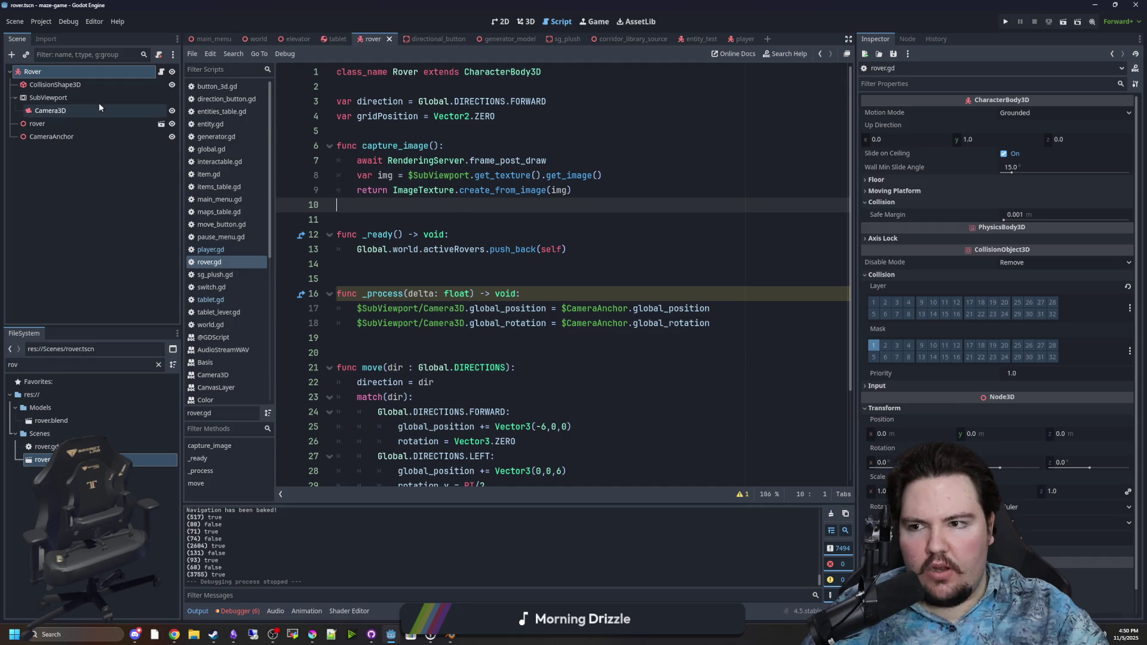
pyautogui.rightClick(57, 74)
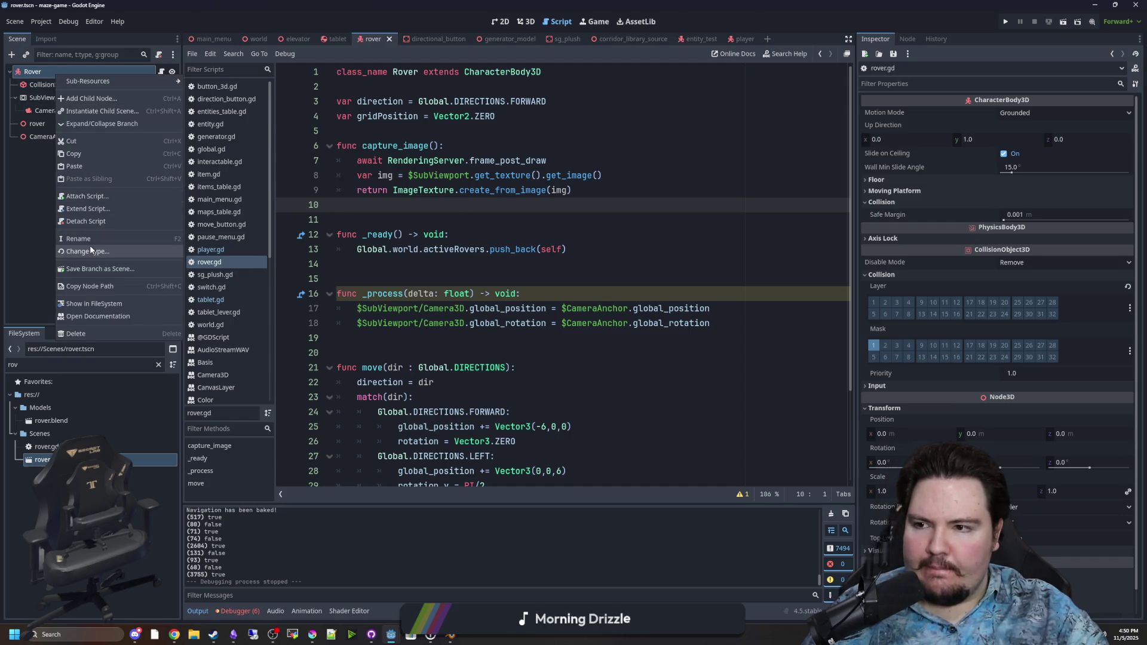
pyautogui.click(91, 249)
pyautogui.write('rigid')
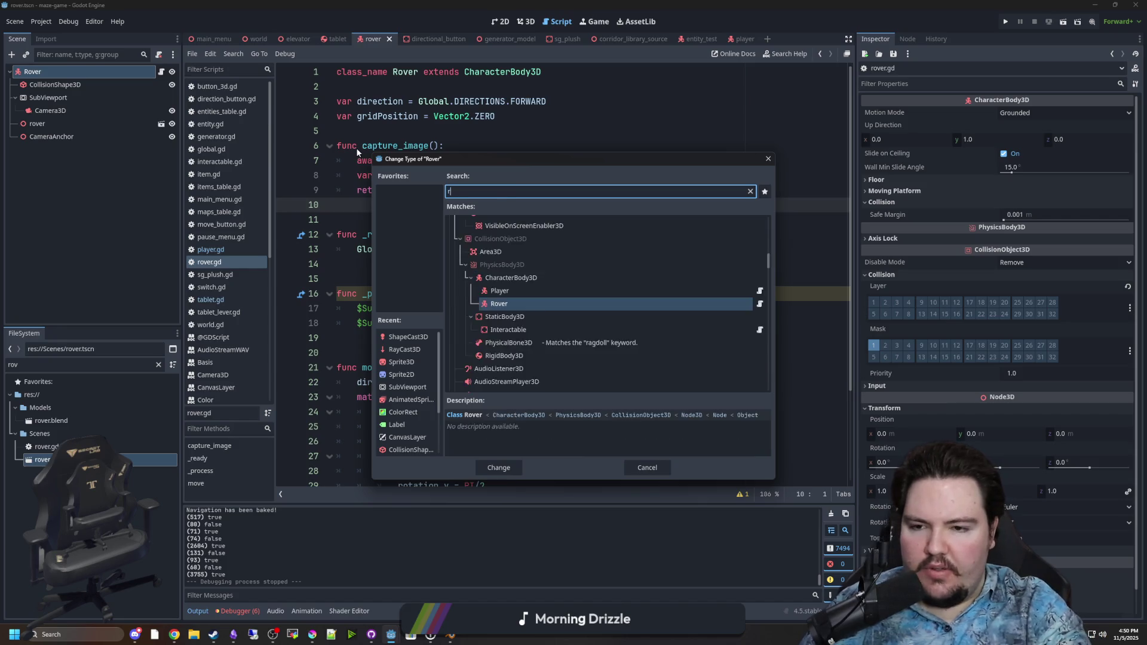
pyautogui.press('Return')
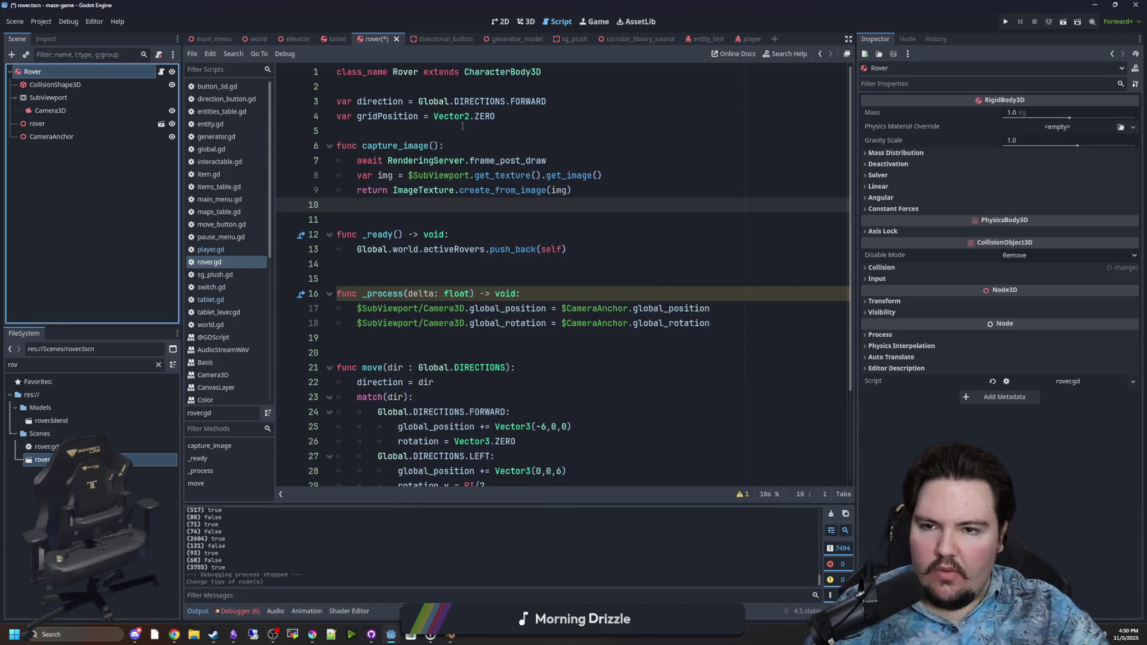
# Inspect the Rover's Angular settings and CollisionShape3D, then select CharacterBody3D on line 1
pyautogui.click(462, 128)
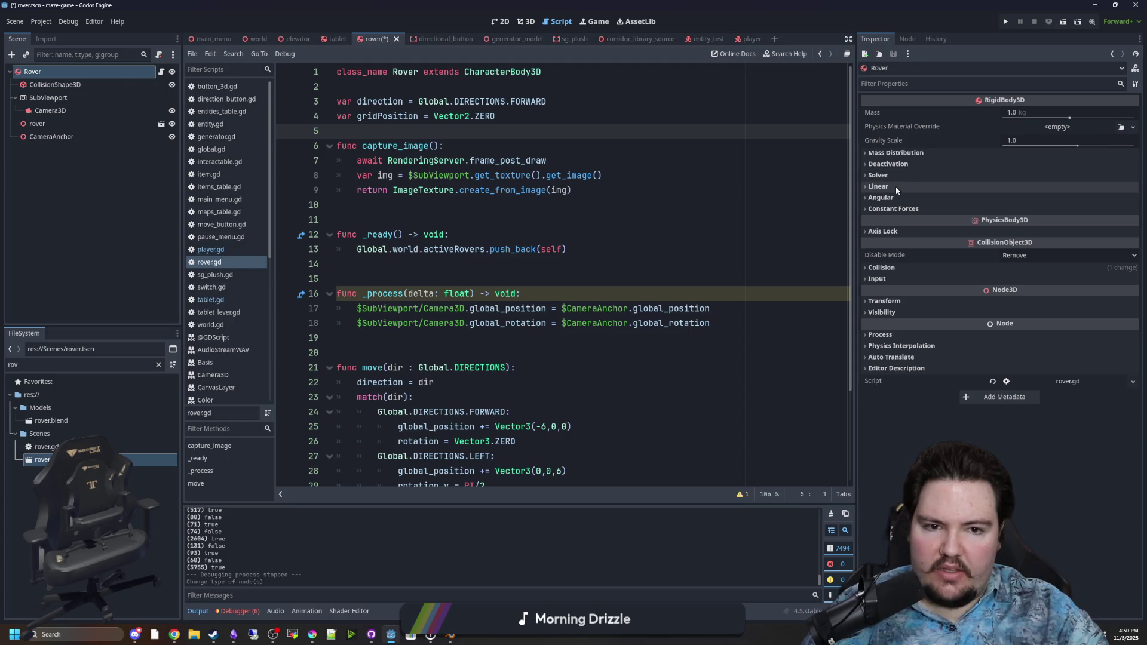
pyautogui.click(897, 198)
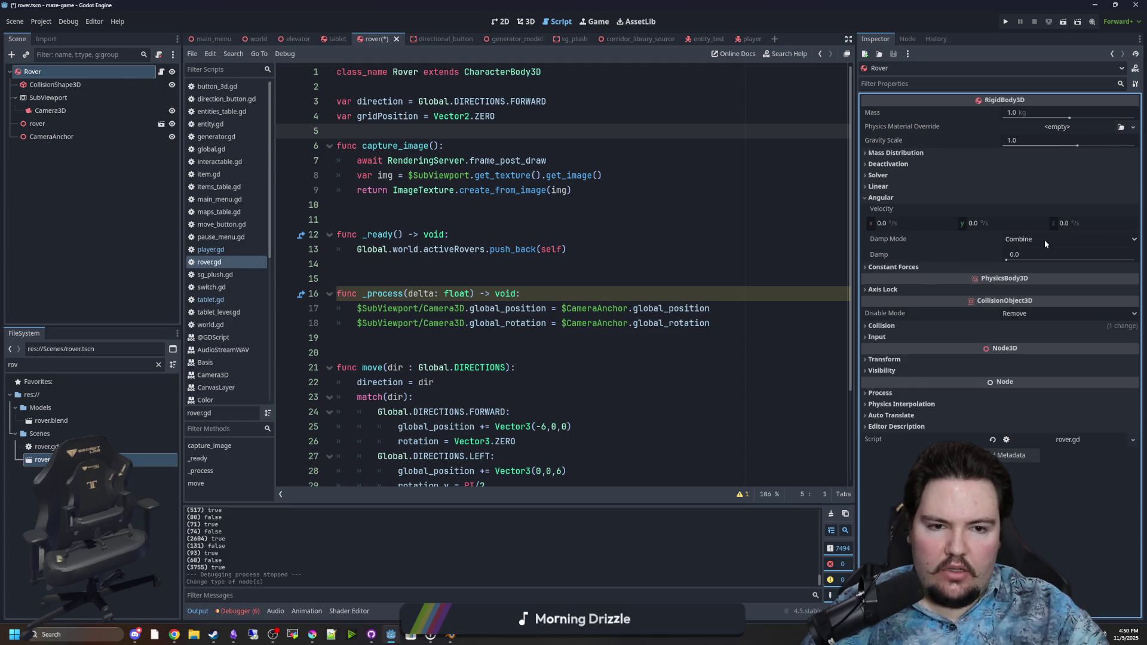
pyautogui.click(881, 198)
pyautogui.click(575, 199)
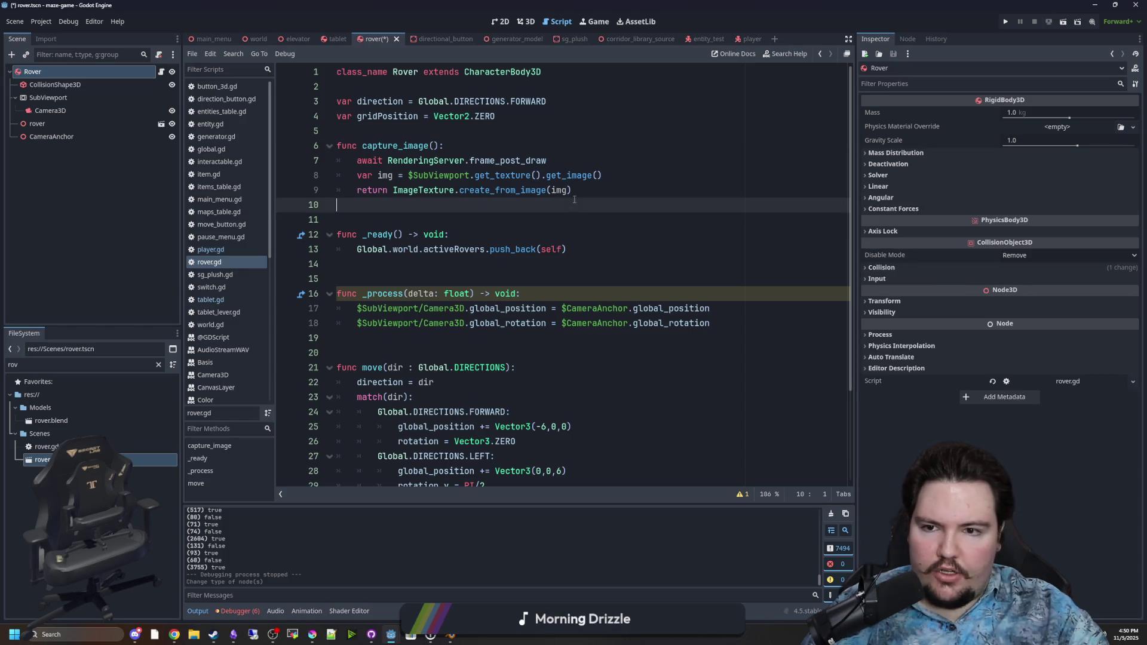
pyautogui.click(88, 84)
pyautogui.click(90, 70)
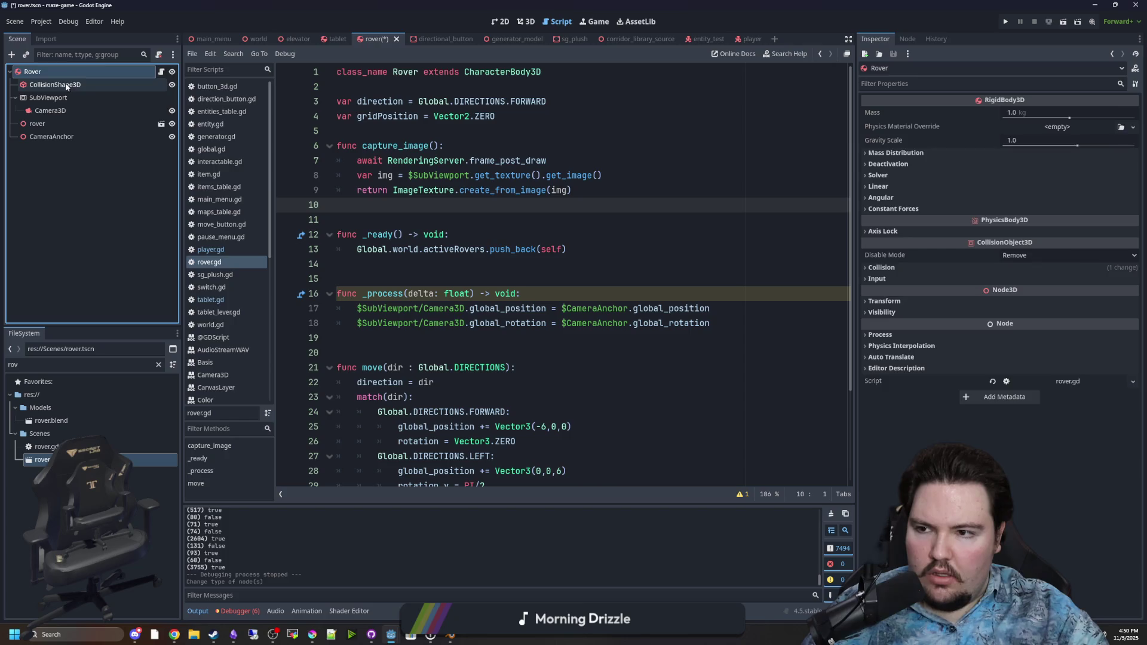
pyautogui.click(66, 84)
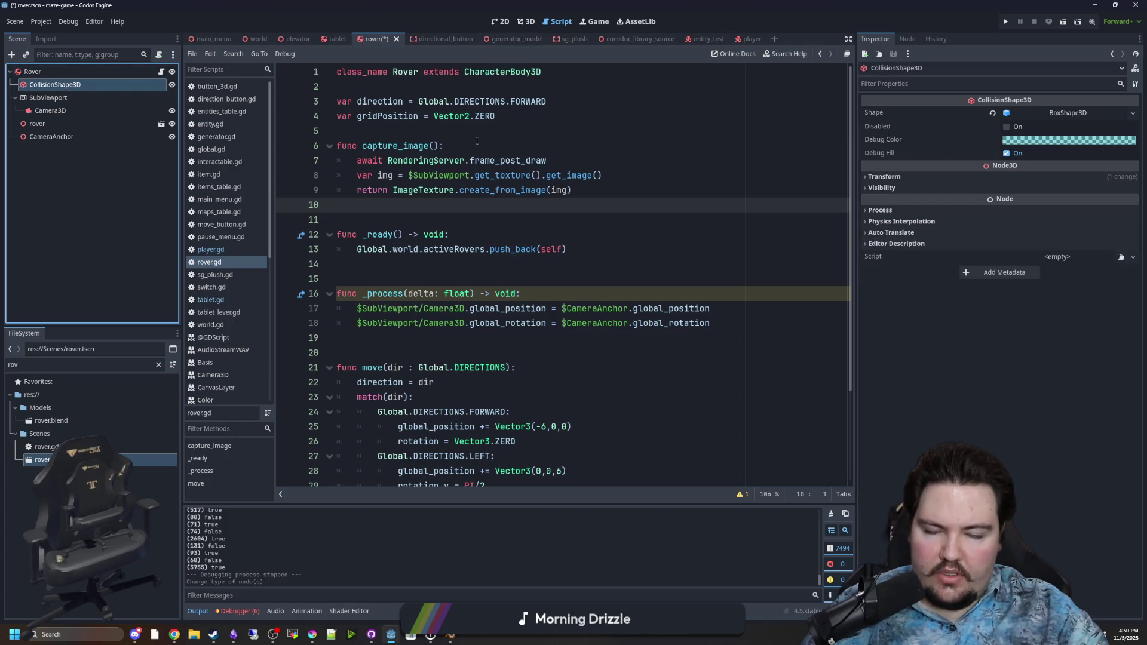
pyautogui.click(33, 71)
pyautogui.click(508, 72)
pyautogui.doubleClick(508, 71)
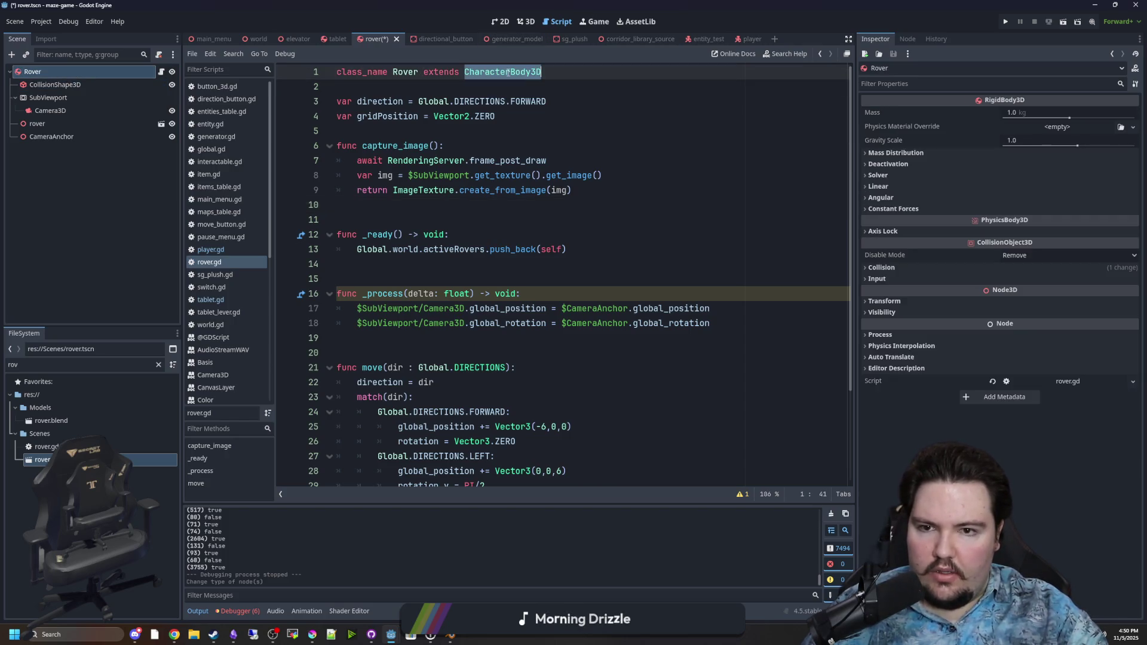
# Make rover.gd extend Item and add a super() call inside _ready
pyautogui.write('Item')
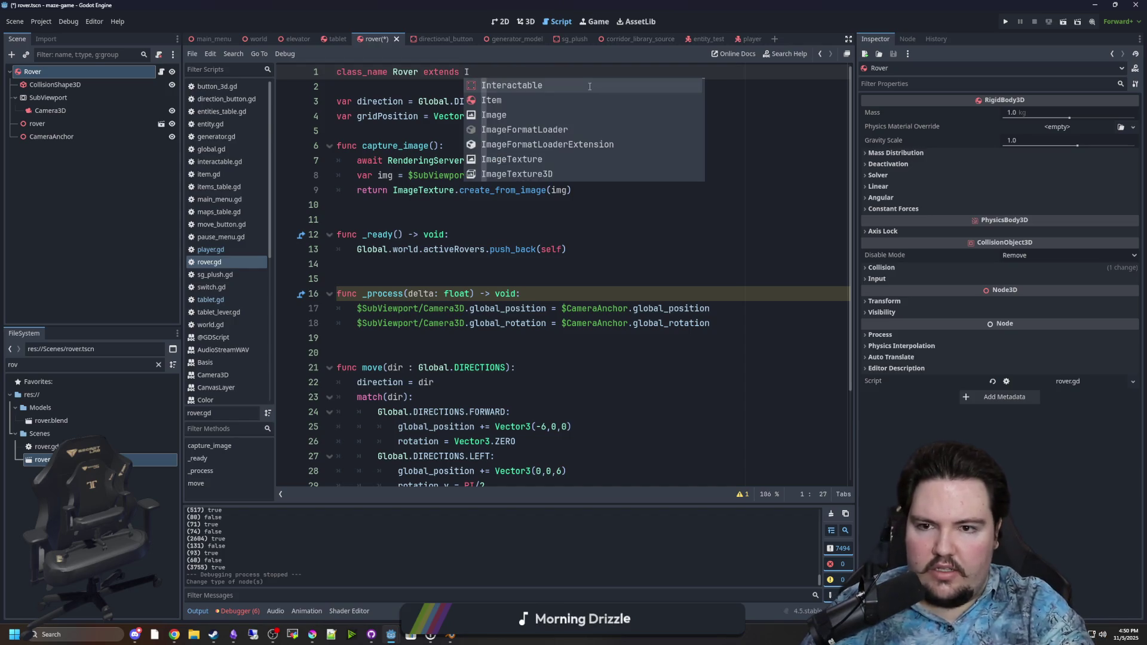
pyautogui.press('Return')
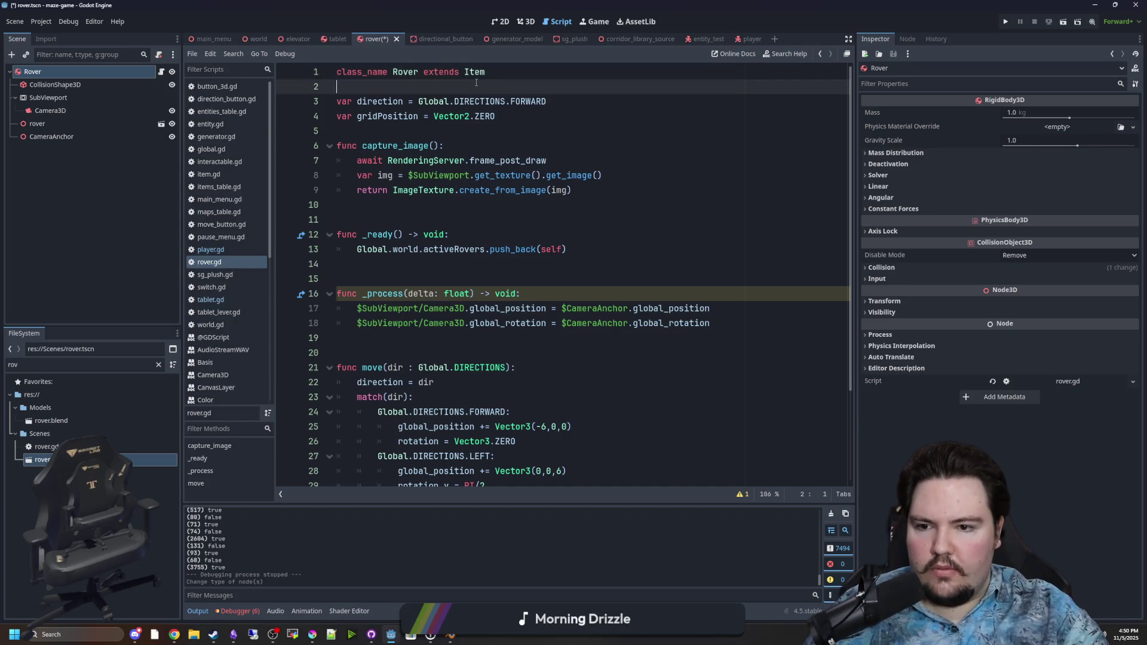
pyautogui.click(458, 218)
pyautogui.click(483, 234)
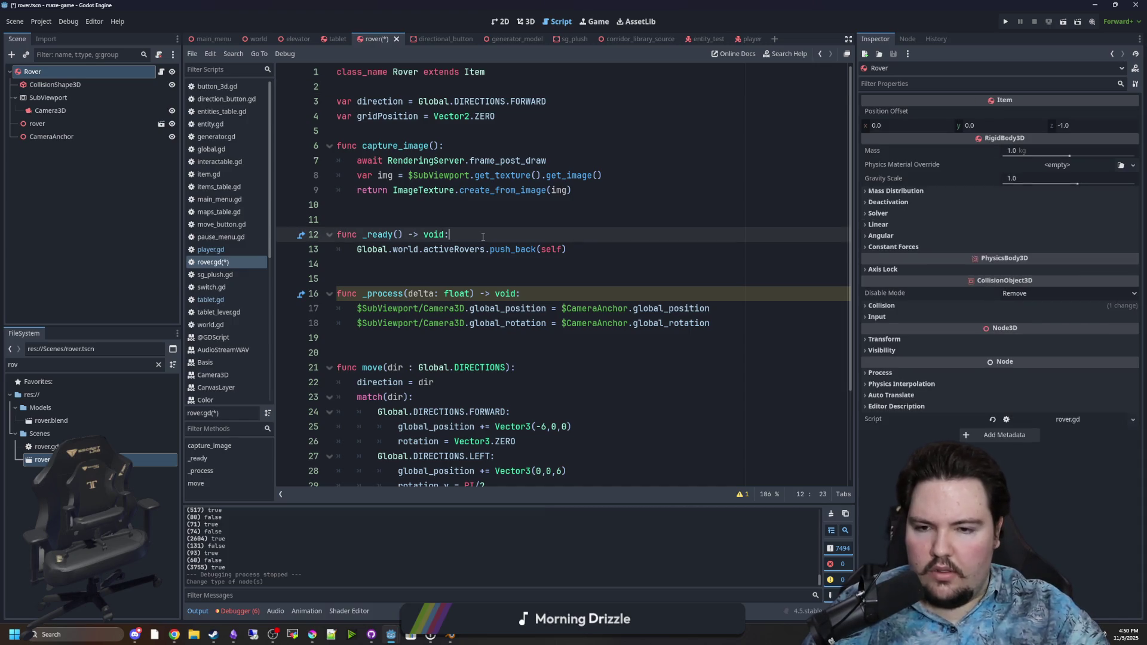
pyautogui.press('Return')
pyautogui.write('super()')
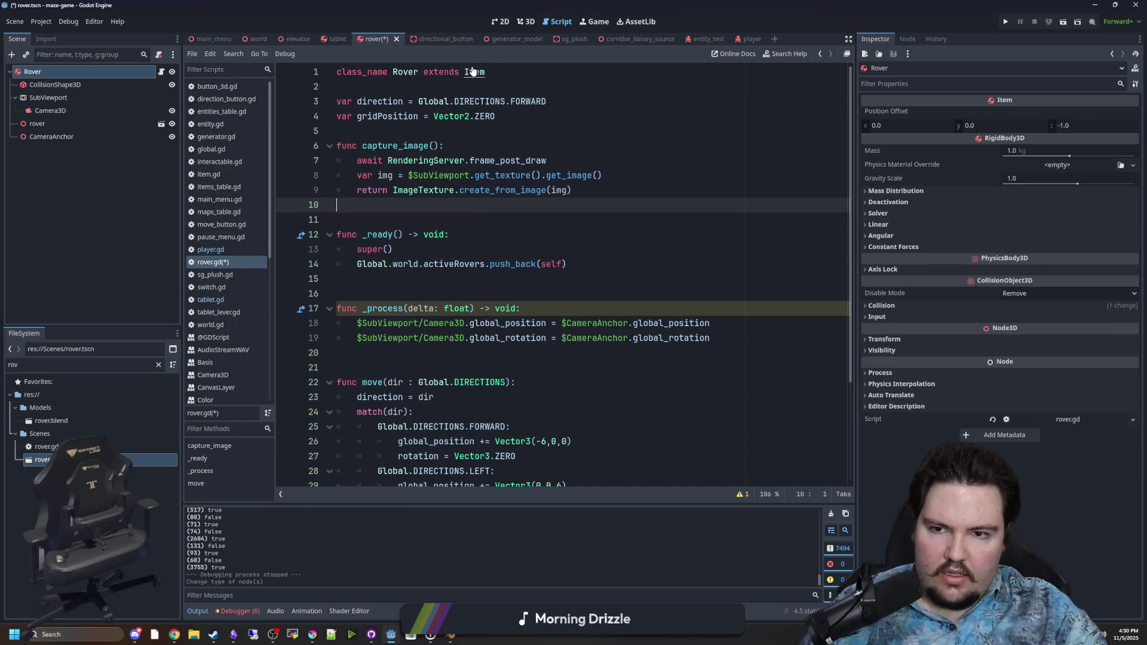
# Check the Item class script, save, and cut the failing super() line from _ready
pyautogui.keyDown('ctrl'); pyautogui.click(475, 72); pyautogui.keyUp('ctrl')
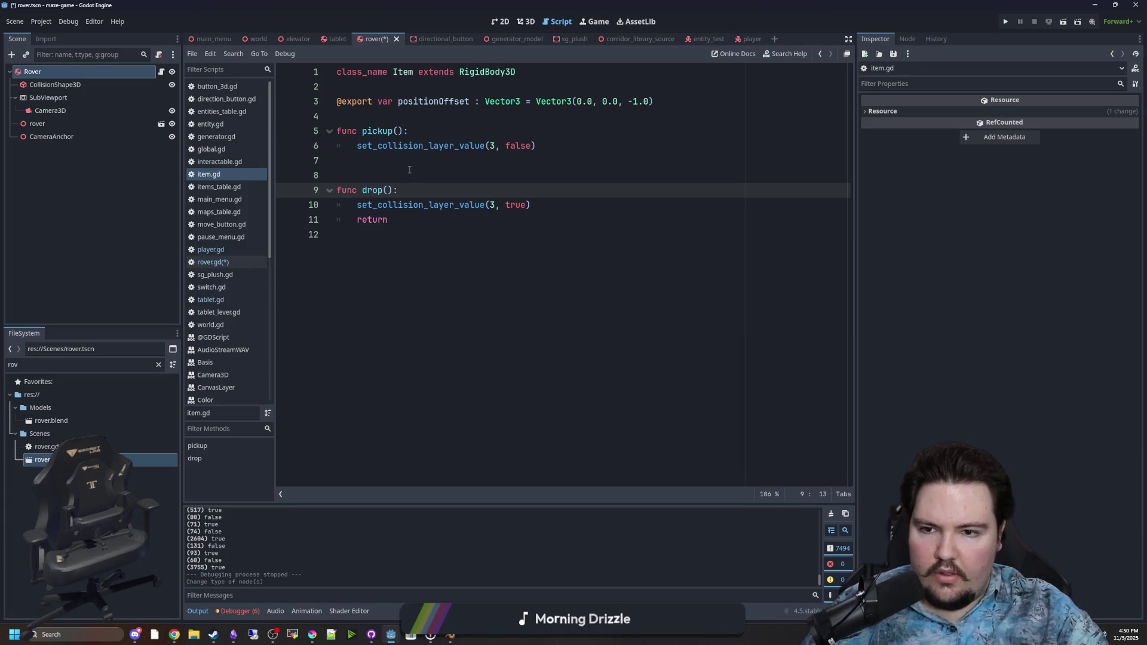
pyautogui.hotkey('alt', 'Left')
pyautogui.click(428, 200)
pyautogui.hotkey('ctrl', 's')
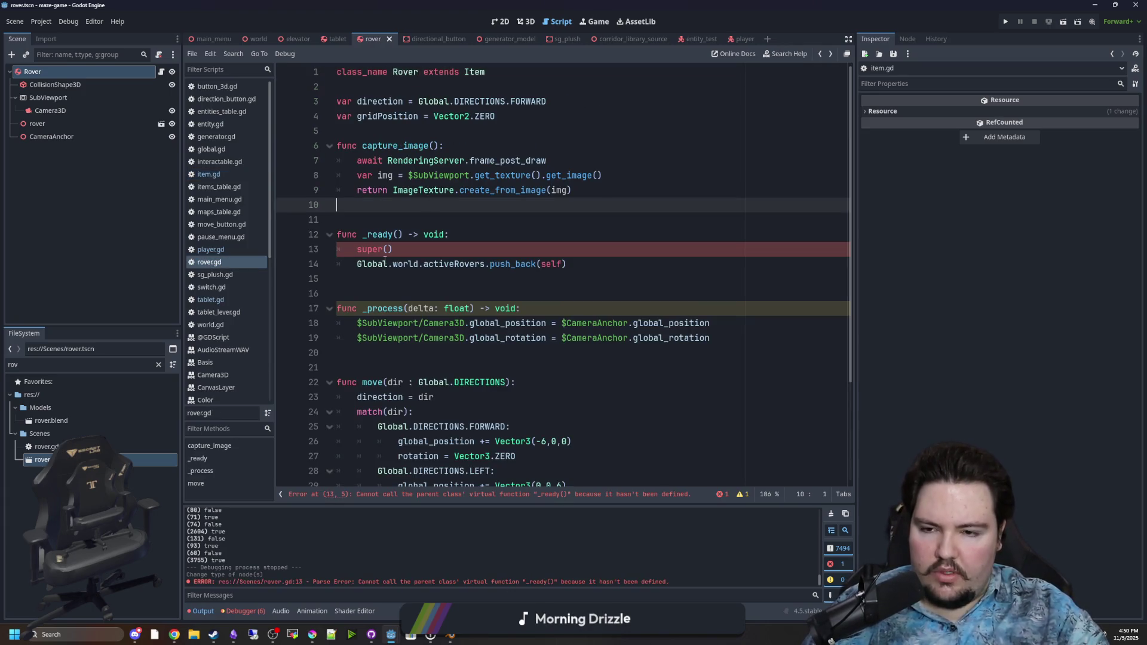
pyautogui.click(417, 249)
pyautogui.hotkey('ctrl', 'x')
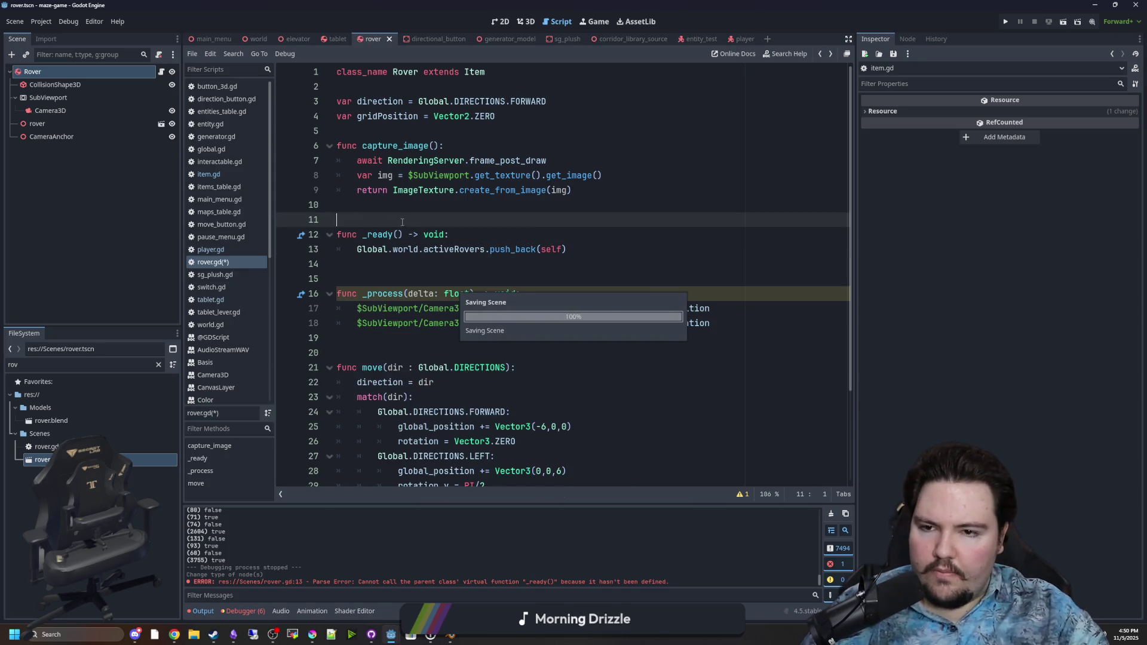
# Put the Rover on collision layer 3, save the scene, and run the project
pyautogui.click(84, 73)
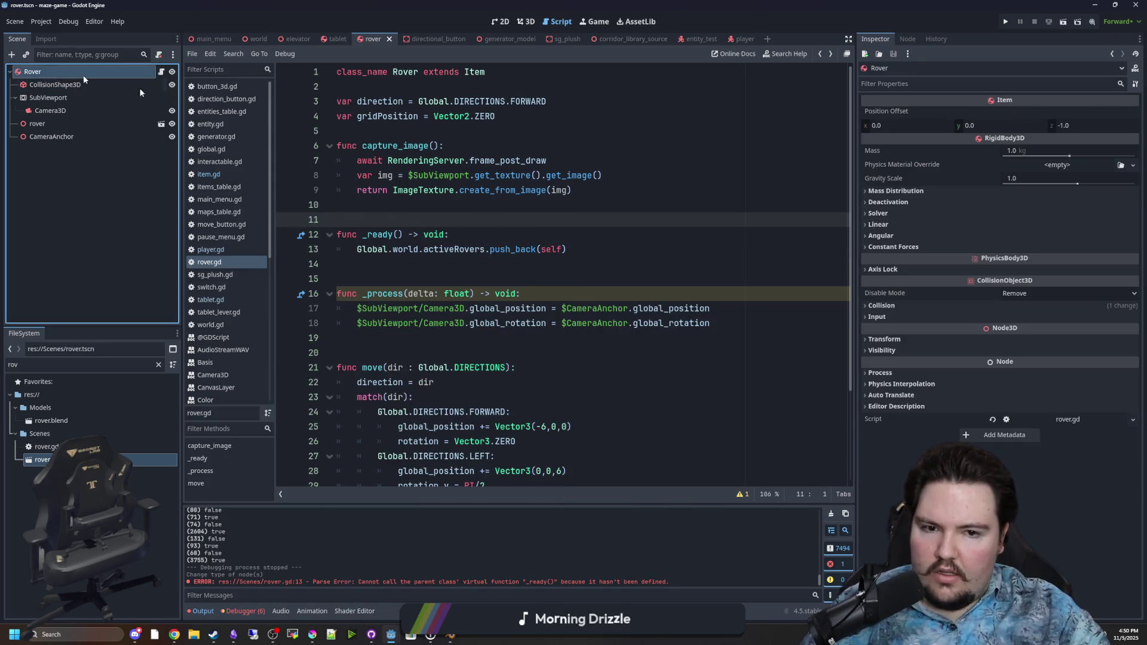
pyautogui.click(882, 305)
pyautogui.click(897, 333)
pyautogui.click(567, 266)
pyautogui.hotkey('ctrl', 's')
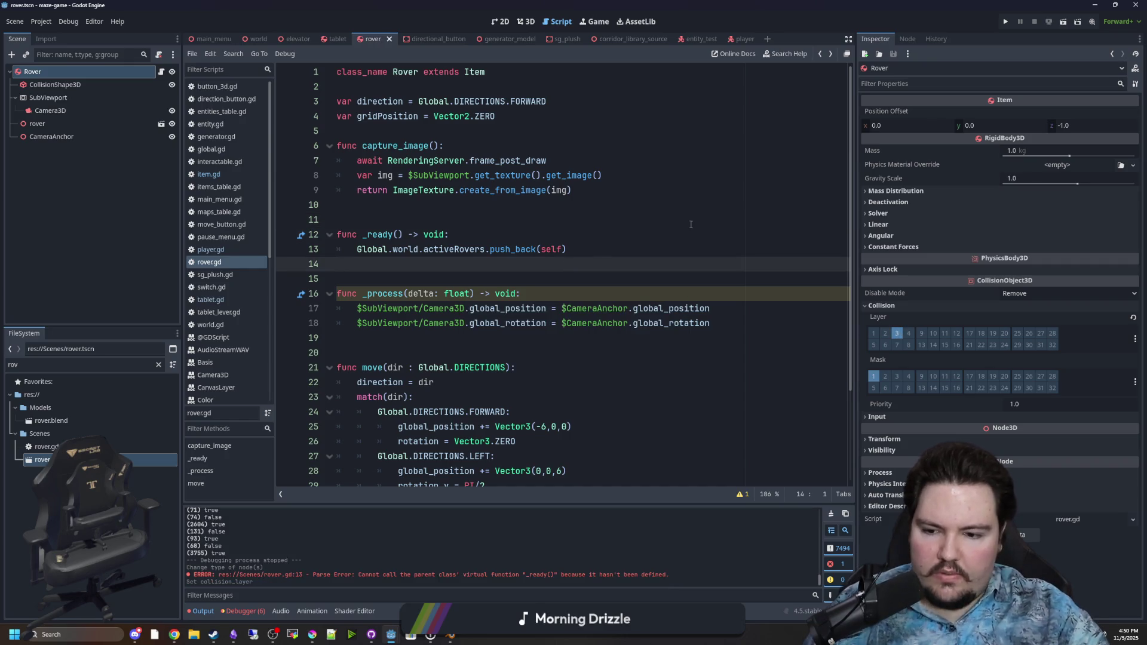
pyautogui.press('F5')
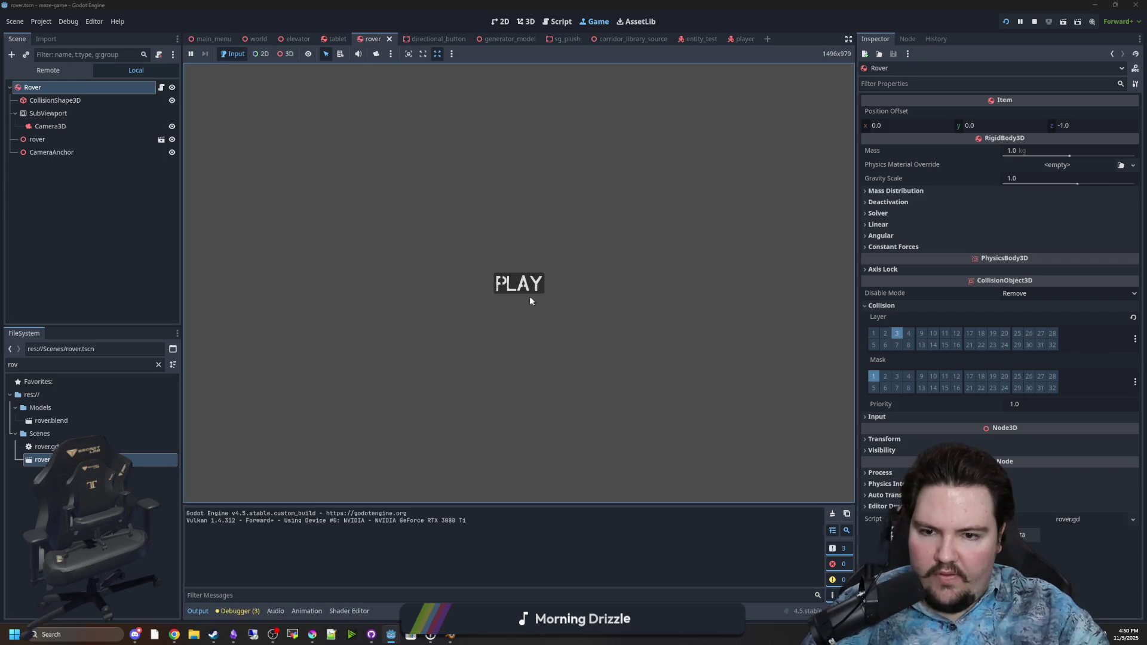
# Start the game from the PLAY title screen in the embedded game view
pyautogui.click(531, 289)
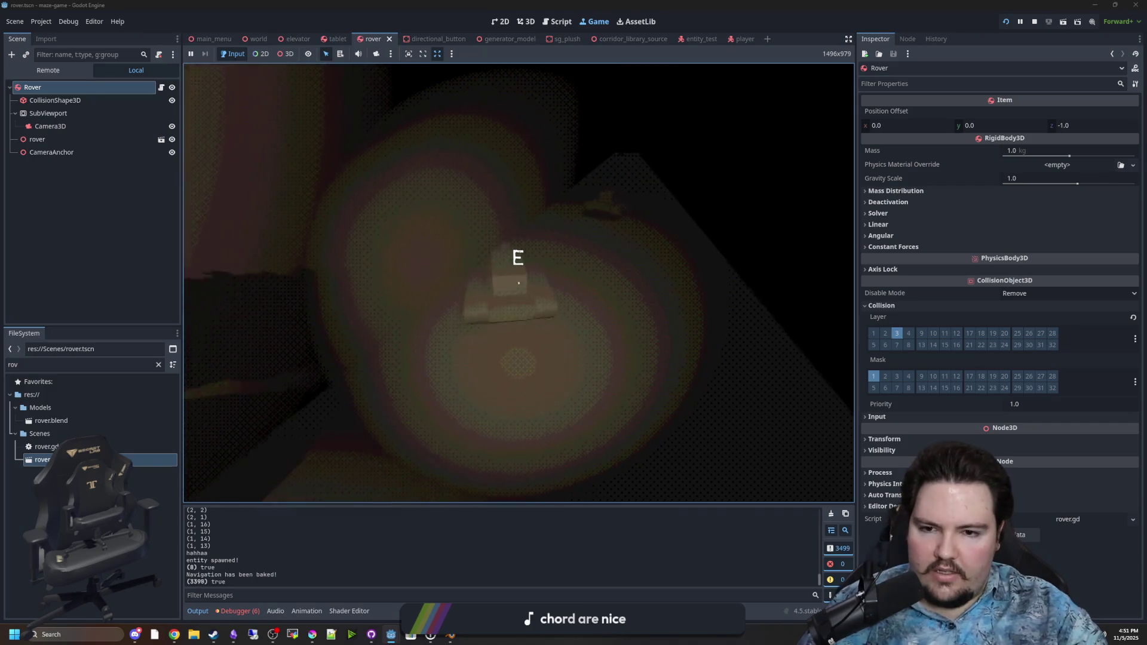
# Use the tablet, pick up and set down the rover, then drive it from the tablet
pyautogui.press('e')
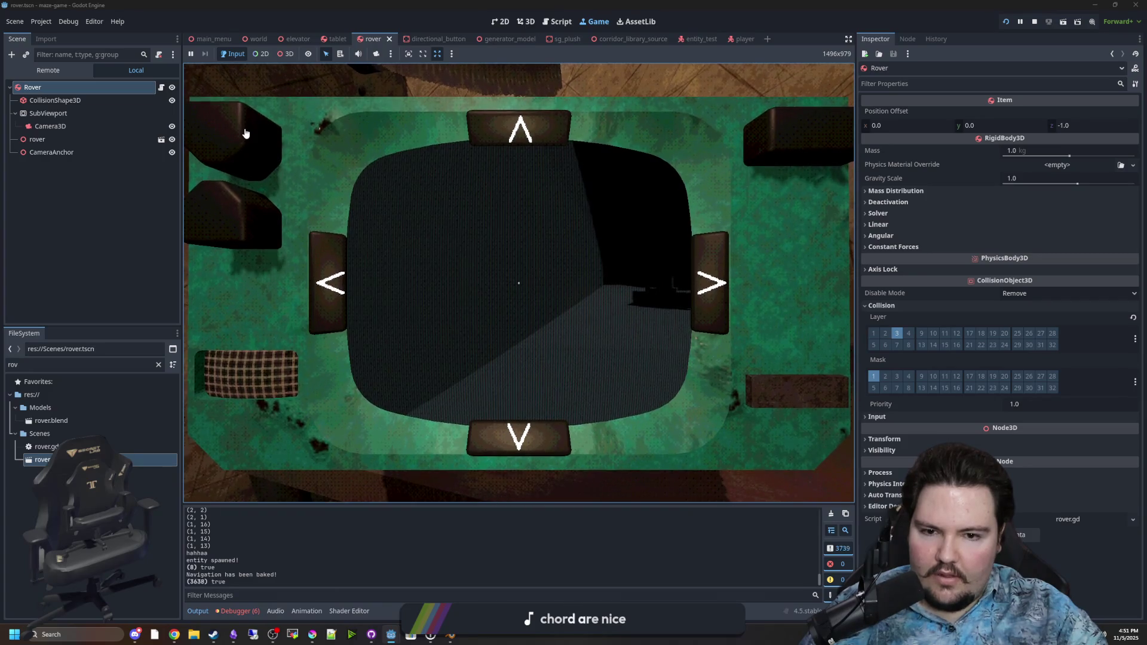
pyautogui.press('Tab')
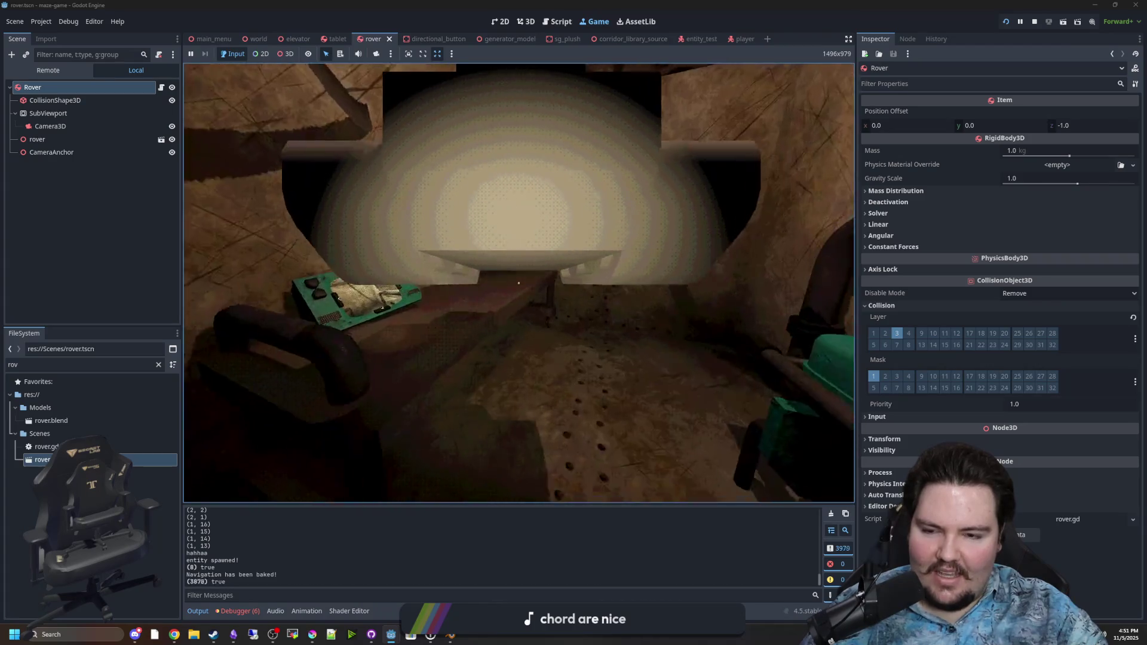
pyautogui.press('e')
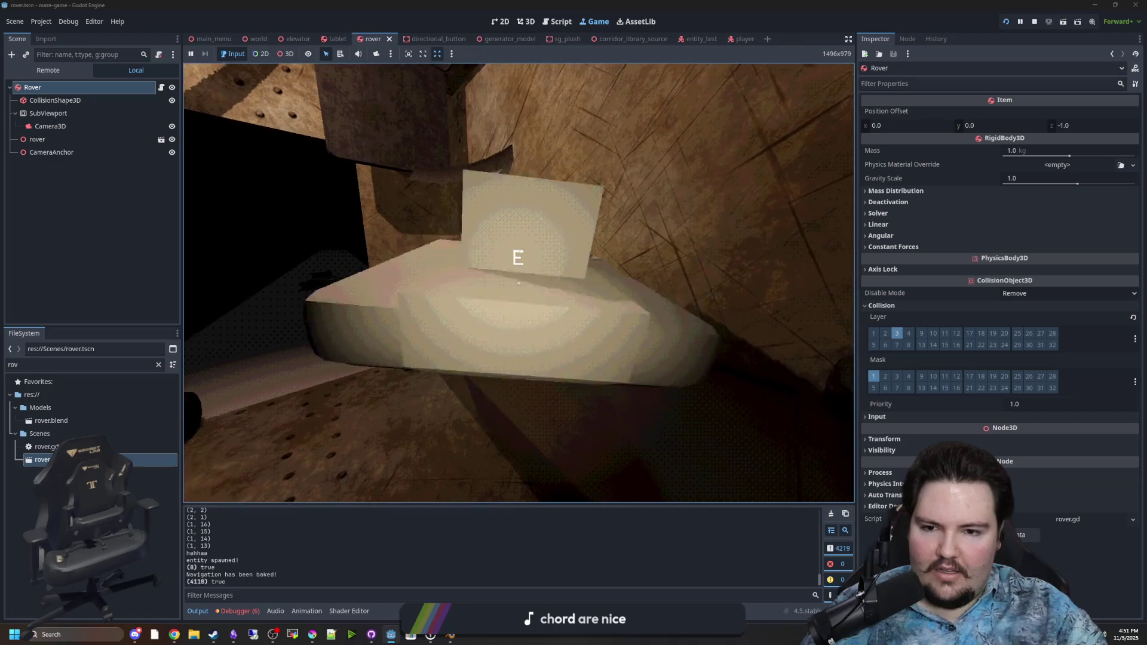
pyautogui.press('e')
pyautogui.press('Tab')
pyautogui.press('e')
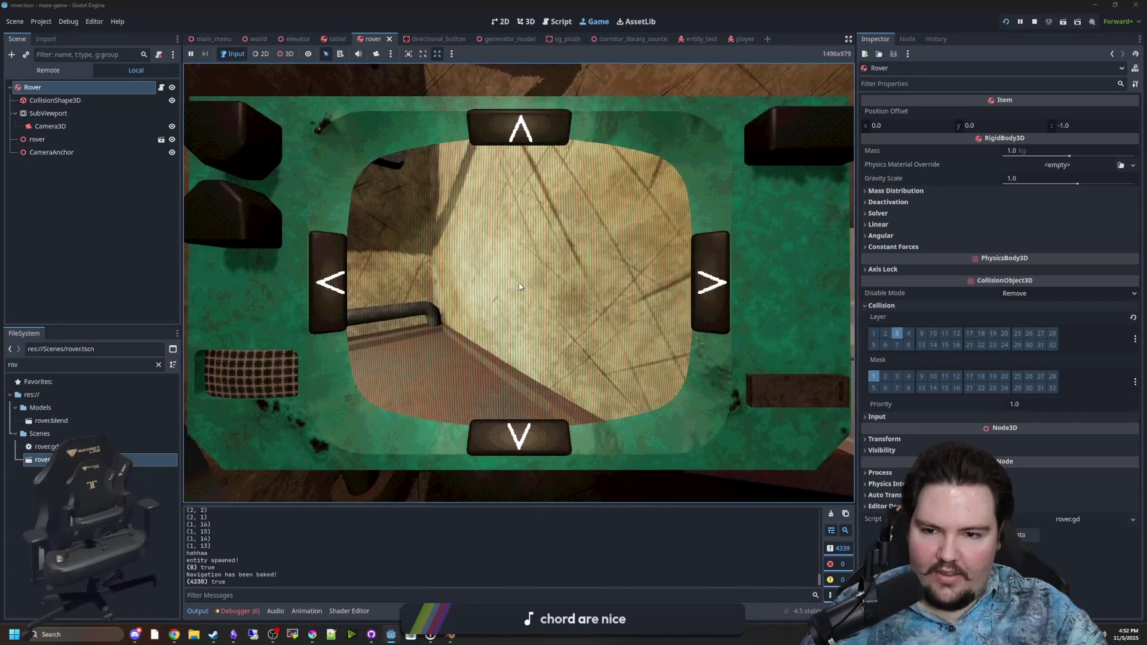
# Put the tablet away, view the corridor through the rover's camera, then stop the game
pyautogui.press('Escape')
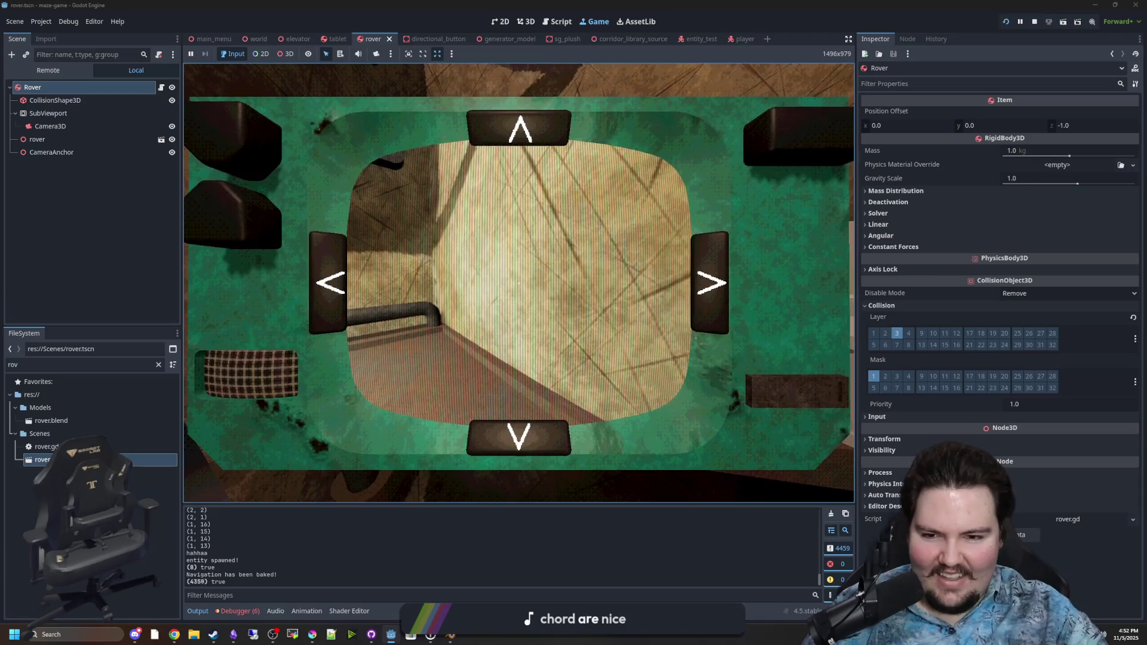
pyautogui.press('Tab')
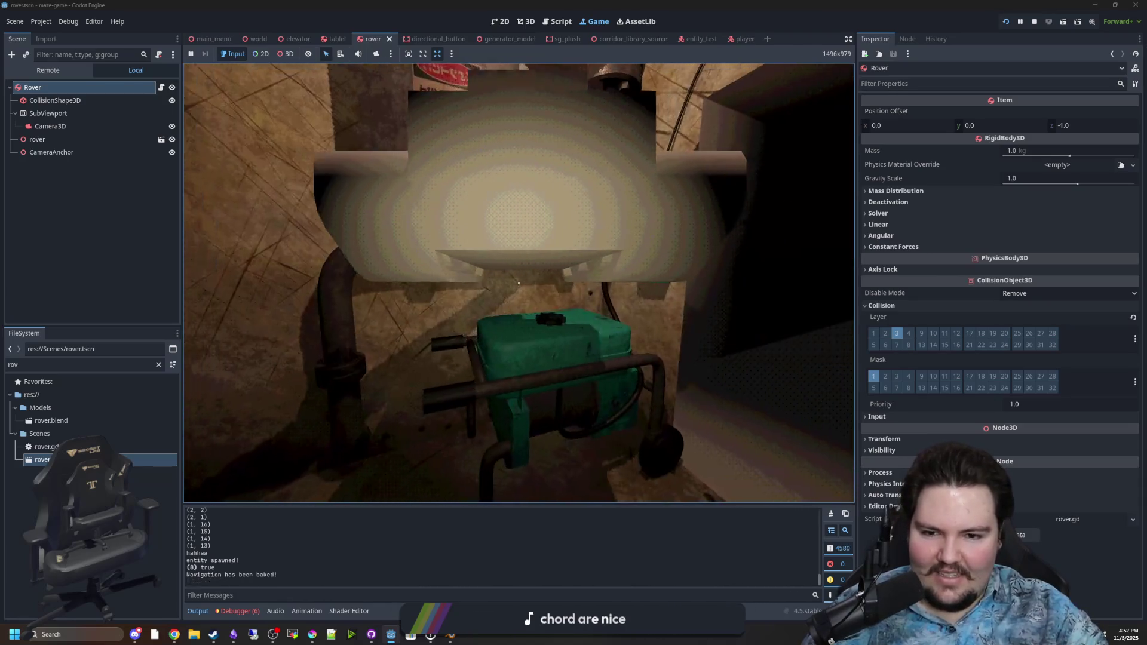
pyautogui.press('e')
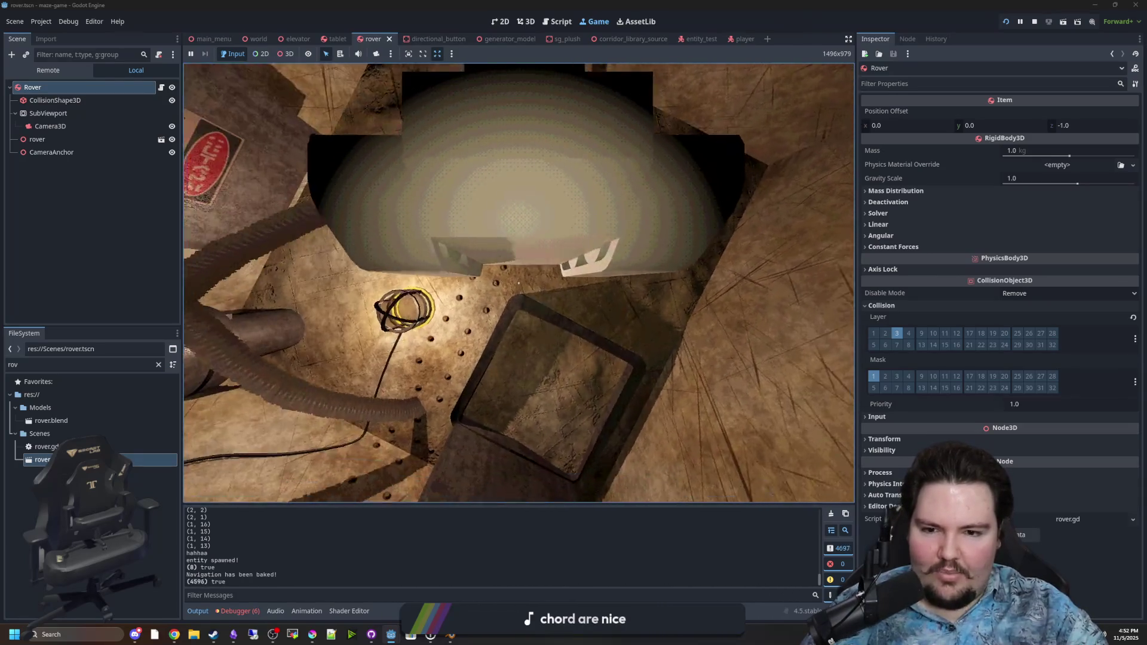
pyautogui.press('w')
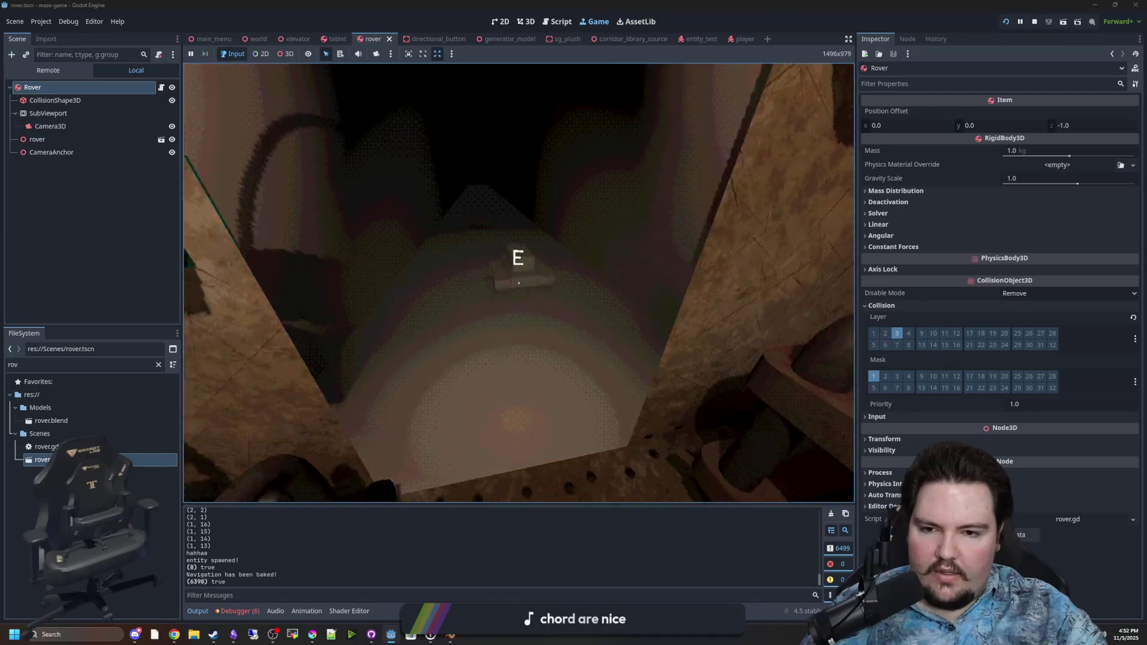
pyautogui.press('e')
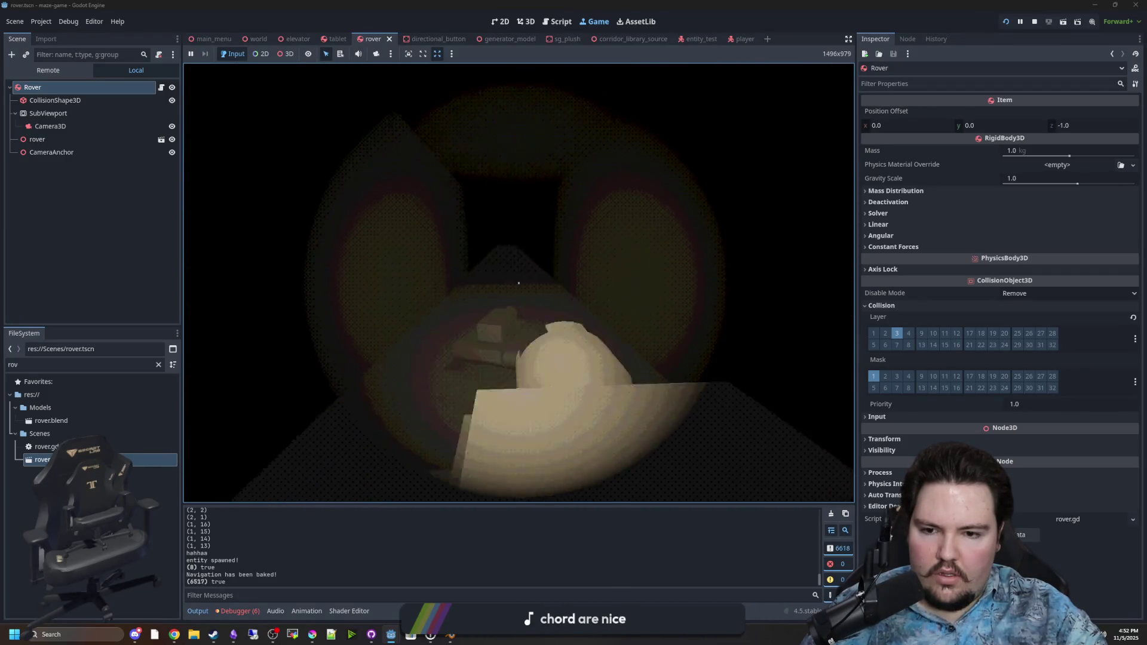
pyautogui.press('e')
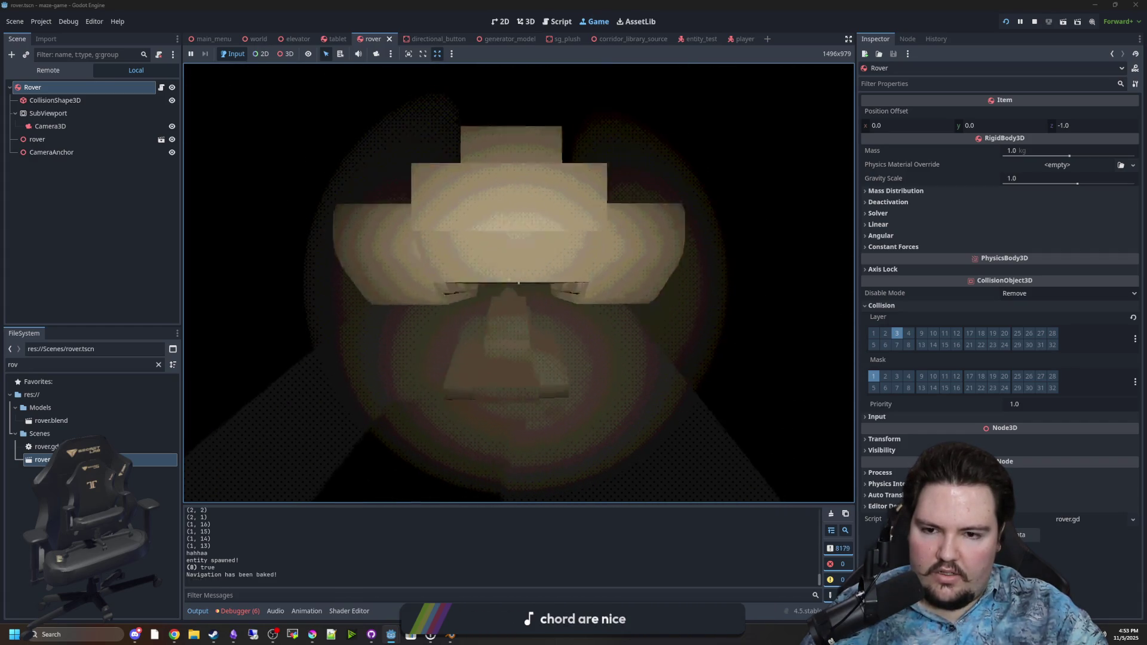
pyautogui.press('Escape')
pyautogui.press('F8')
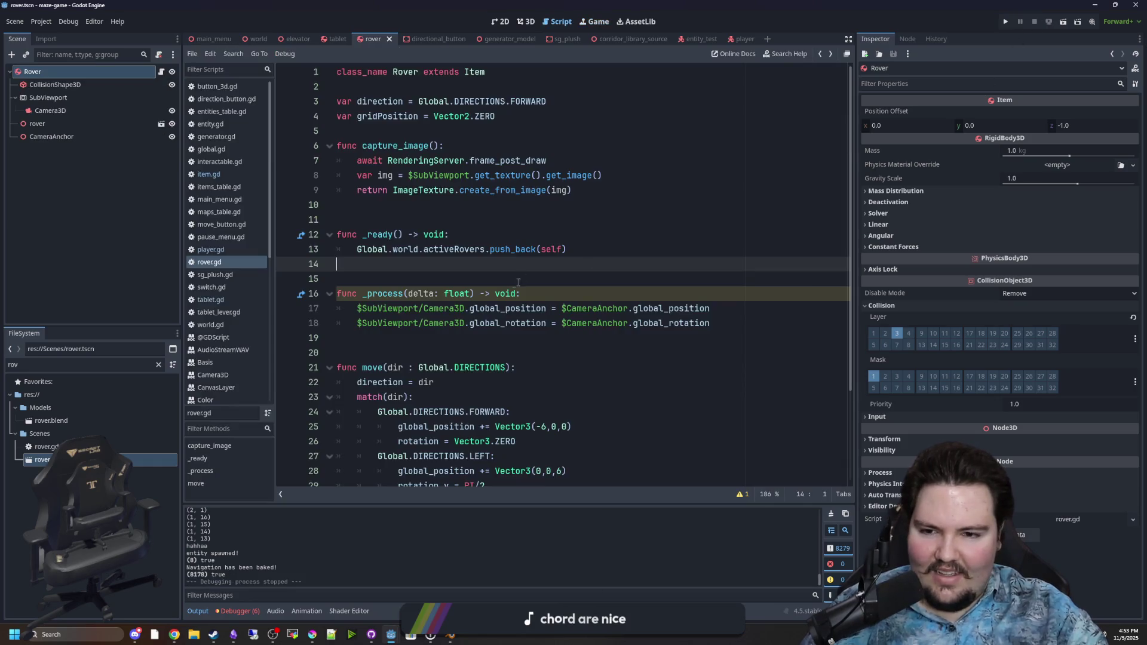
# Look over item.gd, then switch to the player.gd script
pyautogui.click(522, 279)
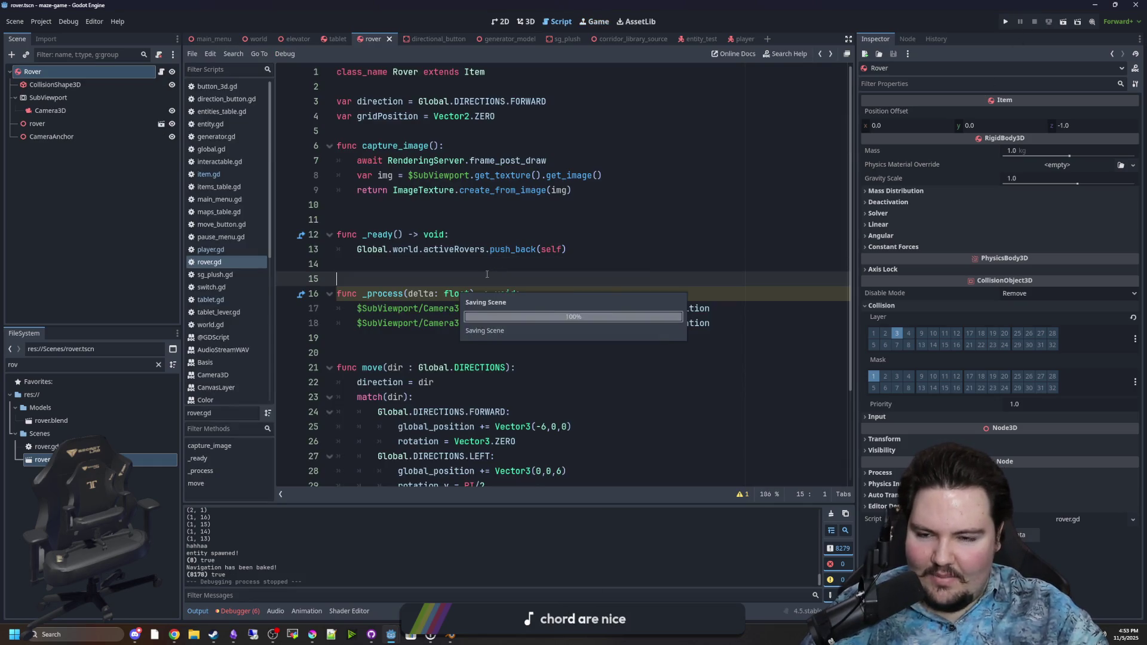
pyautogui.click(218, 177)
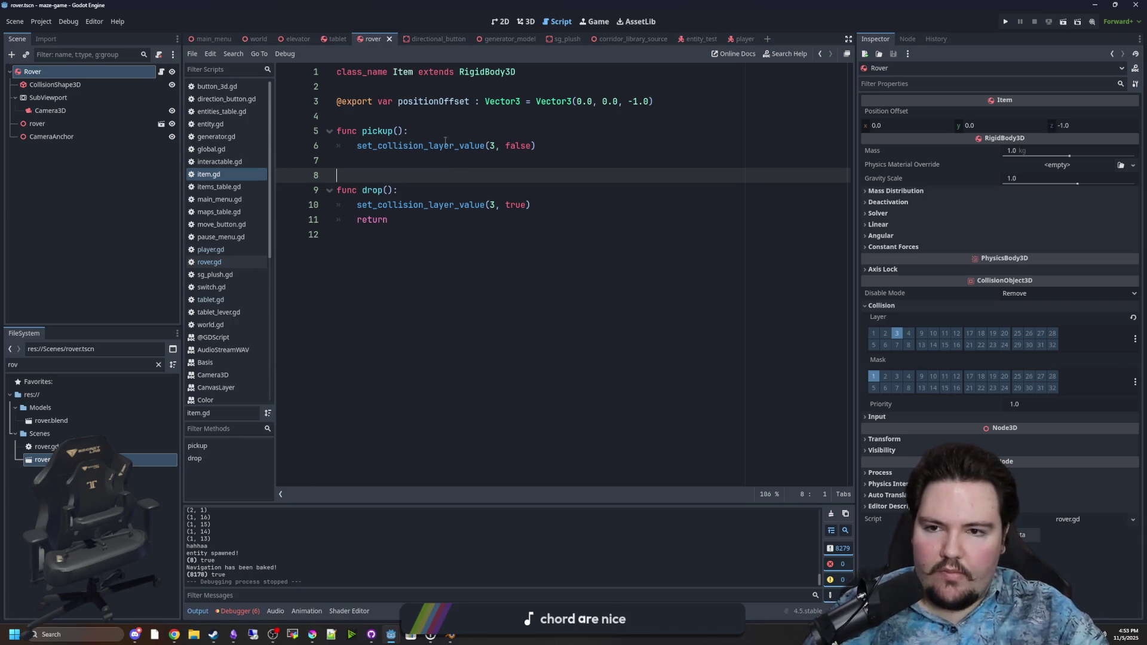
pyautogui.click(434, 167)
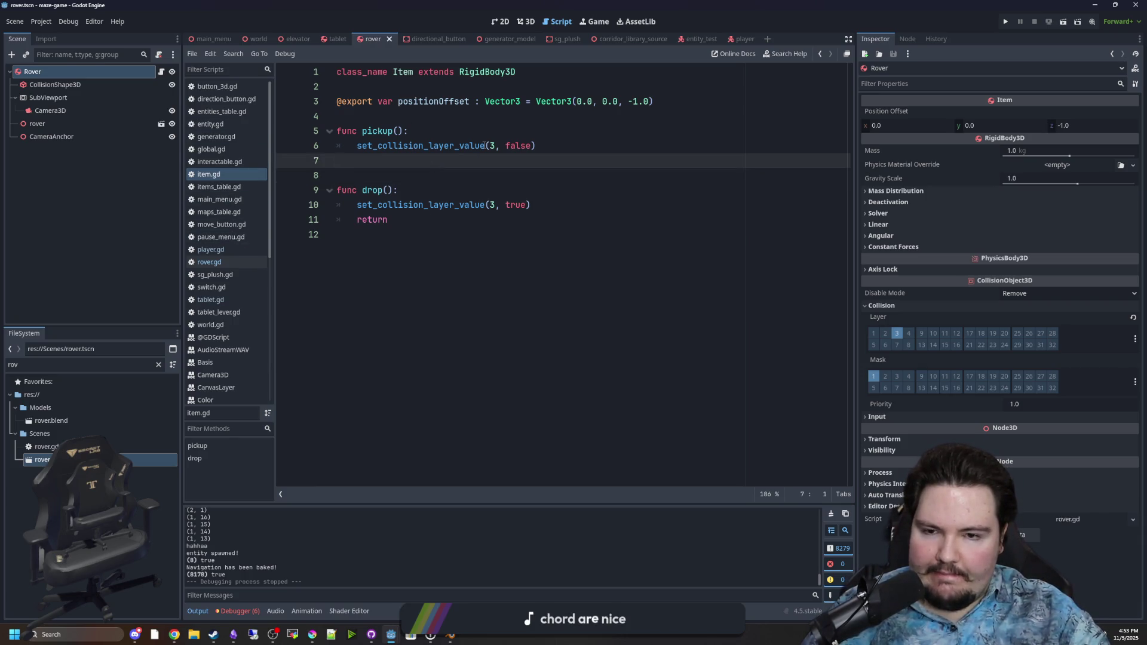
pyautogui.click(211, 249)
pyautogui.click(474, 249)
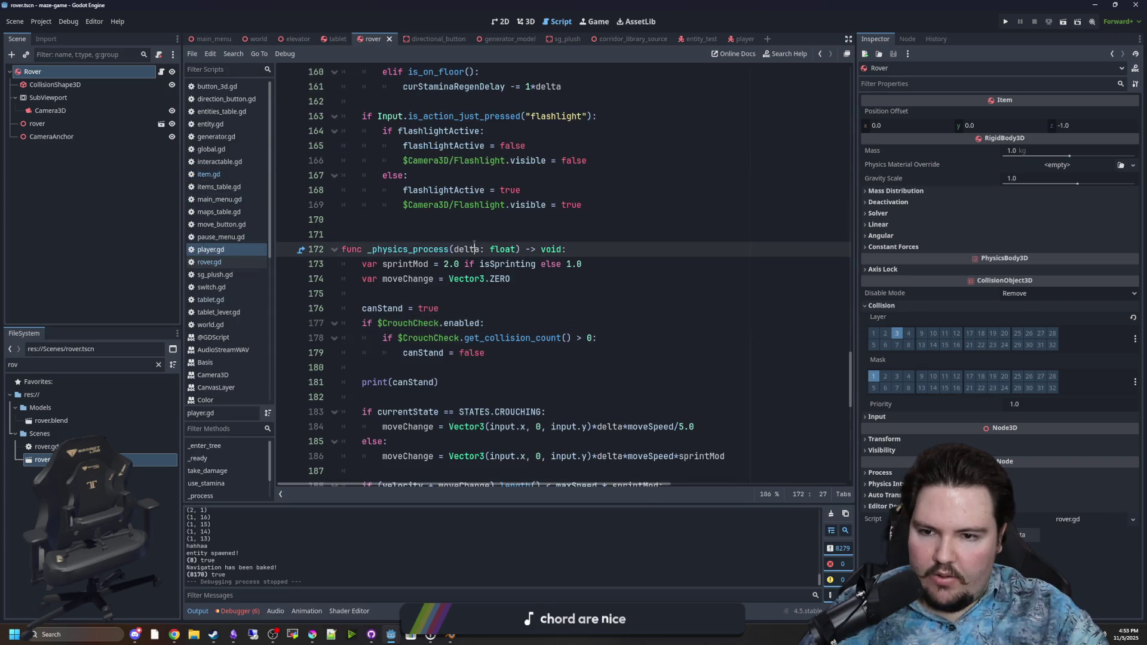
# Find 'pickup' in player.gd, change line 196 to 'if result && !heldItem:', and rerun
pyautogui.hotkey('ctrl', 'f')
pyautogui.write('pickup')
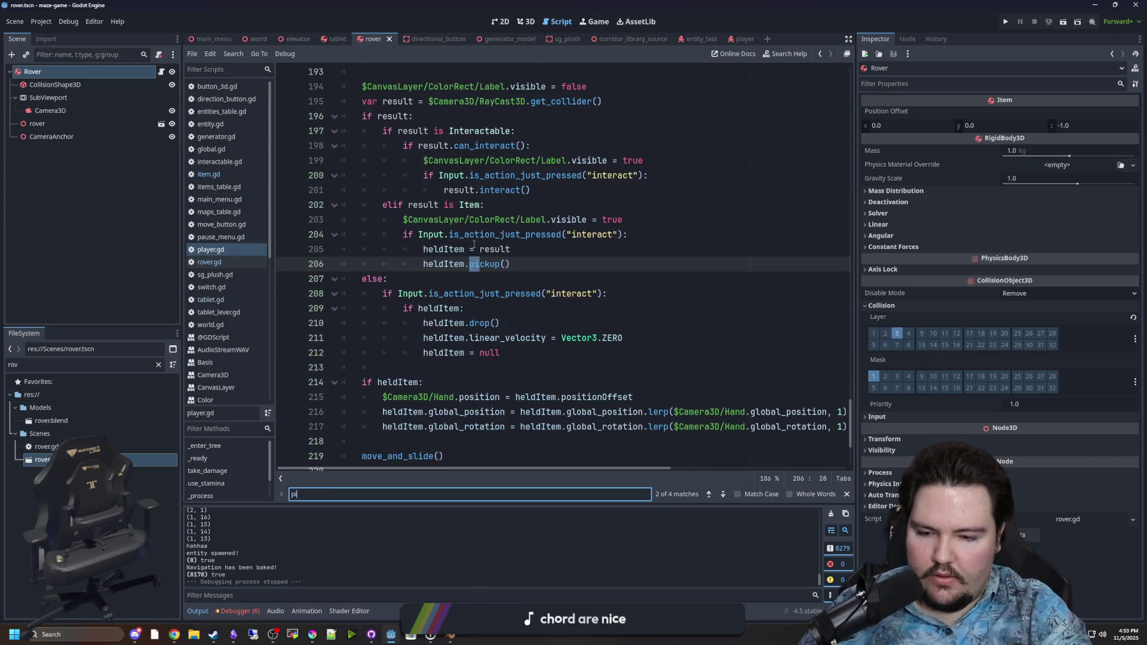
pyautogui.click(526, 243)
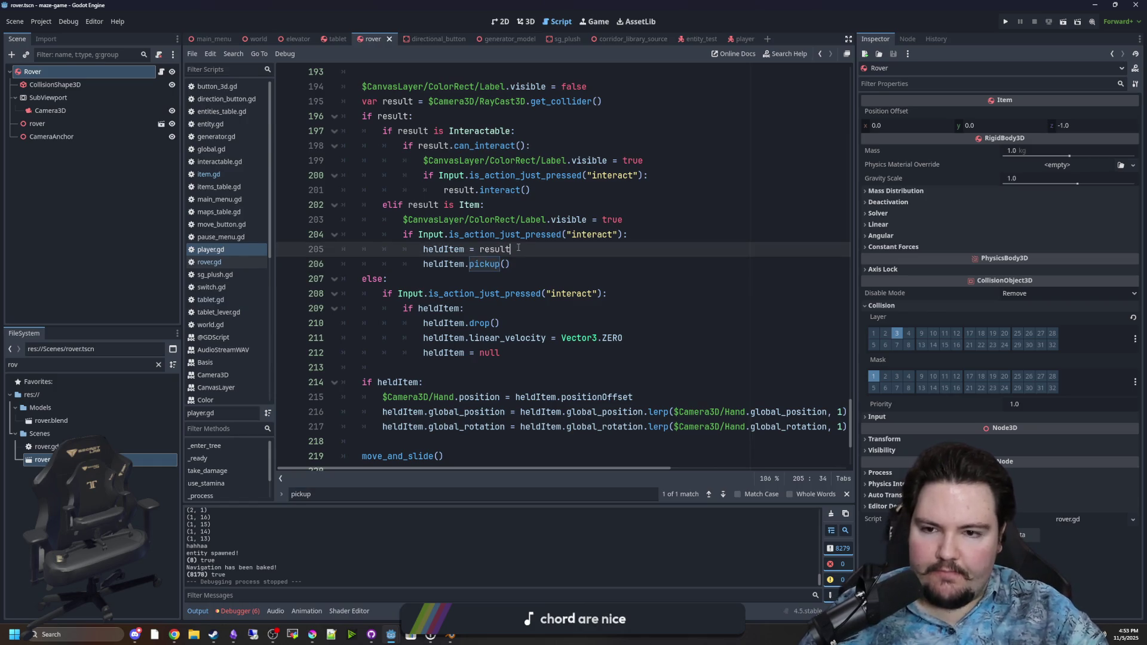
pyautogui.scroll(1, 481, 230)
pyautogui.click(388, 160)
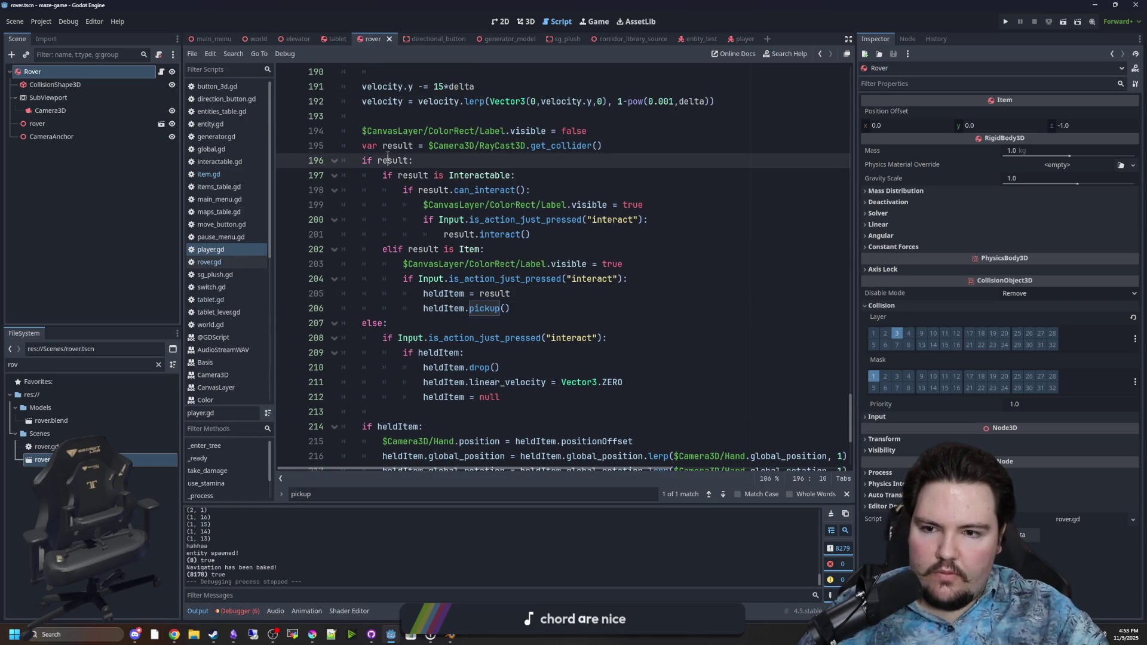
pyautogui.scroll(6, 451, 180)
pyautogui.scroll(-5, 421, 269)
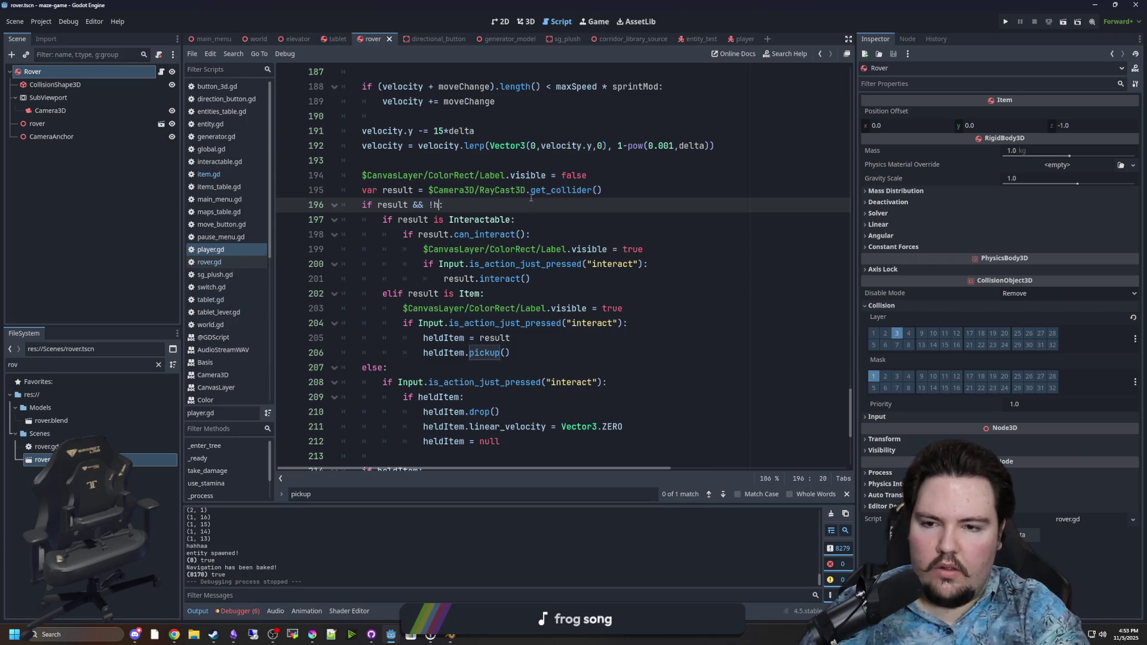
pyautogui.write('eldItem')
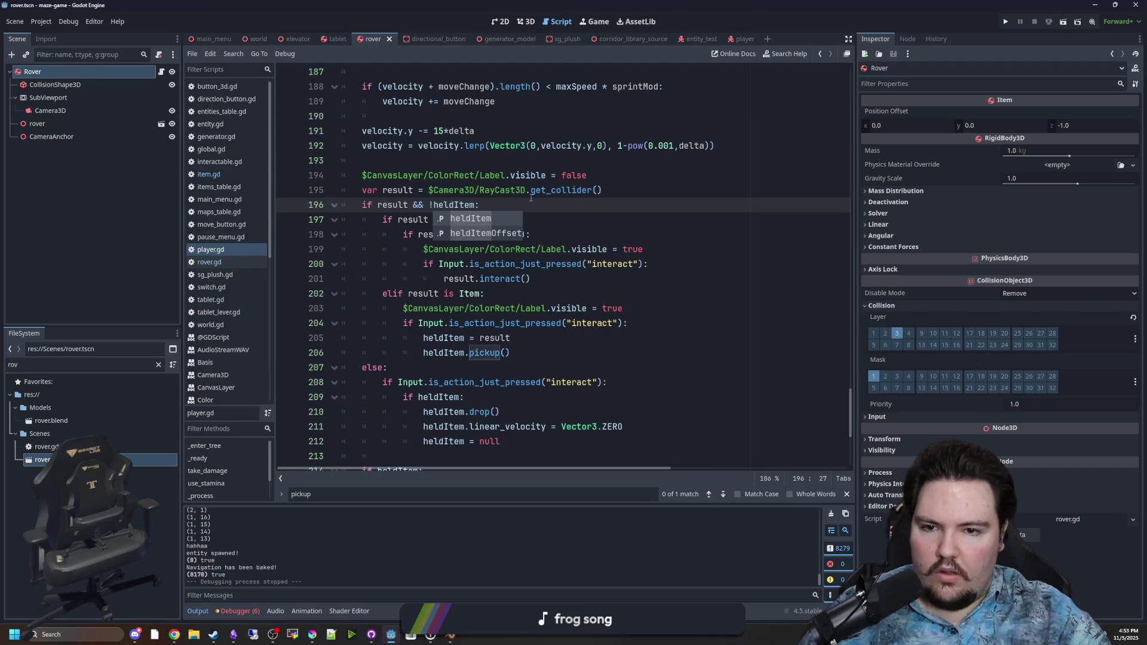
pyautogui.press('F5')
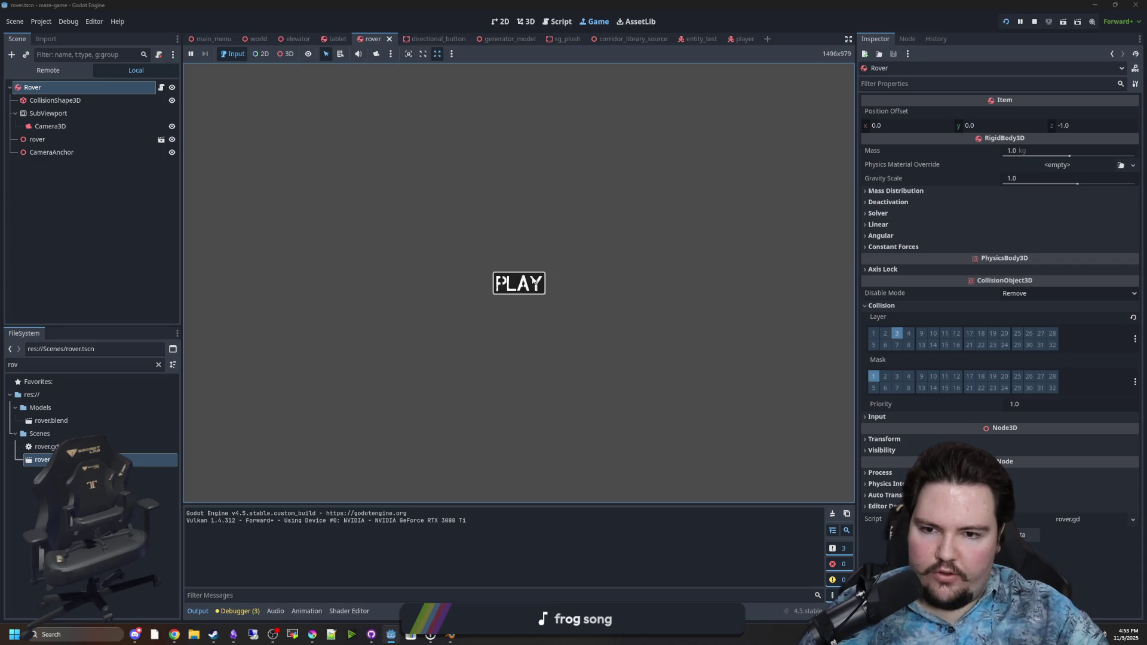
# Start the game, bring up and put away the tablet, then pause
pyautogui.click(517, 281)
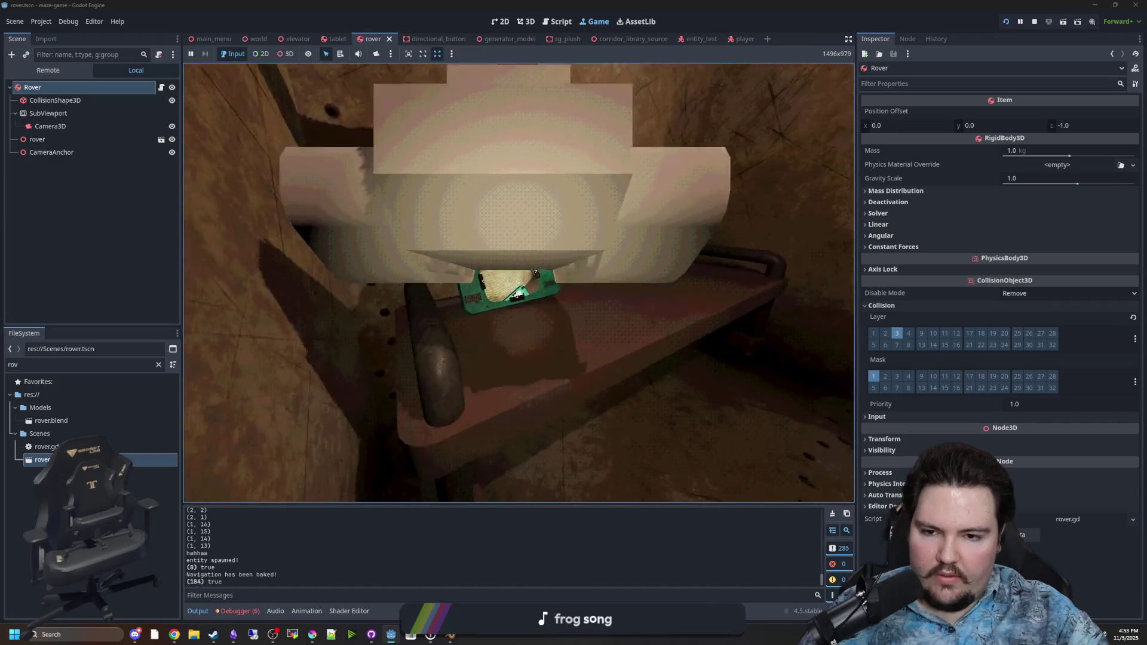
pyautogui.press('e')
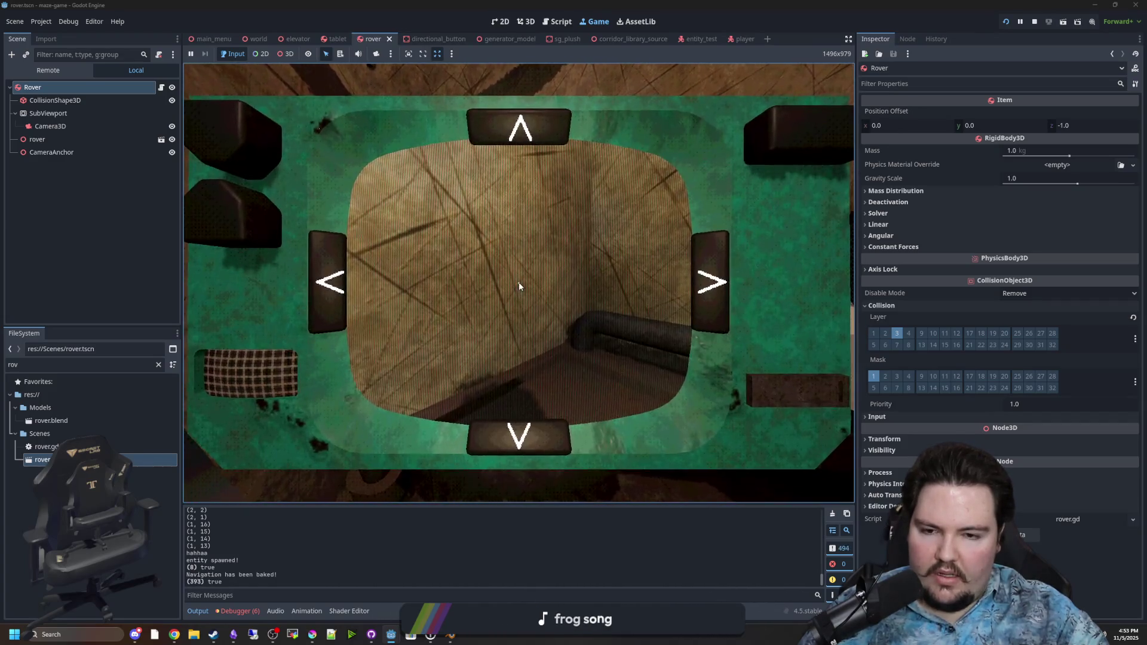
pyautogui.press('e')
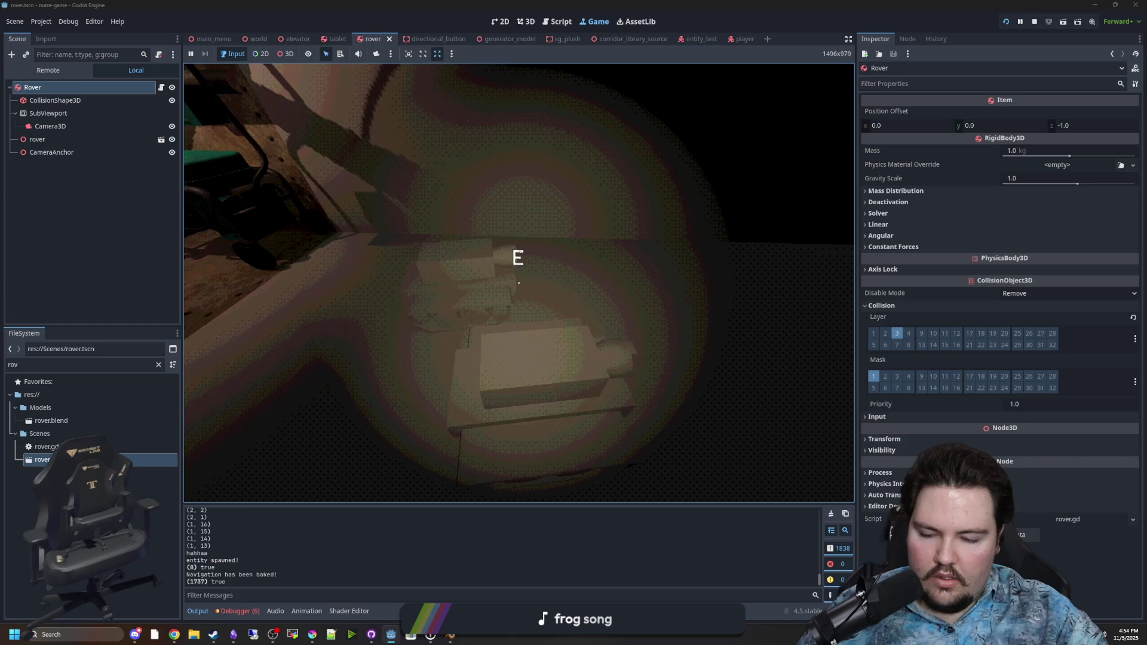
pyautogui.press('Escape')
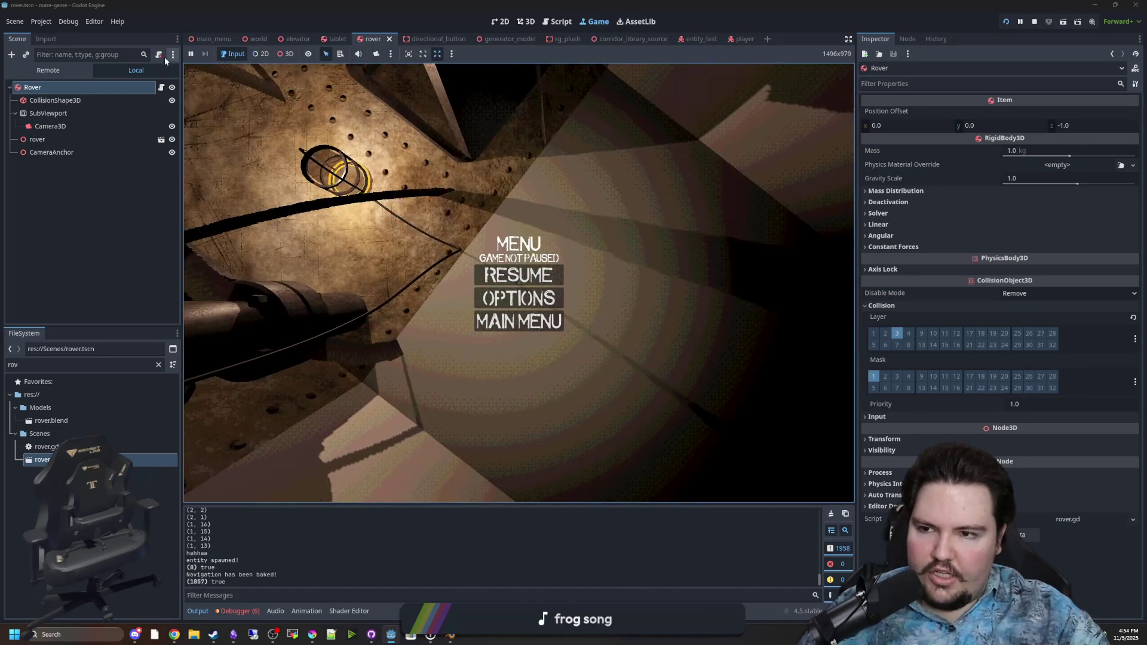
# Filter the FileSystem for 'player' and open player.gd at line 203
pyautogui.click(159, 364)
pyautogui.write('player')
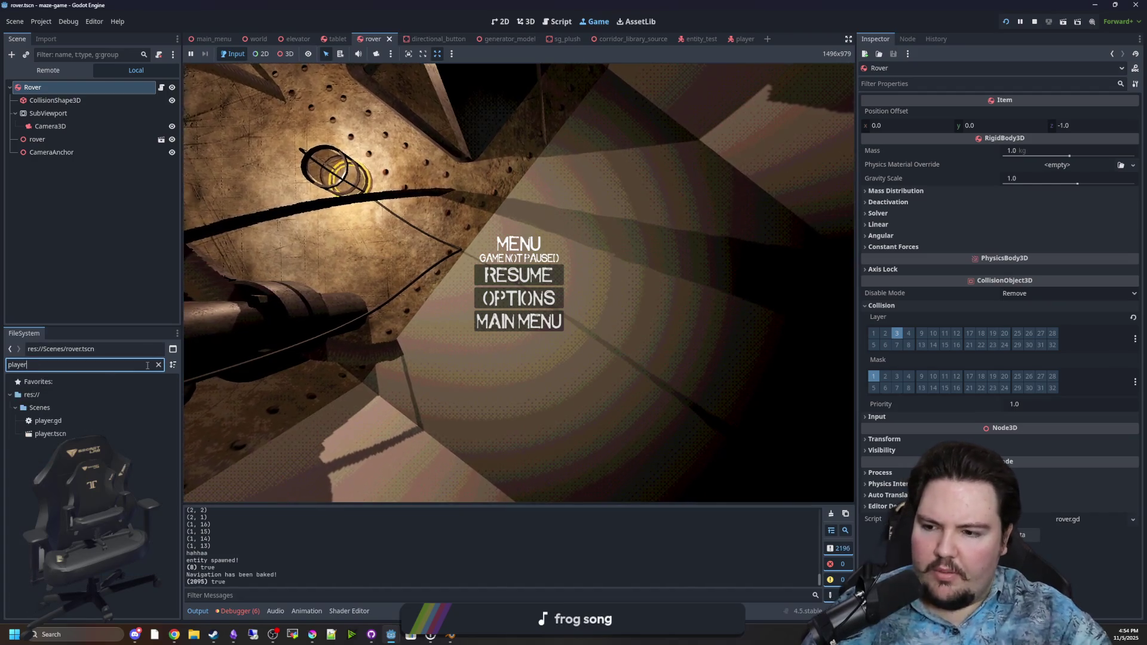
pyautogui.click(45, 422)
pyautogui.doubleClick(45, 421)
pyautogui.click(544, 309)
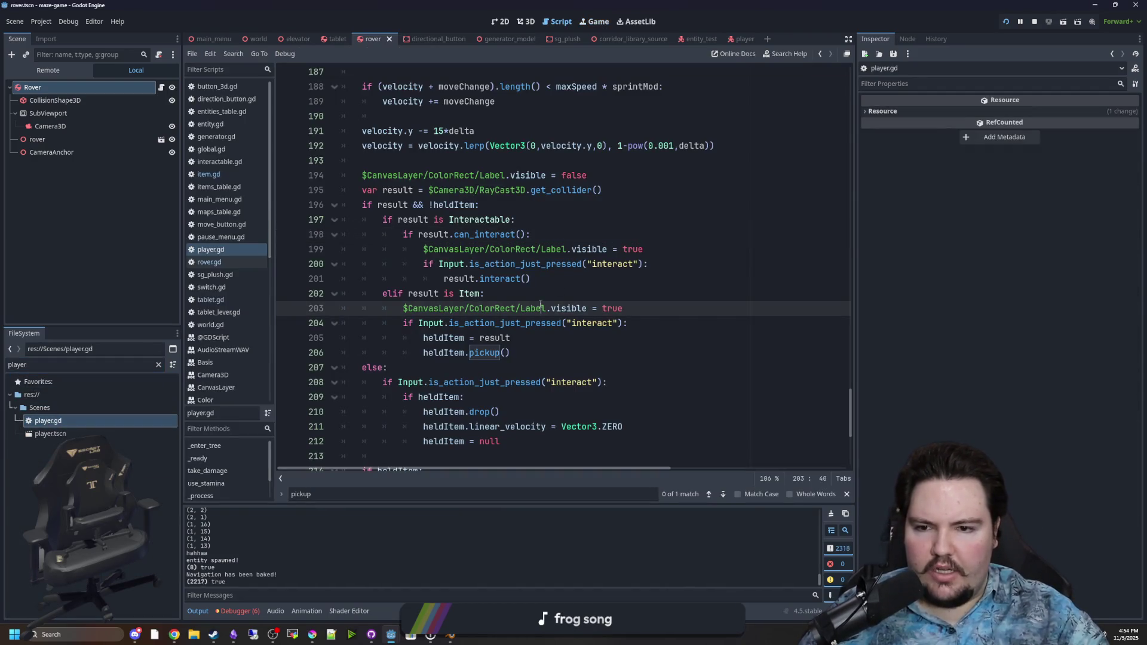
# Replace "interact" with "drop" in the line 208 input check
pyautogui.press('Up')
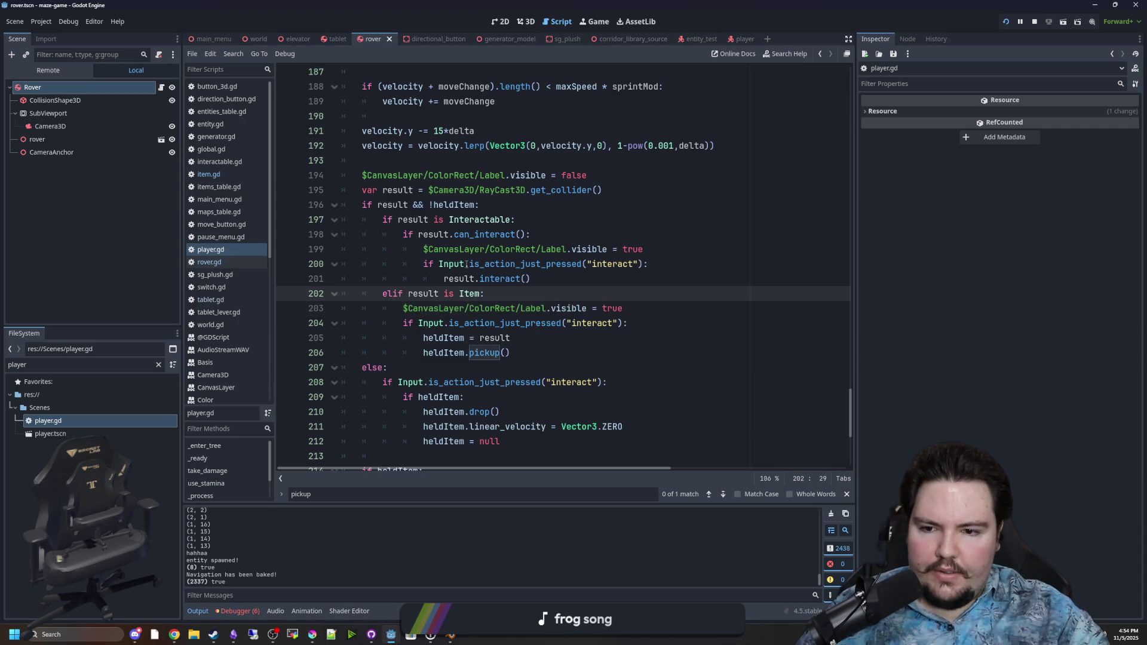
pyautogui.click(511, 209)
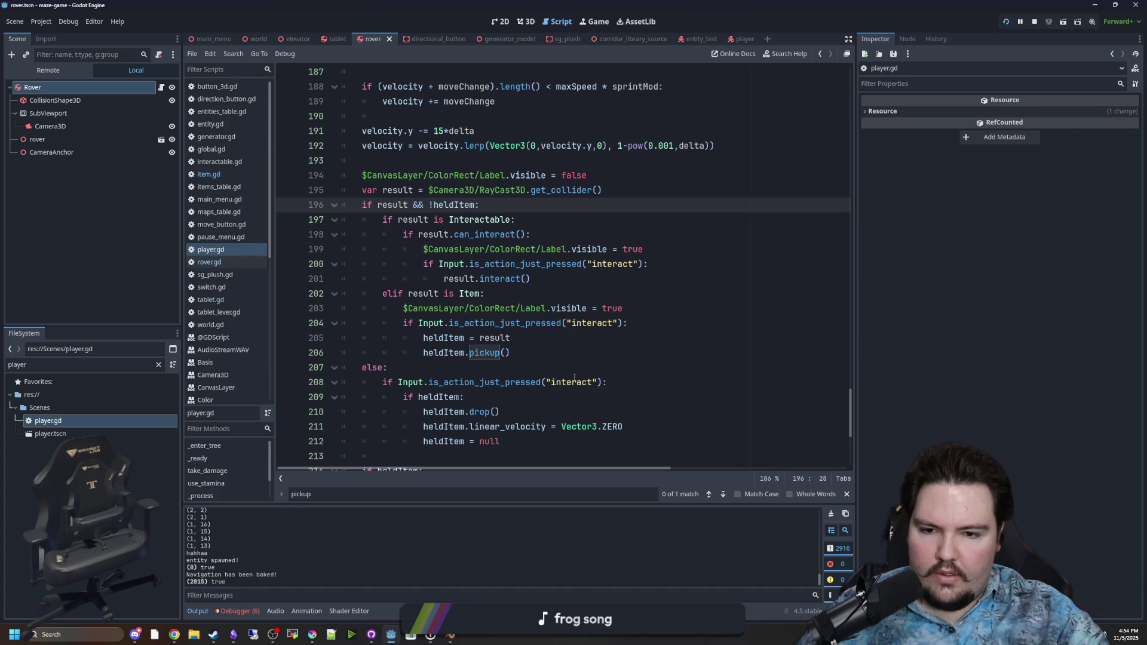
pyautogui.doubleClick(574, 382)
pyautogui.write('drop')
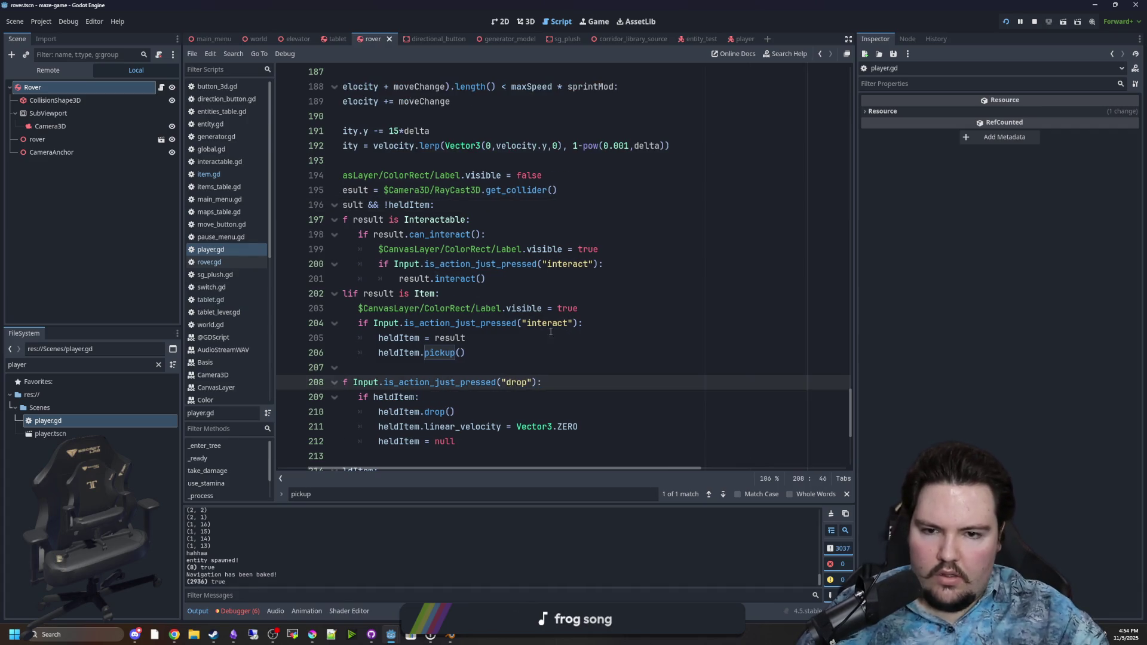
pyautogui.click(551, 333)
pyautogui.hscroll(-2, 518, 470)
# Add a 'drop' action bound to the Q key in the Project Settings Input Map
pyautogui.click(41, 21)
pyautogui.click(60, 35)
pyautogui.click(358, 176)
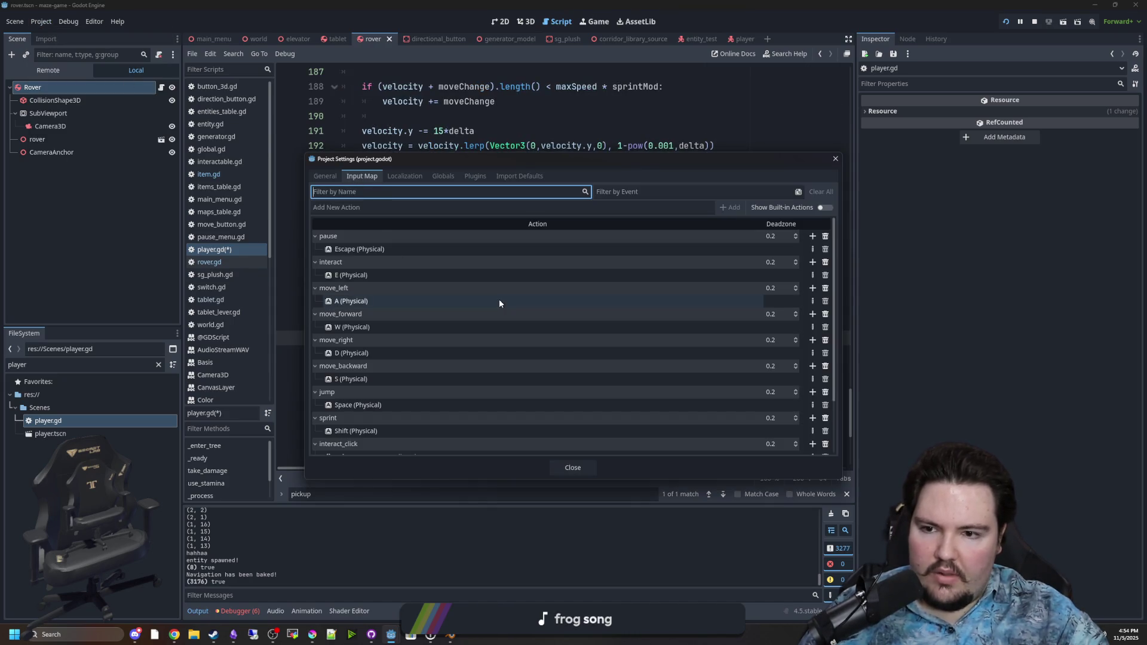
pyautogui.scroll(-1, 499, 299)
pyautogui.scroll(3, 382, 254)
pyautogui.click(378, 207)
pyautogui.scroll(-5, 713, 403)
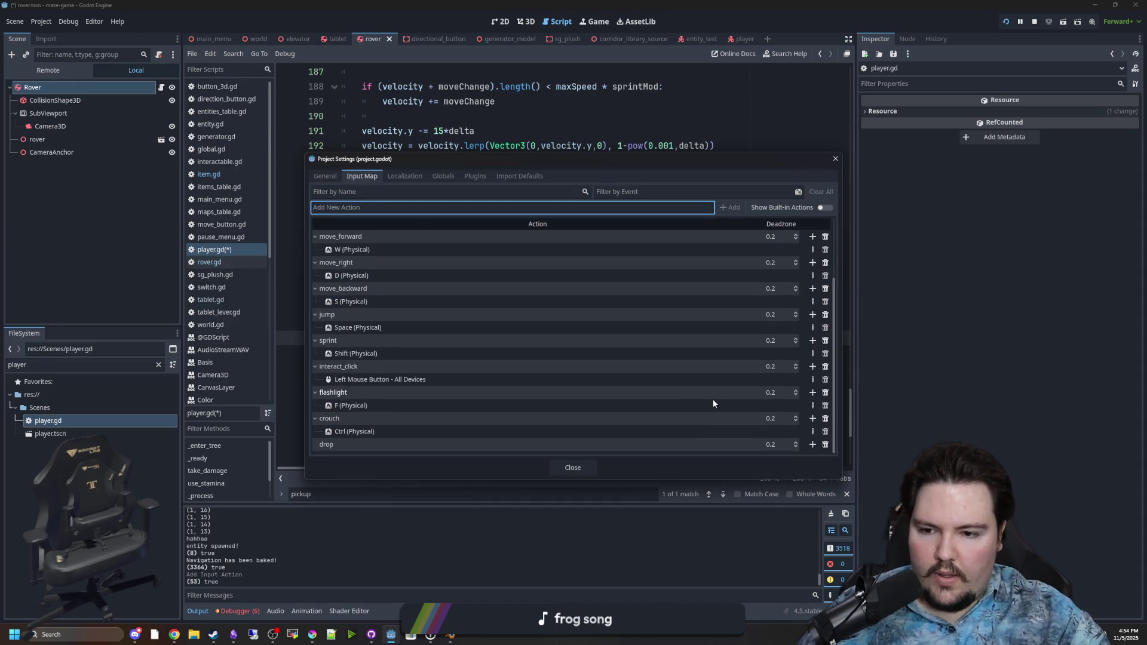
pyautogui.click(812, 445)
pyautogui.press('q')
pyautogui.click(515, 399)
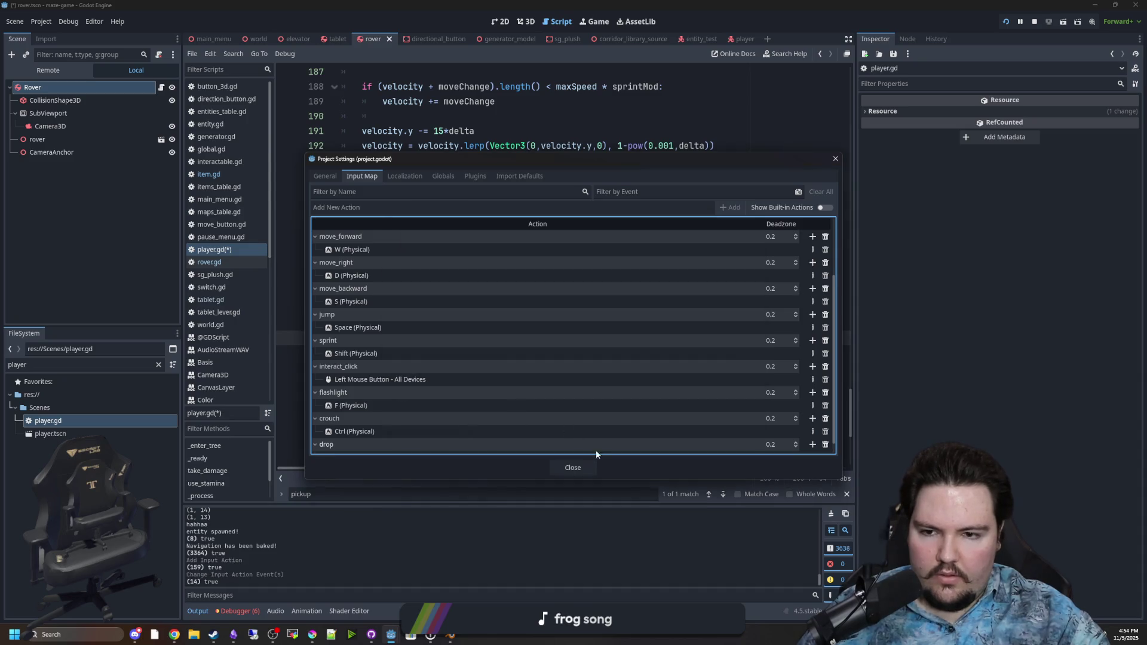
pyautogui.click(572, 467)
pyautogui.scroll(-1, 468, 376)
pyautogui.click(508, 323)
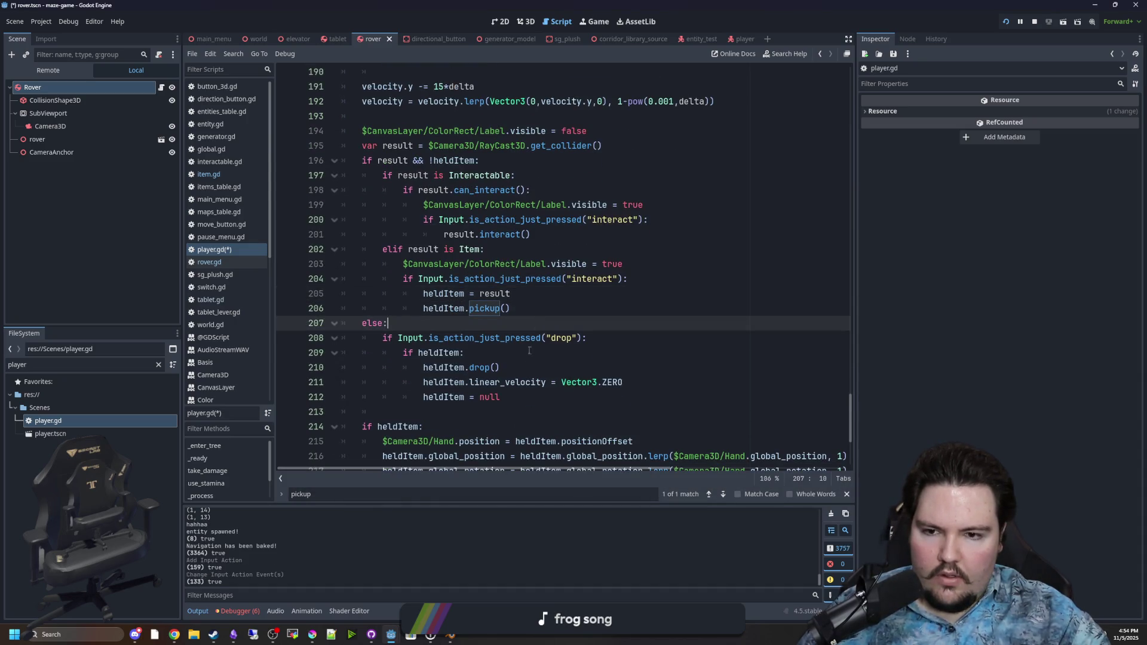
# Remove the not-holding-item condition from line 196
pyautogui.scroll(2, 527, 361)
pyautogui.click(475, 249)
pyautogui.press('BackSpace')
pyautogui.press('BackSpace')
pyautogui.press('BackSpace')
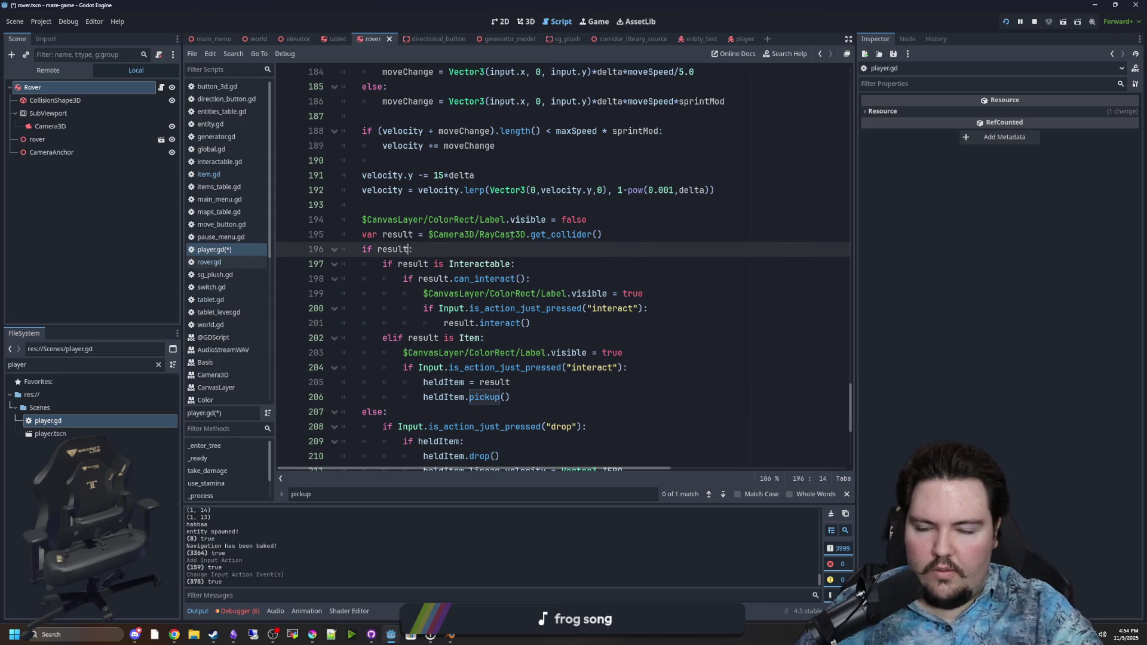
pyautogui.scroll(-1, 511, 235)
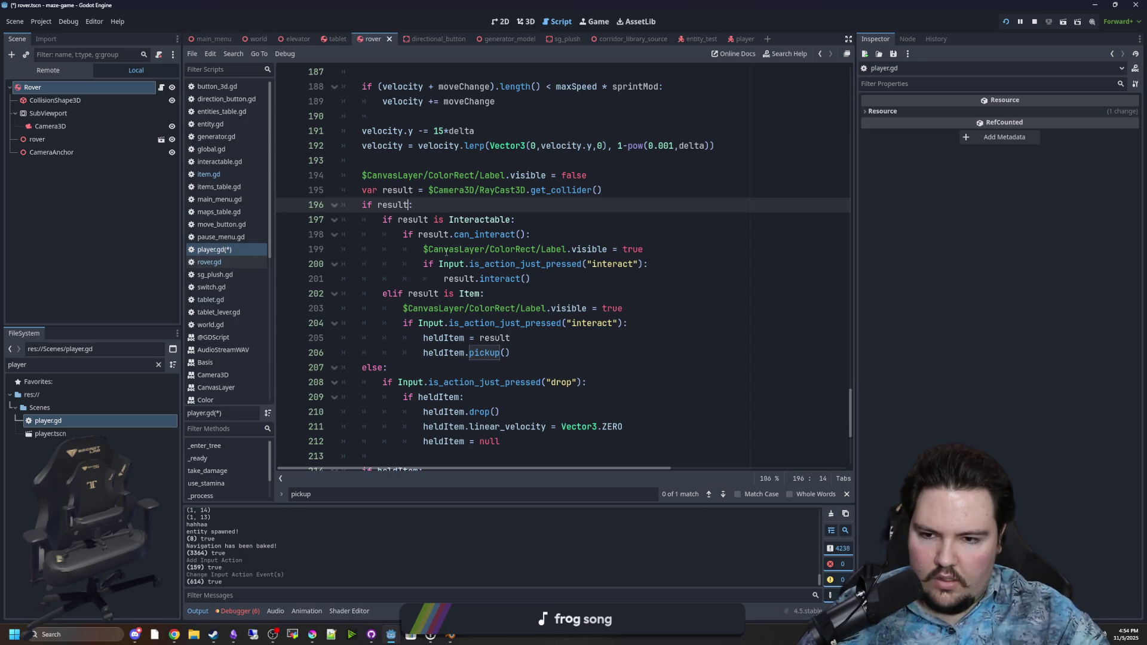
pyautogui.scroll(-1, 391, 352)
# Re-indent the drop block on lines 208–212 and insert a blank line after line 206
pyautogui.moveTo(406, 326); pyautogui.dragTo(311, 329)
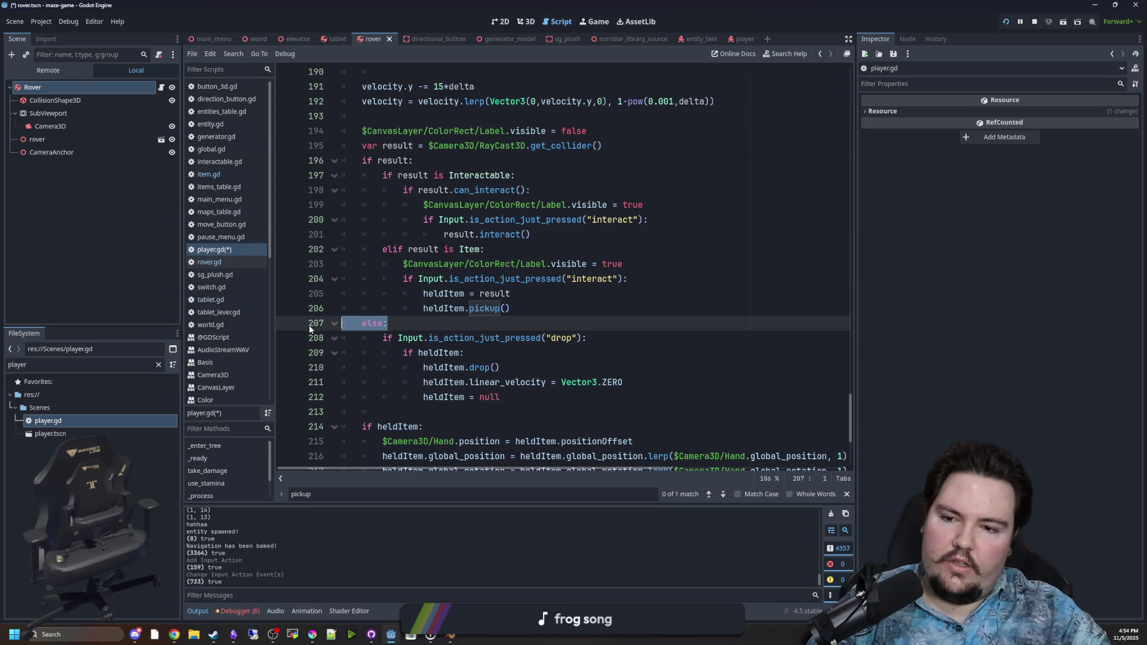
pyautogui.keyDown('shift'); pyautogui.click(522, 396); pyautogui.keyUp('shift')
pyautogui.hotkey('shift', 'Tab')
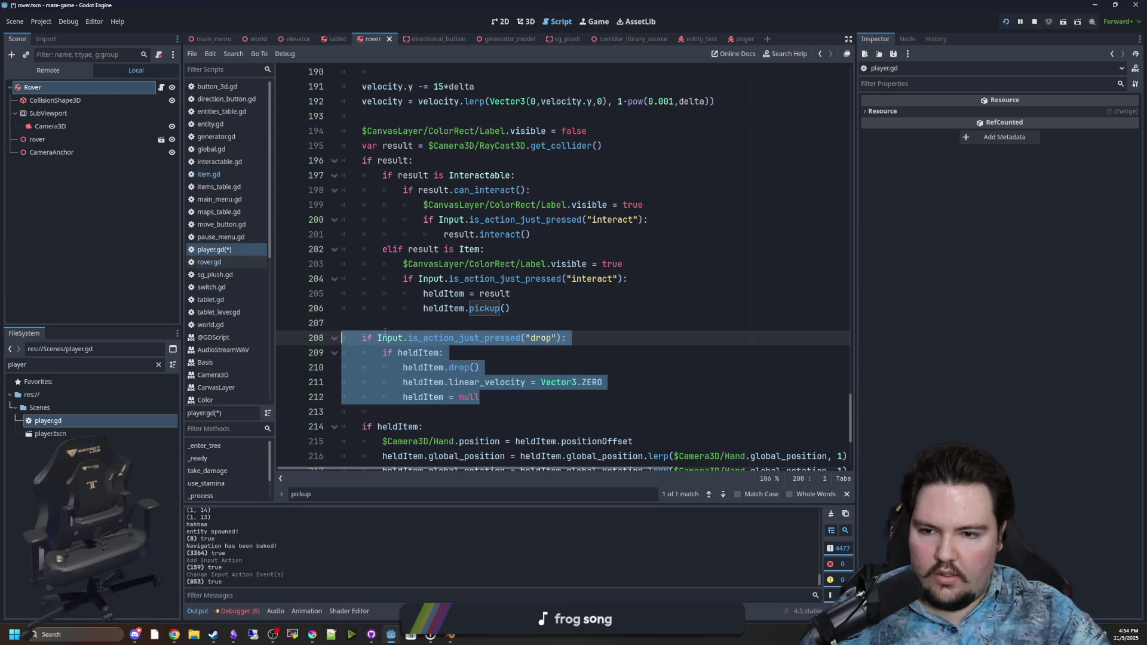
pyautogui.click(390, 326)
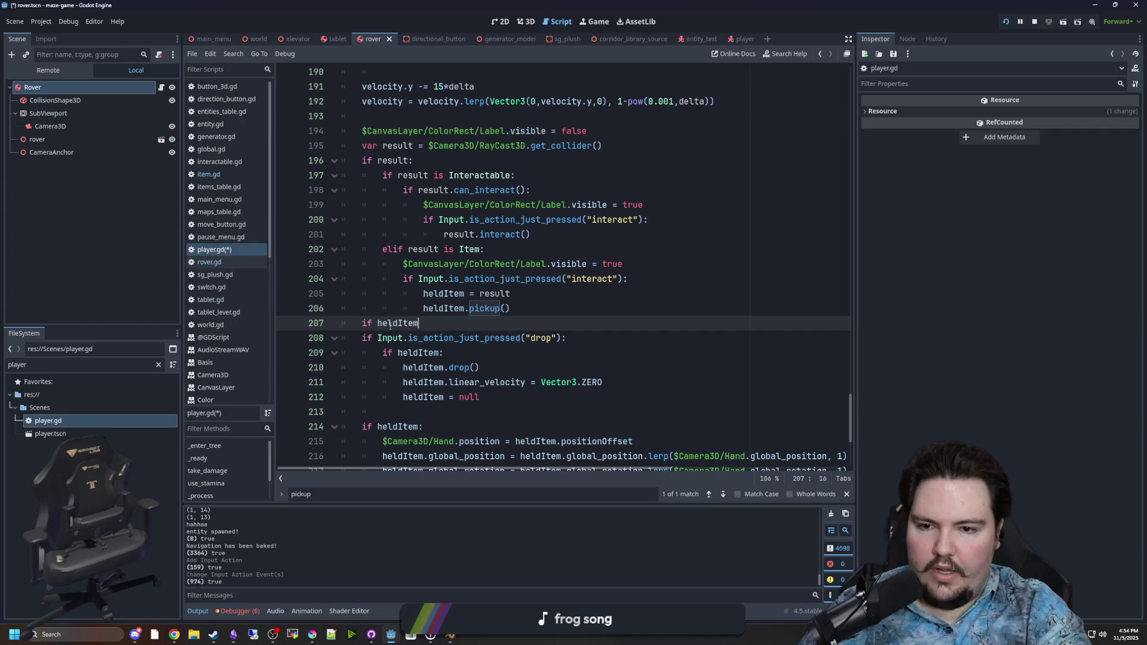
pyautogui.write(':')
pyautogui.moveTo(497, 389); pyautogui.dragTo(362, 338)
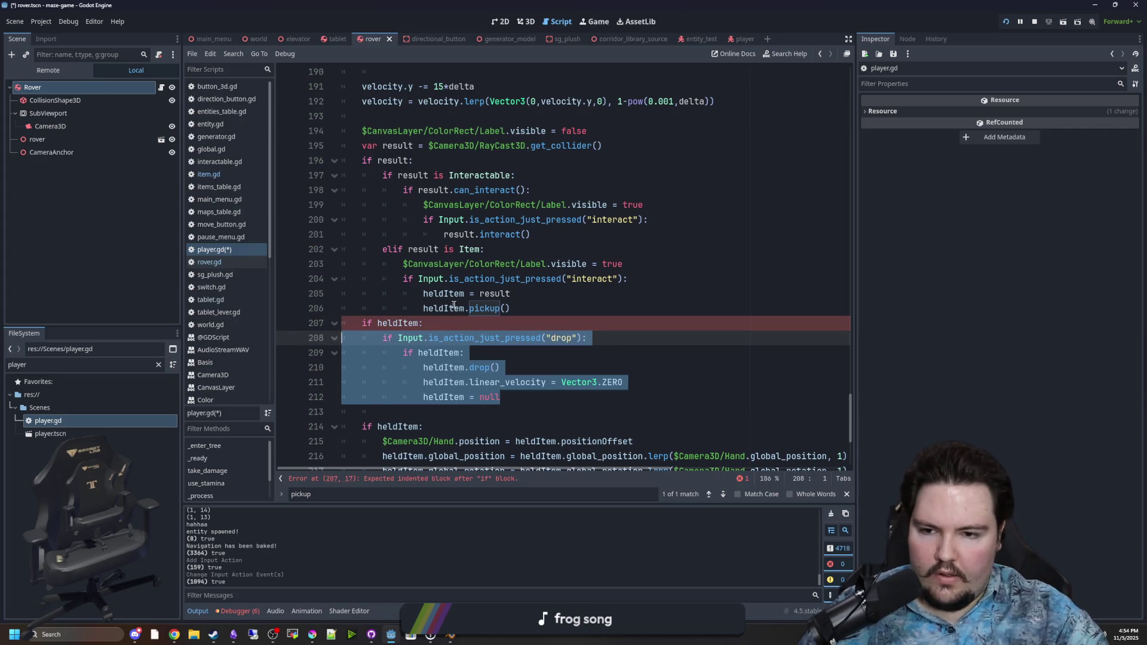
pyautogui.press('Tab')
pyautogui.click(529, 308)
pyautogui.press('Return')
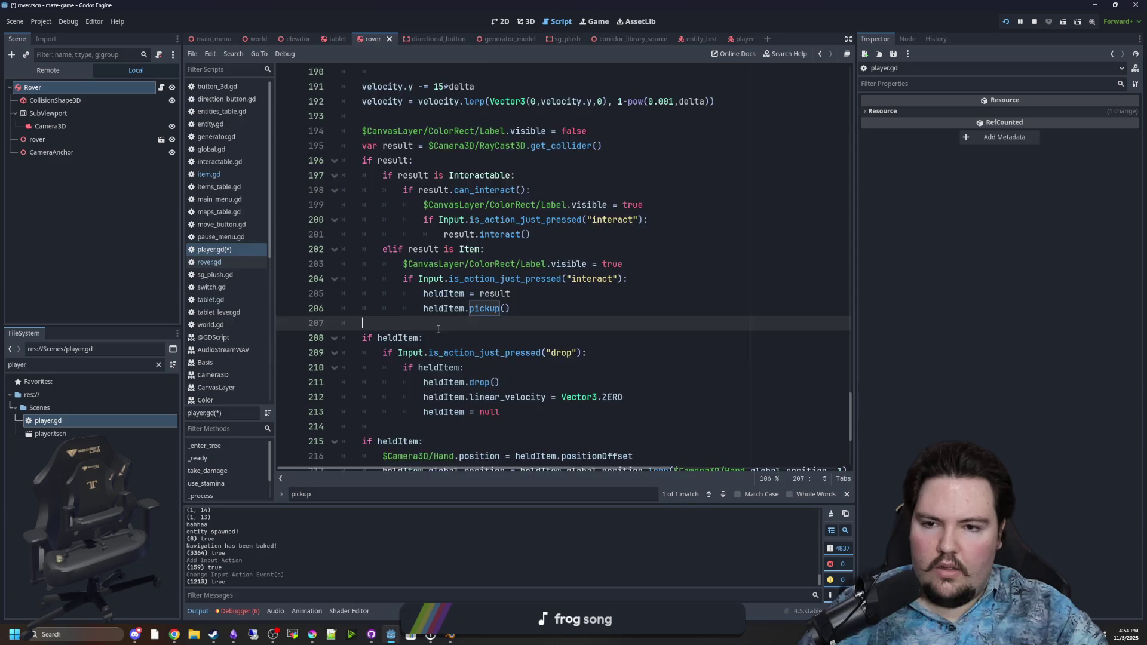
# Review the Item pickup branch, save player.gd, and switch to the running game
pyautogui.scroll(1, 438, 329)
pyautogui.click(480, 221)
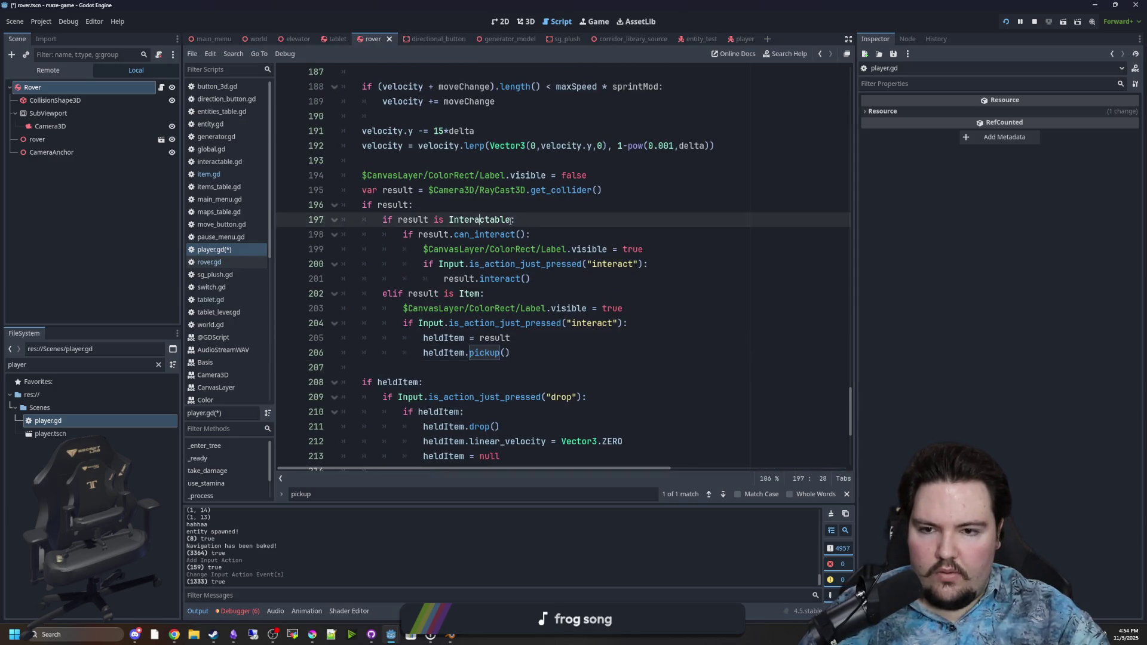
pyautogui.click(482, 294)
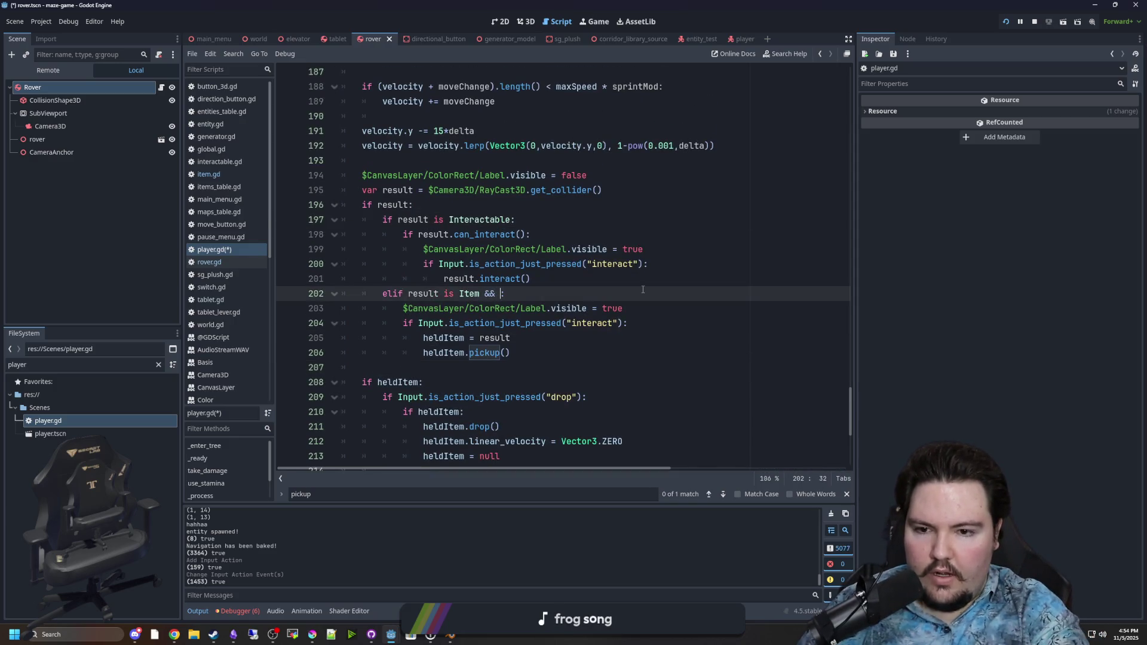
pyautogui.hotkey('ctrl', 's')
pyautogui.click(594, 22)
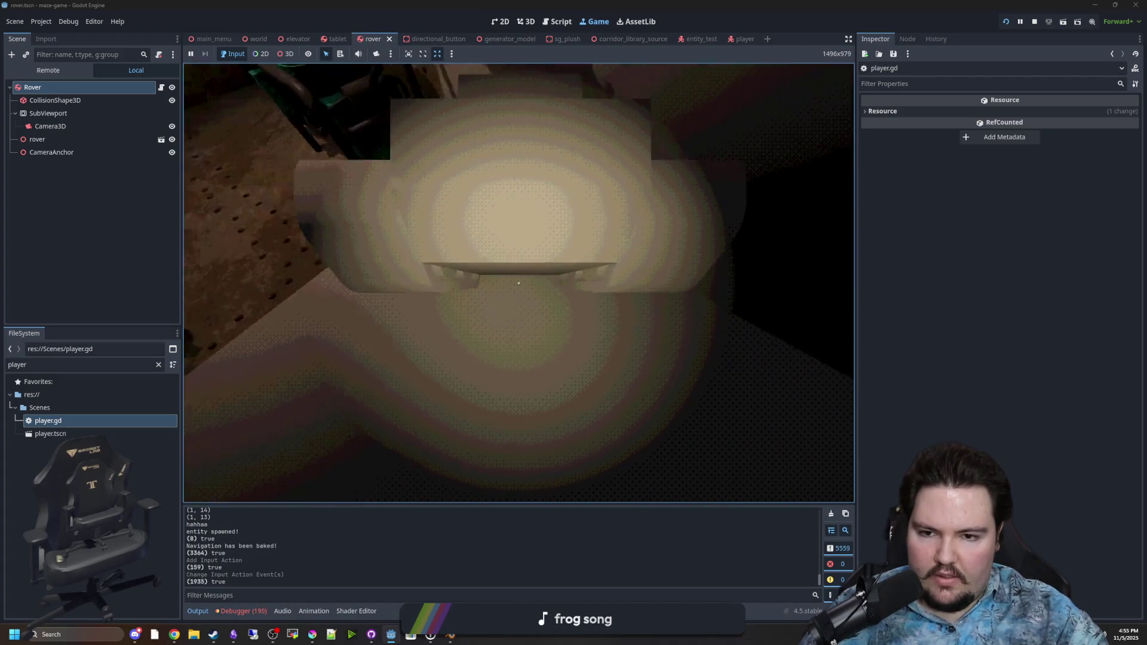
# Stop the game, relaunch it, and start playing from the title screen
pyautogui.press('Escape')
pyautogui.press('F5')
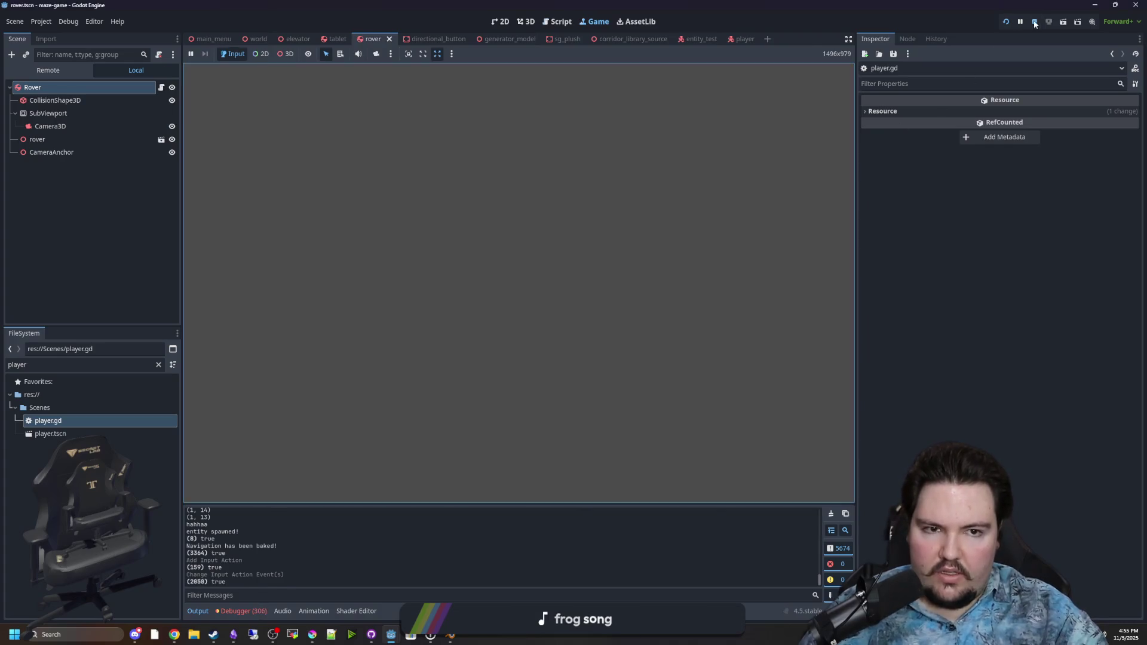
pyautogui.click(1003, 23)
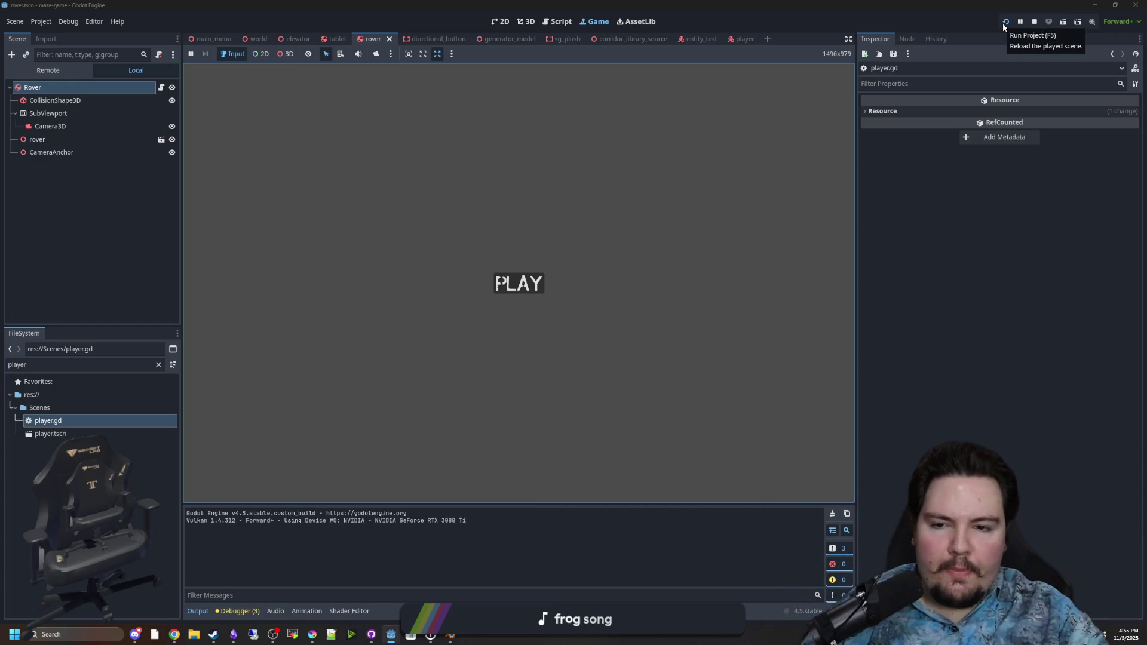
pyautogui.click(500, 281)
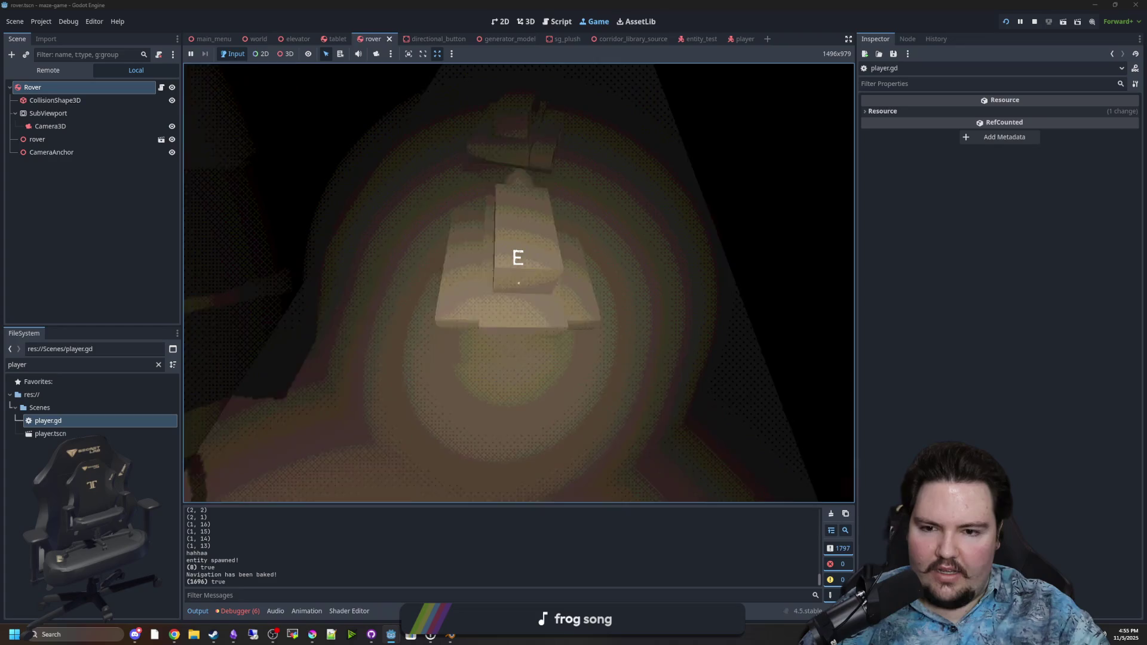
# Pause the test run and open the Rover's script, switching to item.gd
pyautogui.press('Escape')
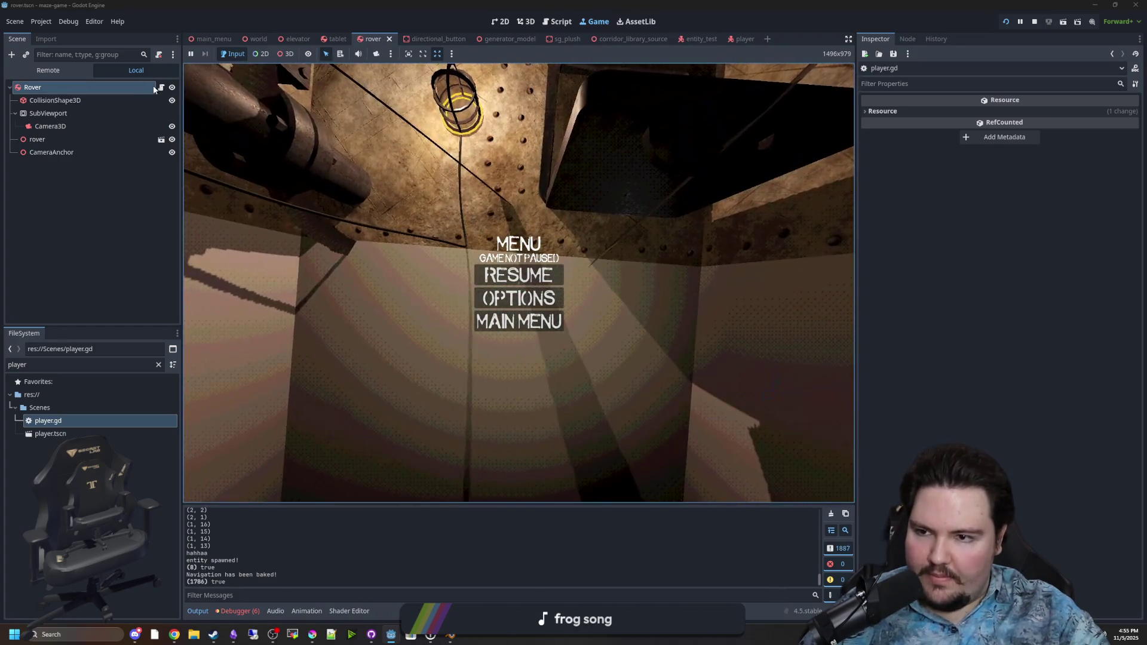
pyautogui.click(162, 87)
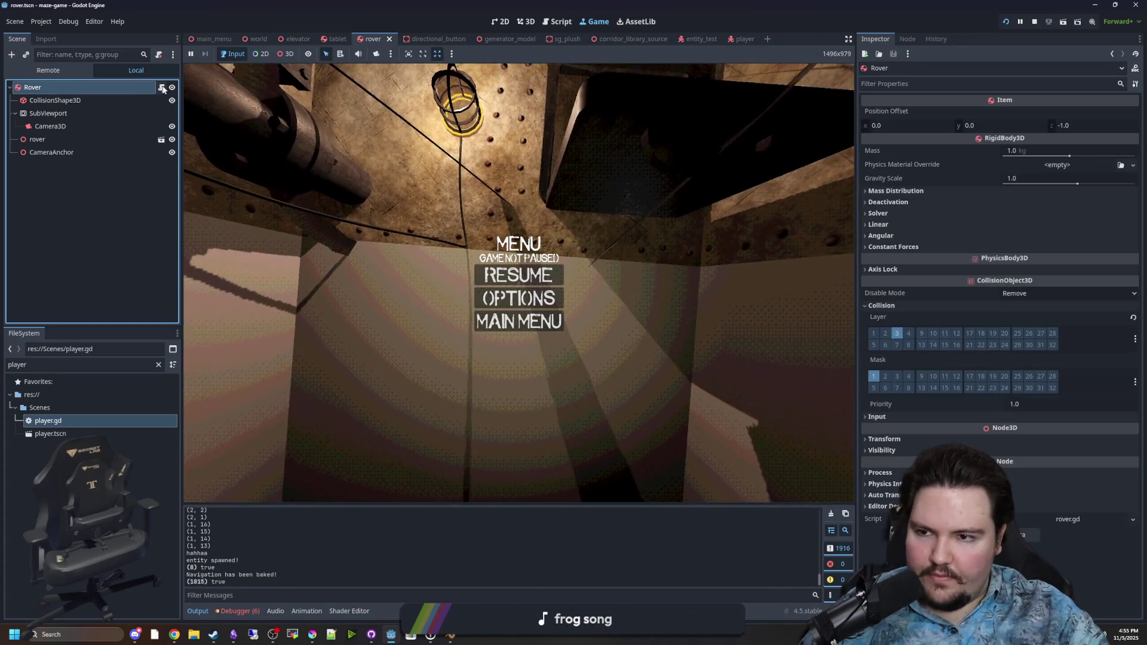
pyautogui.keyDown('ctrl'); pyautogui.click(483, 71); pyautogui.keyUp('ctrl')
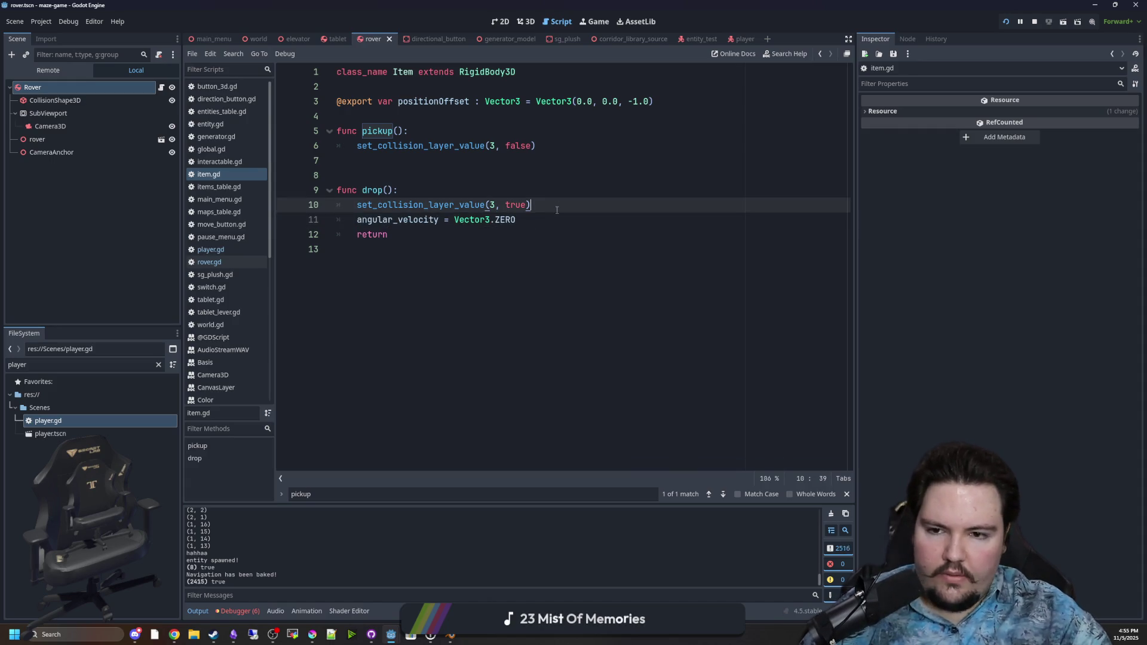
# Return to the running game after reviewing item.gd's pickup() and drop()
pyautogui.click(596, 22)
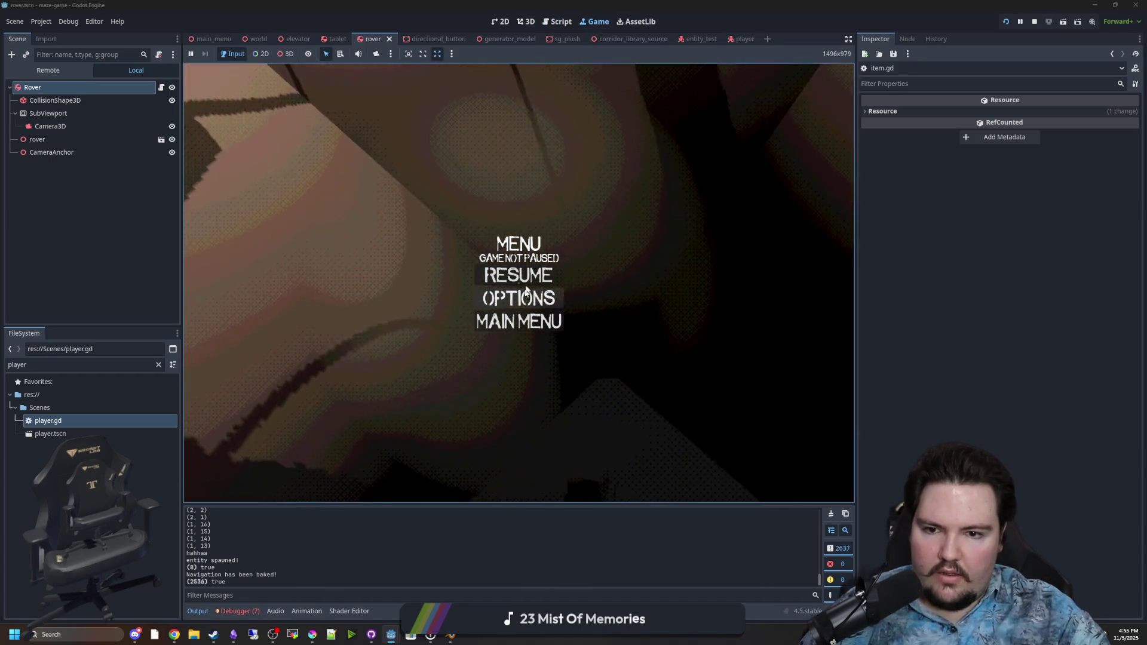
# Resume the game and toggle the tablet close-up view, widening the game view
pyautogui.press('Escape')
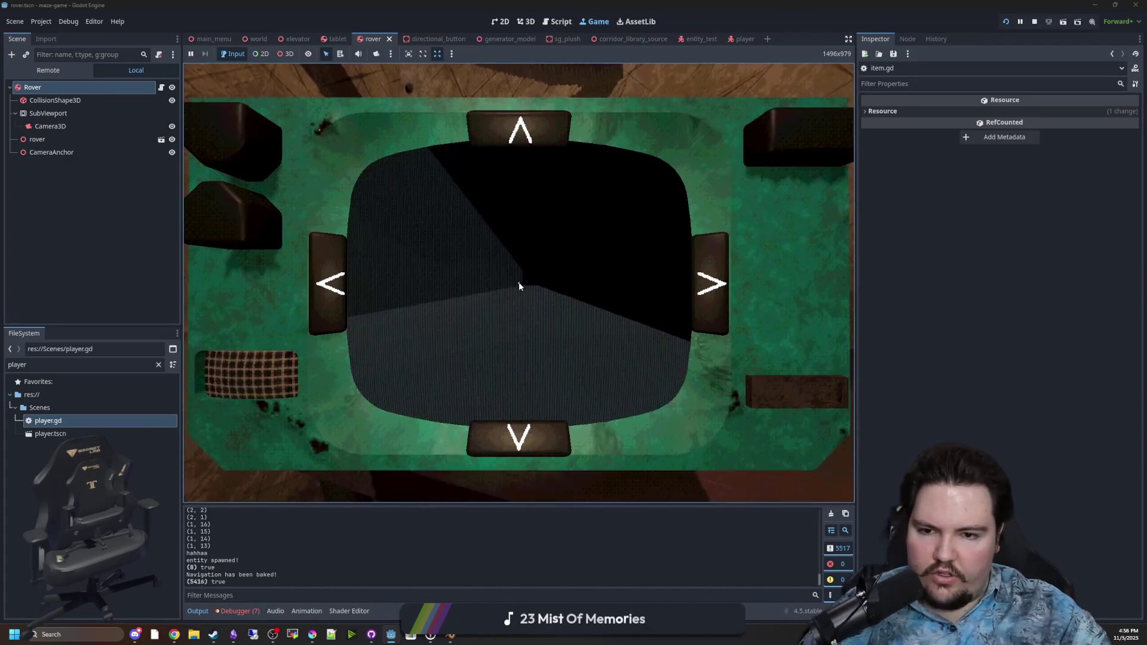
pyautogui.press('e')
pyautogui.press('e')
pyautogui.press('e')
pyautogui.press('e')
pyautogui.press('e')
pyautogui.press('e')
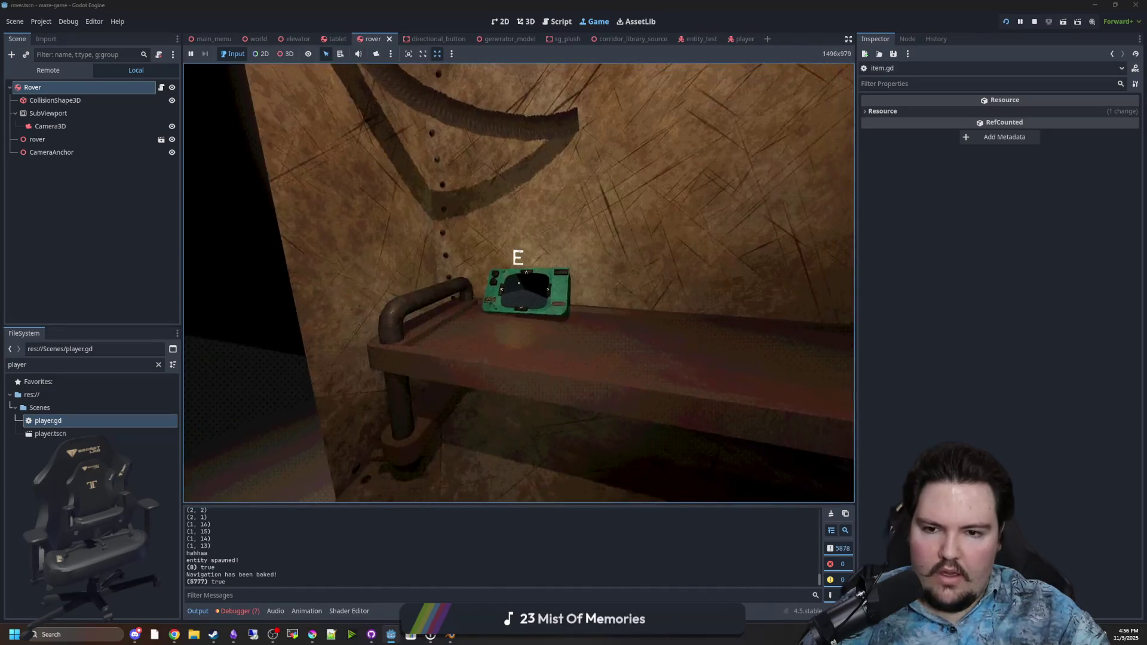
pyautogui.press('e')
pyautogui.press('e')
pyautogui.press('e')
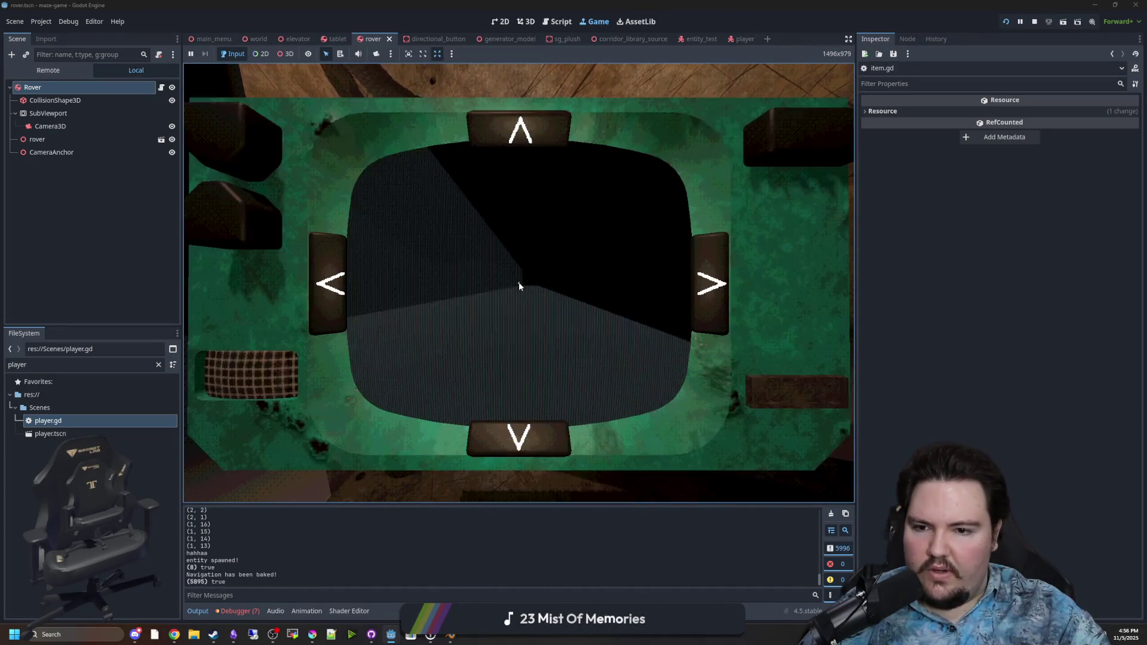
pyautogui.press('e')
pyautogui.press('e')
pyautogui.press('e')
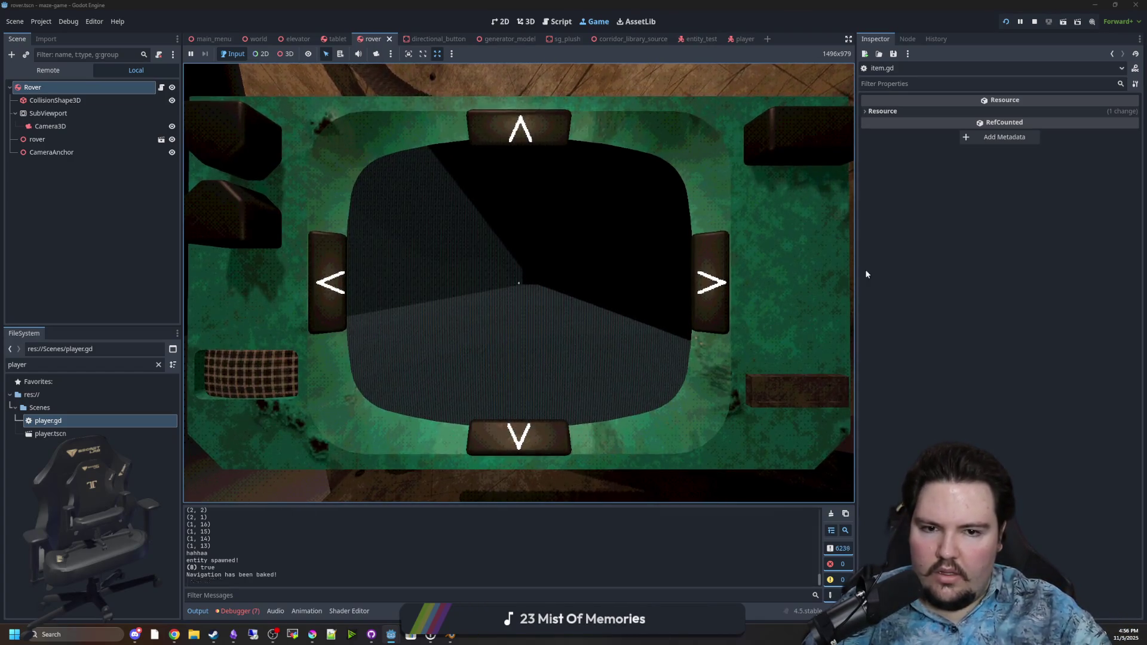
pyautogui.moveTo(856, 249); pyautogui.dragTo(1092, 227)
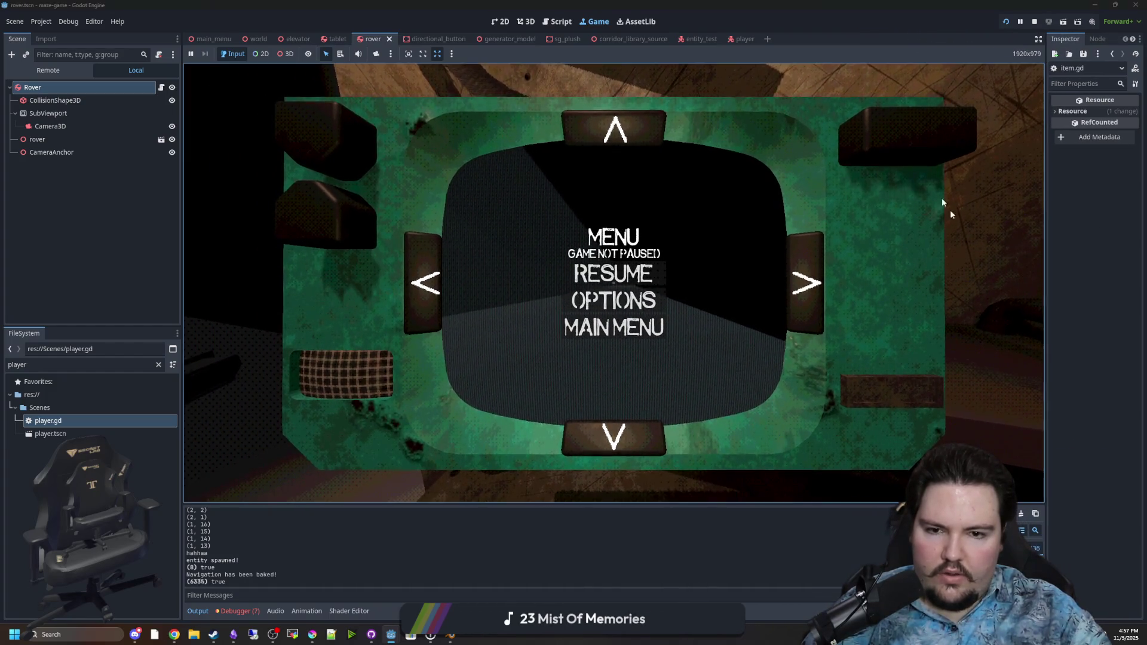
# Put the tablet on the shelf, use it once more, then pause and stop the game
pyautogui.press('e')
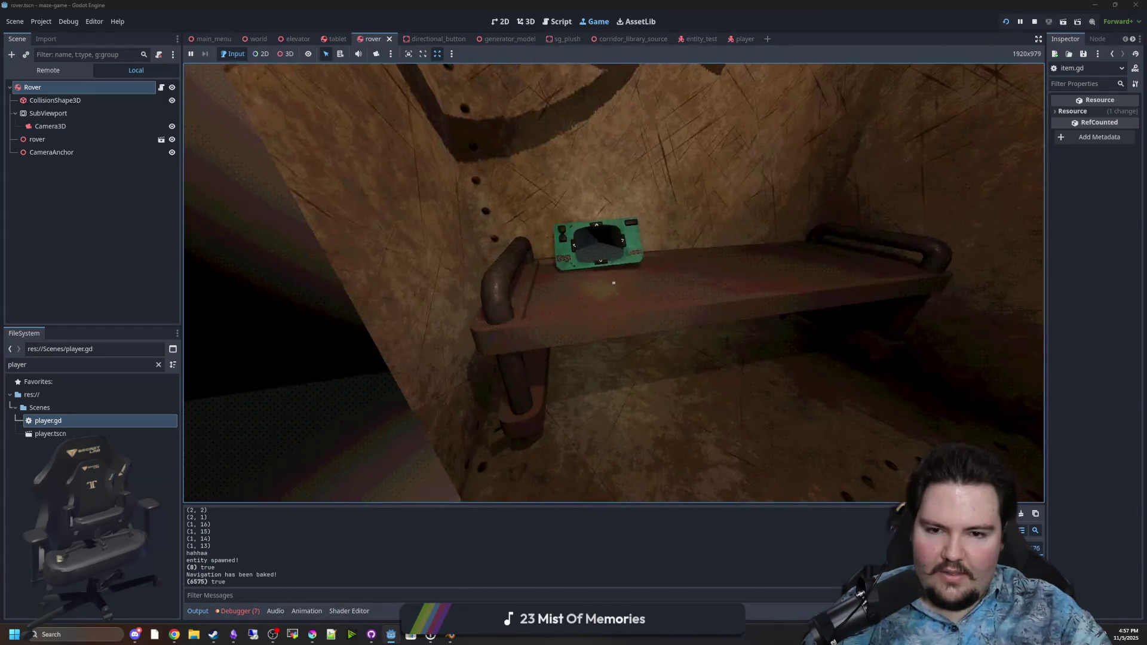
pyautogui.press('e')
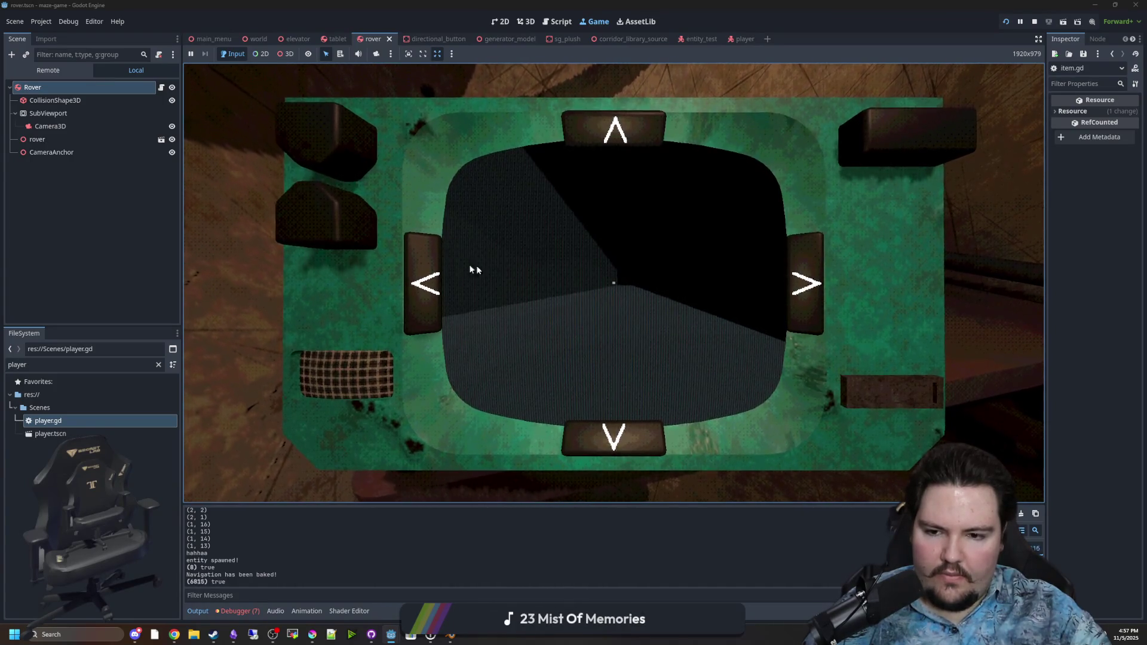
pyautogui.press('e')
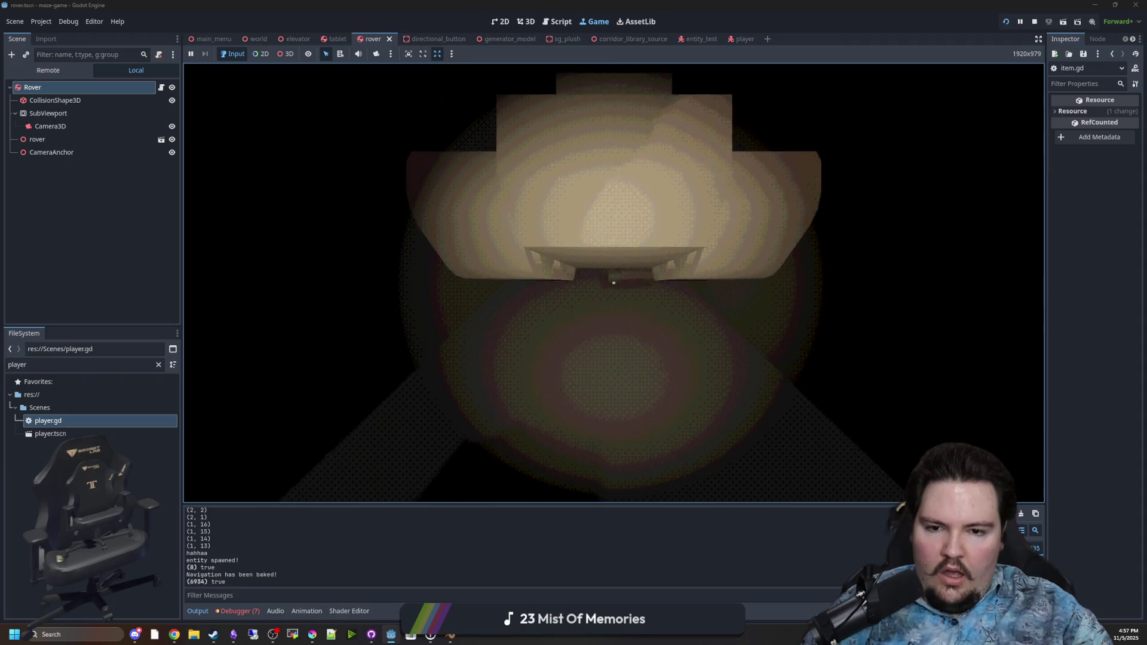
pyautogui.press('Escape')
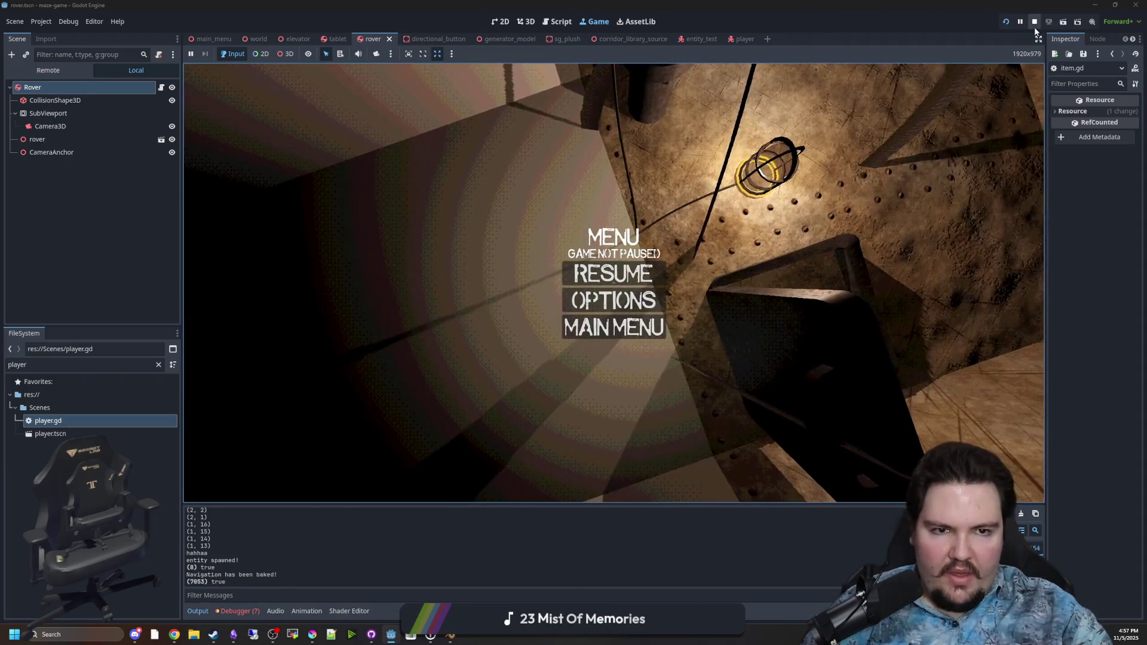
pyautogui.click(1034, 21)
# In player.gd, change line 209's drop check to Input.is_action_just_released("drop")
pyautogui.click(361, 166)
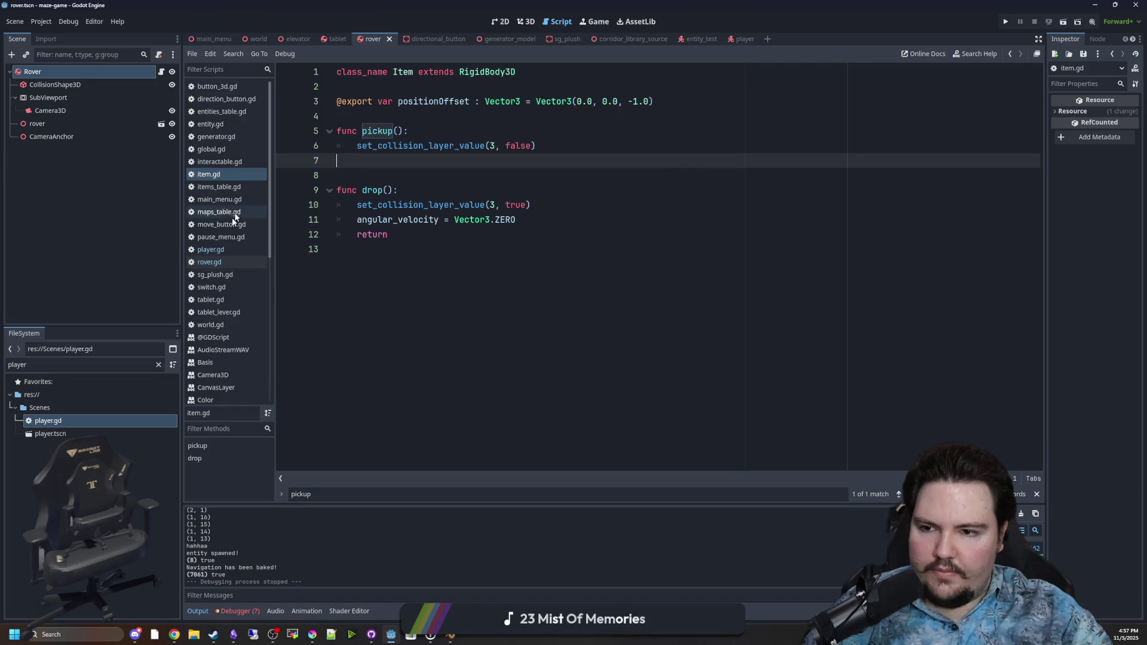
pyautogui.click(220, 250)
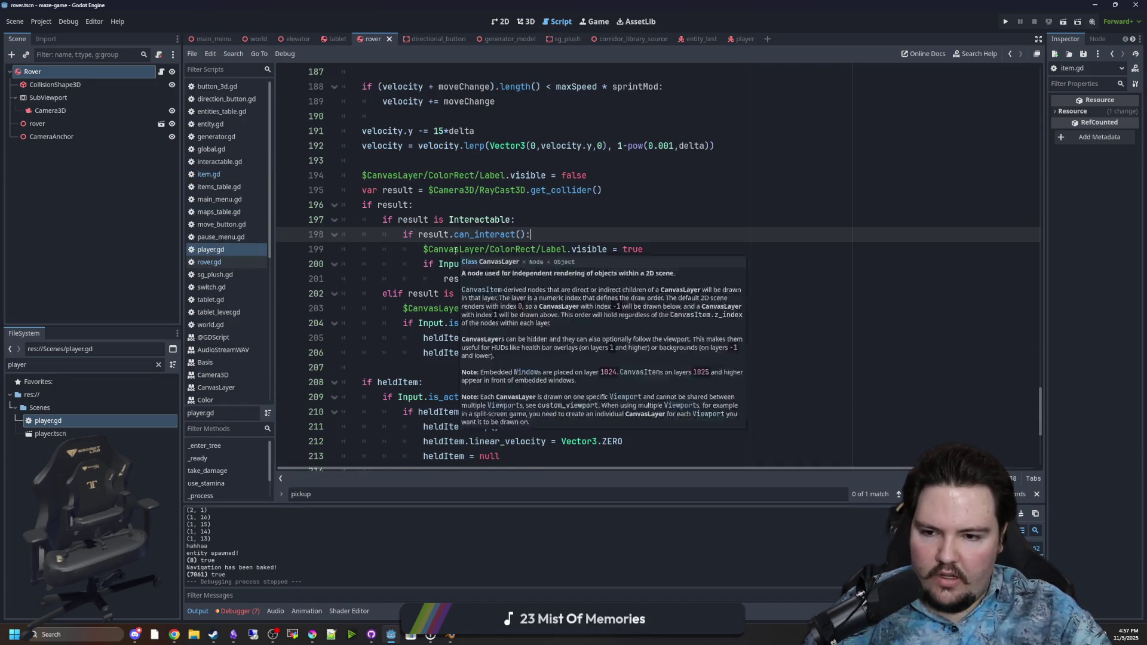
pyautogui.scroll(-3, 466, 256)
pyautogui.click(496, 249)
pyautogui.click(500, 264)
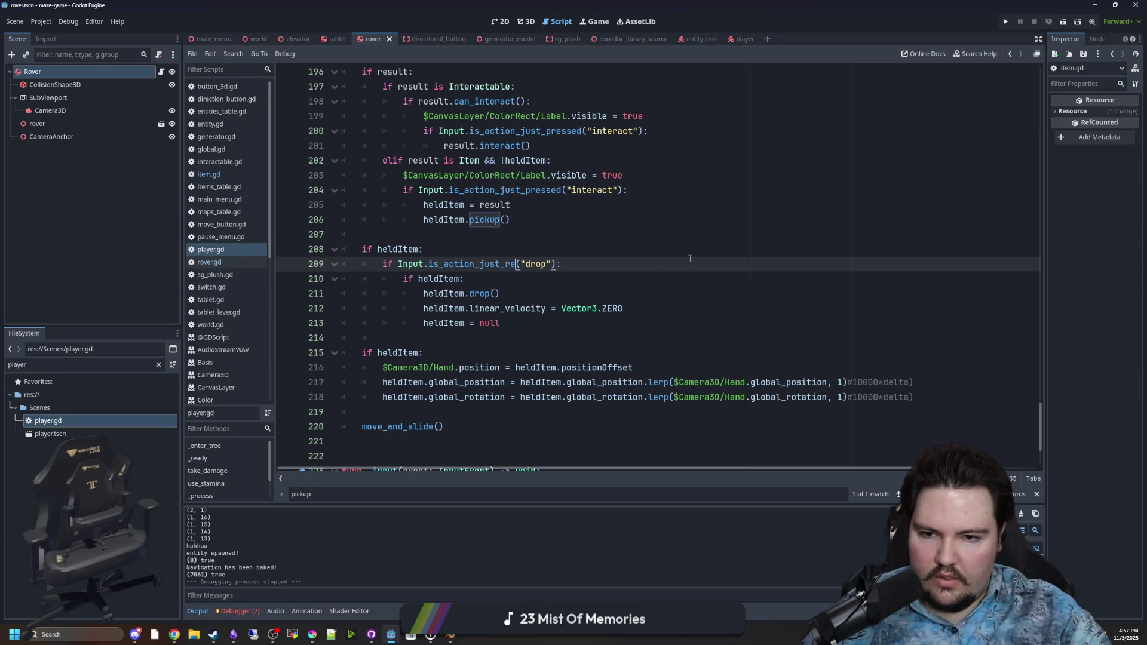
pyautogui.press('Return')
pyautogui.click(557, 233)
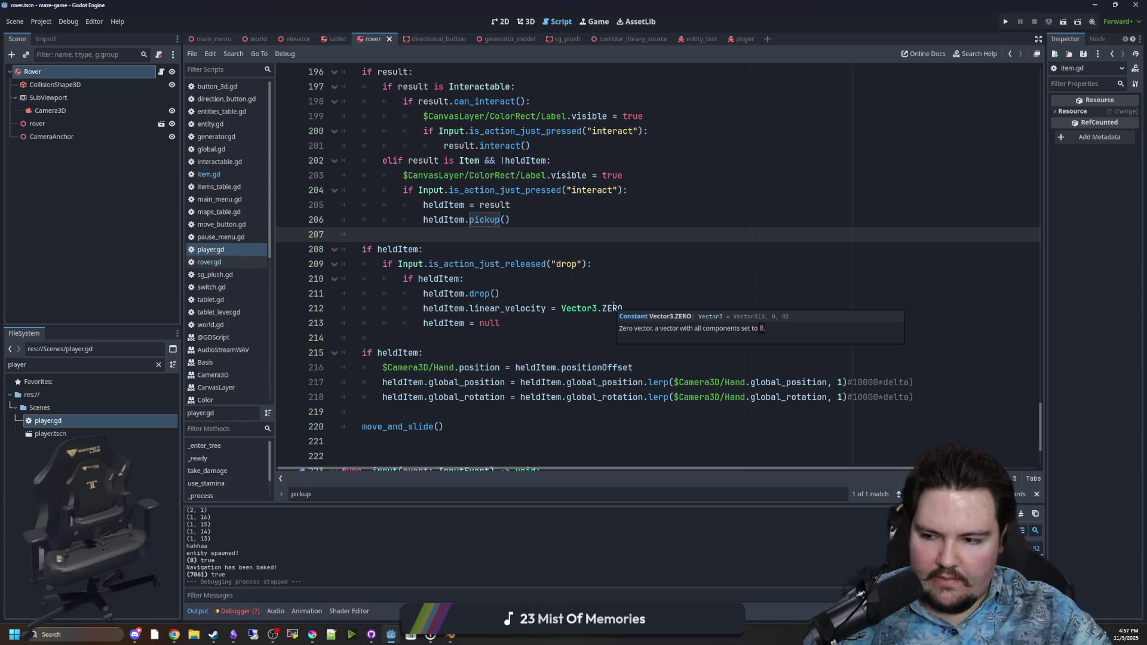
pyautogui.click(507, 243)
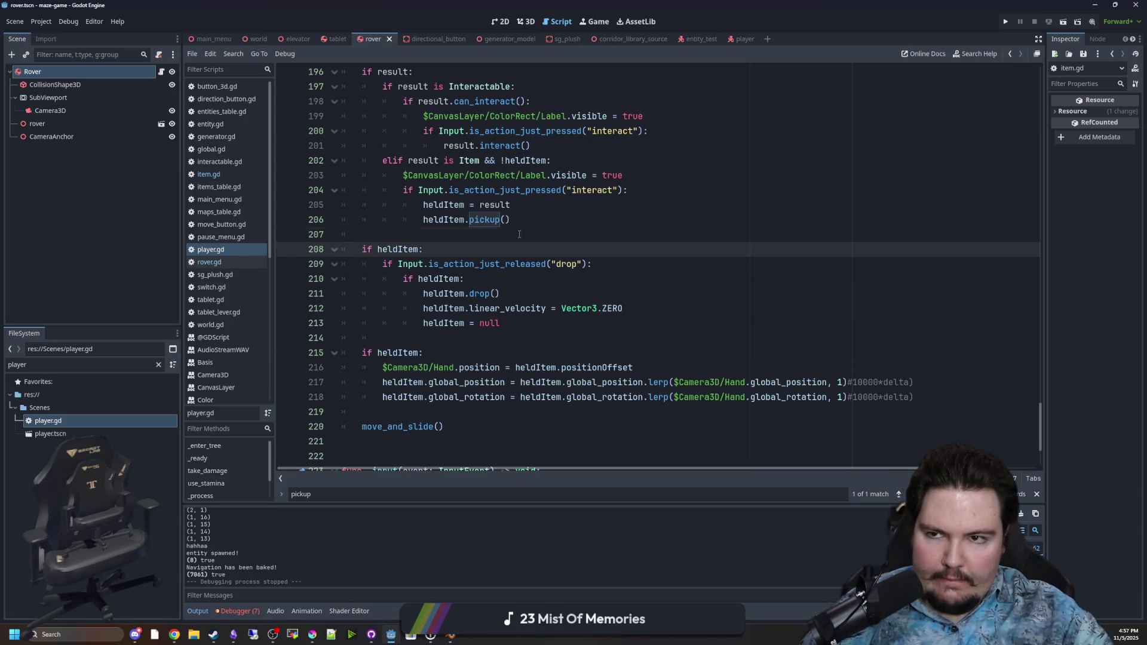
pyautogui.click(519, 234)
pyautogui.scroll(3, 528, 263)
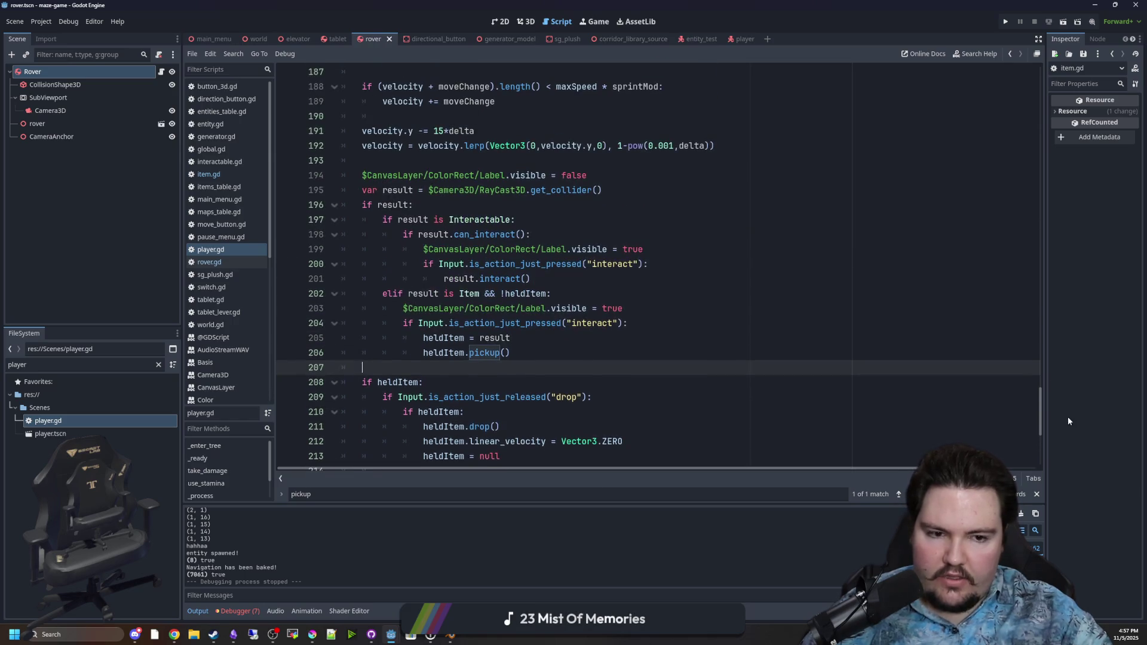
pyautogui.moveTo(1039, 404); pyautogui.dragTo(1058, 130)
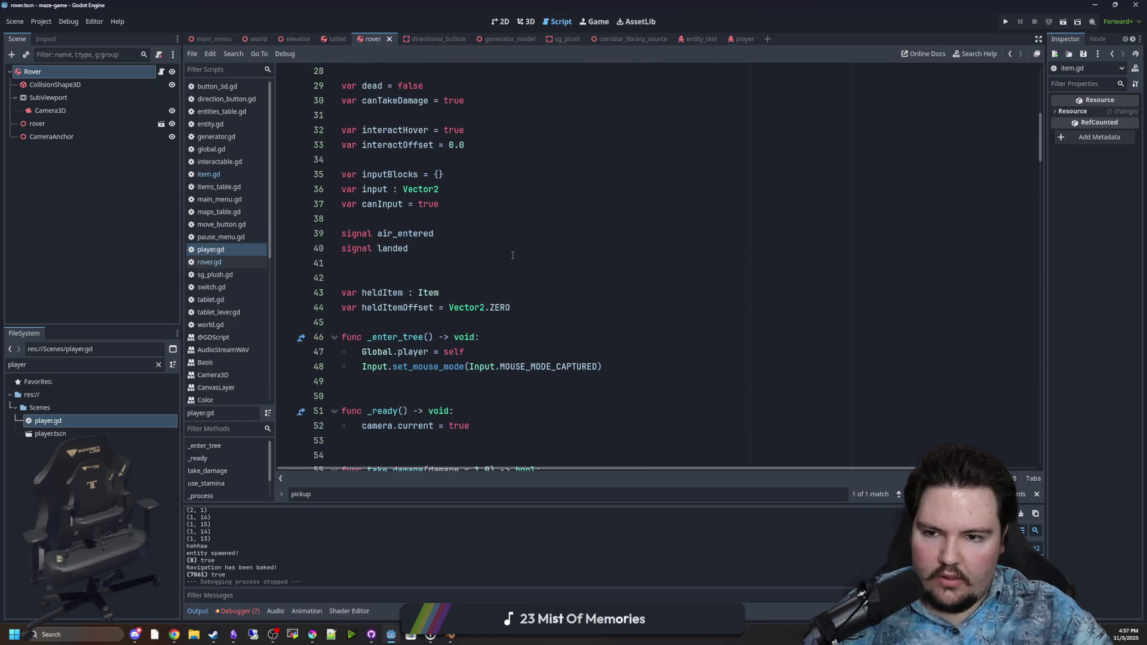
# Add var throwMeter = 0.0 on a new line 45 below heldItemOffset
pyautogui.click(537, 303)
pyautogui.press('Return')
pyautogui.write('var th')
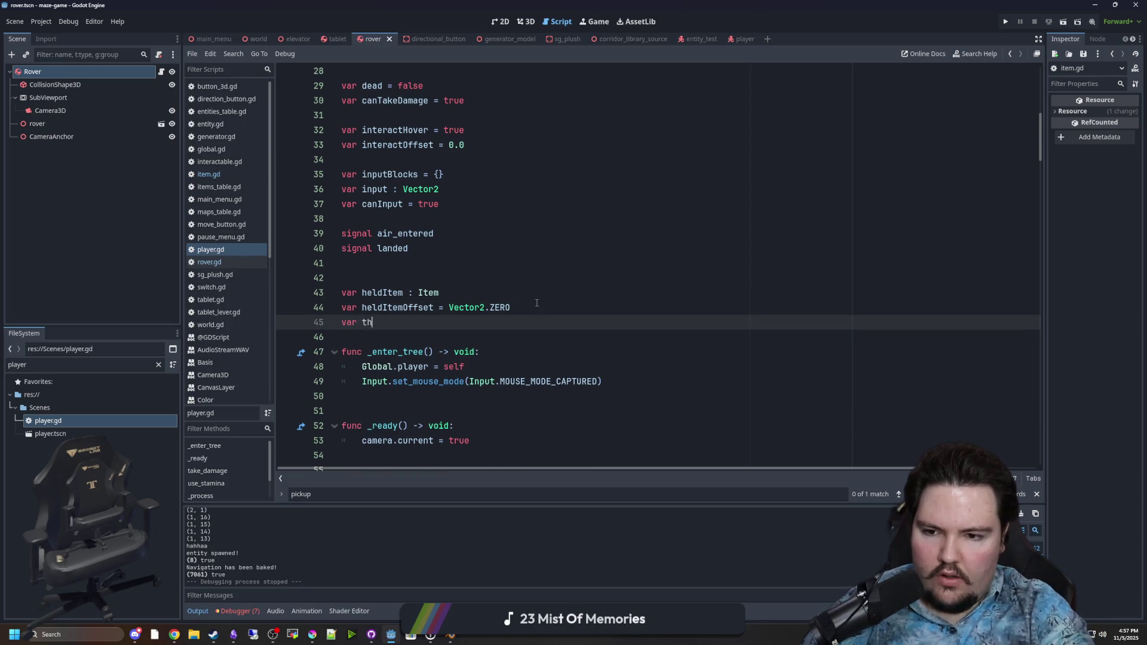
pyautogui.write('= ')
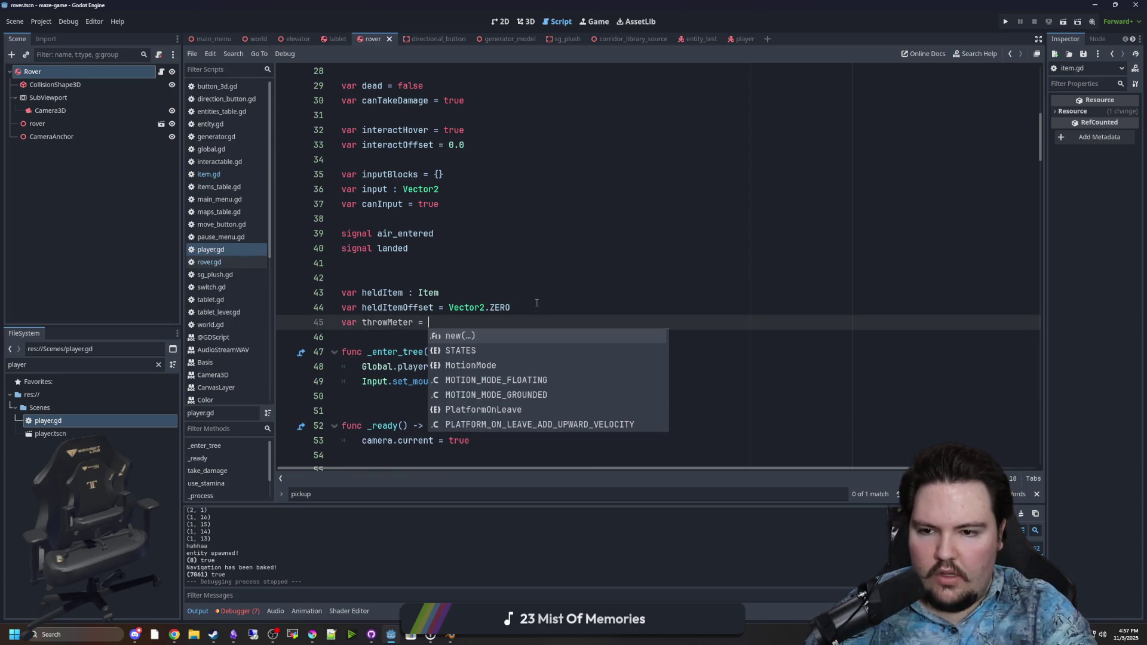
pyautogui.write('0.0')
pyautogui.hscroll(2, 363, 328)
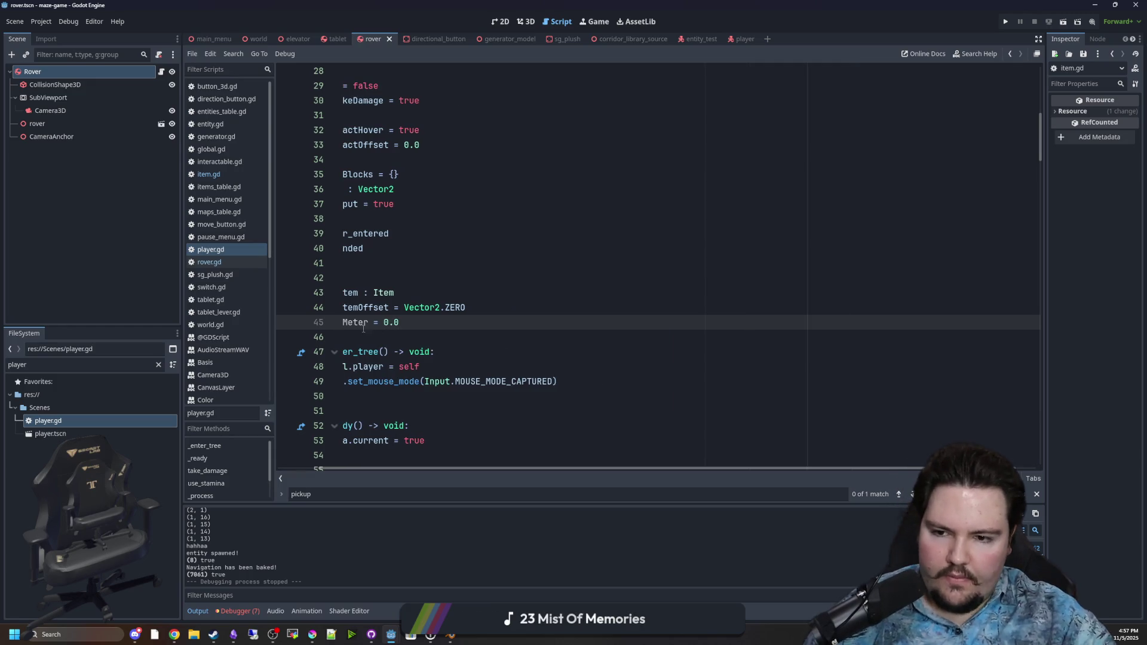
# Scroll down to the held-item code and open a new line under 'if heldItem:'
pyautogui.scroll(-5, 692, 371)
pyautogui.hscroll(-2, 825, 466)
pyautogui.scroll(-17, 739, 268)
pyautogui.scroll(-18, 739, 268)
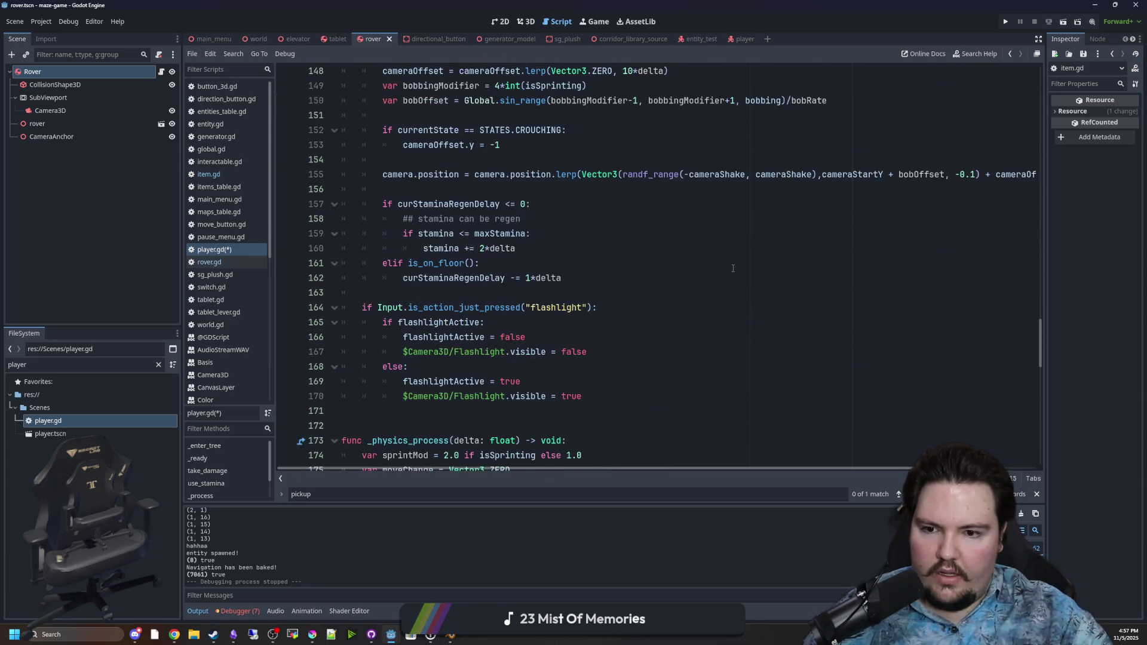
pyautogui.scroll(-2, 527, 274)
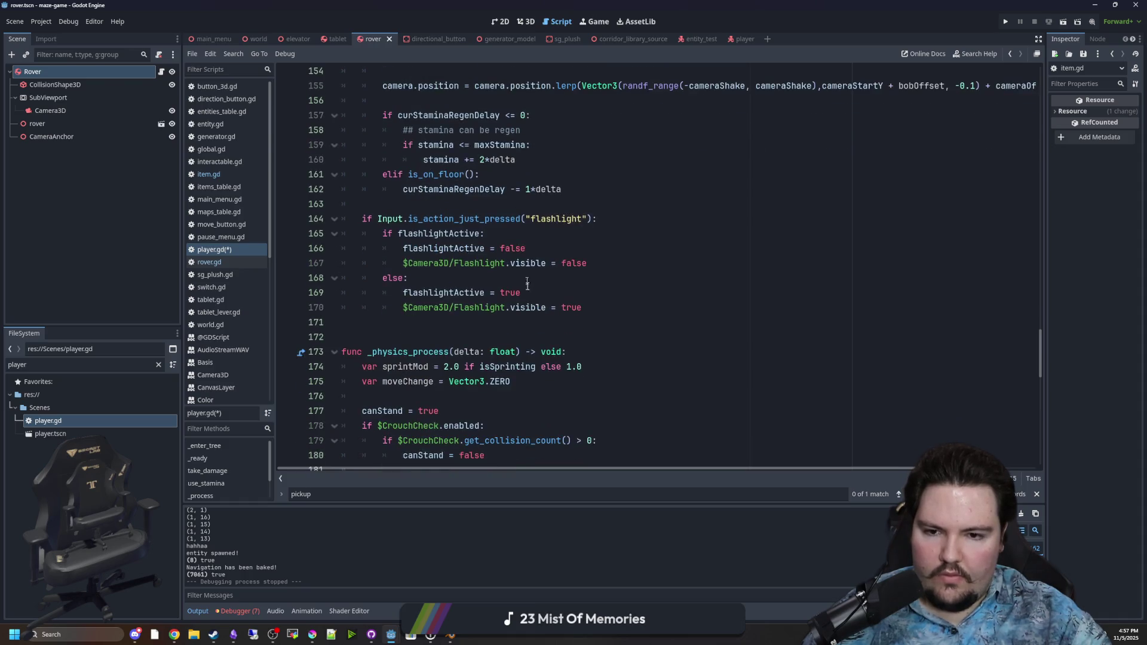
pyautogui.scroll(3, 517, 276)
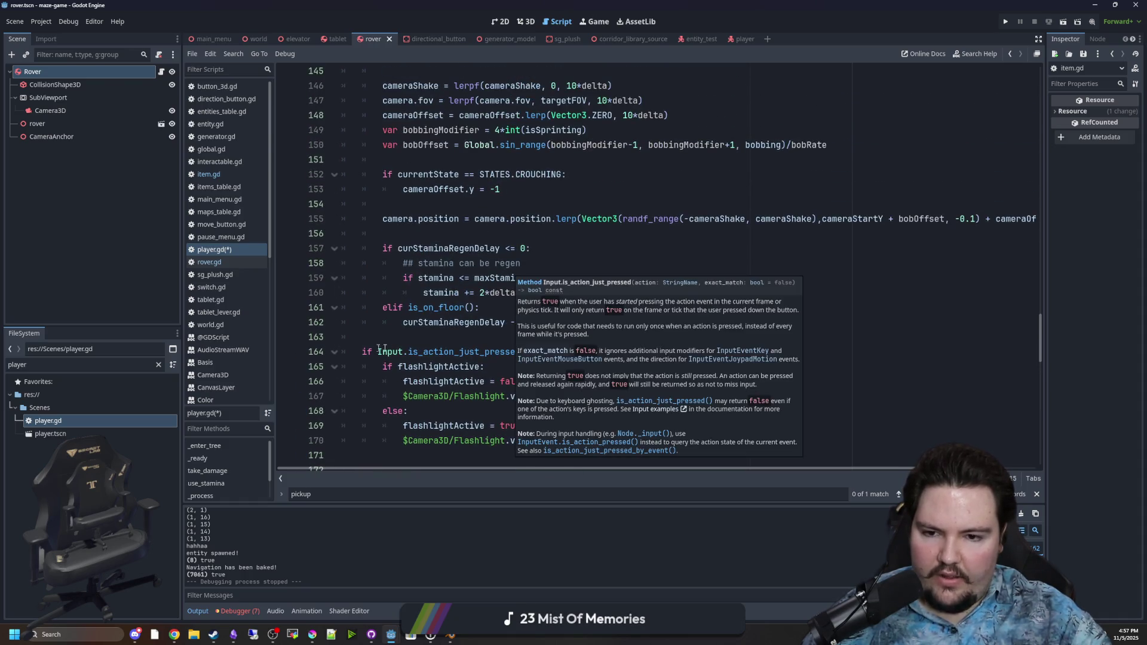
pyautogui.click(439, 336)
pyautogui.scroll(-1, 439, 336)
pyautogui.scroll(-8, 439, 336)
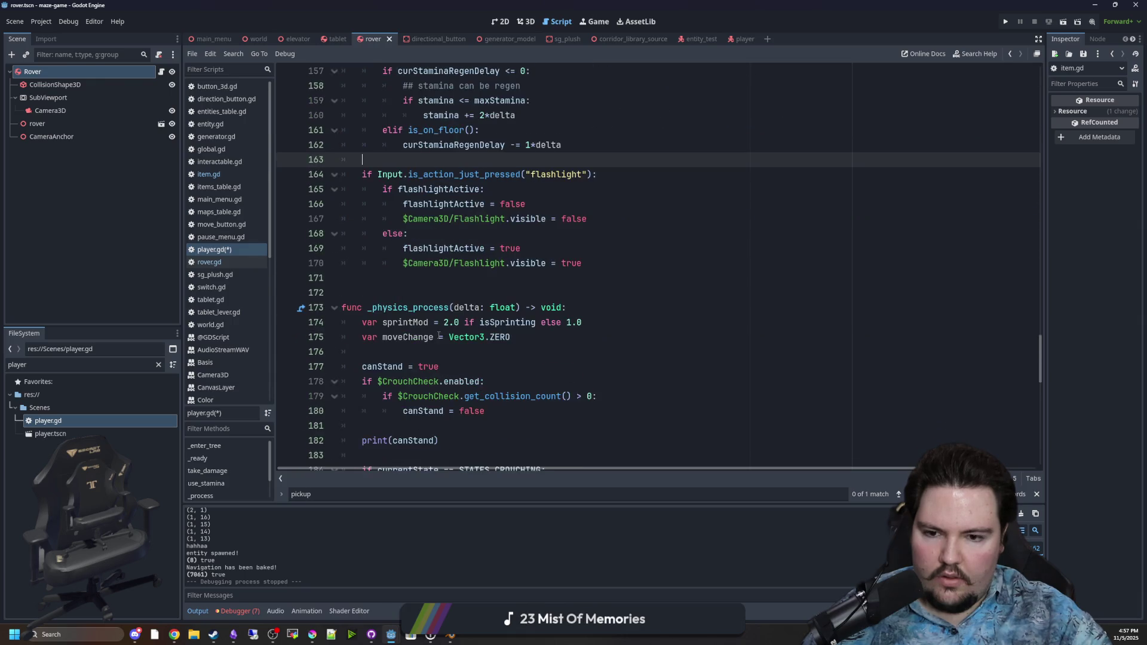
pyautogui.scroll(-9, 440, 337)
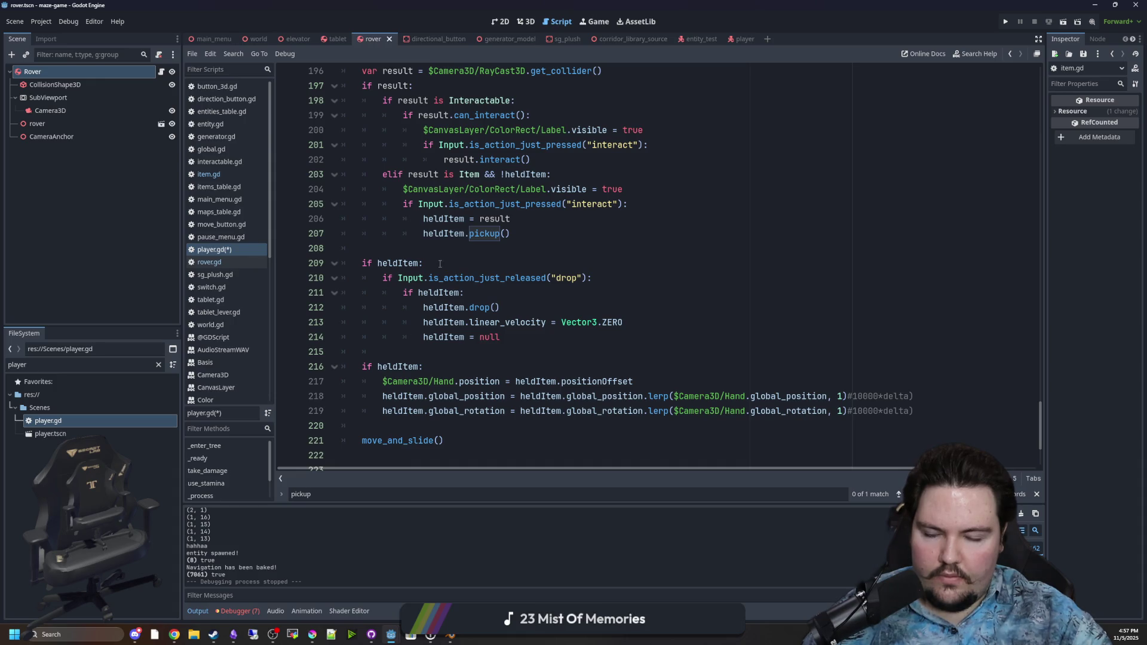
pyautogui.press('Return')
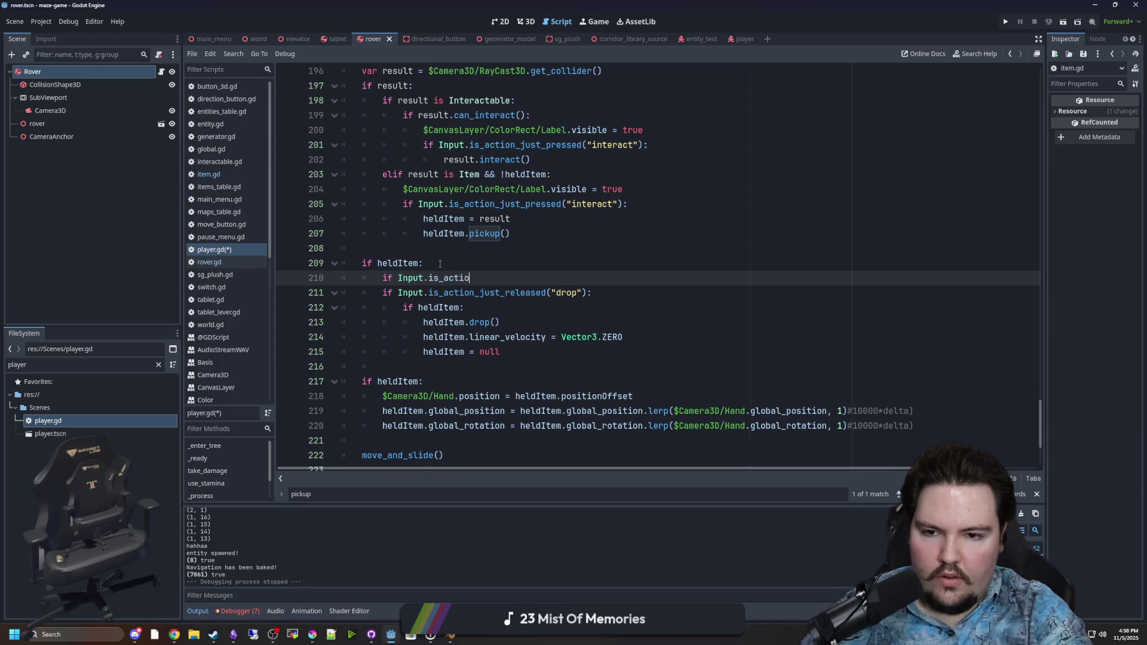
# Add an Input.is_action_pressed("drop") check that increments the throw meter
pyautogui.write('n_pre')
pyautogui.press('Return')
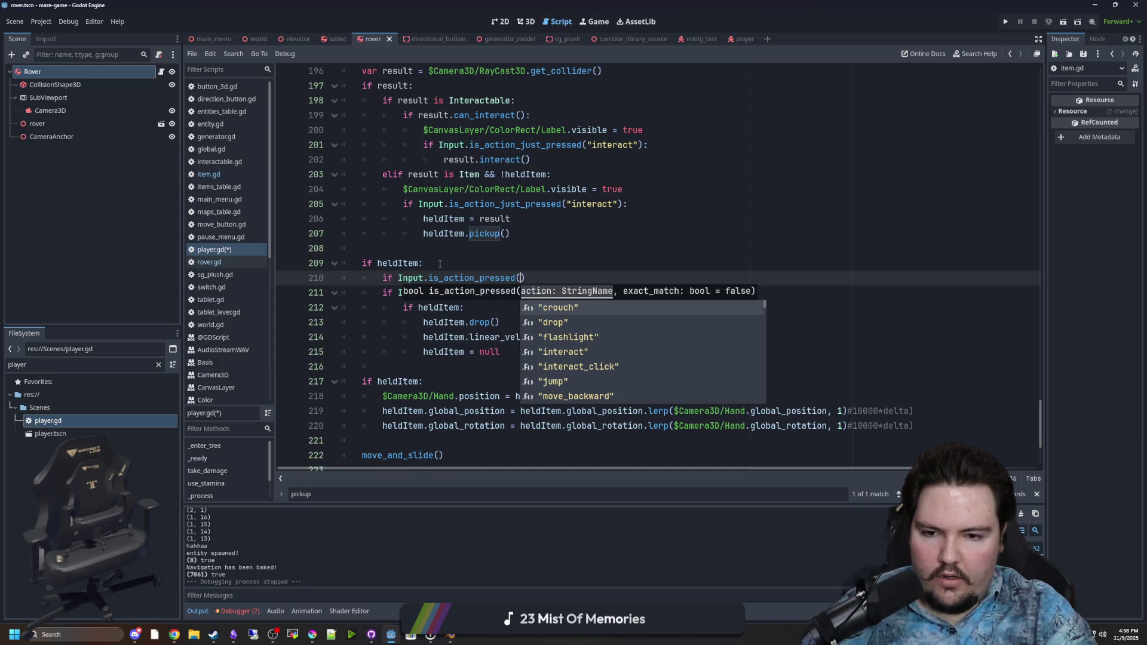
pyautogui.press('Return')
pyautogui.write(':')
pyautogui.press('Return')
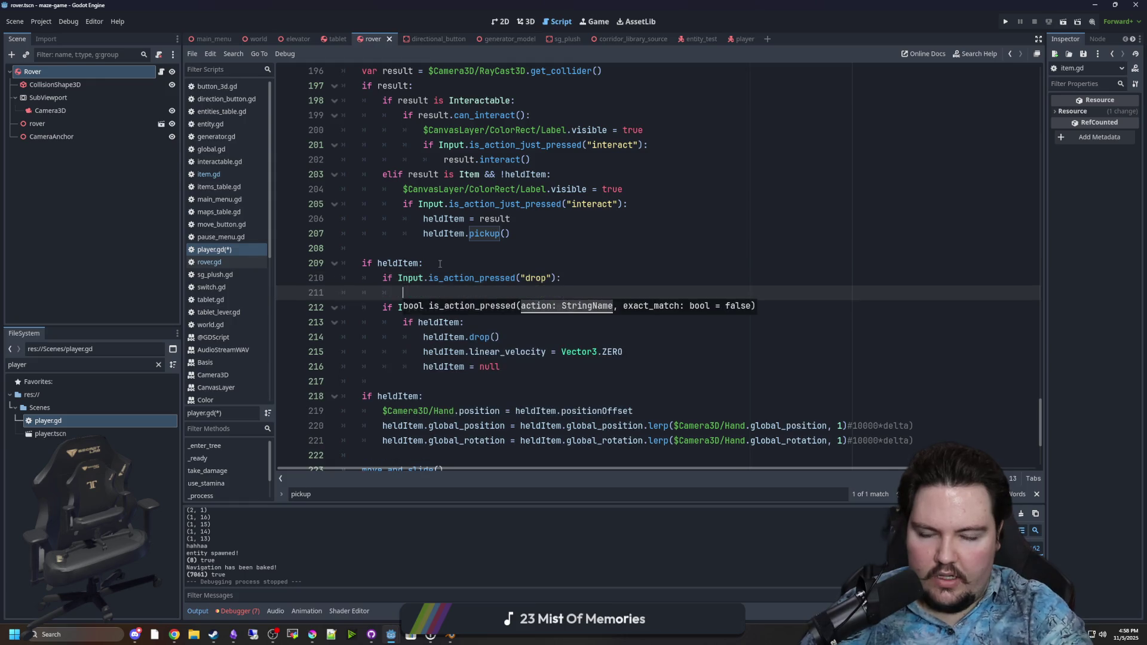
pyautogui.write('throwMeter')
pyautogui.press('BackSpace')
pyautogui.write('+')
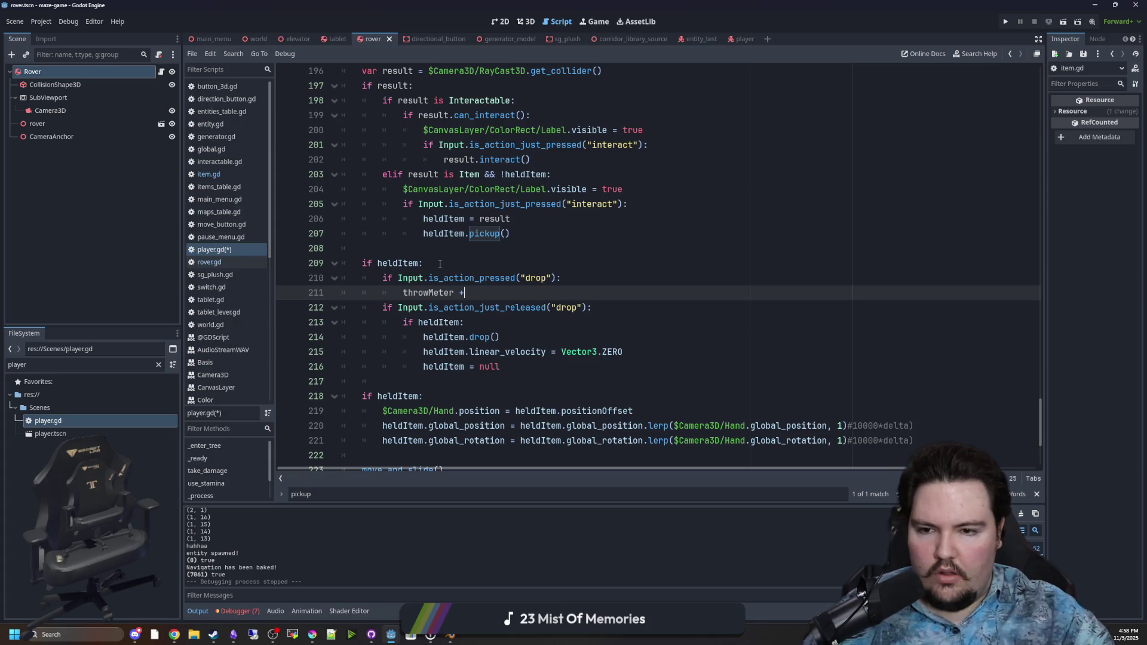
# Rename throwMeter to throwPower on line 211 to fix the undefined-variable error
pyautogui.keyDown('ctrl'); pyautogui.click(428, 292); pyautogui.keyUp('ctrl')
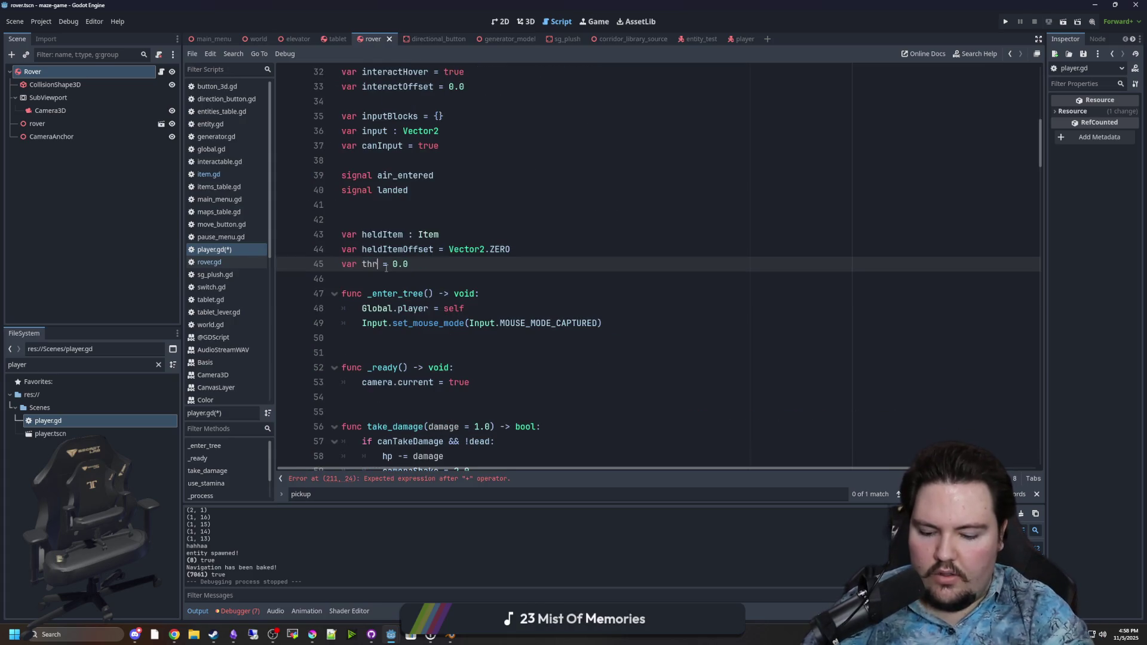
pyautogui.click(446, 481)
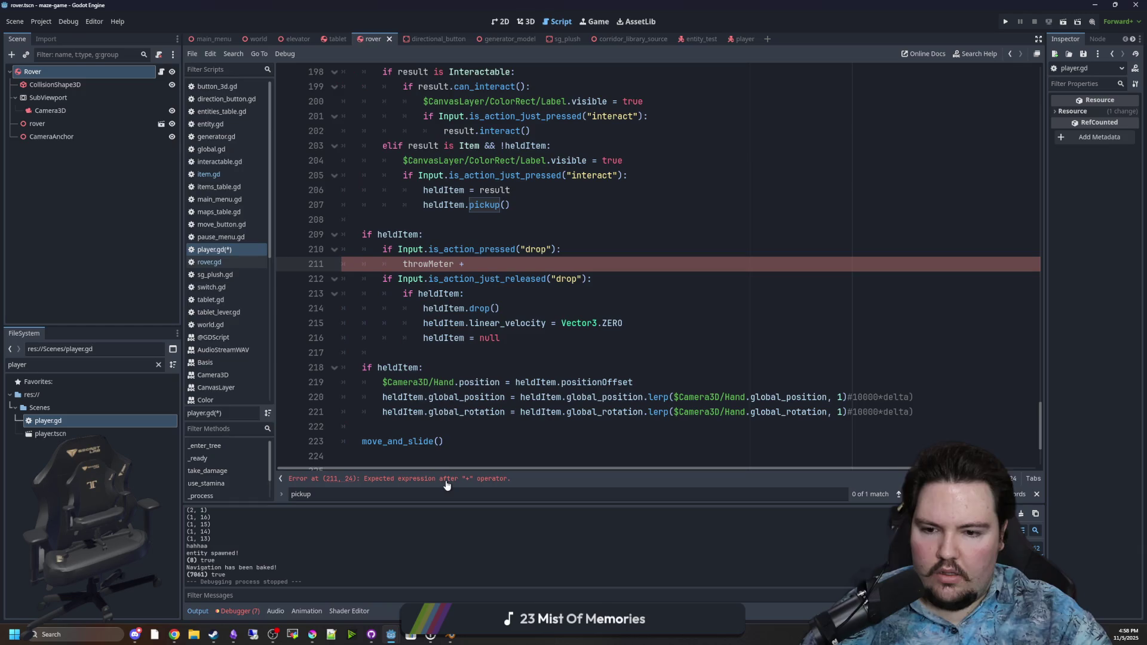
pyautogui.doubleClick(441, 266)
pyautogui.write('throwPower')
pyautogui.click(487, 262)
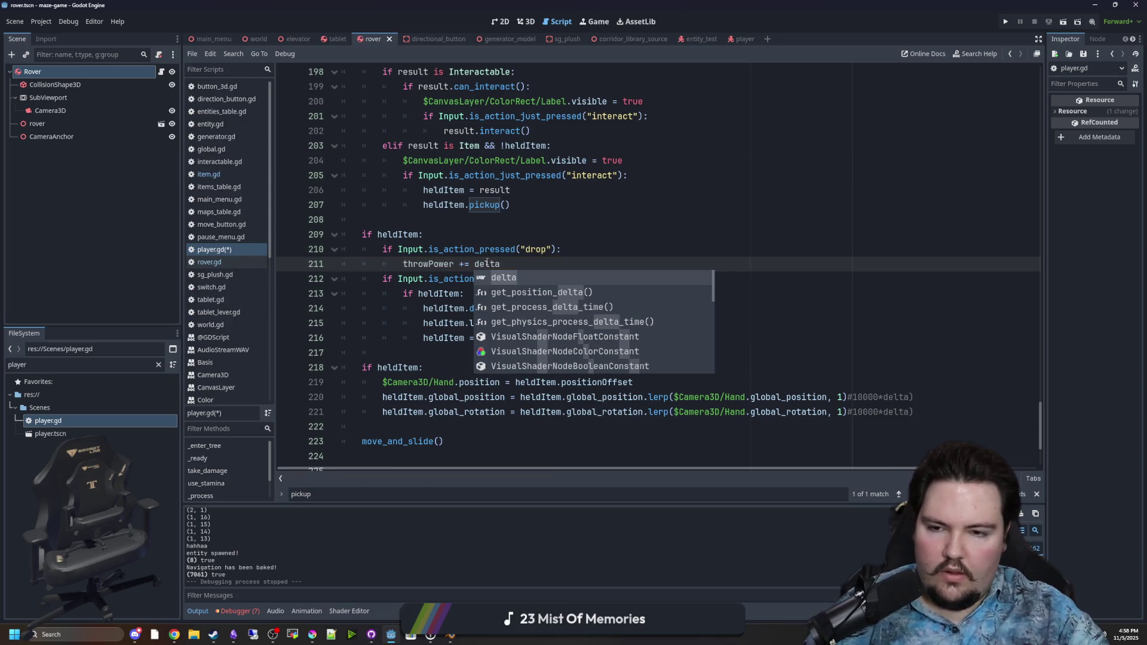
pyautogui.click(528, 250)
pyautogui.click(567, 238)
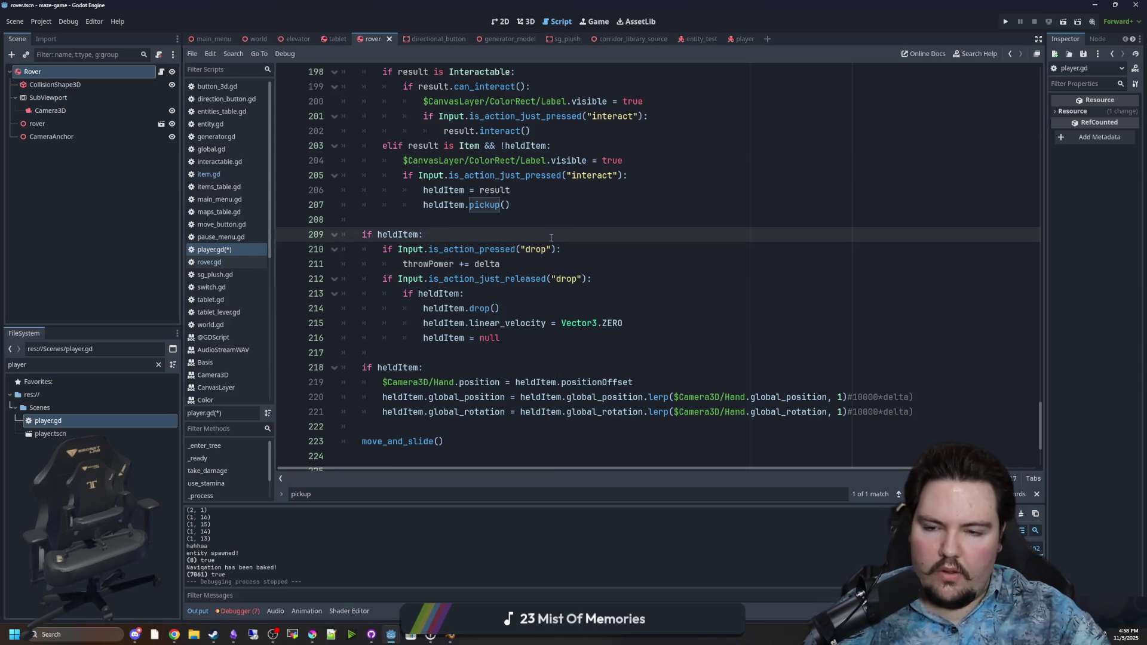
# Extend line 213's release check with || throwPower >= 1 and save the script
pyautogui.click(509, 270)
pyautogui.press('Return')
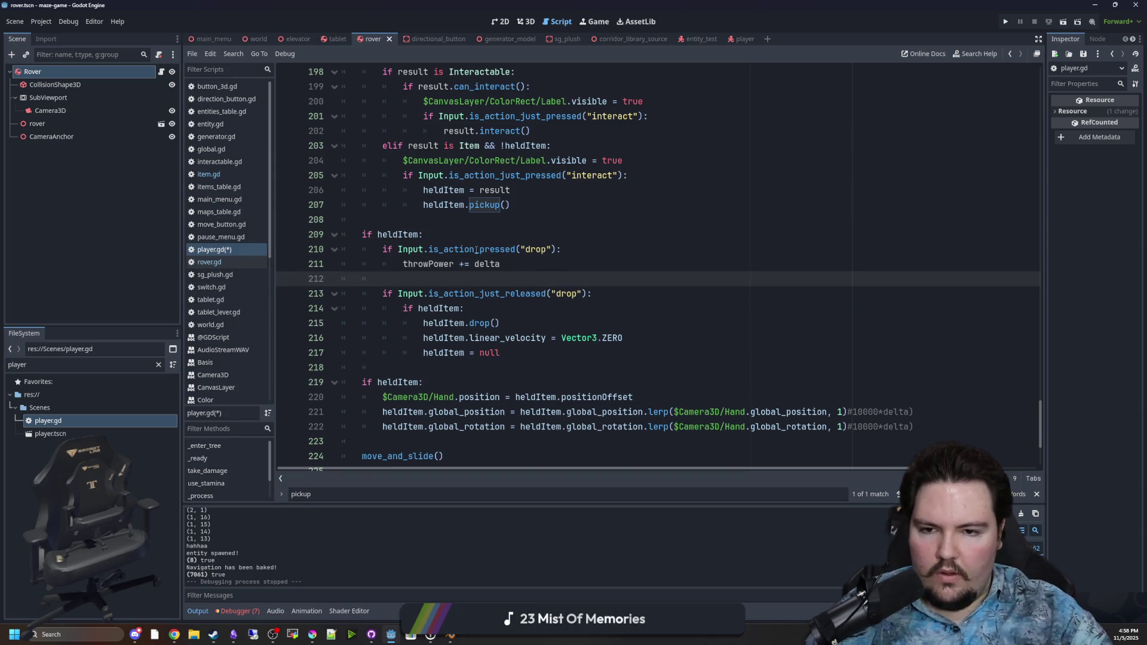
pyautogui.click(580, 256)
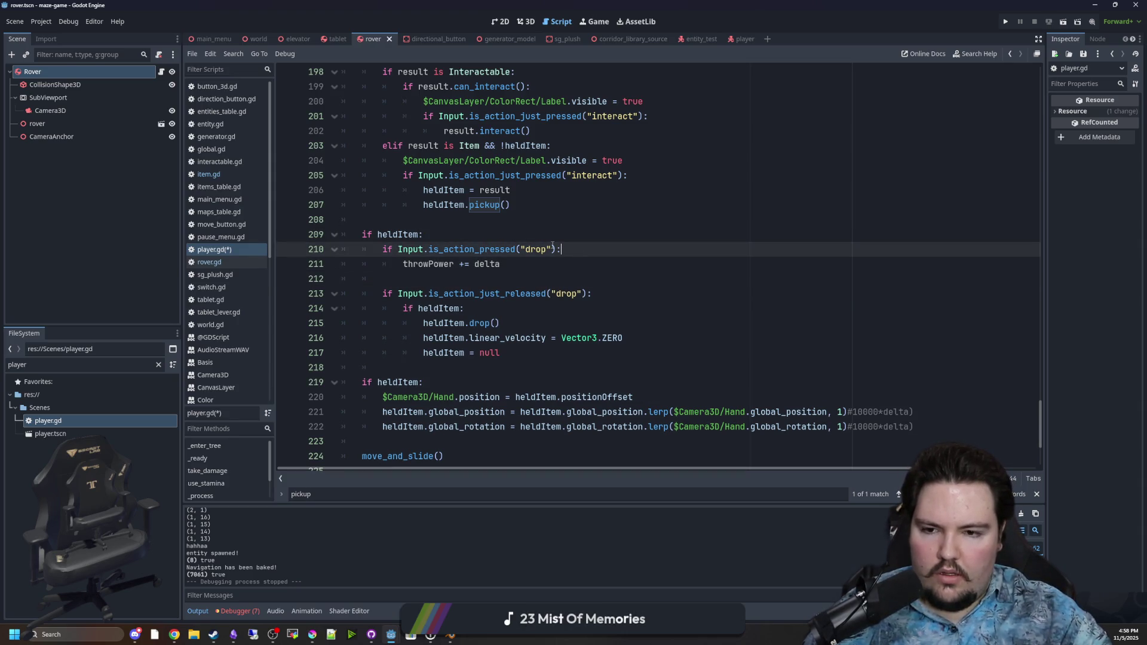
pyautogui.click(456, 285)
pyautogui.click(583, 294)
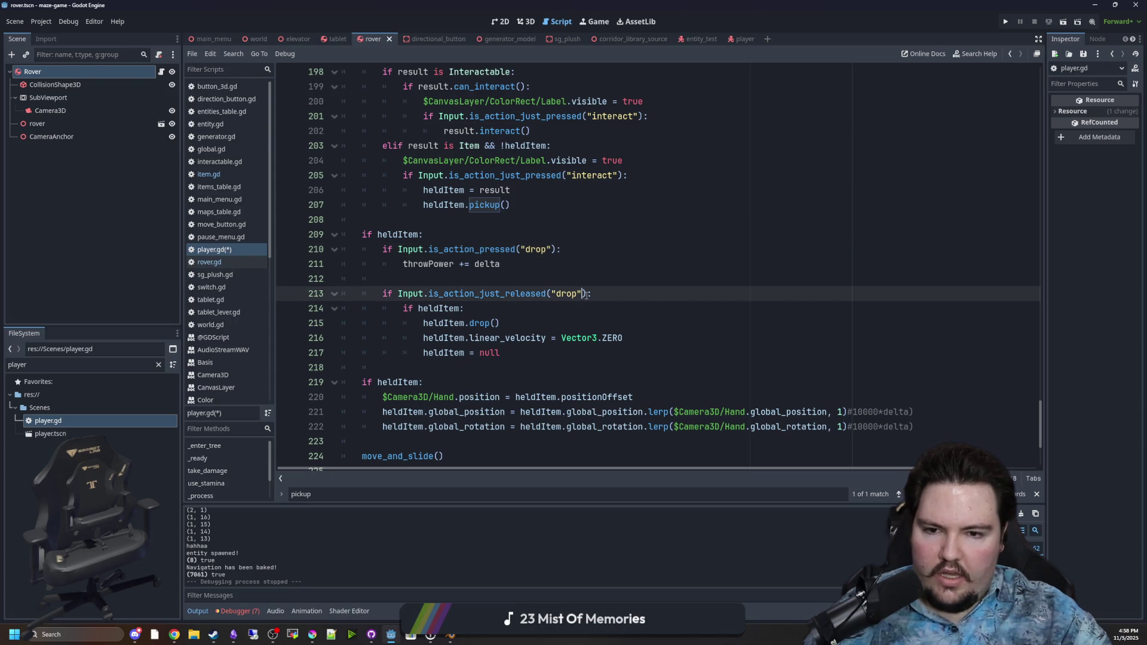
pyautogui.write('|| throwPower >= 1.0')
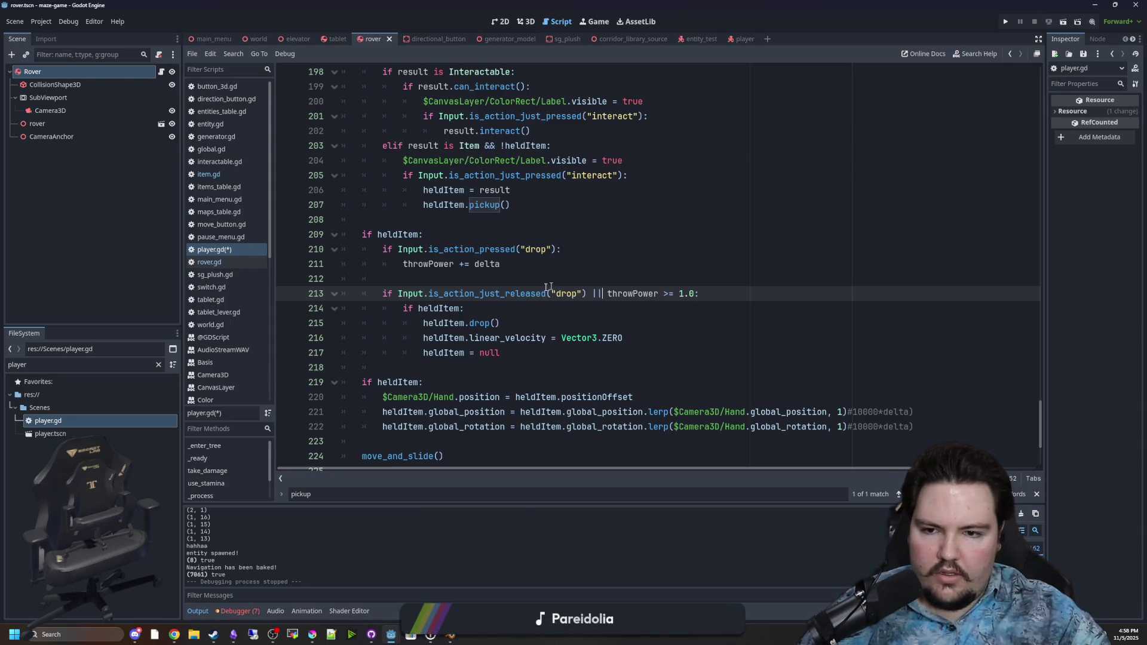
pyautogui.click(506, 280)
pyautogui.hotkey('ctrl', 's')
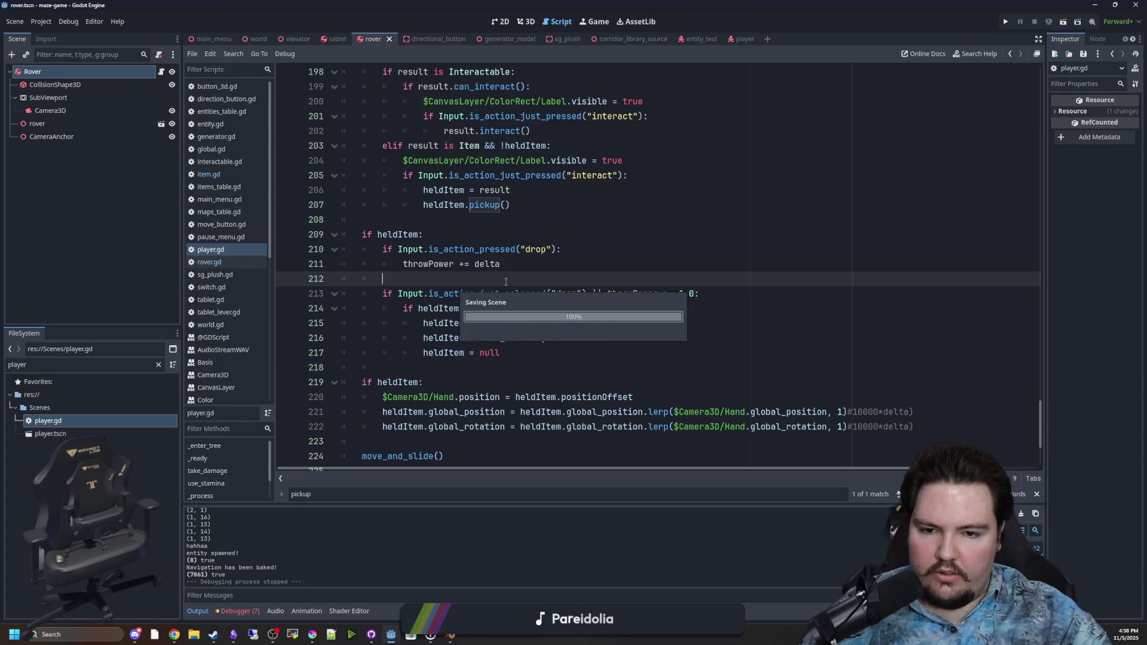
# Add a commented-out heldItem.linear_velocity line below the velocity reset on line 216
pyautogui.click(538, 321)
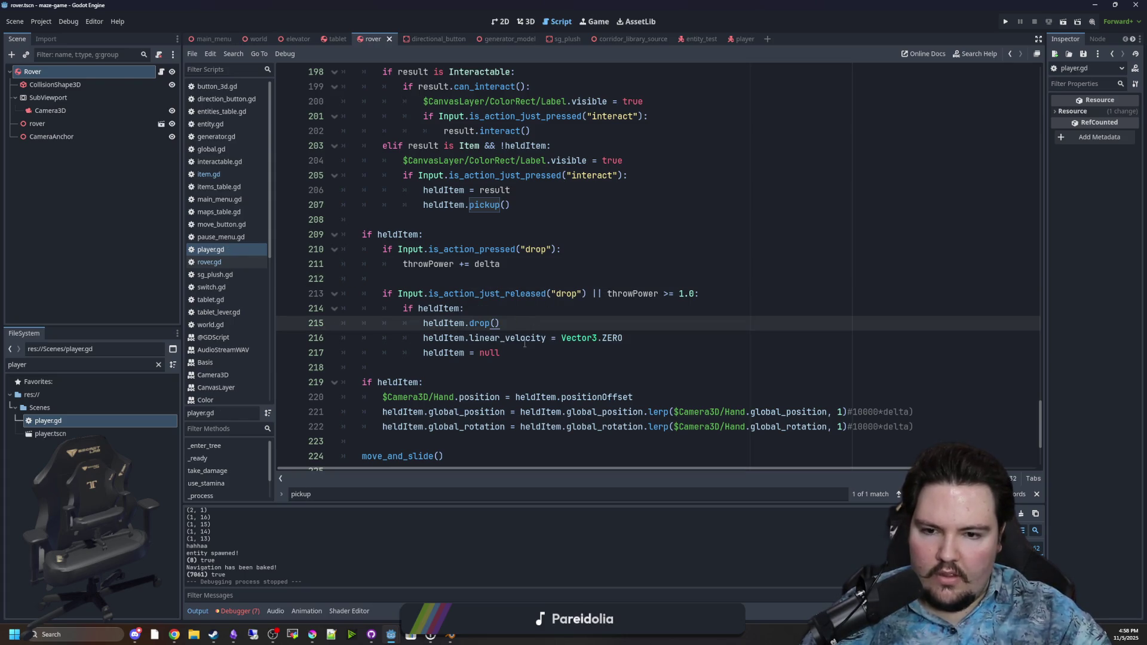
pyautogui.moveTo(623, 338); pyautogui.dragTo(423, 338)
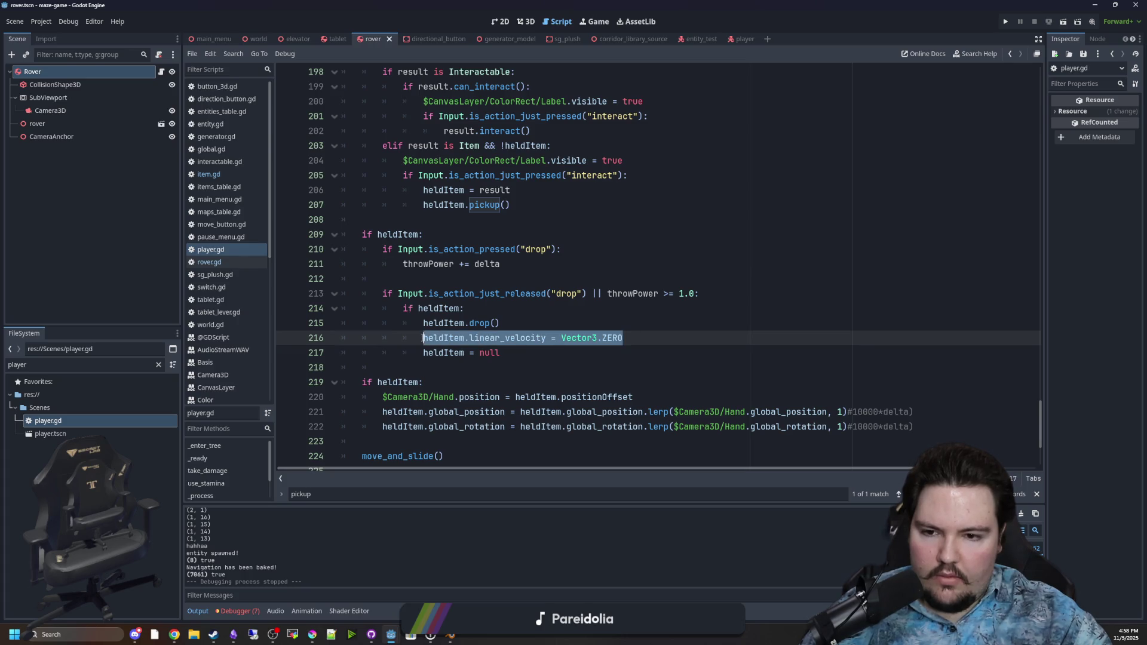
pyautogui.click(636, 336)
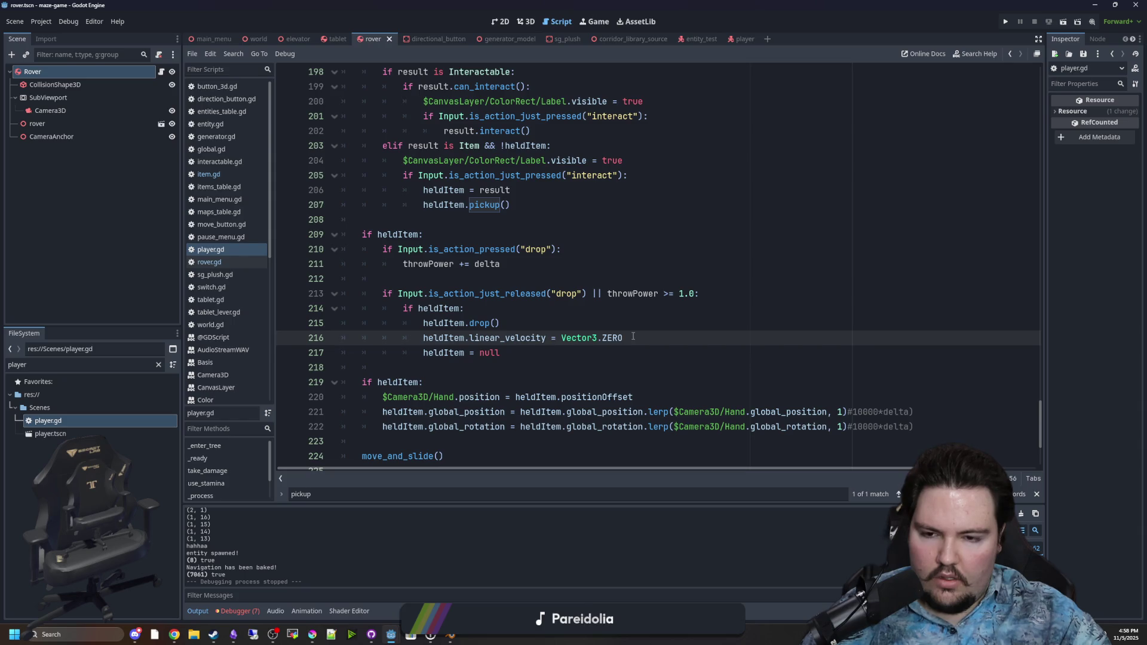
pyautogui.moveTo(617, 336); pyautogui.dragTo(424, 340)
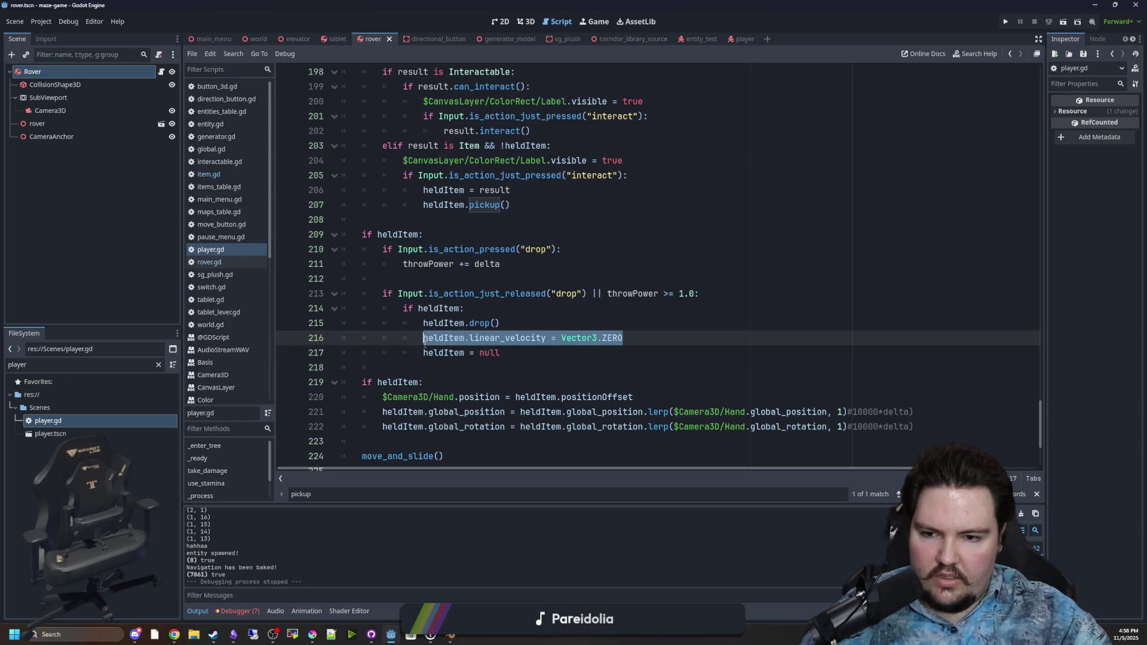
pyautogui.click(637, 339)
pyautogui.press('Return')
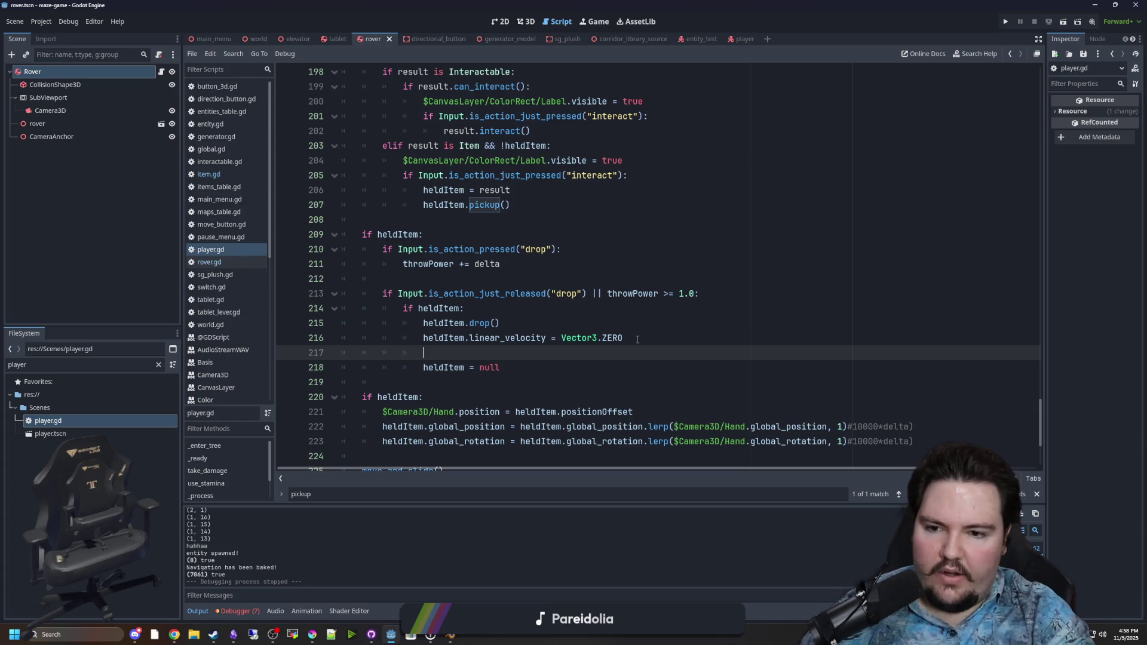
pyautogui.write('heldItem.linear_')
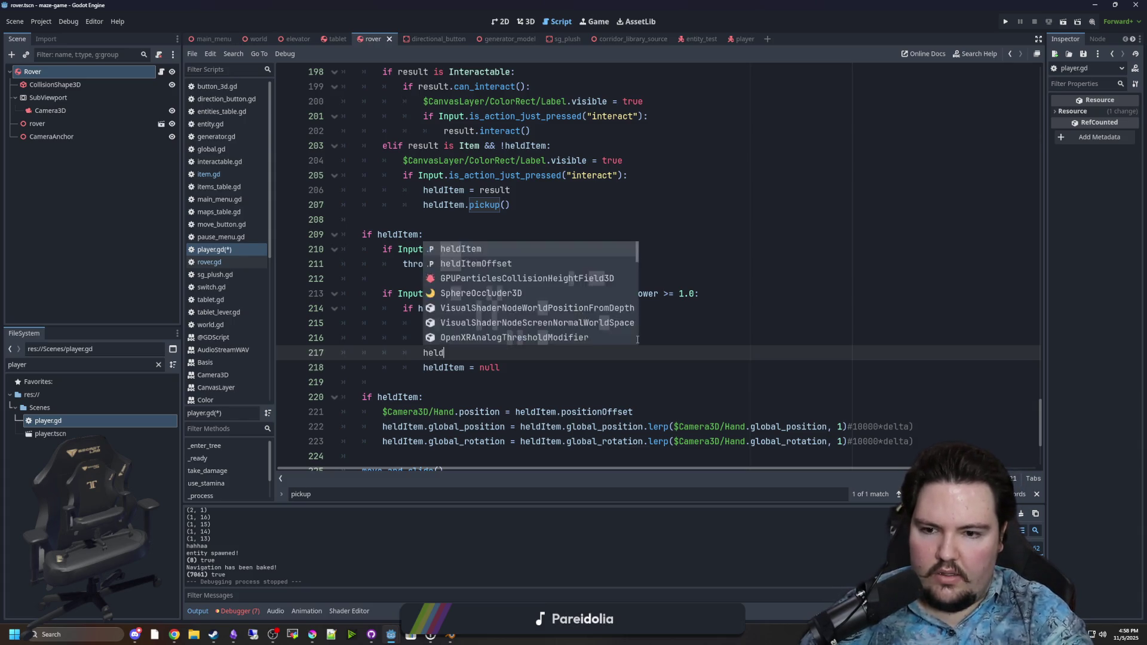
pyautogui.write('ve')
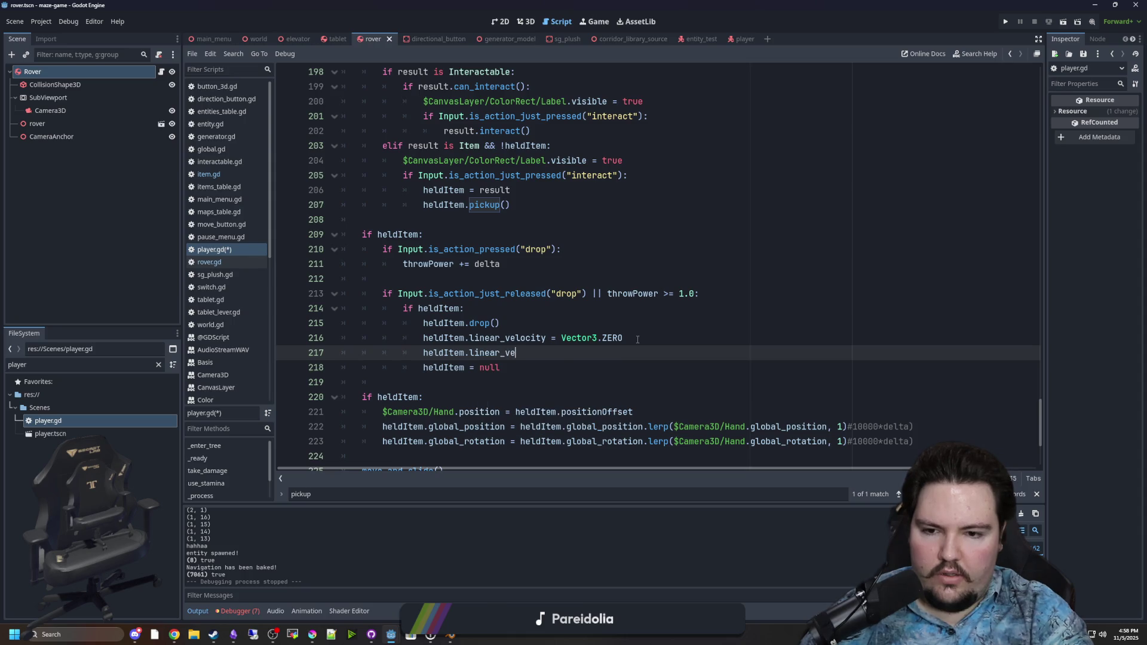
pyautogui.press('Return')
pyautogui.hotkey('ctrl', 'k')
# Launch a second Godot instance showing the Project Manager
pyautogui.click(532, 296)
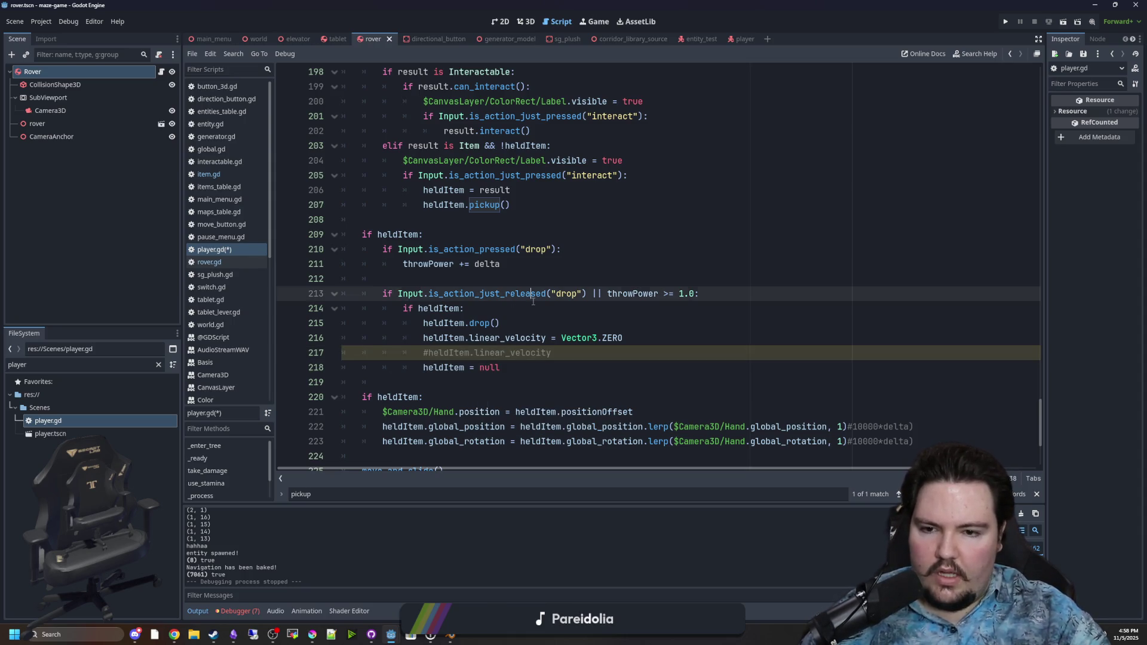
pyautogui.rightClick(399, 637)
pyautogui.click(382, 566)
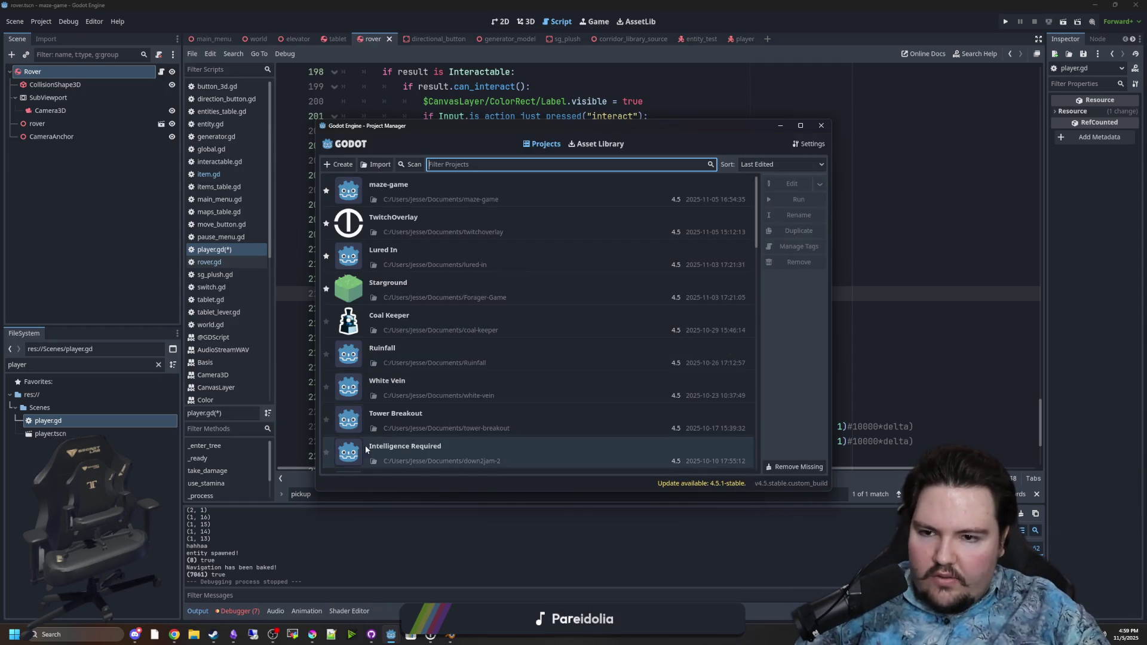
# Select and open the Coal Keeper project from the Project Manager
pyautogui.click(393, 321)
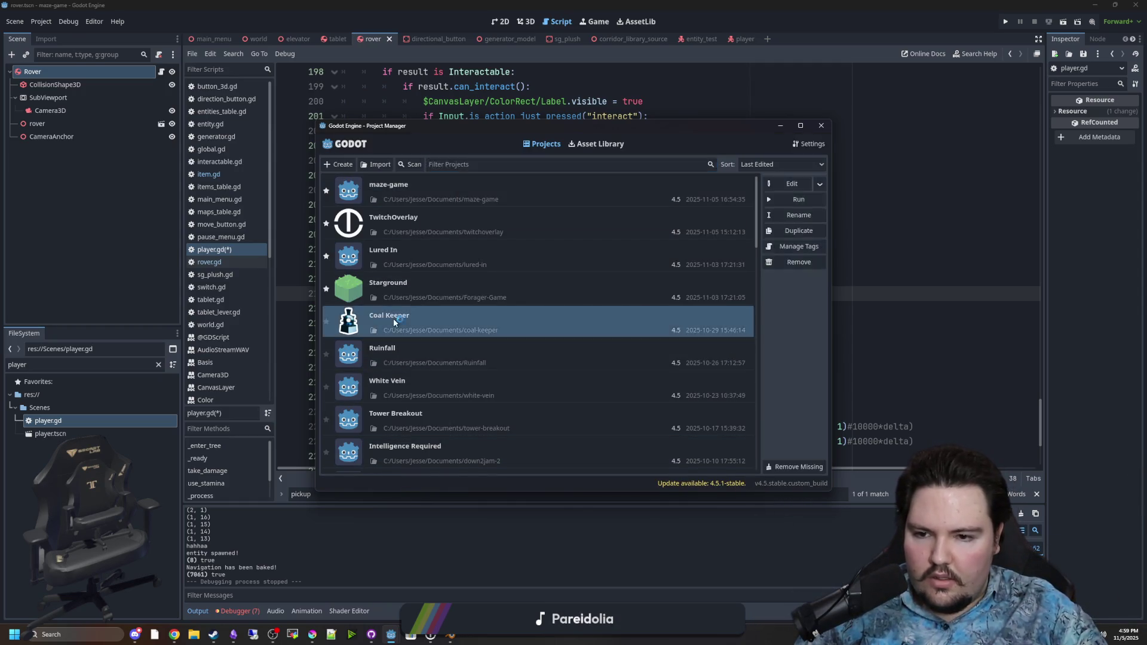
pyautogui.doubleClick(393, 321)
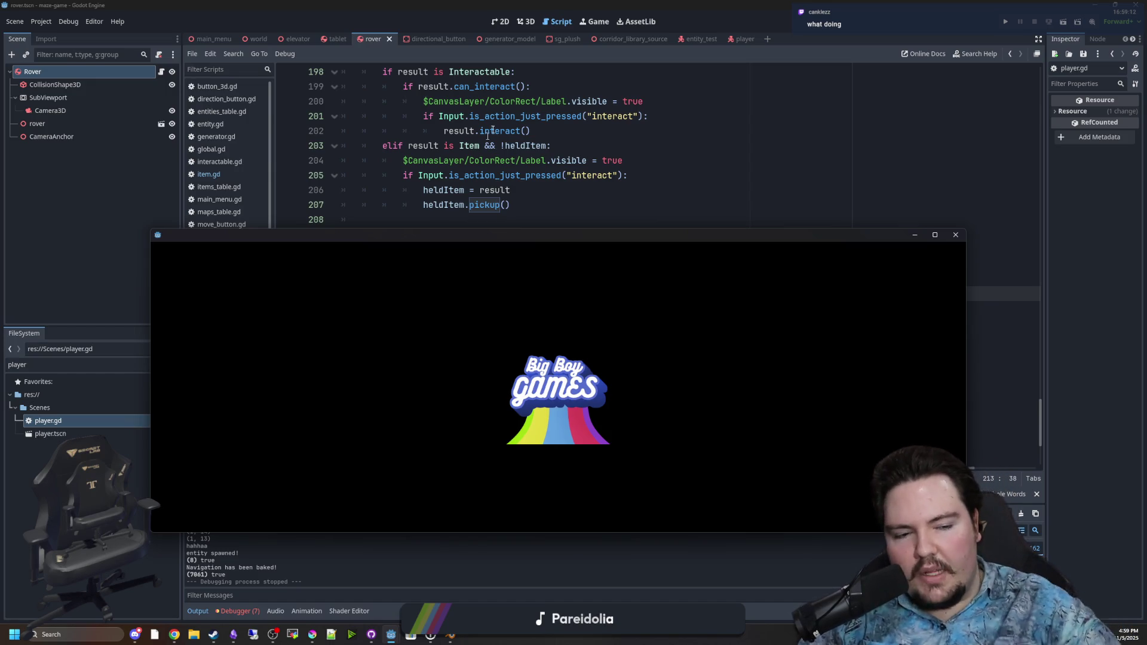
pyautogui.hscroll(2, 513, 108)
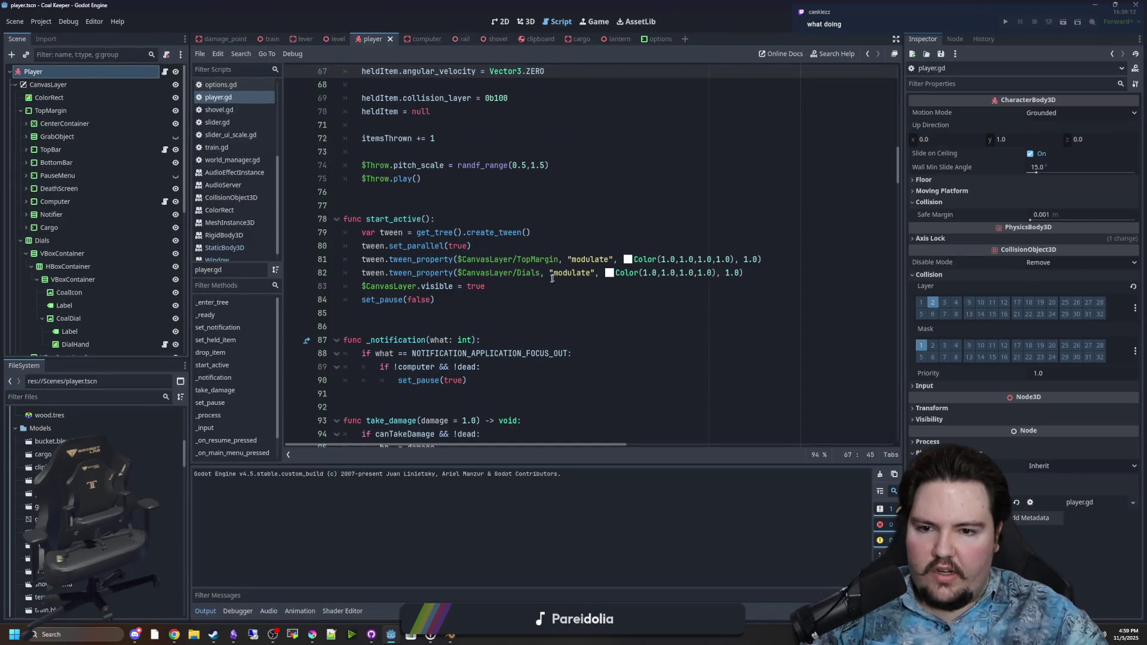
# Widen the code area in Coal Keeper's player.gd and inspect the held-item position code
pyautogui.click(468, 297)
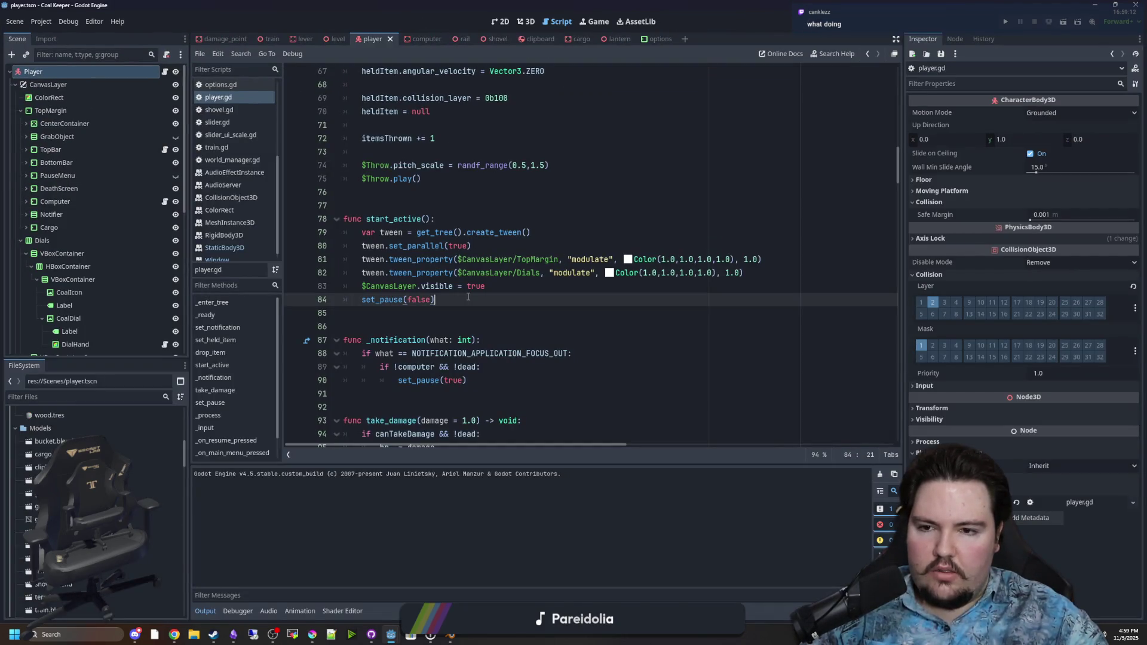
pyautogui.scroll(-14, 469, 297)
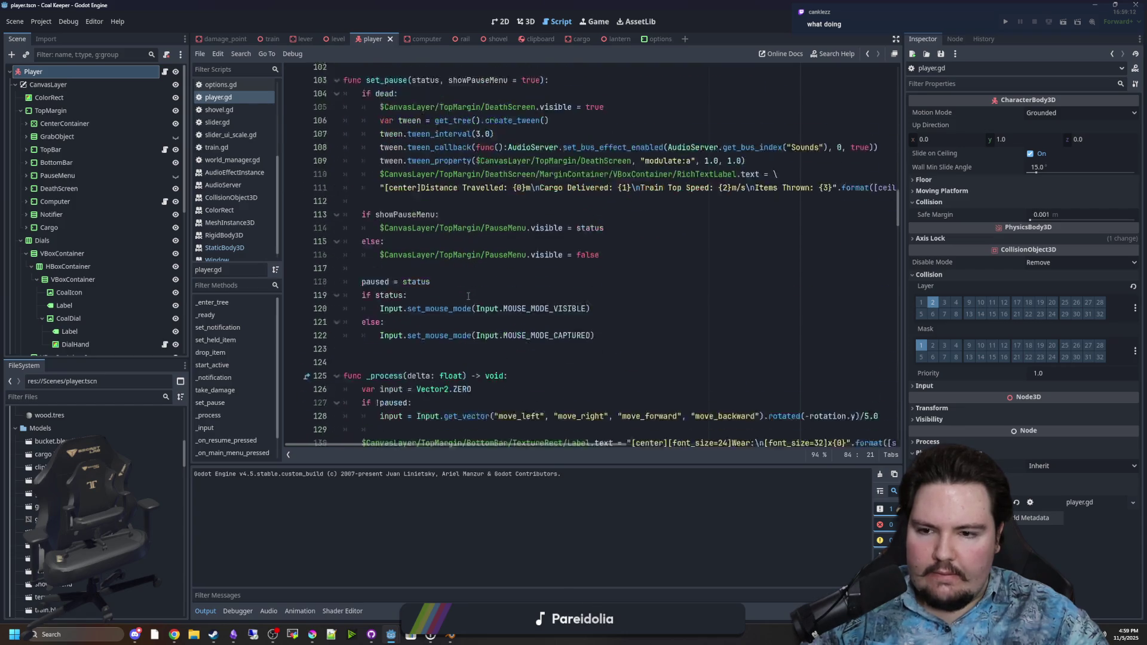
pyautogui.scroll(-12, 469, 297)
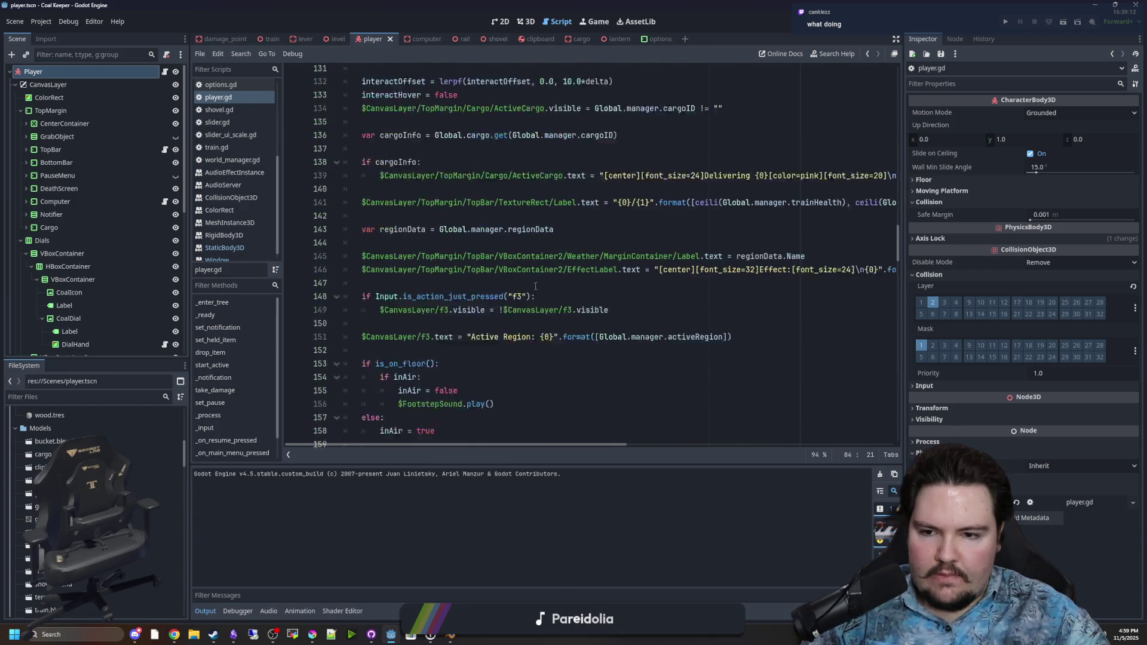
pyautogui.scroll(-10, 516, 267)
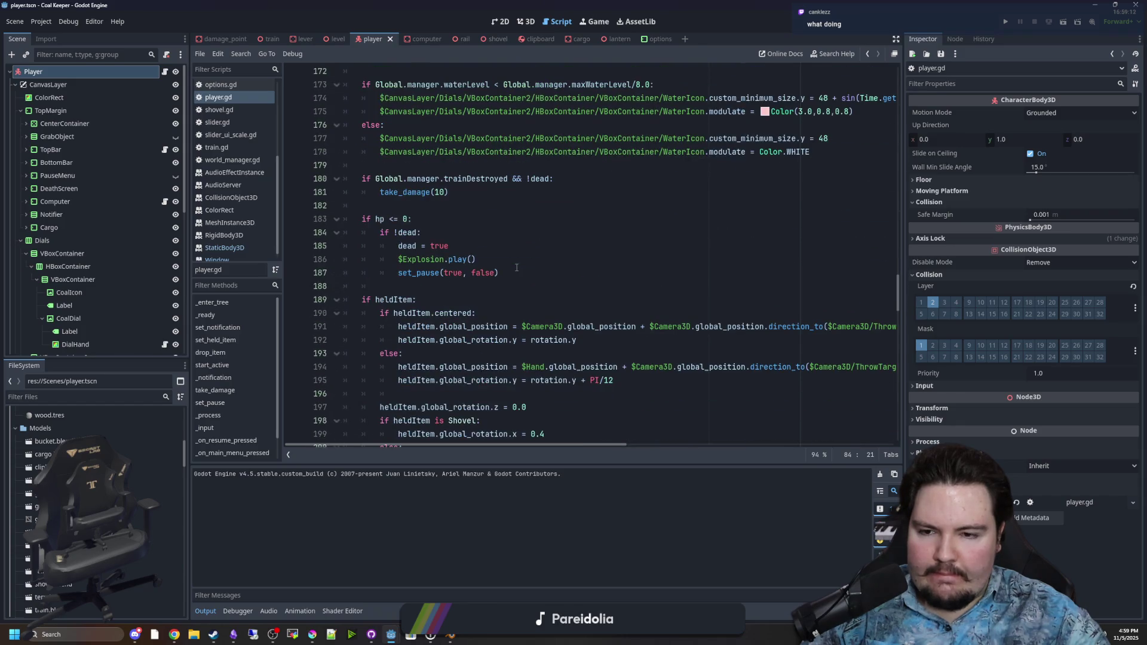
pyautogui.scroll(-2, 517, 267)
pyautogui.moveTo(629, 289); pyautogui.dragTo(823, 277)
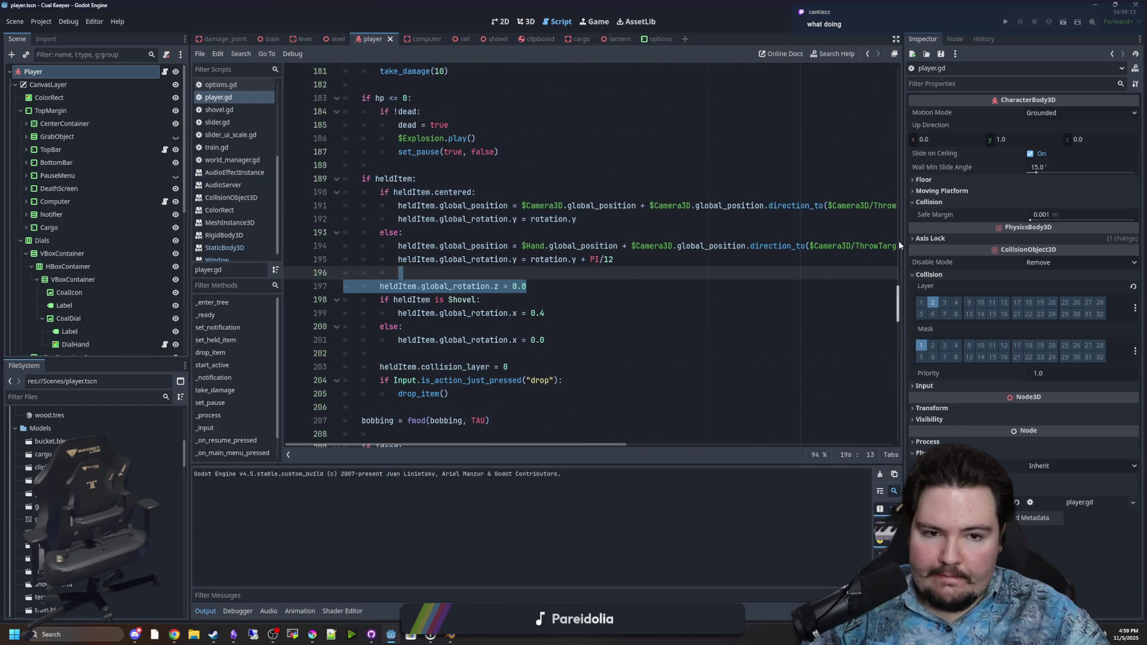
pyautogui.moveTo(899, 245); pyautogui.dragTo(1043, 245)
pyautogui.click(535, 287)
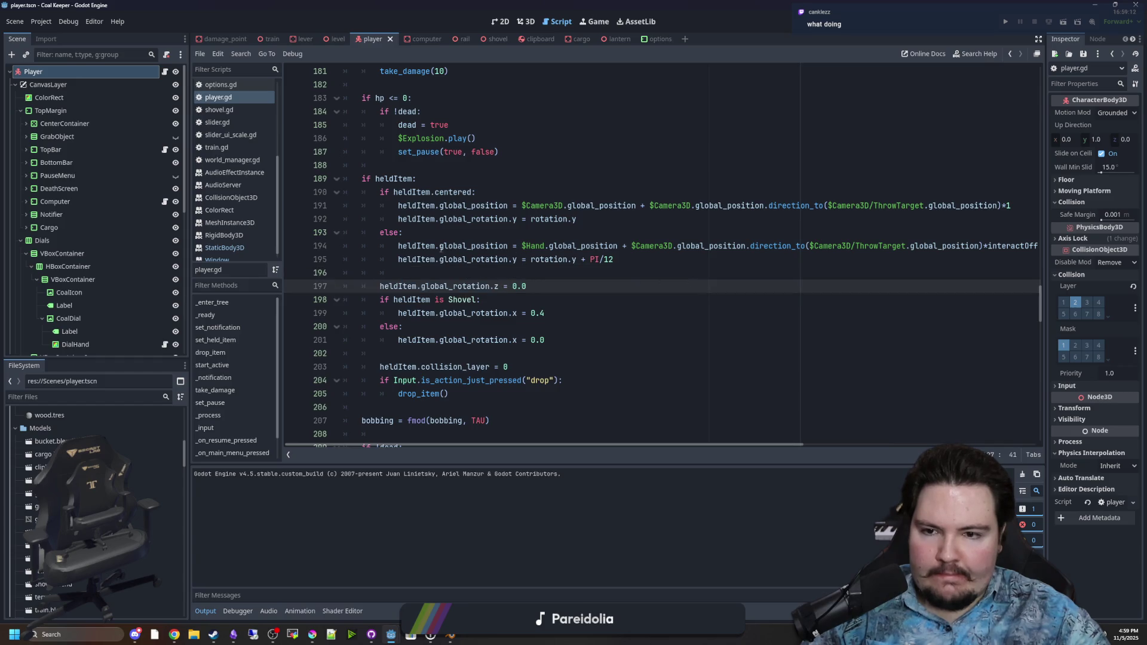
pyautogui.moveTo(414, 246); pyautogui.dragTo(636, 246)
pyautogui.click(743, 273)
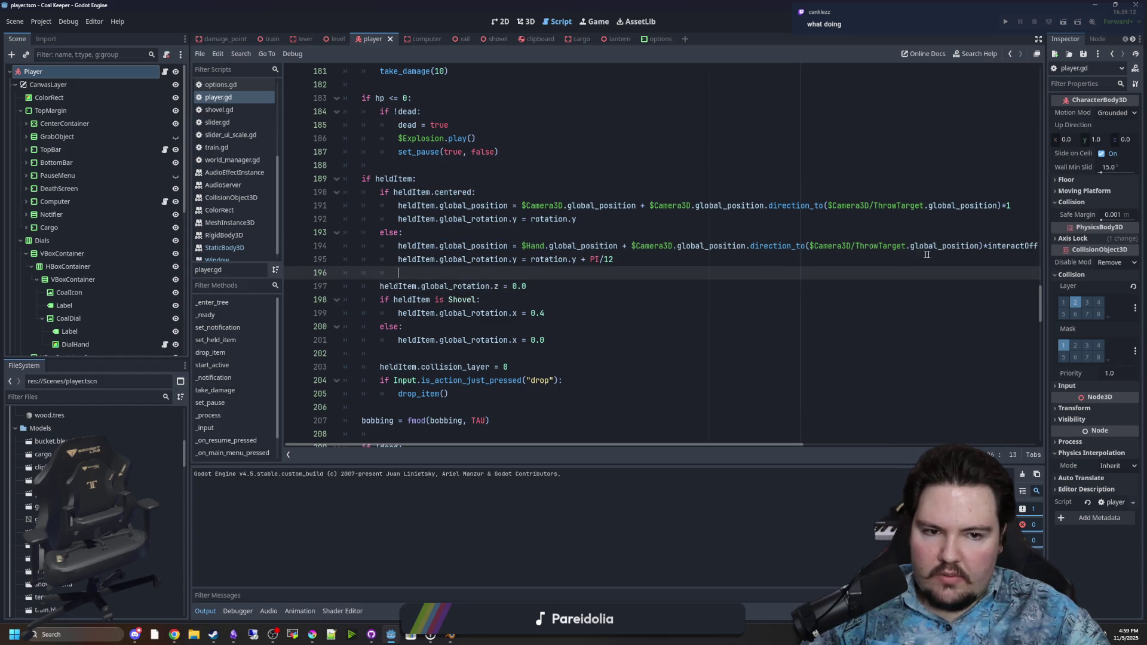
# Review Coal Keeper's held-item rotation and throw-target offset code around lines 191–193
pyautogui.scroll(-5, 512, 296)
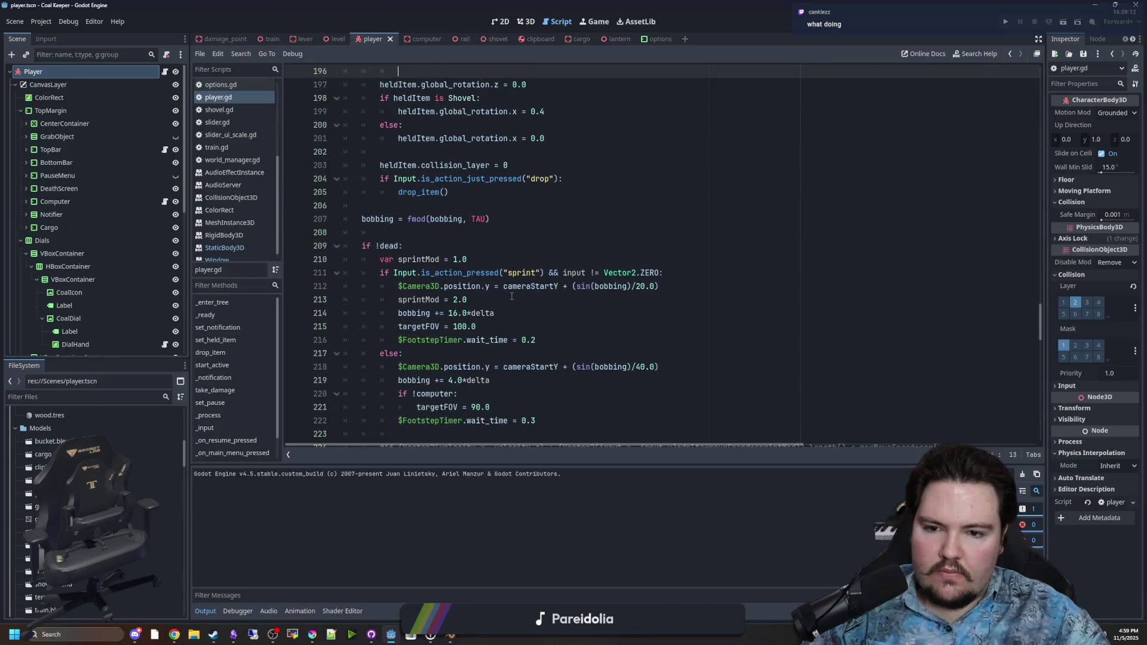
pyautogui.scroll(-3, 512, 297)
pyautogui.scroll(-2, 512, 297)
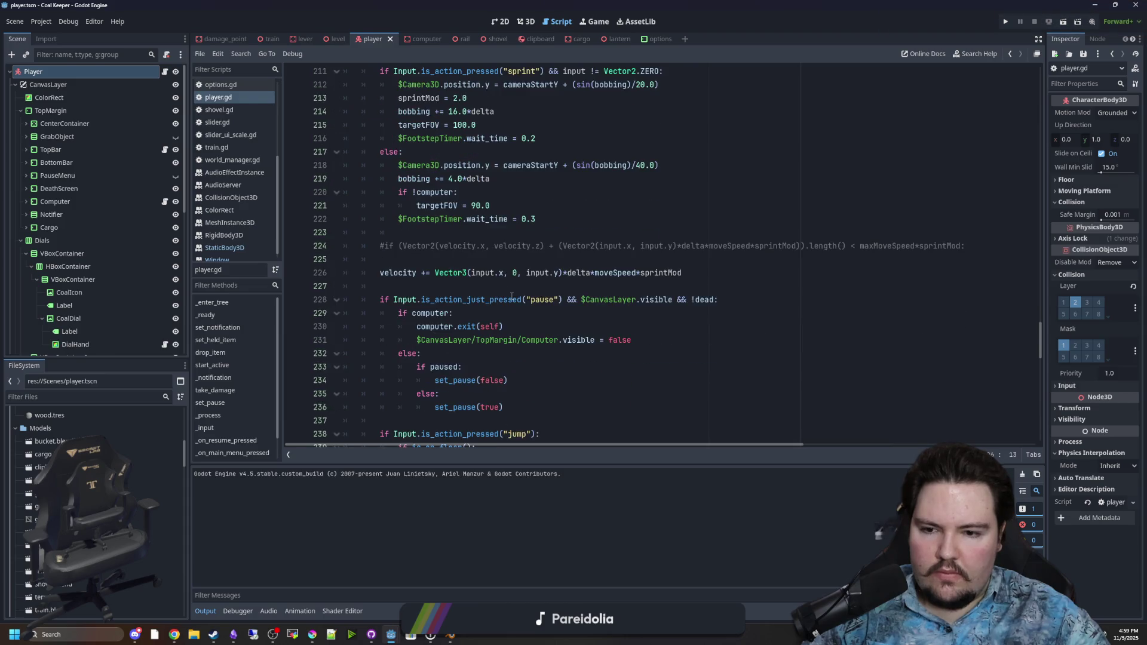
pyautogui.scroll(3, 512, 297)
pyautogui.scroll(-6, 511, 297)
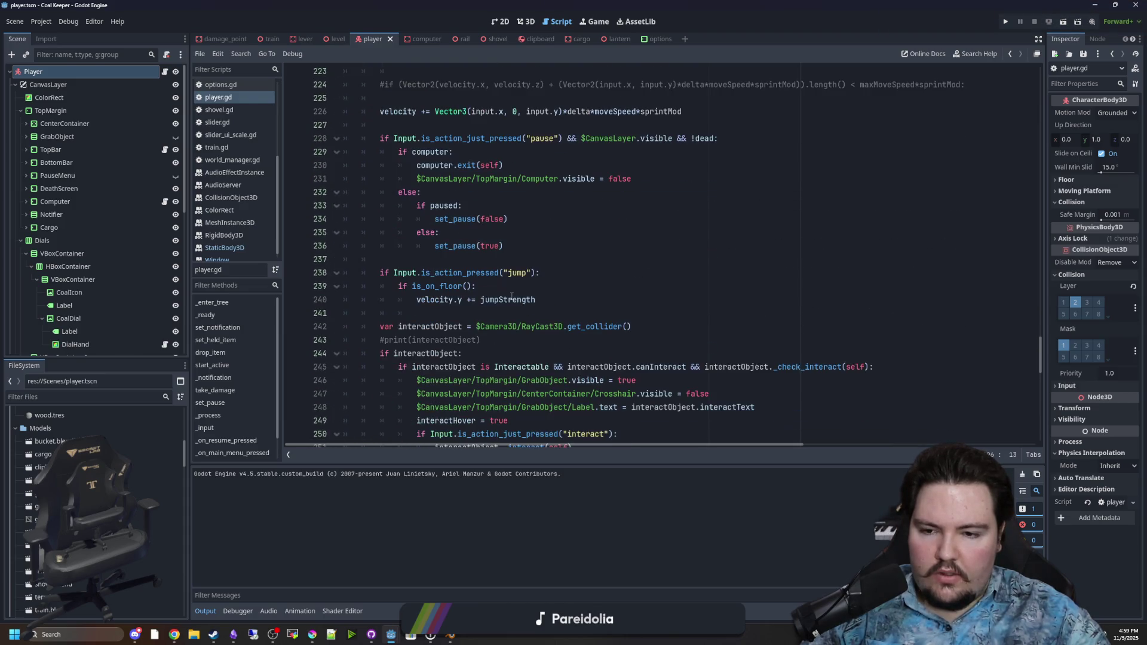
pyautogui.scroll(-3, 511, 296)
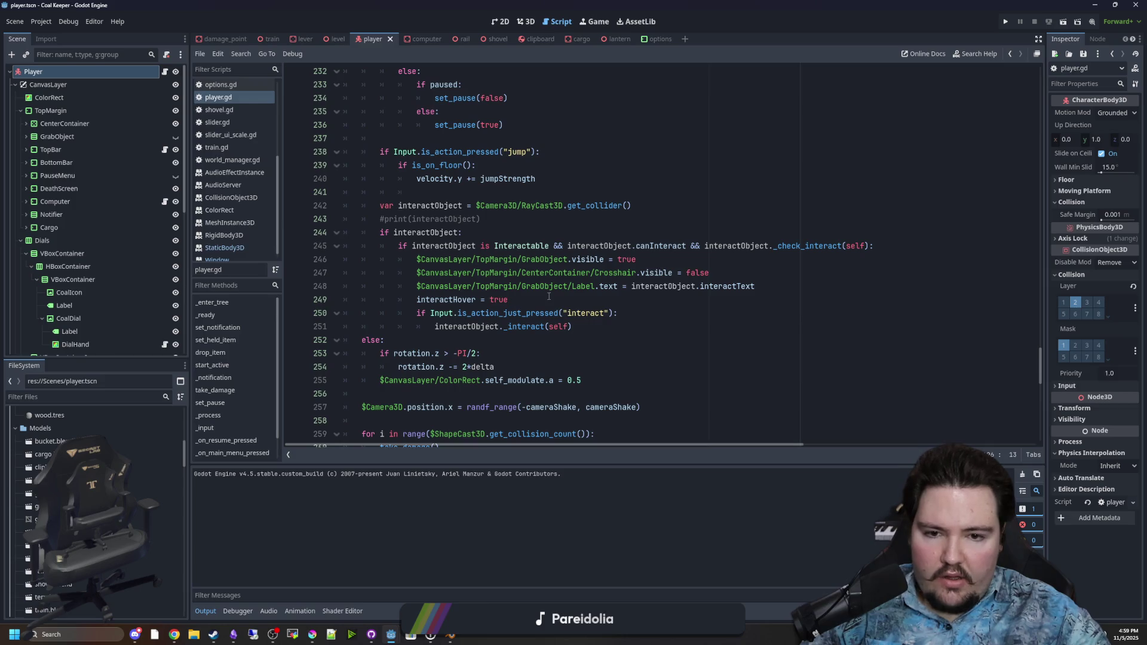
pyautogui.scroll(-2, 549, 297)
pyautogui.scroll(-1, 470, 302)
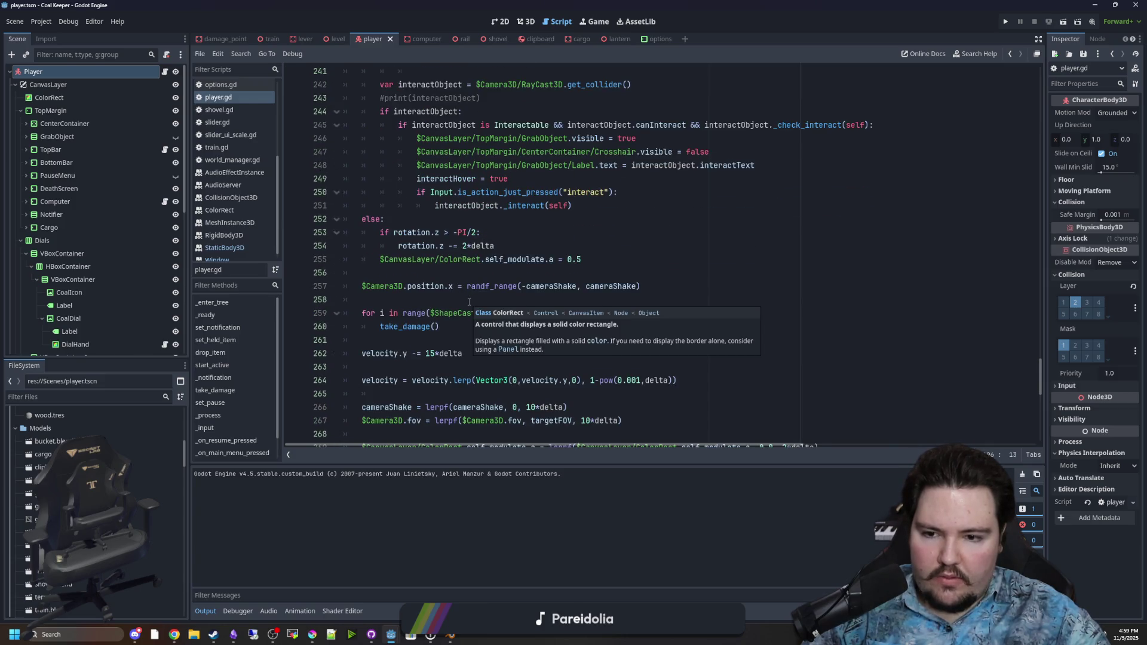
pyautogui.scroll(-5, 442, 313)
pyautogui.scroll(-8, 442, 314)
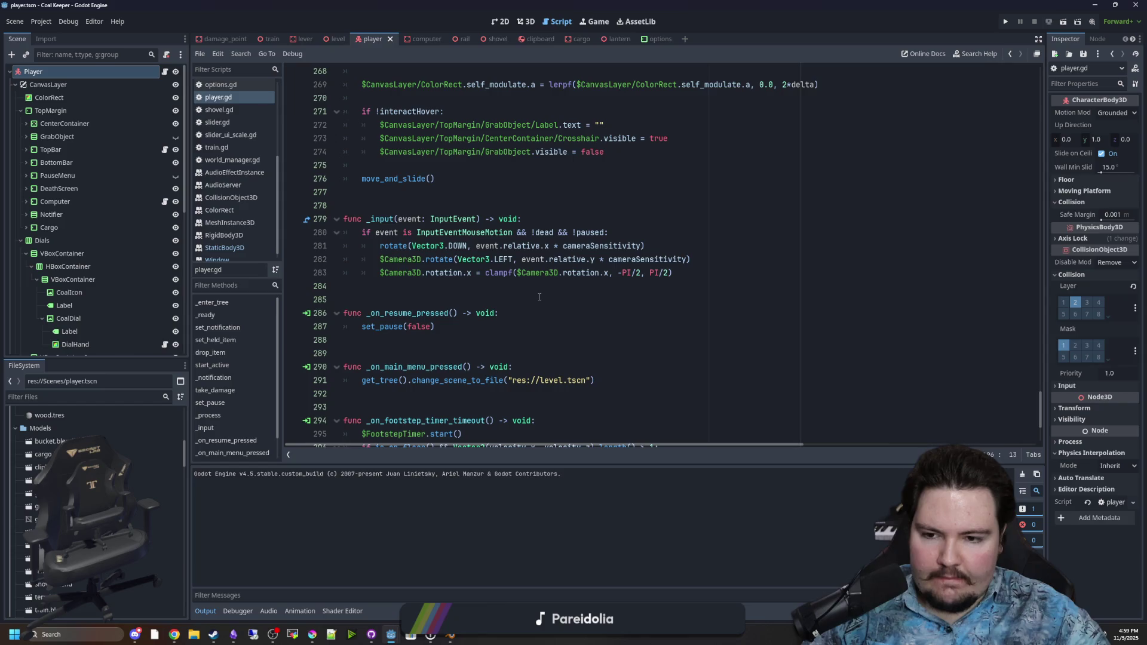
pyautogui.scroll(11, 545, 297)
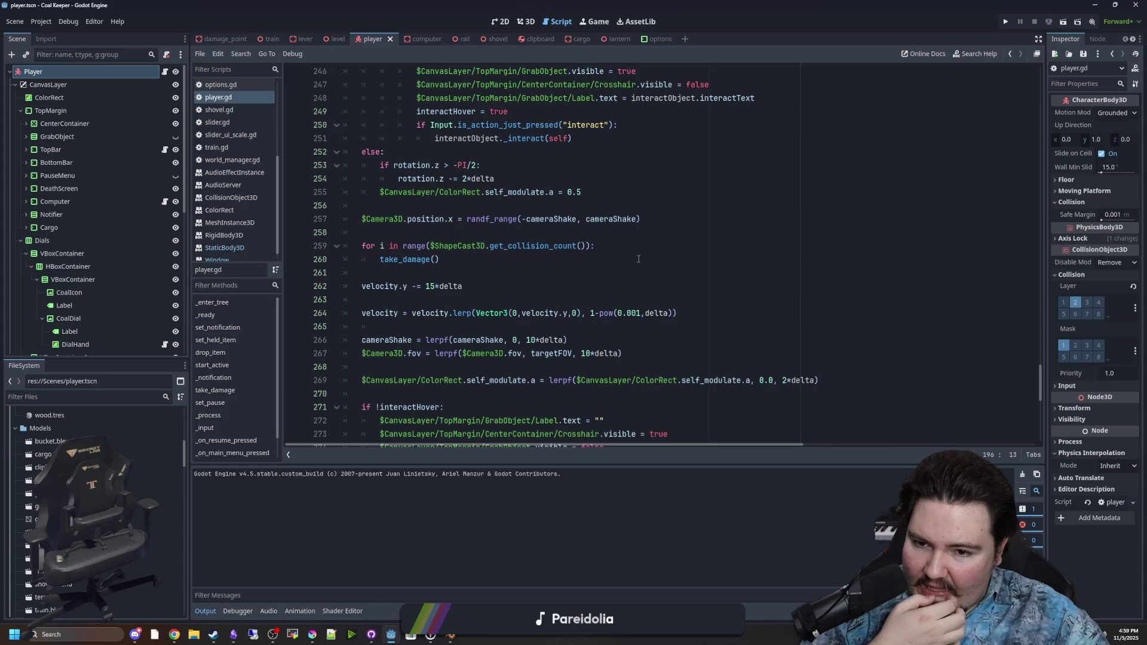
pyautogui.scroll(6, 622, 266)
pyautogui.scroll(9, 608, 274)
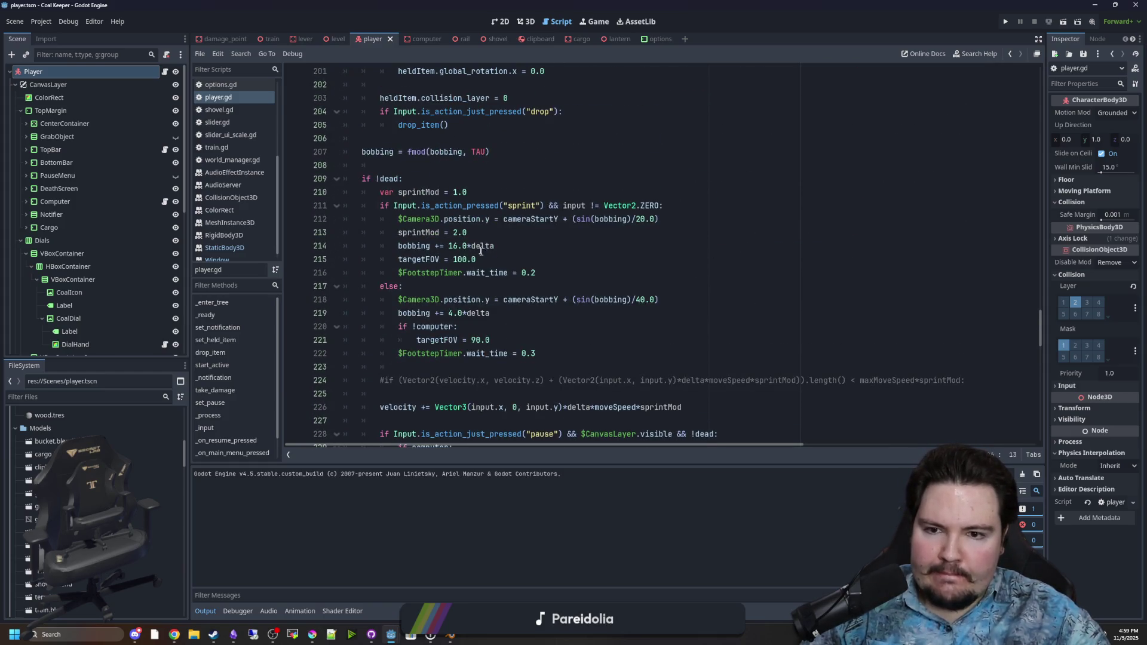
pyautogui.scroll(6, 481, 251)
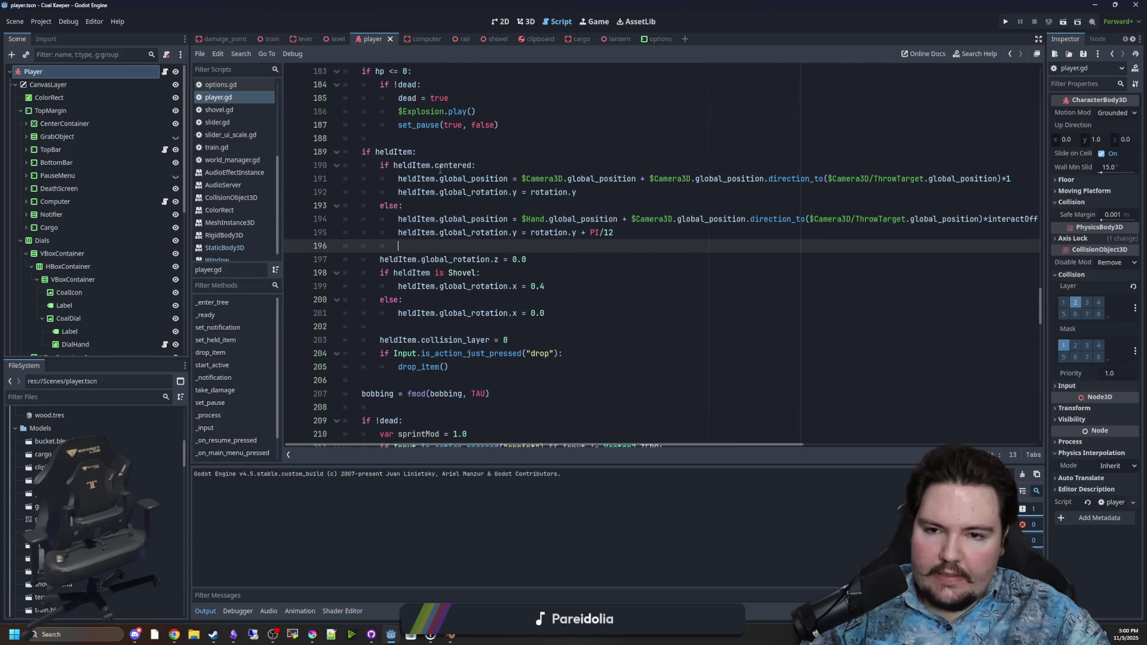
pyautogui.click(630, 196)
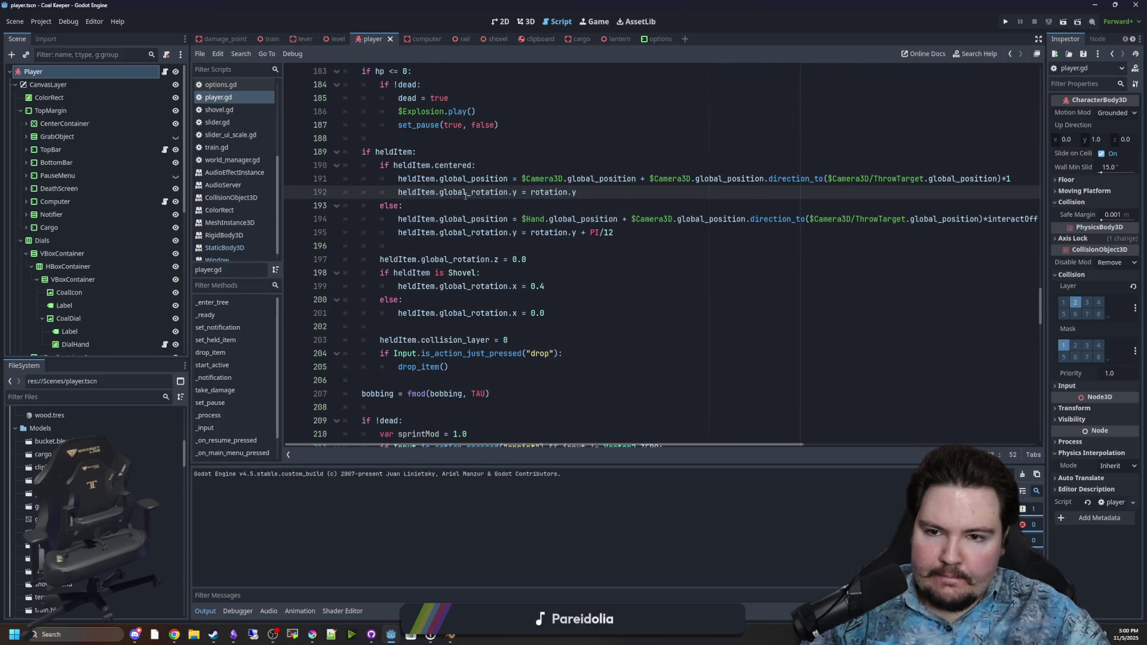
pyautogui.moveTo(483, 179); pyautogui.dragTo(655, 179)
pyautogui.click(590, 203)
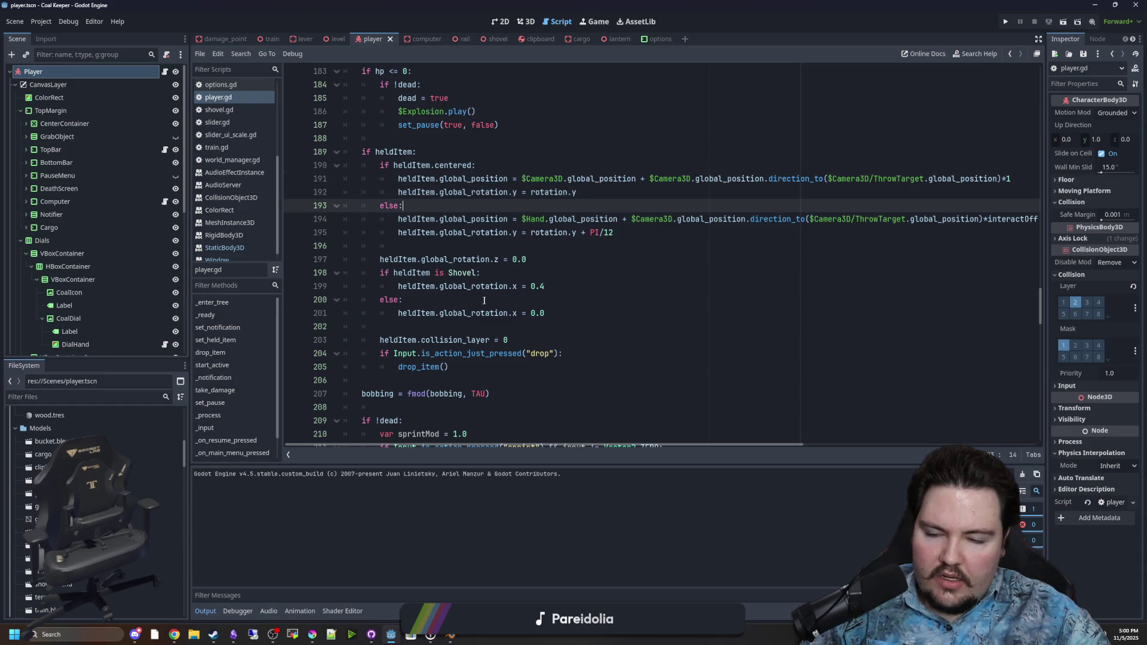
# Jump to drop_item, select its impulse lines 65–67, and bring the maze-game editor forward
pyautogui.keyDown('ctrl'); pyautogui.click(429, 366); pyautogui.keyUp('ctrl')
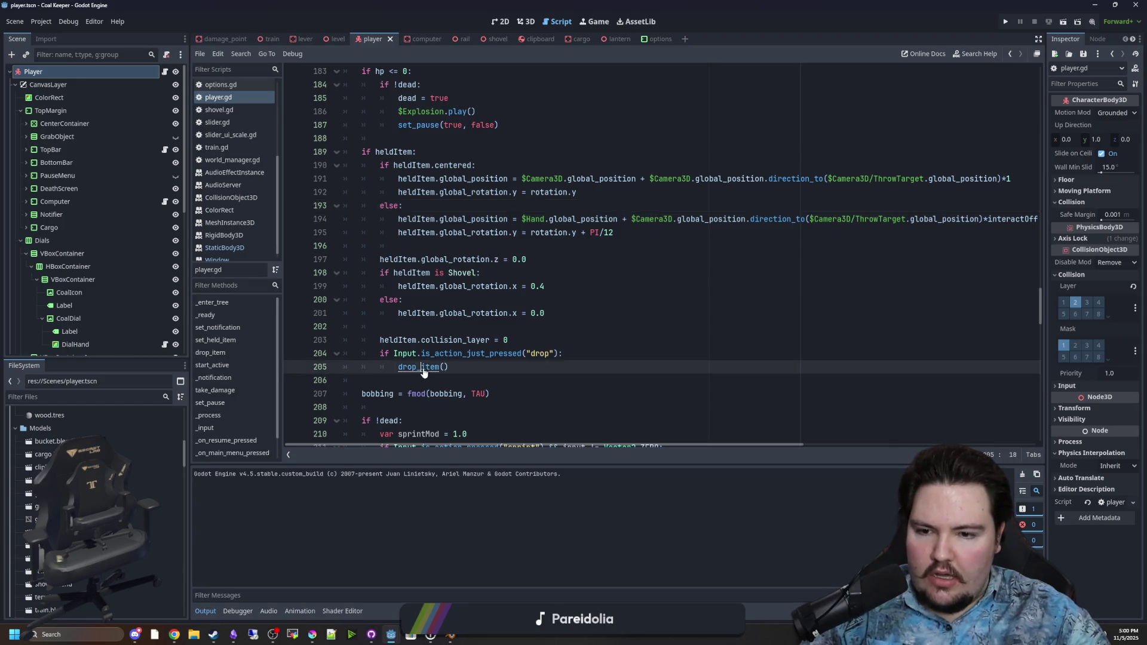
pyautogui.click(452, 302)
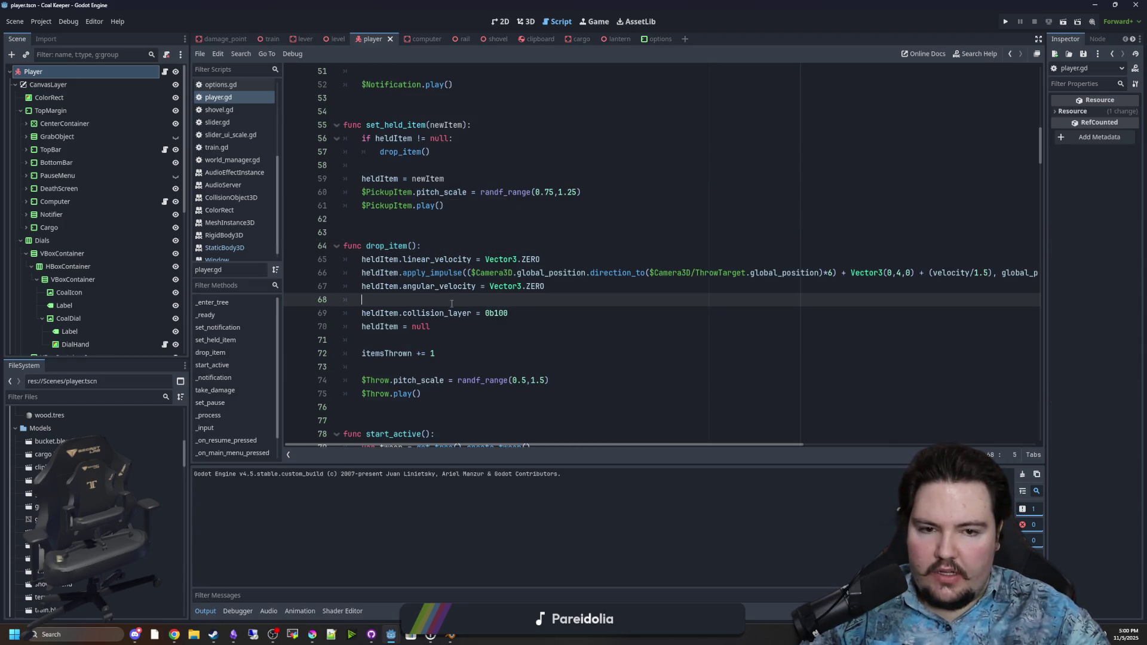
pyautogui.click(361, 272)
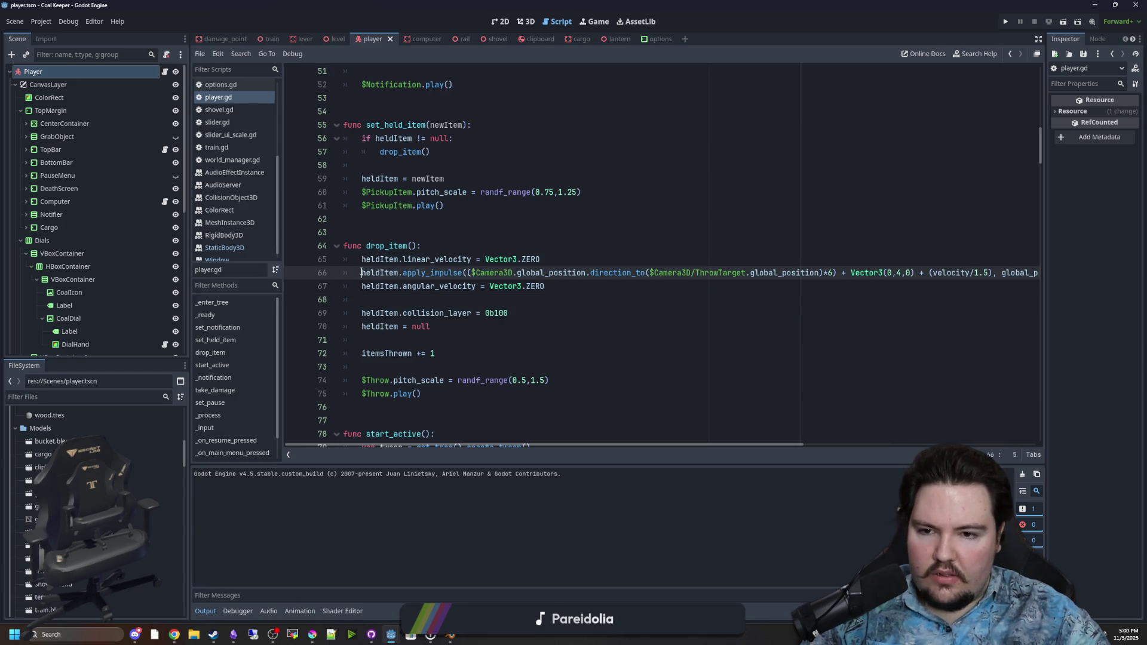
pyautogui.moveTo(386, 272)
pyautogui.mouseDown()
pyautogui.moveTo(692, 272)
pyautogui.moveTo(389, 327)
pyautogui.moveTo(322, 270)
pyautogui.moveTo(326, 258)
pyautogui.mouseUp()
pyautogui.click(362, 232)
pyautogui.moveTo(674, 5); pyautogui.dragTo(612, 484)
pyautogui.click(496, 323)
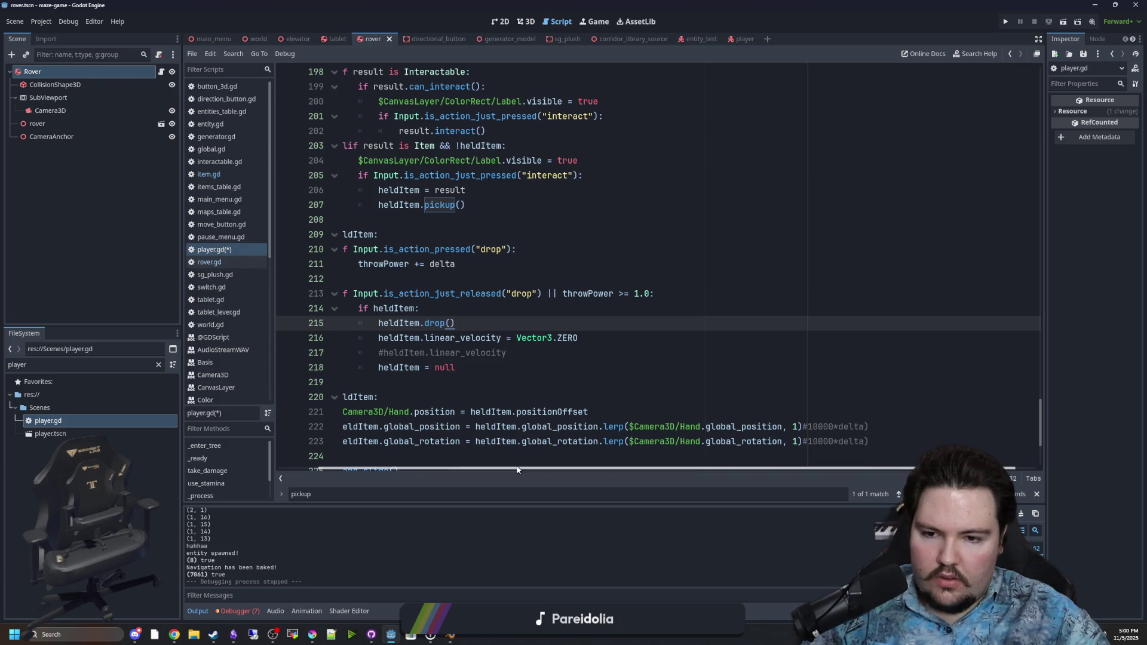
# In item.gd, delete the angular_velocity reset and return lines from drop(), then save
pyautogui.moveTo(521, 468); pyautogui.dragTo(480, 468)
pyautogui.click(225, 181)
pyautogui.click(224, 176)
pyautogui.click(393, 205)
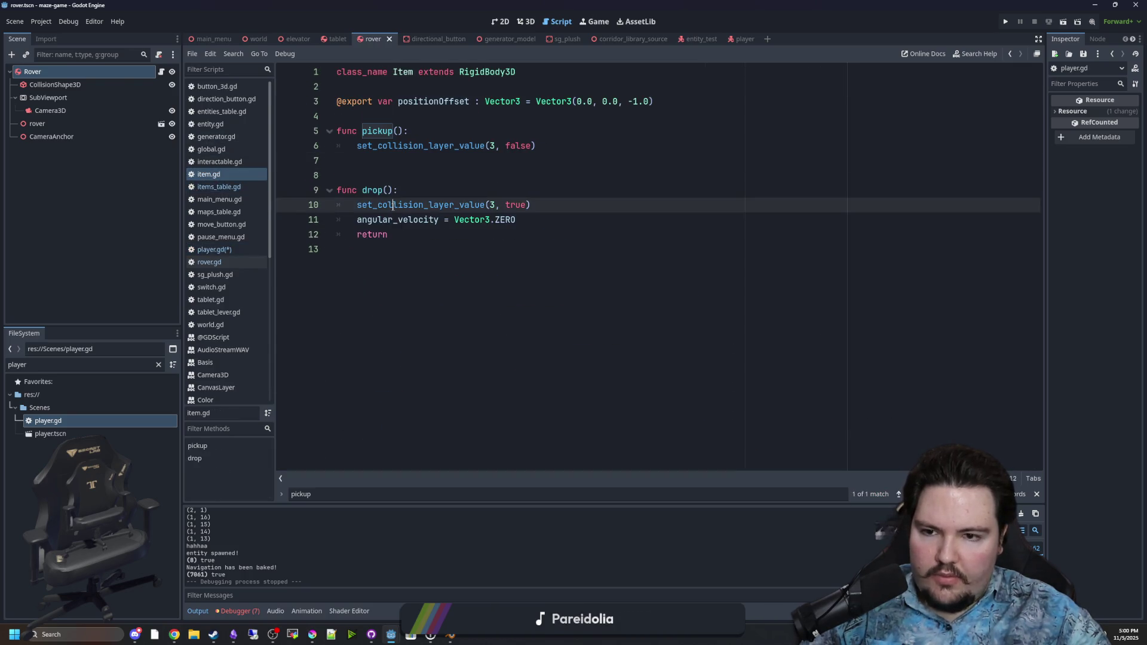
pyautogui.moveTo(551, 221)
pyautogui.mouseDown()
pyautogui.moveTo(267, 237)
pyautogui.moveTo(269, 223)
pyautogui.moveTo(325, 233)
pyautogui.moveTo(335, 220)
pyautogui.mouseUp()
pyautogui.press('BackSpace')
pyautogui.press('Up')
pyautogui.press('Up')
pyautogui.press('BackSpace')
pyautogui.press('BackSpace')
pyautogui.hotkey('ctrl', 's')
# Paste the copied throw lines below heldItem.drop() in player.gd and fix their indentation
pyautogui.click(242, 249)
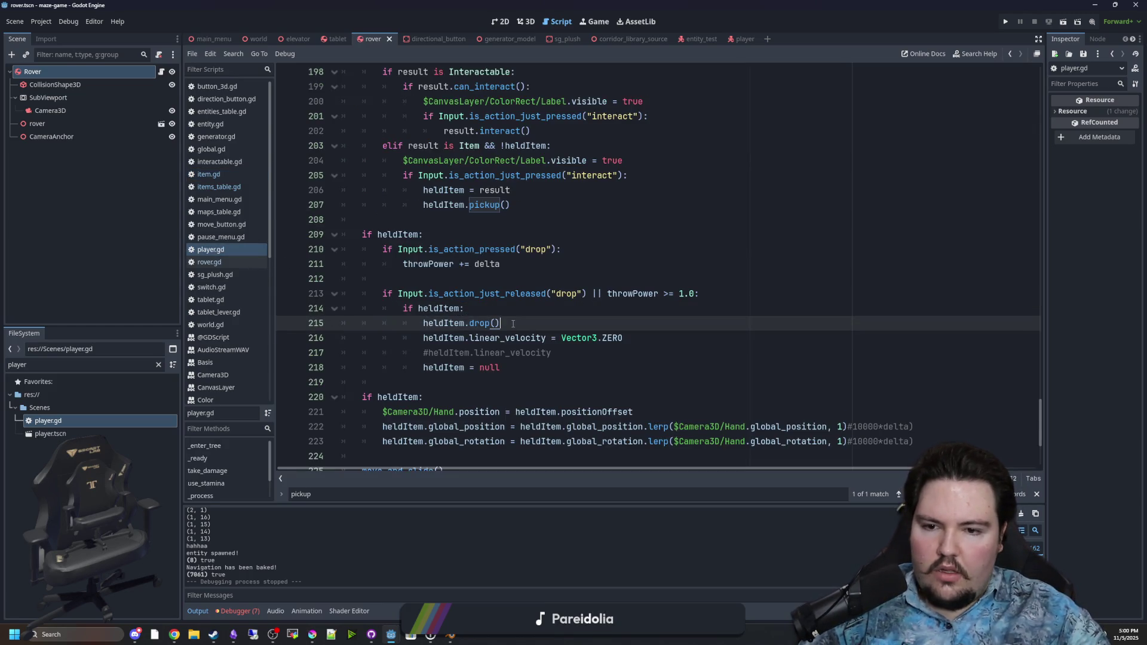
pyautogui.press('Return')
pyautogui.press('Return')
pyautogui.hotkey('ctrl', 'v')
pyautogui.scroll(-1, 498, 344)
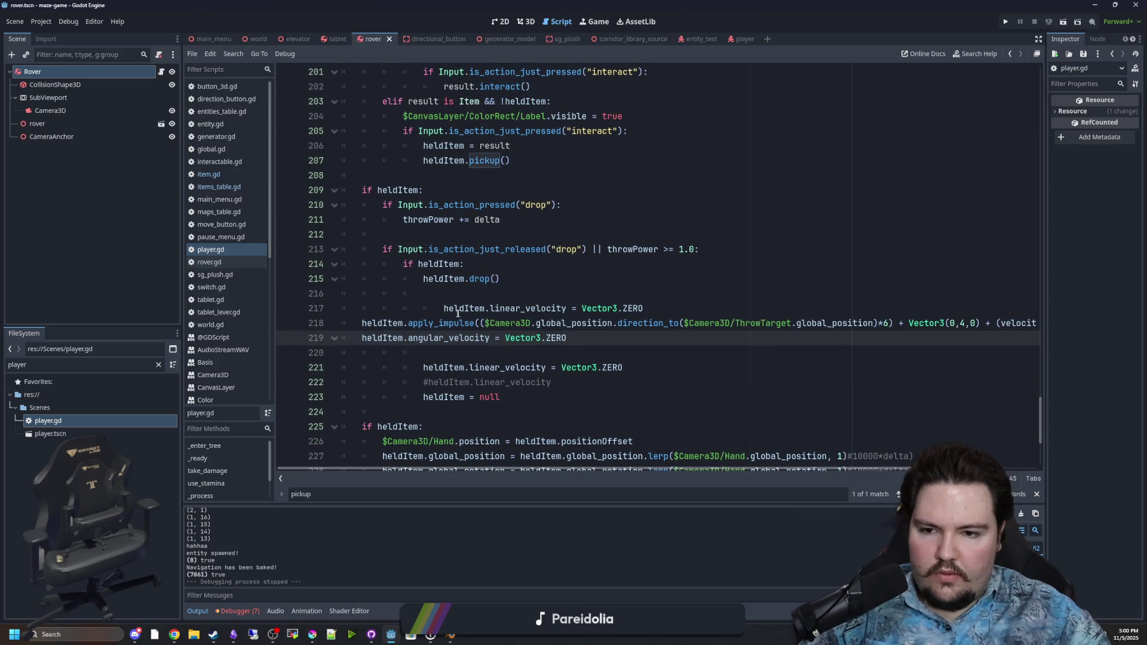
pyautogui.click(423, 308)
pyautogui.hotkey('shift', 'Tab')
pyautogui.moveTo(567, 338); pyautogui.dragTo(312, 323)
pyautogui.press('Tab')
pyautogui.press('Tab')
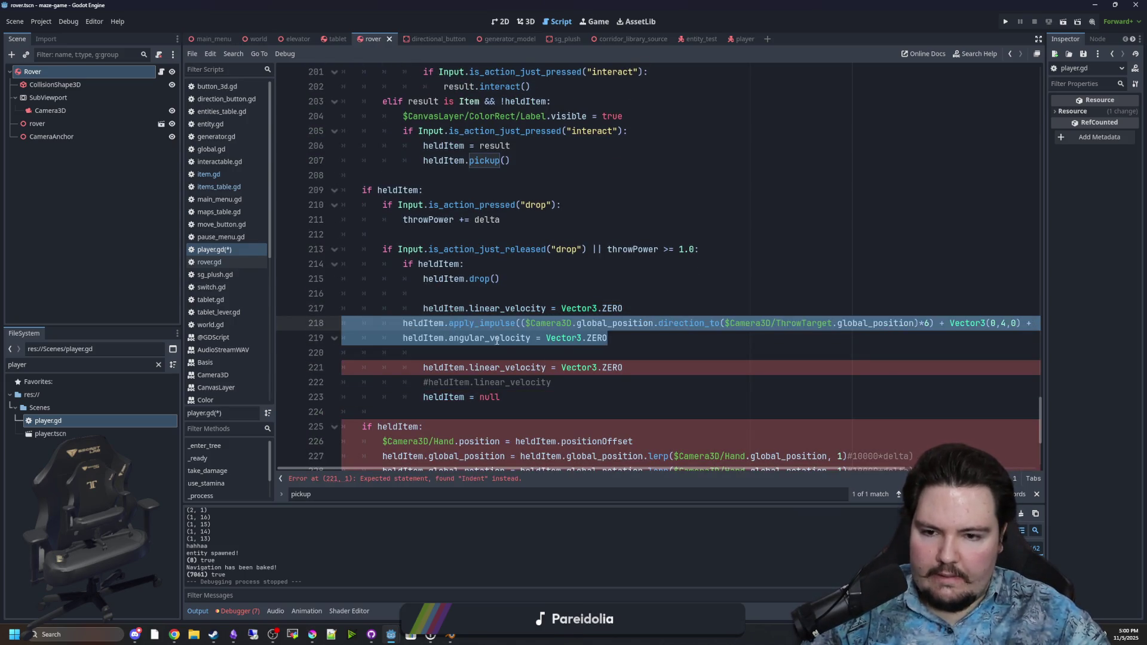
# Remove the old velocity reset lines and leftover blank line, and re-indent lines 218–219
pyautogui.click(622, 362)
pyautogui.moveTo(643, 371); pyautogui.dragTo(303, 355)
pyautogui.press('BackSpace')
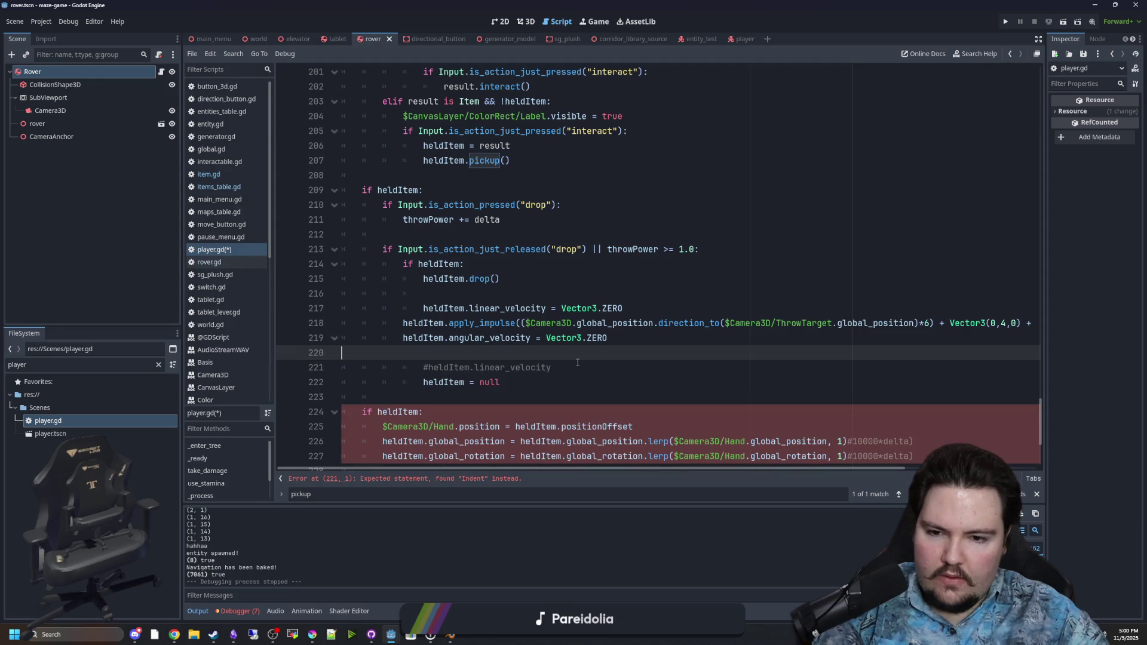
pyautogui.hotkey('shift', 'Down')
pyautogui.press('BackSpace')
pyautogui.press('Tab')
pyautogui.press('Up')
pyautogui.press('Tab')
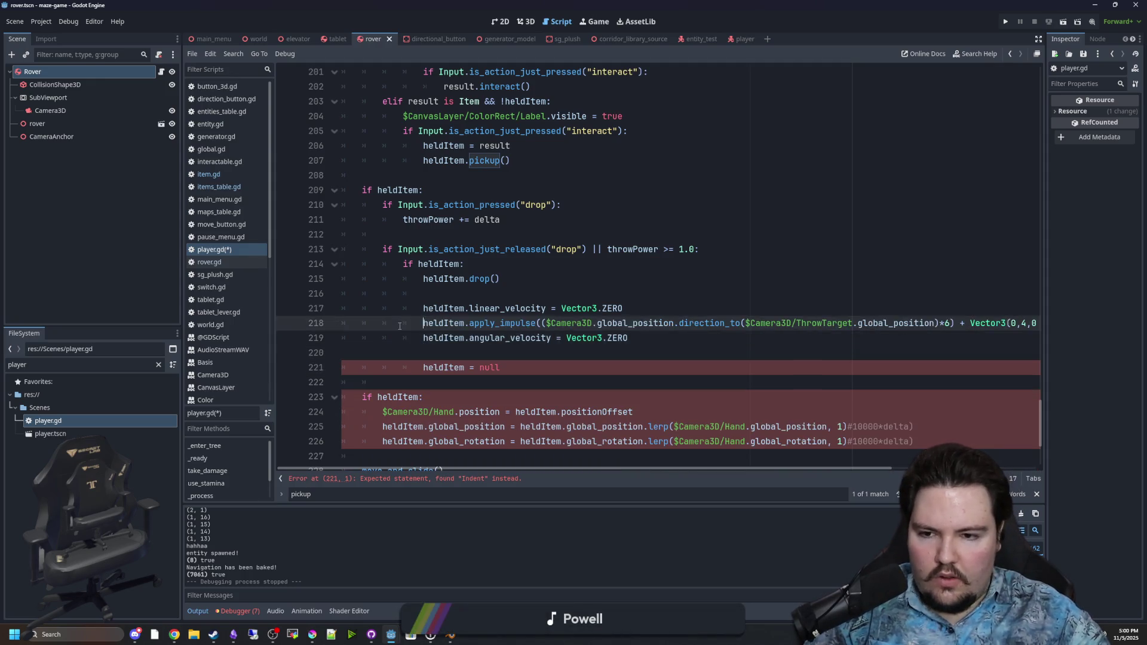
pyautogui.click(536, 299)
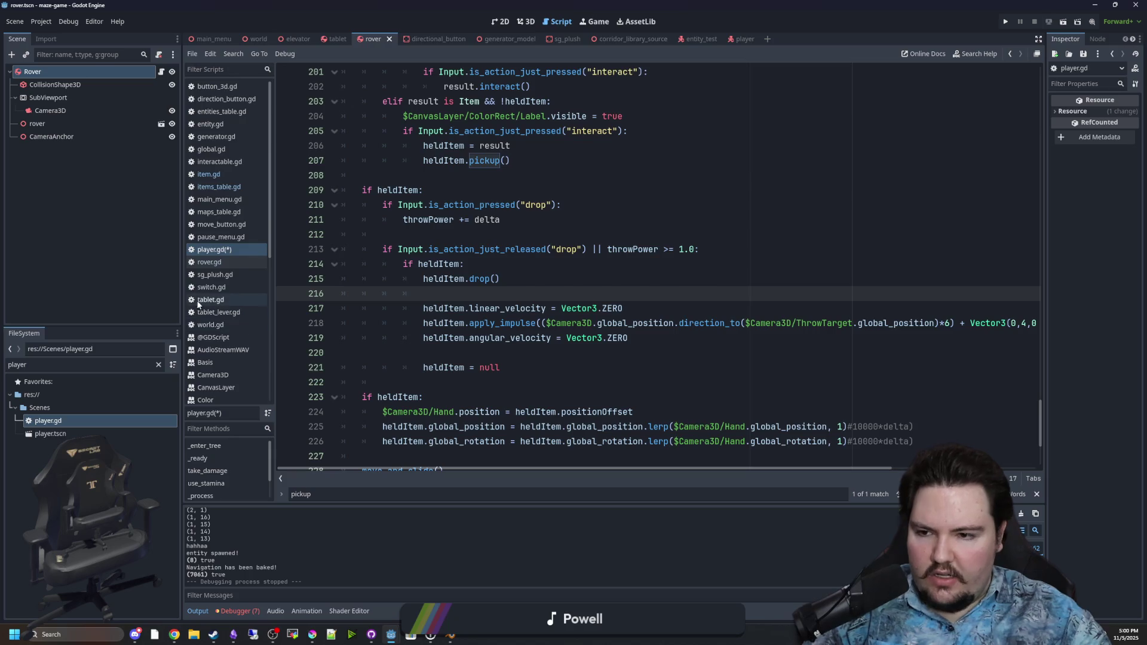
pyautogui.moveTo(182, 296); pyautogui.dragTo(92, 297)
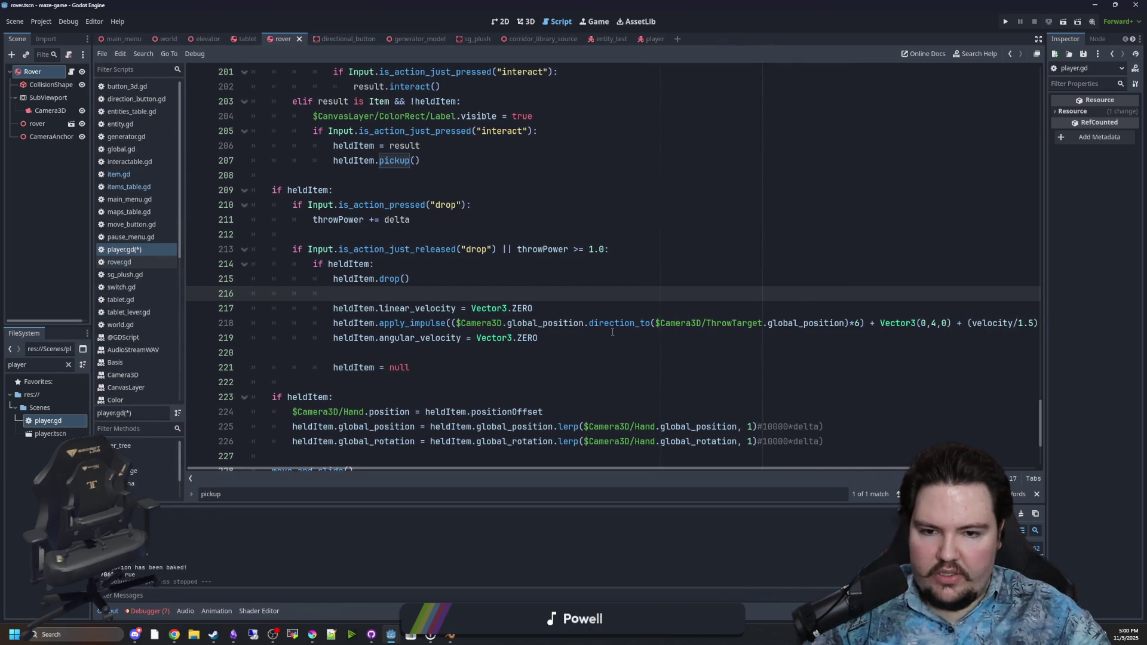
pyautogui.click(669, 338)
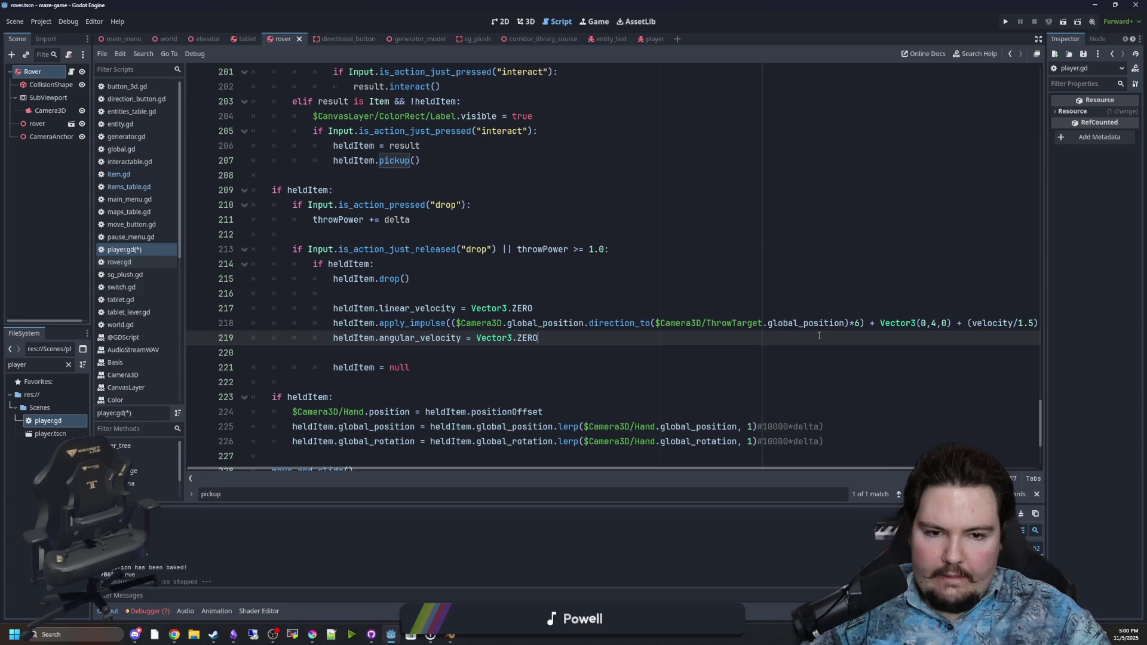
pyautogui.doubleClick(728, 323)
# Replace $Camera3D/ThrowTarget on line 218 with the Hand node path dragged from the player scene
pyautogui.press('BackSpace')
pyautogui.press('BackSpace')
pyautogui.press('BackSpace')
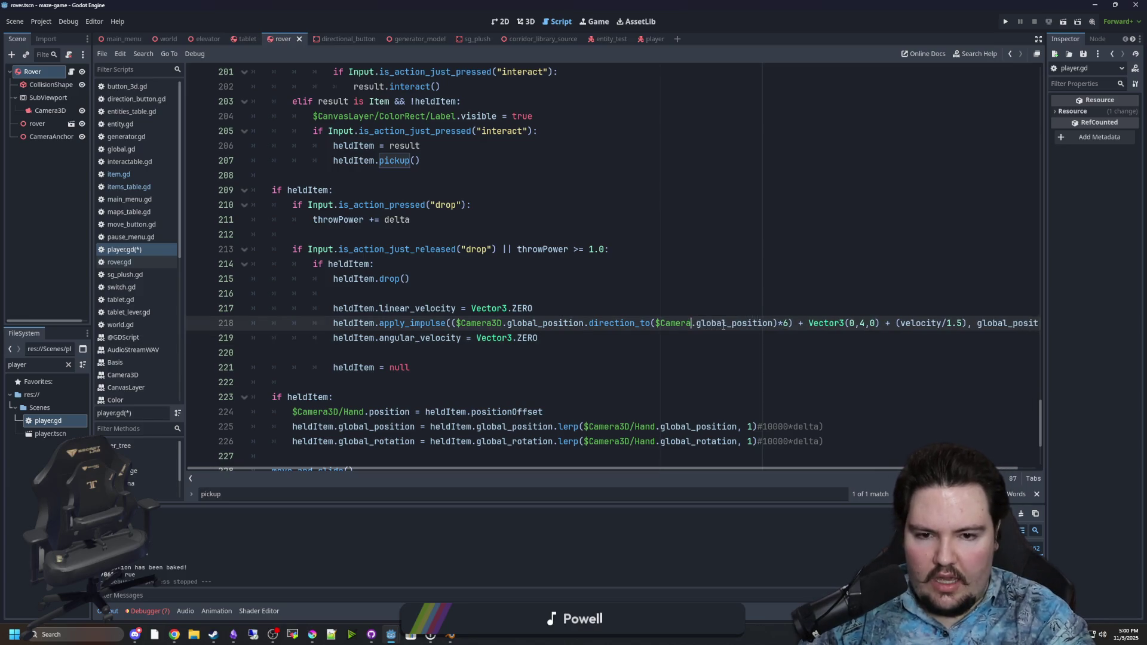
pyautogui.press('BackSpace')
pyautogui.press('BackSpace')
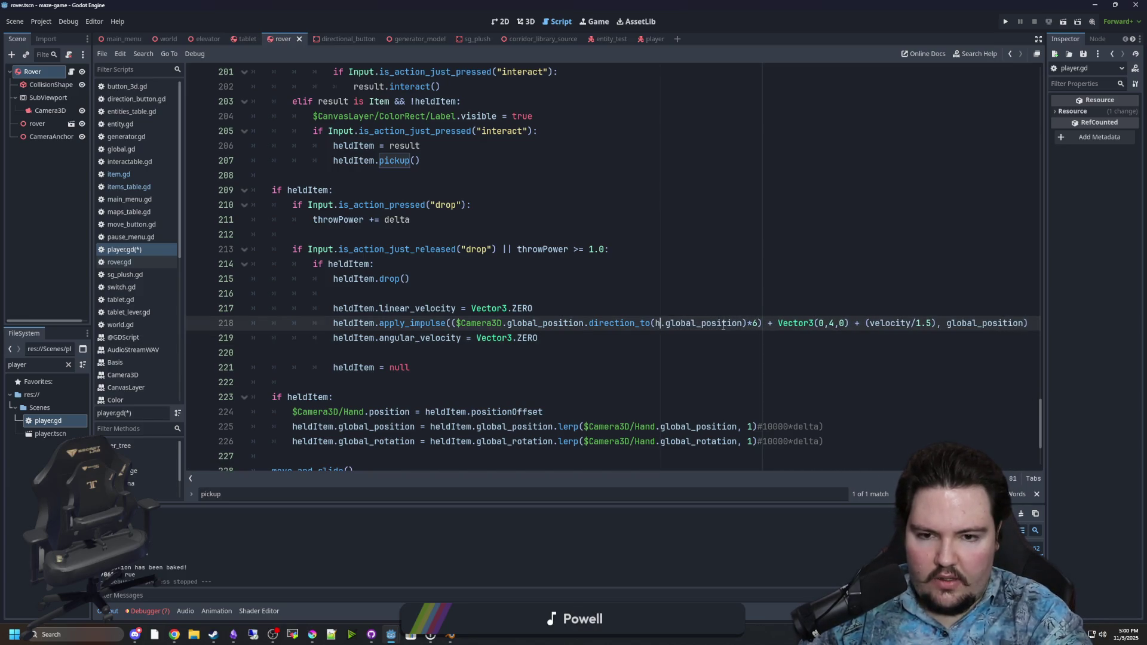
pyautogui.write('and')
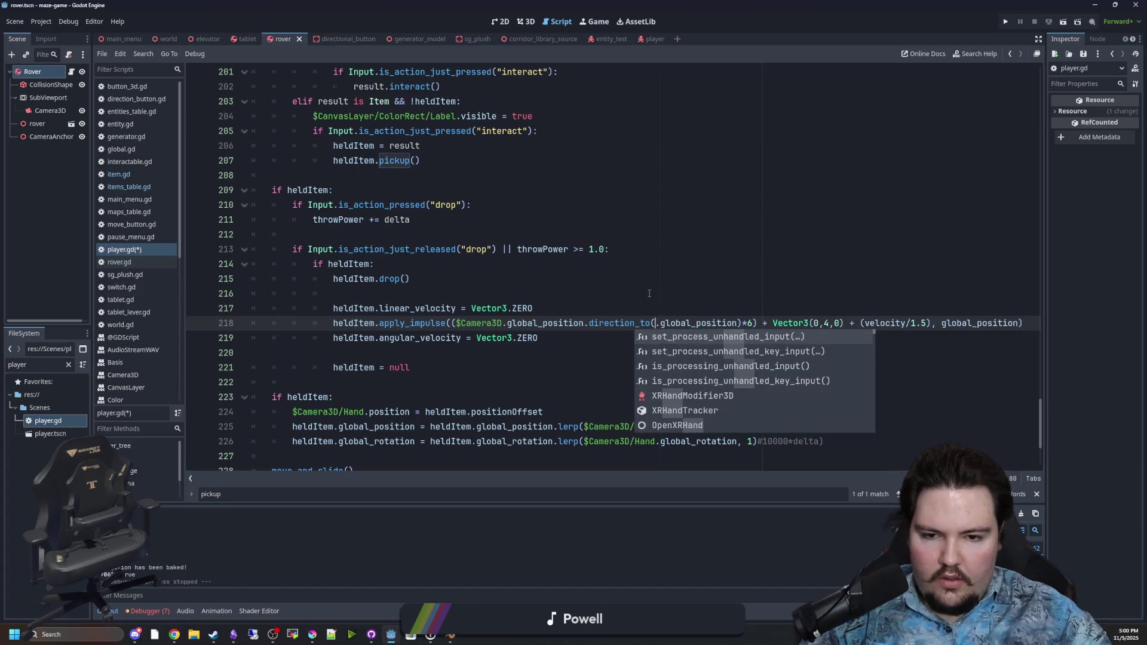
pyautogui.hotkey('ctrl', 'z')
pyautogui.hotkey('ctrl', 'z')
pyautogui.hotkey('ctrl', 'z')
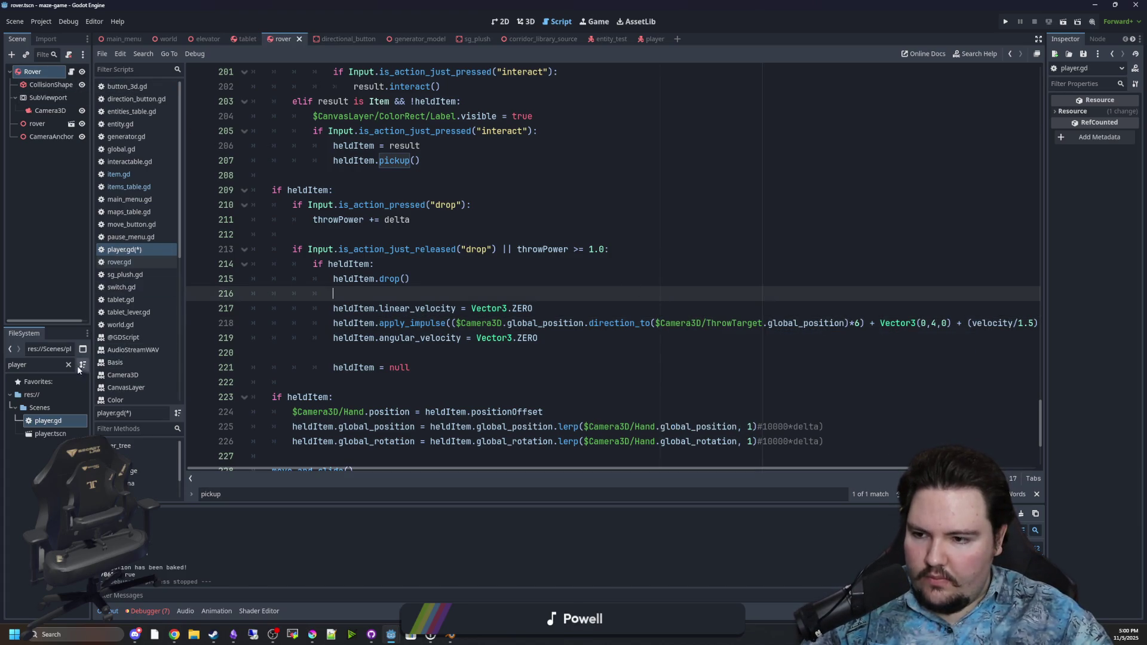
pyautogui.doubleClick(50, 434)
pyautogui.moveTo(43, 175)
pyautogui.mouseDown()
pyautogui.moveTo(149, 245)
pyautogui.moveTo(545, 356)
pyautogui.mouseUp()
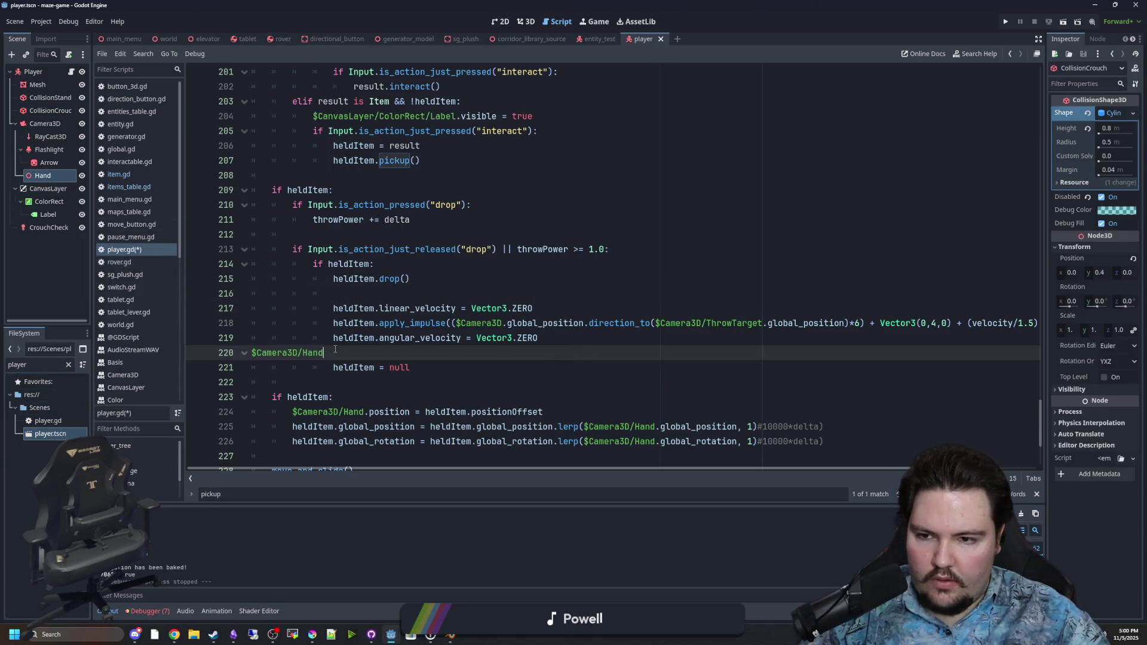
pyautogui.hotkey('shift', 'Home')
pyautogui.hotkey('ctrl', 'c')
pyautogui.press('BackSpace')
pyautogui.moveTo(762, 323); pyautogui.dragTo(654, 323)
pyautogui.hotkey('ctrl', 'v')
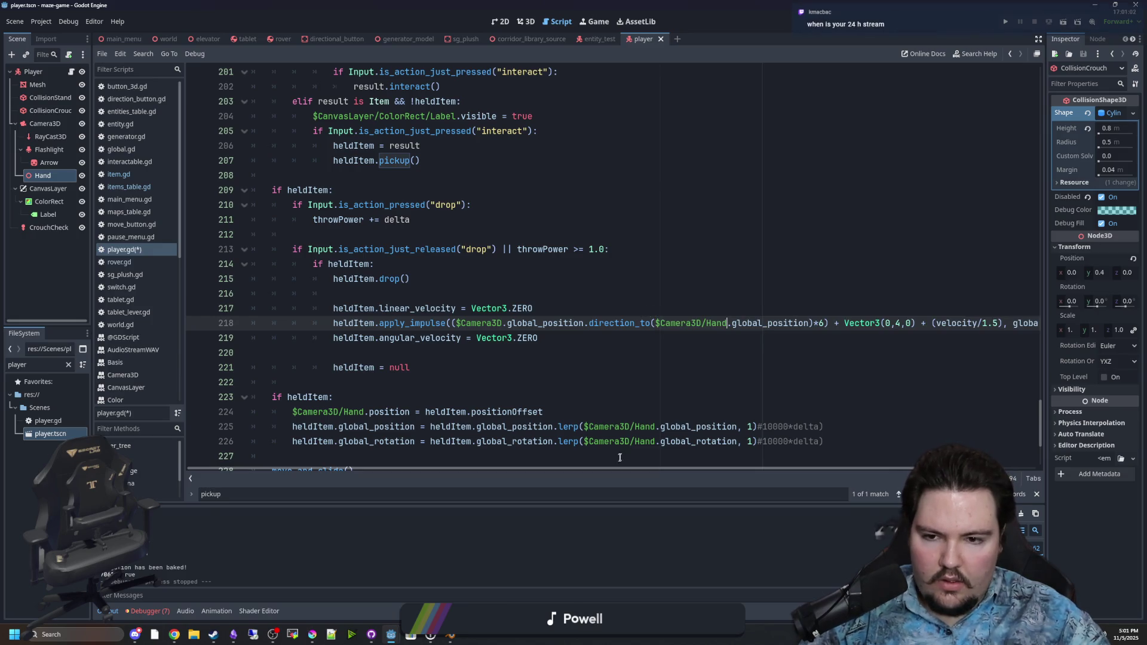
# Append *throwPower after *6 in the apply_impulse call and save player.gd
pyautogui.moveTo(612, 468); pyautogui.dragTo(664, 467)
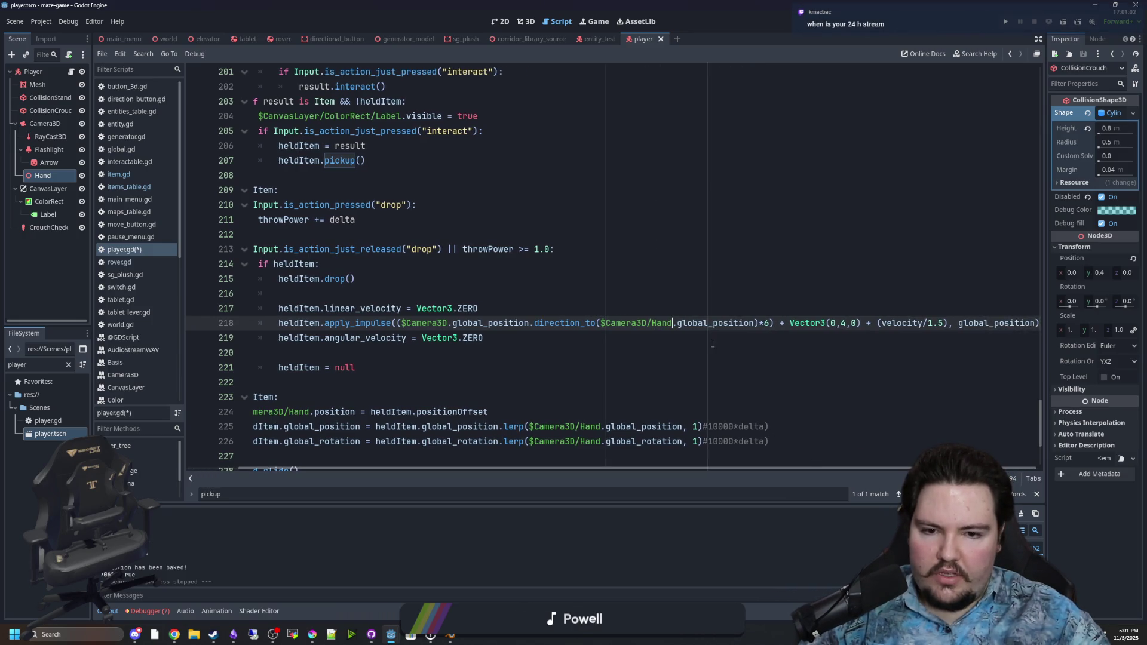
pyautogui.moveTo(846, 324); pyautogui.dragTo(985, 323)
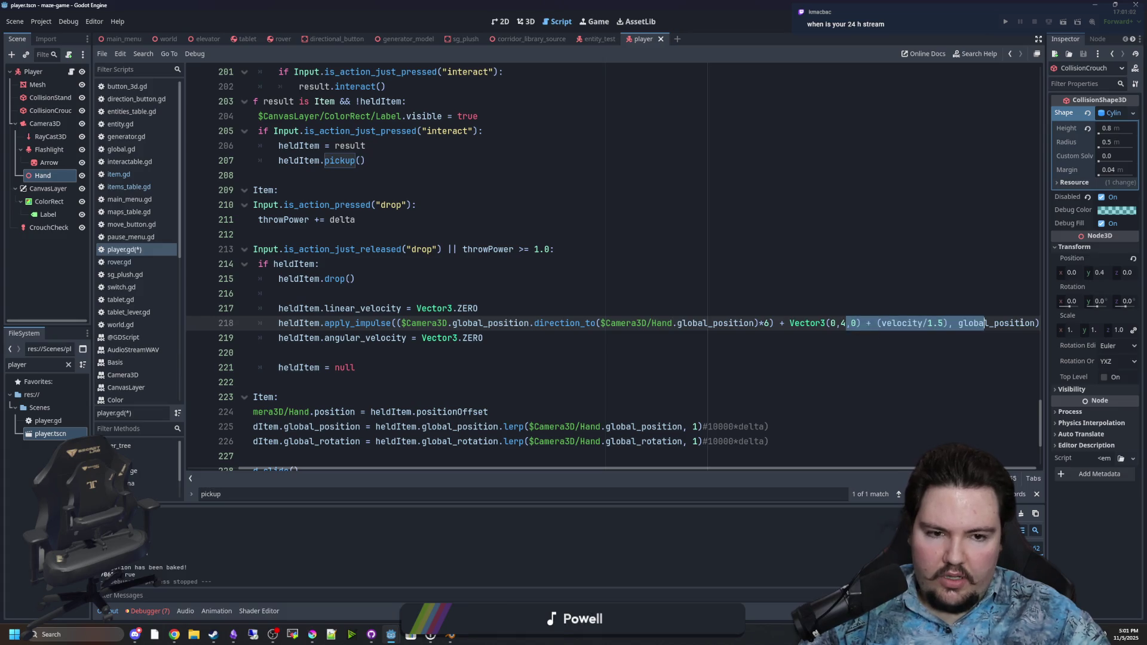
pyautogui.click(933, 353)
pyautogui.moveTo(812, 469)
pyautogui.mouseDown()
pyautogui.moveTo(844, 471)
pyautogui.moveTo(812, 471)
pyautogui.mouseUp()
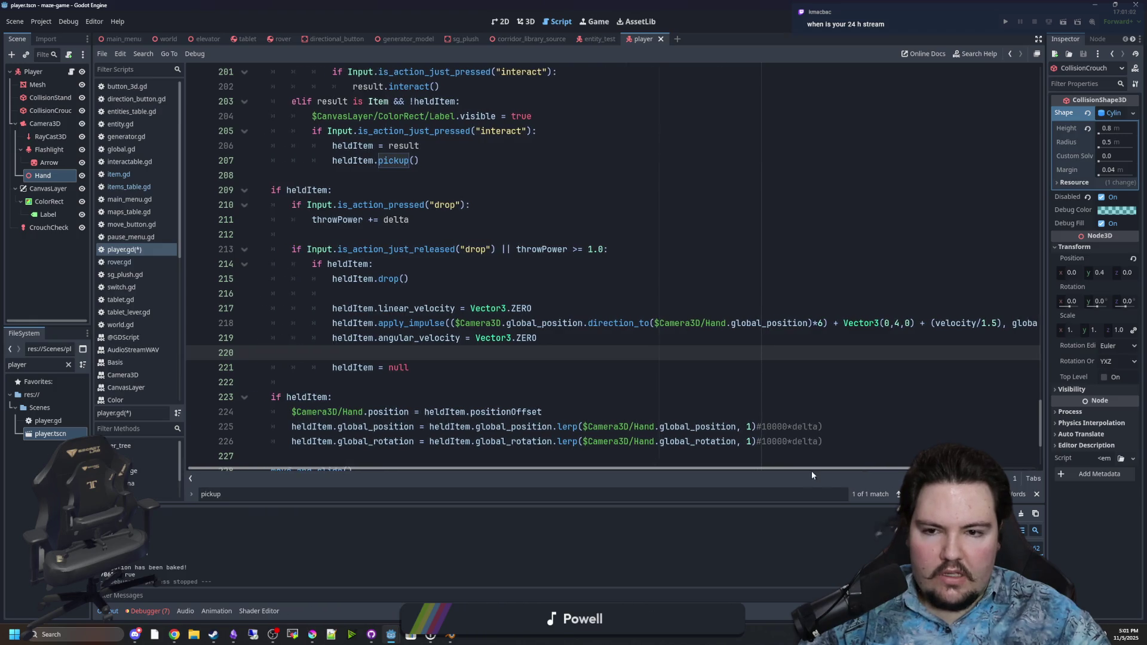
pyautogui.click(825, 324)
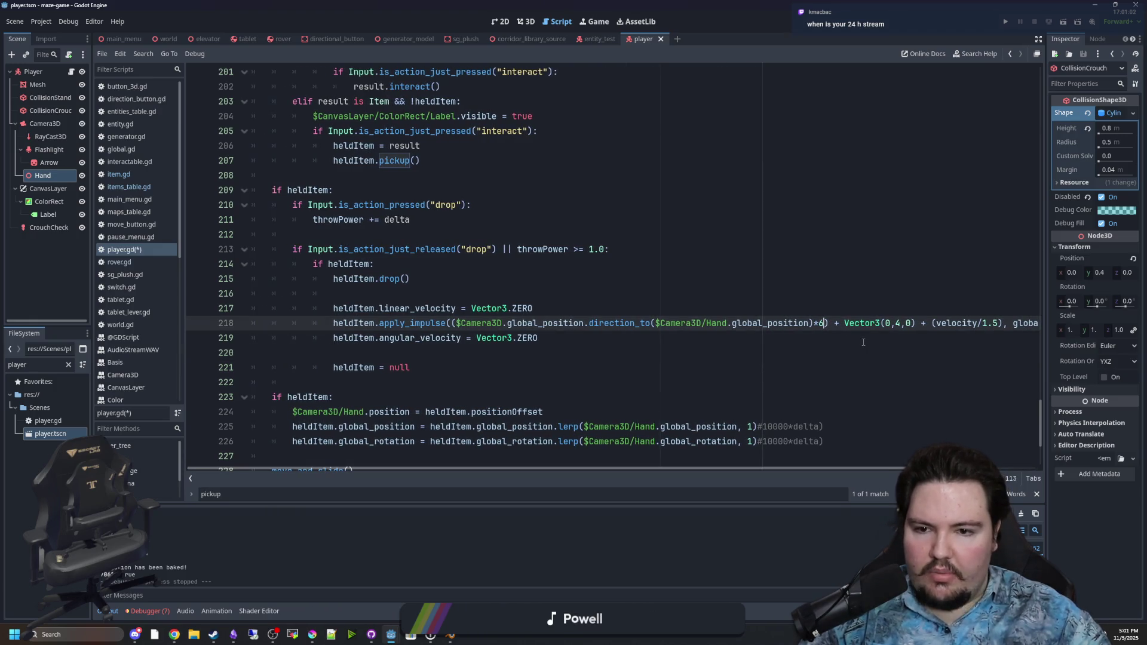
pyautogui.write('*throw')
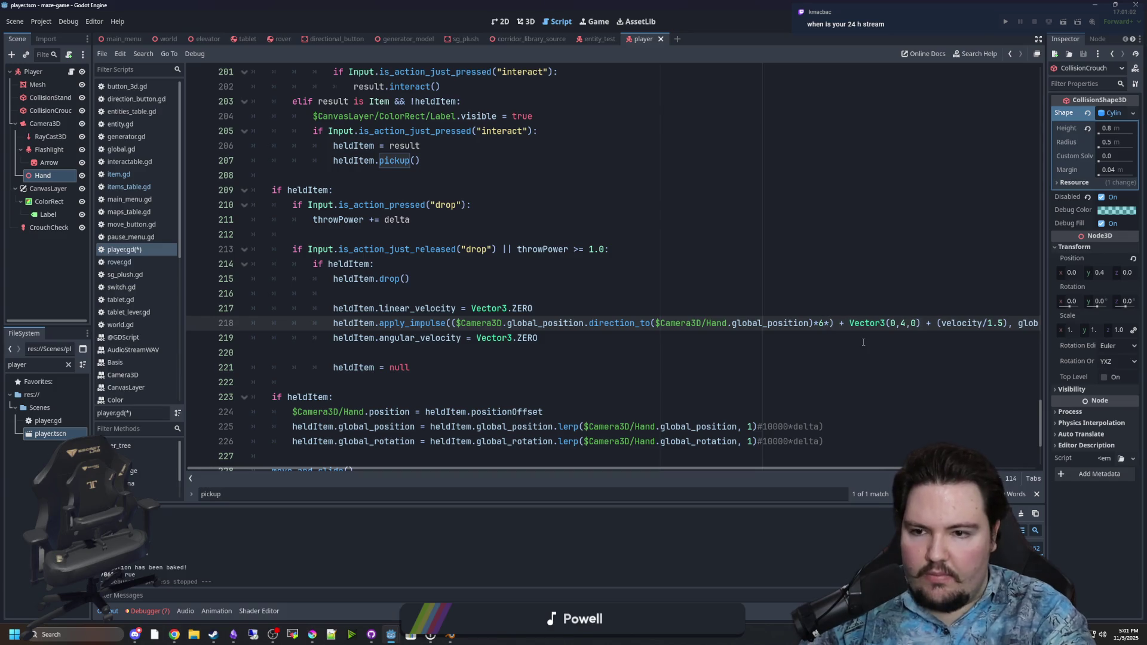
pyautogui.press('Return')
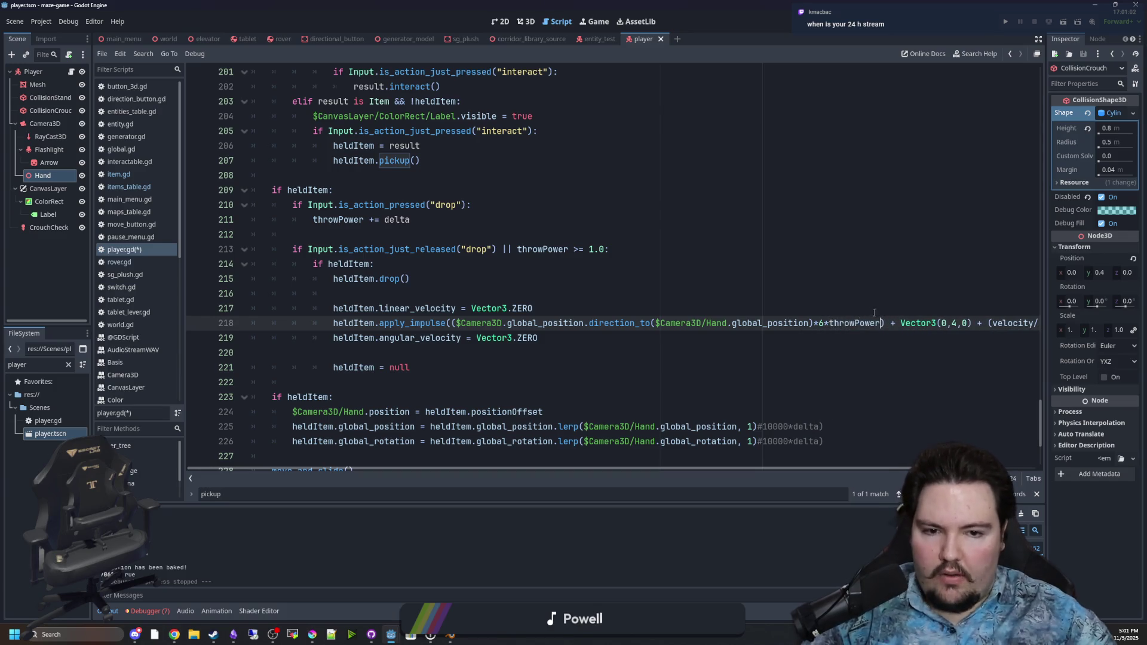
pyautogui.click(851, 293)
pyautogui.hotkey('ctrl', 's')
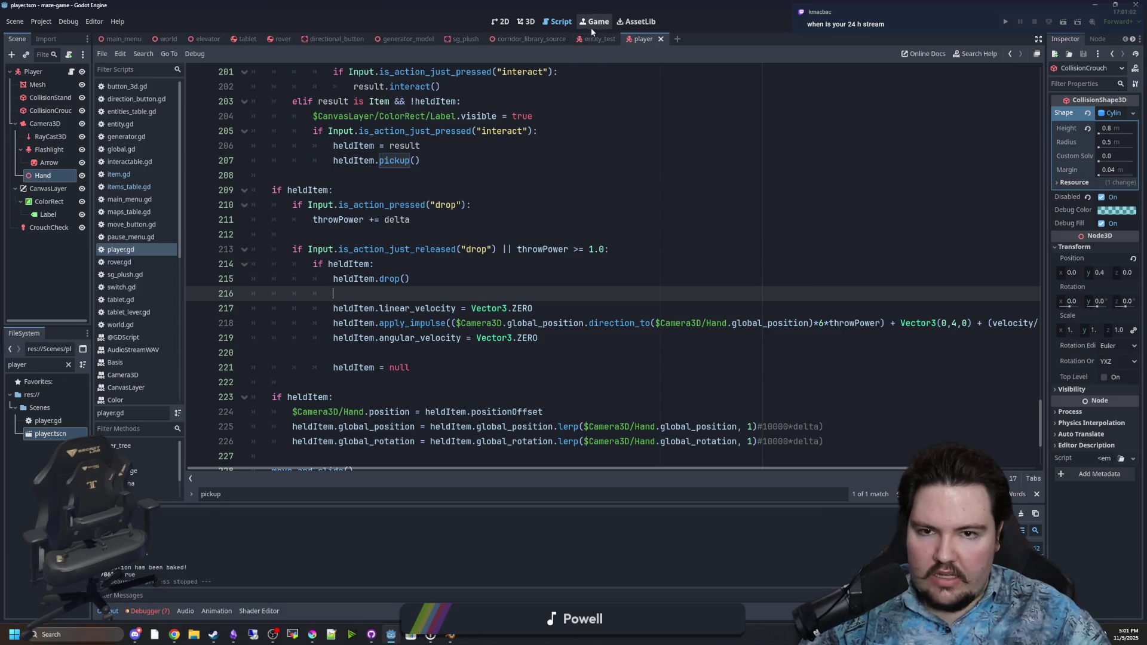
pyautogui.click(1004, 21)
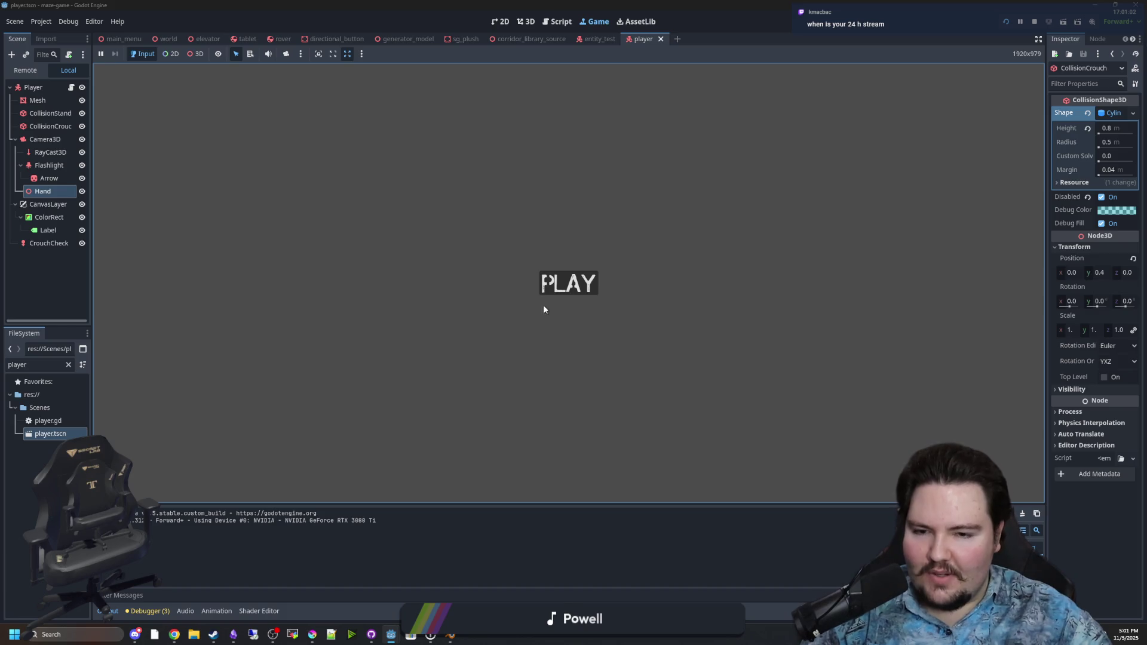
# Start the game, walk to the white object, then pick it up, throw it and pick it up again with E
pyautogui.click(544, 282)
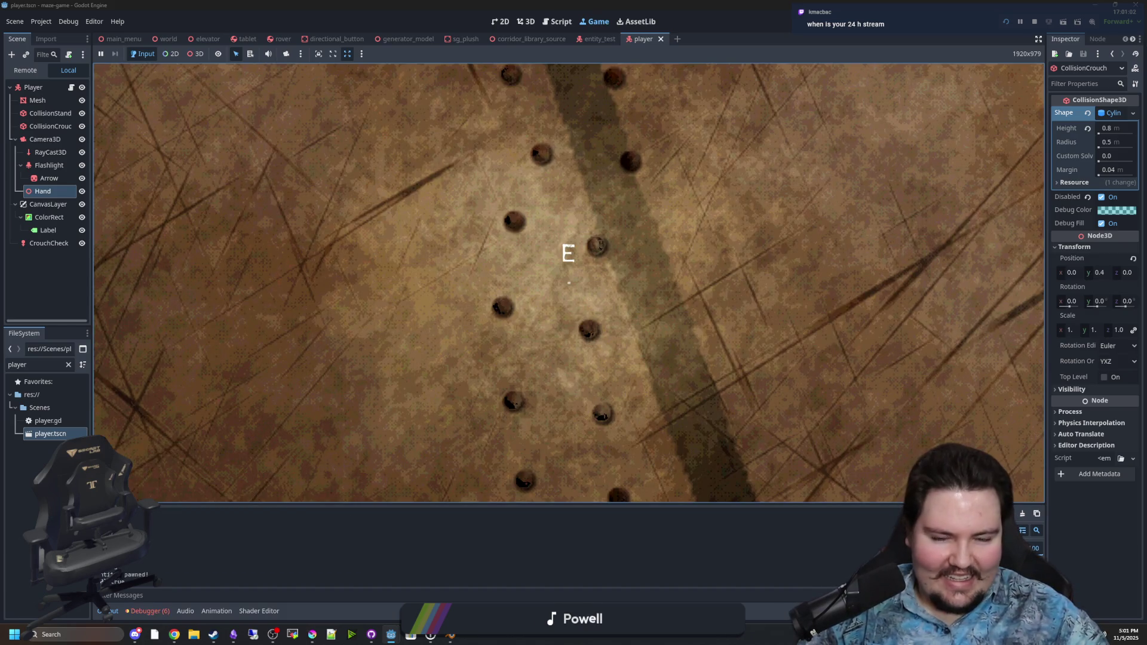
pyautogui.press('w')
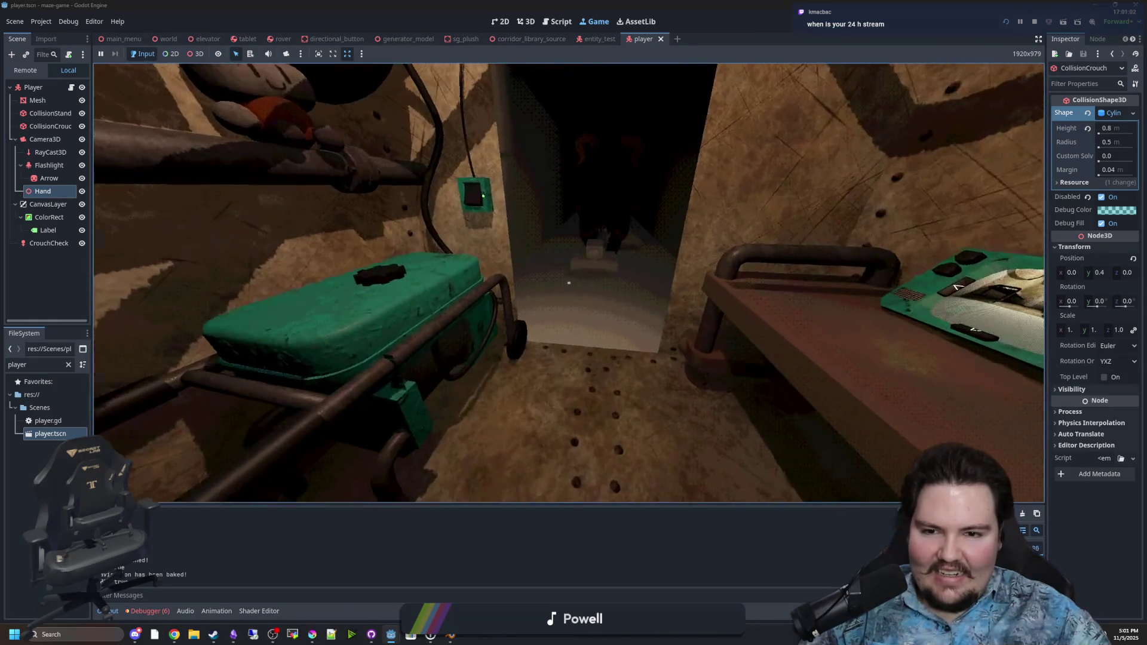
pyautogui.press('e')
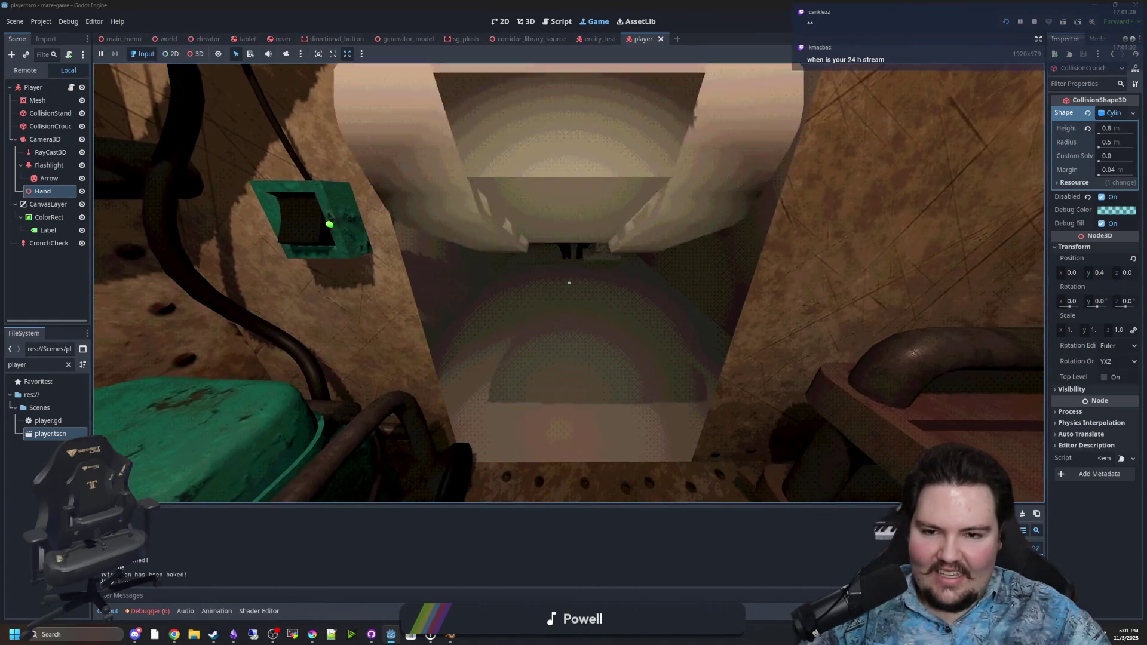
pyautogui.press('e')
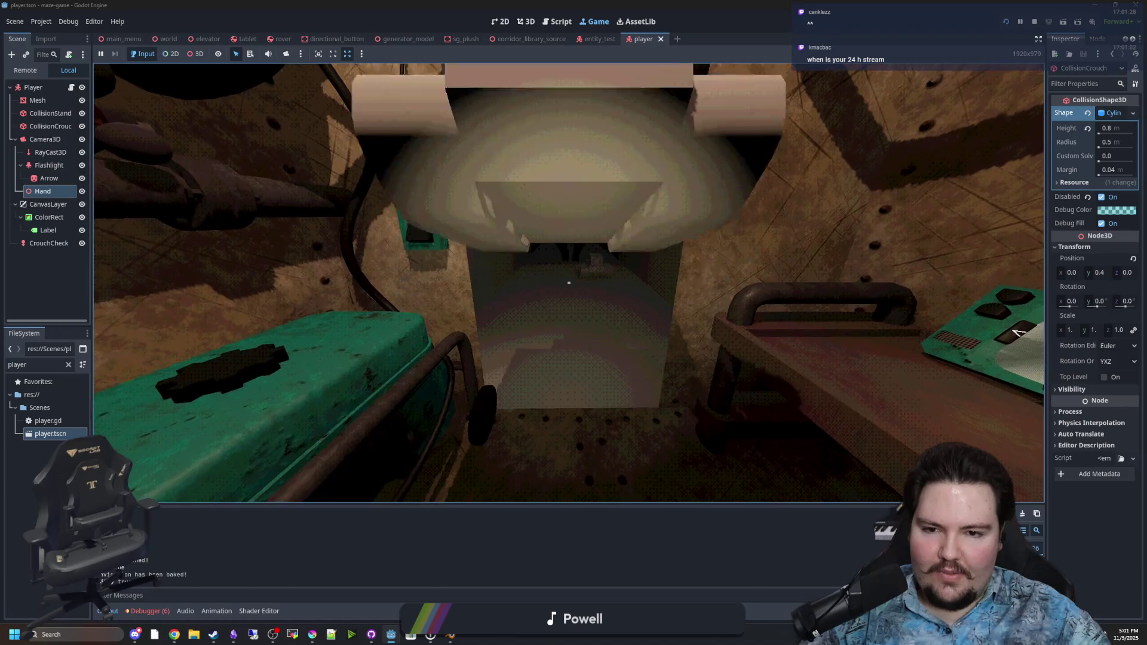
pyautogui.press('e')
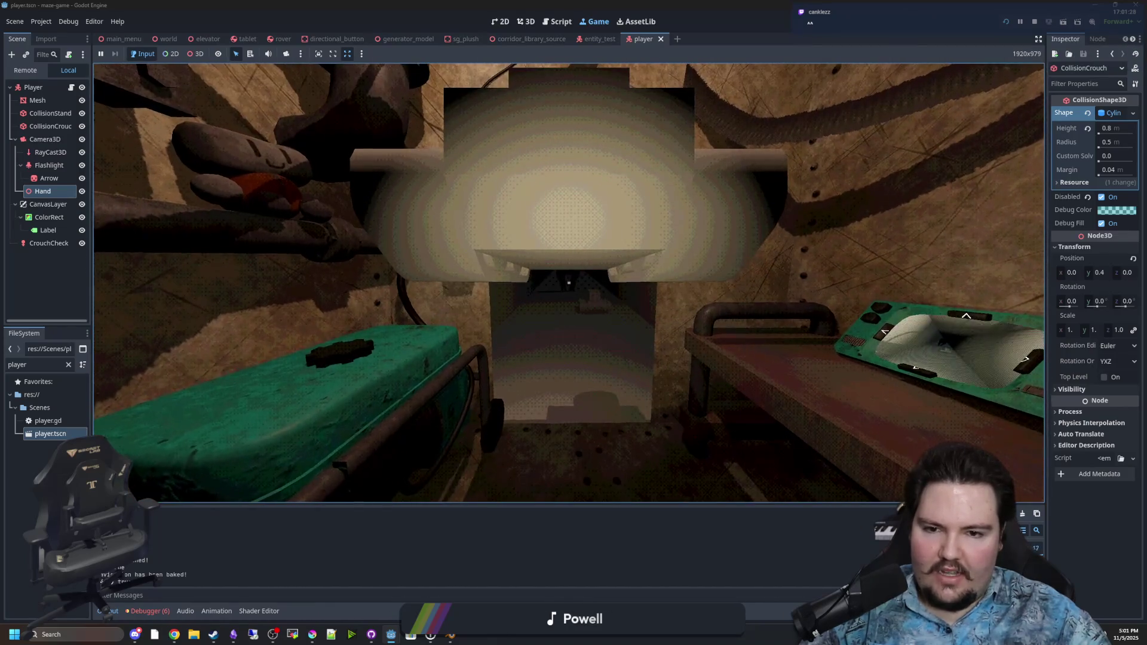
# Walk around inspecting the thrown objects, then pause and return to player.gd
pyautogui.press('w')
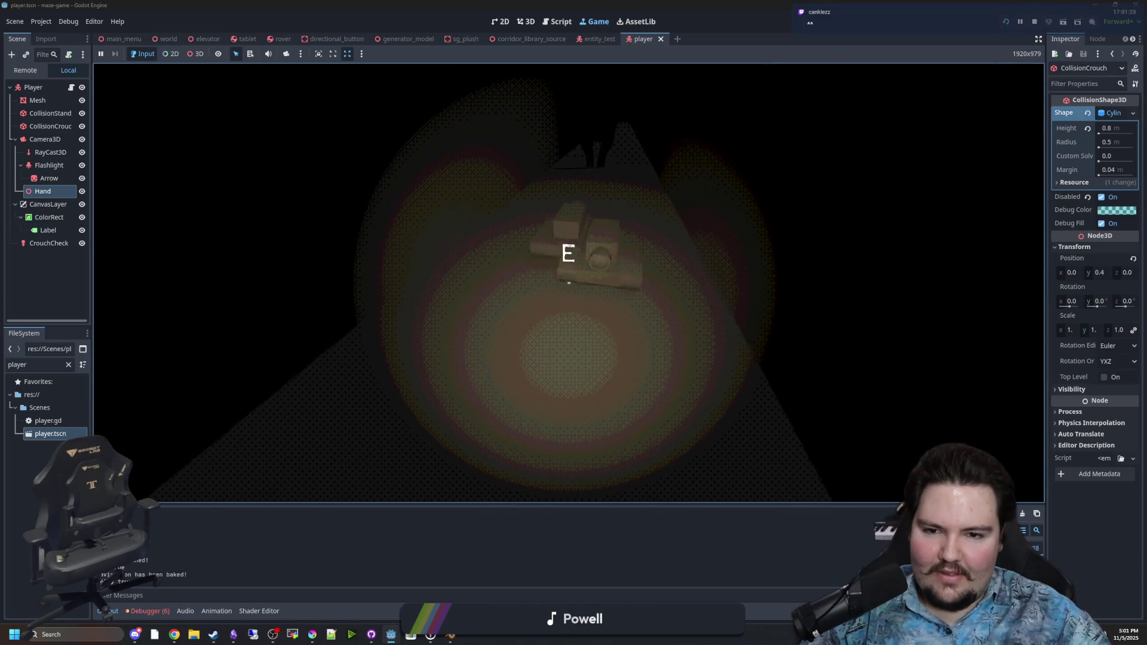
pyautogui.press('w')
pyautogui.press('s')
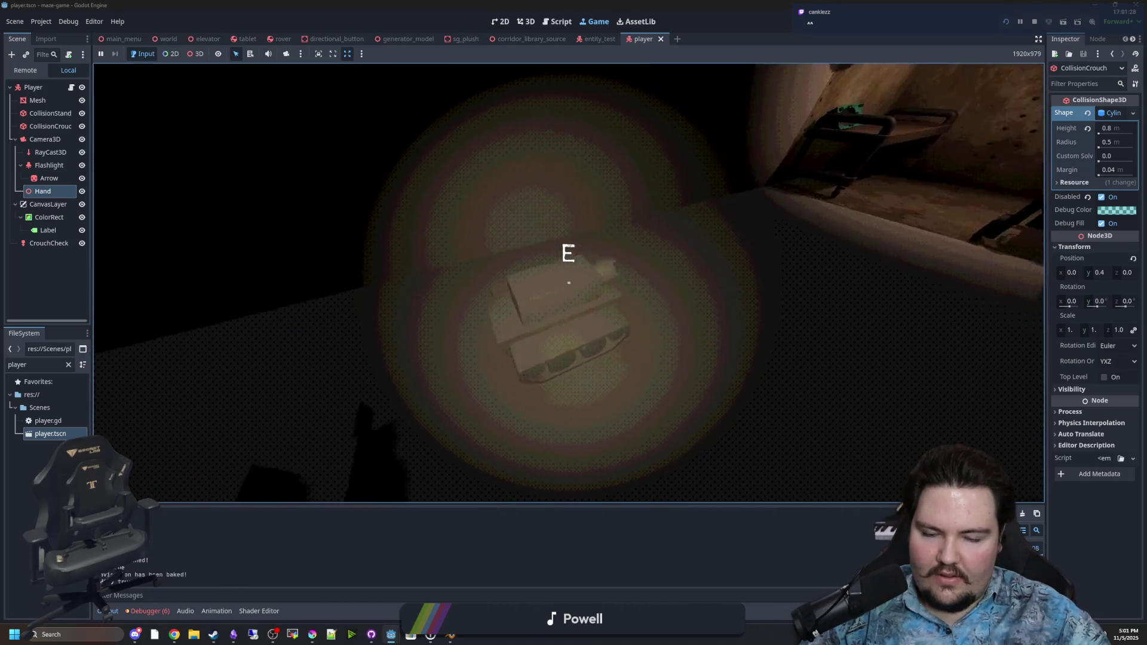
pyautogui.press('w')
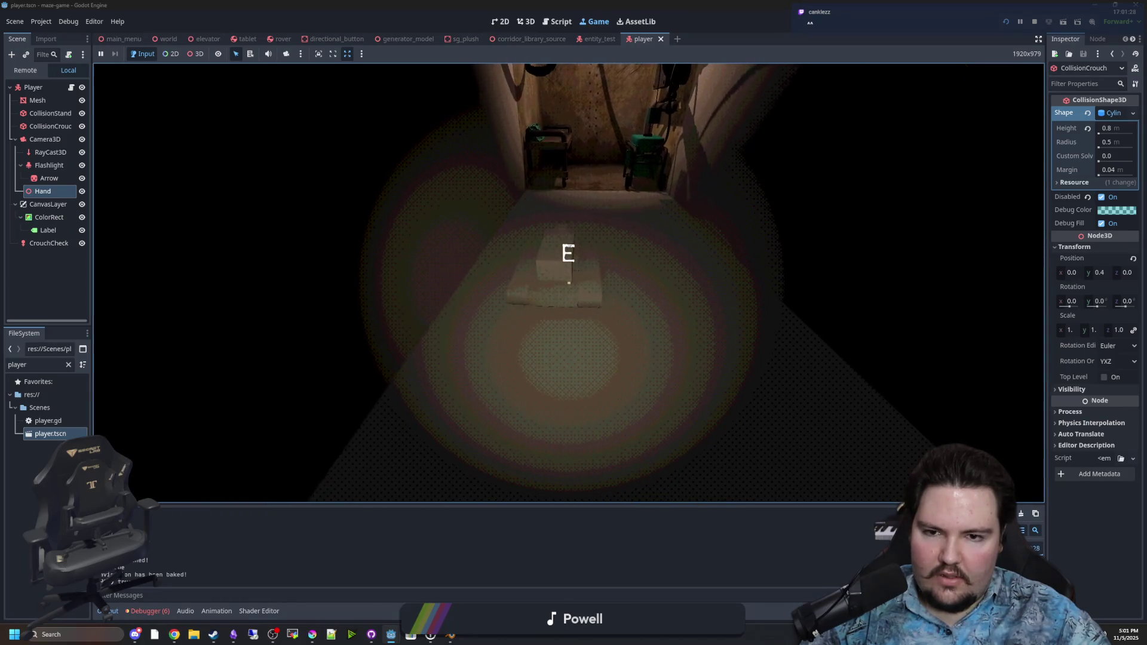
pyautogui.press('w')
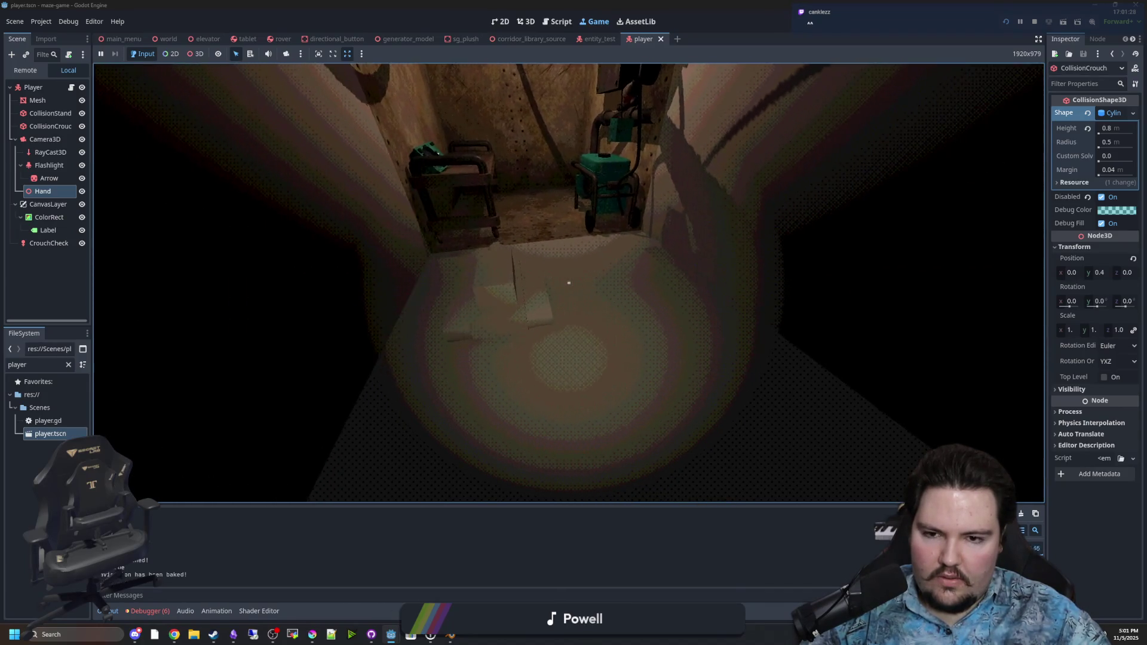
pyautogui.press('w')
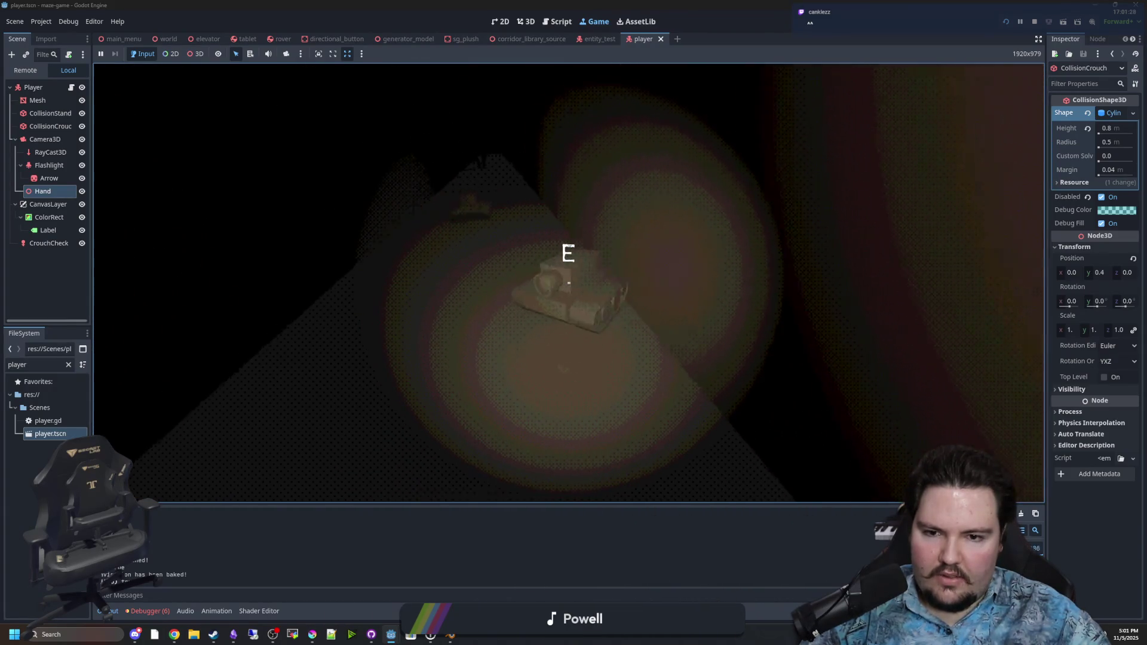
pyautogui.press('Escape')
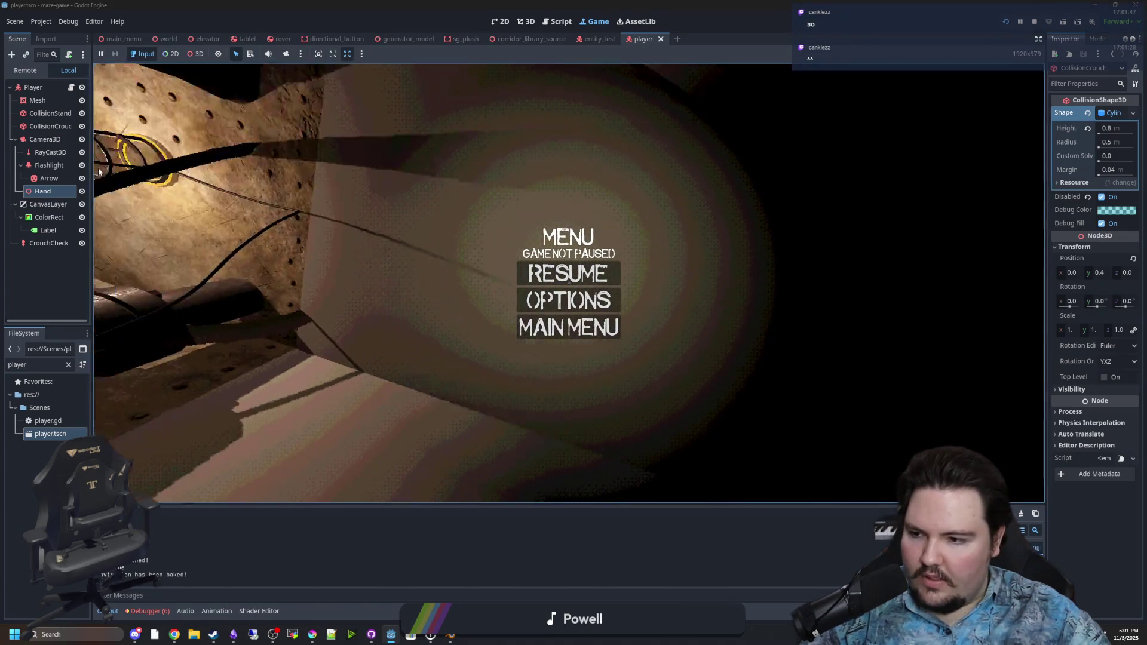
pyautogui.hotkey('ctrl', 'F3')
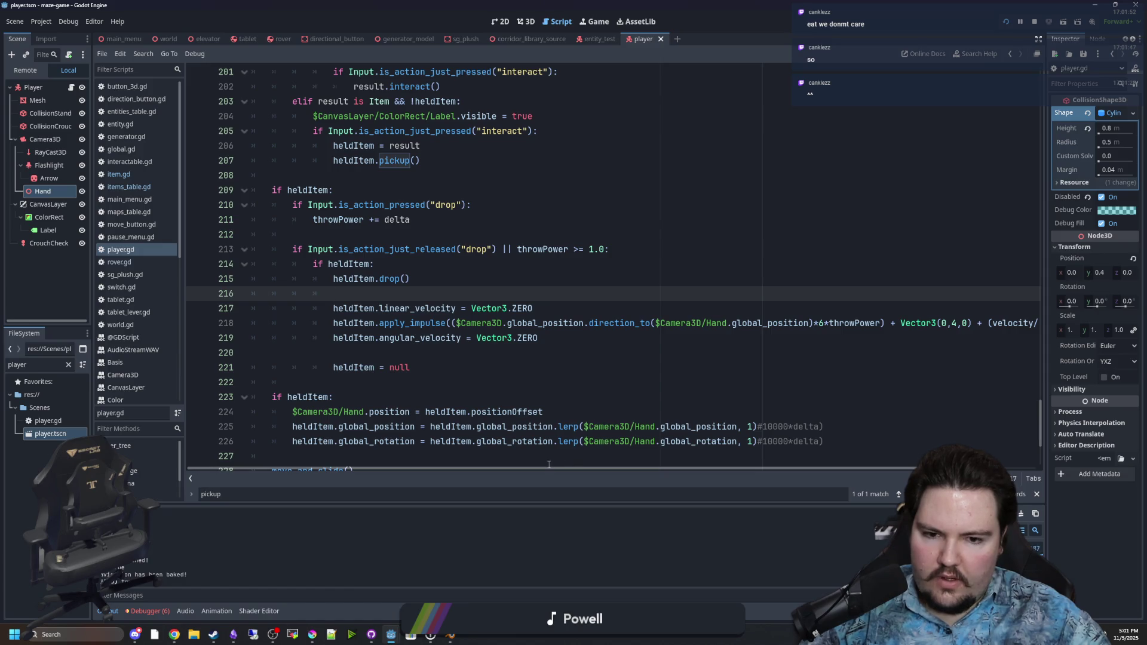
# Add a throwPower = 0.0 reset on a new line after heldItem.pickup() in player.gd
pyautogui.click(448, 353)
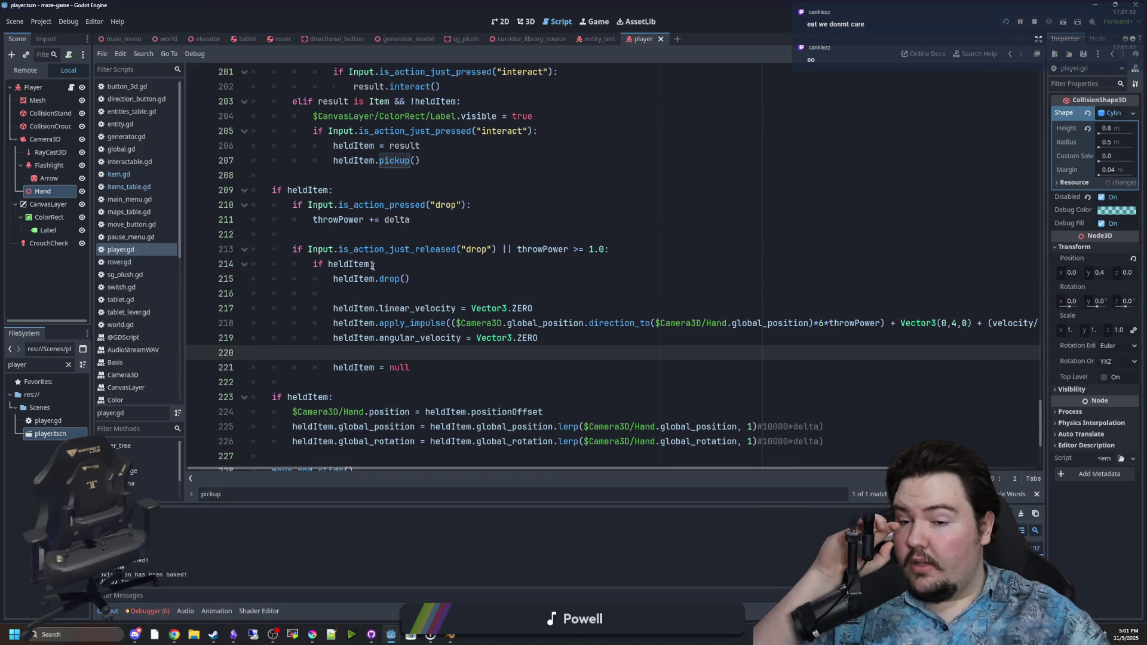
pyautogui.scroll(1, 358, 230)
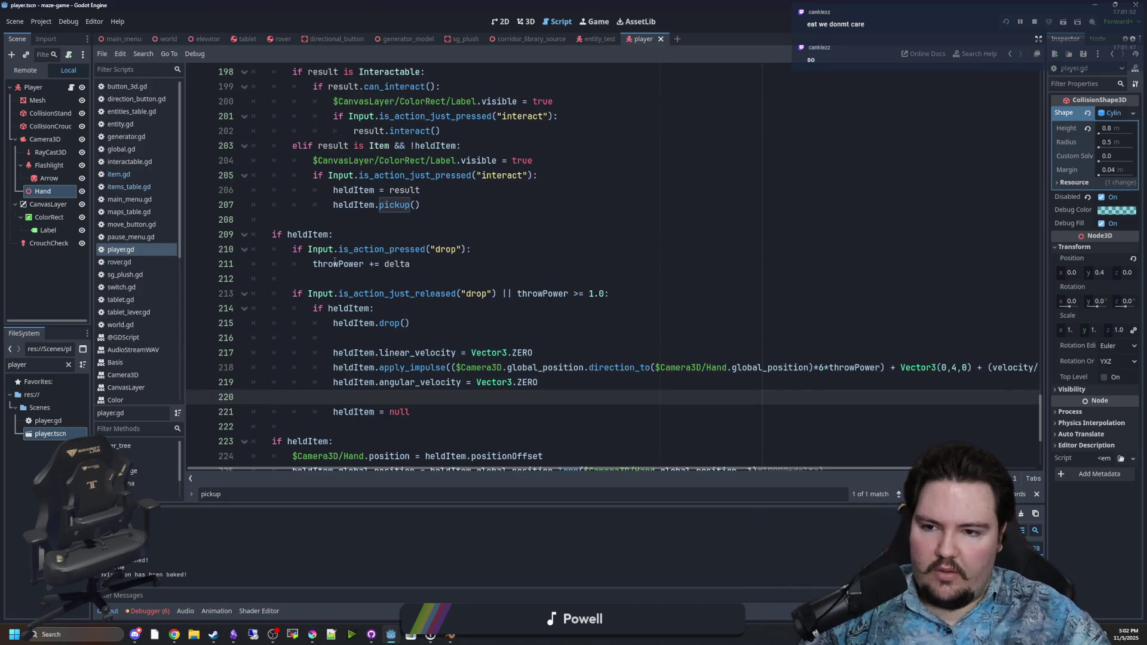
pyautogui.click(335, 263)
pyautogui.scroll(2, 335, 263)
pyautogui.click(476, 162)
pyautogui.click(466, 234)
pyautogui.click(447, 292)
pyautogui.press('Return')
pyautogui.write('throwPower = 0.0')
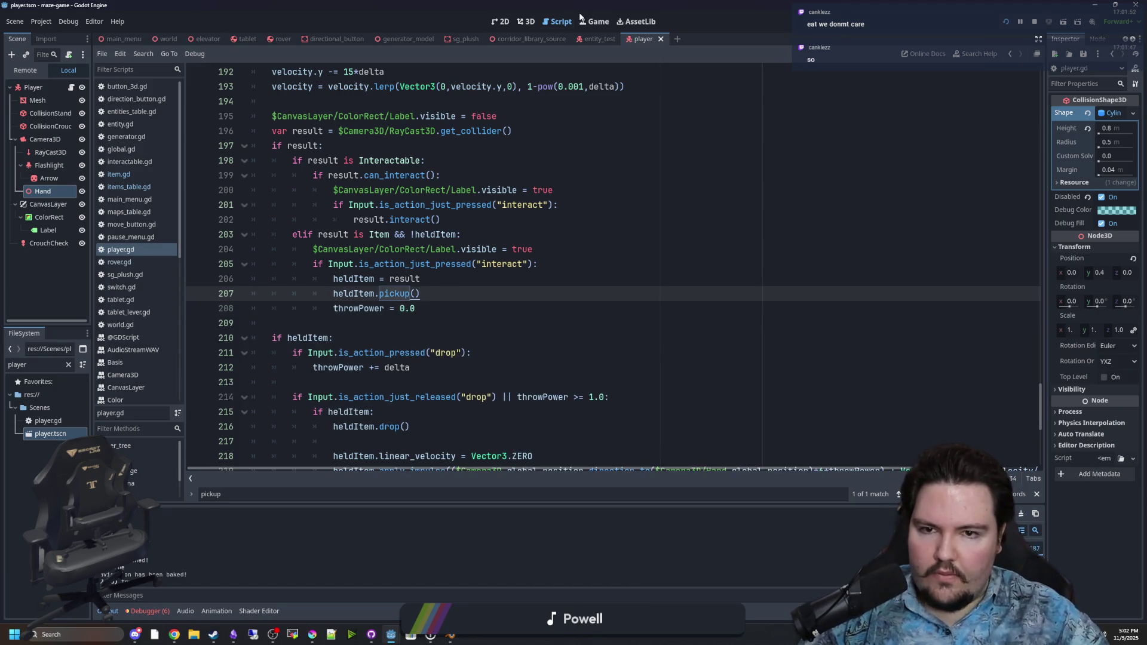
# Run the game with F5 to test the throw reset, then pause and return to the script
pyautogui.press('F5')
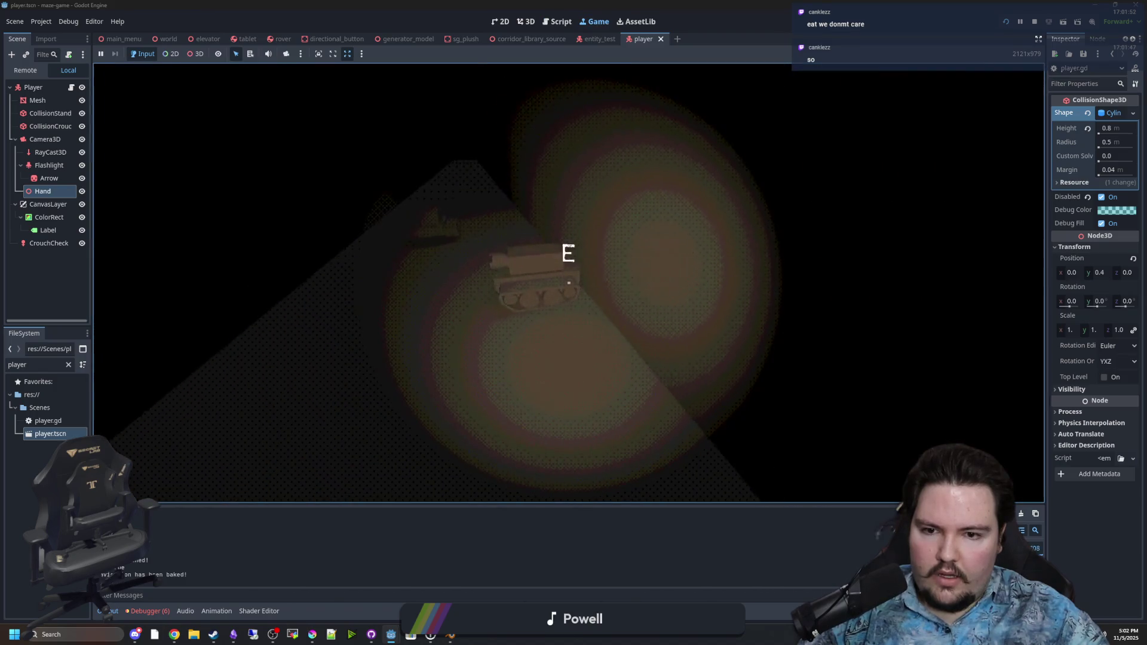
pyautogui.press('s')
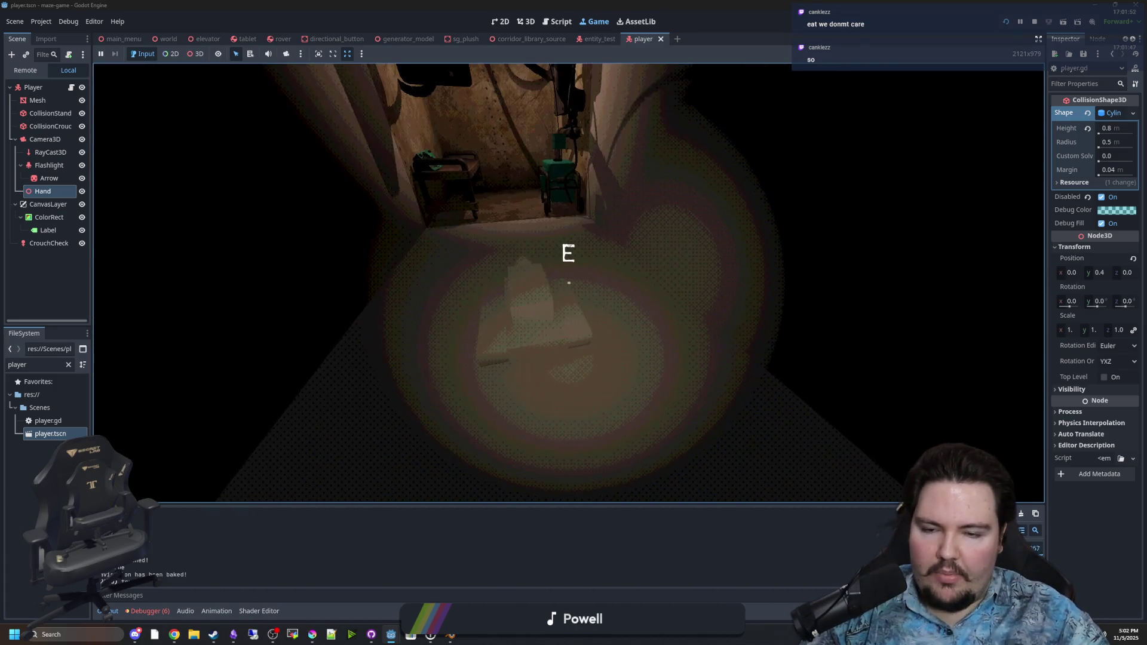
pyautogui.press('w')
pyautogui.press('s')
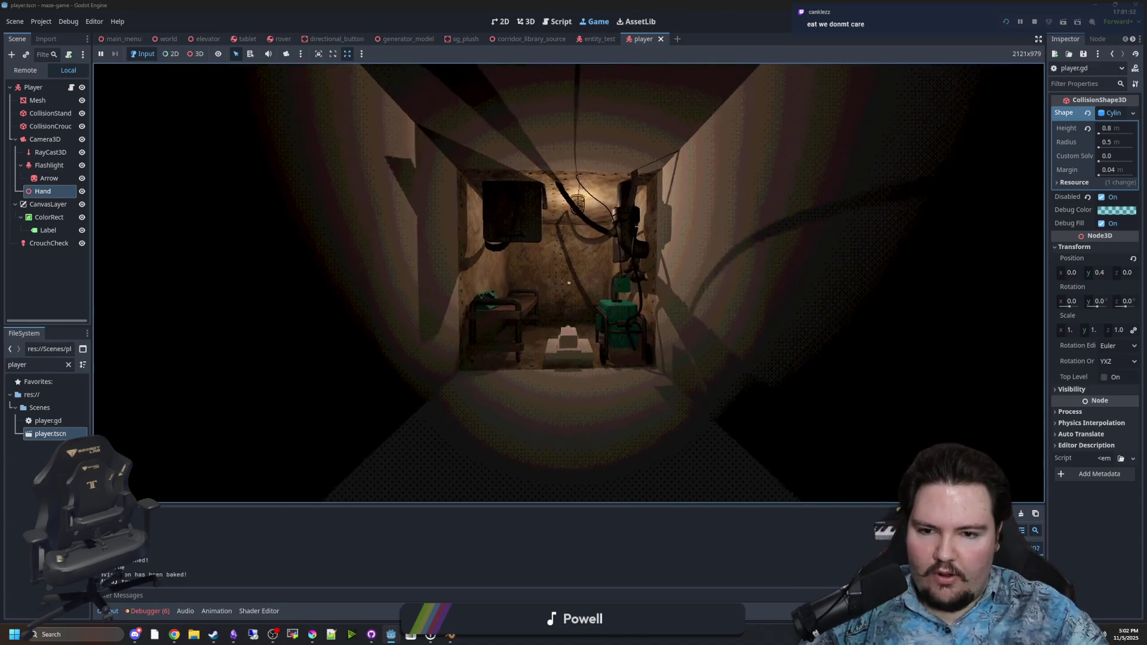
pyautogui.press('Escape')
pyautogui.click(71, 88)
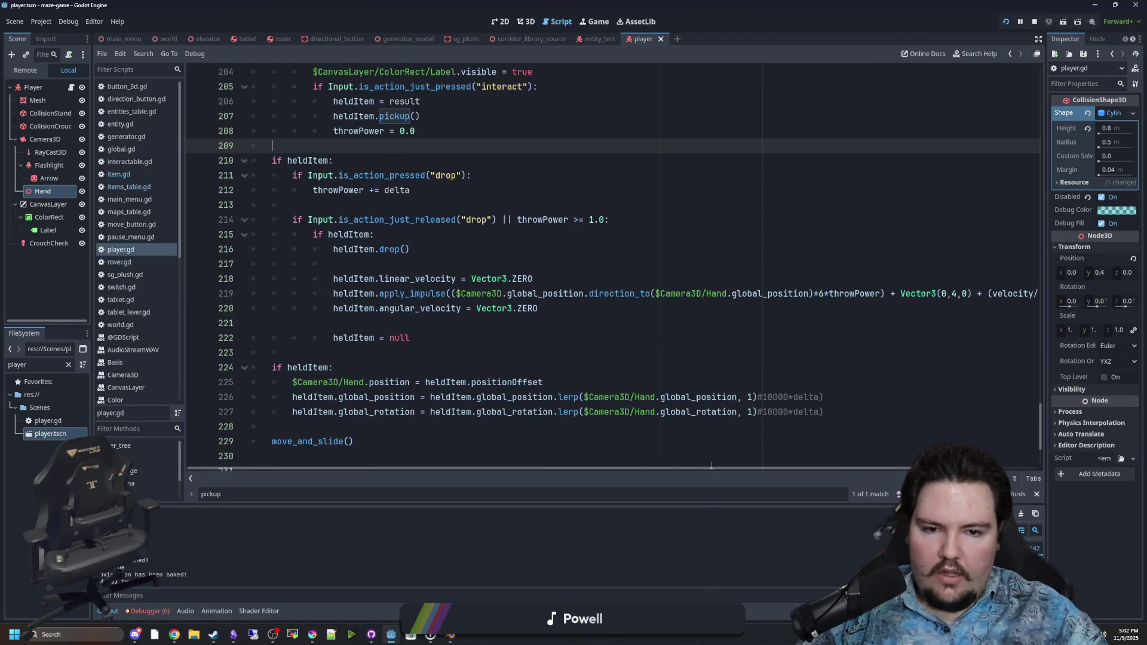
# Delete the '+ Vector3(0,4,0)' term from the apply_impulse call on line 219
pyautogui.moveTo(691, 471); pyautogui.dragTo(790, 470)
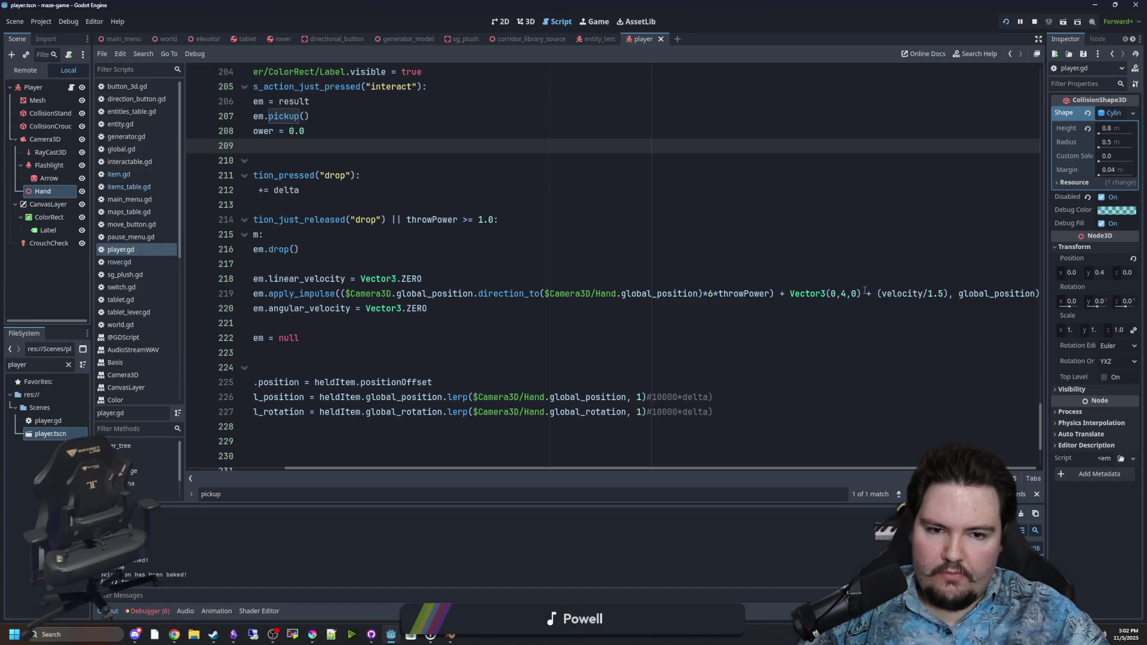
pyautogui.moveTo(865, 293); pyautogui.dragTo(781, 293)
pyautogui.press('BackSpace')
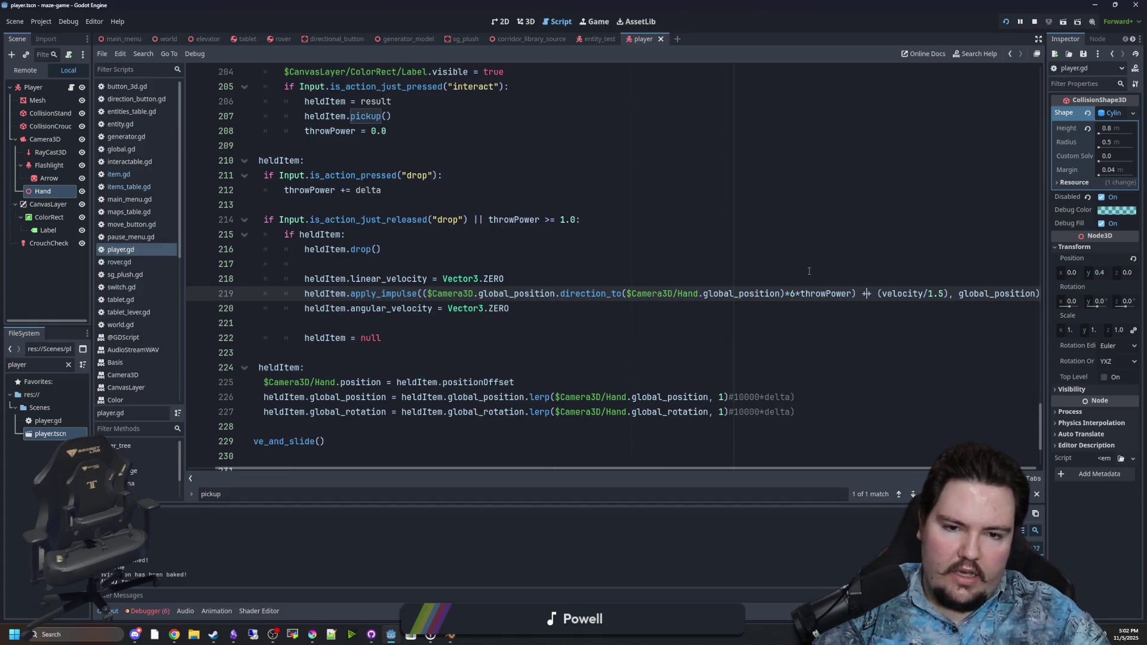
pyautogui.click(850, 260)
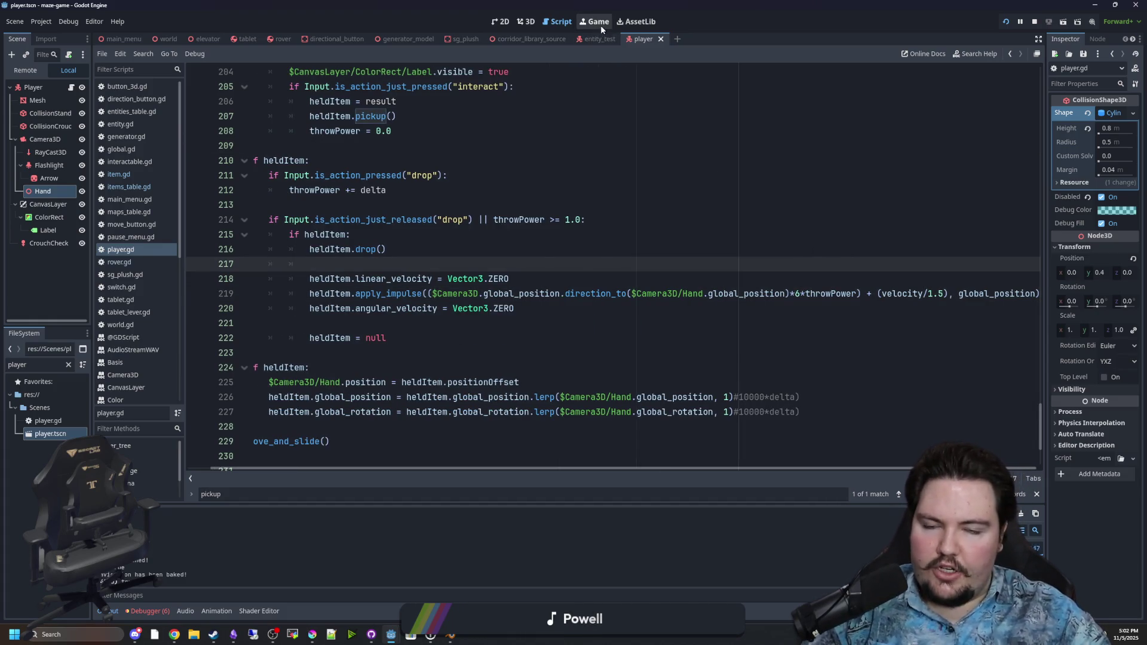
# Resume the running game and crouch and walk up to the lamp-like object
pyautogui.click(600, 22)
pyautogui.press('Escape')
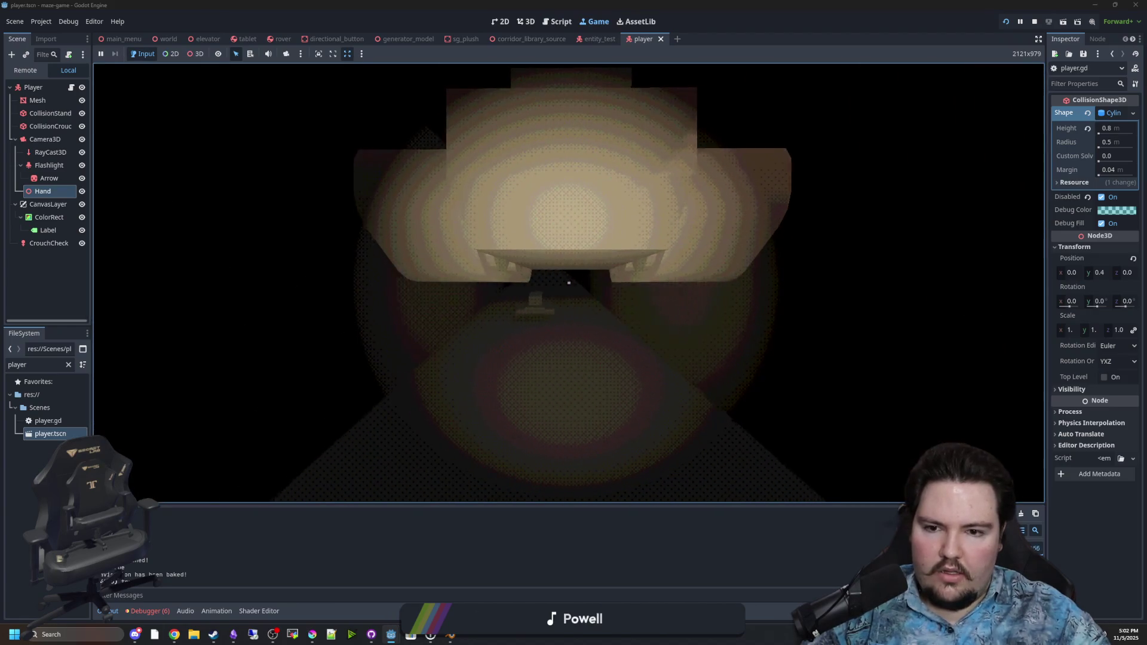
pyautogui.press('ctrl')
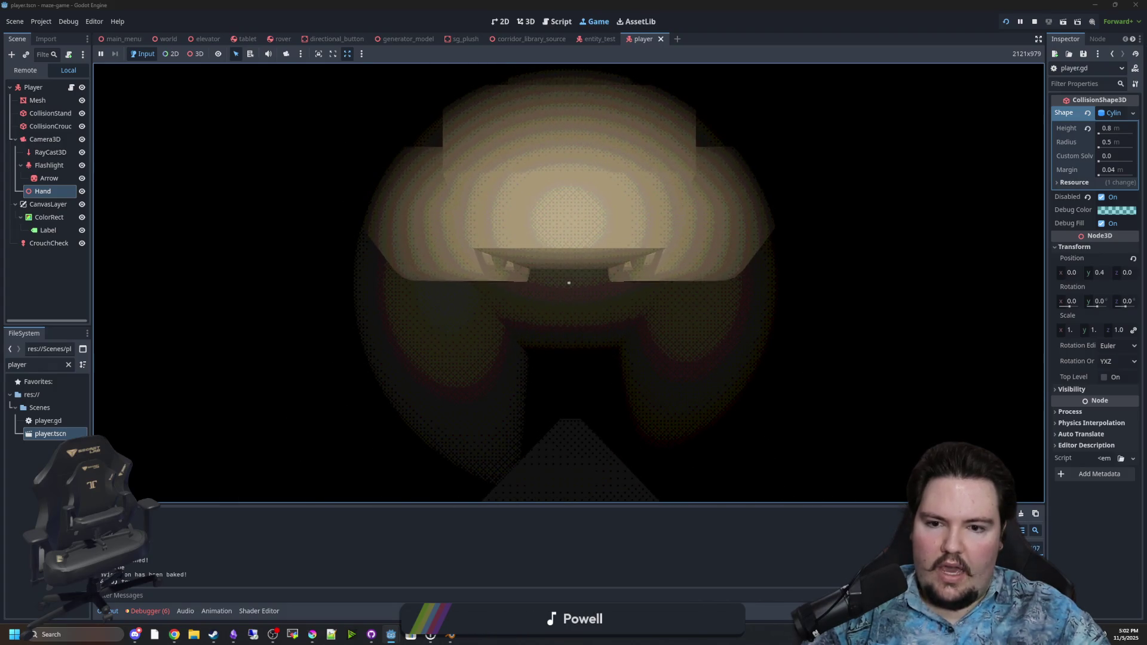
pyautogui.press('ctrl')
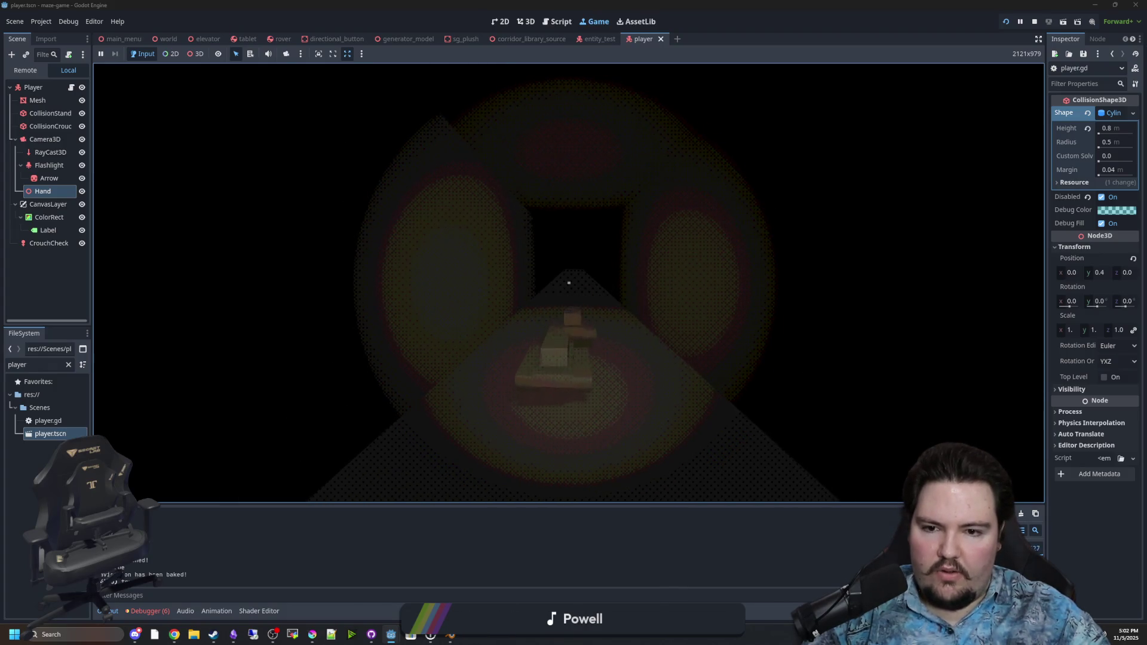
pyautogui.press('w')
pyautogui.press('s')
pyautogui.press('w')
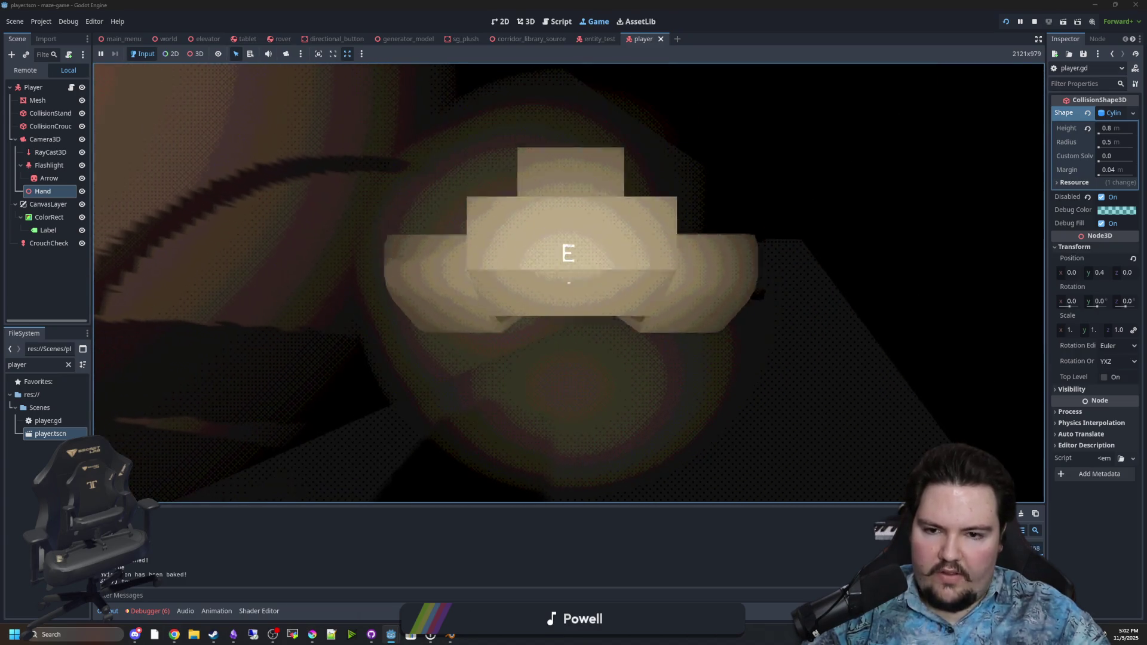
pyautogui.press('ctrl')
pyautogui.press('ctrl')
pyautogui.press('ctrl')
pyautogui.press('ctrl')
pyautogui.press('ctrl')
# Keep testing around the object and the cart room, then pause and stop the game with F8
pyautogui.press('ctrl')
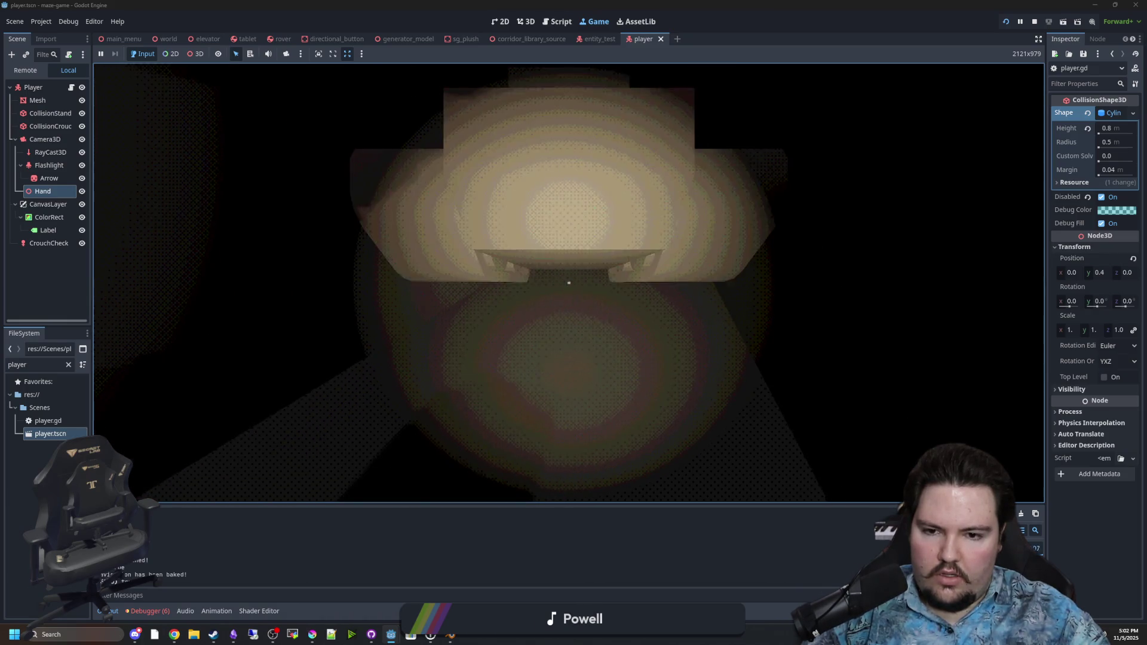
pyautogui.press('s')
pyautogui.press('ctrl')
pyautogui.press('s')
pyautogui.press('ctrl')
pyautogui.press('s')
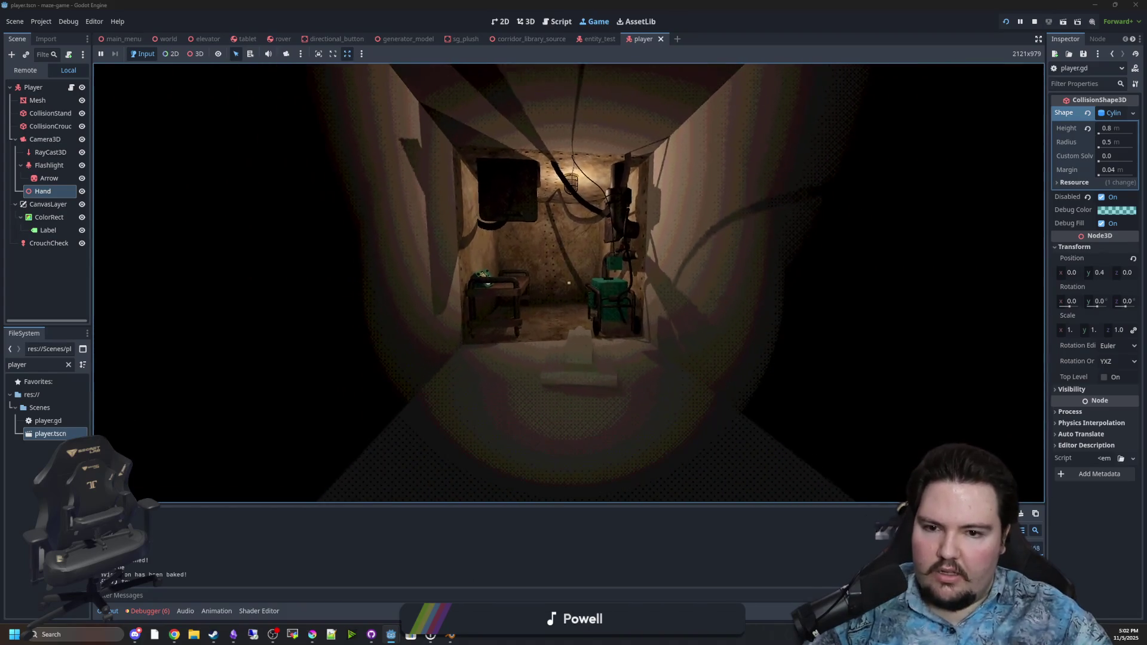
pyautogui.press('w')
pyautogui.press('s')
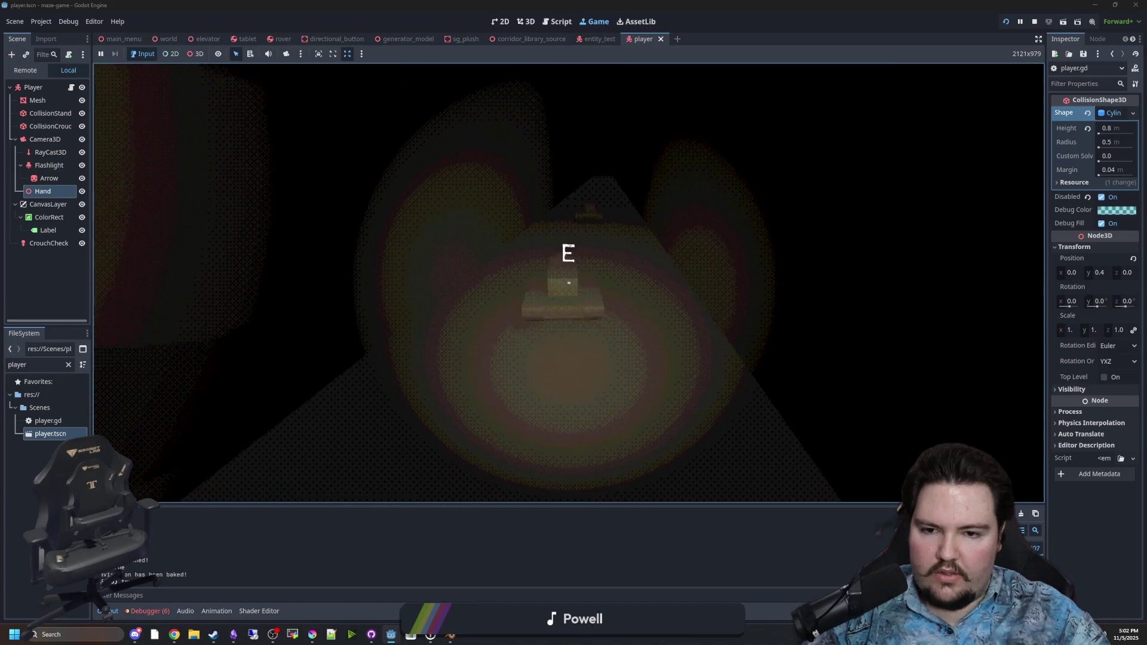
pyautogui.press('Escape')
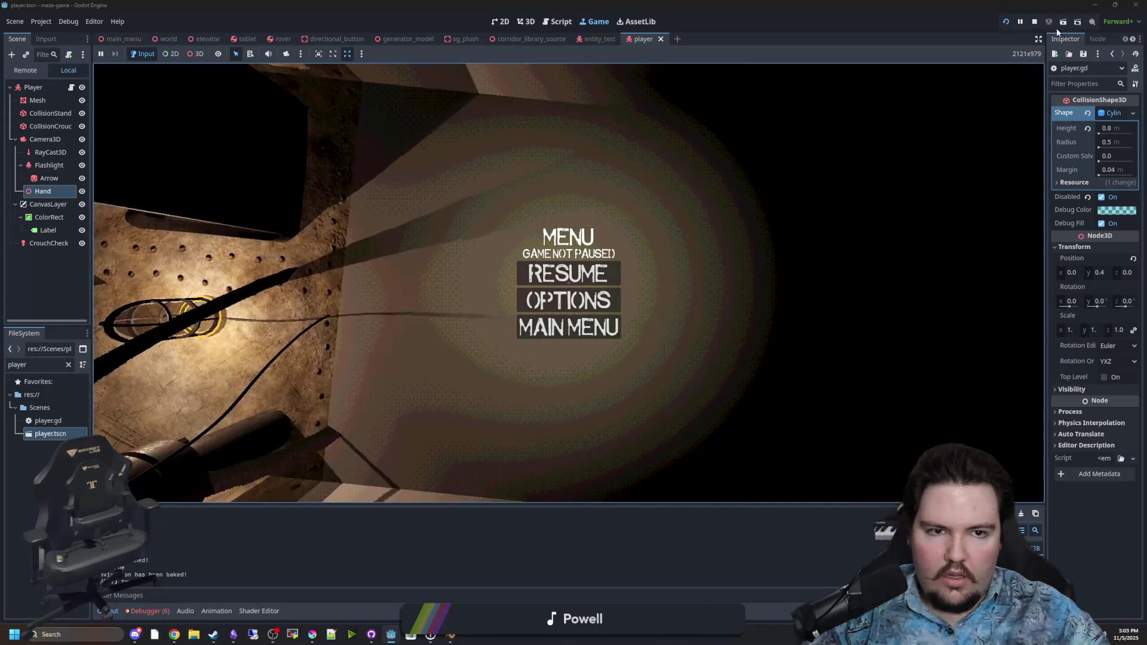
pyautogui.press('F8')
pyautogui.click(572, 249)
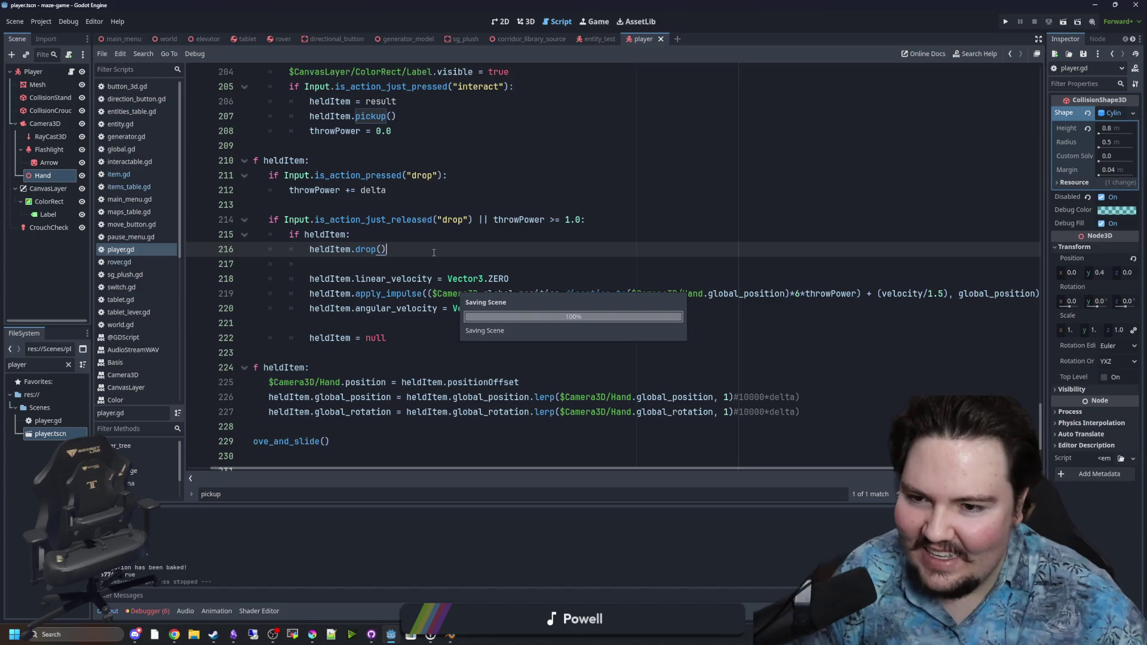
# Switch to the 3D scene view and select the player's CanvasLayer node
pyautogui.press('Down')
pyautogui.click(427, 241)
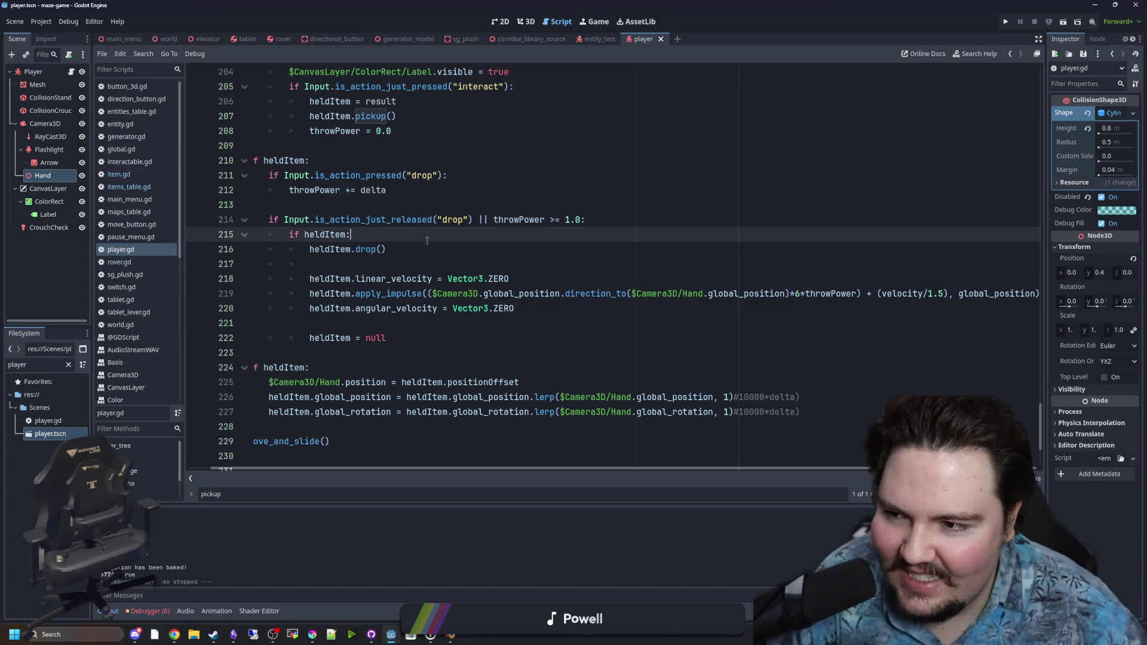
pyautogui.click(524, 23)
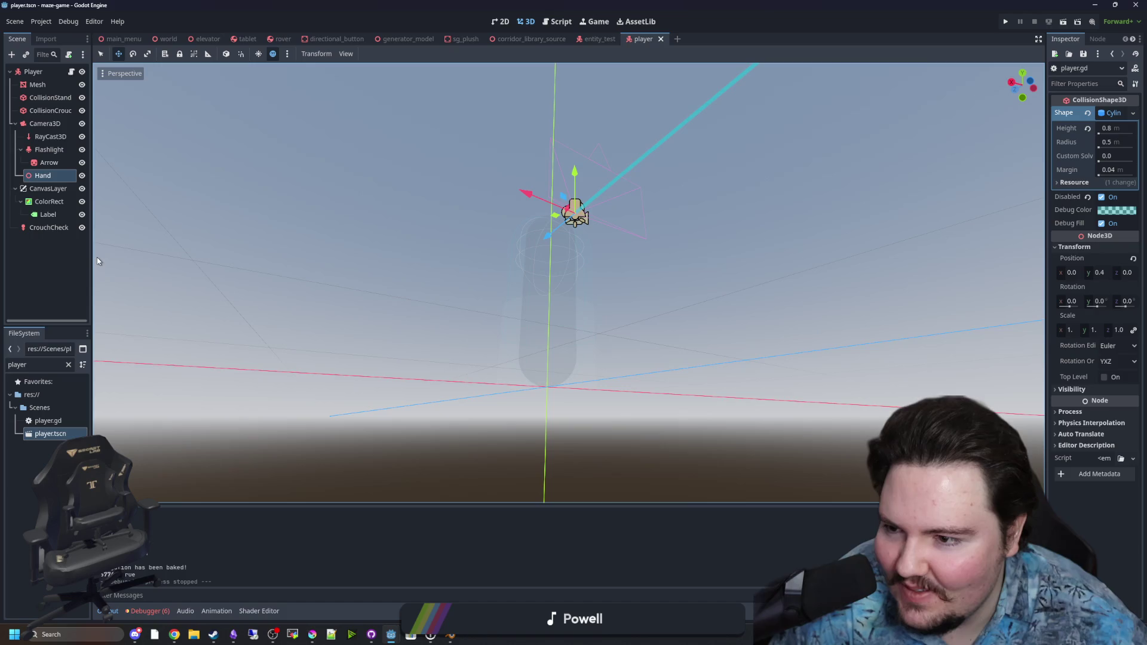
pyautogui.moveTo(92, 257); pyautogui.dragTo(185, 257)
pyautogui.click(48, 188)
pyautogui.moveTo(311, 239)
pyautogui.mouseDown()
pyautogui.moveTo(544, 307)
pyautogui.moveTo(181, 228)
pyautogui.mouseUp()
# Search 'progress' in Add Child Node and create a TextureProgressBar under CanvasLayer
pyautogui.rightClick(74, 189)
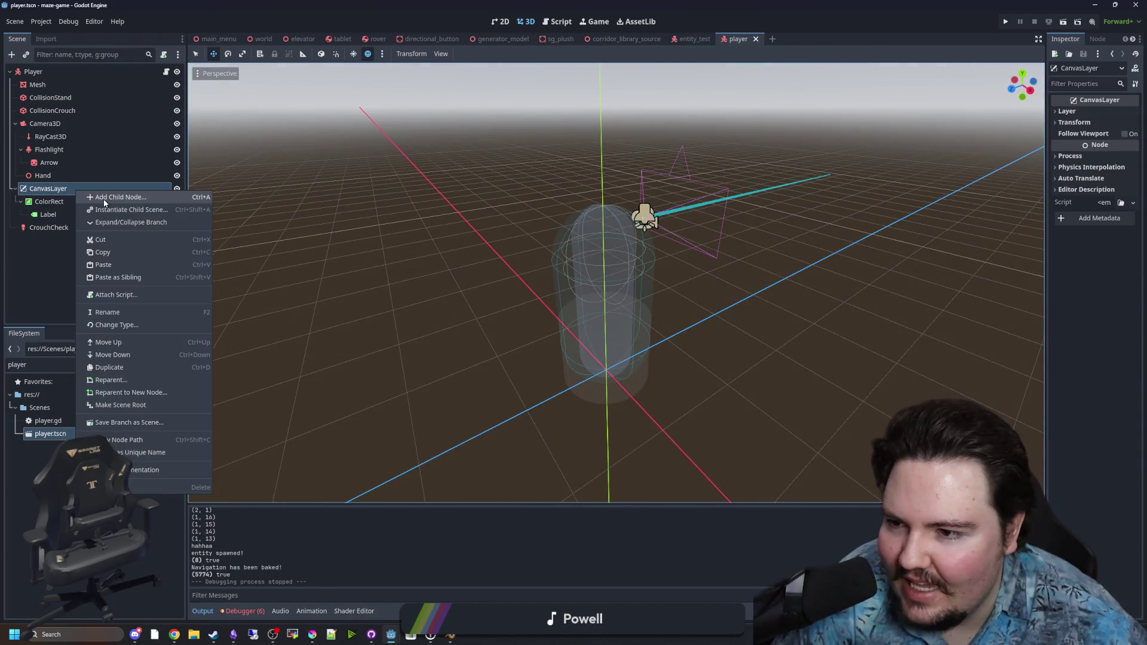
pyautogui.click(102, 199)
pyautogui.write('progres')
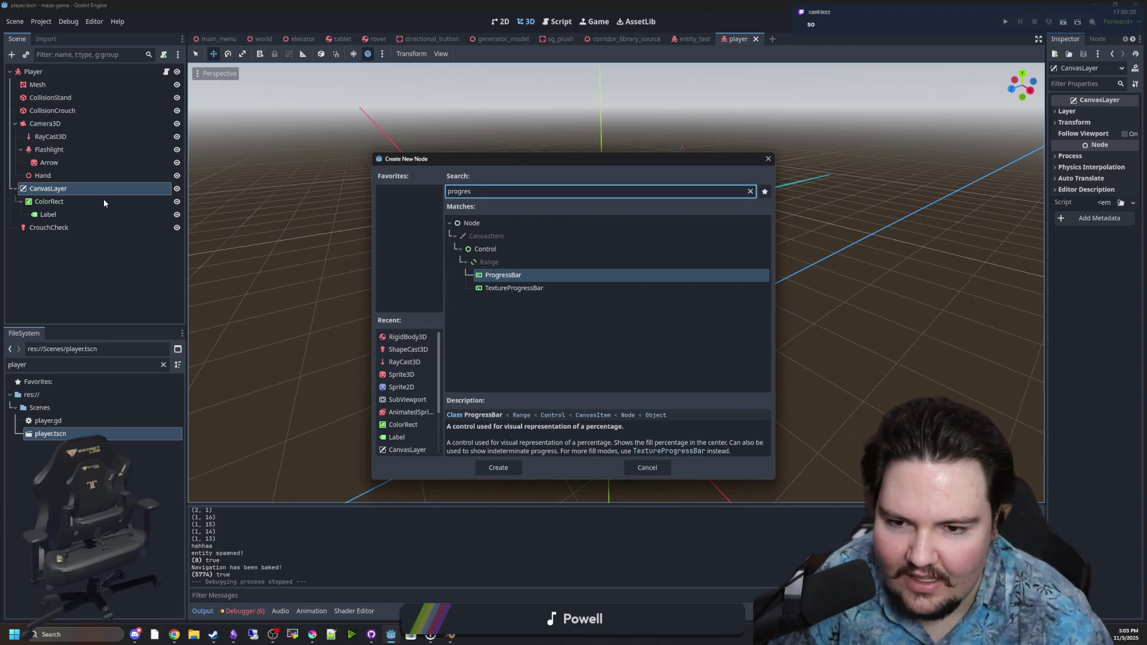
pyautogui.press('Down')
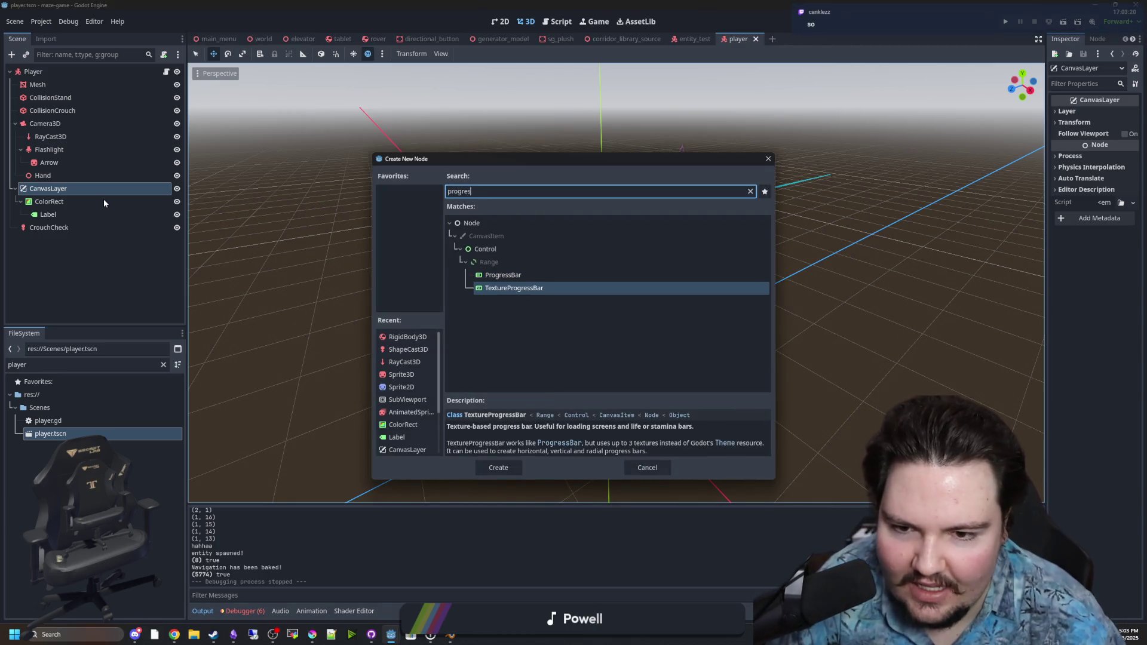
pyautogui.press('Up')
pyautogui.press('BackSpace')
pyautogui.press('BackSpace')
pyautogui.press('BackSpace')
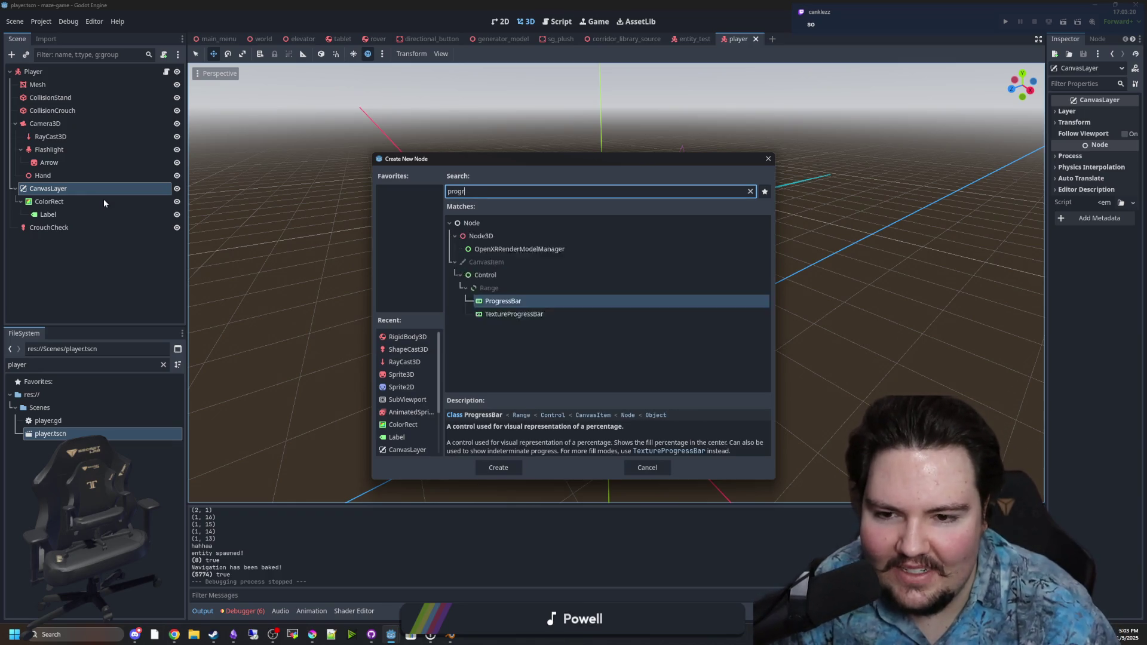
pyautogui.write('progress')
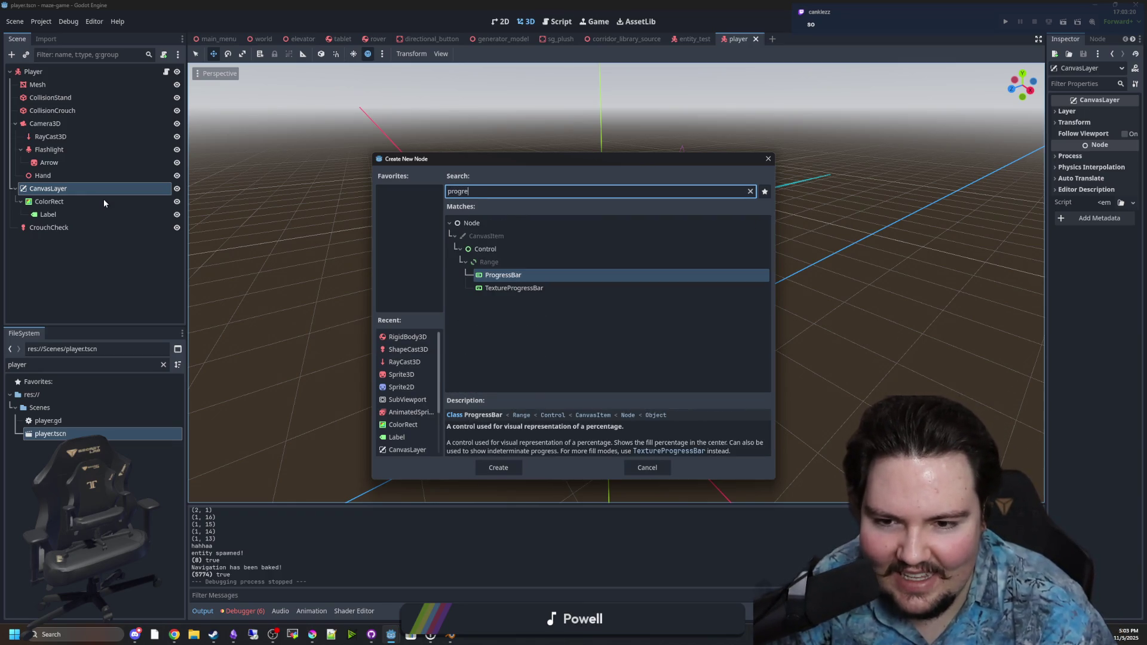
pyautogui.press('Down')
pyautogui.press('Return')
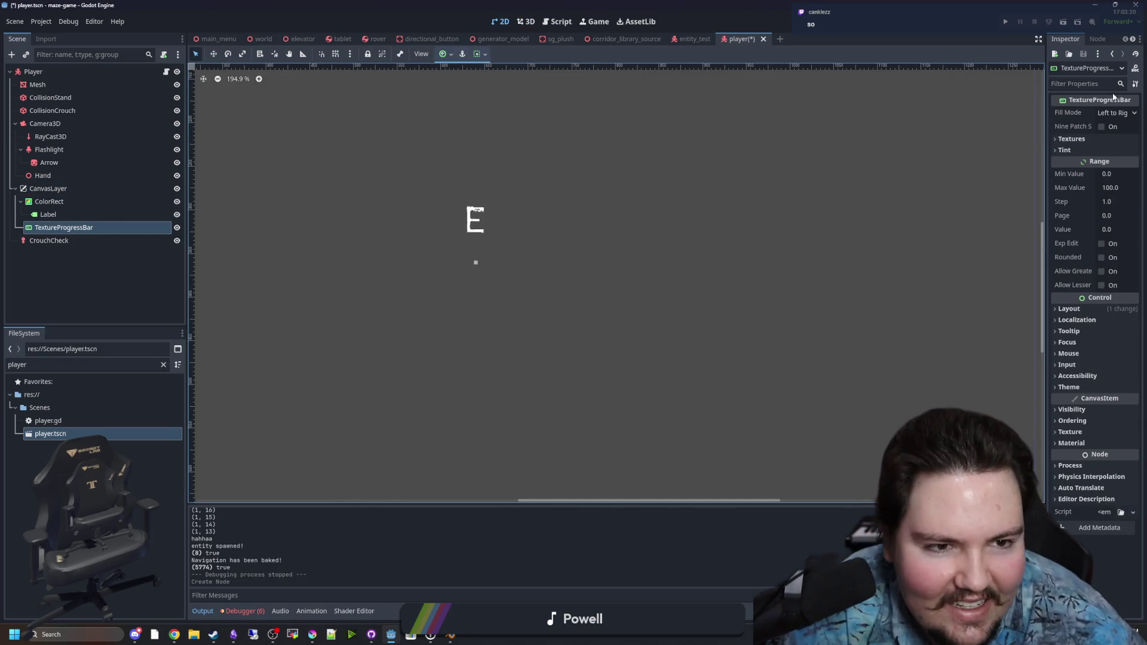
pyautogui.click(1113, 114)
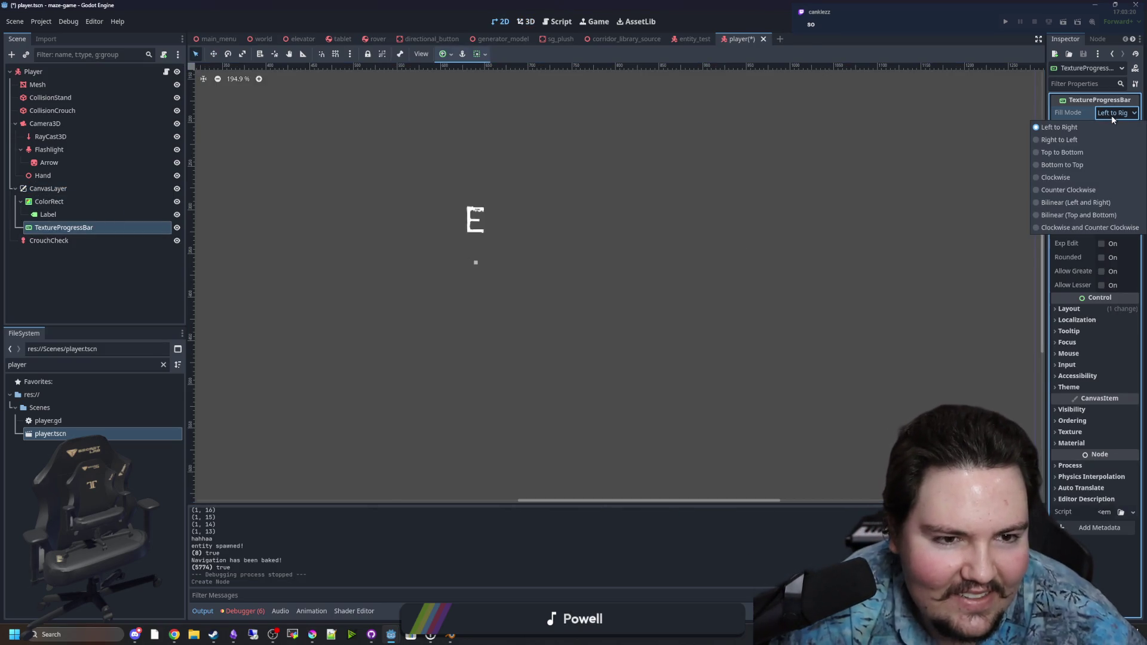
# Set the TextureProgressBar Fill Mode to Counter Clockwise and widen the Inspector
pyautogui.click(1059, 192)
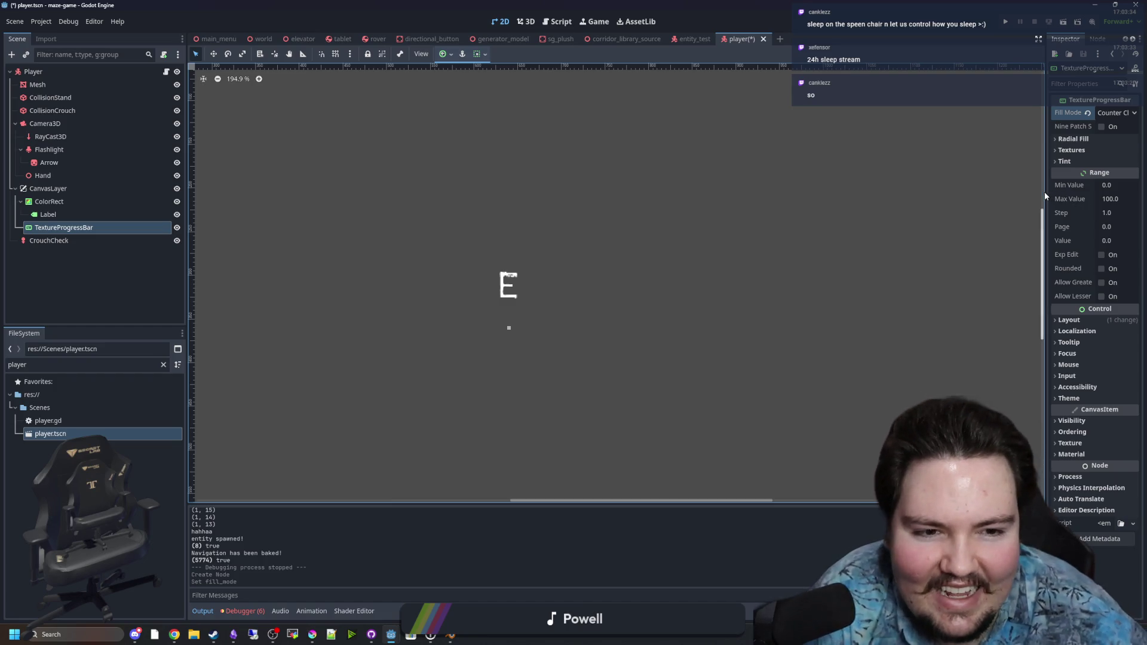
pyautogui.moveTo(1048, 196); pyautogui.dragTo(859, 176)
pyautogui.scroll(-4, 482, 302)
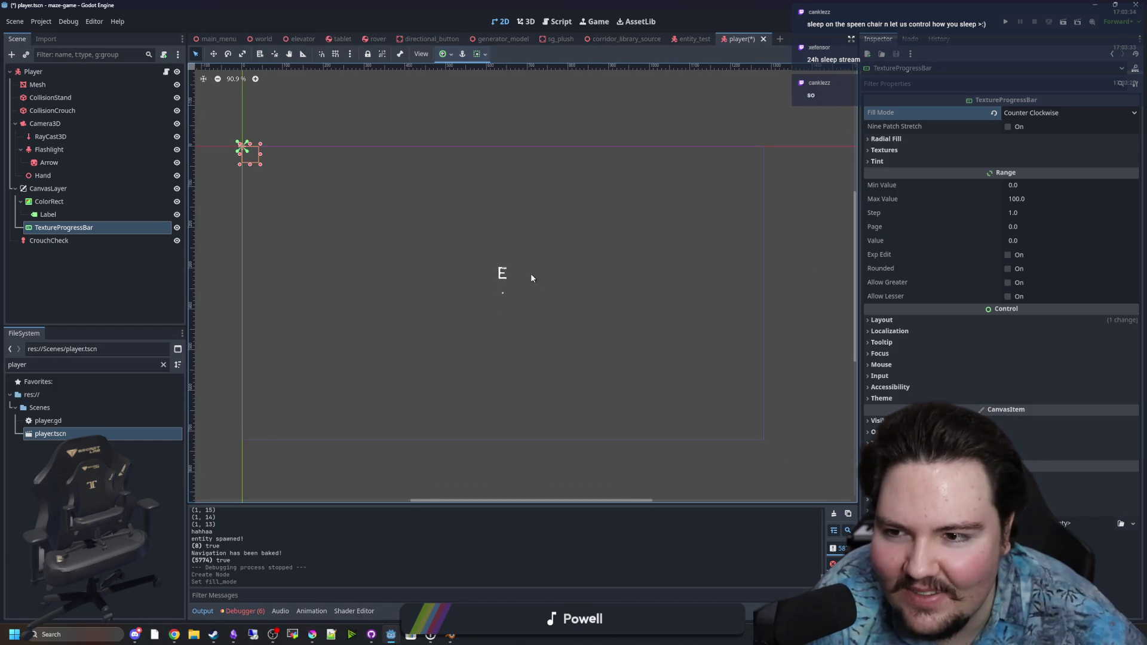
pyautogui.scroll(2, 658, 257)
# Expand the Textures section and toggle Nine Patch Stretch on, then back off
pyautogui.click(884, 141)
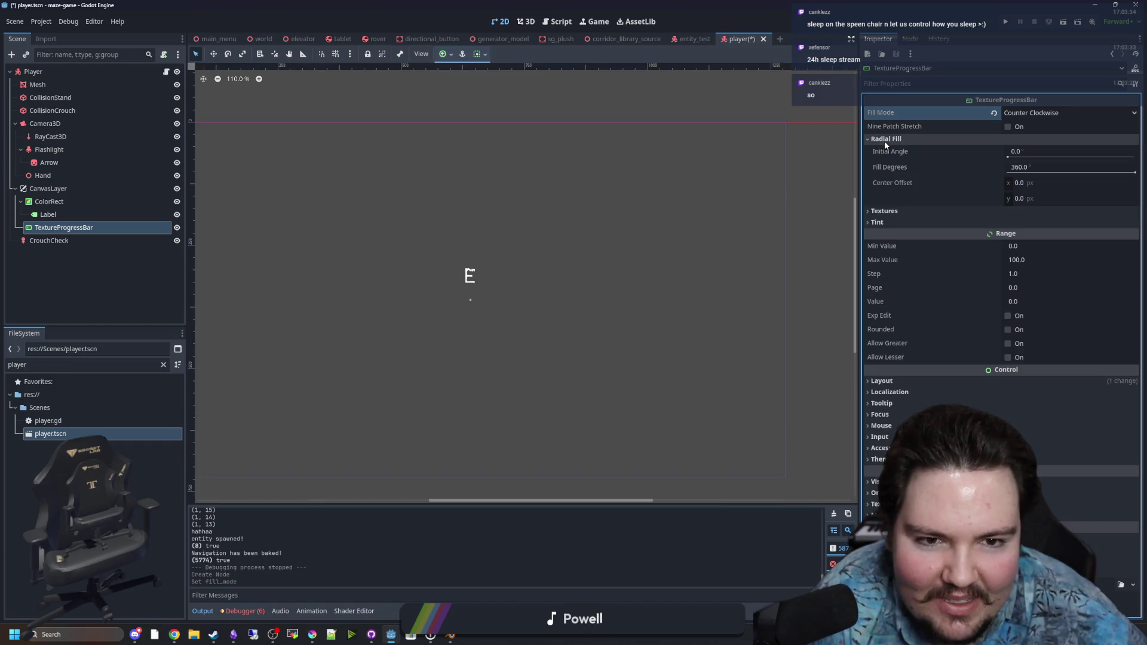
pyautogui.click(884, 141)
pyautogui.click(898, 150)
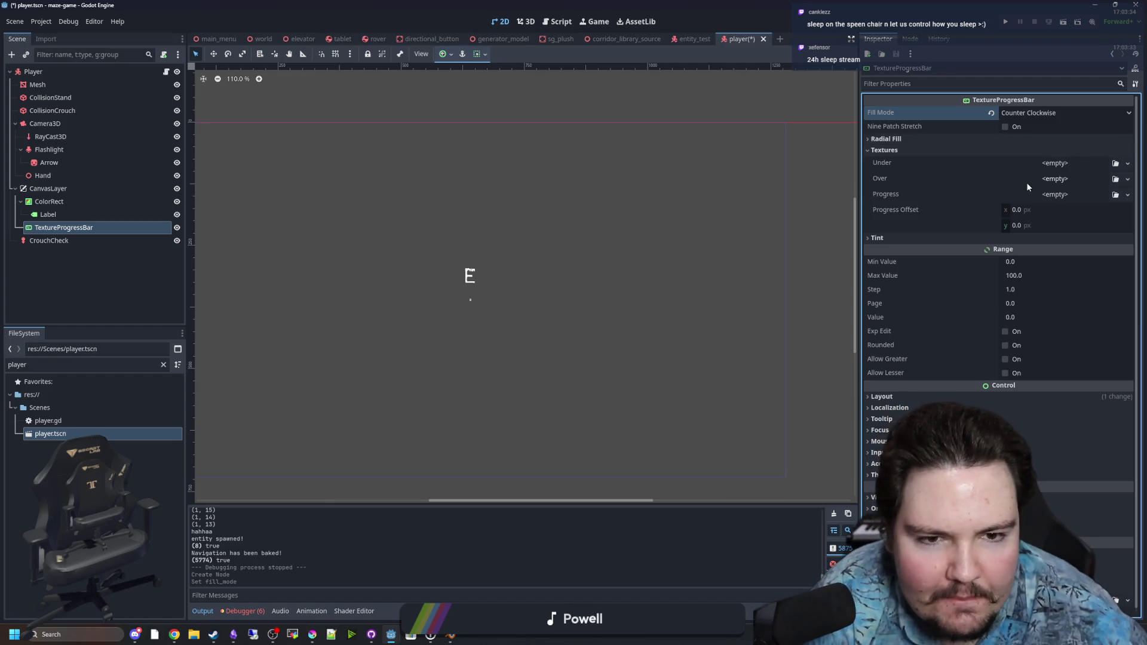
pyautogui.click(1002, 131)
pyautogui.click(953, 149)
pyautogui.click(953, 149)
pyautogui.click(1005, 127)
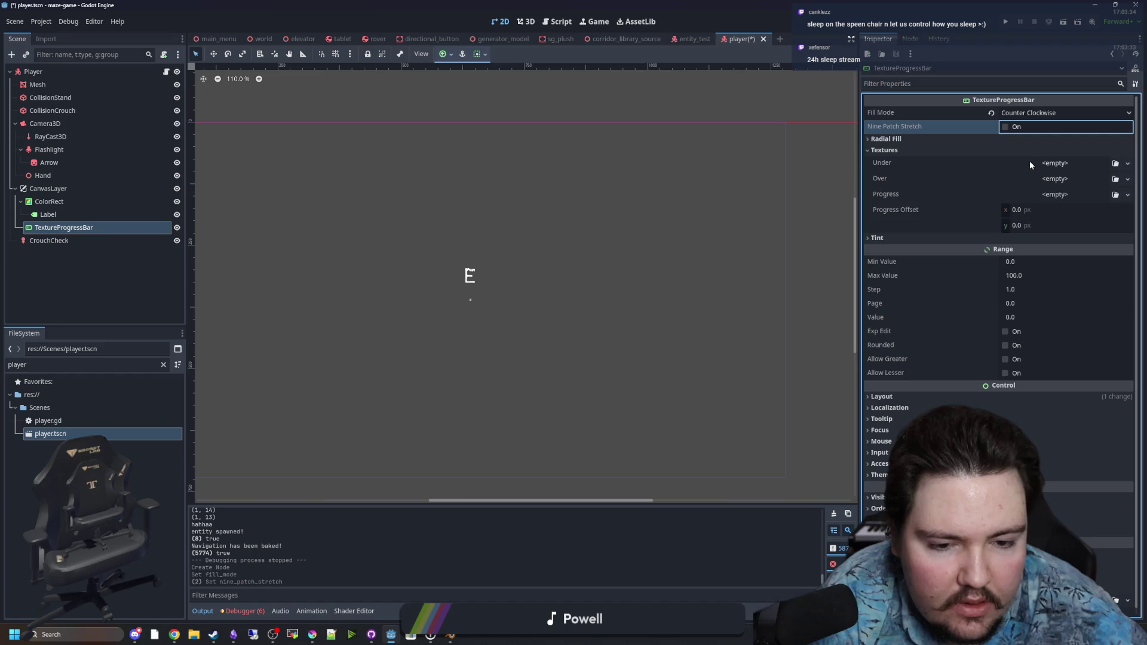
# Move the Krita window higher, then return to Godot's Under texture options
pyautogui.click(319, 636)
pyautogui.moveTo(486, 443)
pyautogui.mouseDown()
pyautogui.moveTo(500, 374)
pyautogui.moveTo(489, 255)
pyautogui.moveTo(517, 201)
pyautogui.moveTo(518, 457)
pyautogui.mouseUp()
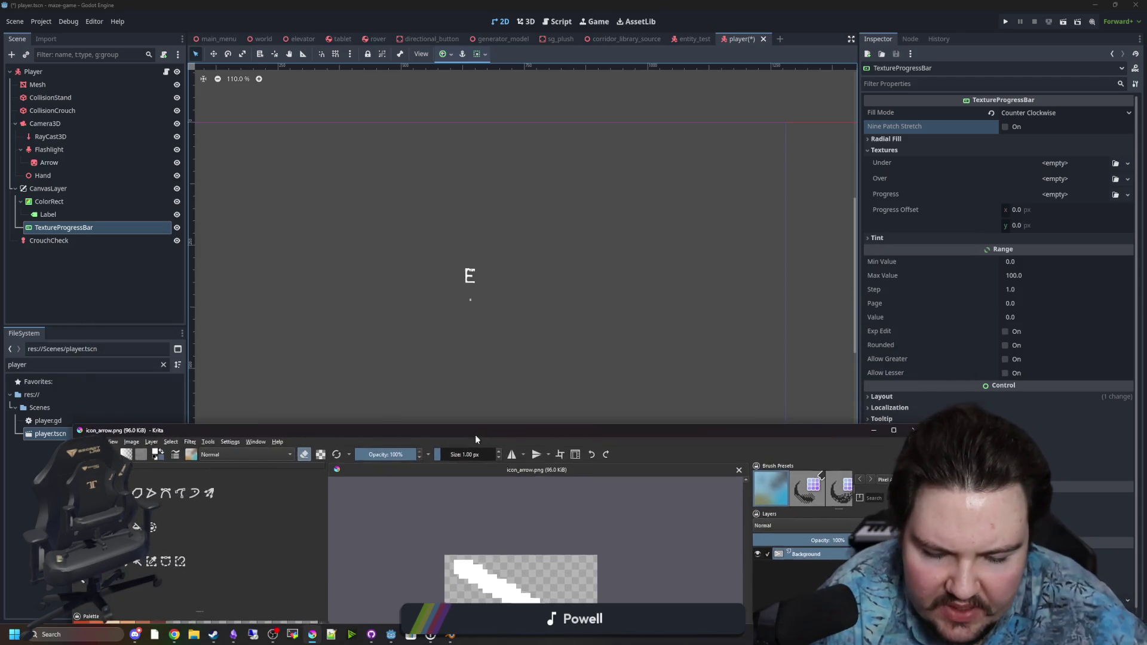
pyautogui.click(1052, 158)
pyautogui.click(1051, 157)
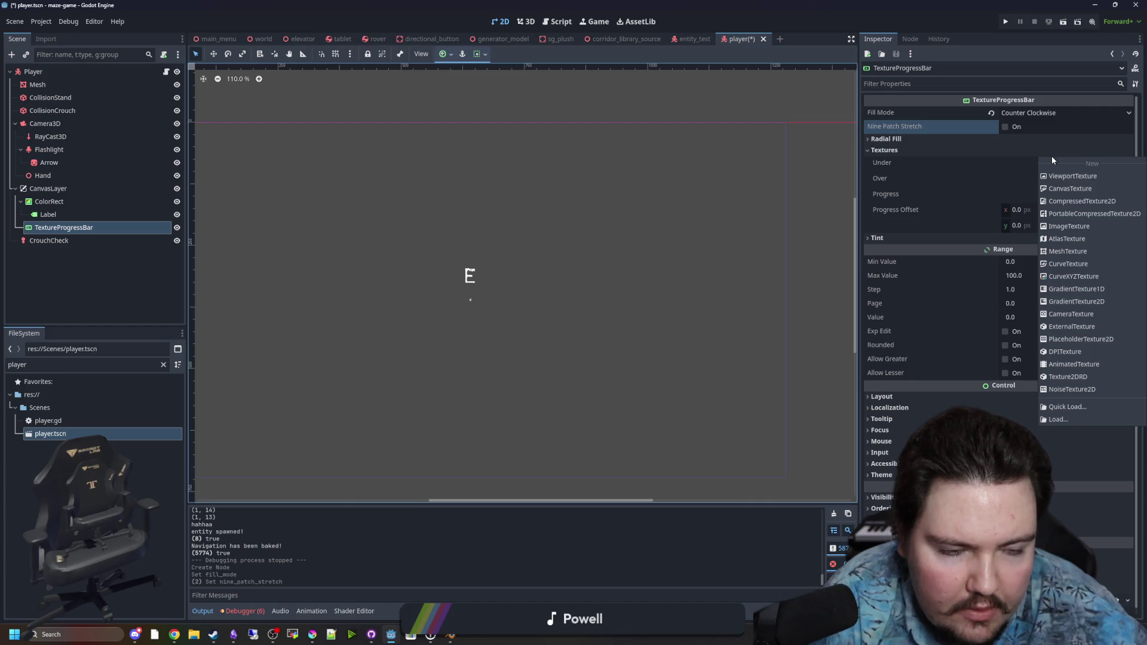
pyautogui.click(389, 637)
# Bring the maze-game editor forward, then launch a second Godot instance
pyautogui.moveTo(502, 589)
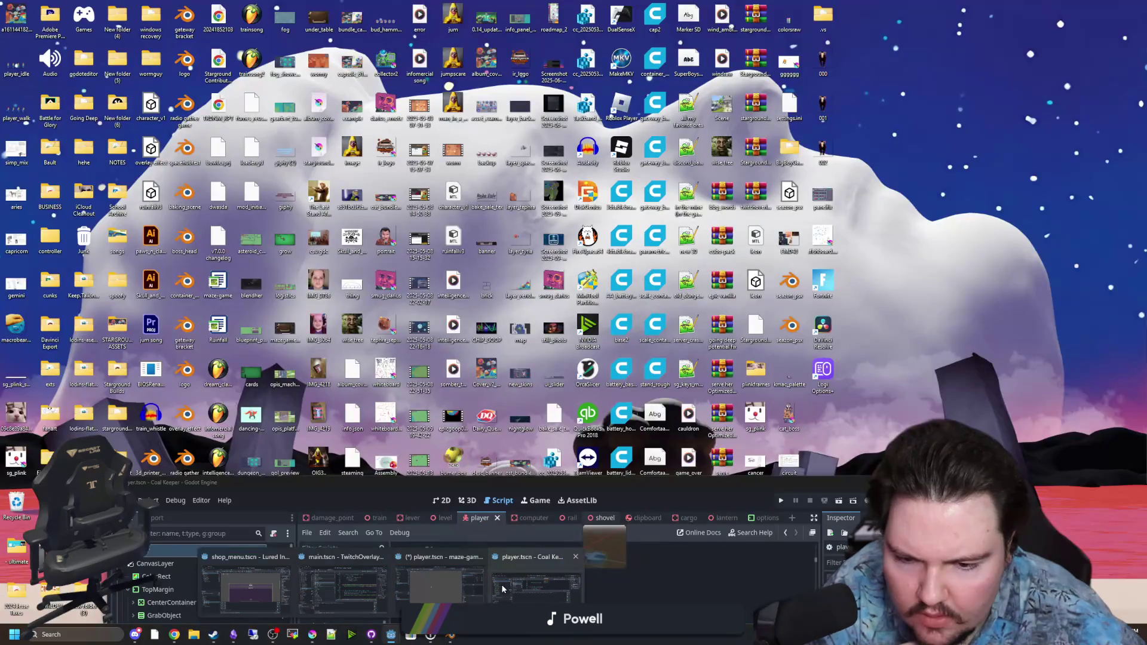
pyautogui.click(439, 582)
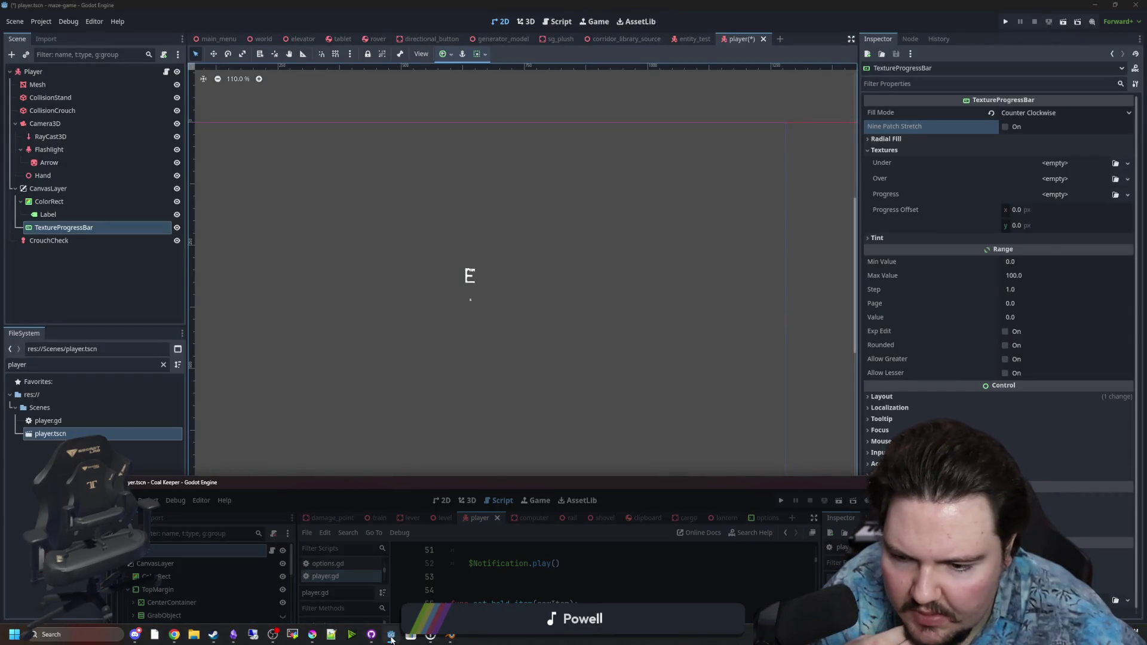
pyautogui.click(392, 637)
pyautogui.click(394, 573)
pyautogui.click(393, 638)
pyautogui.click(362, 572)
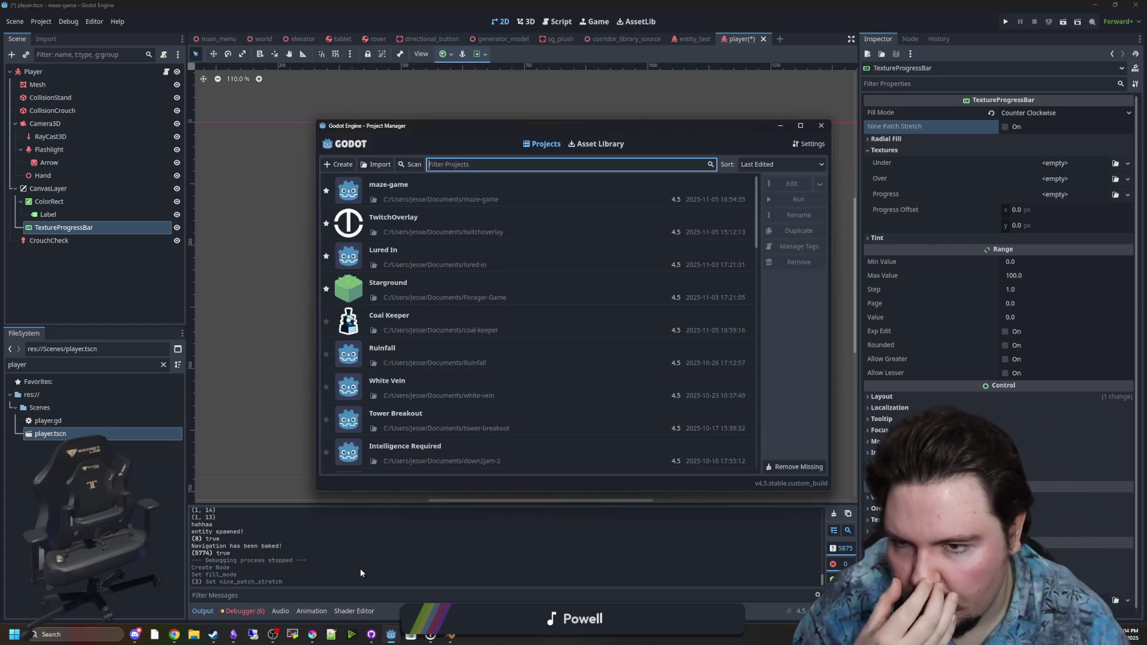
# Open the Starground project and filter the FileSystem dock for 'player'
pyautogui.doubleClick(439, 297)
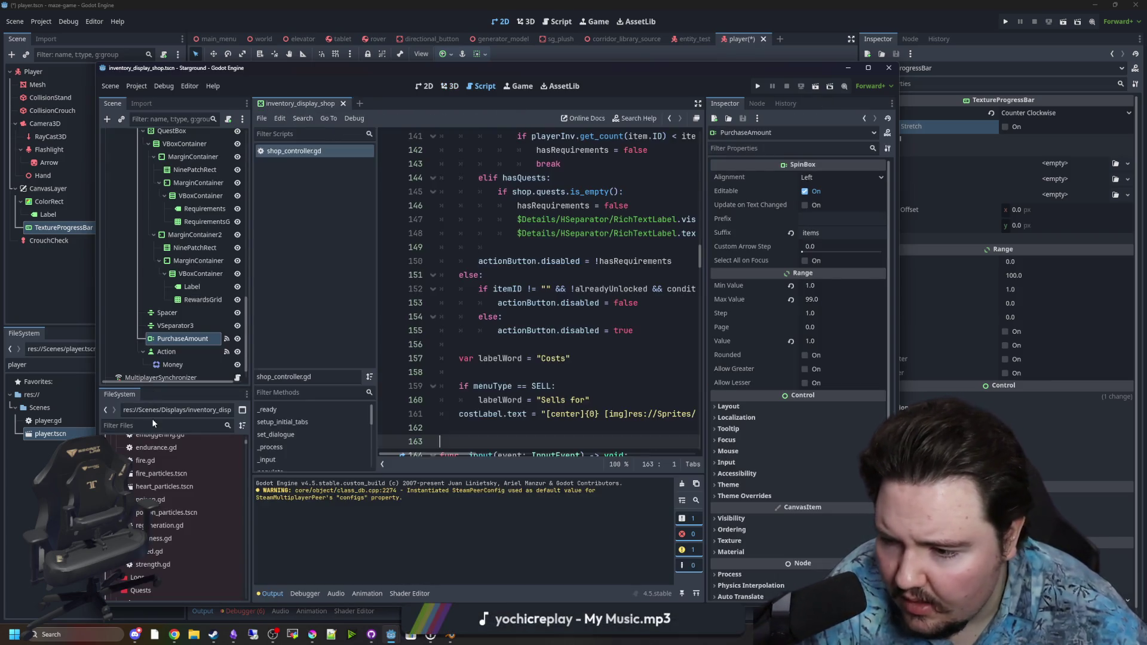
pyautogui.click(153, 425)
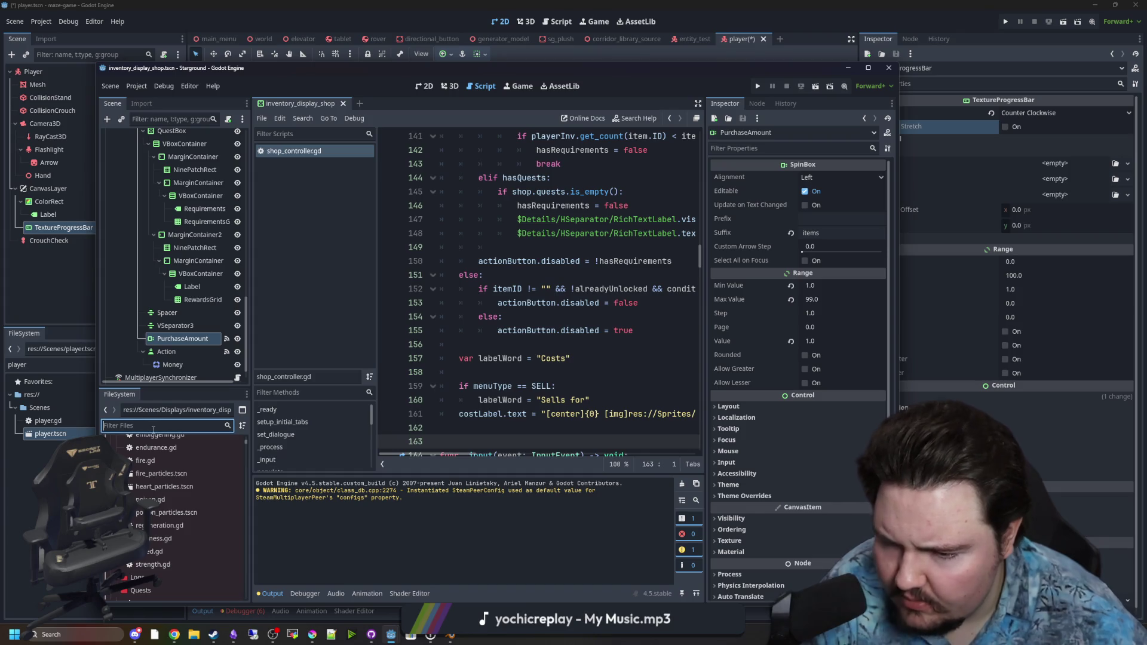
pyautogui.write('player')
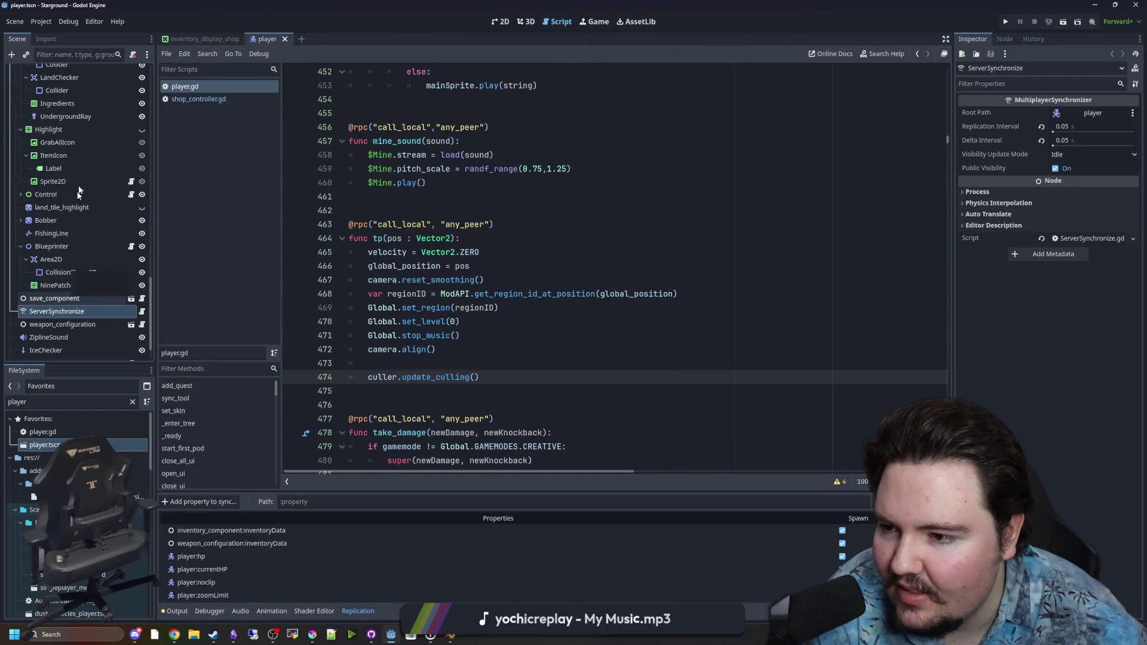
# In Godot's 2D view, select the CastStrength progress bar node
pyautogui.scroll(5, 78, 191)
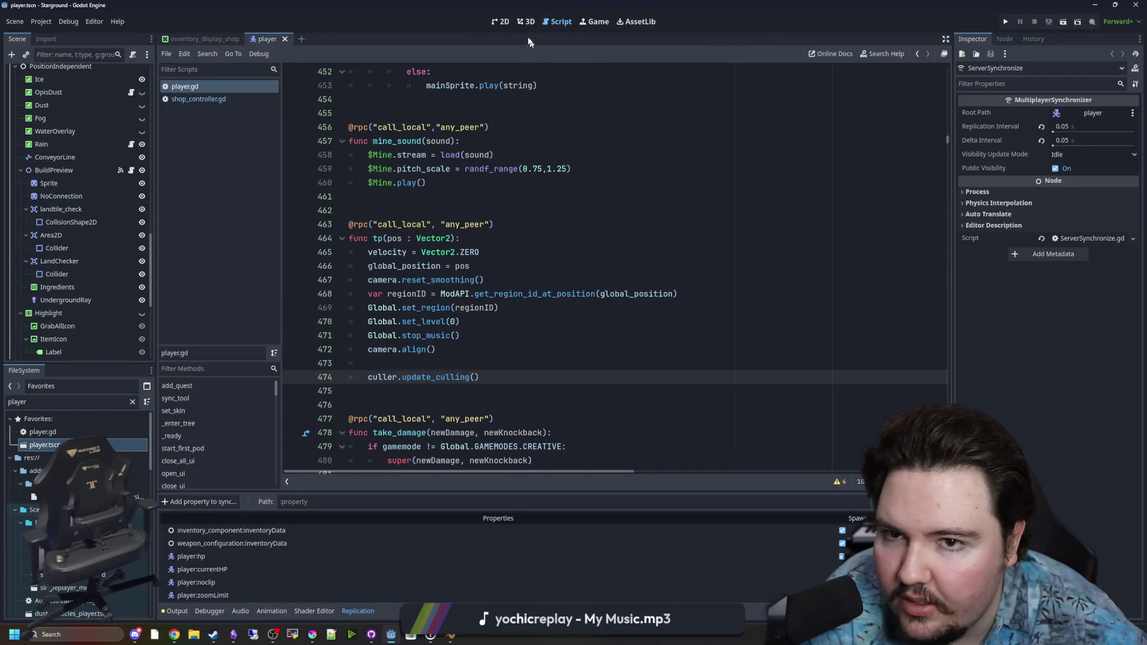
pyautogui.click(501, 21)
pyautogui.scroll(5, 323, 236)
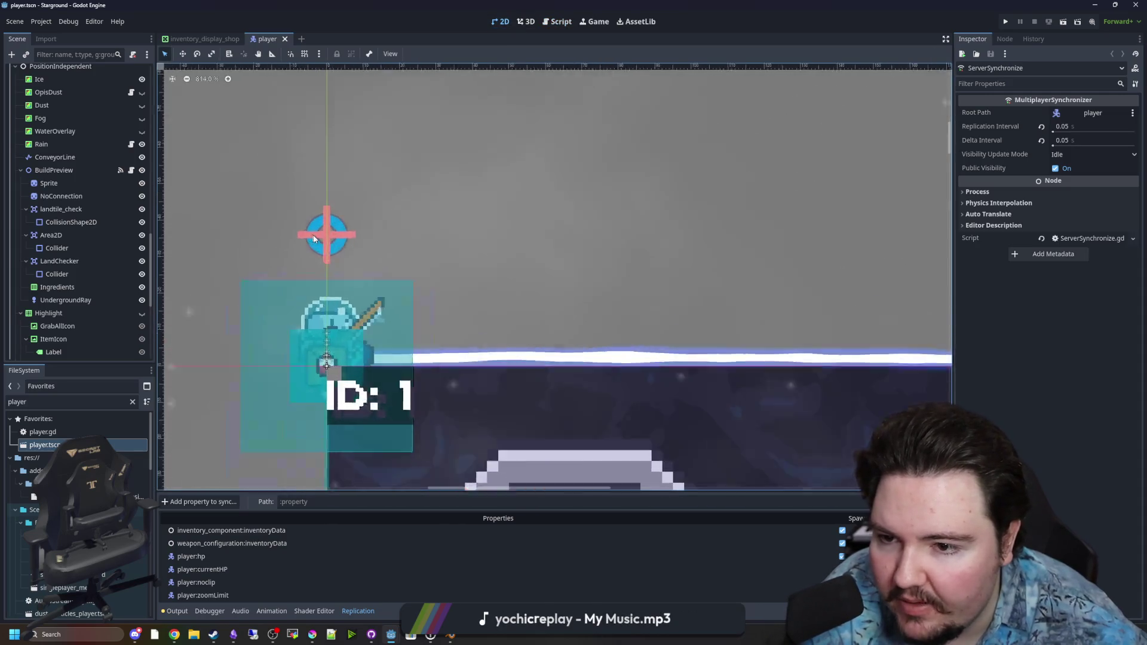
pyautogui.scroll(5, 313, 239)
pyautogui.click(266, 230)
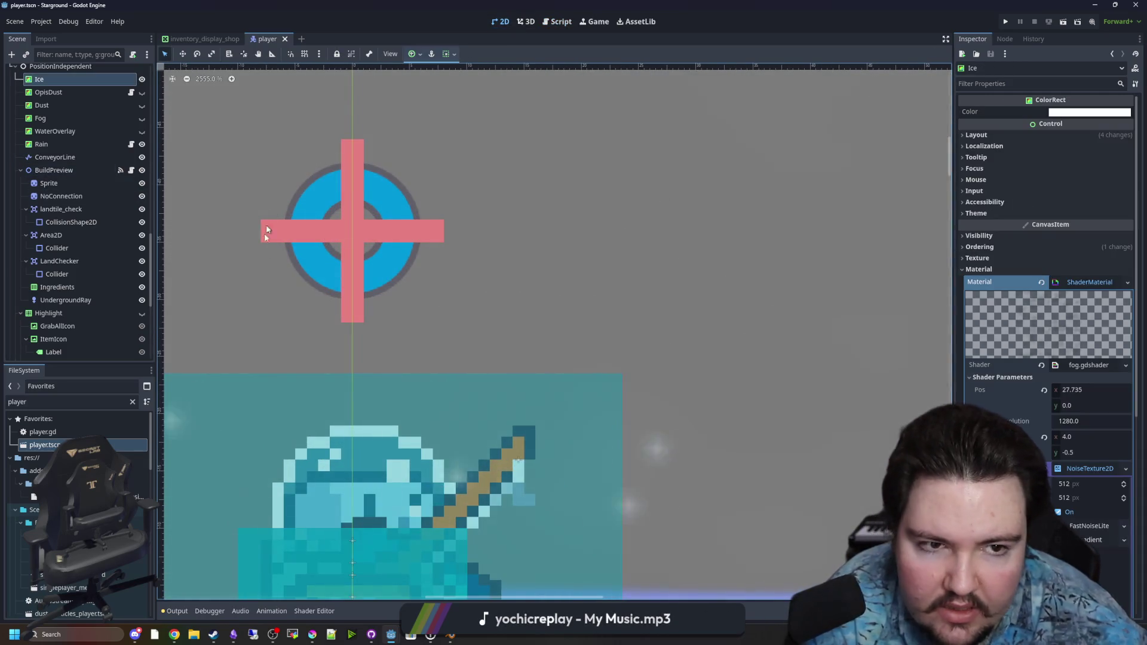
pyautogui.scroll(3, 305, 257)
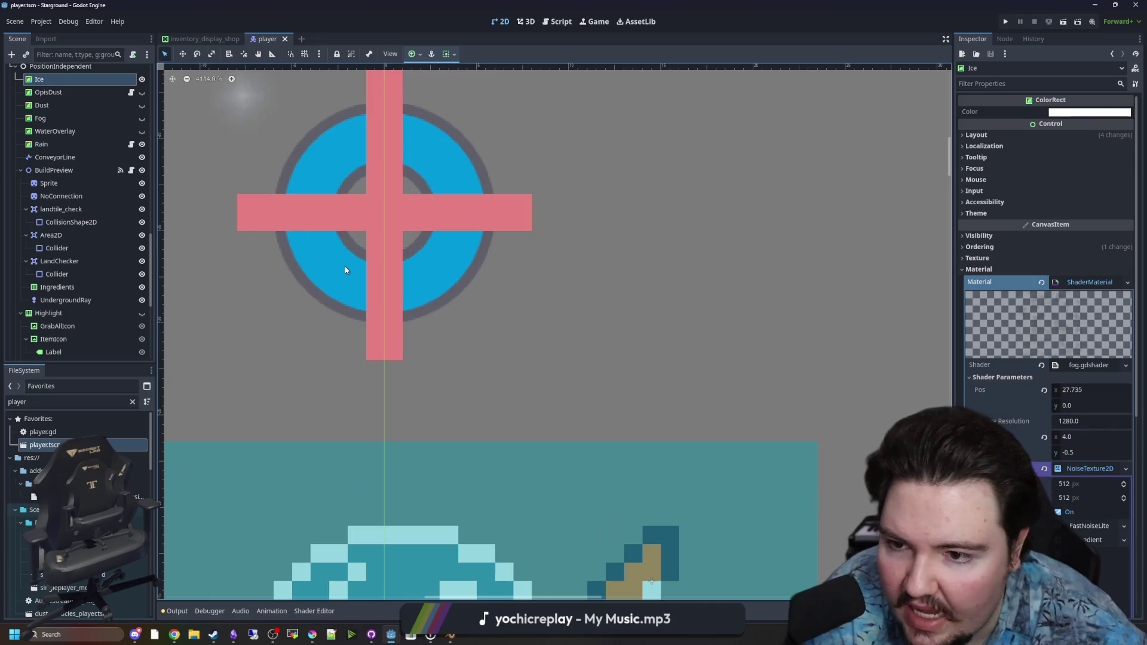
pyautogui.scroll(3, 88, 191)
pyautogui.click(58, 248)
pyautogui.scroll(5, 58, 250)
pyautogui.scroll(10, 57, 246)
pyautogui.click(64, 210)
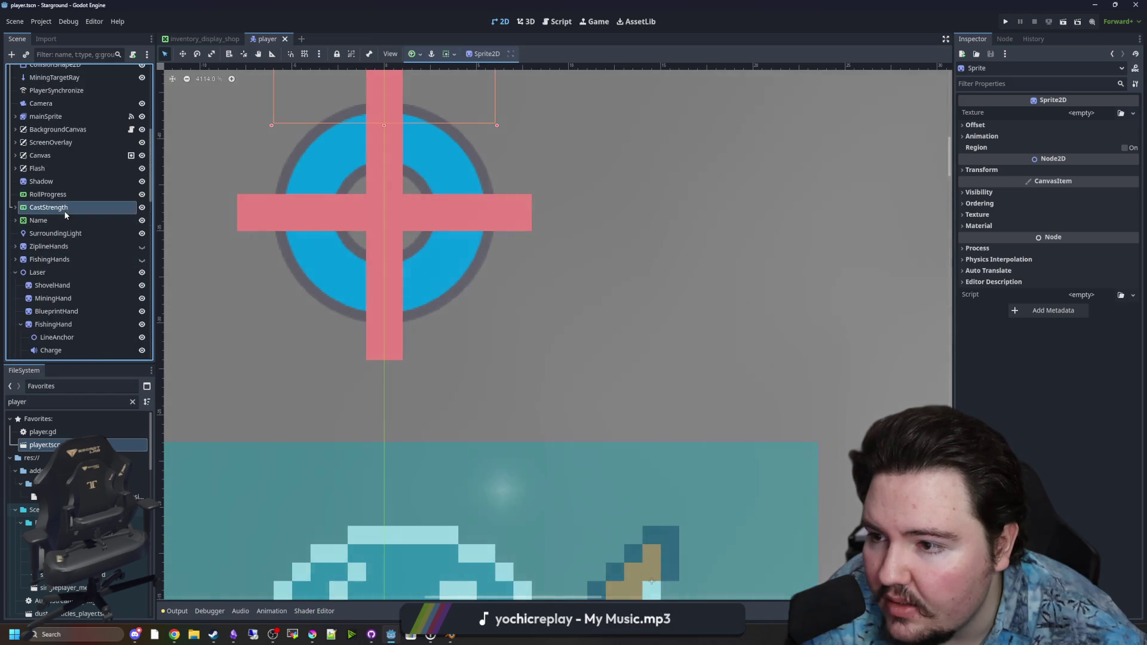
pyautogui.scroll(-5, 331, 350)
pyautogui.scroll(4, 286, 138)
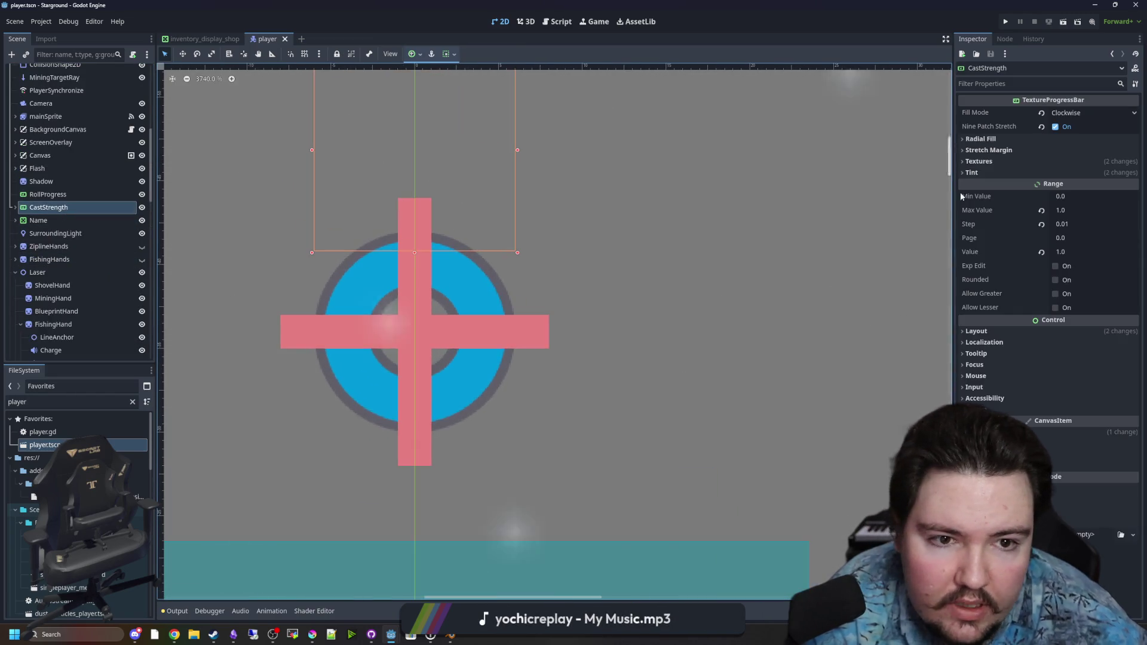
# Expand CastStrength's Under texture to preview it
pyautogui.click(983, 160)
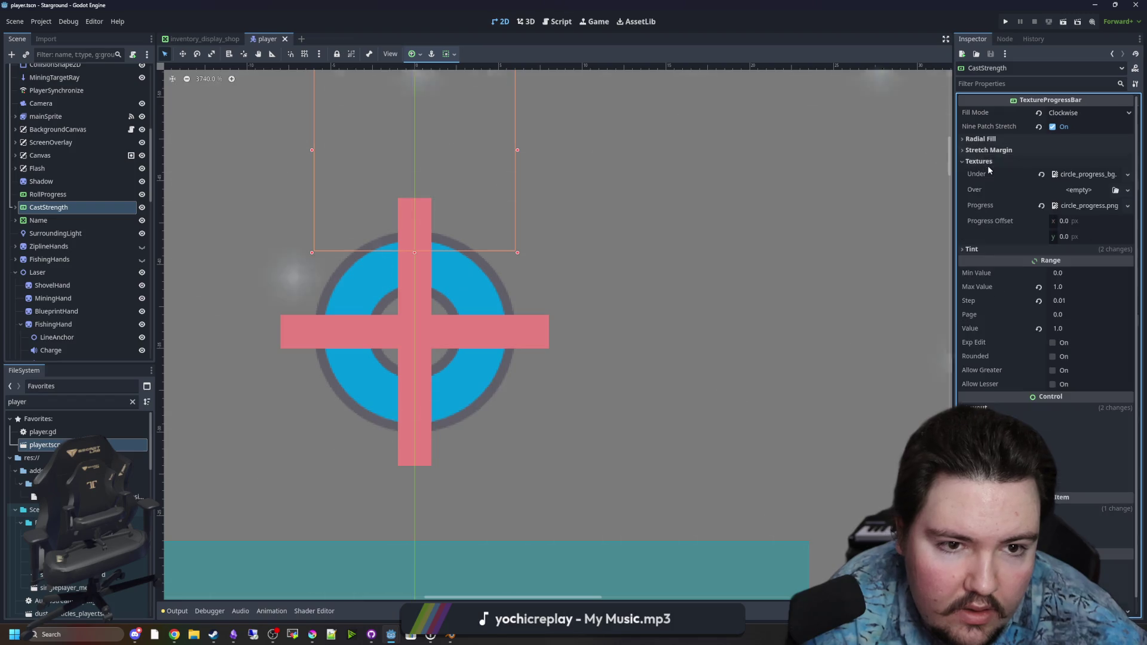
pyautogui.click(1081, 176)
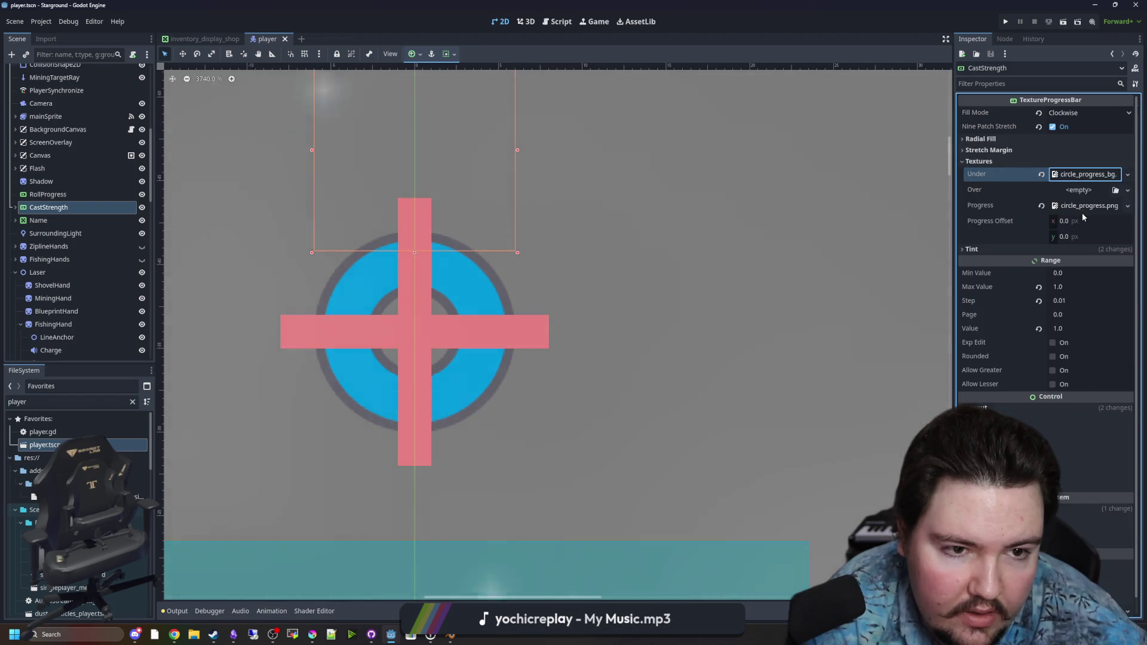
pyautogui.click(1078, 177)
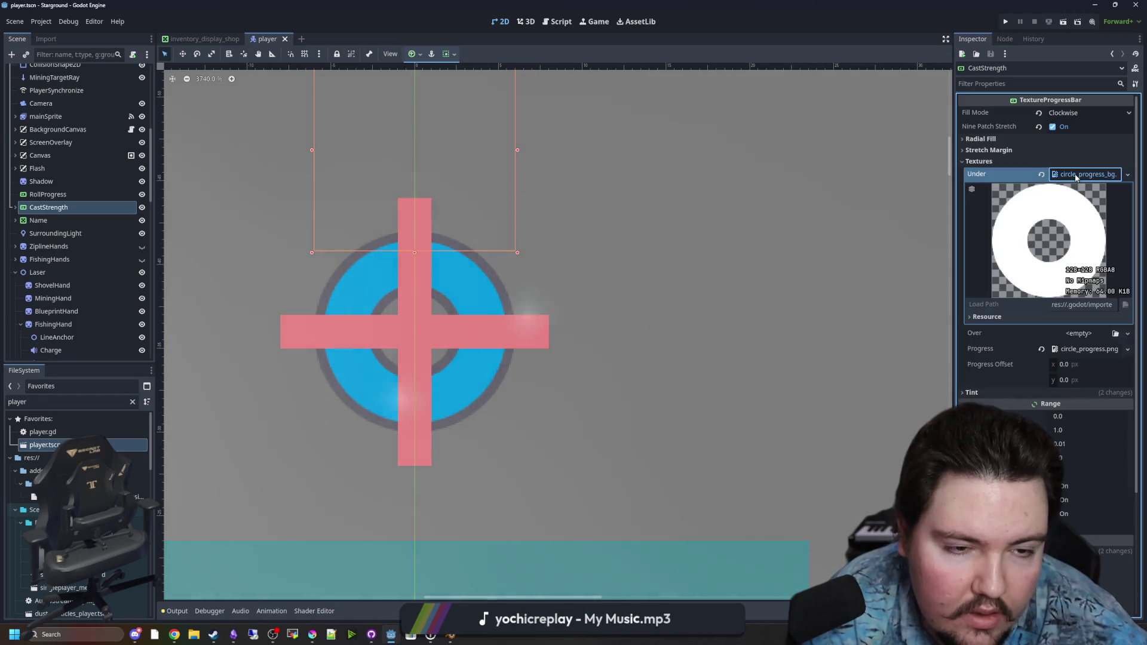
# Filter FileSystem for 'progre' to find circle_progress_bg.png, then return to Krita
pyautogui.click(132, 402)
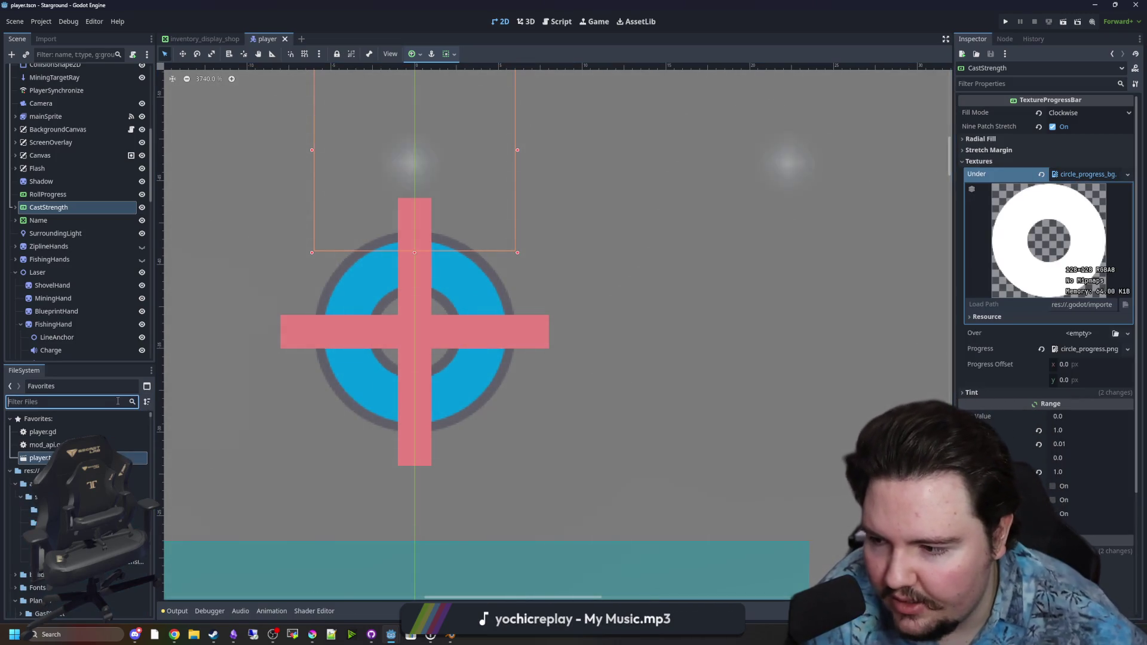
pyautogui.write('progre')
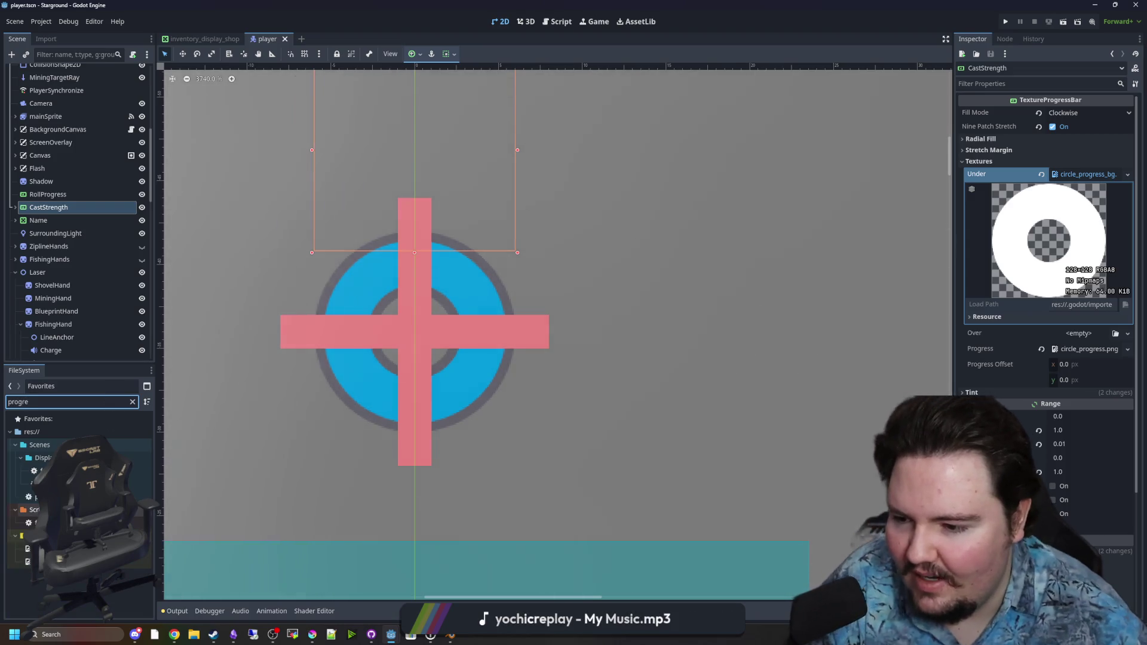
pyautogui.rightClick(105, 561)
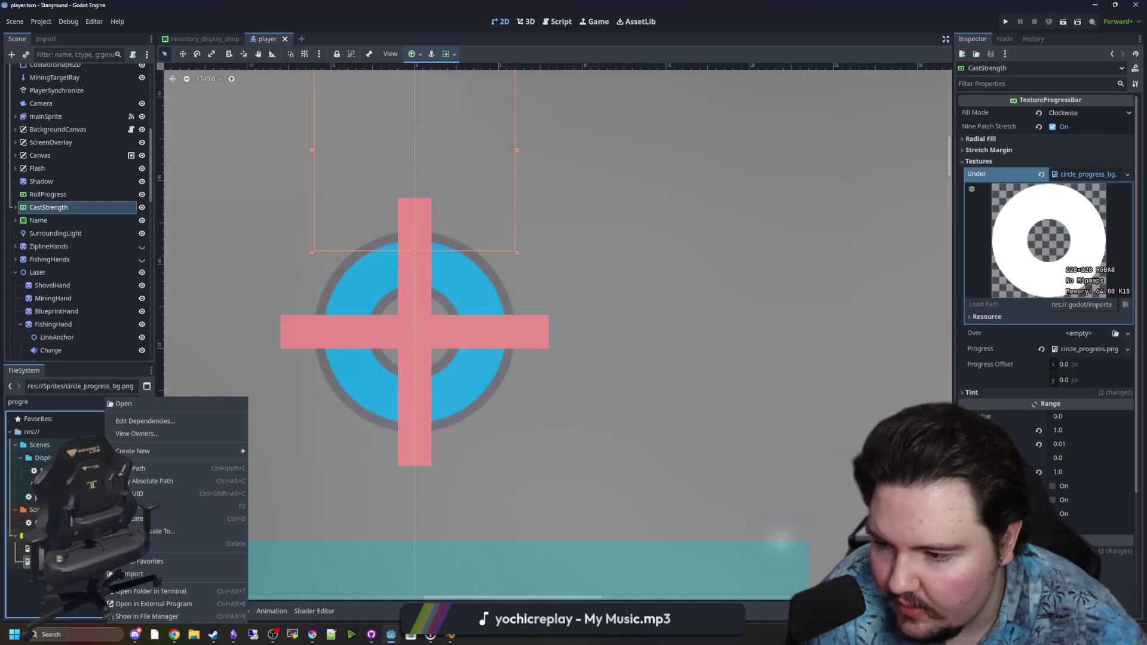
pyautogui.press('Escape')
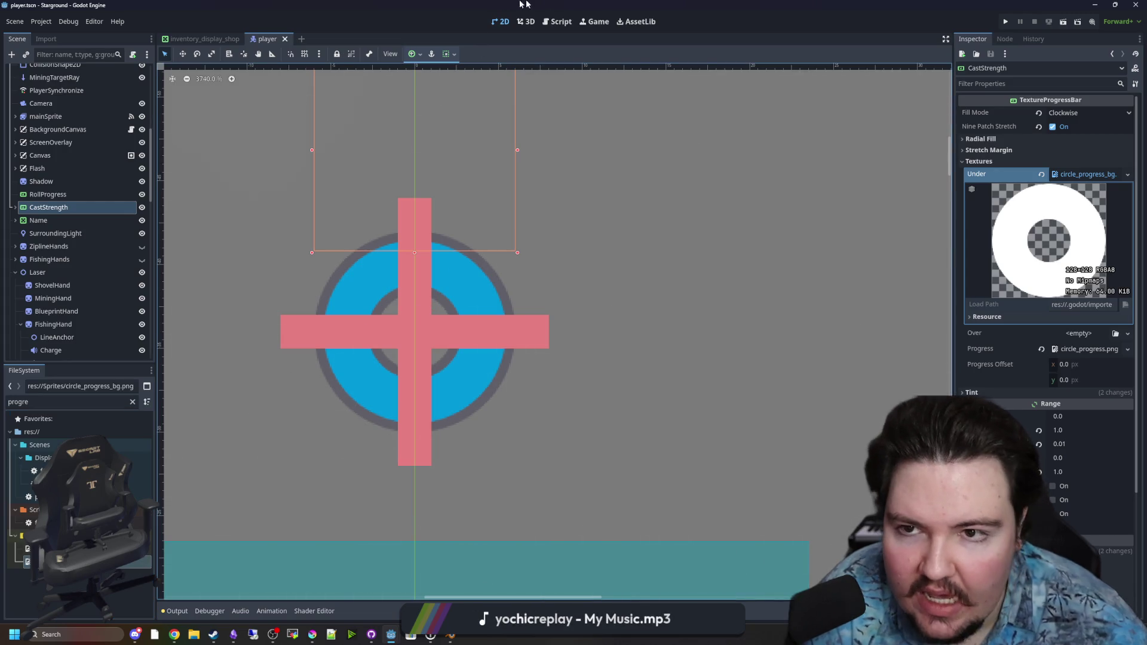
pyautogui.hotkey('alt', 'Tab')
pyautogui.hotkey('alt', 'Tab')
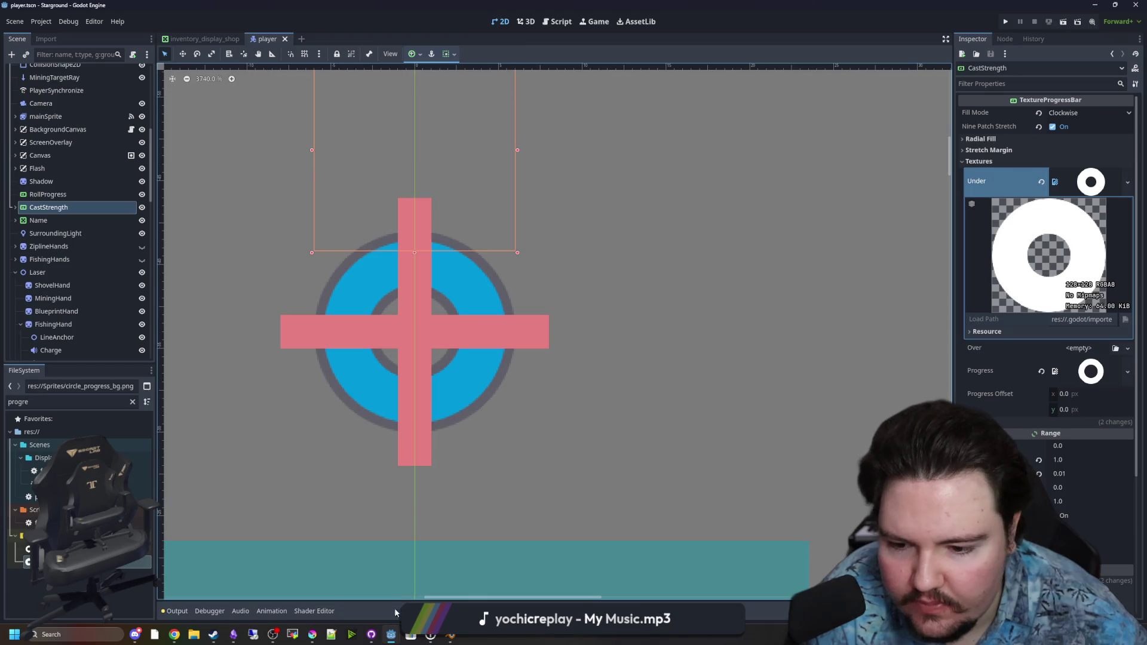
pyautogui.click(312, 635)
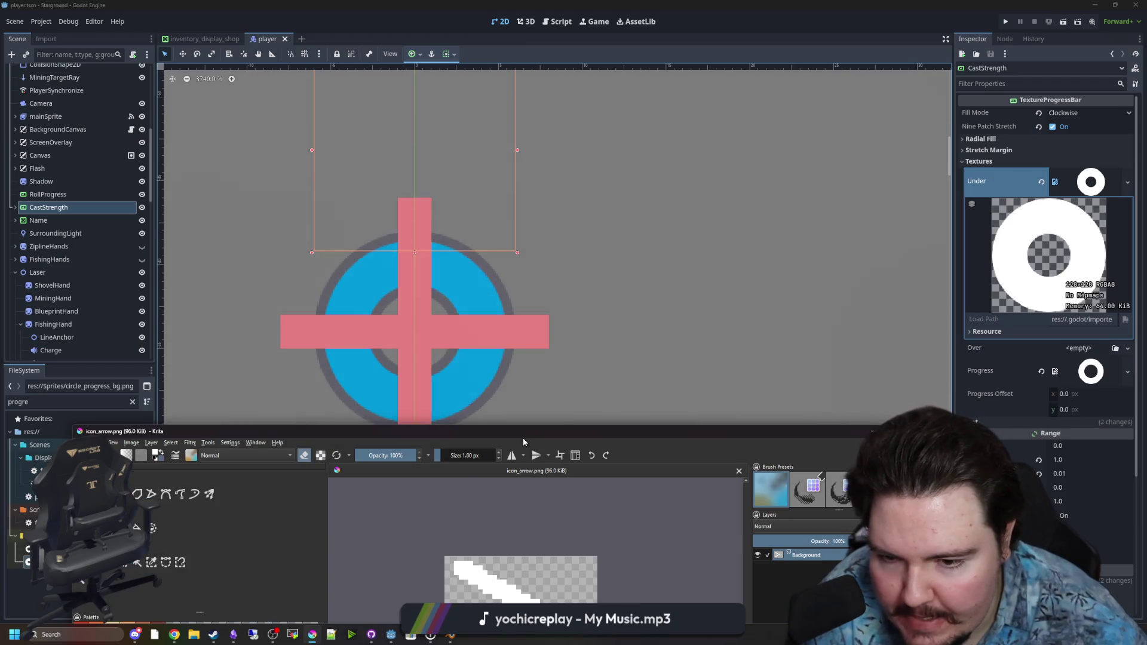
# Maximize Krita and create a new 64×64 image
pyautogui.doubleClick(523, 437)
pyautogui.click(8, 14)
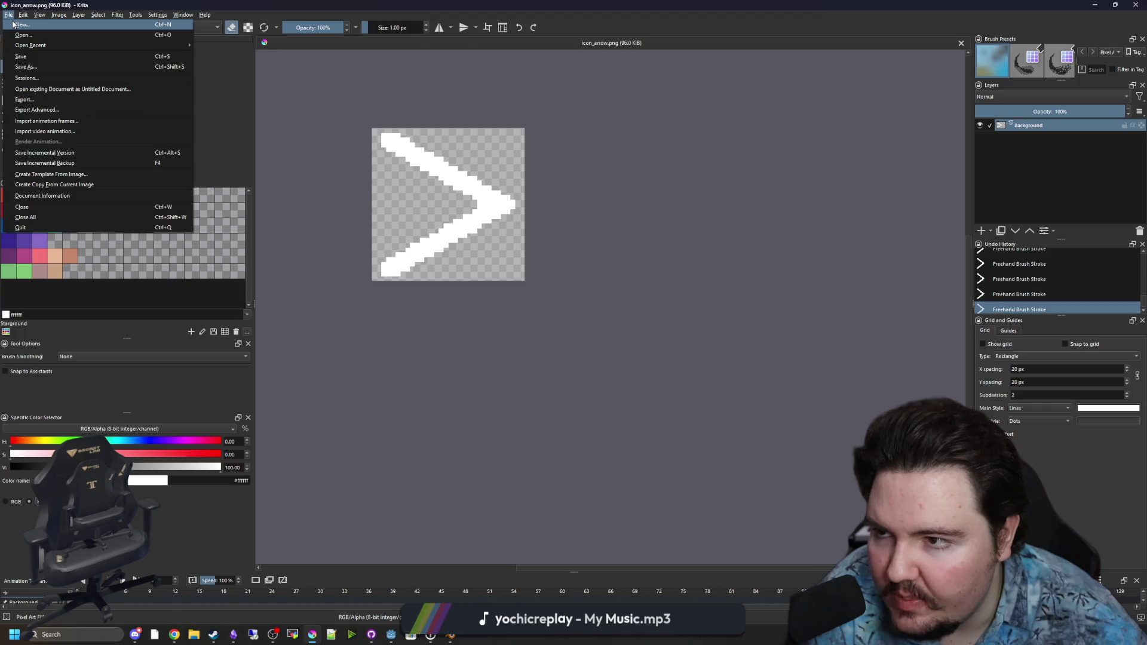
pyautogui.click(24, 25)
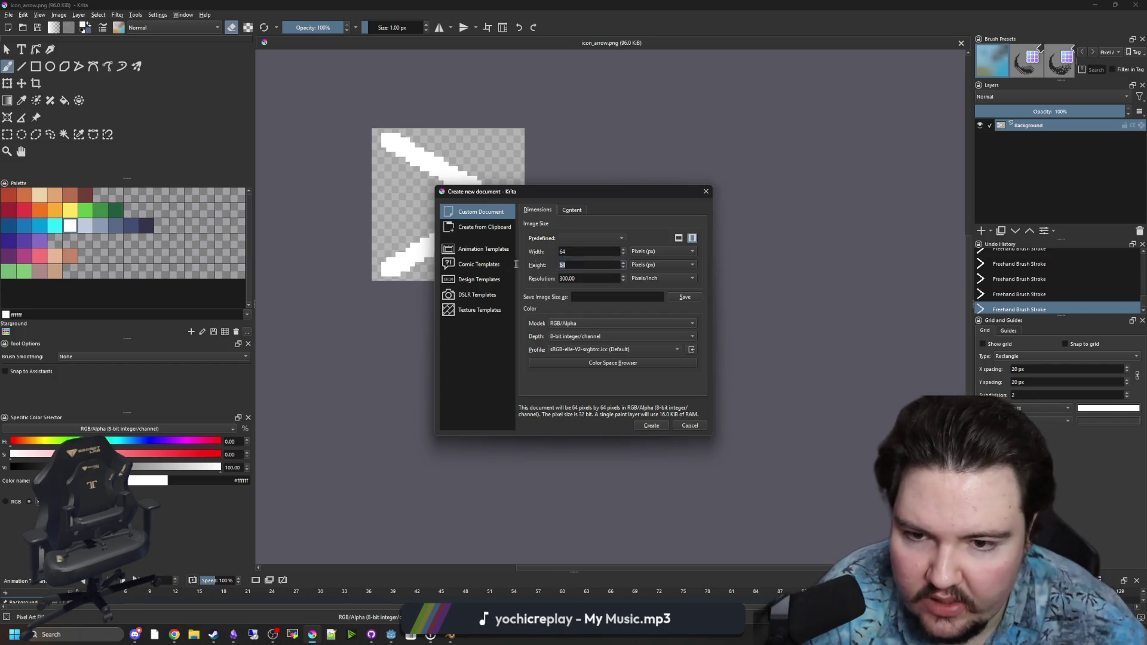
pyautogui.click(651, 426)
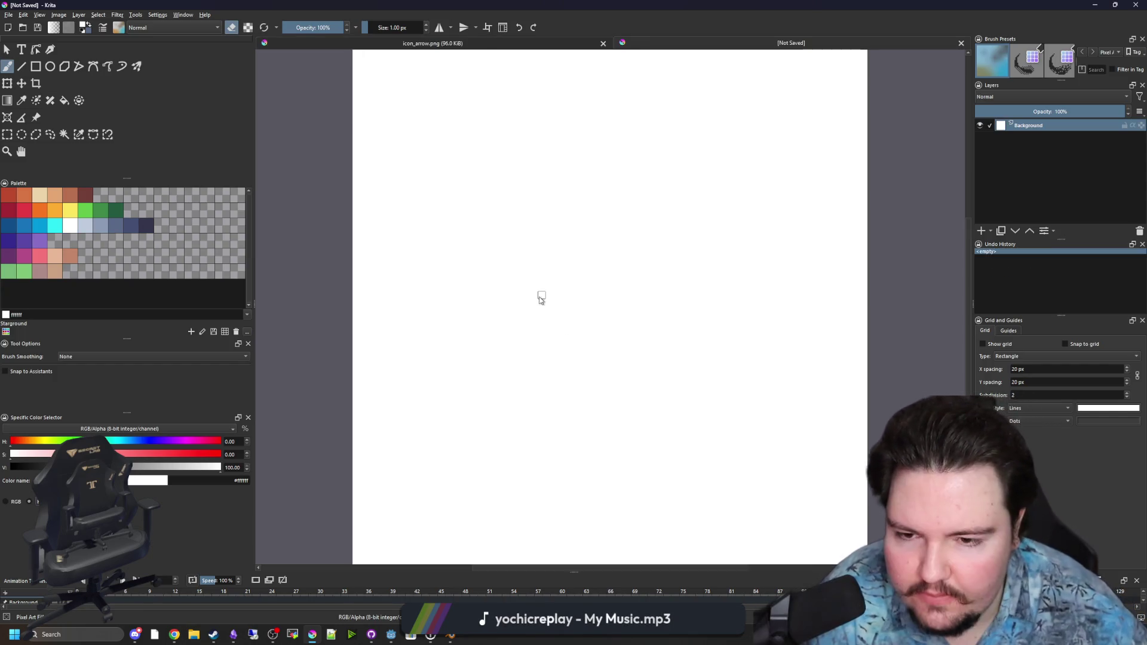
# Clear the whole white canvas to transparent and deselect
pyautogui.scroll(-1, 520, 292)
pyautogui.hotkey('ctrl', 'r')
pyautogui.moveTo(341, 134); pyautogui.dragTo(768, 477)
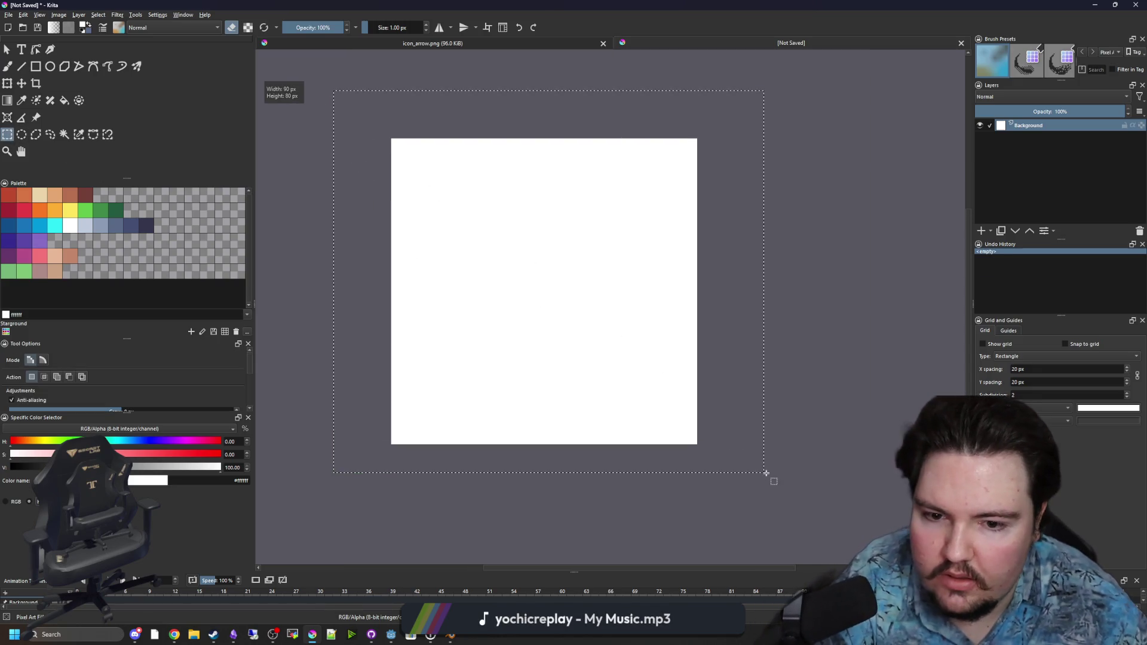
pyautogui.press('Delete')
pyautogui.scroll(1, 565, 318)
pyautogui.hotkey('ctrl', 'shift', 'a')
pyautogui.scroll(-1, 413, 286)
# Draw a solid white circle filling the whole canvas with the Ellipse tool
pyautogui.click(53, 67)
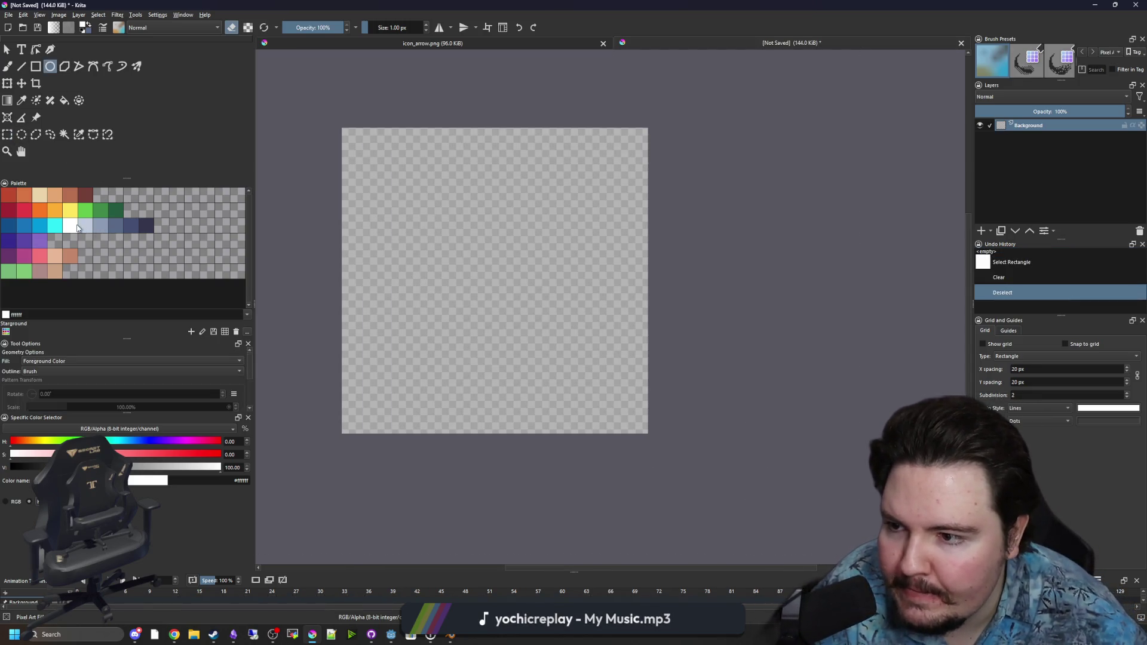
pyautogui.moveTo(343, 129)
pyautogui.mouseDown()
pyautogui.moveTo(627, 360)
pyautogui.moveTo(646, 431)
pyautogui.mouseUp()
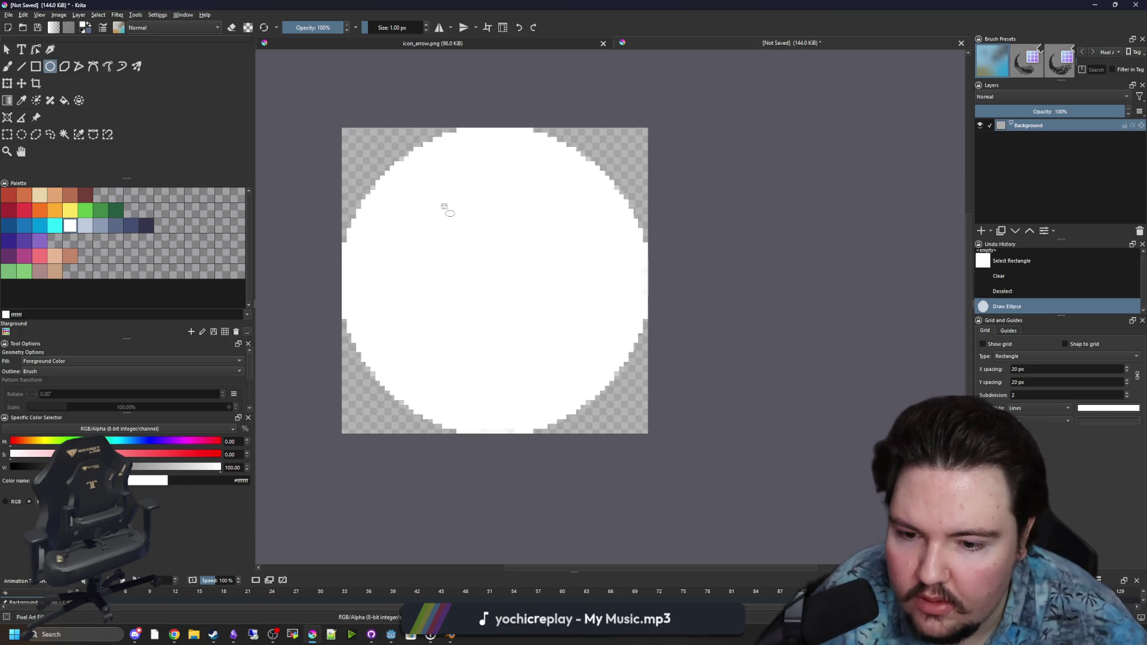
pyautogui.scroll(1, 463, 207)
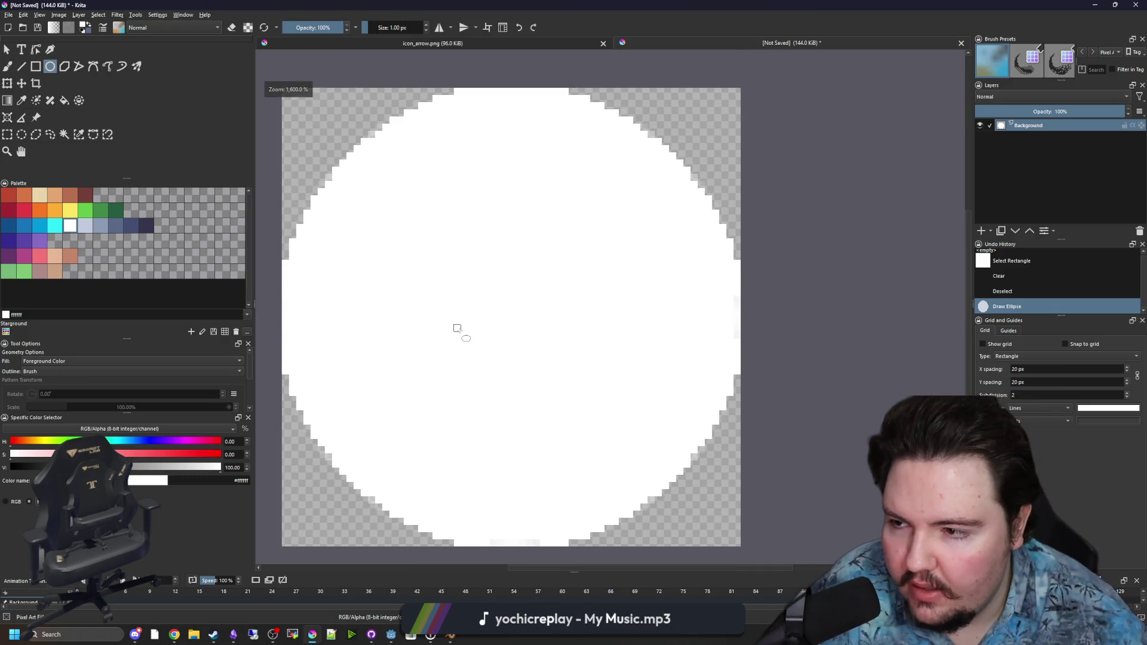
pyautogui.scroll(-1, 457, 328)
pyautogui.scroll(-1, 469, 269)
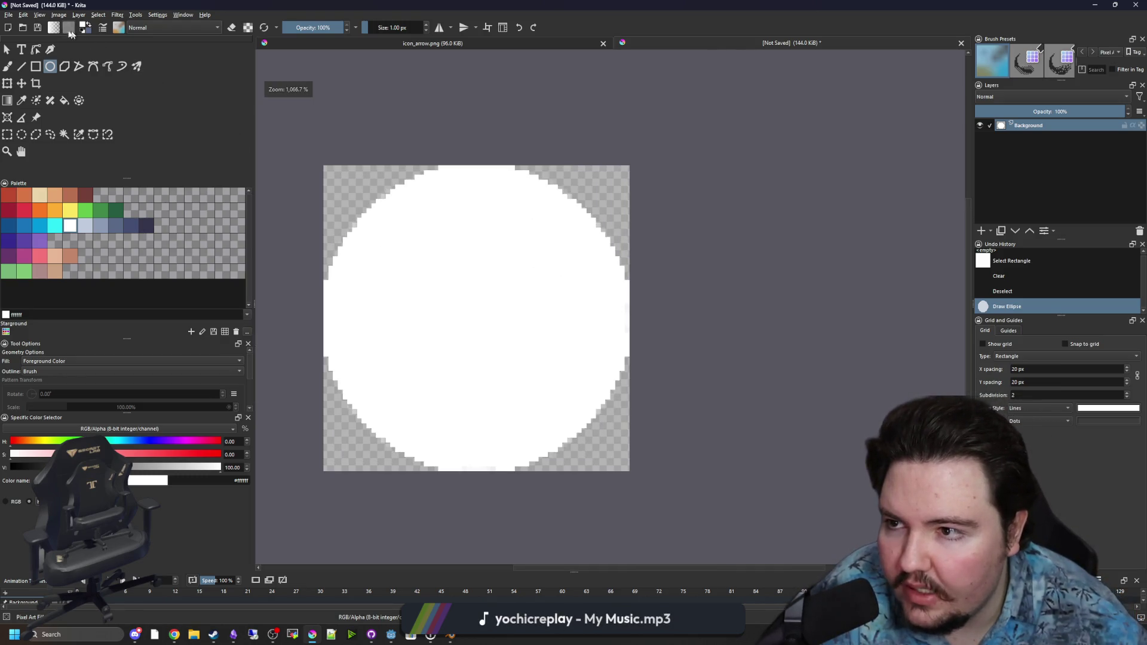
pyautogui.click(68, 33)
pyautogui.click(55, 29)
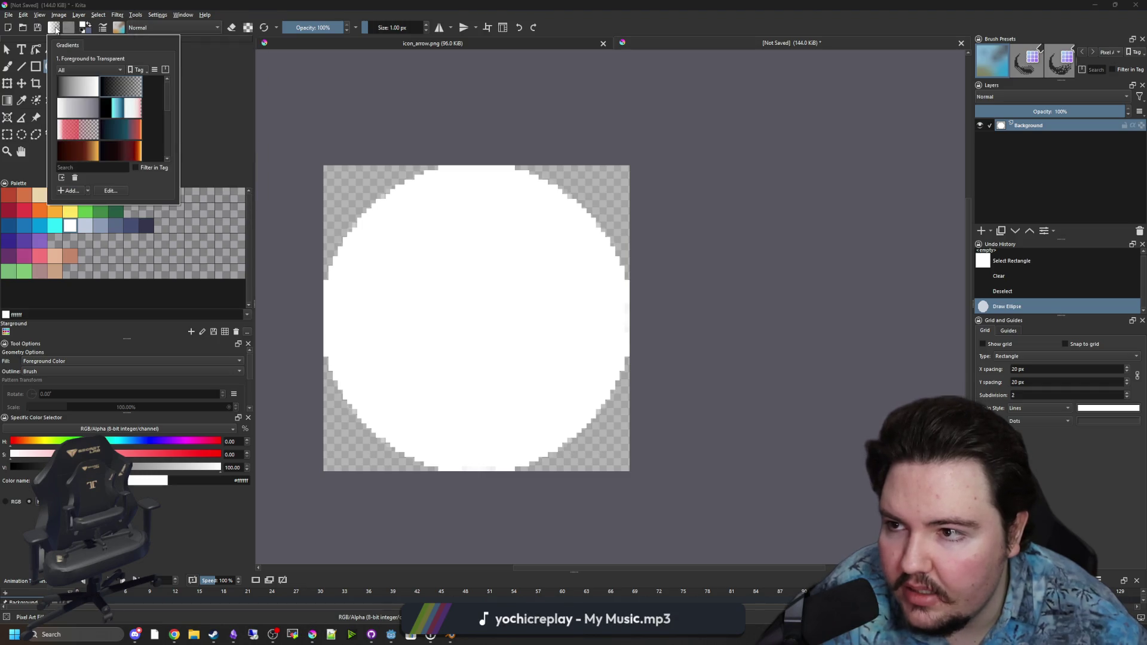
pyautogui.click(352, 109)
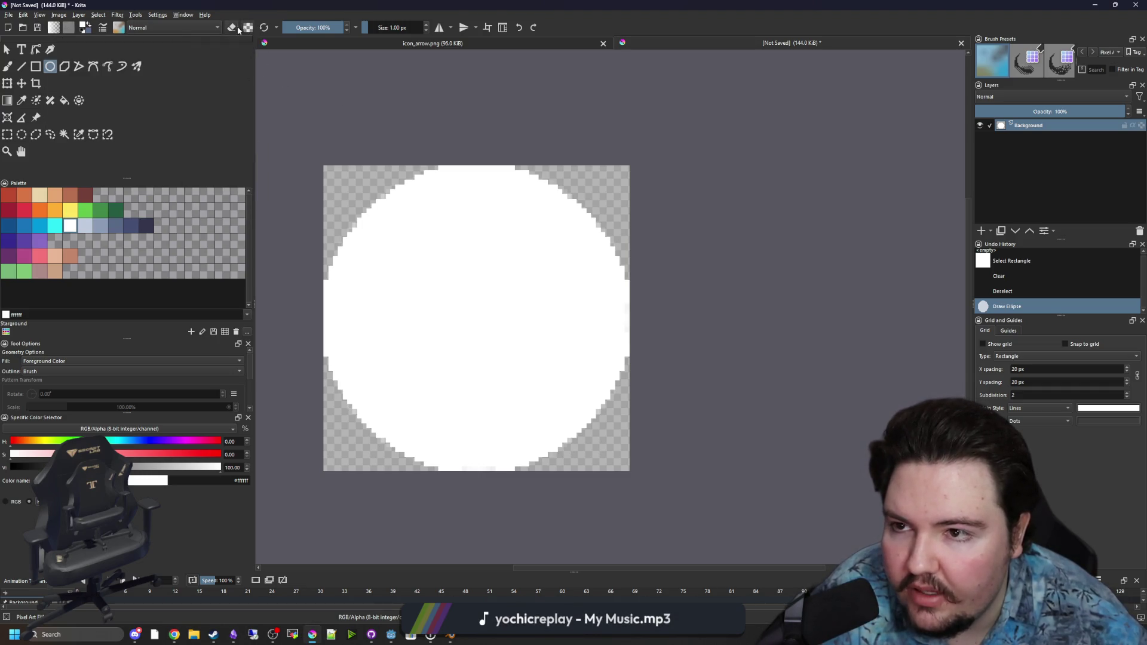
# Try erasing a circular hole in the circle's middle several times, undoing each attempt
pyautogui.moveTo(401, 239); pyautogui.dragTo(541, 379)
pyautogui.hotkey('ctrl', 'z')
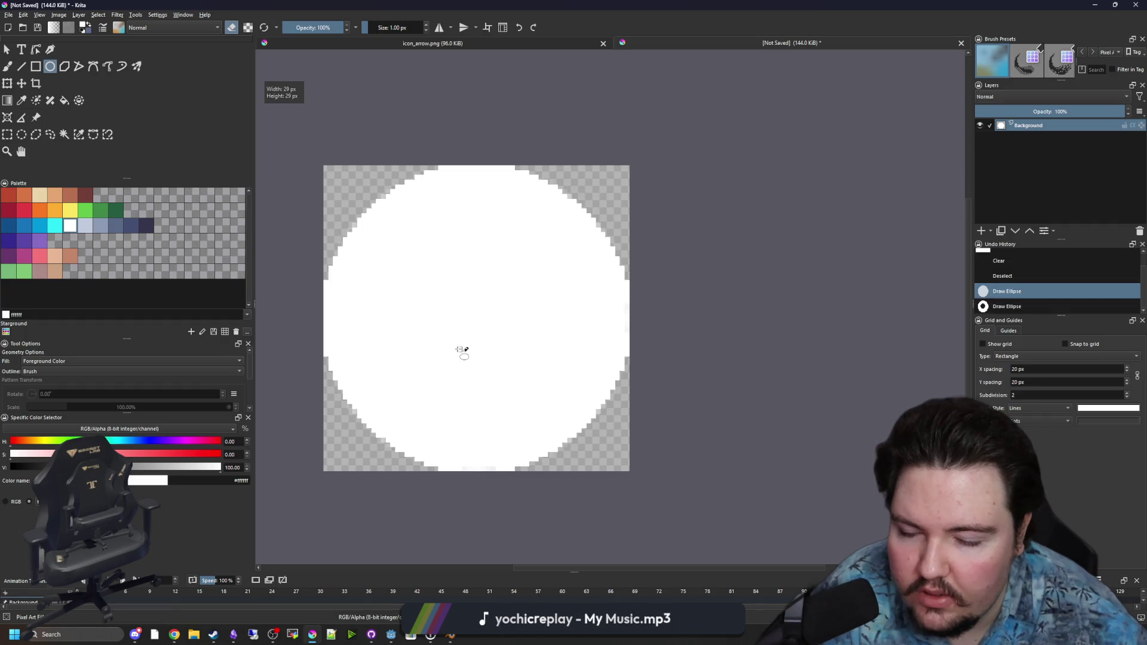
pyautogui.scroll(1, 460, 350)
pyautogui.scroll(-1, 407, 211)
pyautogui.moveTo(366, 175)
pyautogui.mouseDown()
pyautogui.moveTo(531, 338)
pyautogui.moveTo(544, 367)
pyautogui.moveTo(592, 399)
pyautogui.moveTo(575, 388)
pyautogui.mouseUp()
pyautogui.scroll(-8, 472, 311)
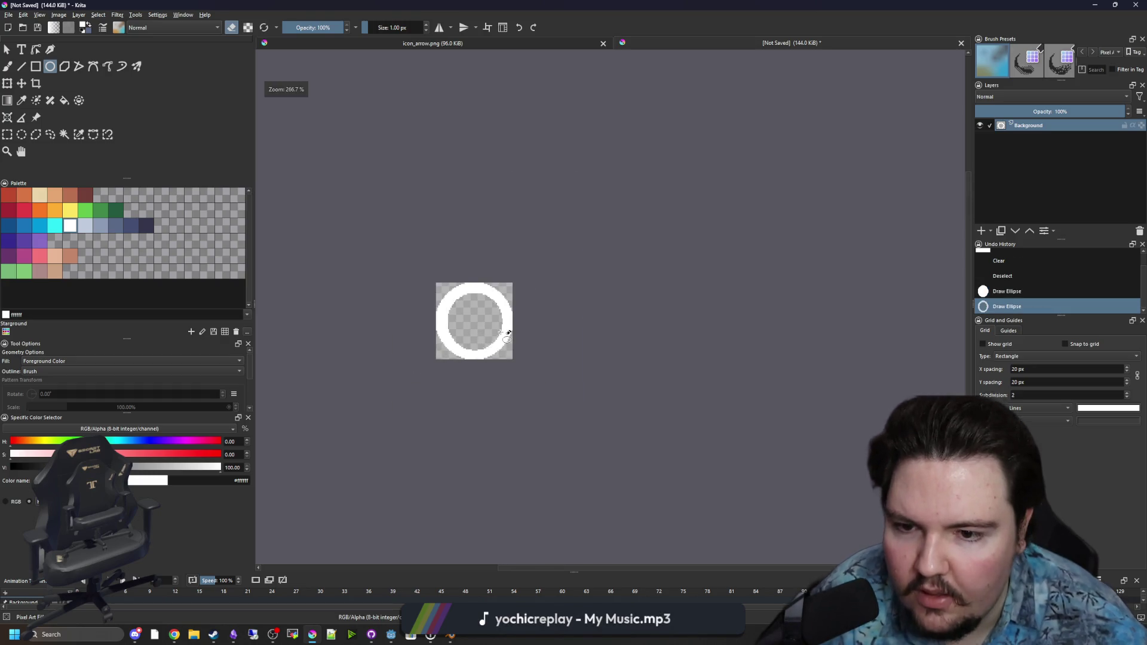
pyautogui.scroll(8, 466, 309)
pyautogui.hotkey('ctrl', 'z')
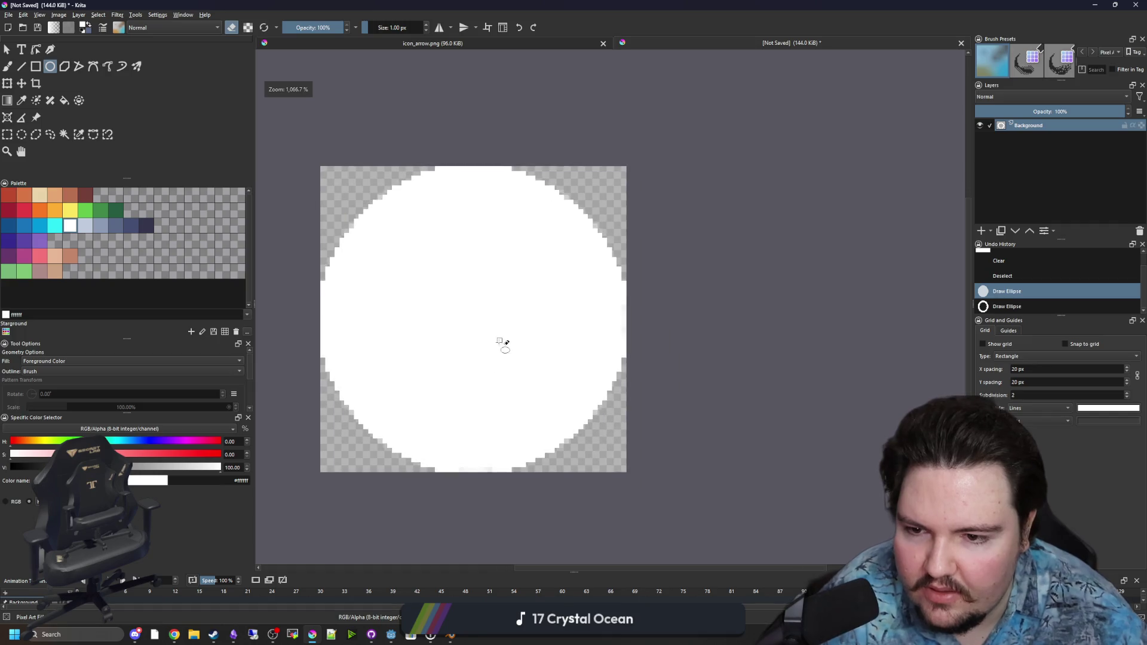
pyautogui.moveTo(399, 248); pyautogui.dragTo(578, 418)
pyautogui.hotkey('ctrl', 'z')
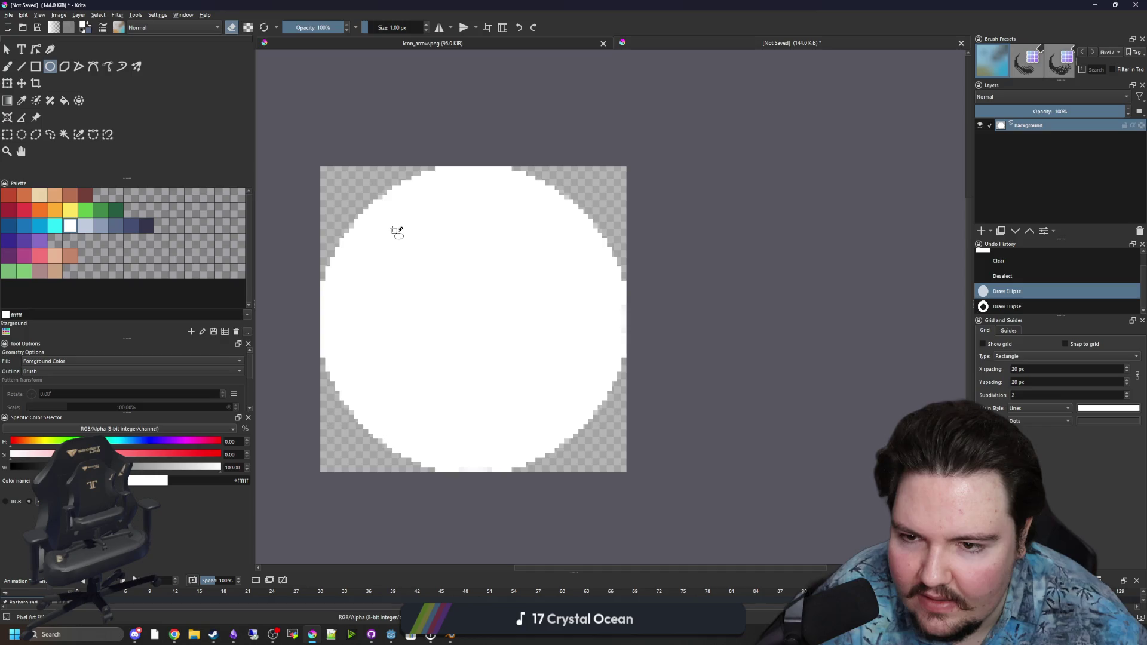
pyautogui.moveTo(392, 228)
pyautogui.mouseDown()
pyautogui.moveTo(526, 381)
pyautogui.moveTo(597, 397)
pyautogui.moveTo(571, 396)
pyautogui.moveTo(572, 430)
pyautogui.moveTo(575, 413)
pyautogui.moveTo(557, 401)
pyautogui.moveTo(574, 412)
pyautogui.mouseUp()
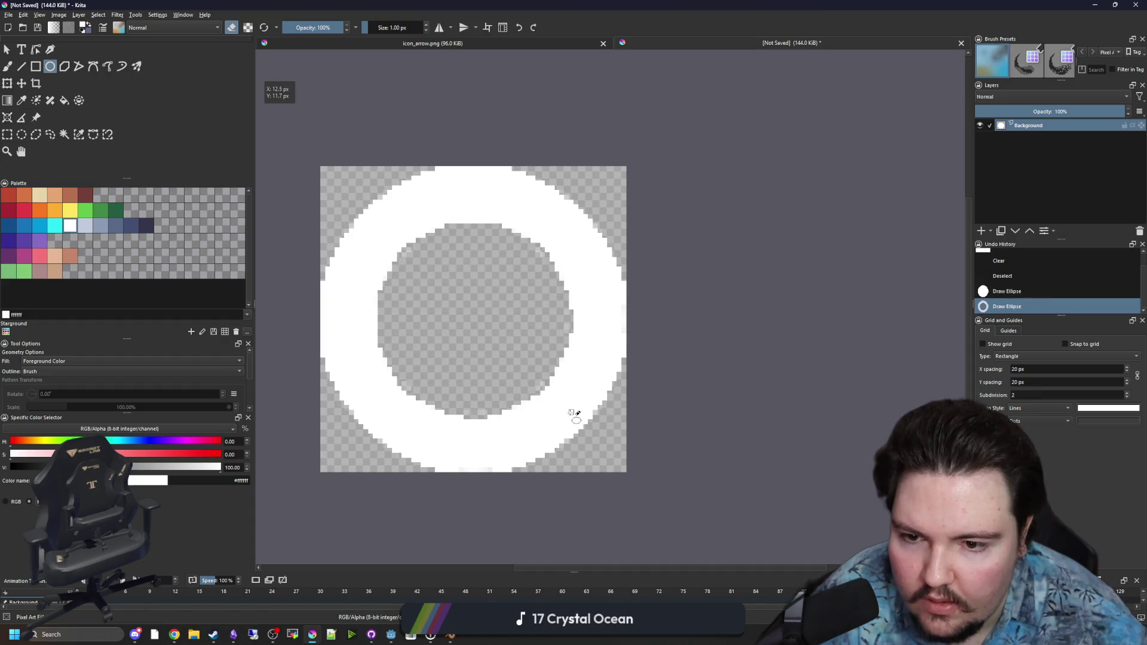
pyautogui.hotkey('ctrl', 'z')
# Show a grid over the canvas with 32 px spacing
pyautogui.click(1016, 343)
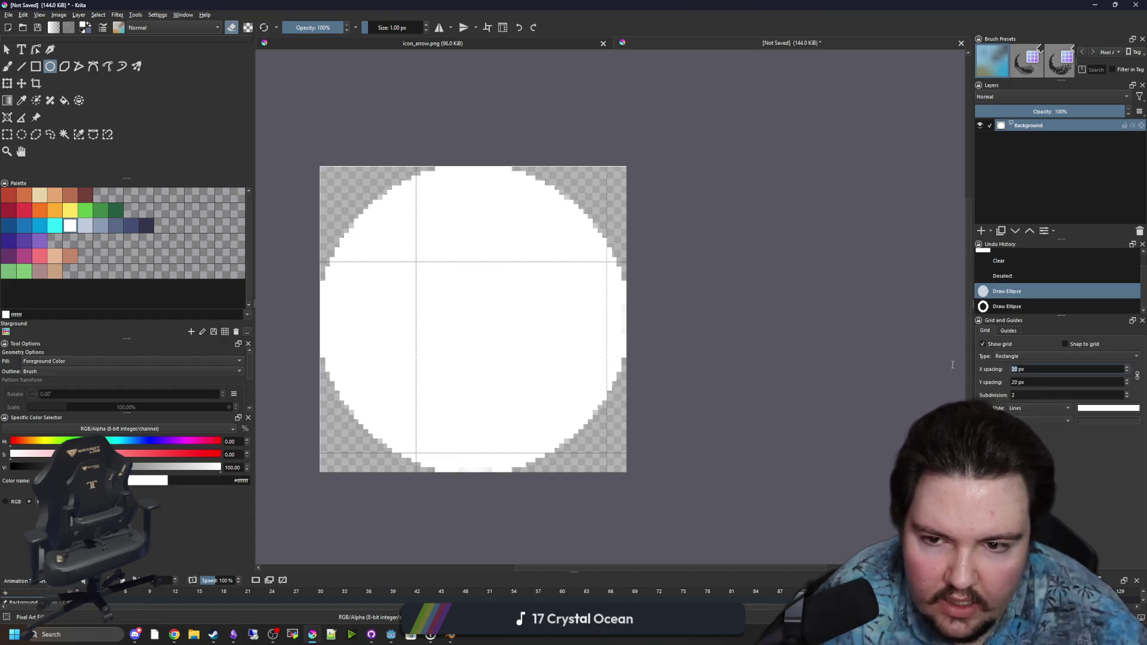
pyautogui.write('32')
pyautogui.press('Tab')
# Erase a centred circular hole so the white circle becomes an even ring
pyautogui.moveTo(417, 263)
pyautogui.mouseDown()
pyautogui.moveTo(571, 406)
pyautogui.moveTo(592, 438)
pyautogui.moveTo(582, 451)
pyautogui.moveTo(640, 504)
pyautogui.moveTo(643, 489)
pyautogui.moveTo(591, 435)
pyautogui.mouseUp()
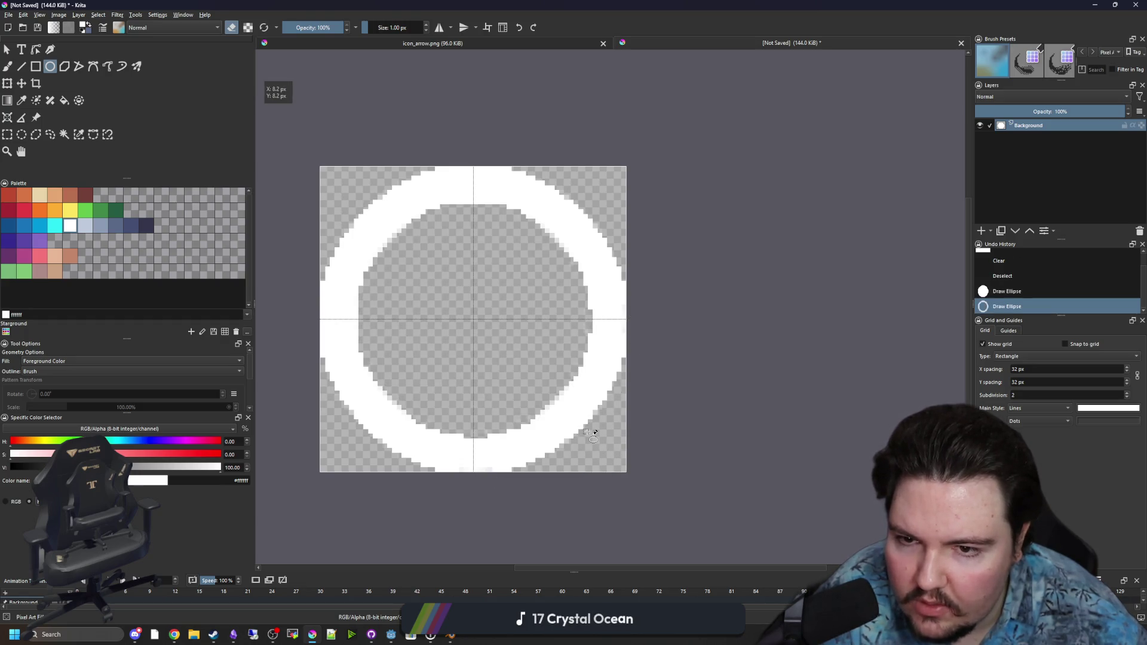
pyautogui.scroll(-3, 449, 306)
pyautogui.scroll(-3, 450, 306)
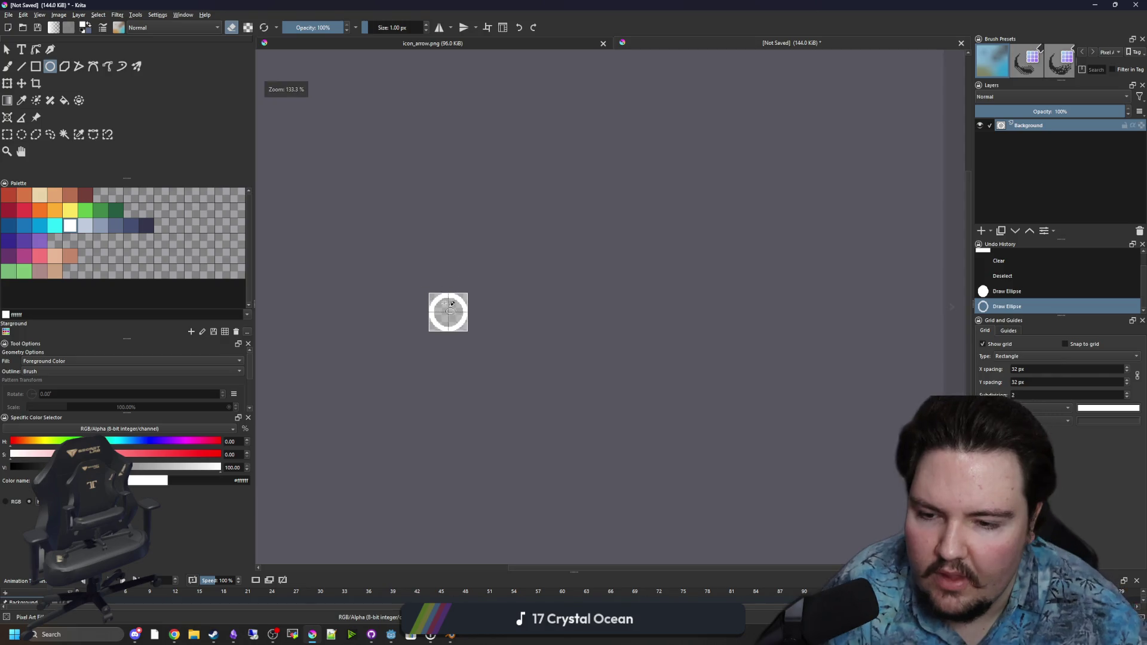
pyautogui.scroll(6, 444, 338)
pyautogui.scroll(-8, 472, 435)
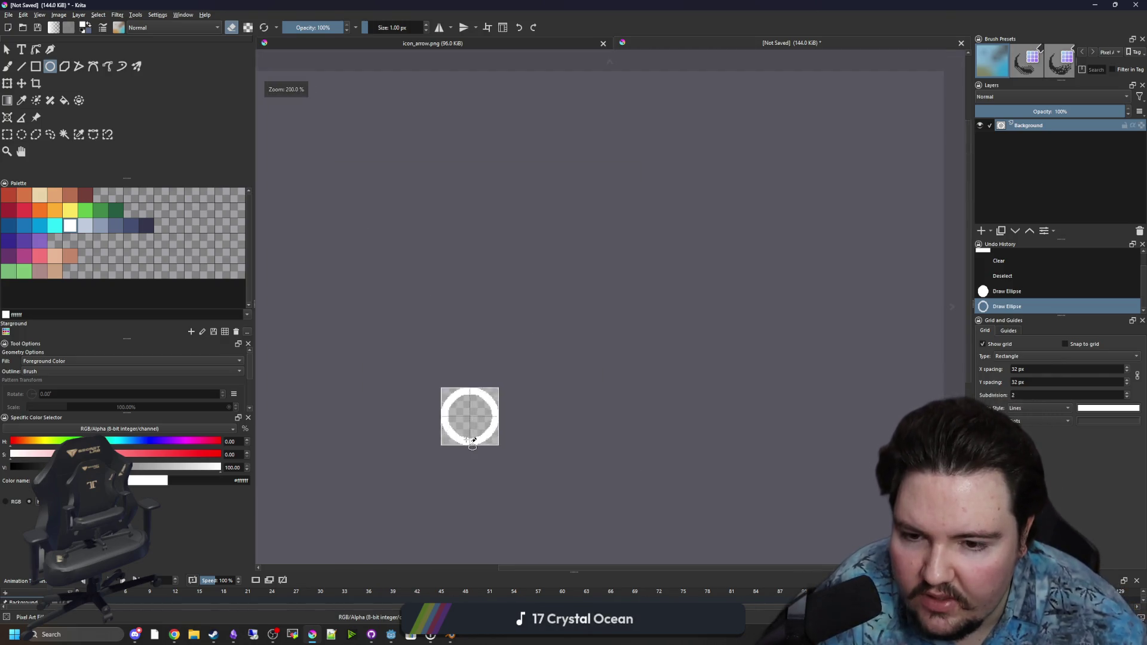
pyautogui.scroll(8, 466, 432)
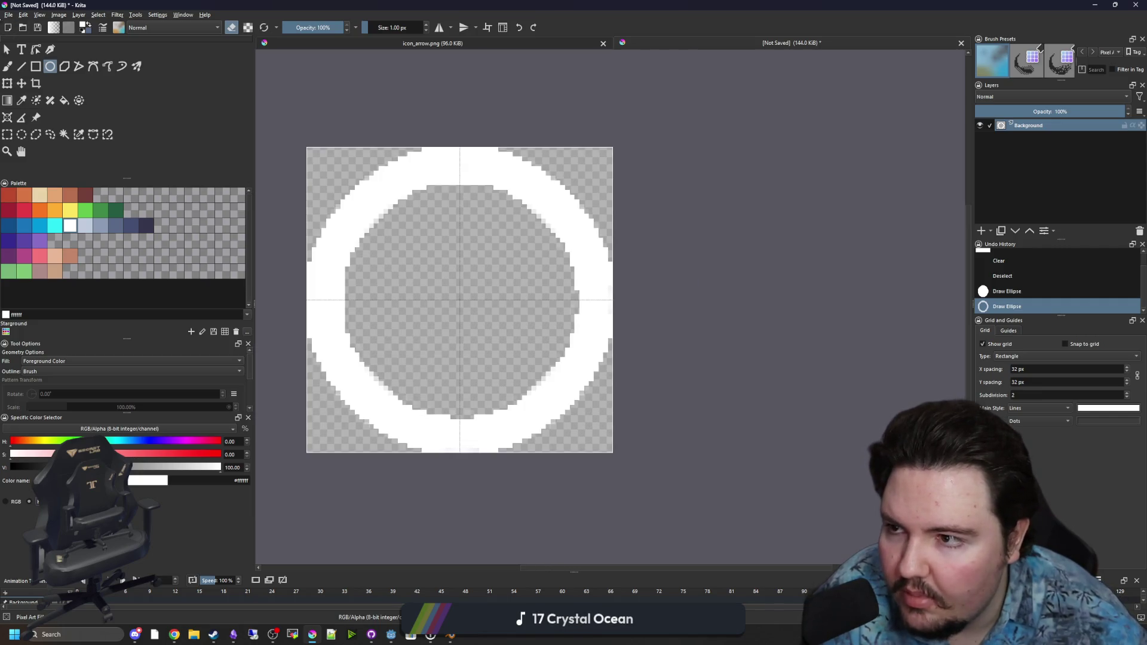
pyautogui.click(9, 14)
# Save the ring as circle_bg.png in PNG format, accepting the PNG options
pyautogui.click(27, 72)
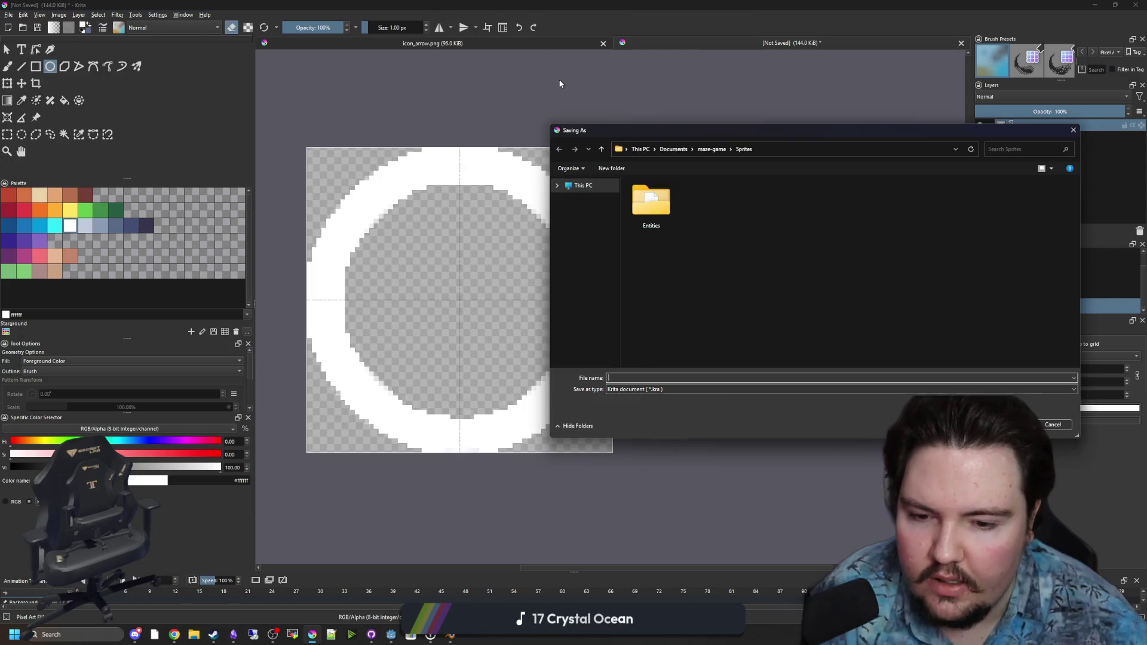
pyautogui.write('circle_bg')
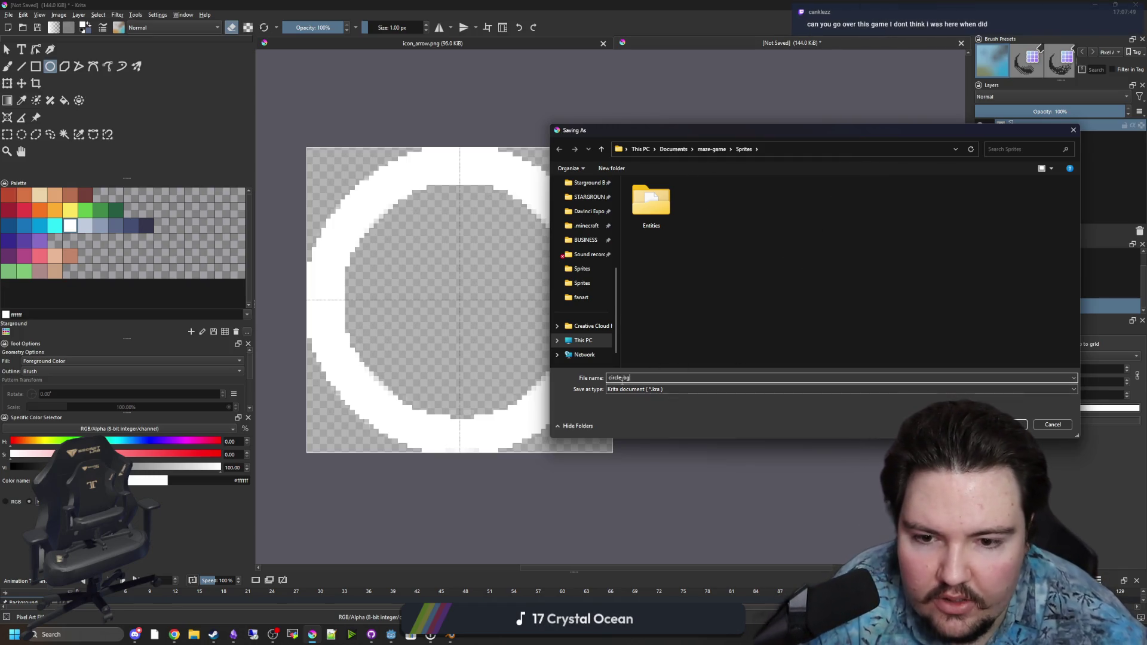
pyautogui.click(632, 389)
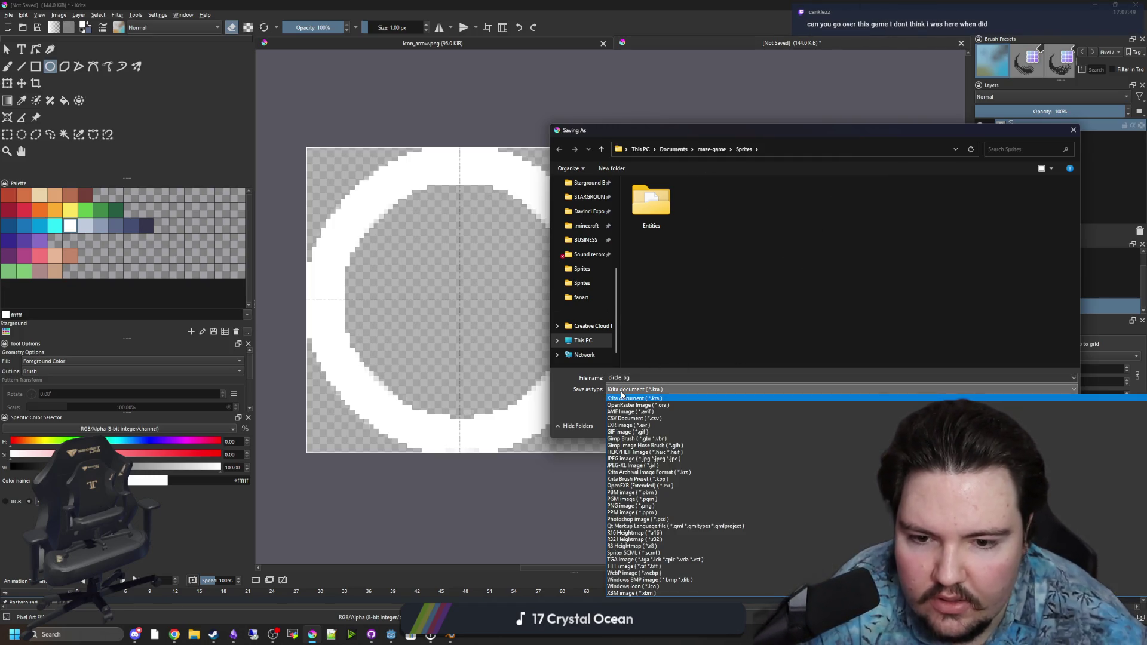
pyautogui.click(630, 505)
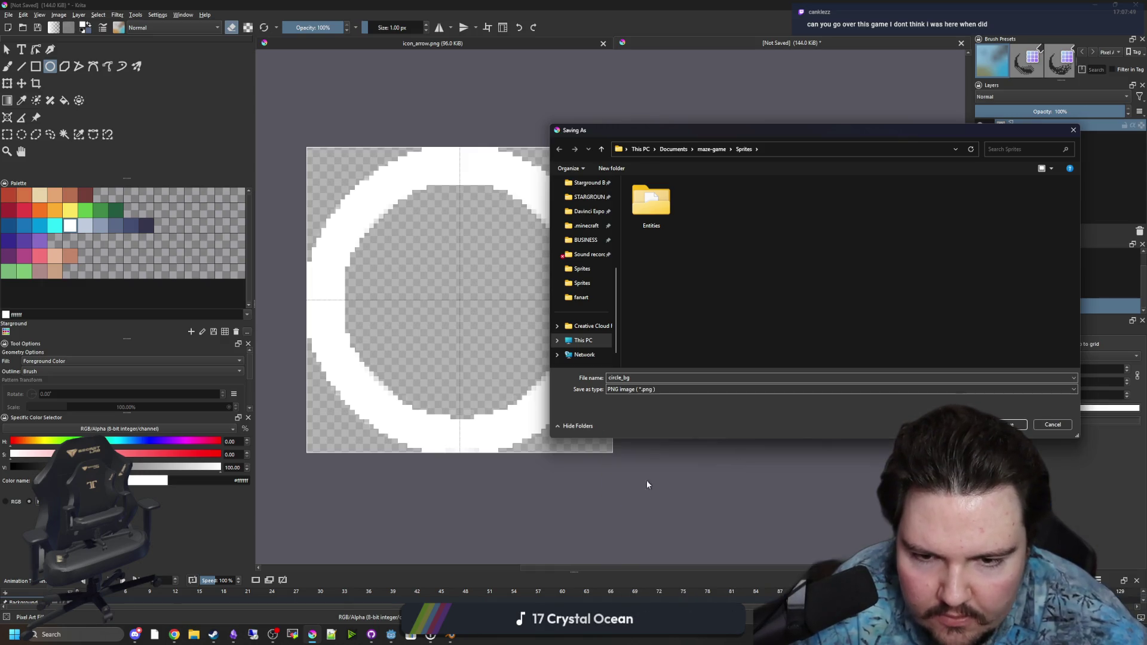
pyautogui.press('Return')
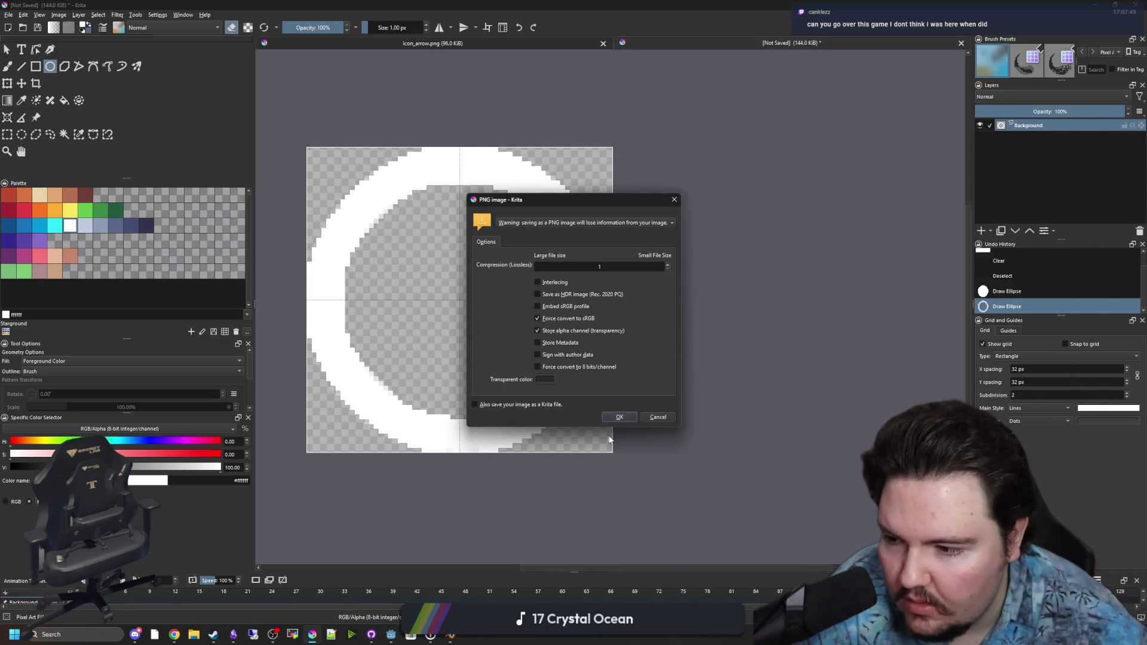
pyautogui.click(620, 418)
pyautogui.moveTo(478, 364); pyautogui.dragTo(500, 389)
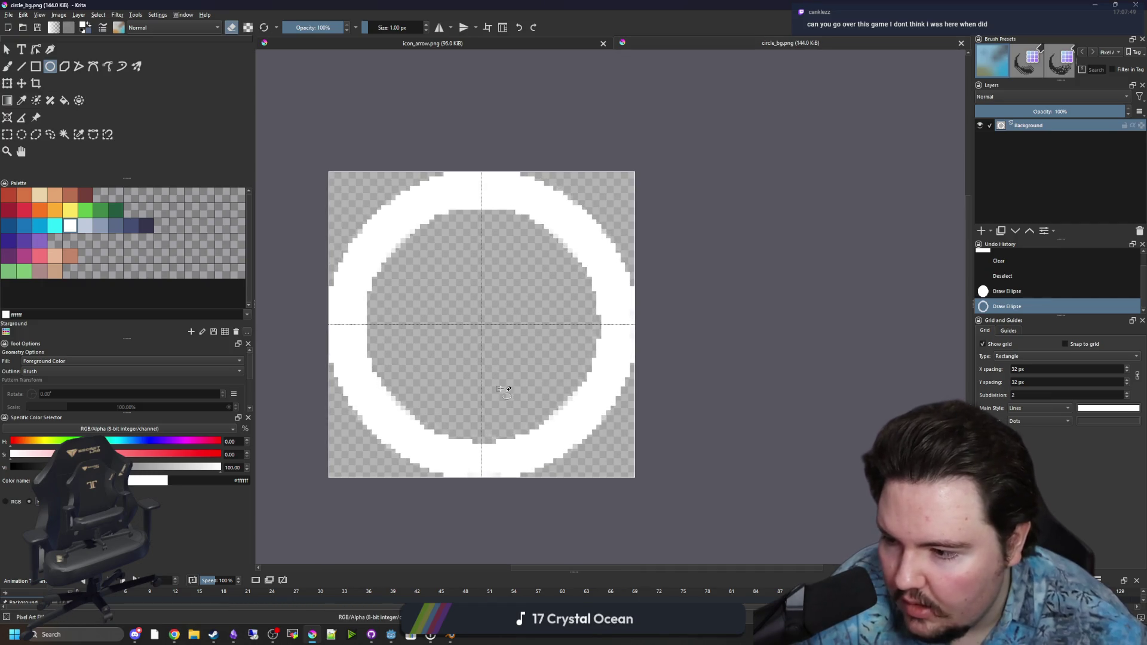
# Set the Ellipse tool's fill to Not Filled so it draws outlines only
pyautogui.scroll(1, 460, 311)
pyautogui.scroll(-1, 511, 371)
pyautogui.scroll(1, 485, 359)
pyautogui.scroll(-1, 486, 357)
pyautogui.moveTo(547, 391); pyautogui.dragTo(522, 376)
pyautogui.scroll(1, 520, 376)
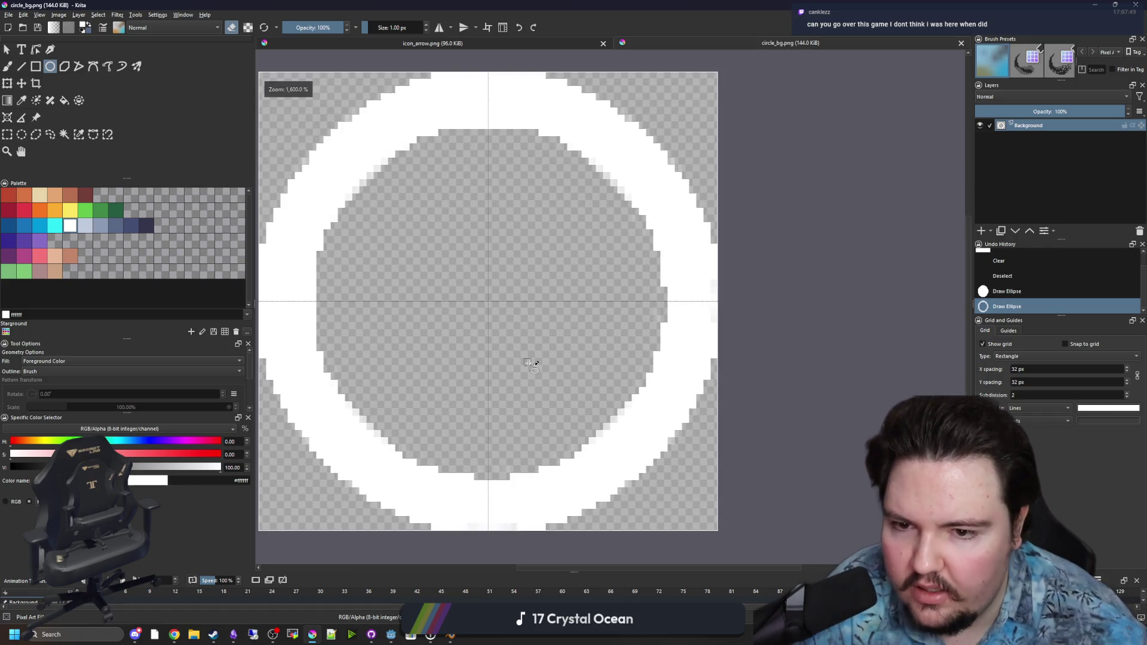
pyautogui.scroll(-1, 487, 358)
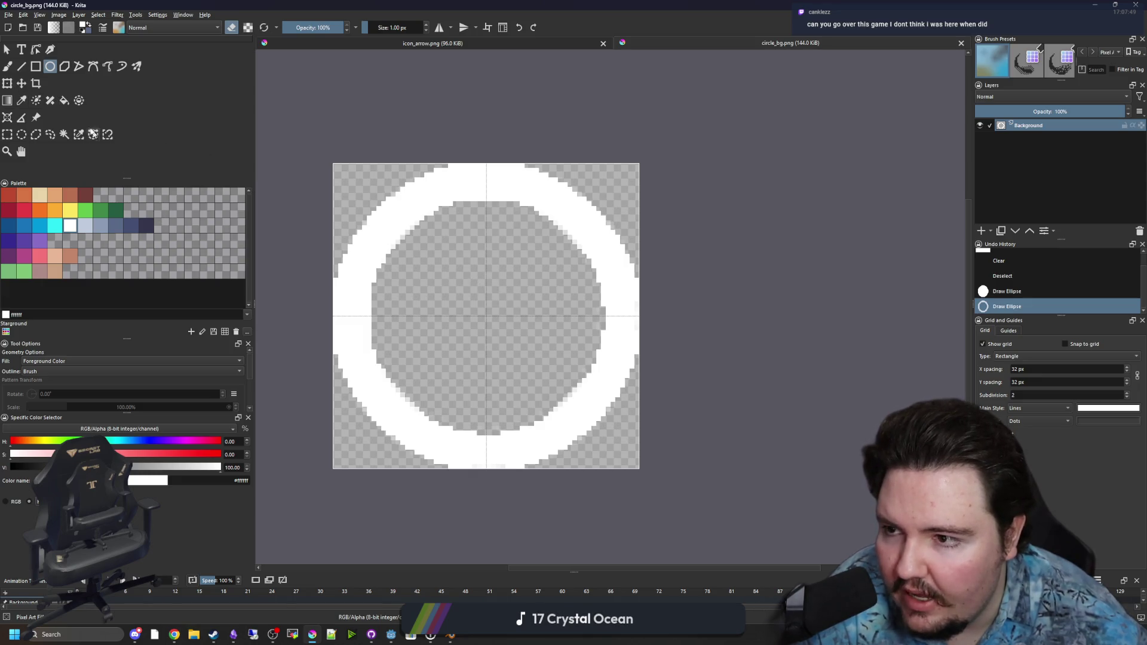
pyautogui.scroll(-2, 16, 355)
pyautogui.scroll(2, 12, 359)
pyautogui.scroll(-2, 9, 362)
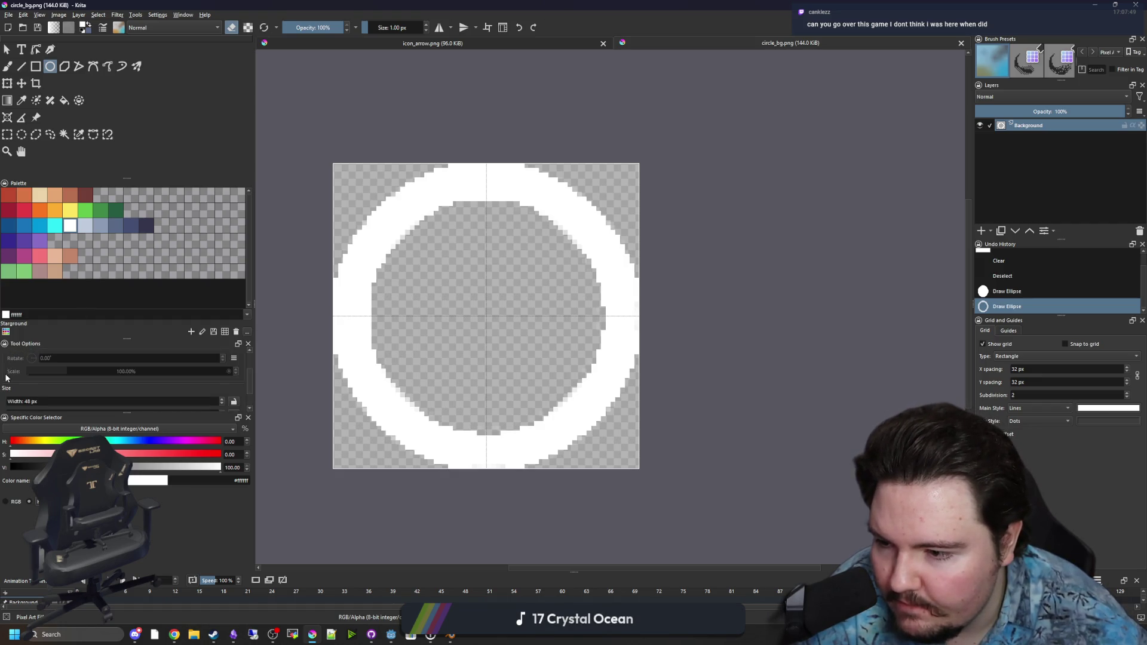
pyautogui.scroll(-2, 7, 378)
pyautogui.scroll(3, 5, 385)
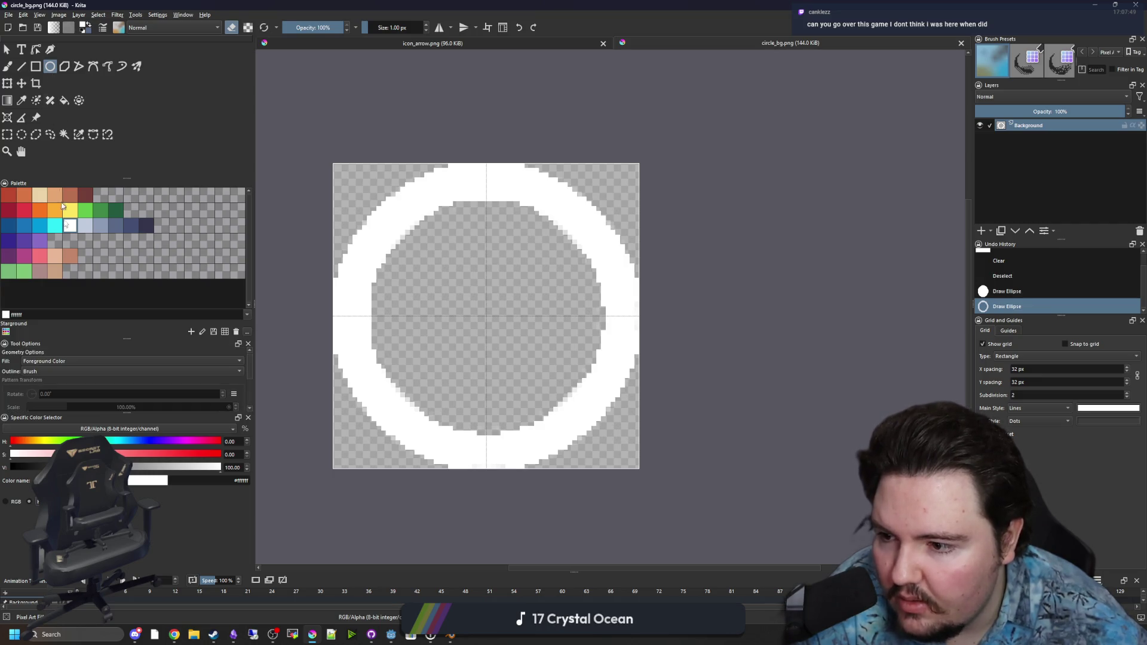
pyautogui.click(41, 366)
pyautogui.click(42, 364)
pyautogui.click(43, 364)
pyautogui.click(36, 352)
# Draw trial outline ellipses over the ring, turn eraser mode off, and undo the last
pyautogui.moveTo(521, 332); pyautogui.dragTo(534, 344)
pyautogui.moveTo(418, 203); pyautogui.dragTo(637, 387)
pyautogui.moveTo(421, 238)
pyautogui.mouseDown()
pyautogui.moveTo(526, 328)
pyautogui.moveTo(660, 401)
pyautogui.mouseUp()
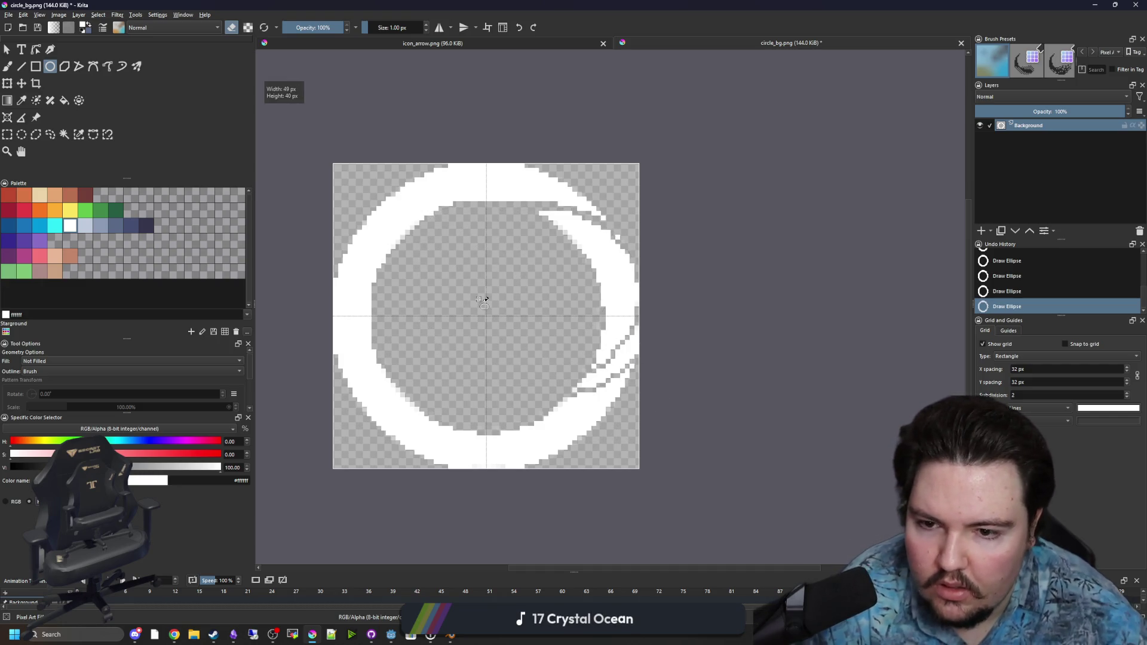
pyautogui.press('e')
pyautogui.moveTo(418, 242); pyautogui.dragTo(550, 395)
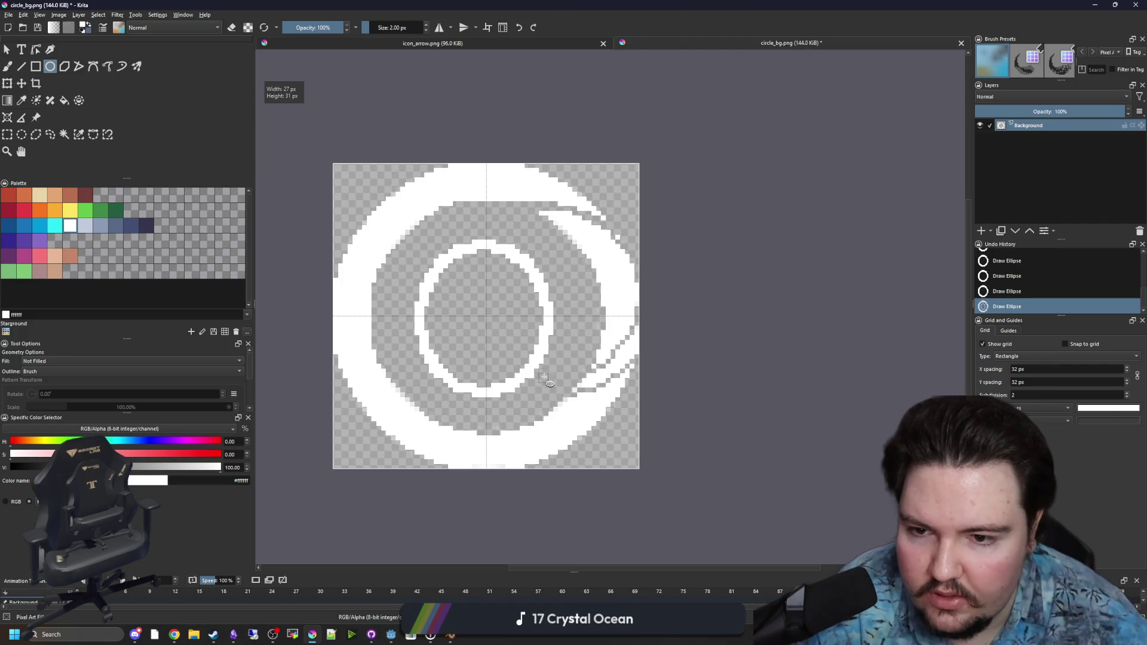
pyautogui.hotkey('ctrl', 'z')
# Select the whole canvas, delete its contents, and deselect
pyautogui.hotkey('ctrl', 'r')
pyautogui.moveTo(721, 469); pyautogui.dragTo(276, 58)
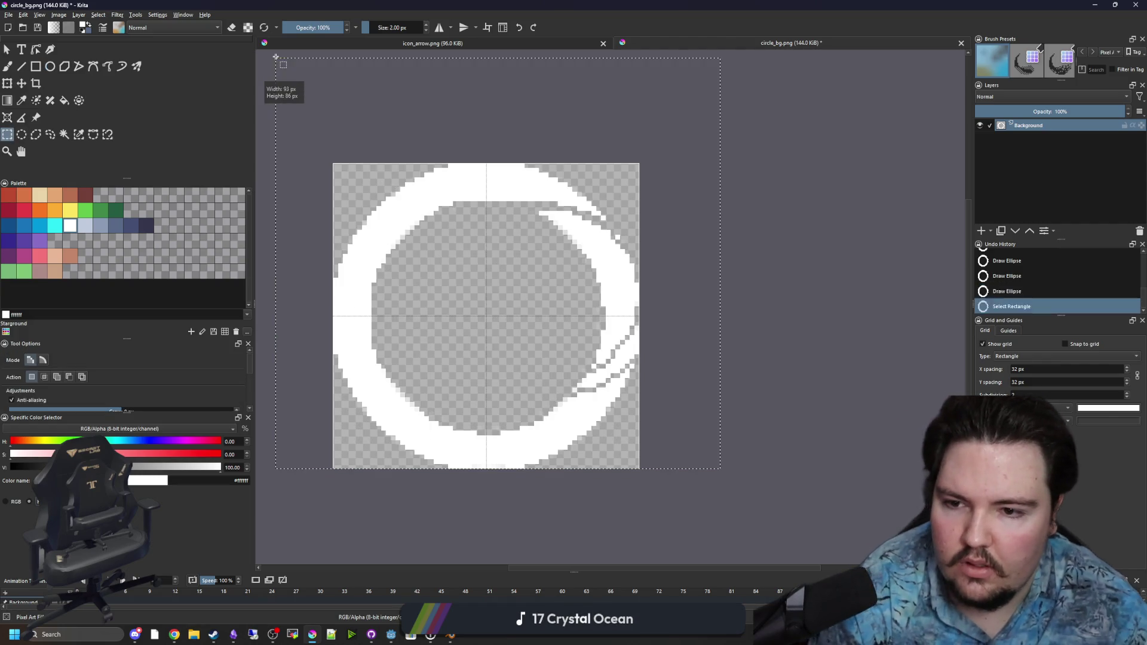
pyautogui.press('Delete')
pyautogui.hotkey('ctrl', 'shift', 'a')
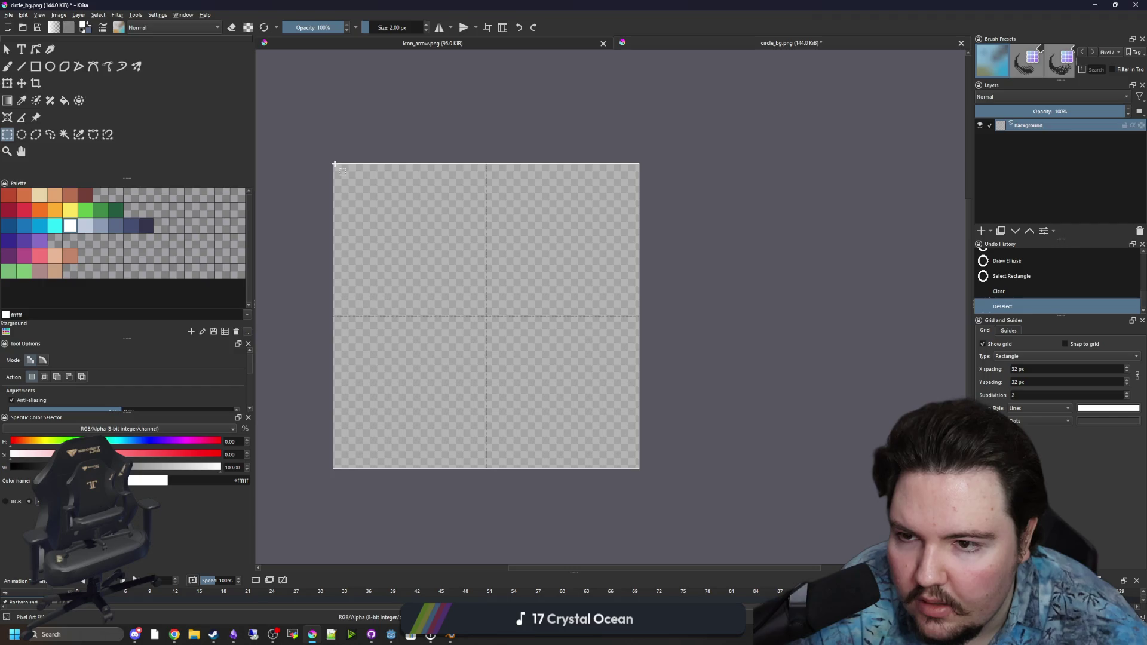
# Draw an outline circle nearly filling the canvas, redrawing it after one undo
pyautogui.click(50, 67)
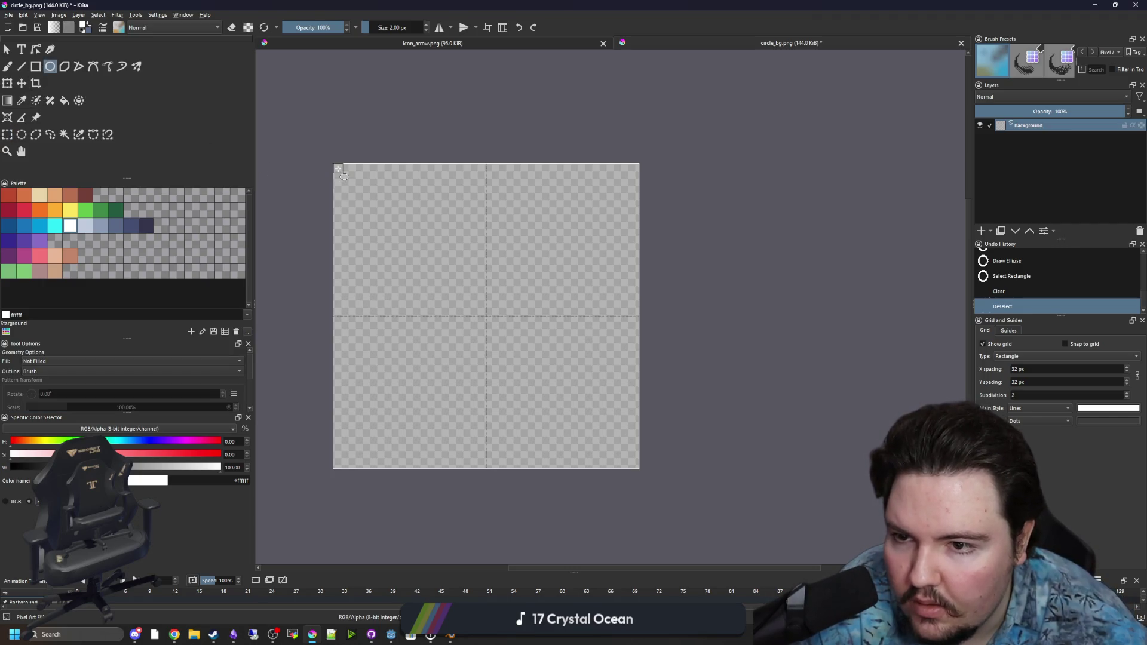
pyautogui.scroll(1, 338, 173)
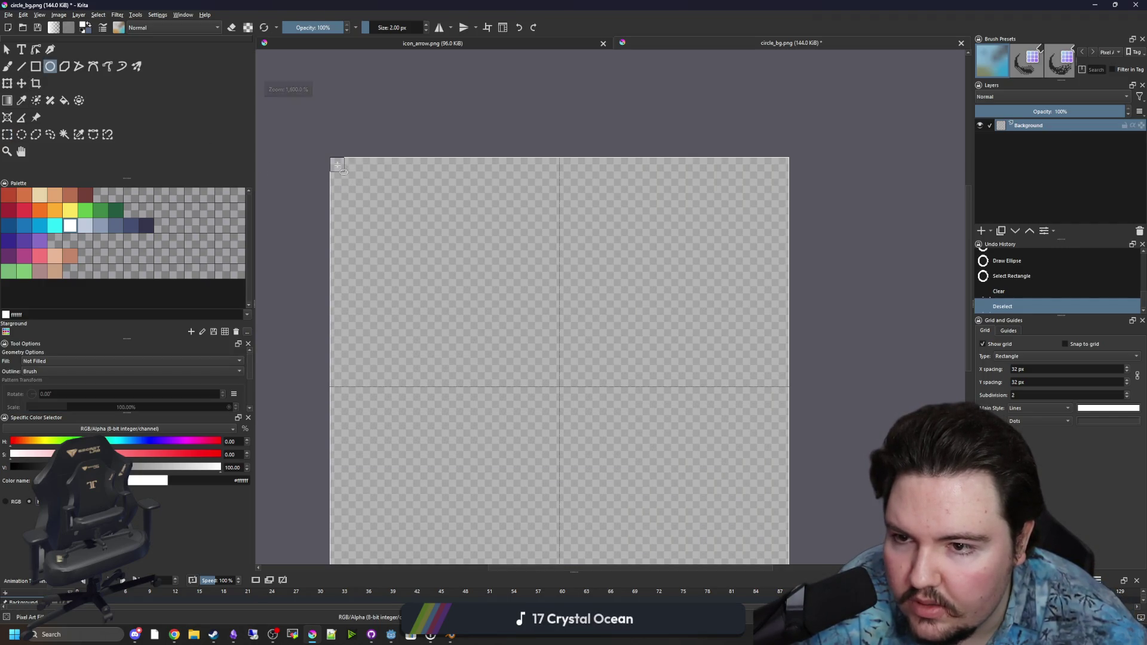
pyautogui.moveTo(352, 179)
pyautogui.mouseDown()
pyautogui.moveTo(553, 334)
pyautogui.moveTo(747, 558)
pyautogui.moveTo(771, 521)
pyautogui.mouseUp()
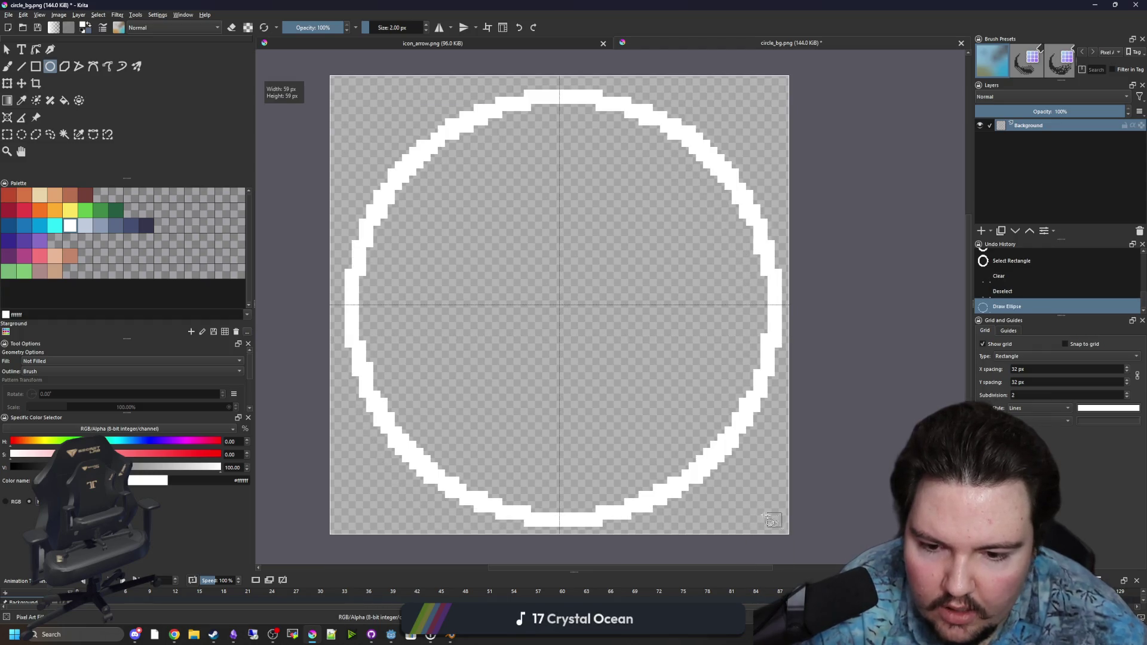
pyautogui.scroll(-2, 524, 379)
pyautogui.scroll(-1, 524, 379)
pyautogui.scroll(3, 526, 377)
pyautogui.scroll(-1, 546, 372)
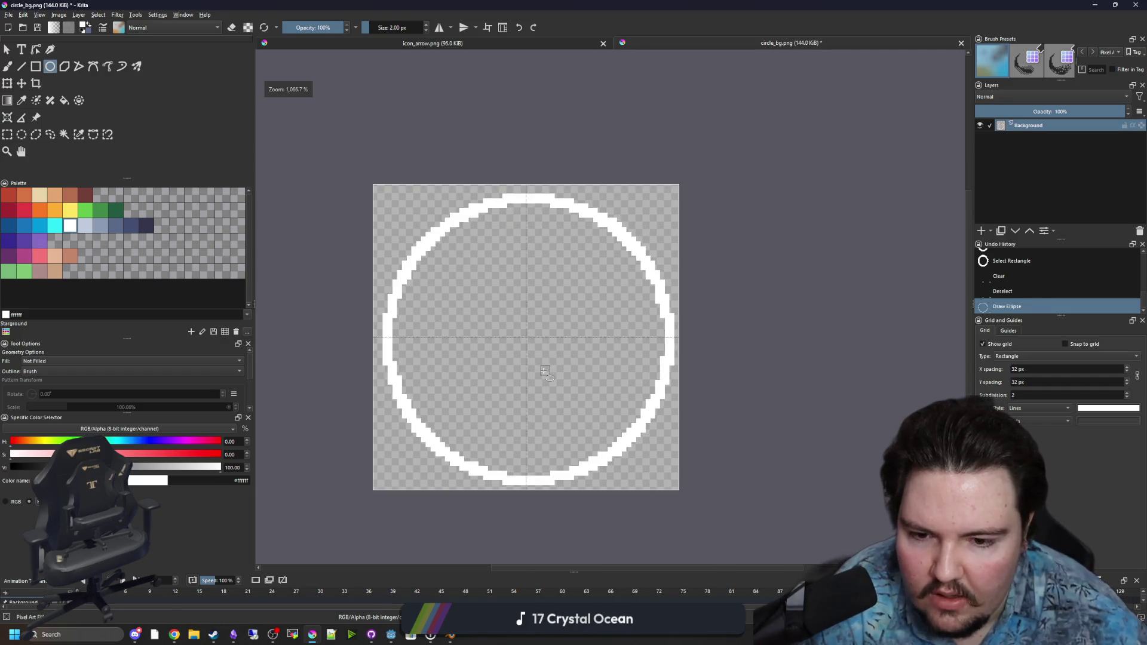
pyautogui.scroll(1, 546, 371)
pyautogui.scroll(-1, 503, 324)
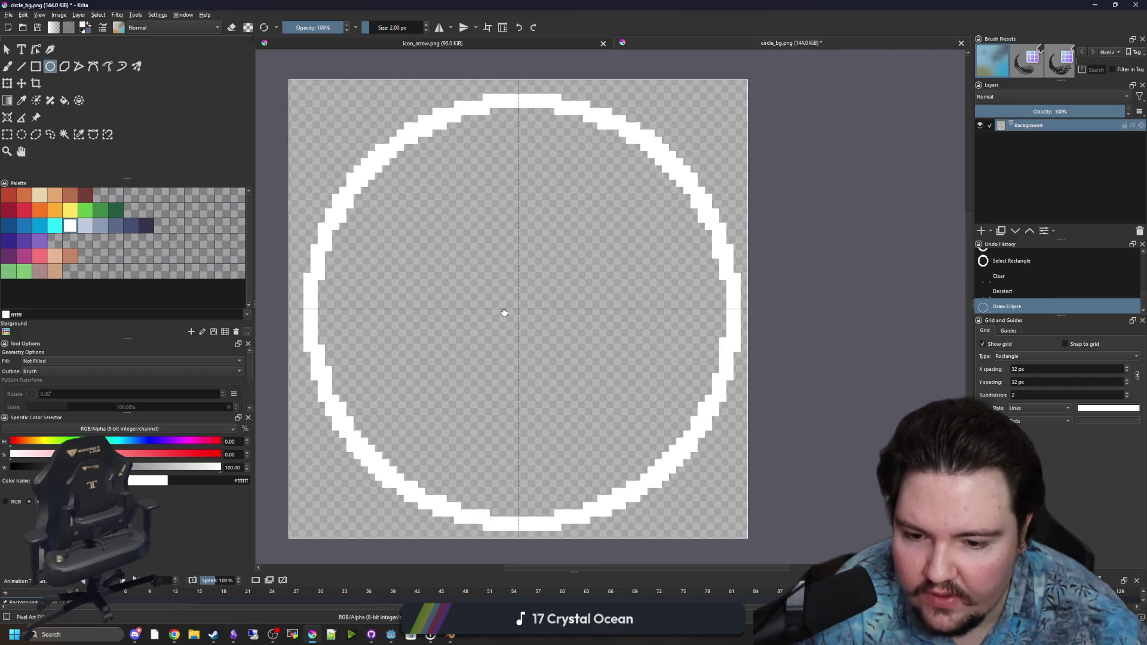
pyautogui.scroll(1, 506, 326)
pyautogui.scroll(-1, 506, 325)
pyautogui.scroll(1, 506, 358)
pyautogui.scroll(-1, 506, 358)
pyautogui.scroll(1, 506, 358)
pyautogui.hotkey('ctrl', 'z')
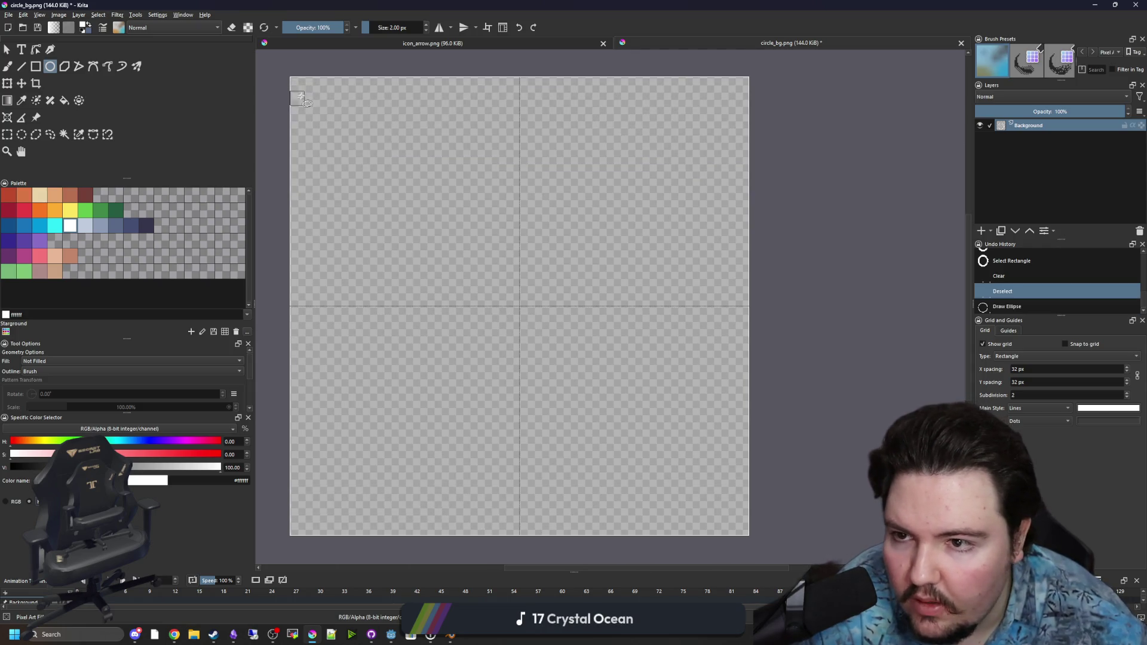
pyautogui.moveTo(310, 97); pyautogui.dragTo(730, 517)
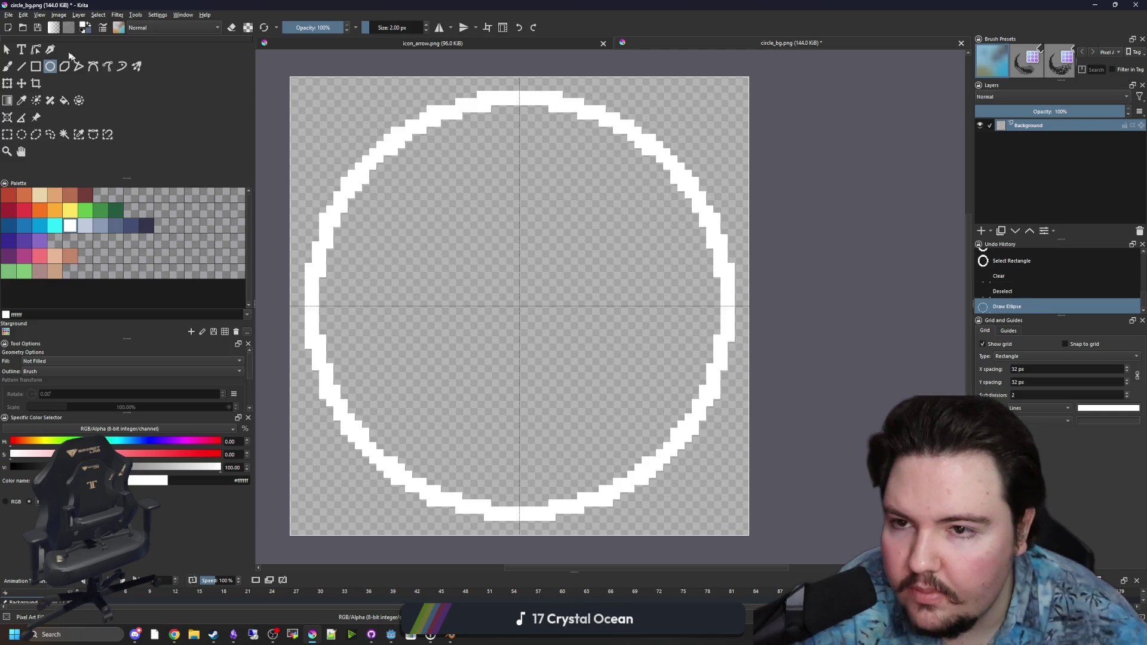
# Cancel Save As, then select the whole canvas, delete the circle, and deselect
pyautogui.click(9, 15)
pyautogui.click(34, 66)
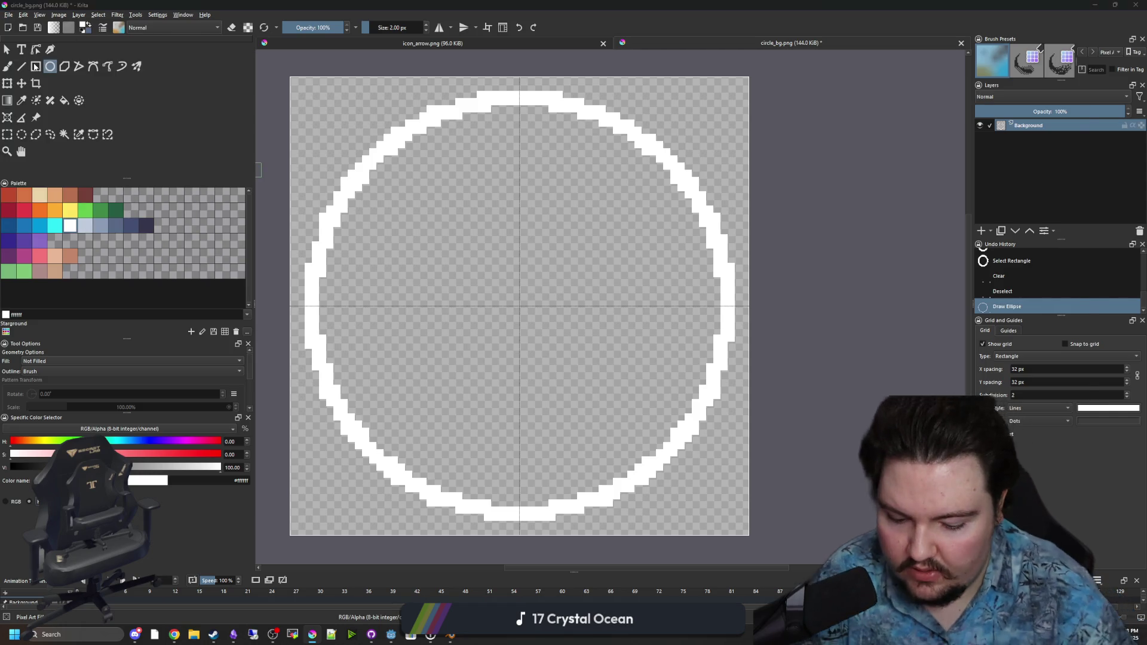
pyautogui.click(1063, 425)
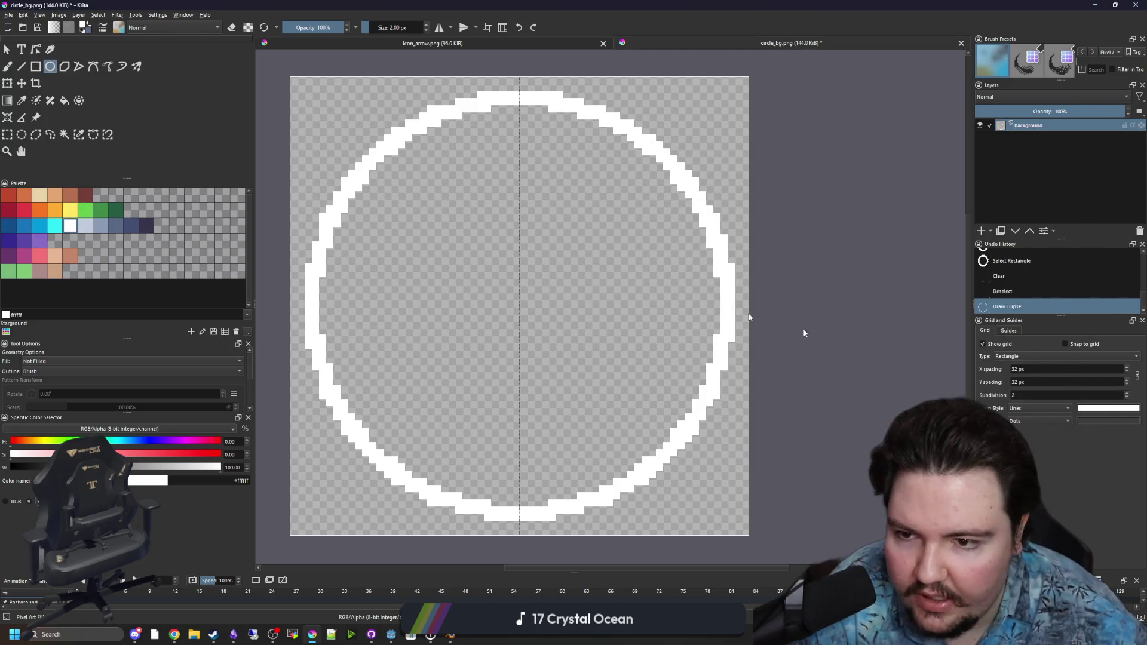
pyautogui.click(7, 135)
pyautogui.moveTo(778, 538); pyautogui.dragTo(504, 283)
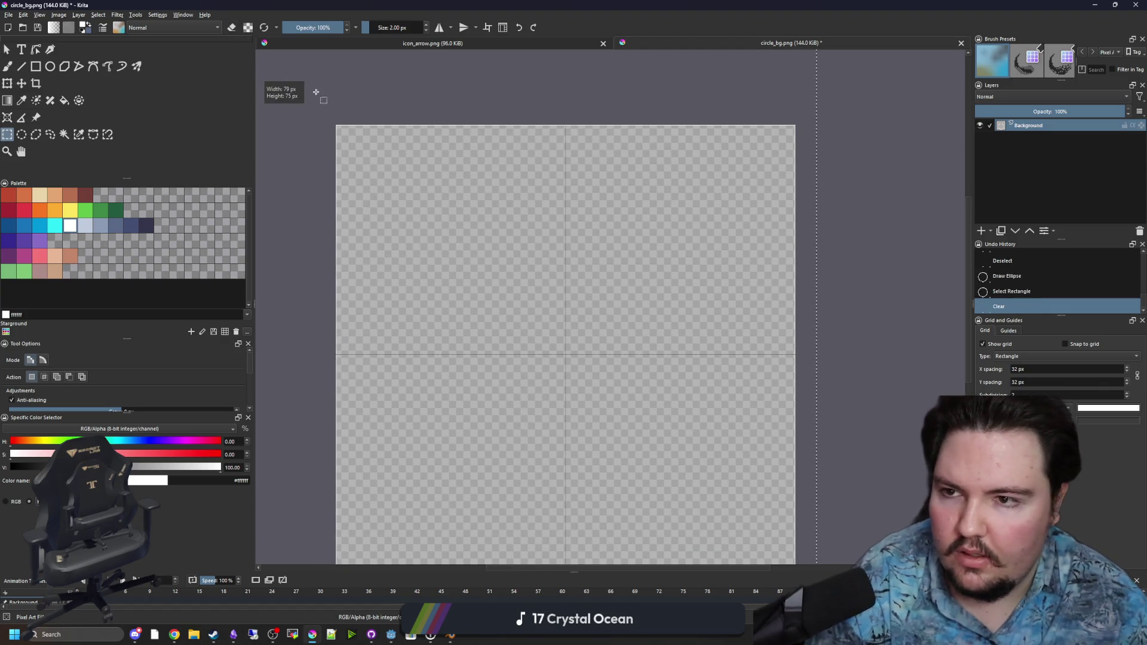
pyautogui.press('Delete')
pyautogui.hotkey('ctrl', 'shift', 'a')
# Set the brush size to 4 px for the thinner outline ring
pyautogui.moveTo(448, 212); pyautogui.dragTo(396, 165)
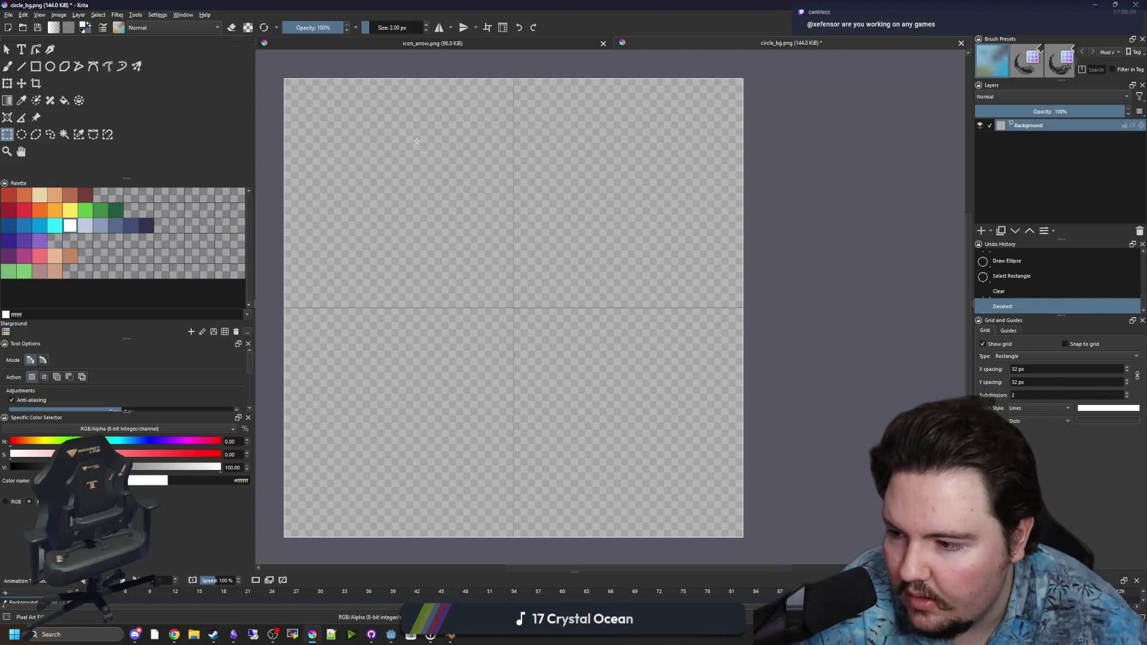
pyautogui.click(387, 28)
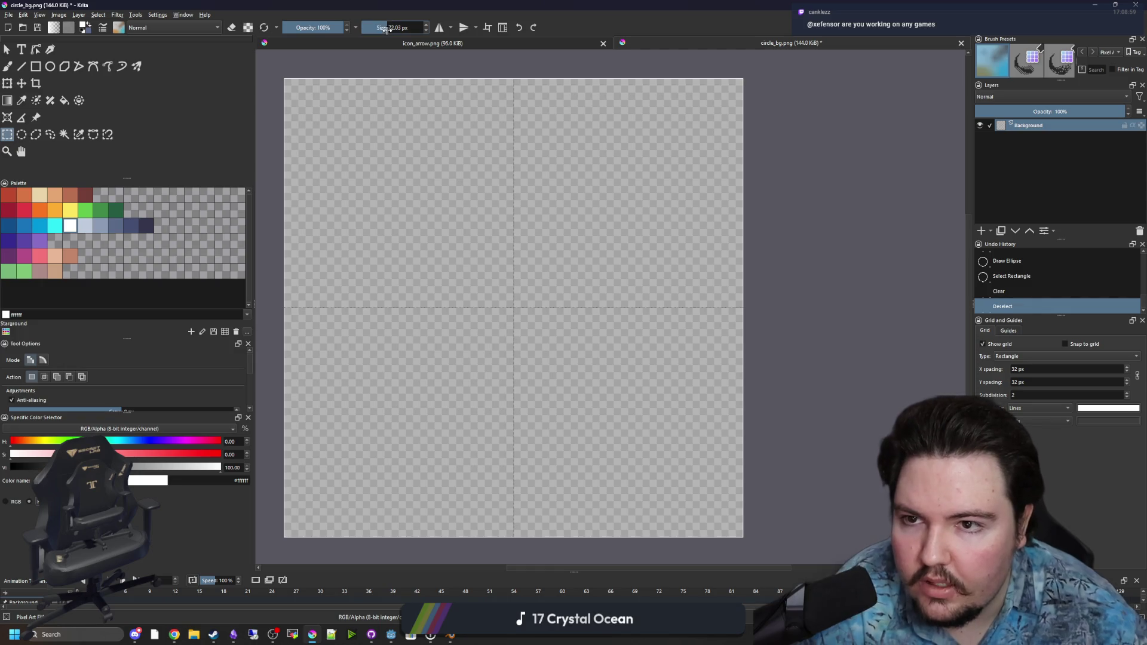
pyautogui.moveTo(394, 28)
pyautogui.mouseDown()
pyautogui.moveTo(372, 30)
pyautogui.moveTo(389, 28)
pyautogui.mouseUp()
pyautogui.click(393, 26)
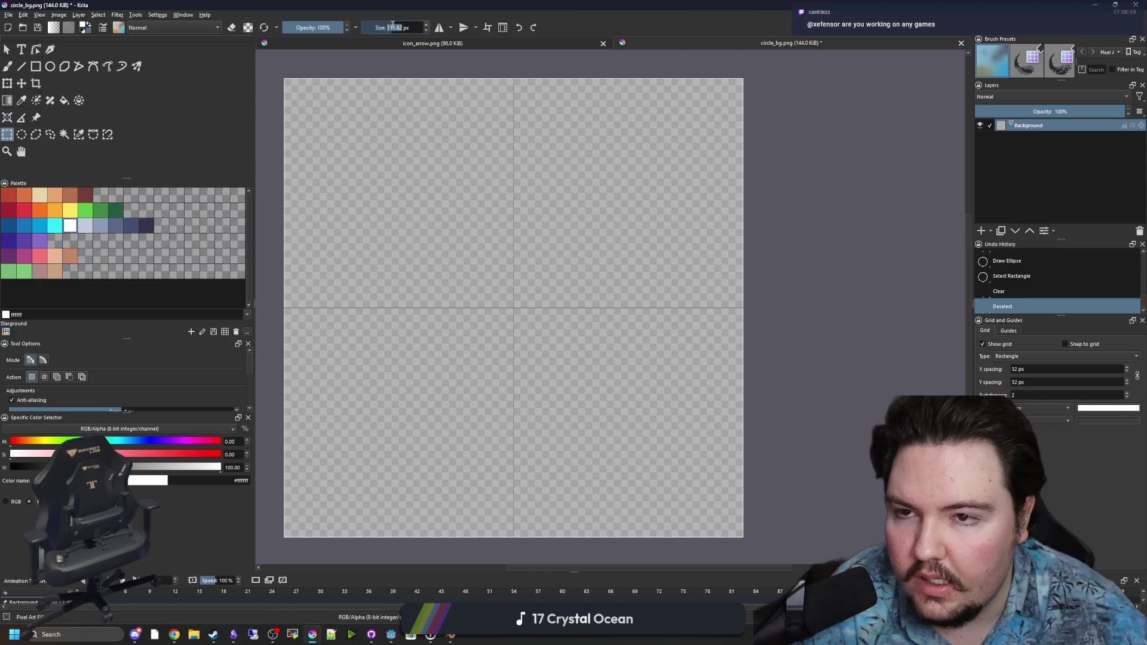
pyautogui.write('400')
pyautogui.press('Return')
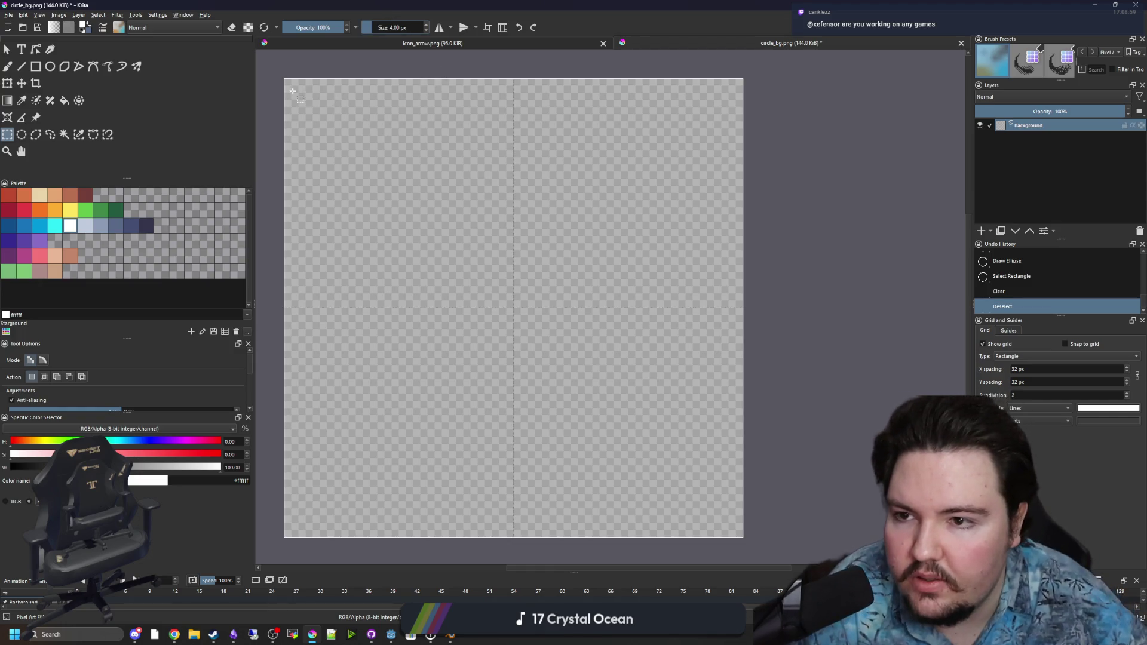
pyautogui.click(286, 82)
pyautogui.click(50, 67)
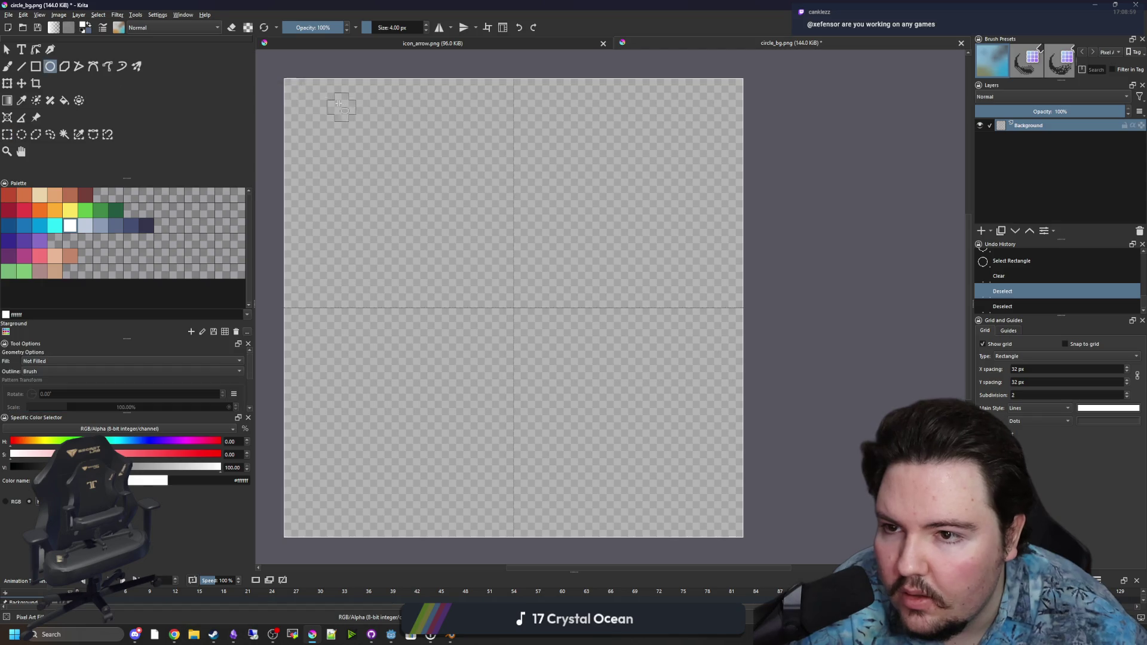